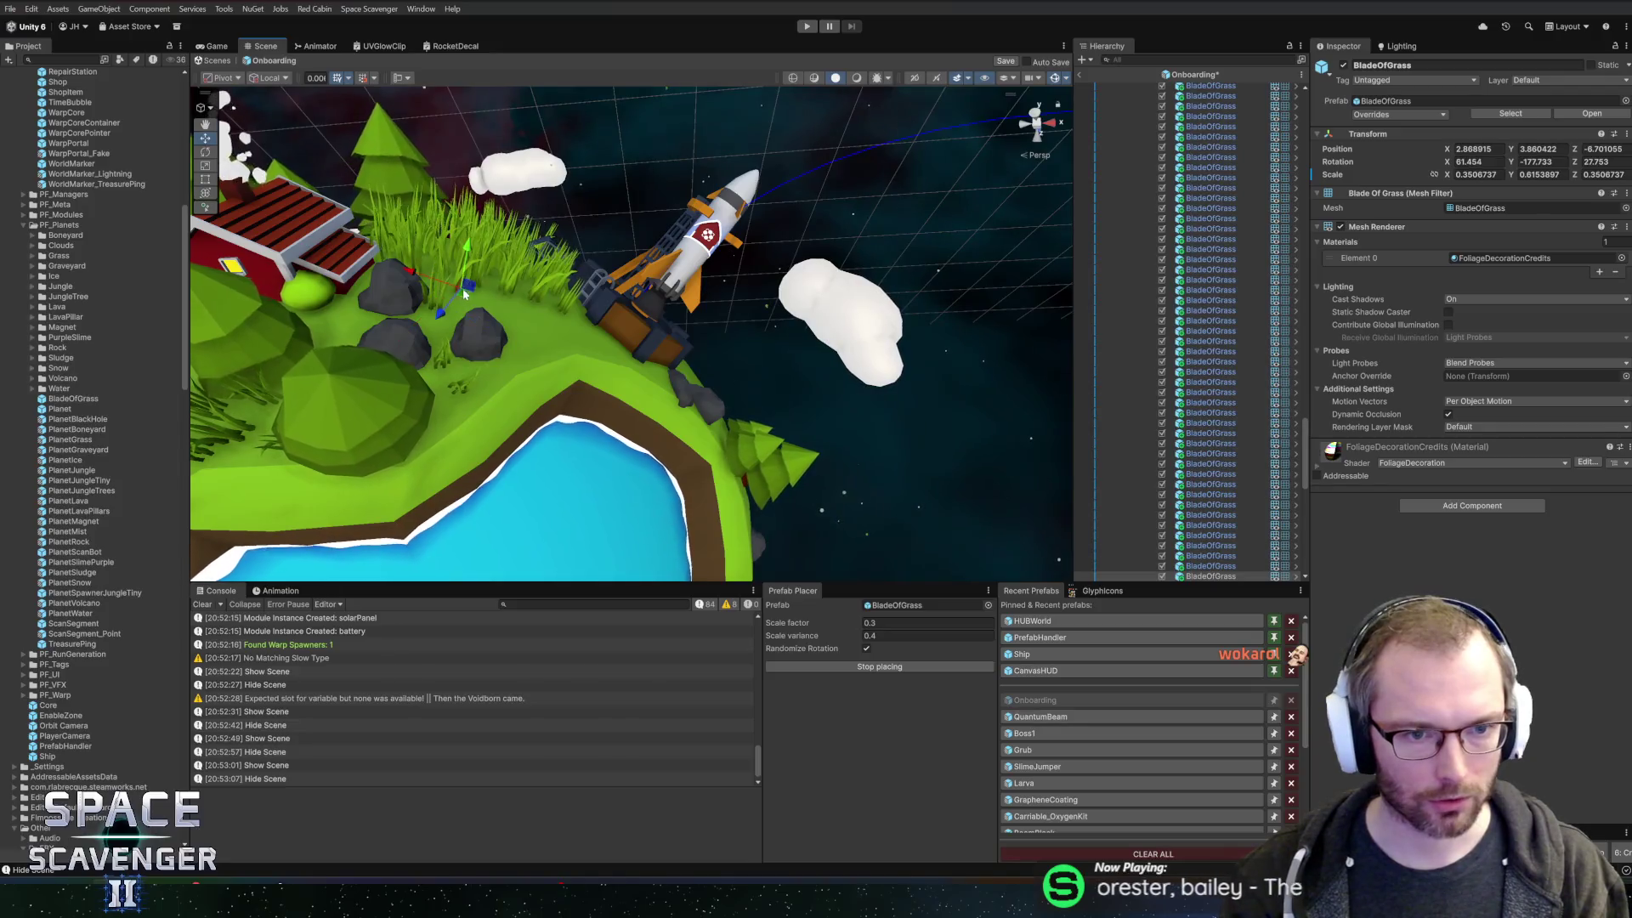
- Place ten BladeOfGrass blades around the planet near the cabin, rocks, pond and top
{"action": "left_click", "coordinate": [465, 294]}
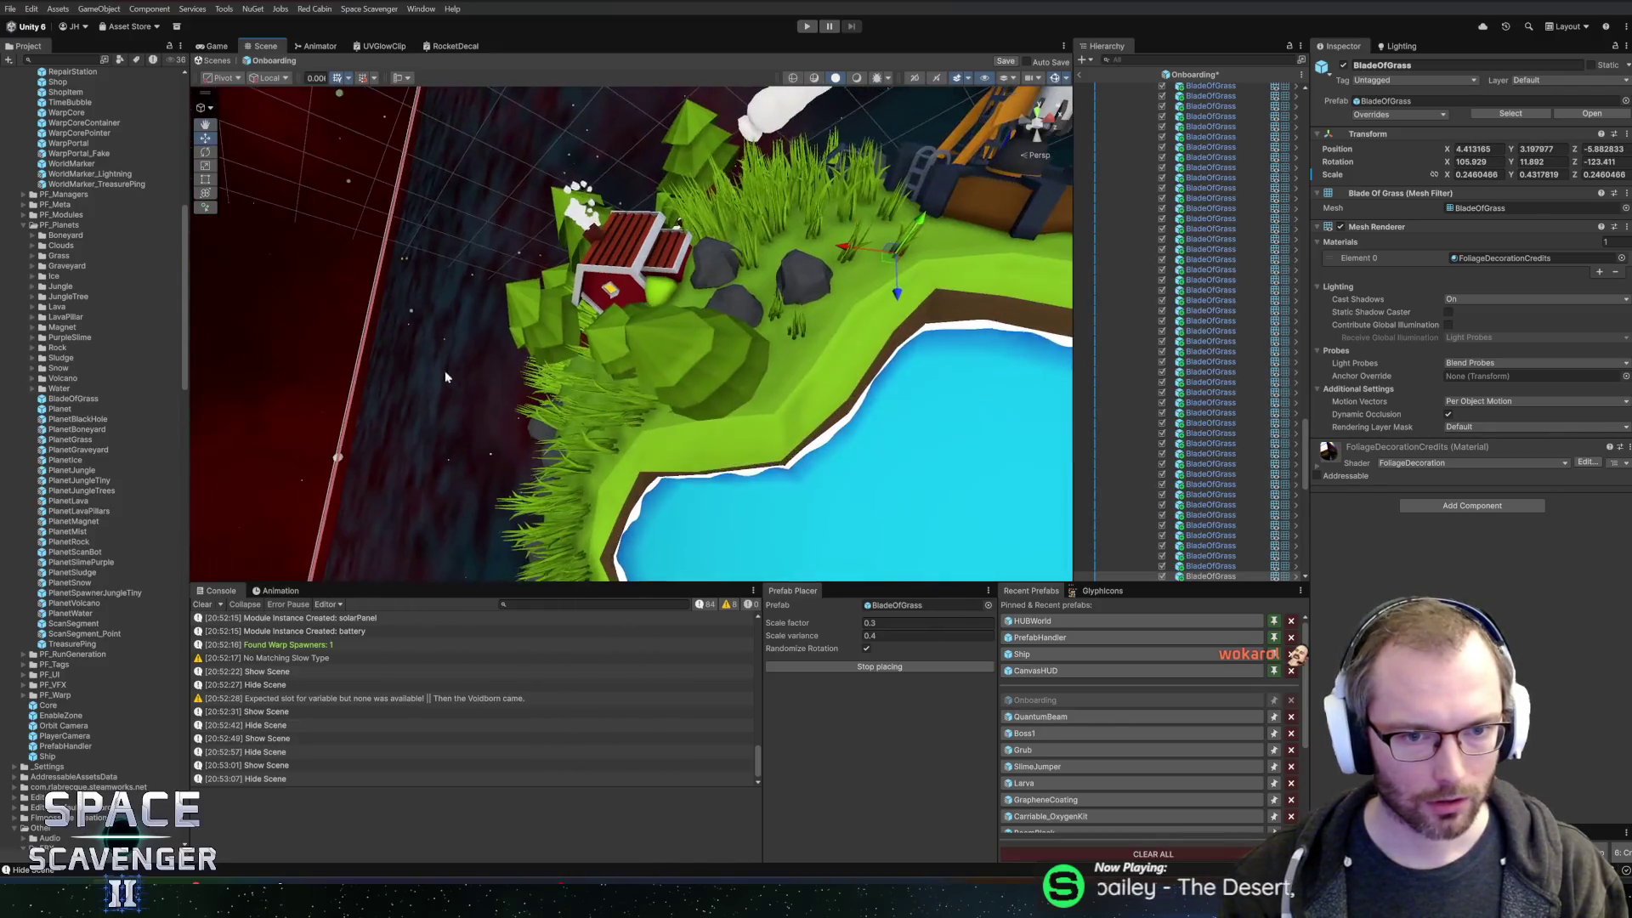
{"action": "left_click", "coordinate": [544, 378]}
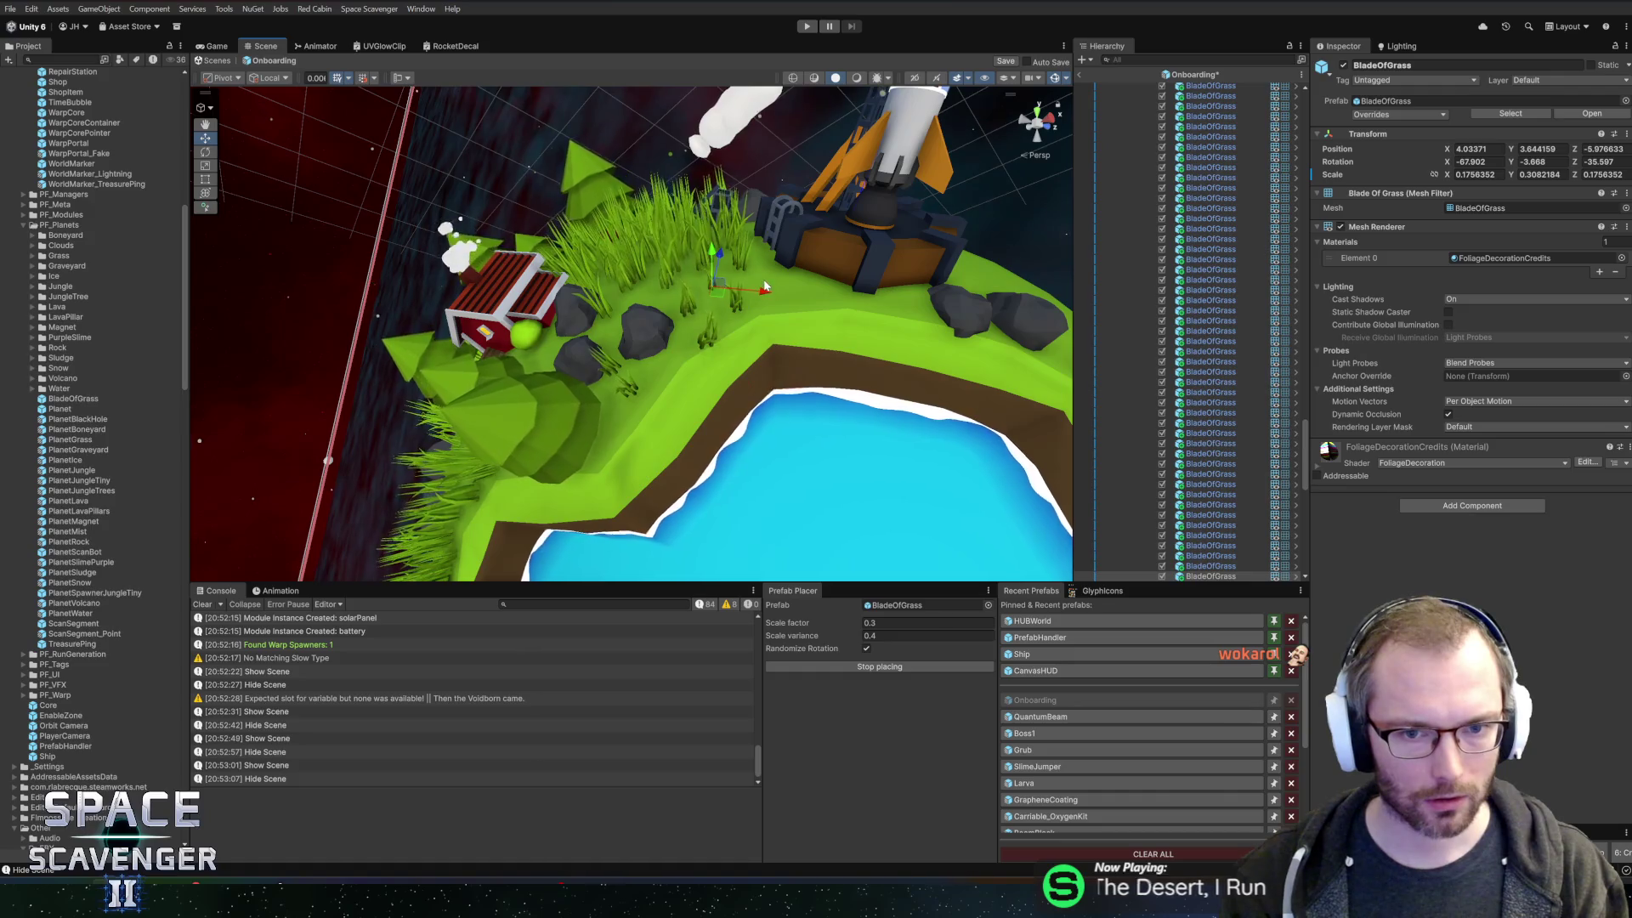
{"action": "left_click", "coordinate": [761, 303]}
{"action": "left_click", "coordinate": [919, 668]}
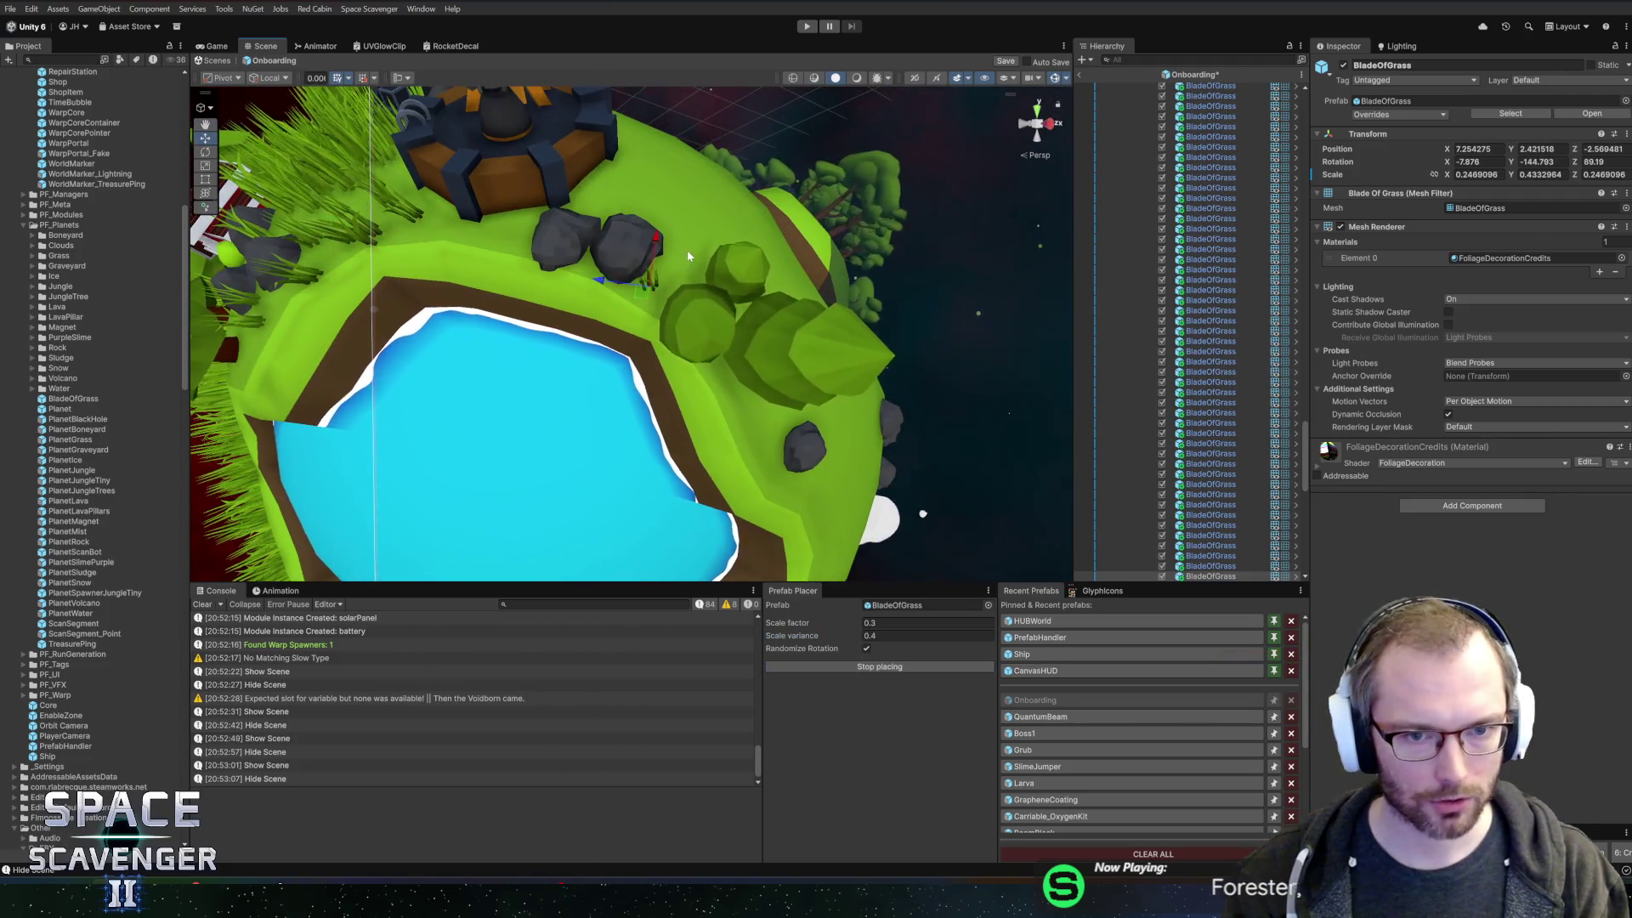
{"action": "left_click", "coordinate": [687, 250]}
{"action": "left_click", "coordinate": [645, 151]}
{"action": "left_click", "coordinate": [593, 246]}
{"action": "left_click", "coordinate": [652, 337]}
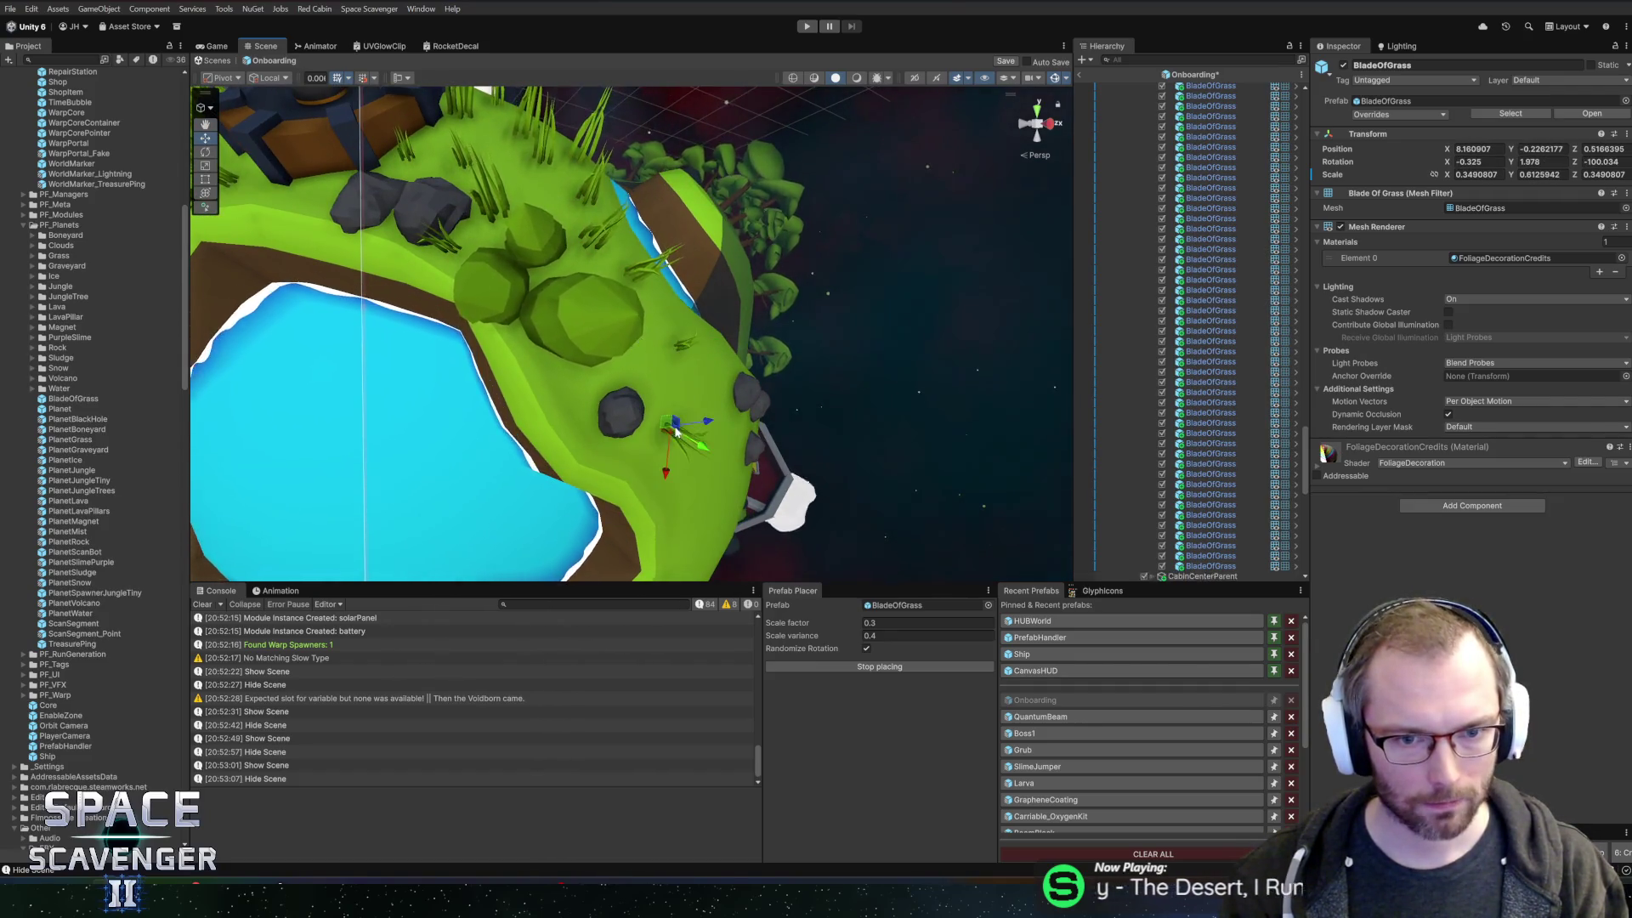
{"action": "left_click", "coordinate": [689, 408]}
{"action": "left_click", "coordinate": [578, 390]}
- Set the grass placer's scale factor to 0.5
{"action": "left_click", "coordinate": [887, 626]}
{"action": "type", "text": "0.5"}
{"action": "key", "text": "Tab"}
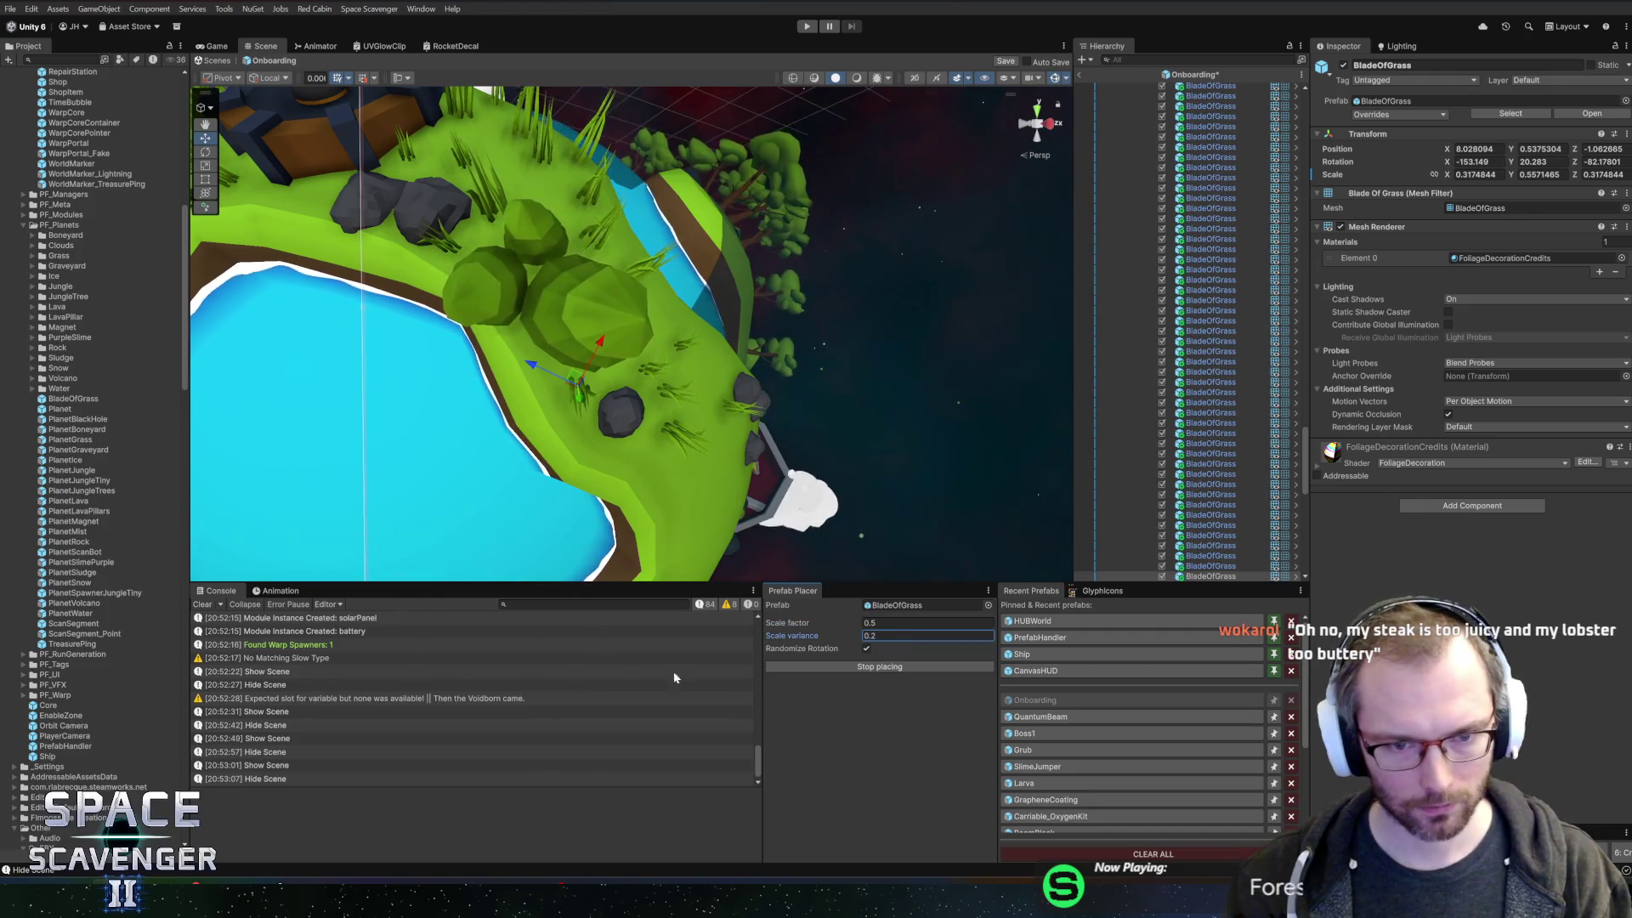
- Place larger grass blades around the rocks, planet rim, pond and tower
{"action": "left_click", "coordinate": [630, 316]}
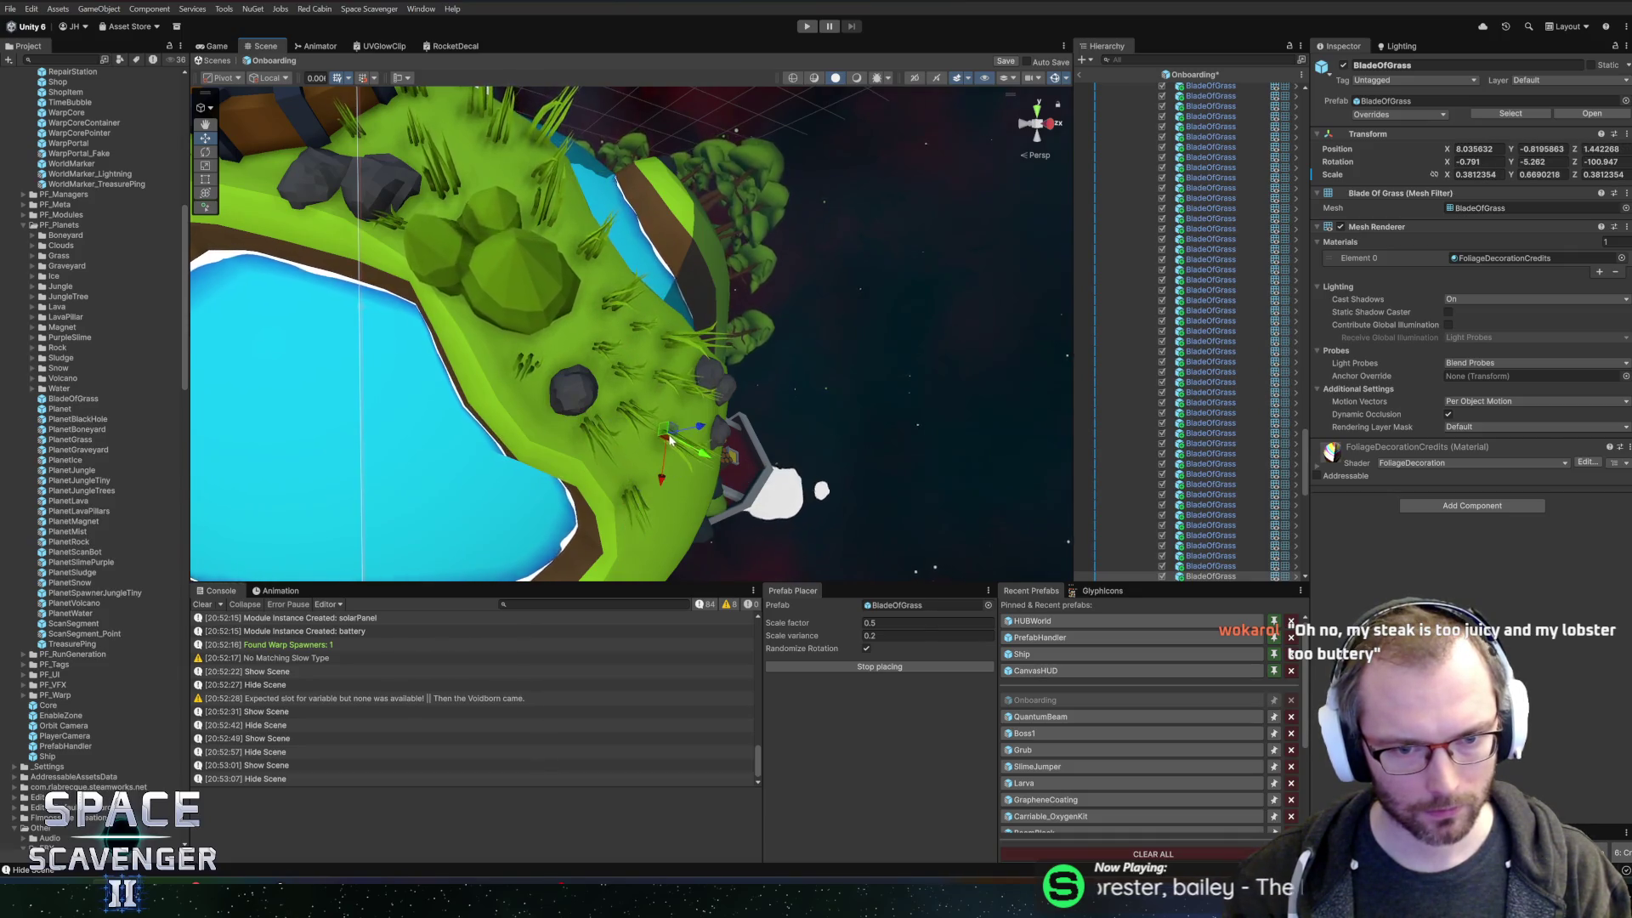
{"action": "left_click", "coordinate": [661, 476]}
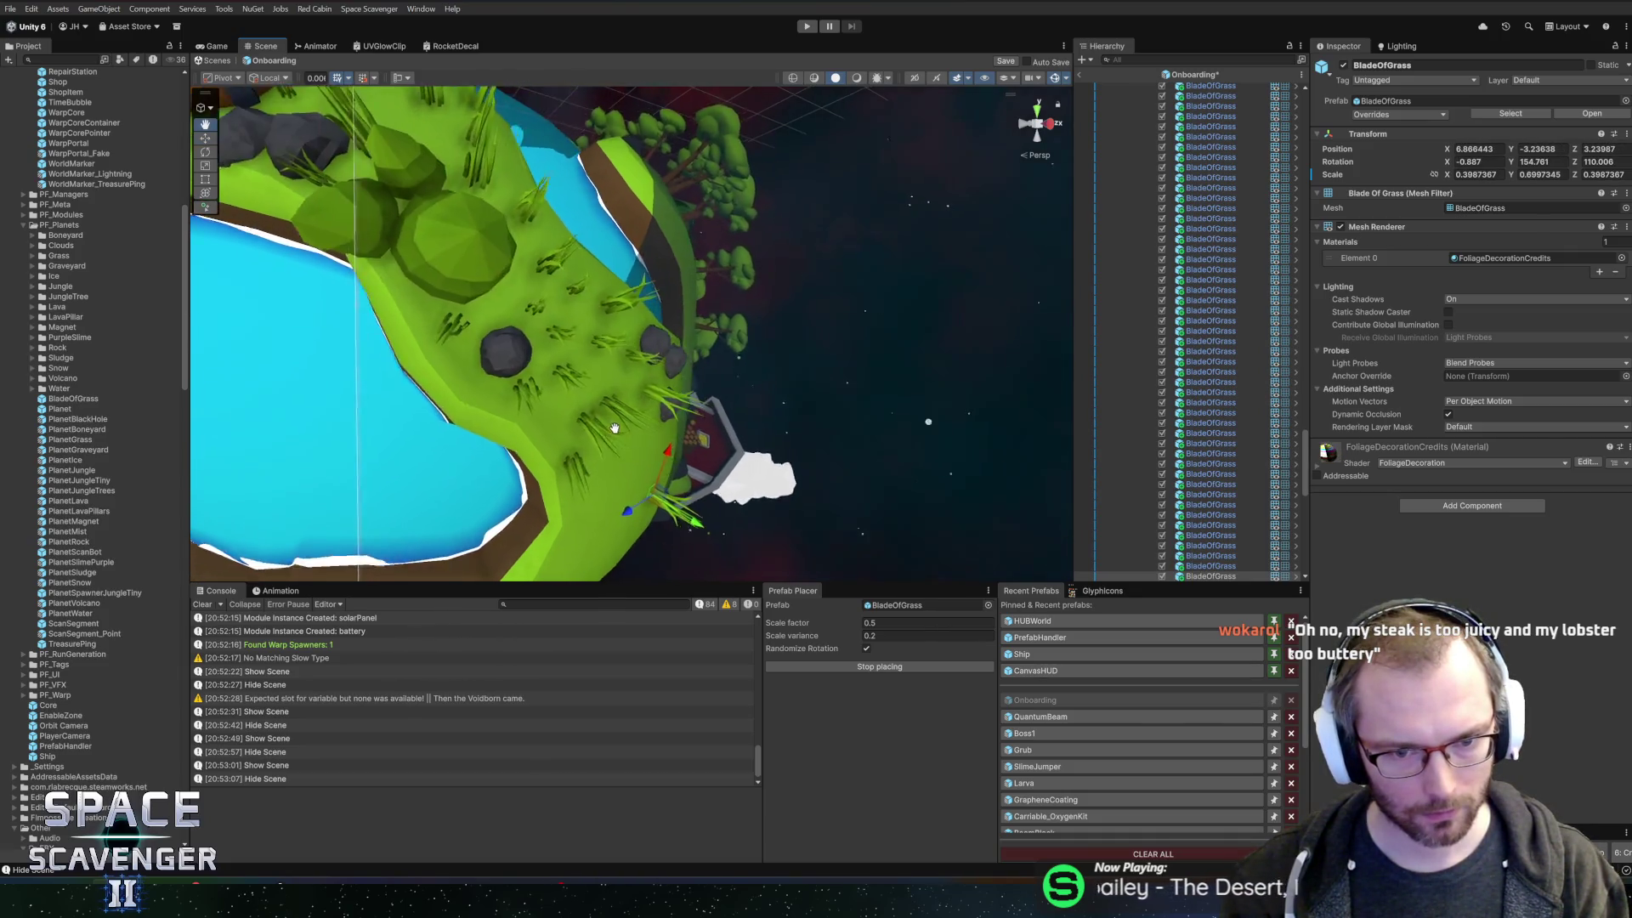
{"action": "left_click", "coordinate": [544, 456]}
{"action": "left_click", "coordinate": [527, 508]}
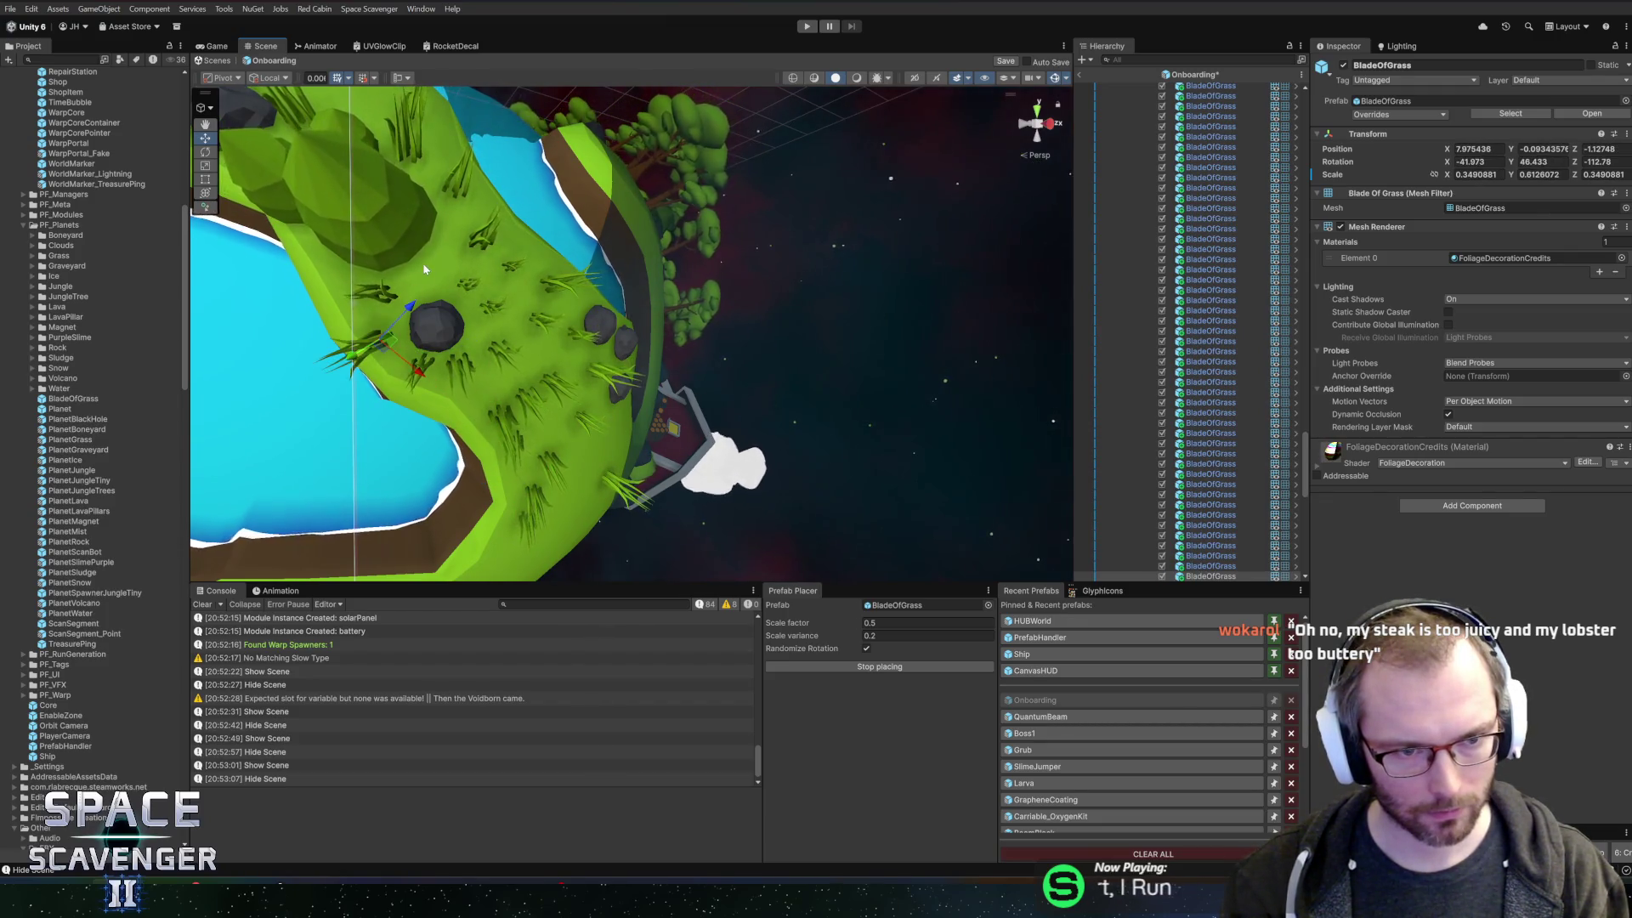
{"action": "left_click", "coordinate": [507, 330]}
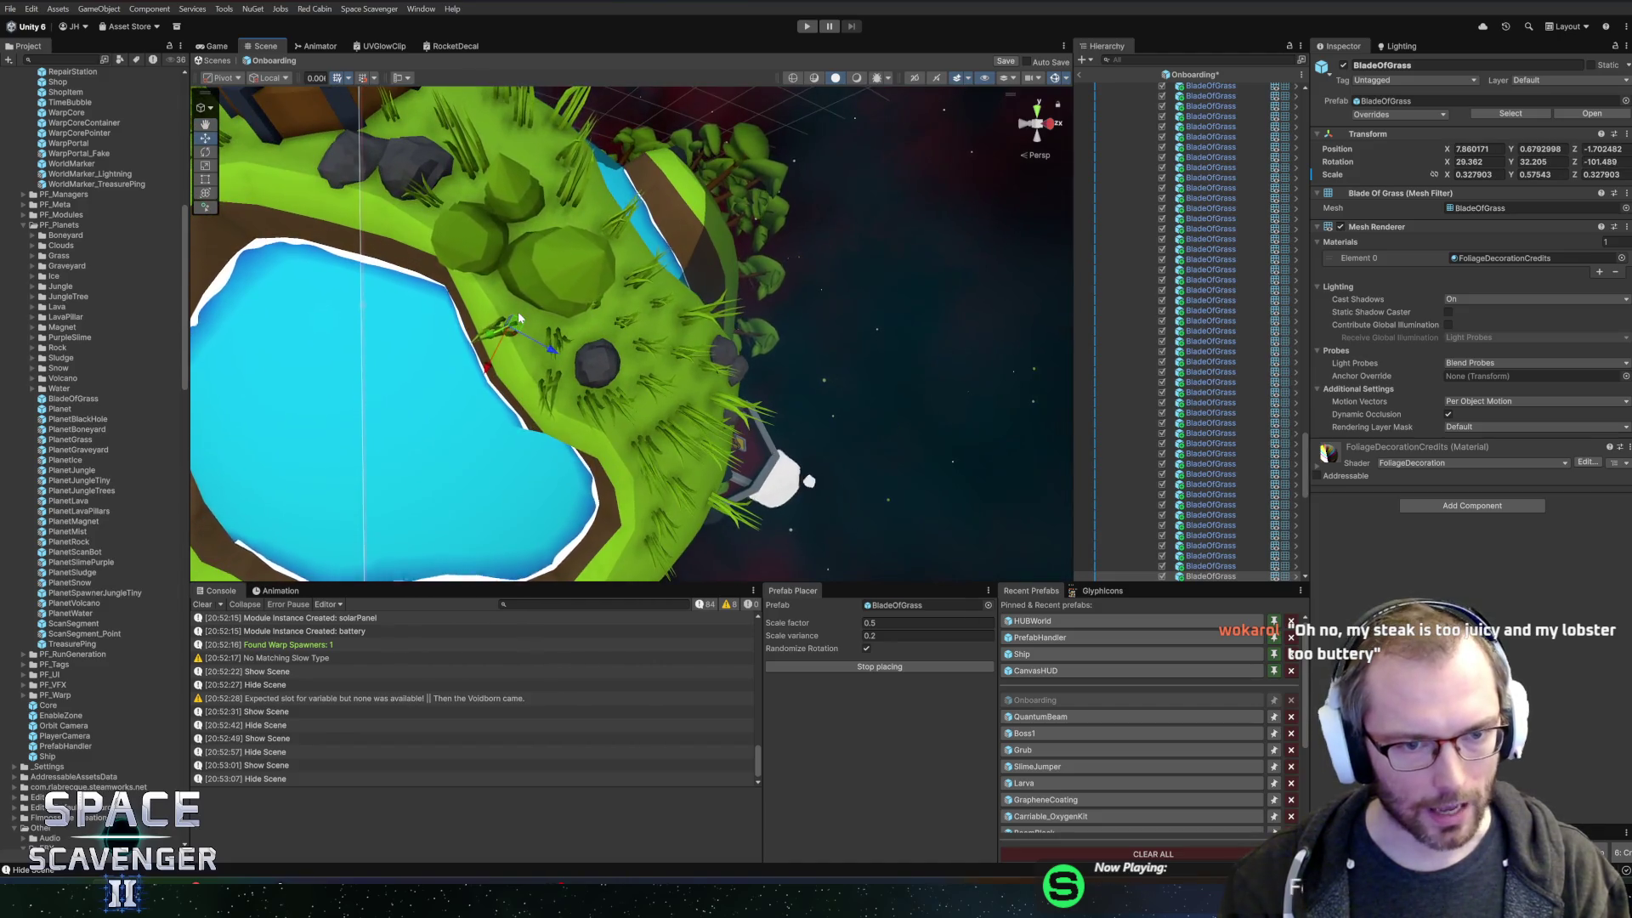
{"action": "left_click", "coordinate": [518, 311]}
{"action": "left_click_drag", "start_coordinate": [550, 279], "coordinate": [839, 265]}
{"action": "left_click", "coordinate": [690, 289]}
{"action": "left_click", "coordinate": [592, 251]}
{"action": "mouse_move", "coordinate": [696, 257]}
{"action": "left_mouse_down"}
{"action": "mouse_move", "coordinate": [561, 263]}
{"action": "mouse_move", "coordinate": [789, 285]}
{"action": "mouse_move", "coordinate": [636, 263]}
{"action": "mouse_move", "coordinate": [816, 242]}
{"action": "mouse_move", "coordinate": [571, 281]}
{"action": "left_mouse_up"}
{"action": "left_click", "coordinate": [562, 258]}
- Fill in grass among the rocks, along the ridge and beside both ponds, then stop placing
{"action": "mouse_move", "coordinate": [431, 284]}
{"action": "left_mouse_down"}
{"action": "mouse_move", "coordinate": [577, 277]}
{"action": "mouse_move", "coordinate": [517, 268]}
{"action": "left_mouse_up"}
{"action": "left_click", "coordinate": [528, 274]}
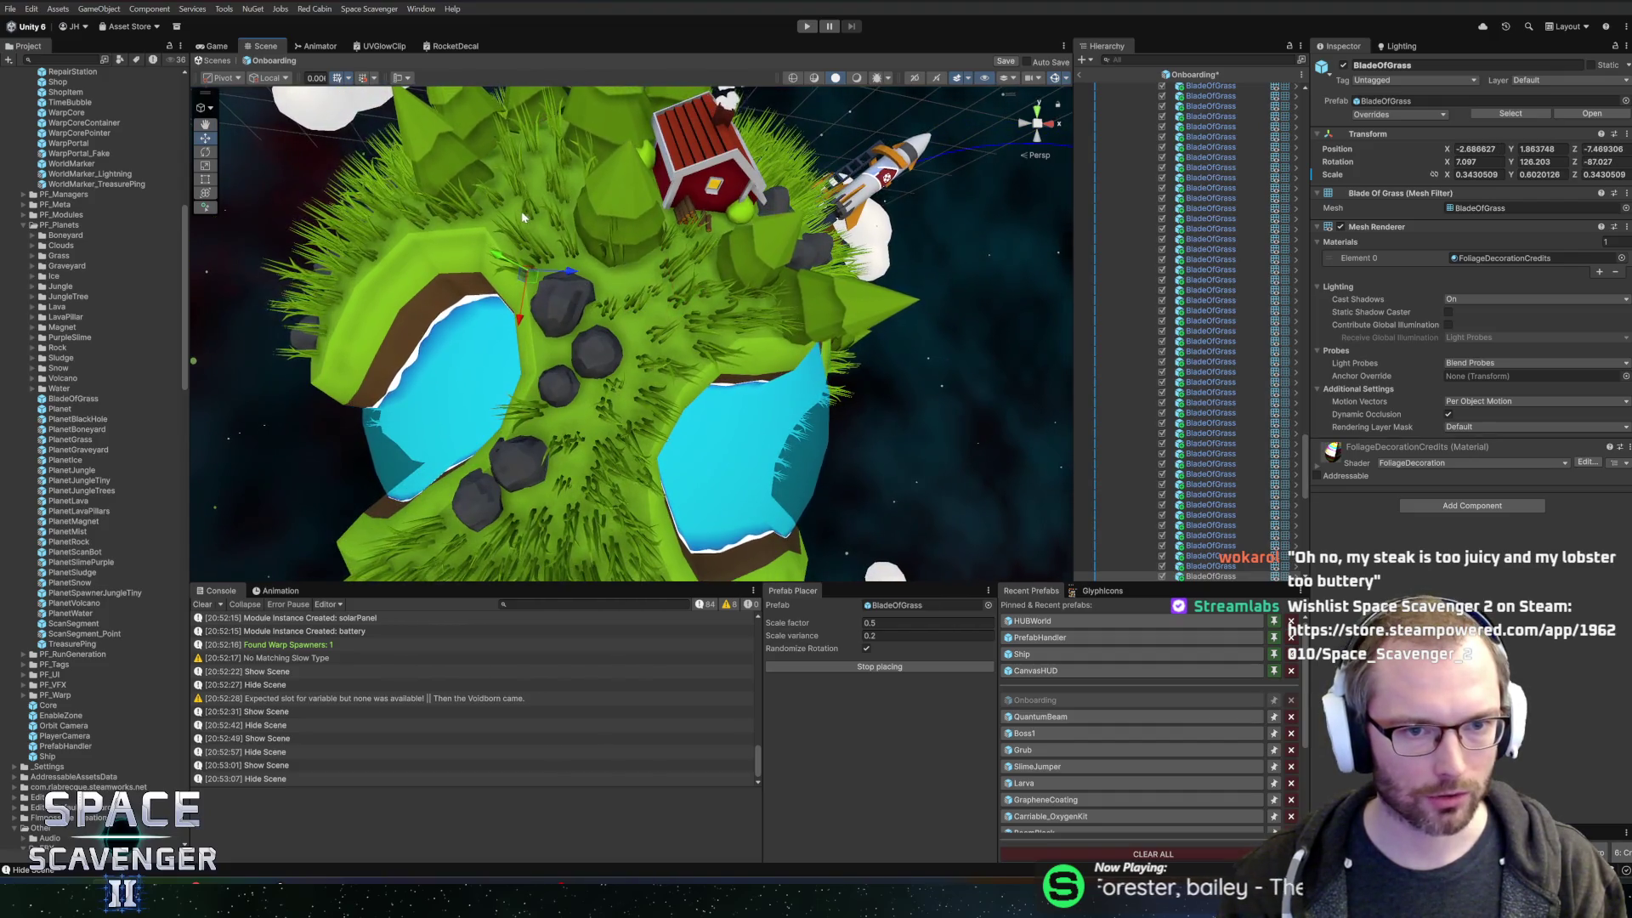
{"action": "left_click", "coordinate": [607, 283]}
{"action": "left_click", "coordinate": [544, 358]}
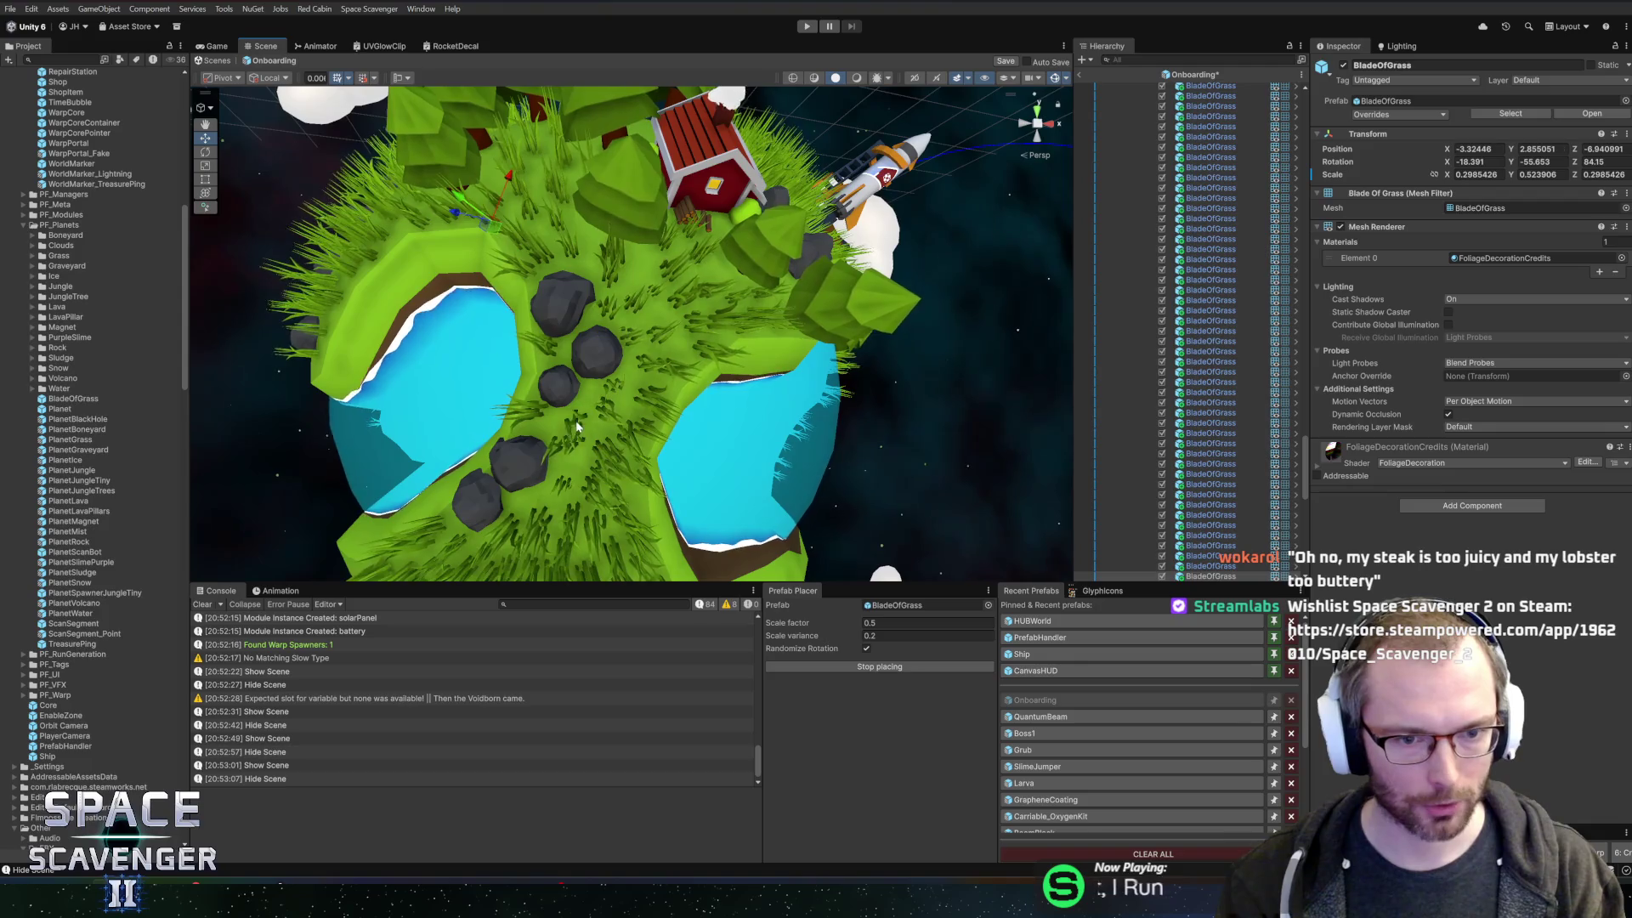
{"action": "left_click", "coordinate": [575, 464]}
{"action": "left_click_drag", "start_coordinate": [529, 507], "coordinate": [793, 354]}
{"action": "left_click", "coordinate": [707, 415]}
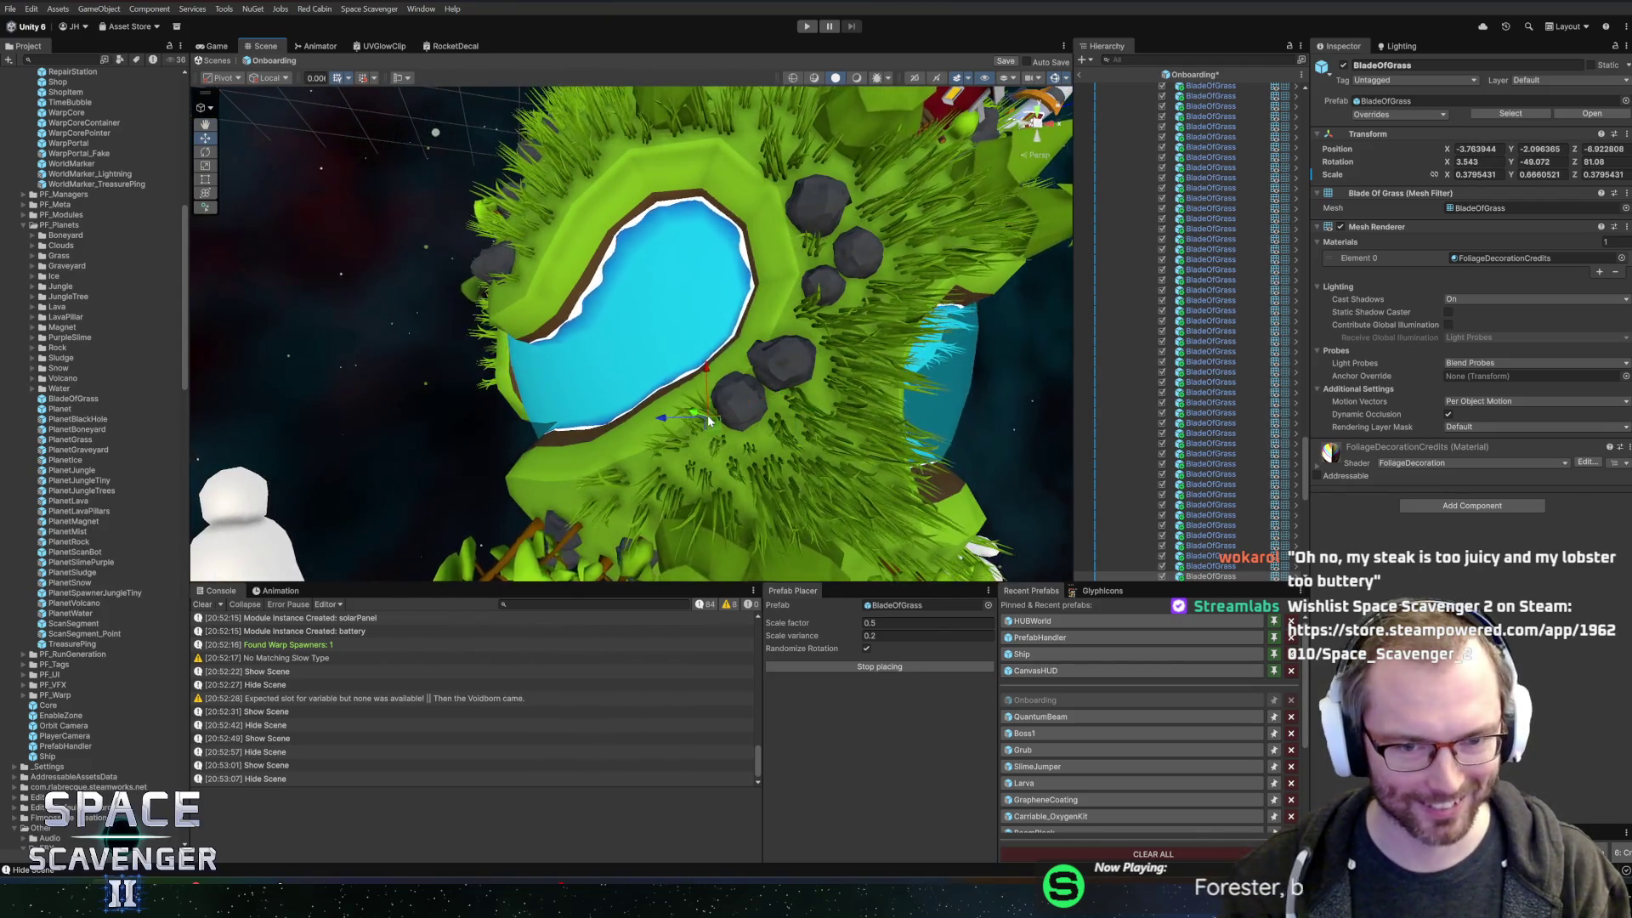
{"action": "left_click", "coordinate": [707, 415]}
{"action": "mouse_move", "coordinate": [707, 415]}
{"action": "left_mouse_down"}
{"action": "mouse_move", "coordinate": [697, 315]}
{"action": "mouse_move", "coordinate": [663, 352]}
{"action": "left_mouse_up"}
{"action": "left_click", "coordinate": [663, 304]}
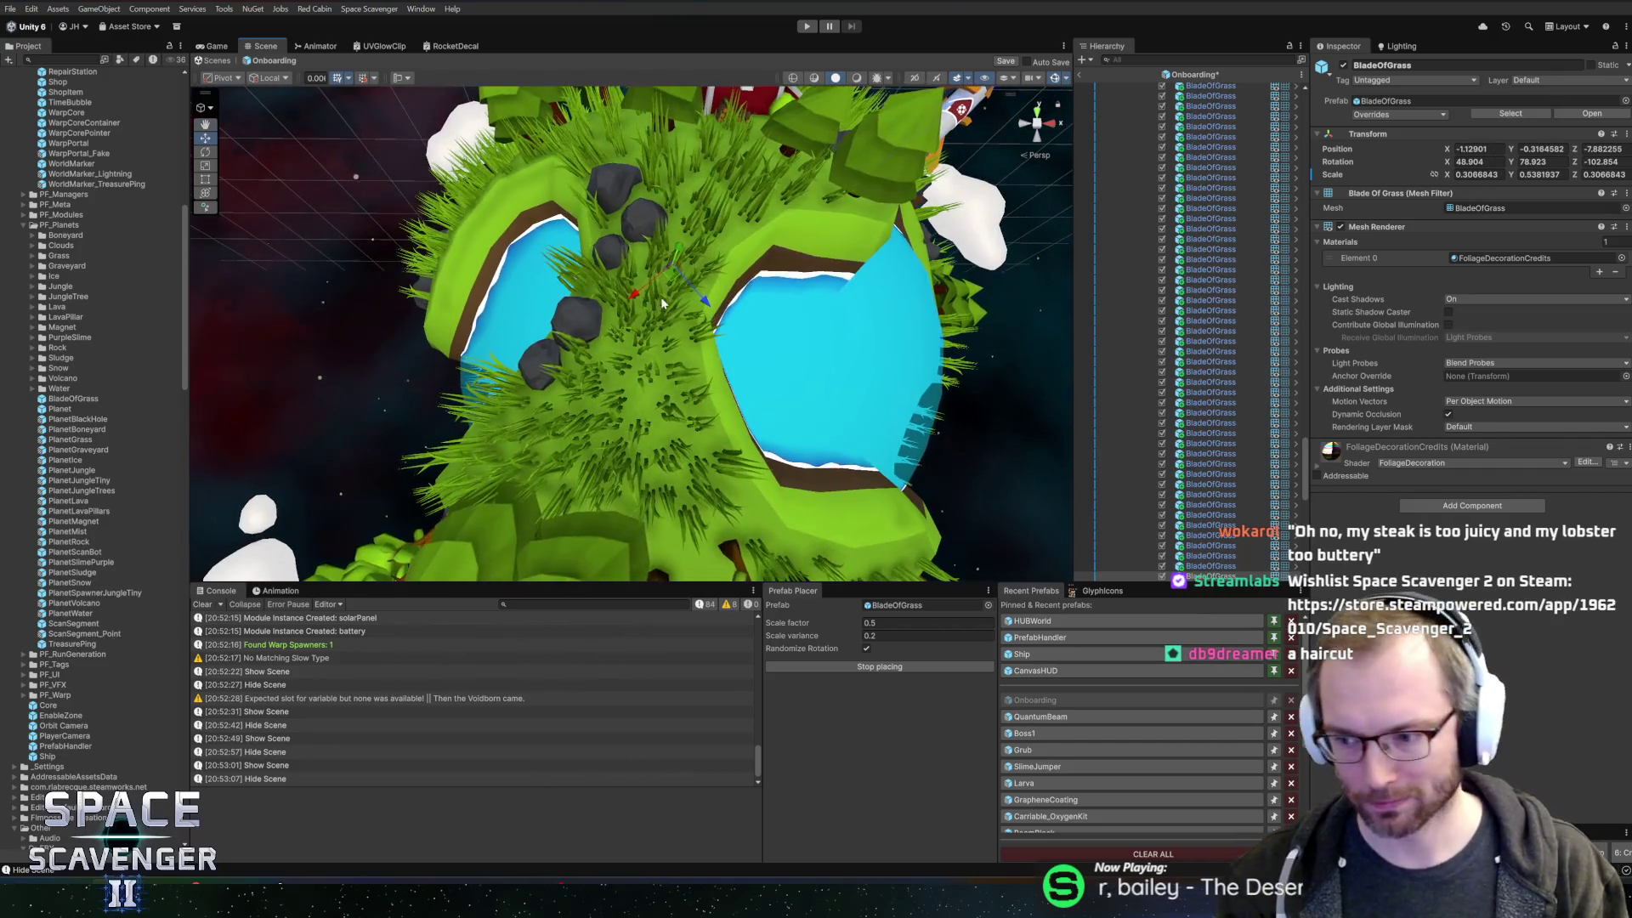
{"action": "left_click", "coordinate": [880, 667]}
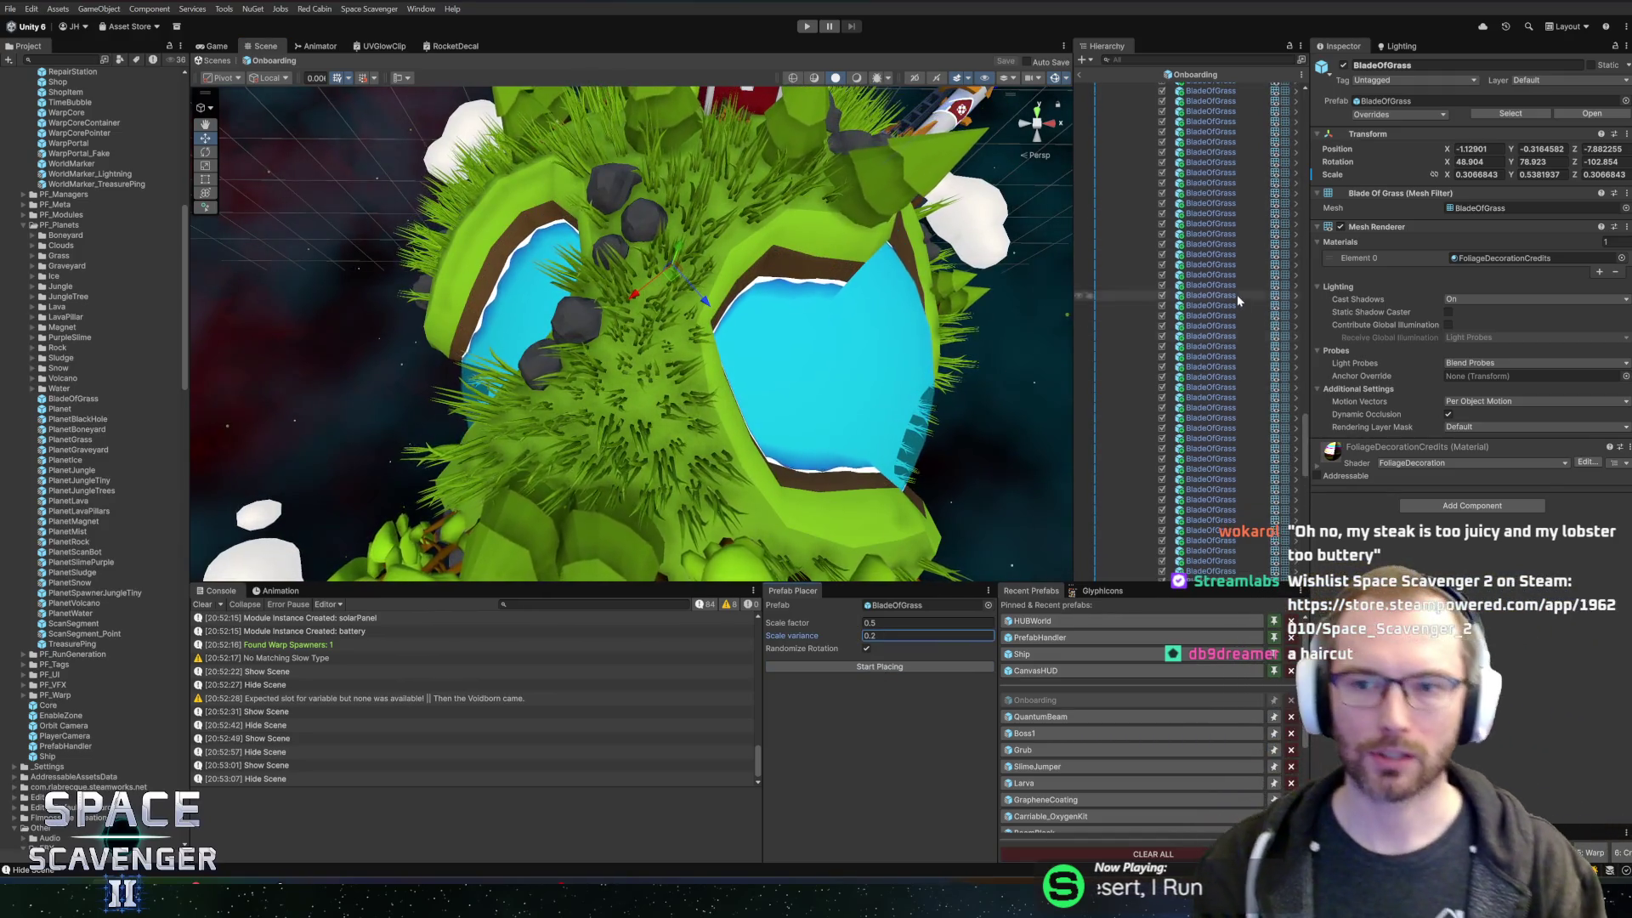
- Inspect the fir trees near the cabin and check a tree's x scale in the Inspector
{"action": "left_click", "coordinate": [1194, 298]}
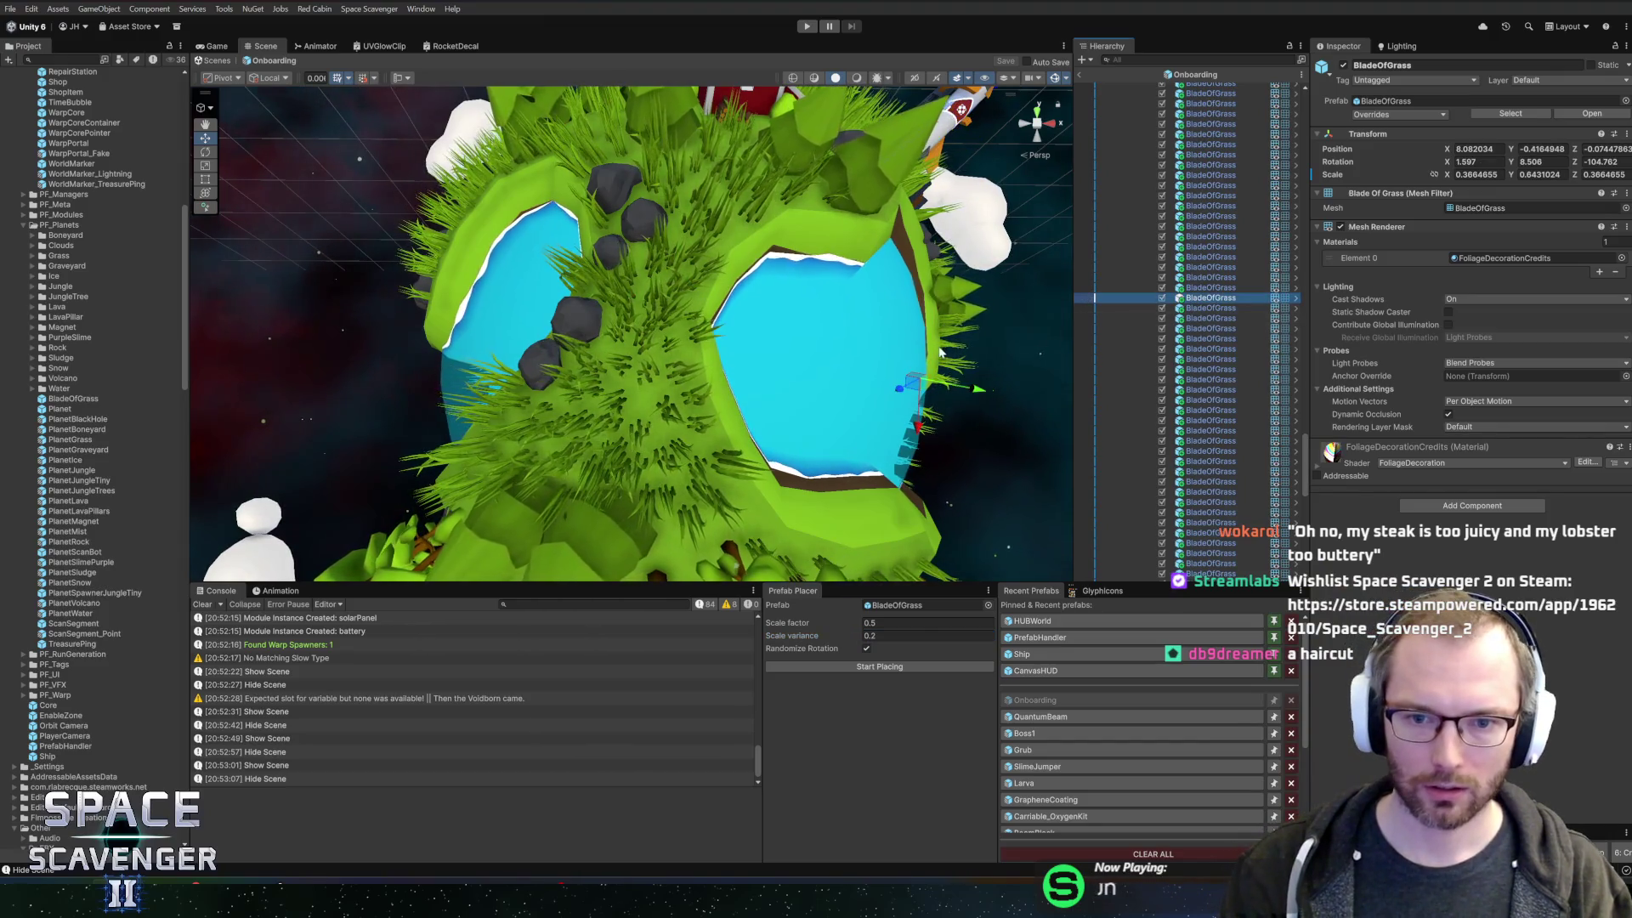
{"action": "mouse_move", "coordinate": [616, 302]}
{"action": "left_mouse_down"}
{"action": "mouse_move", "coordinate": [846, 318]}
{"action": "mouse_move", "coordinate": [860, 181]}
{"action": "left_mouse_up"}
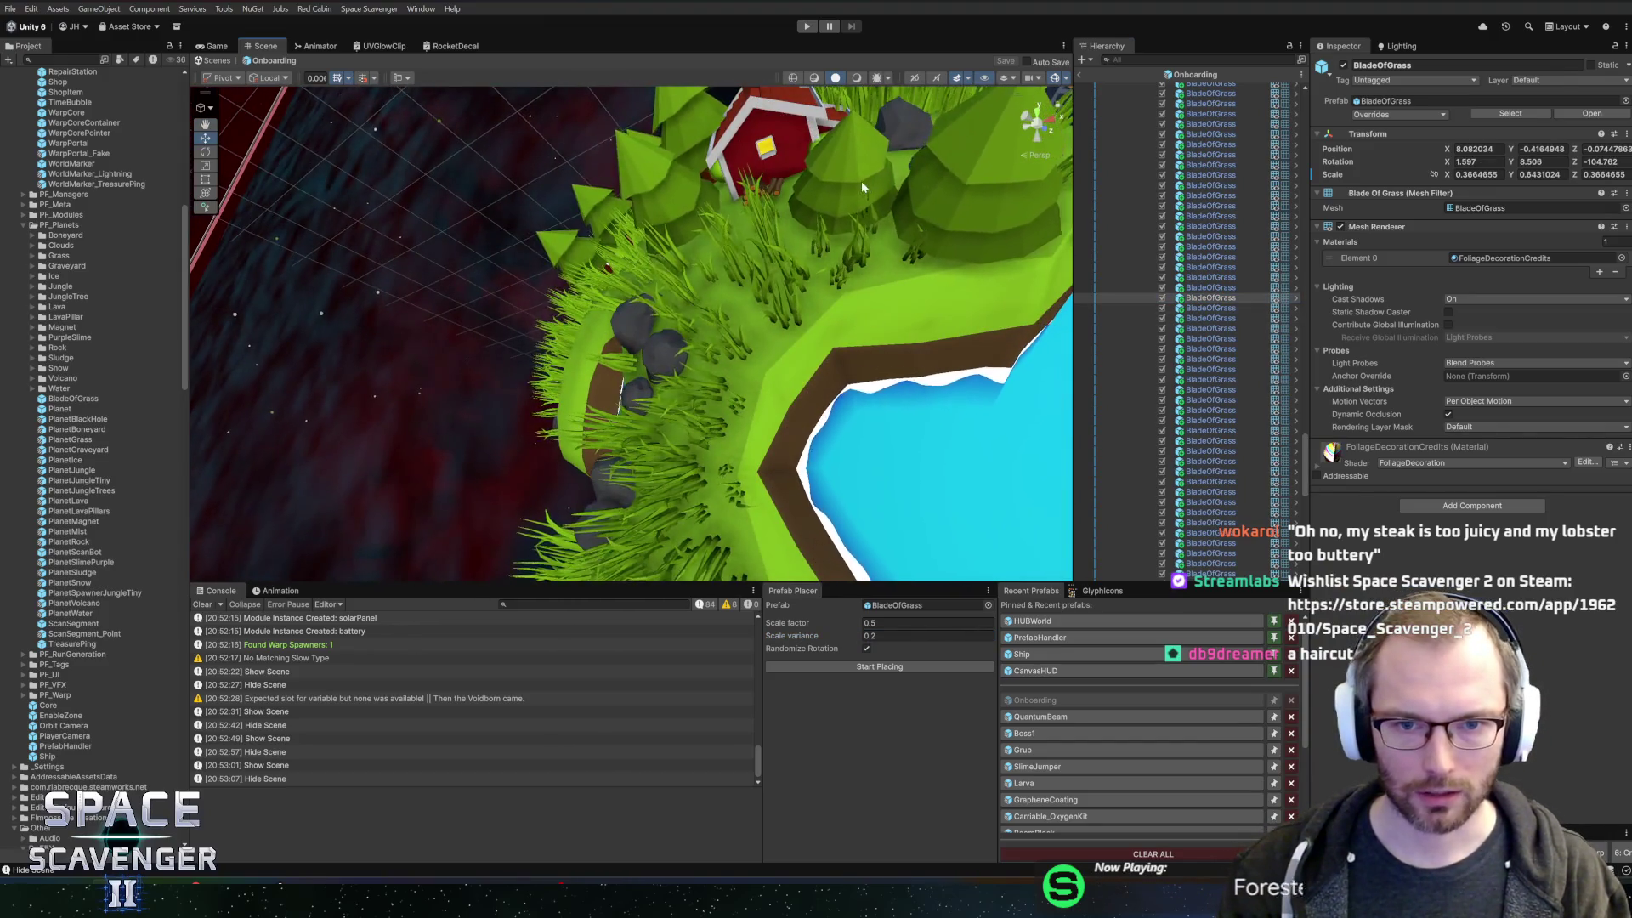
{"action": "left_click", "coordinate": [860, 180]}
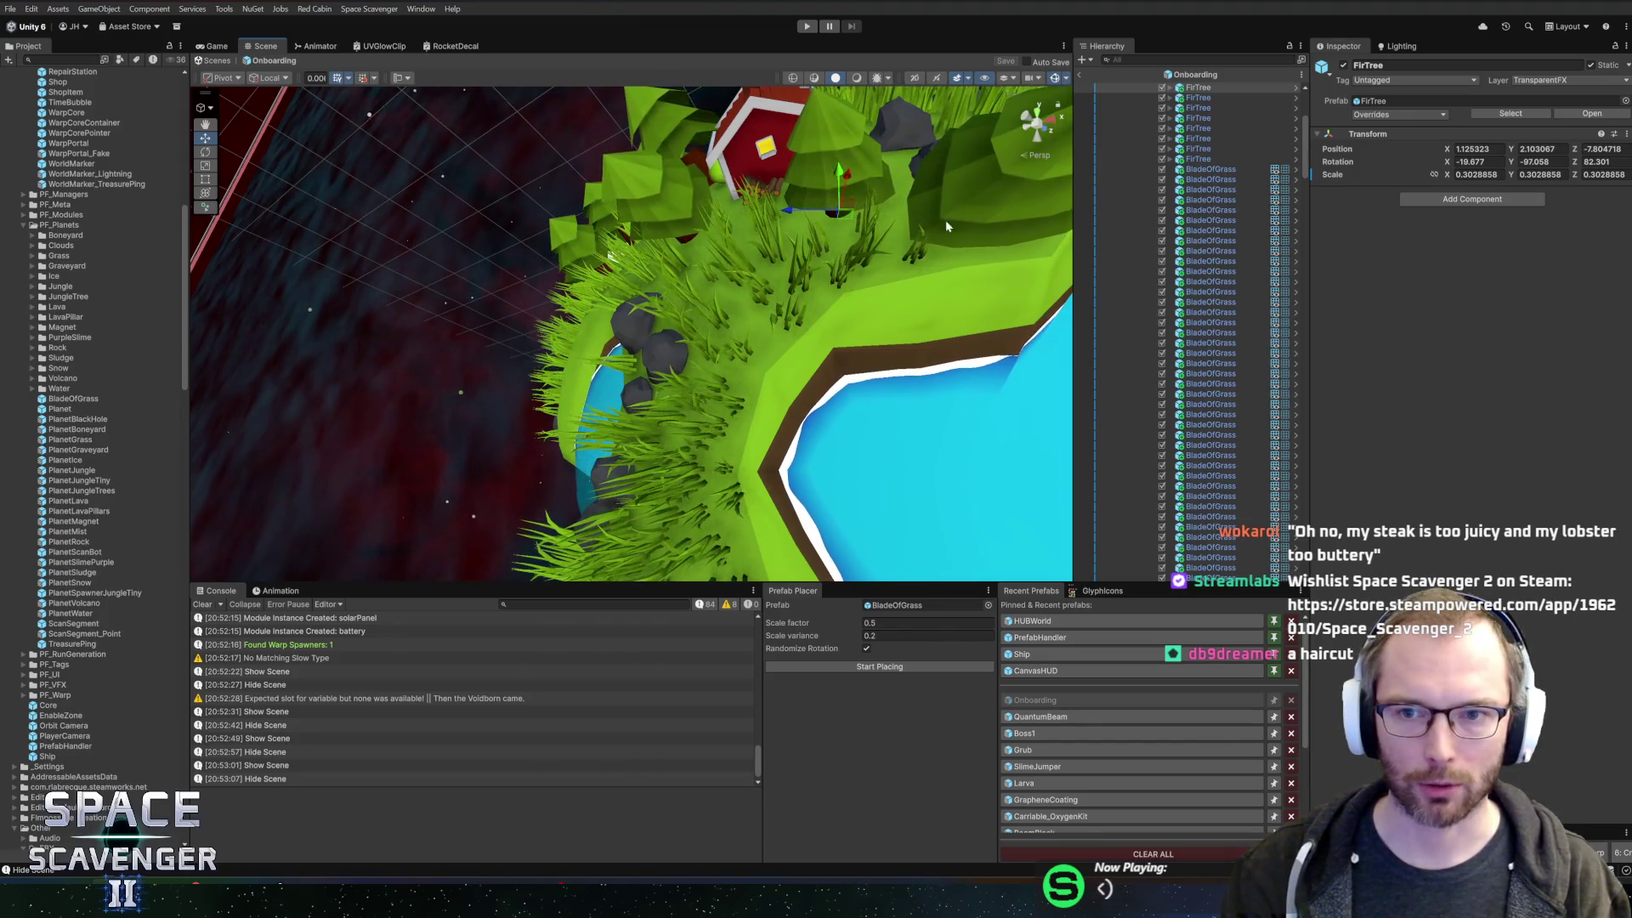
{"action": "left_click", "coordinate": [1199, 159]}
{"action": "scroll", "coordinate": [1237, 288], "scroll_direction": "down", "scroll_amount": 1}
{"action": "scroll", "coordinate": [1238, 293], "scroll_direction": "down", "scroll_amount": 10}
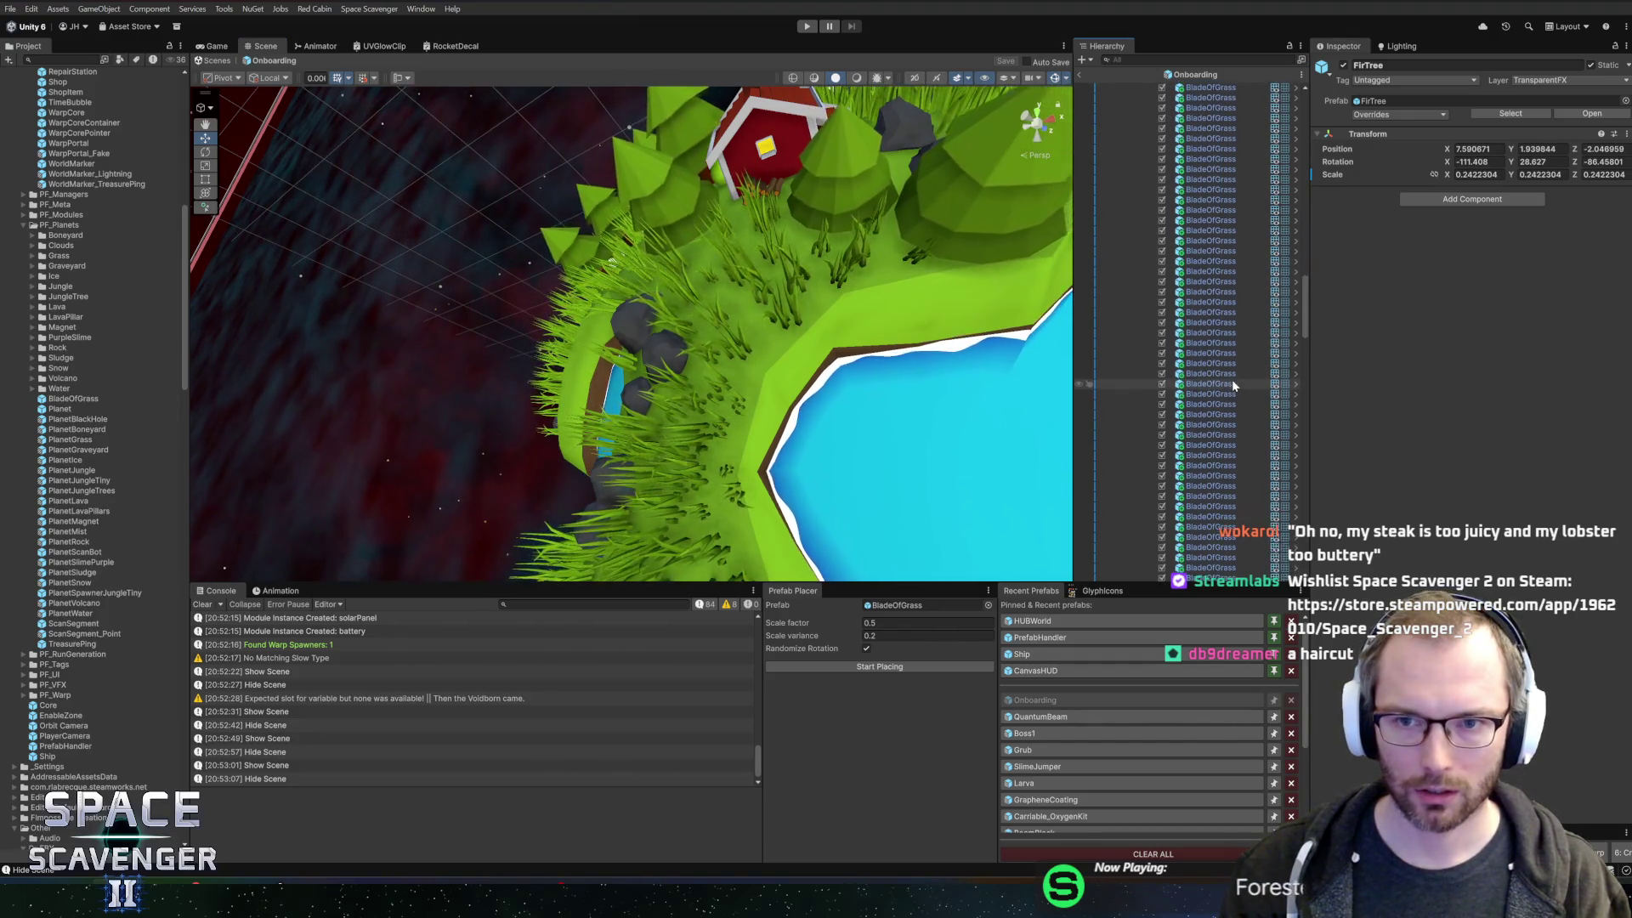
{"action": "scroll", "coordinate": [1224, 437], "scroll_direction": "down", "scroll_amount": 3}
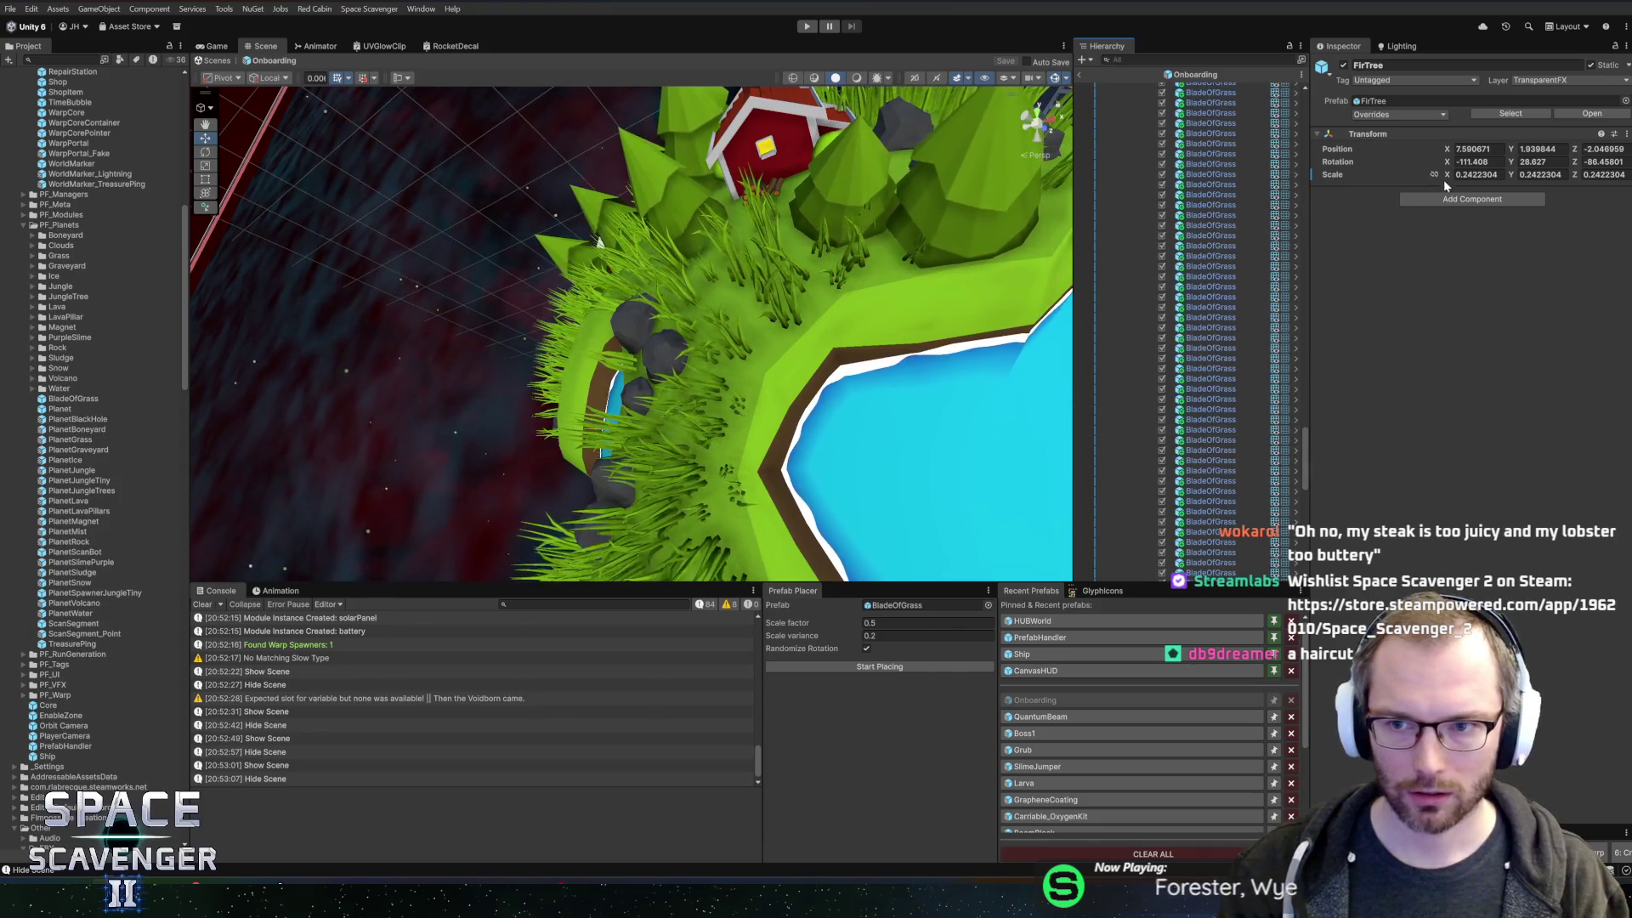
{"action": "left_click", "coordinate": [1470, 174]}
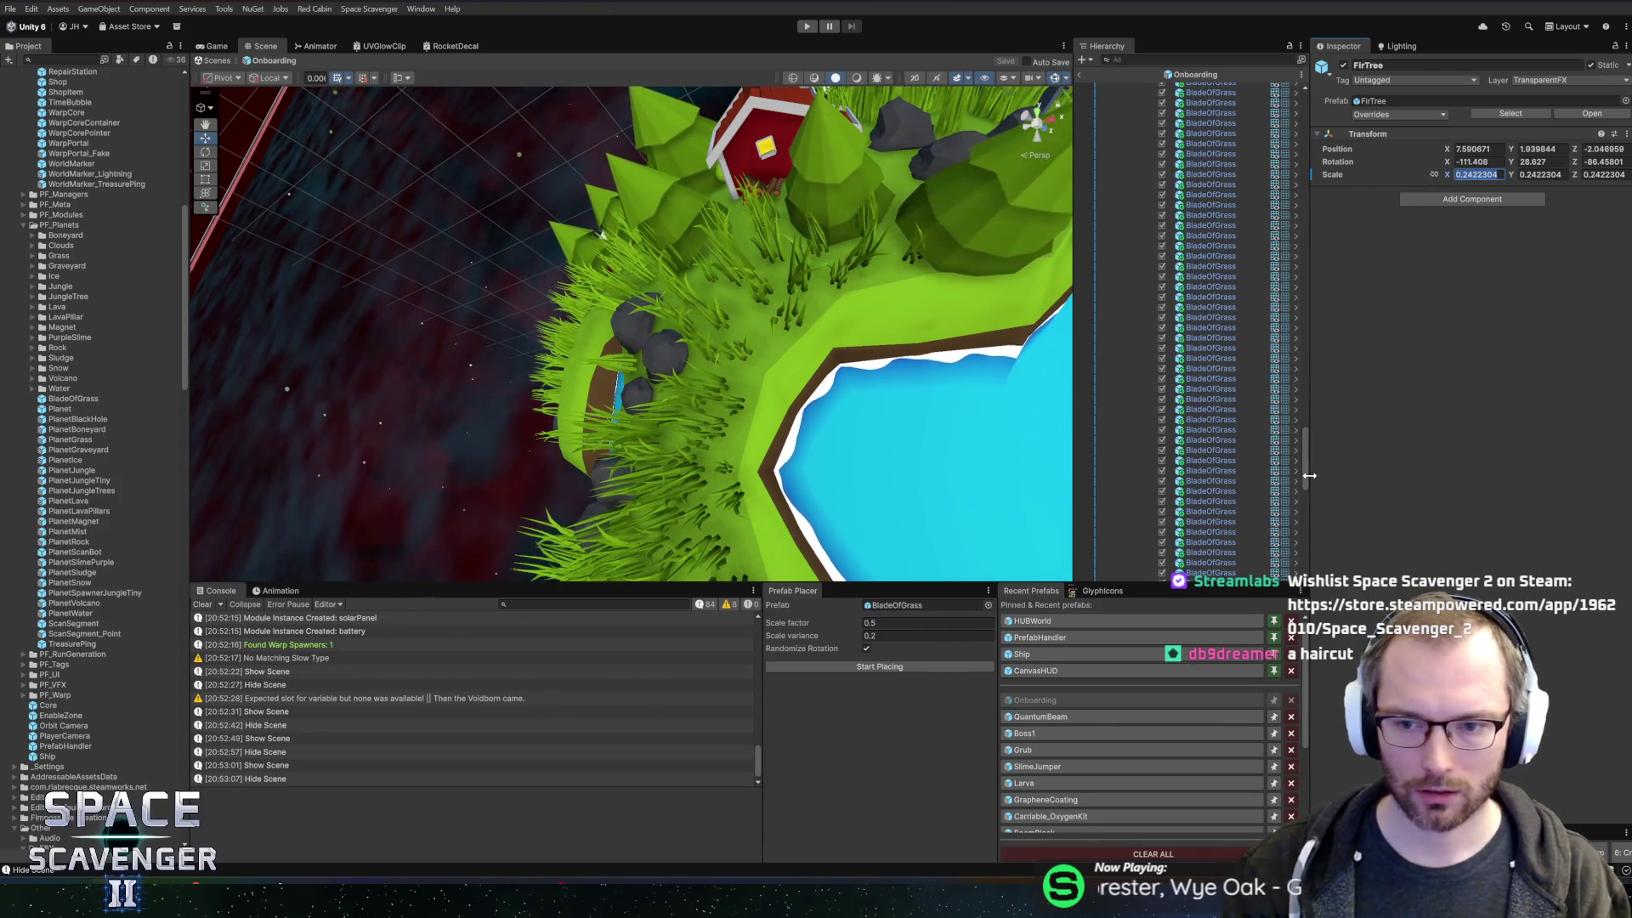
{"action": "scroll", "coordinate": [1307, 477], "scroll_direction": "up", "scroll_amount": 15}
- Toggle planet group A's active checkbox off and back on, then enter Play mode
{"action": "left_click", "coordinate": [1152, 169]}
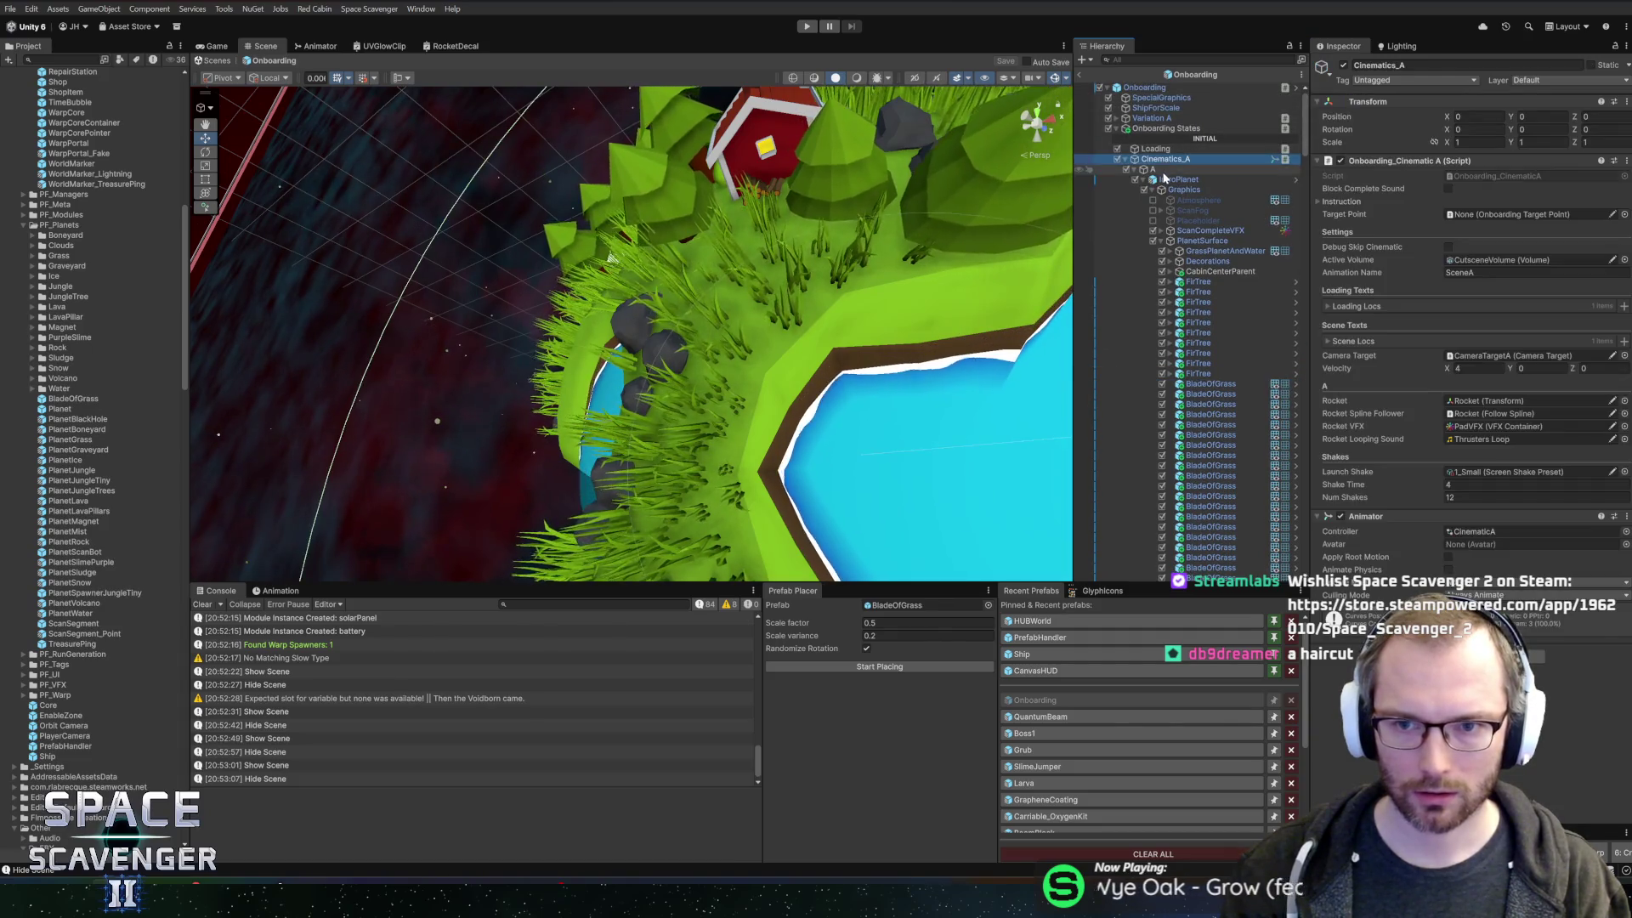
{"action": "left_click", "coordinate": [1343, 66]}
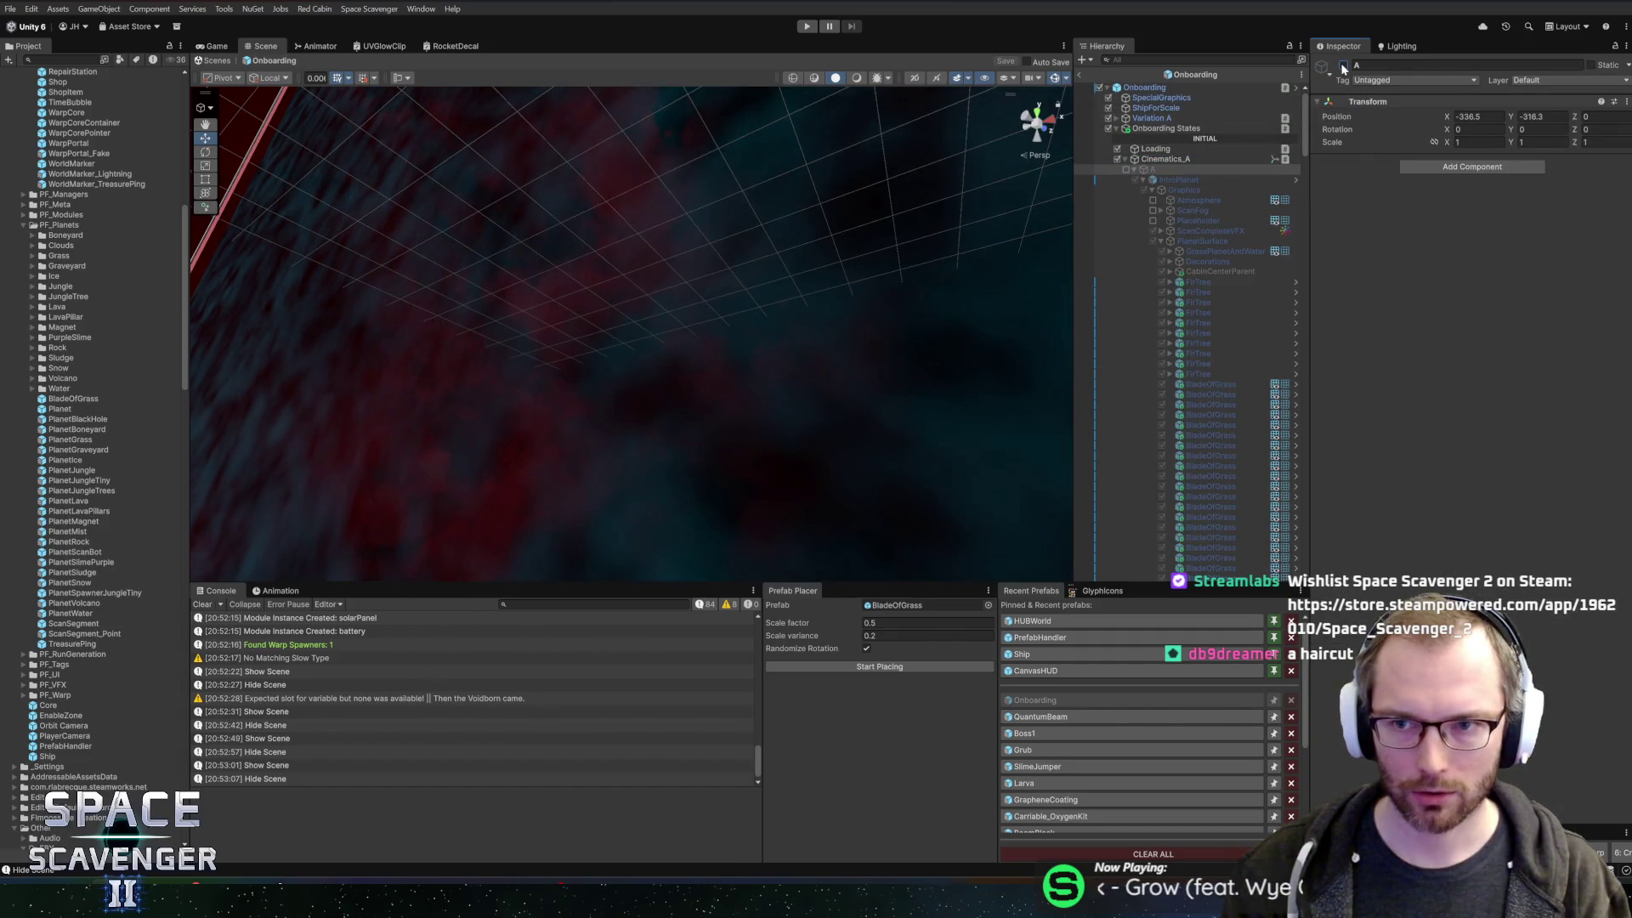
{"action": "left_click", "coordinate": [1343, 66]}
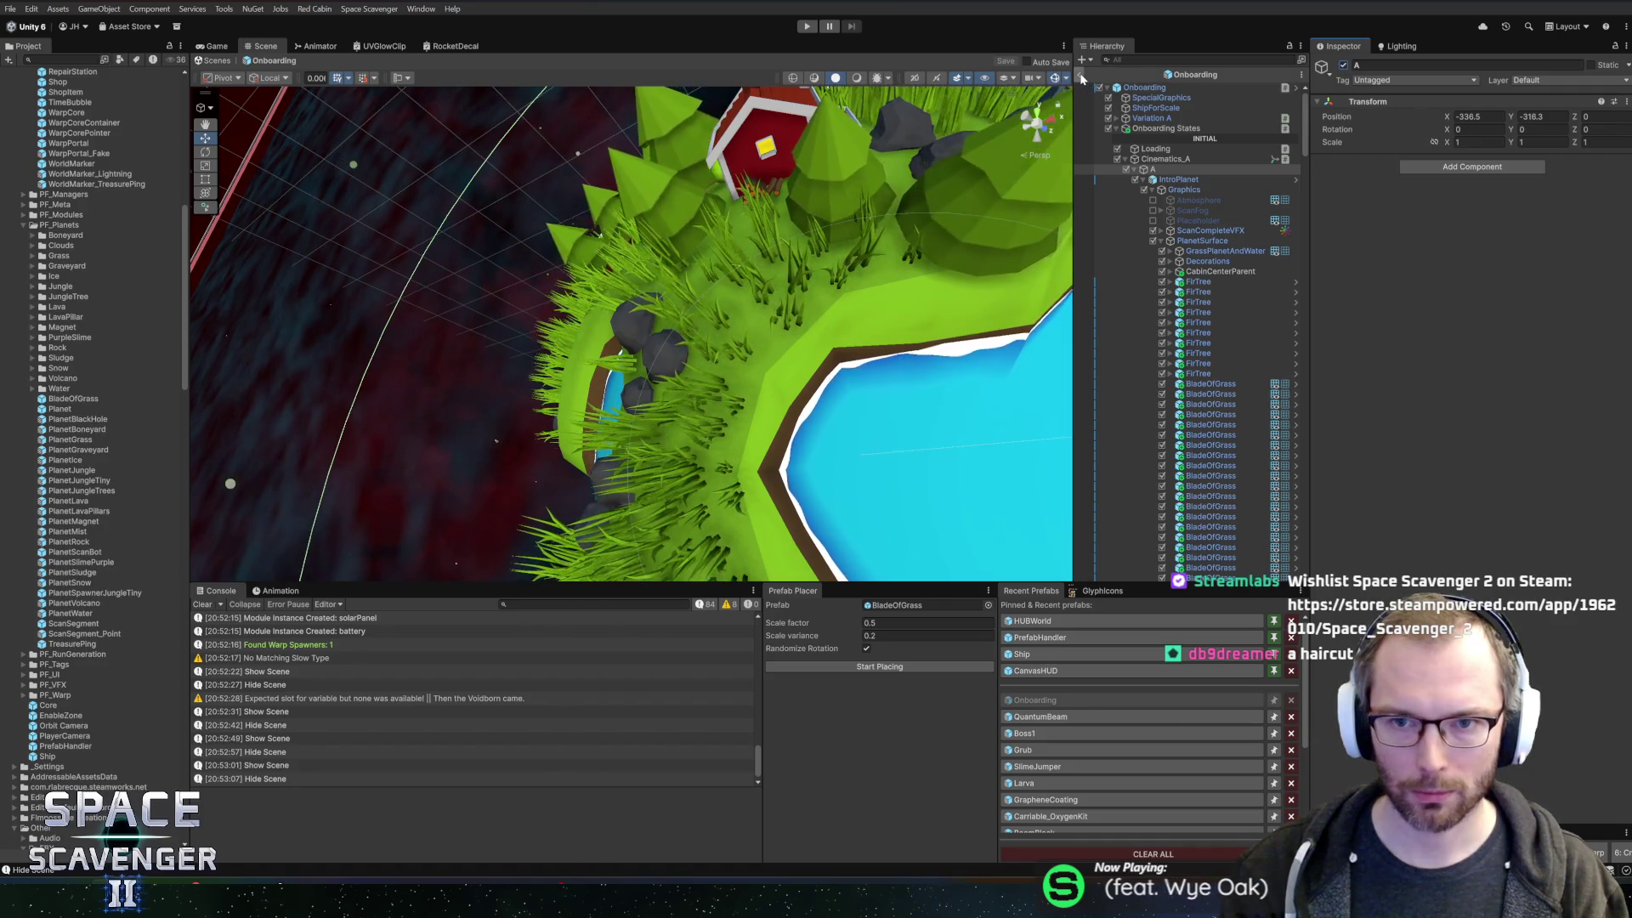
{"action": "left_click", "coordinate": [806, 27]}
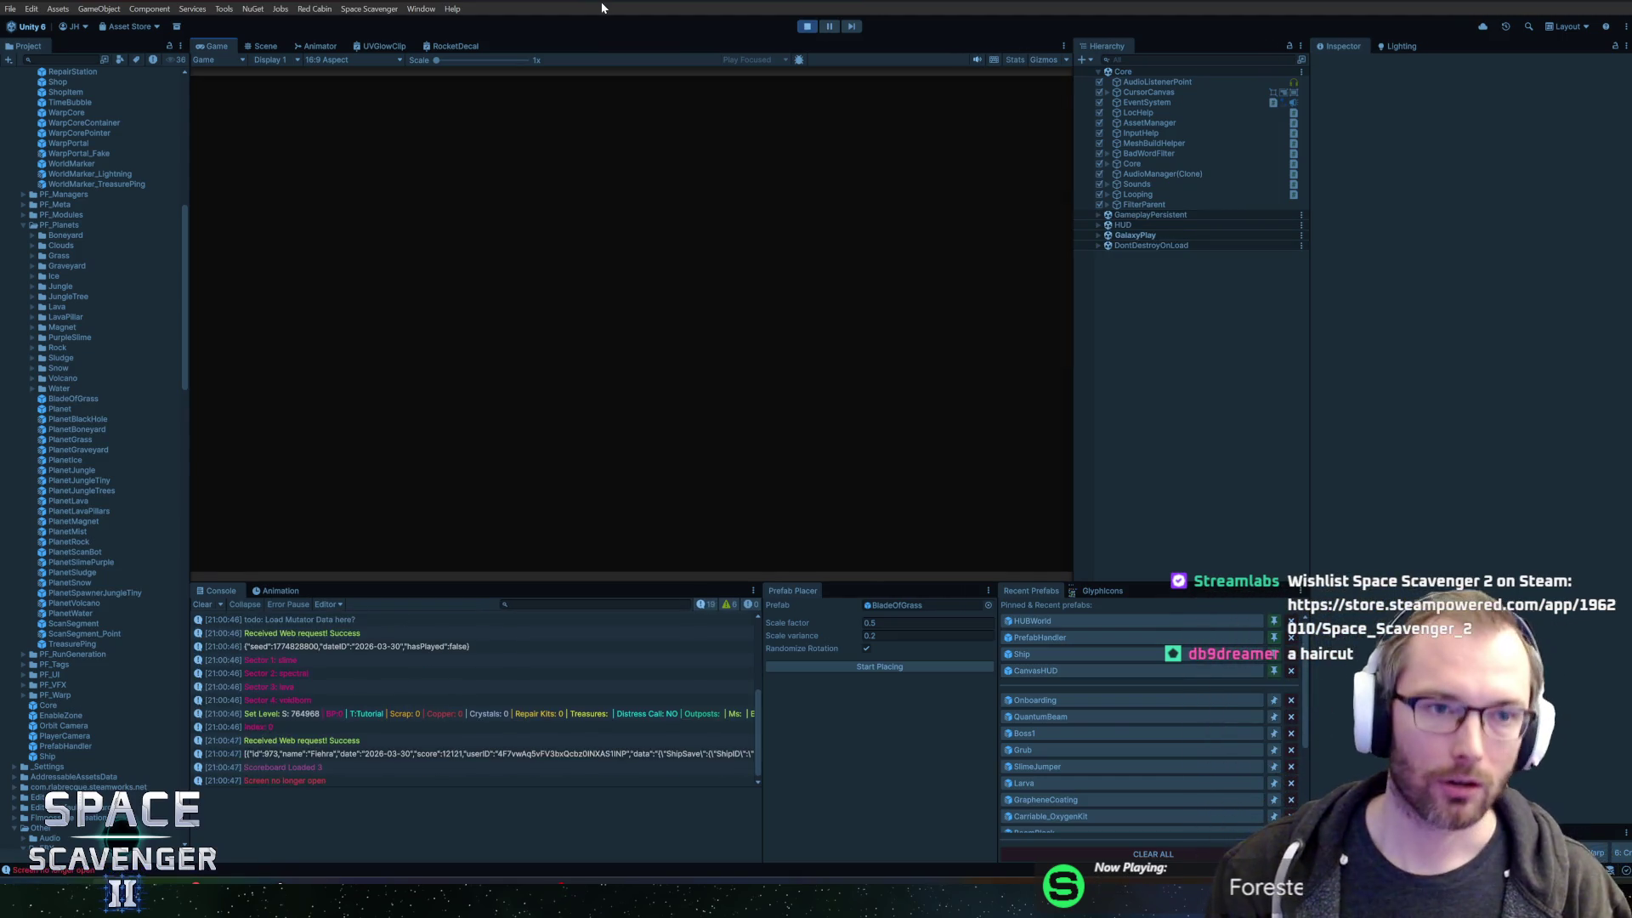
- Maximize the Game view so the running onboarding fills the editor
{"action": "double_click", "coordinate": [222, 48]}
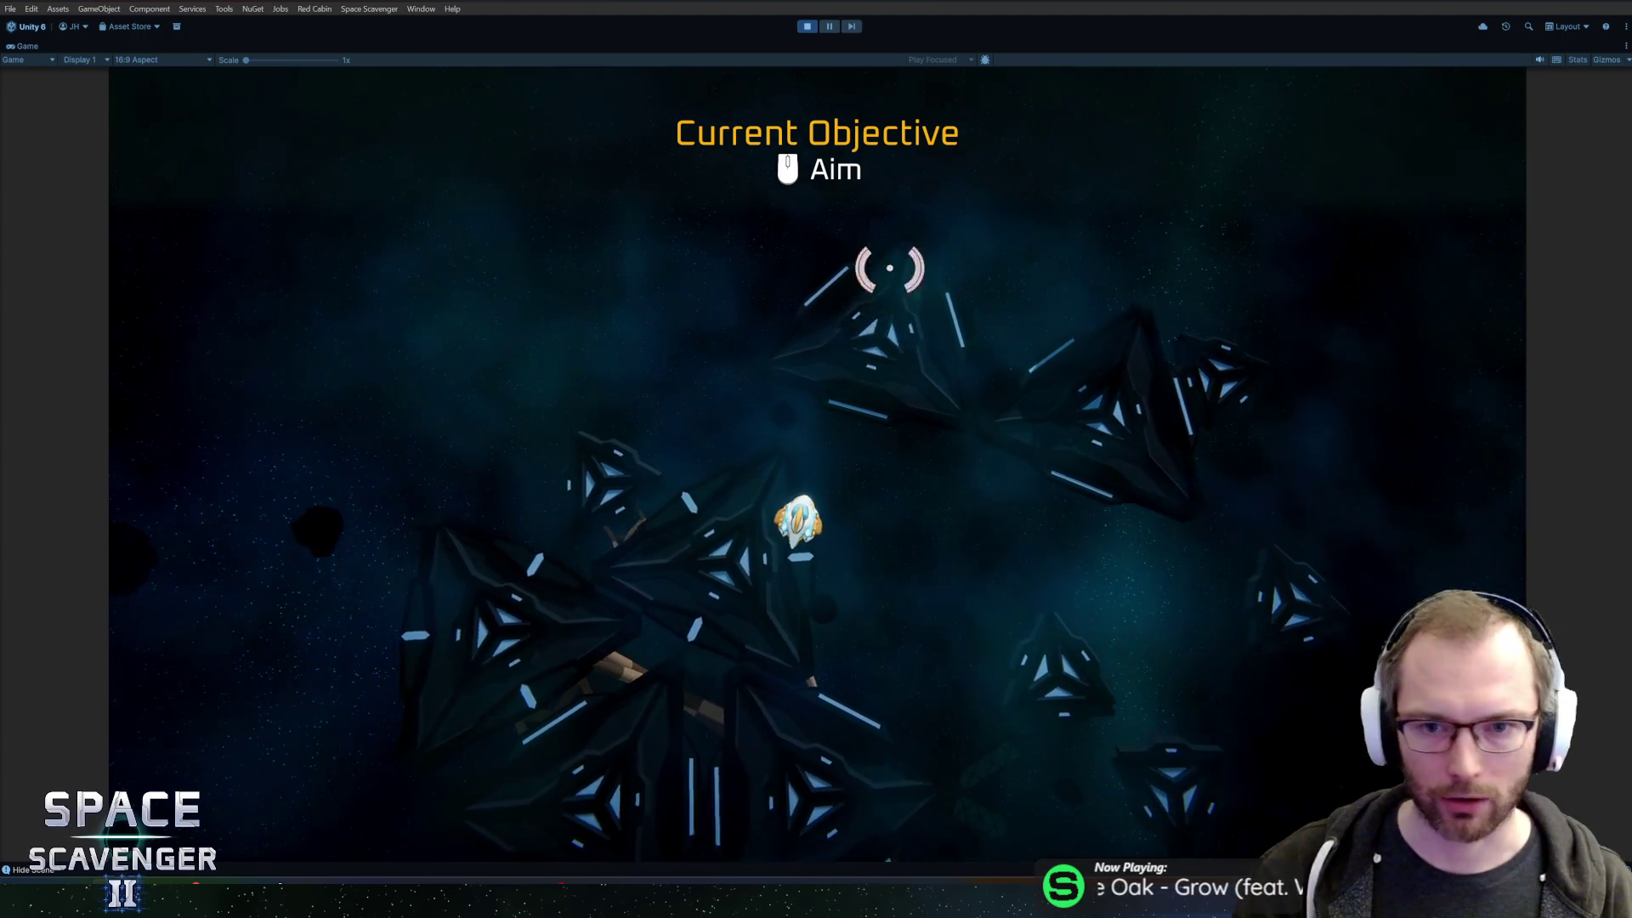
- Pause and unpause the game with Escape to resume the playtest
{"action": "key", "text": "Escape"}
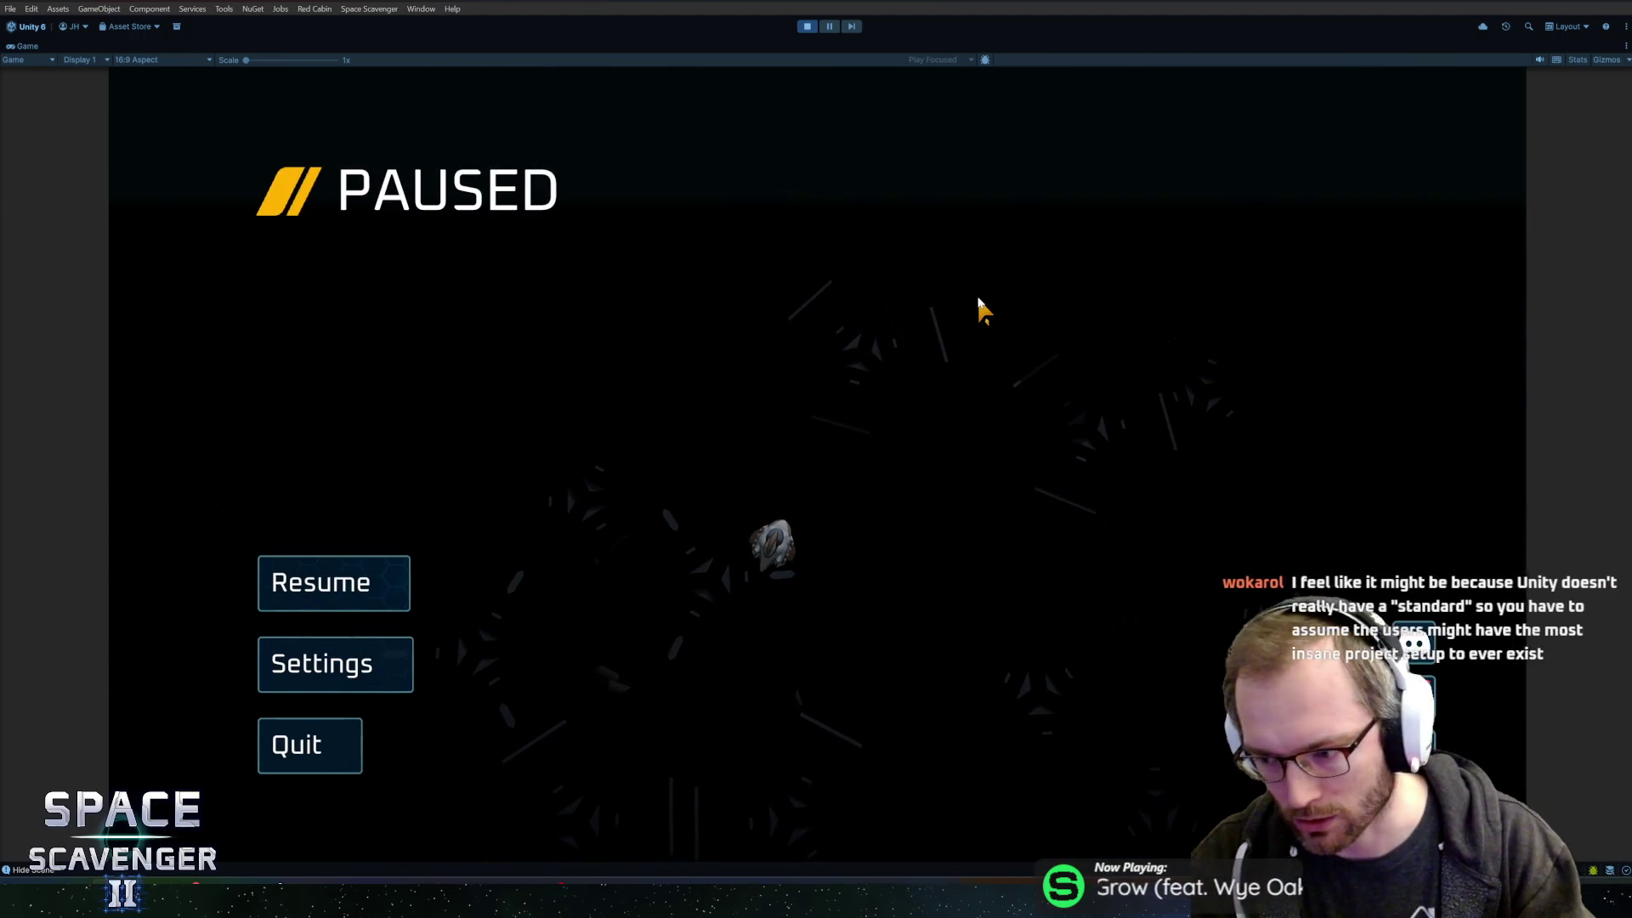
{"action": "key", "text": "Escape"}
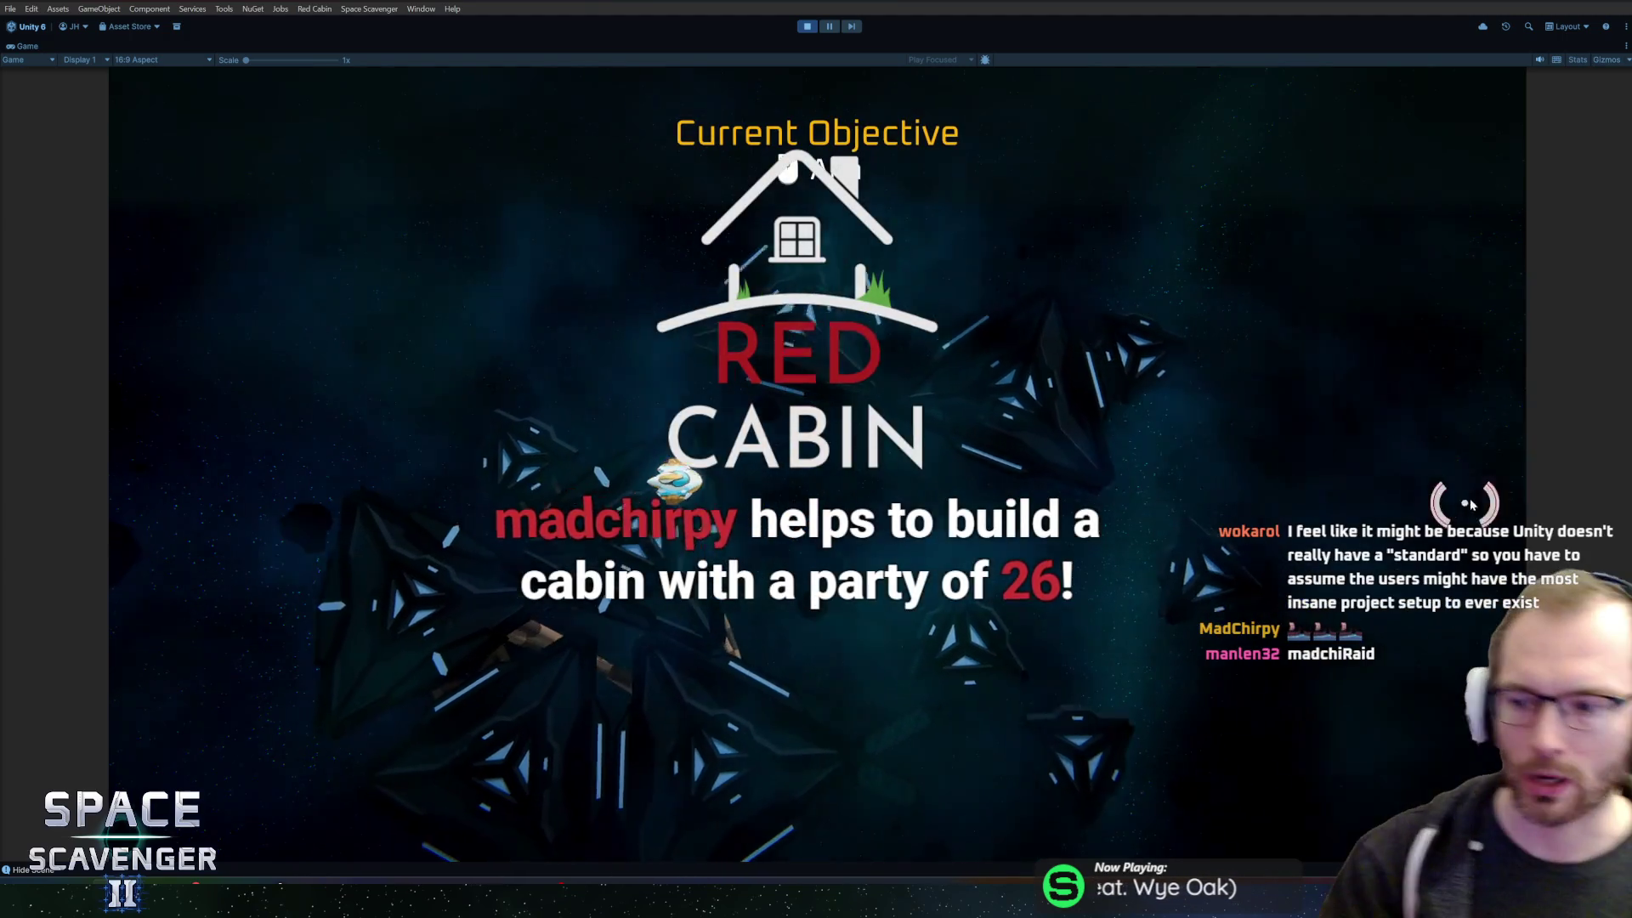
{"action": "key", "text": "Escape"}
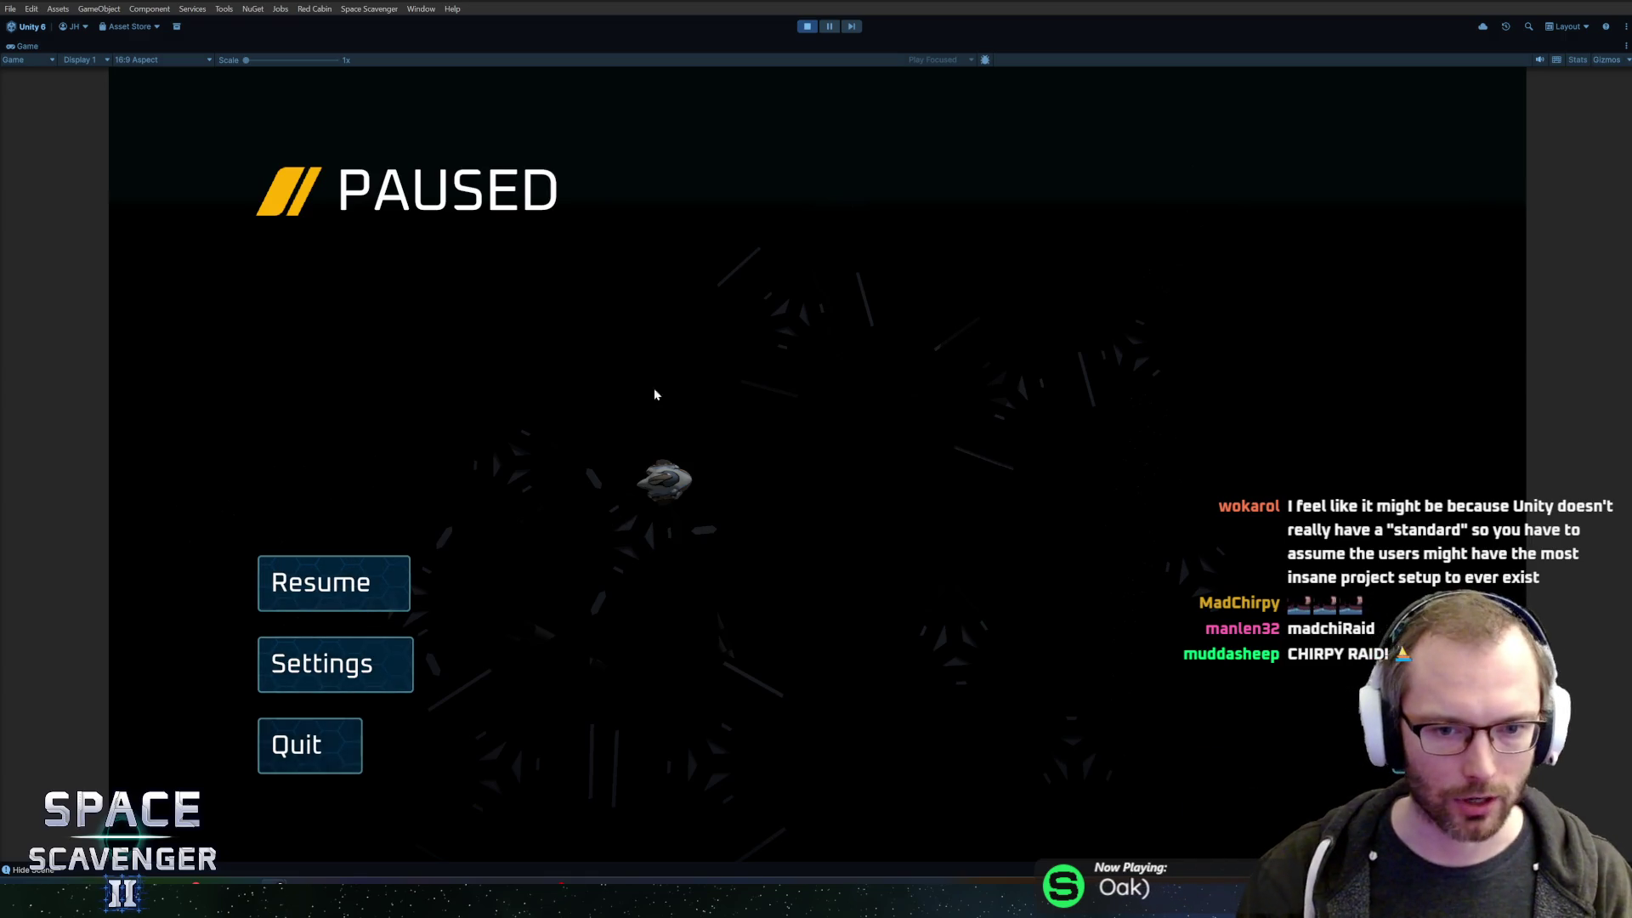
{"action": "key", "text": "Escape"}
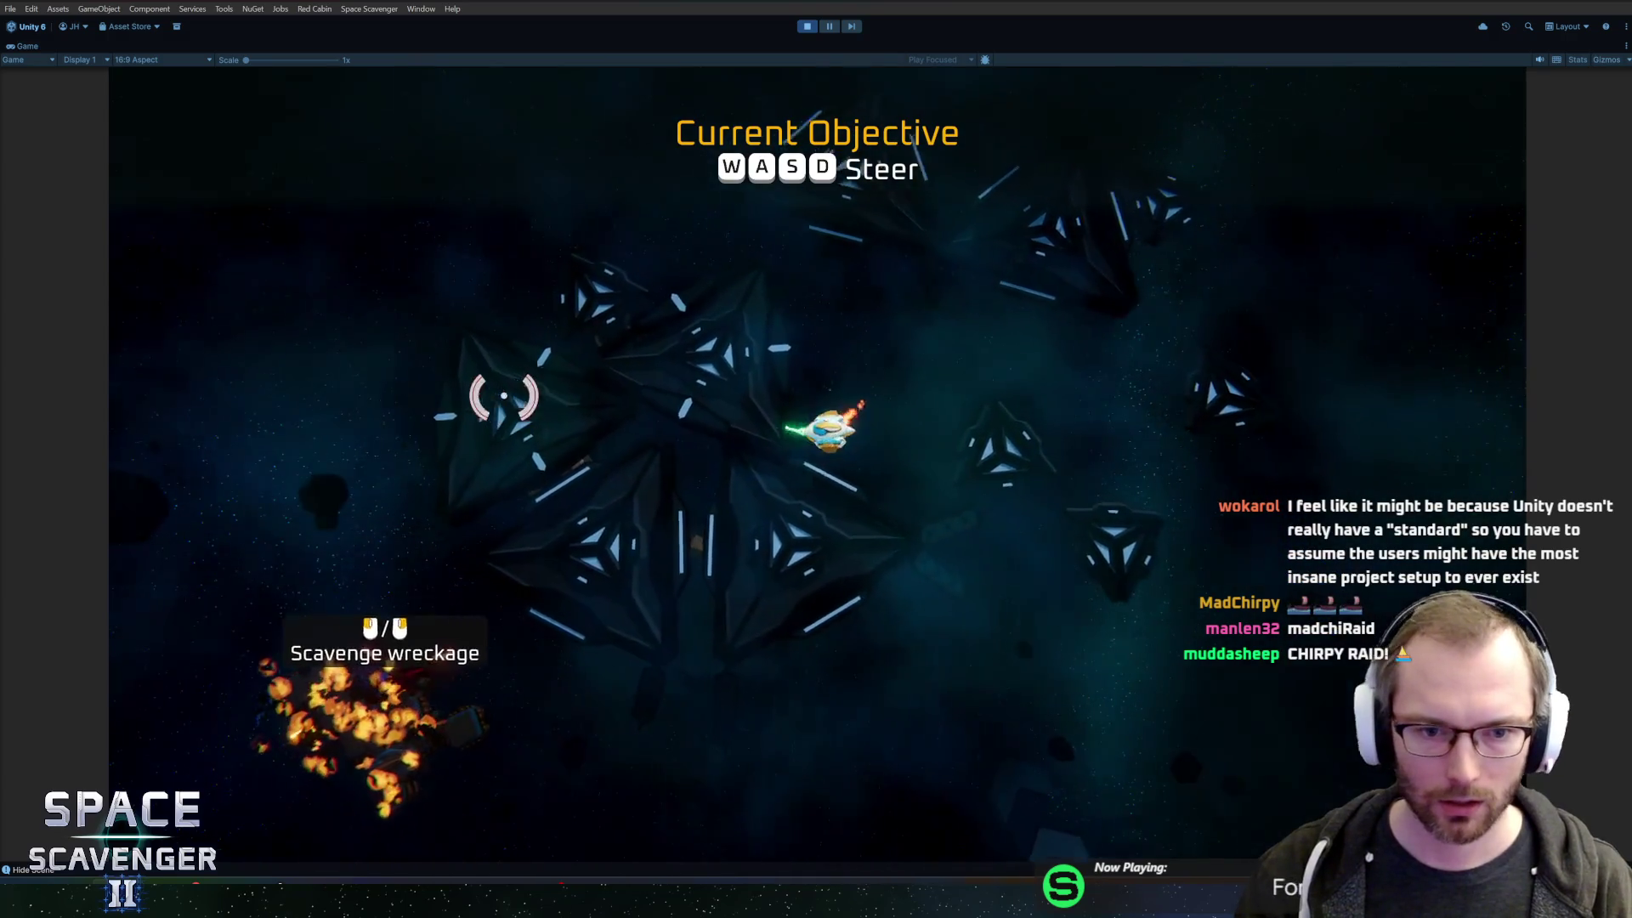
- Collect the Spare Parts at the wreckage, craft a Flail and attach it to the ship
{"action": "key", "text": "w"}
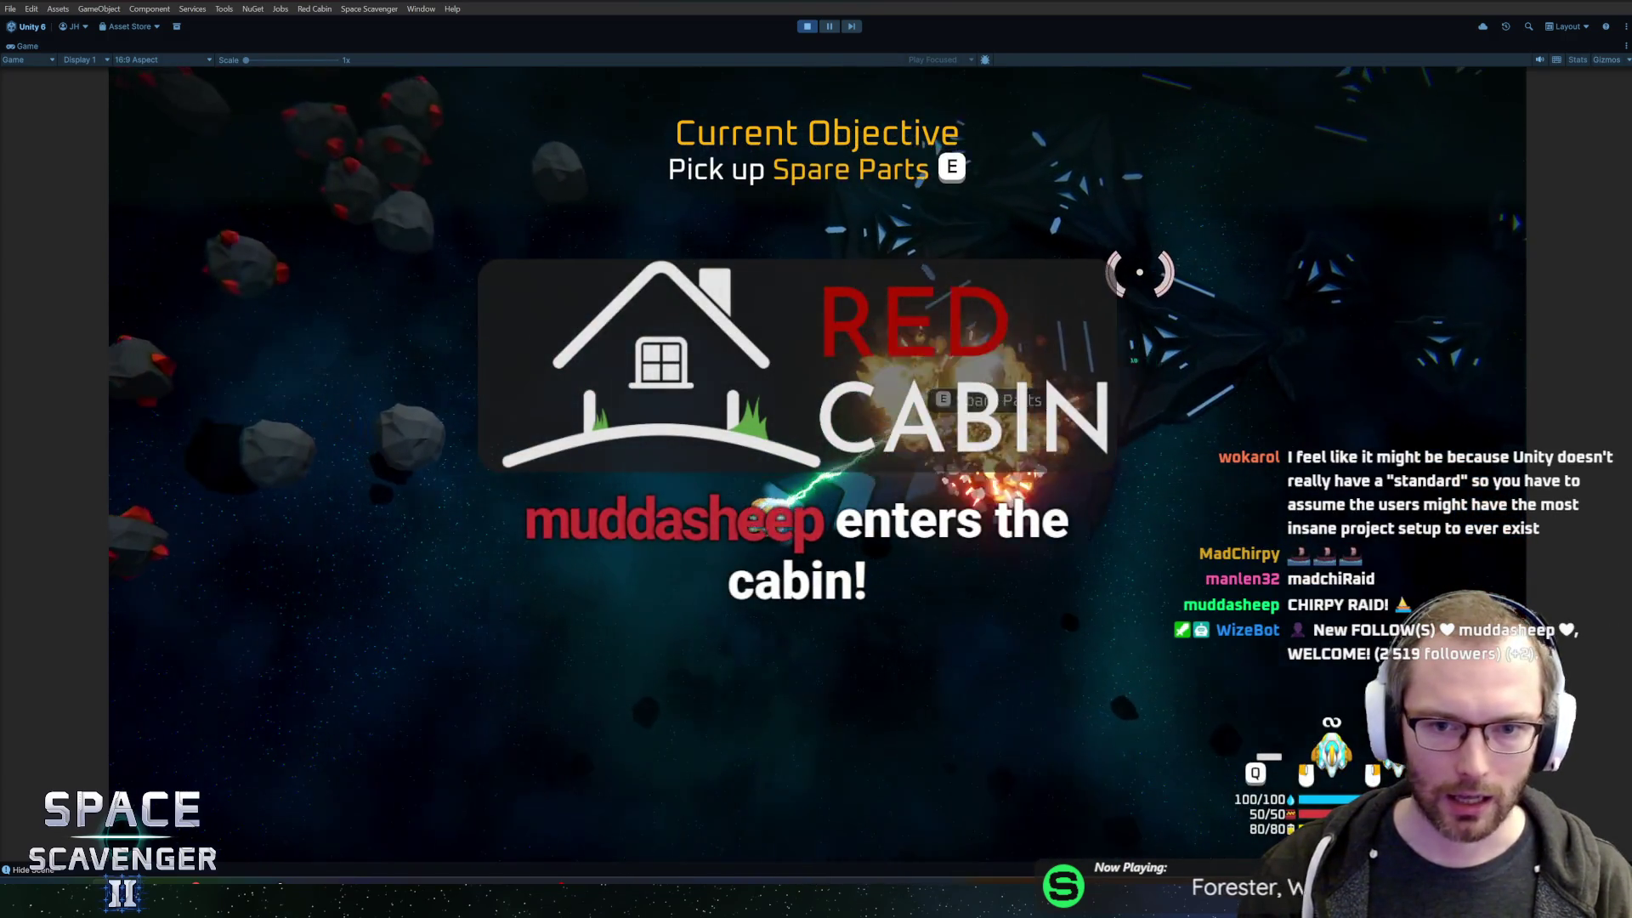
{"action": "key", "text": "e"}
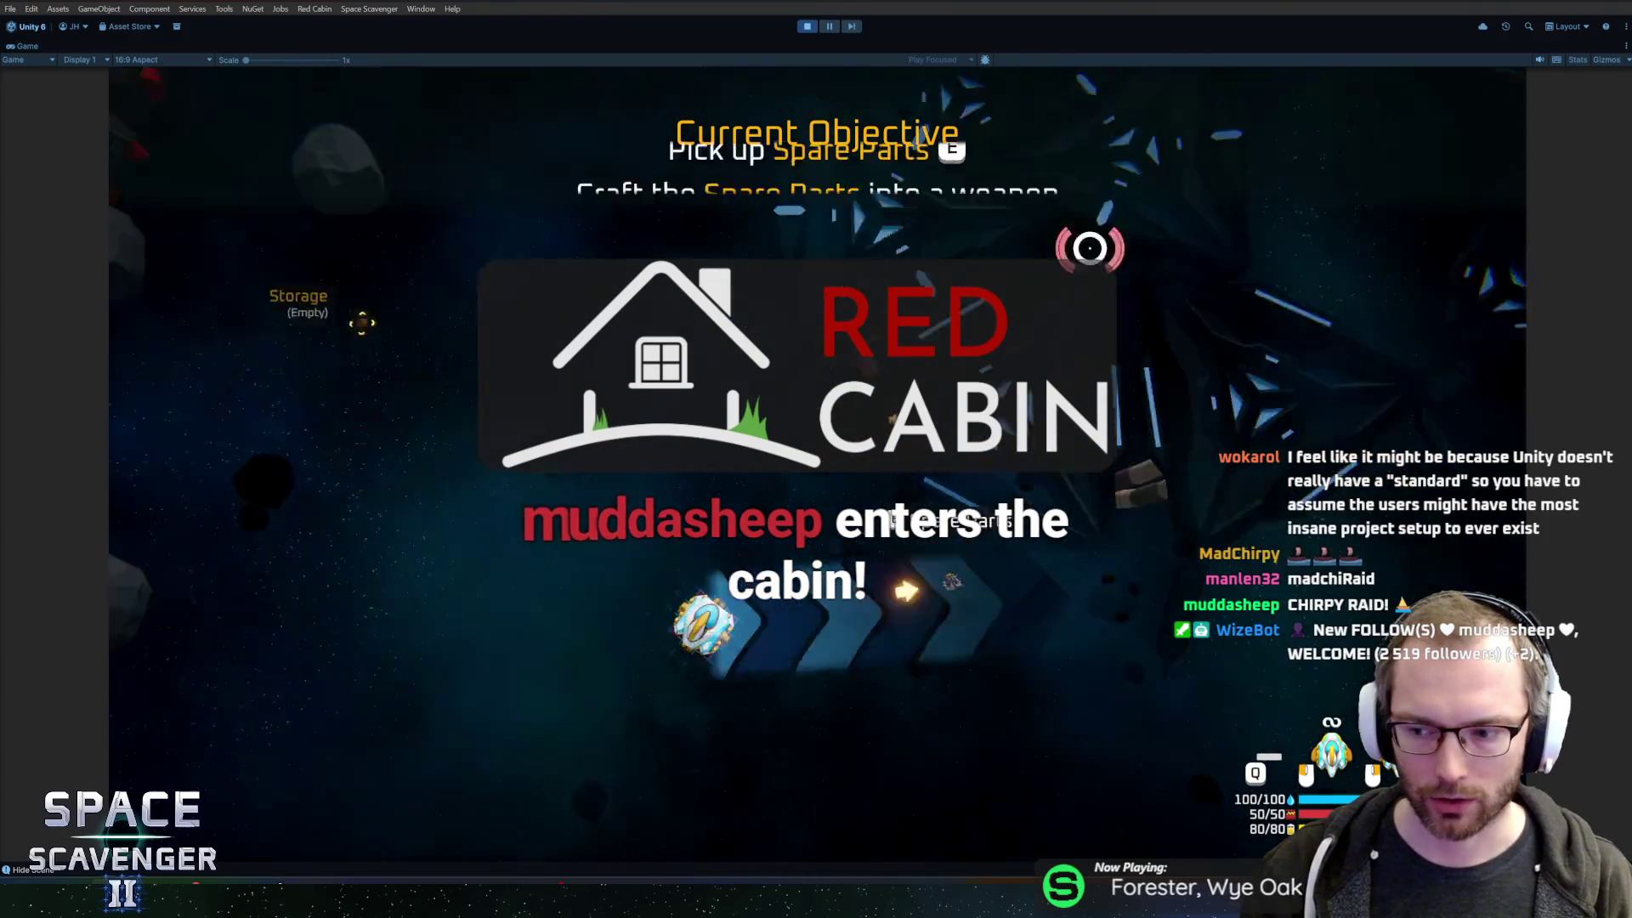
{"action": "key", "text": "Tab"}
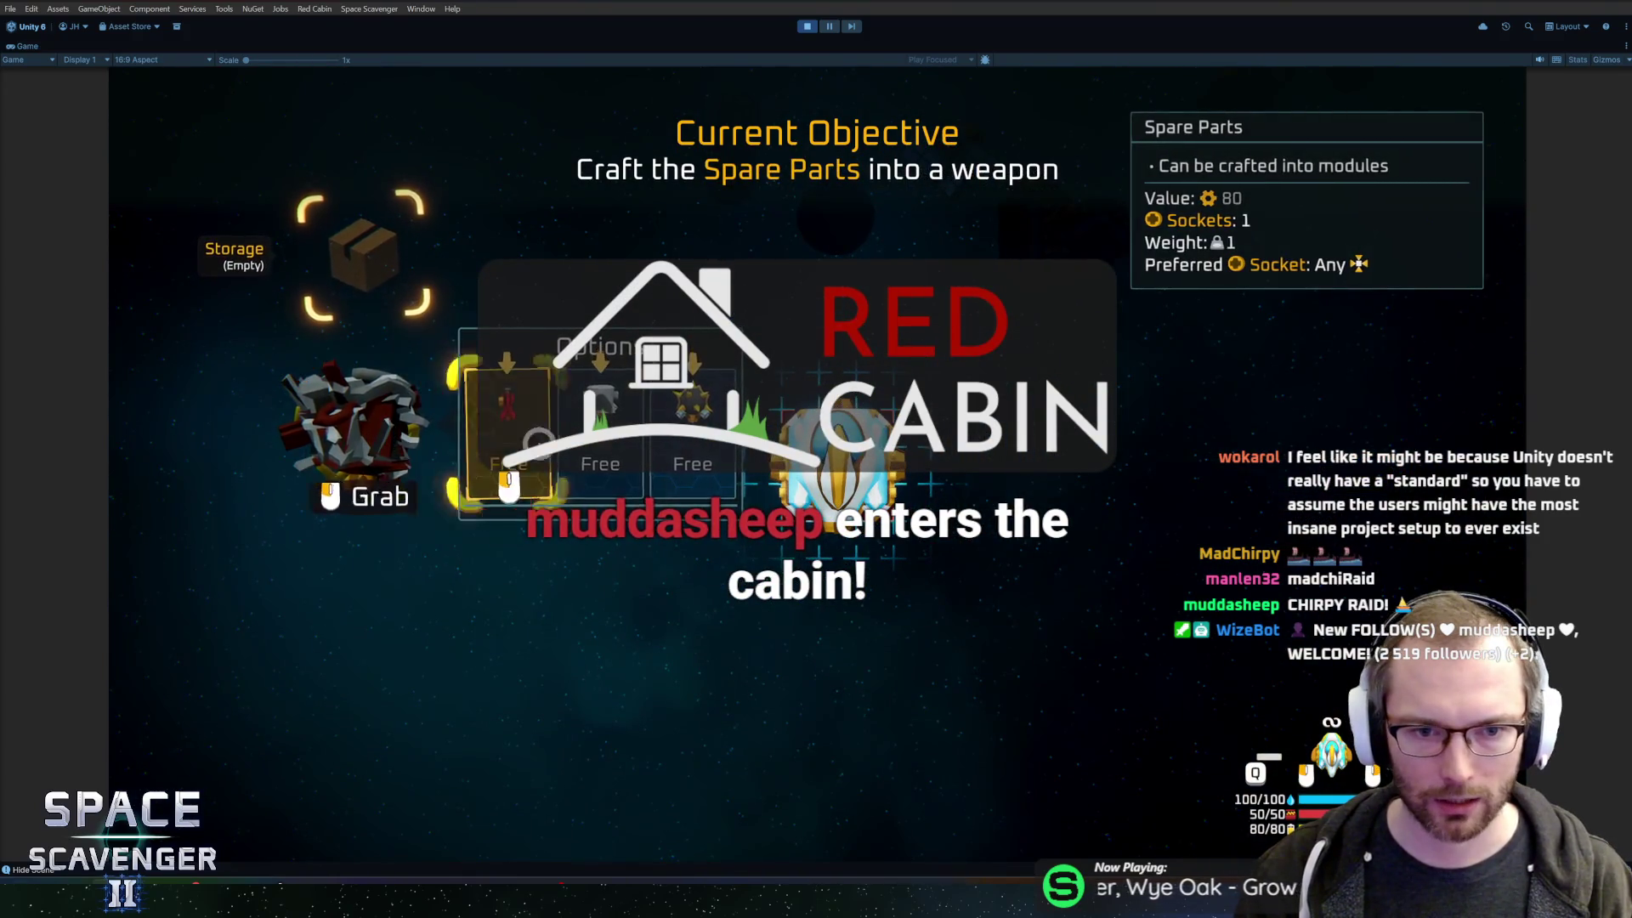
{"action": "left_click", "coordinate": [538, 442]}
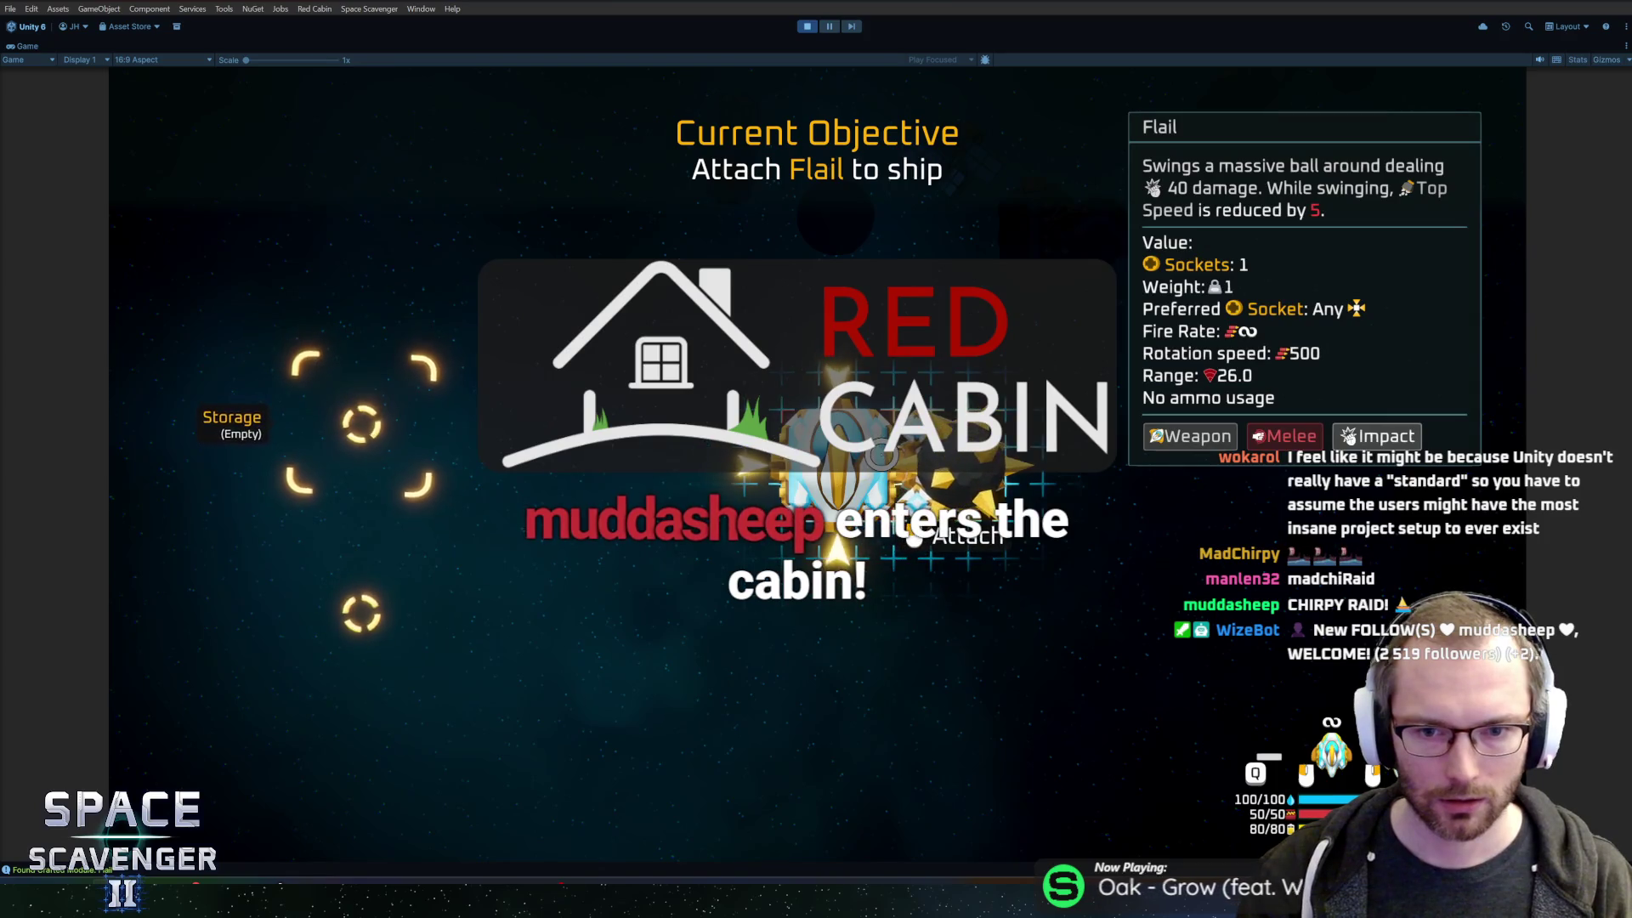
{"action": "left_click", "coordinate": [881, 456]}
{"action": "key", "text": "e"}
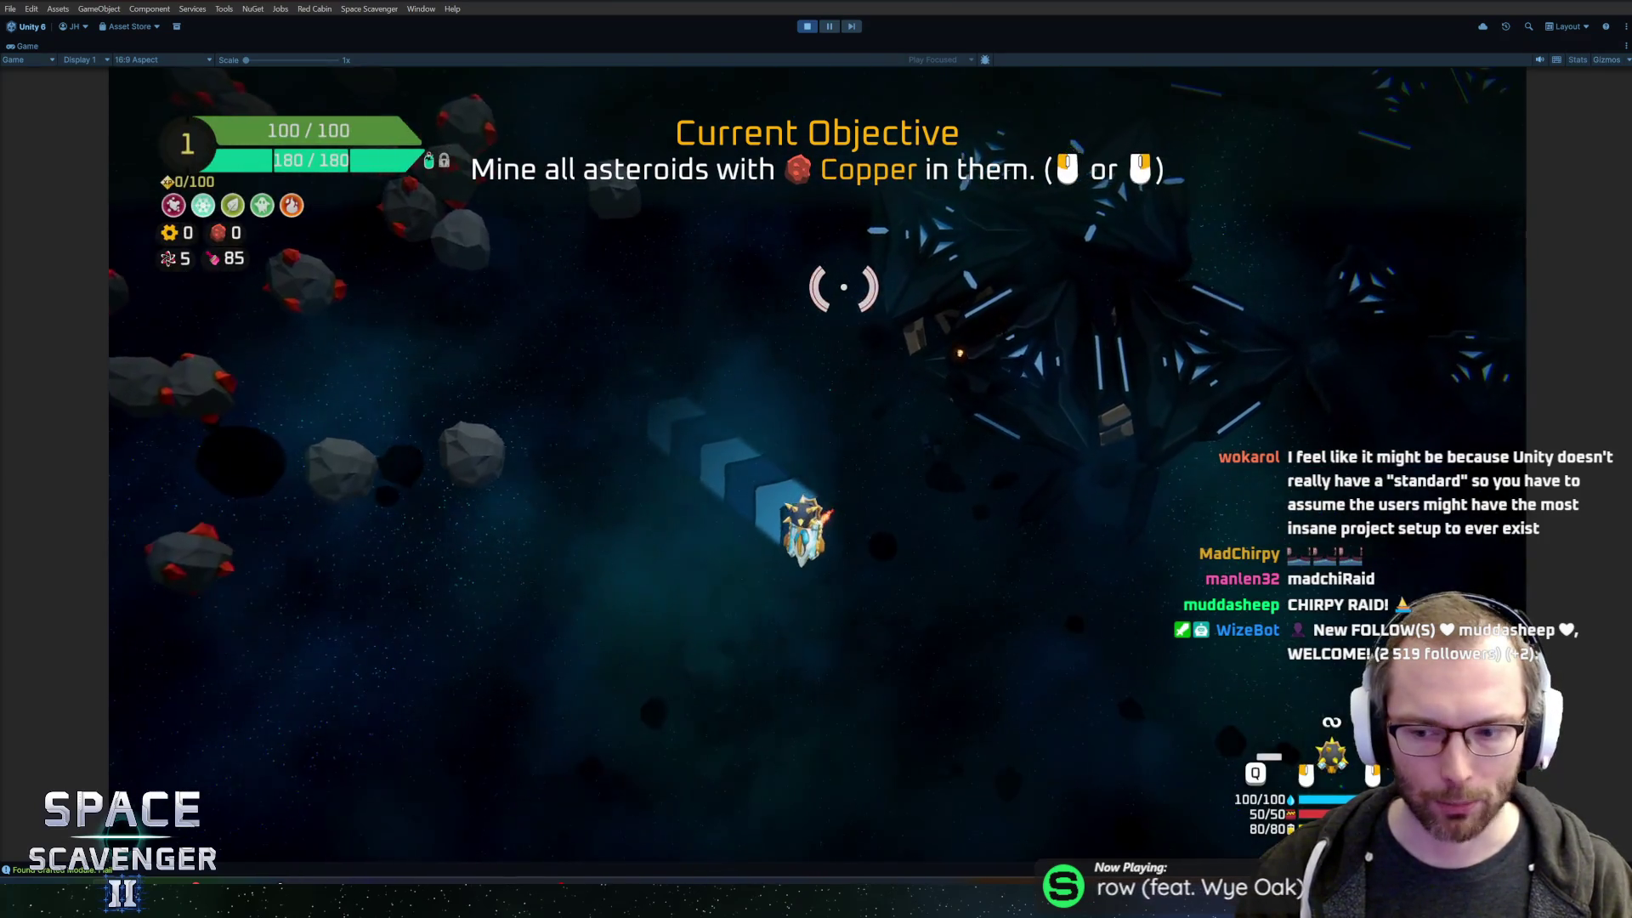
- Mine the copper asteroids and take the Expansion Pack to lengthen the ship
{"action": "mouse_move", "coordinate": [833, 264]}
{"action": "left_mouse_down"}
{"action": "mouse_move", "coordinate": [757, 430]}
{"action": "mouse_move", "coordinate": [944, 567]}
{"action": "mouse_move", "coordinate": [1038, 510]}
{"action": "mouse_move", "coordinate": [1038, 491]}
{"action": "mouse_move", "coordinate": [1483, 561]}
{"action": "left_mouse_up"}
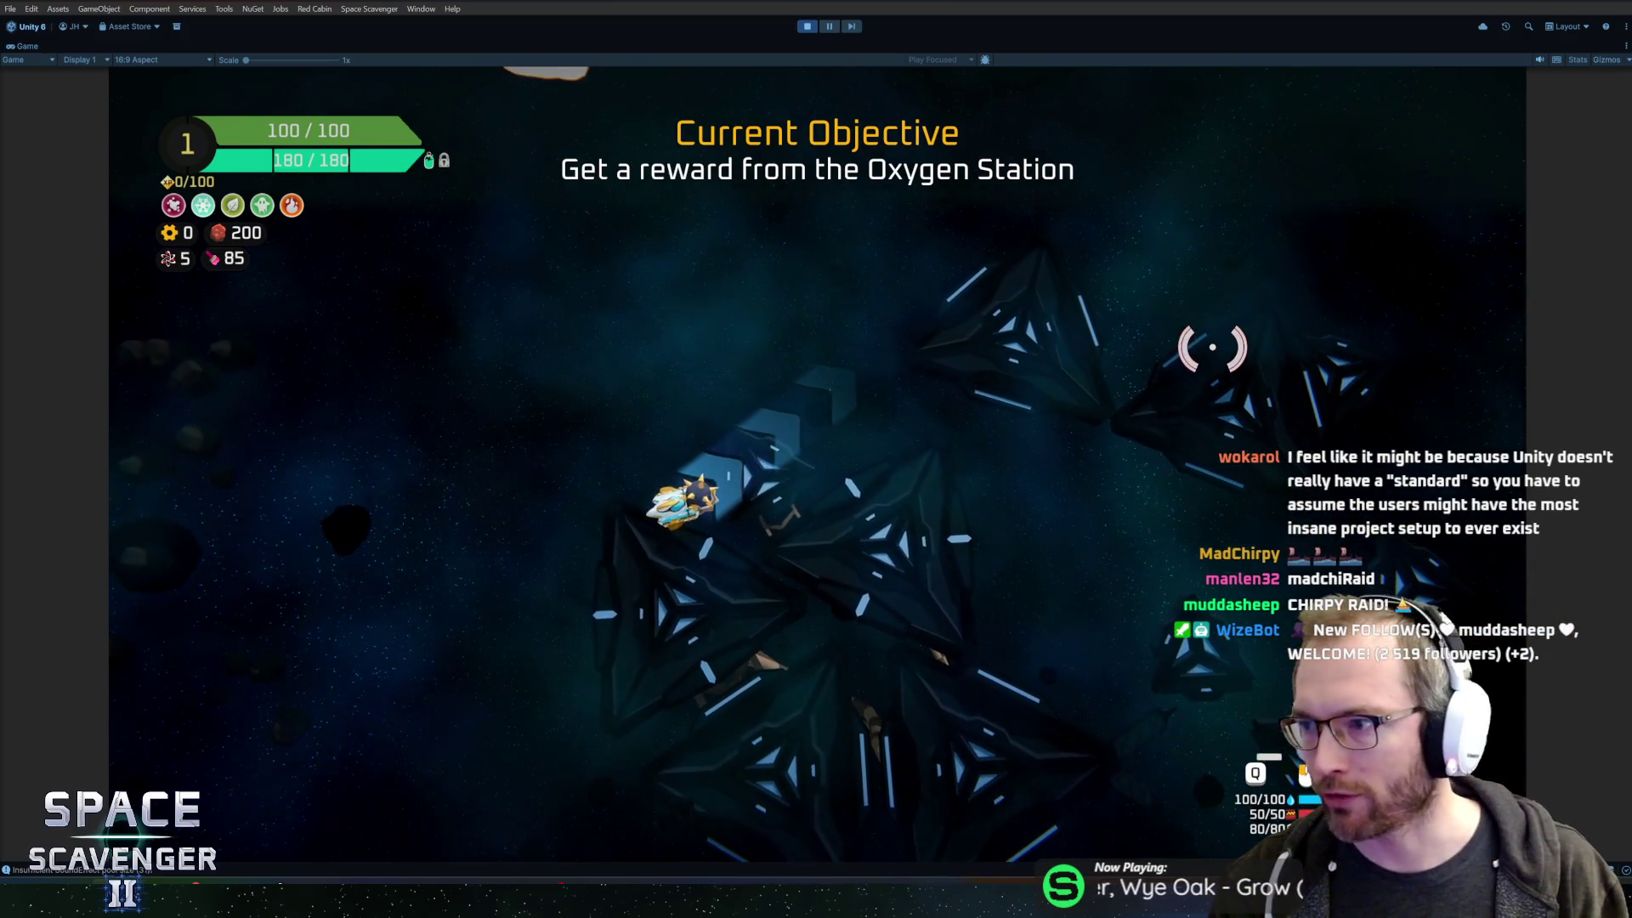
{"action": "key", "text": "w"}
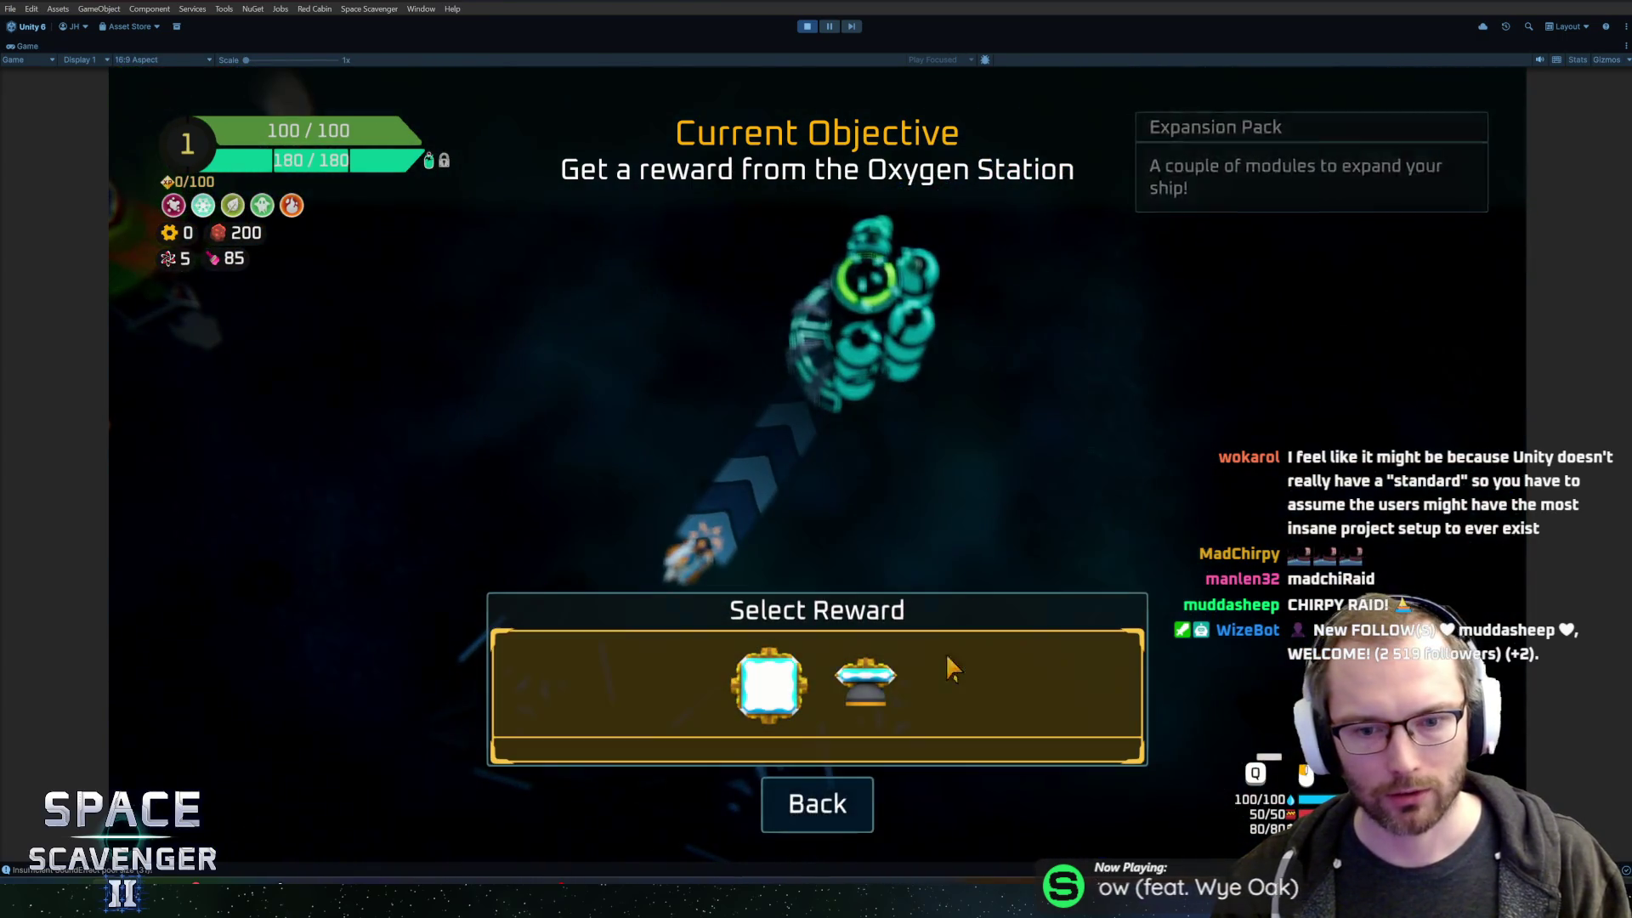
{"action": "left_click", "coordinate": [844, 682]}
{"action": "left_click", "coordinate": [340, 476]}
{"action": "left_click", "coordinate": [837, 544]}
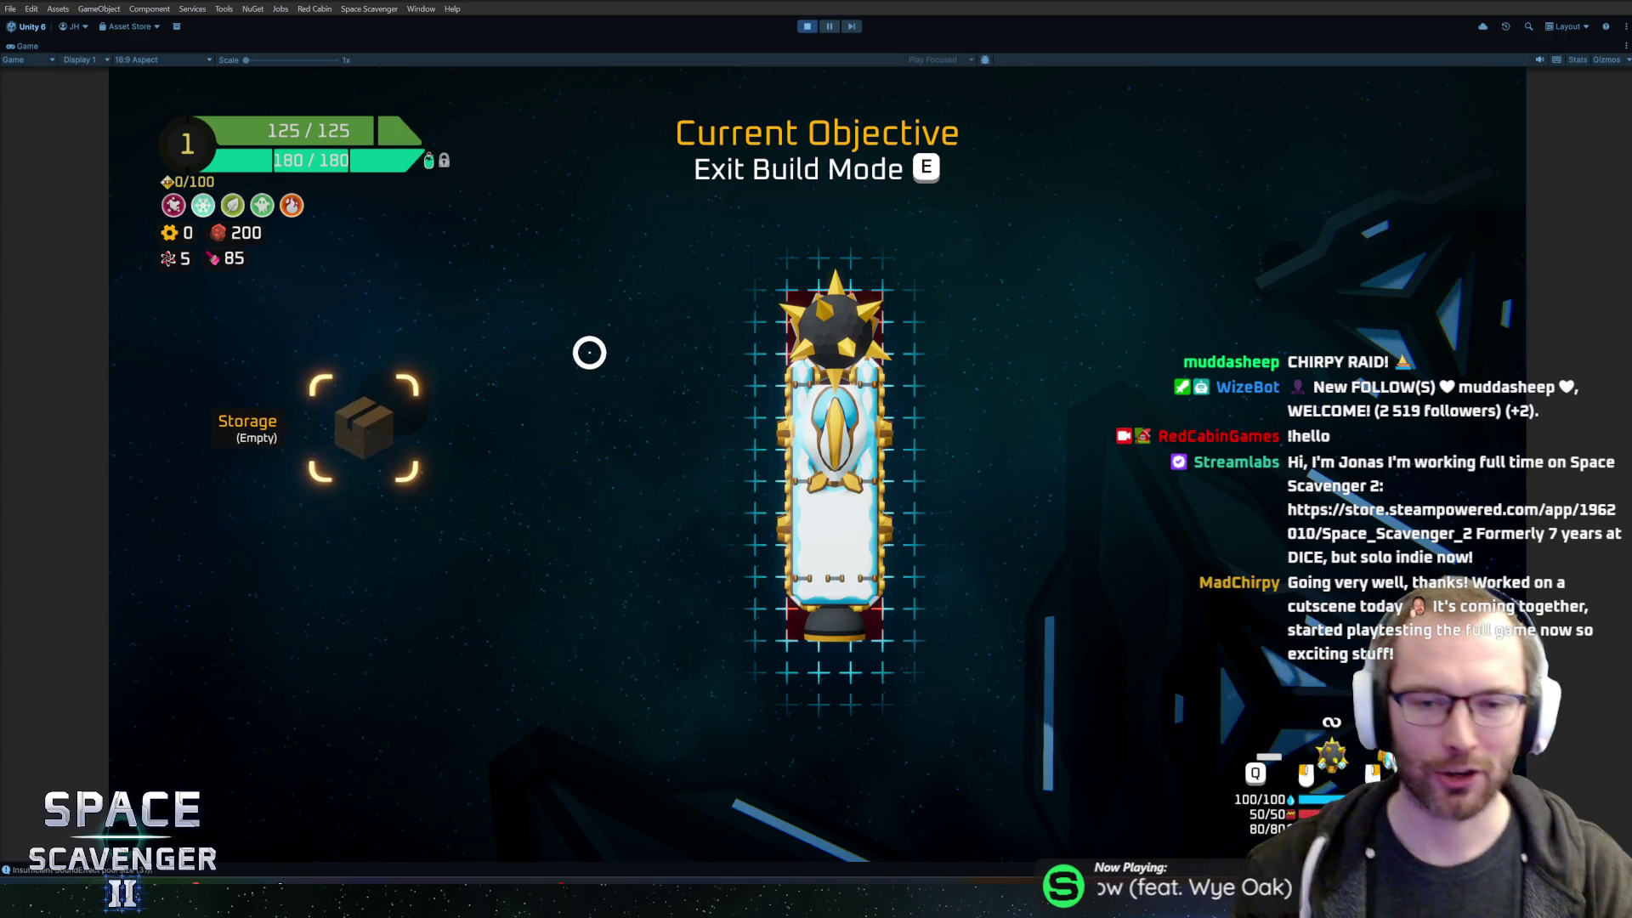
- Move the Flail from the ship's top to its left side and leave build mode
{"action": "left_click", "coordinate": [887, 290]}
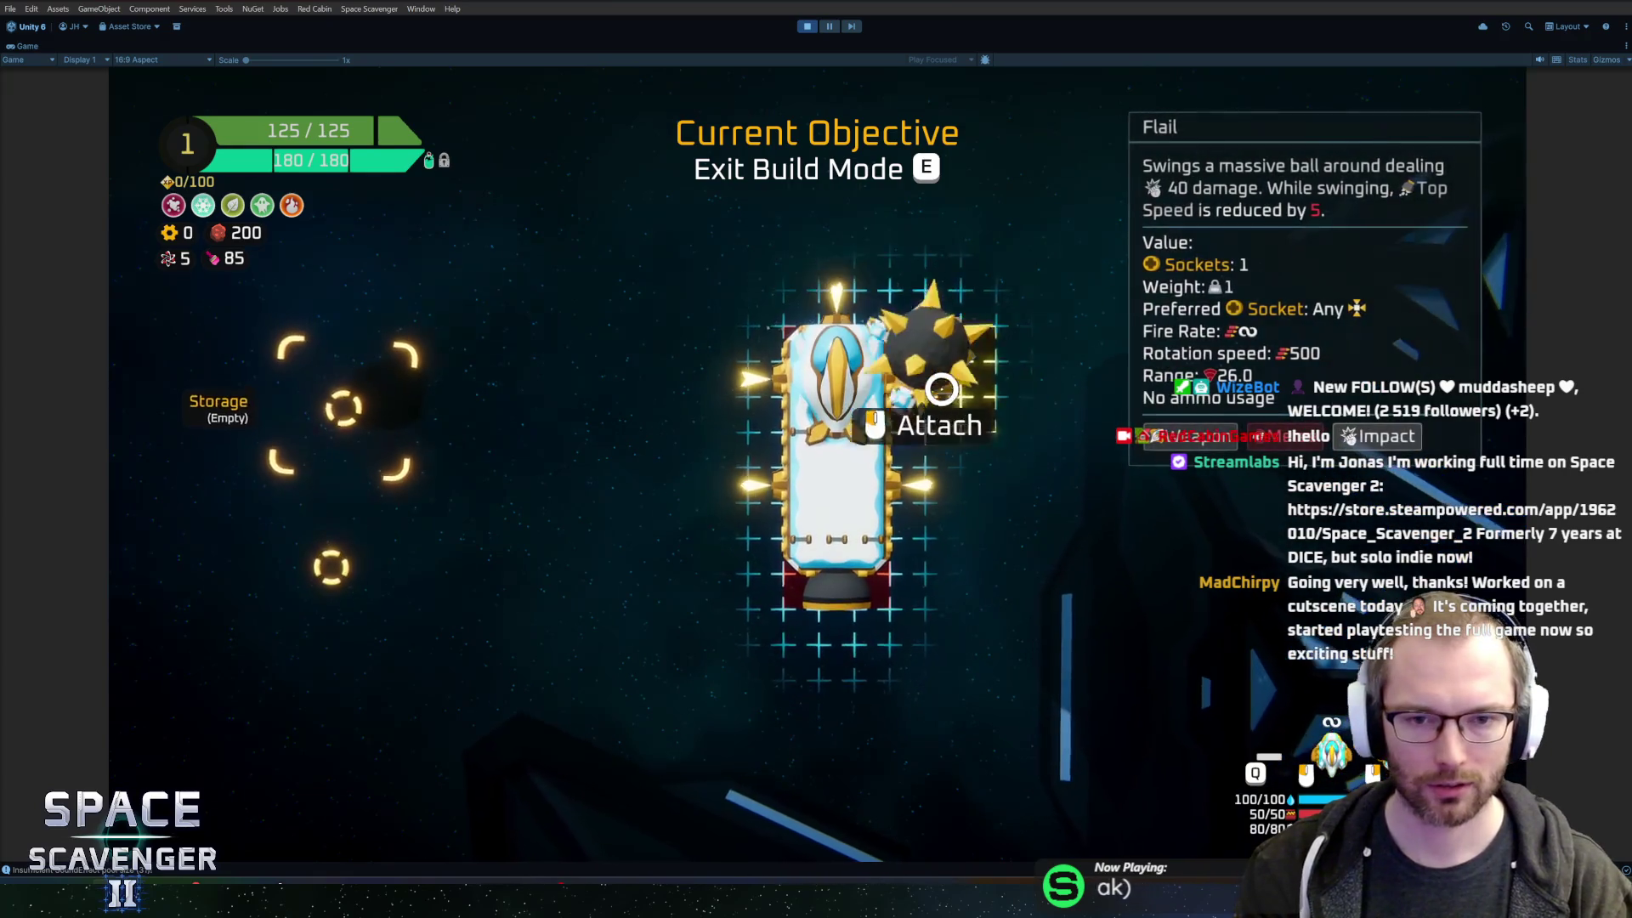
{"action": "left_click", "coordinate": [748, 373]}
{"action": "key", "text": "e"}
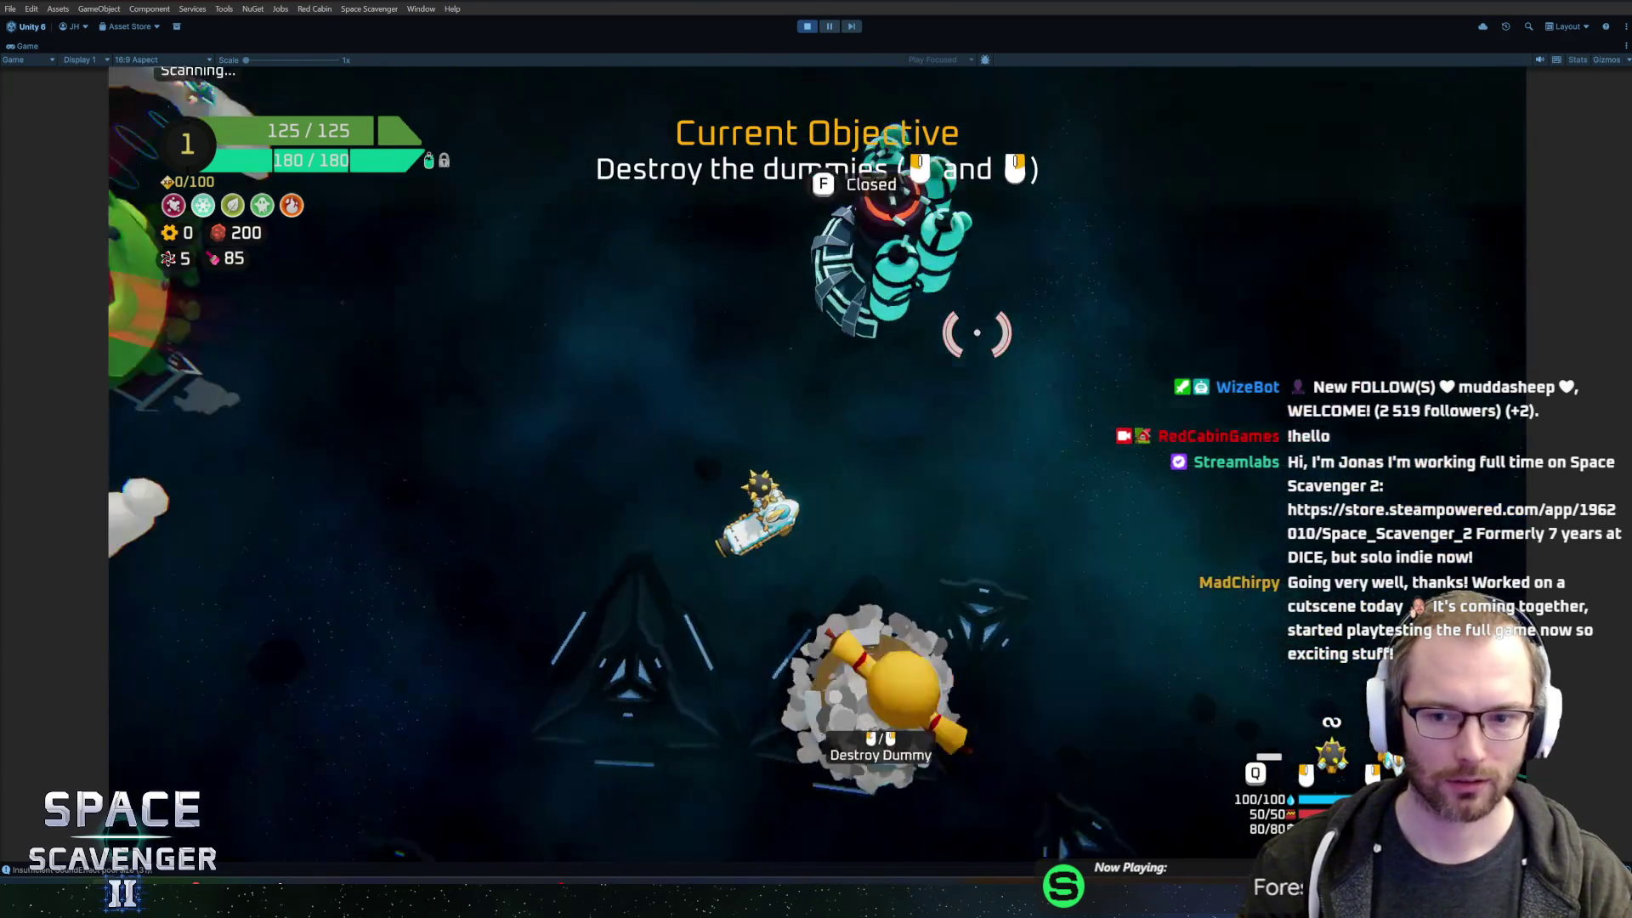
- Fly between the training dummies and destroy them with the Flail
{"action": "key", "text": "s"}
{"action": "left_click", "coordinate": [979, 349]}
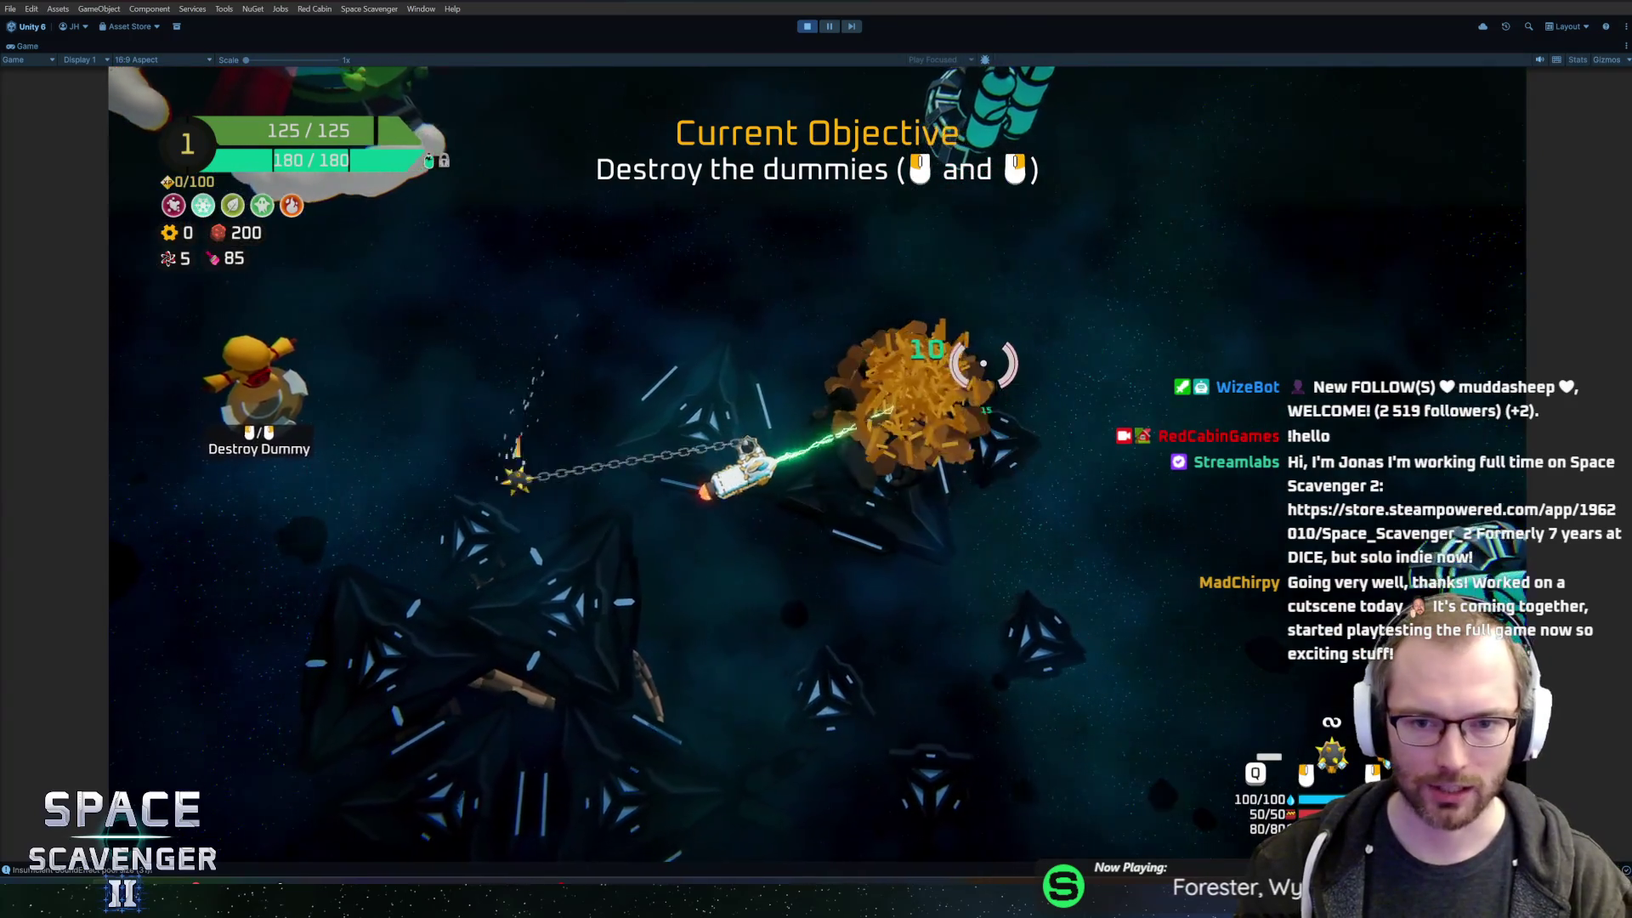
{"action": "key", "text": "a"}
{"action": "left_click", "coordinate": [830, 302]}
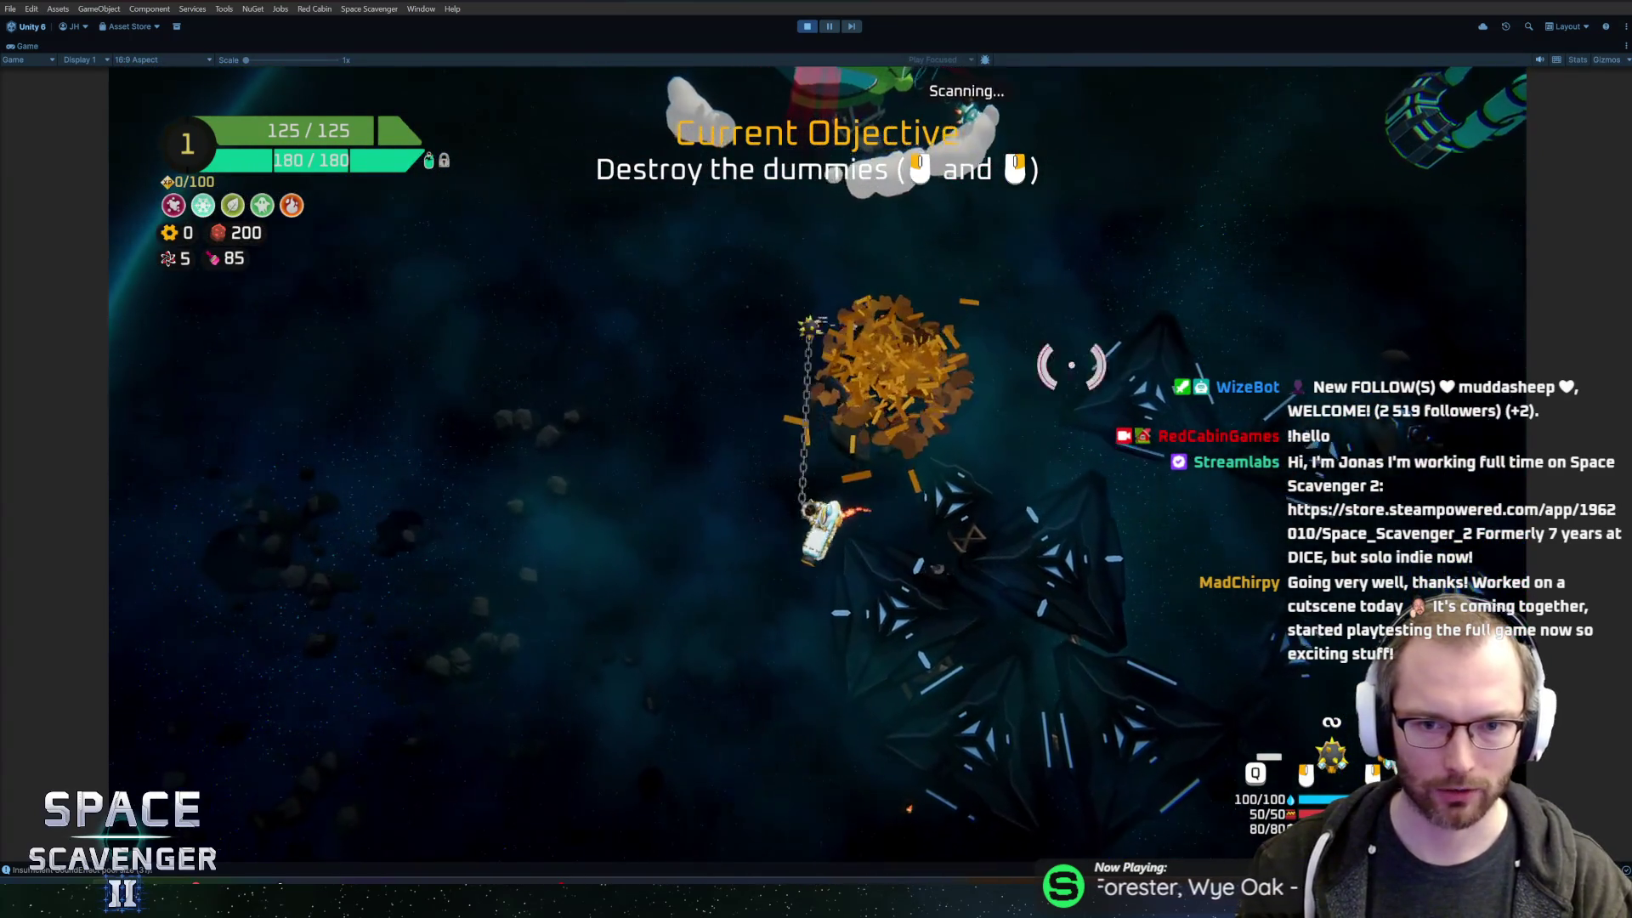
{"action": "key", "text": "s"}
{"action": "left_click", "coordinate": [988, 477]}
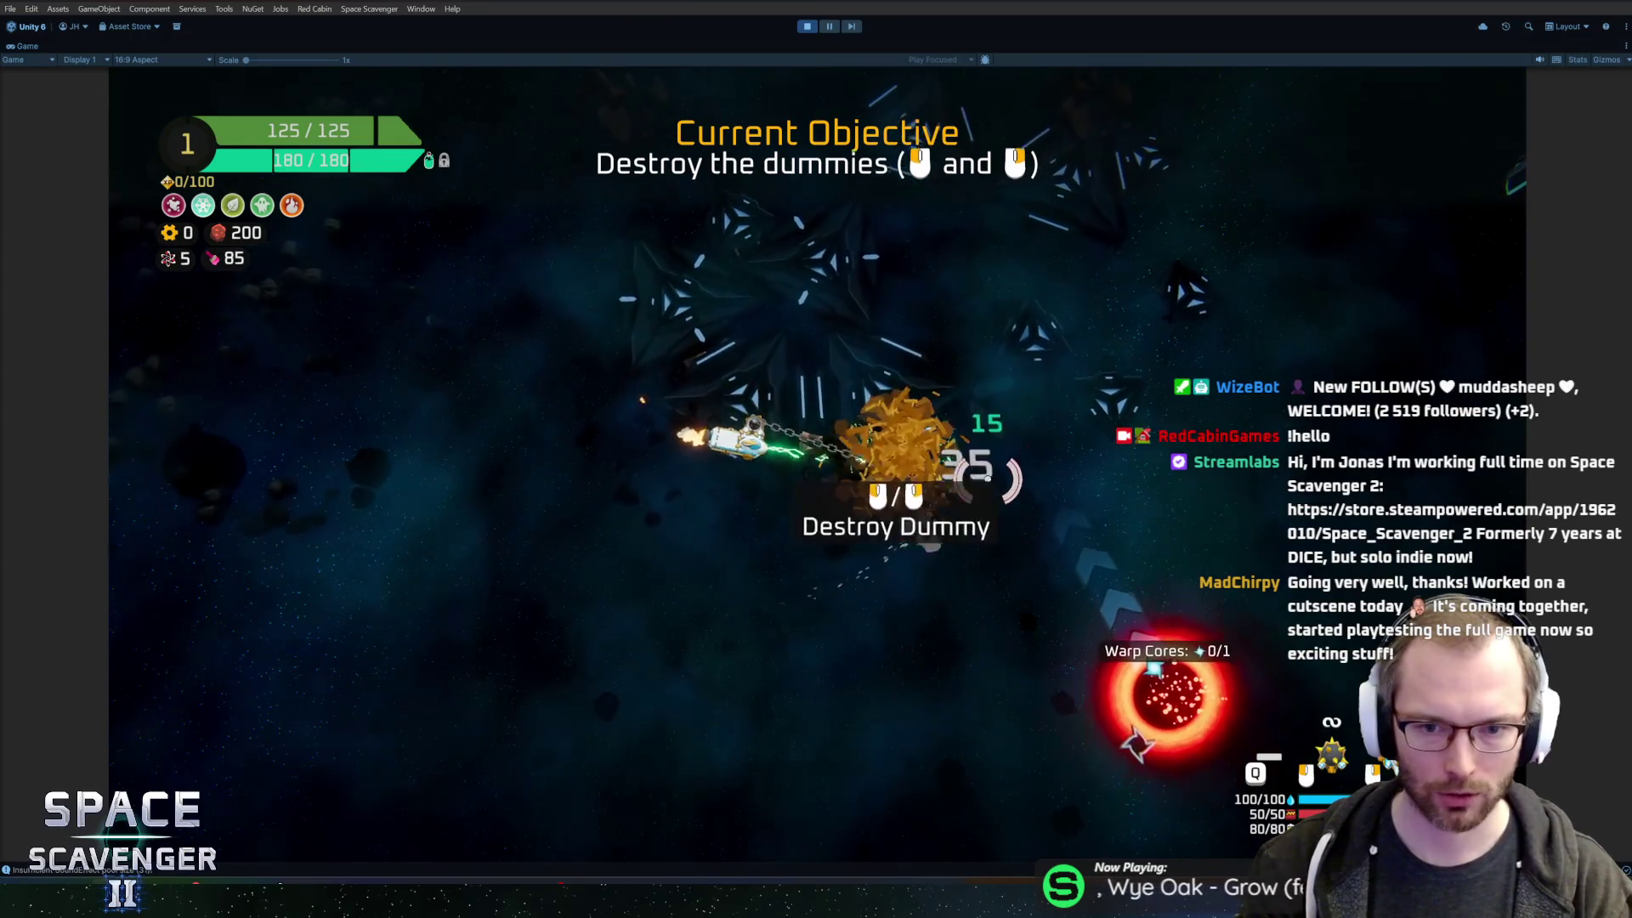
- Fly to the Oxygen Station and take the Energy Pack reward
{"action": "key", "text": "w"}
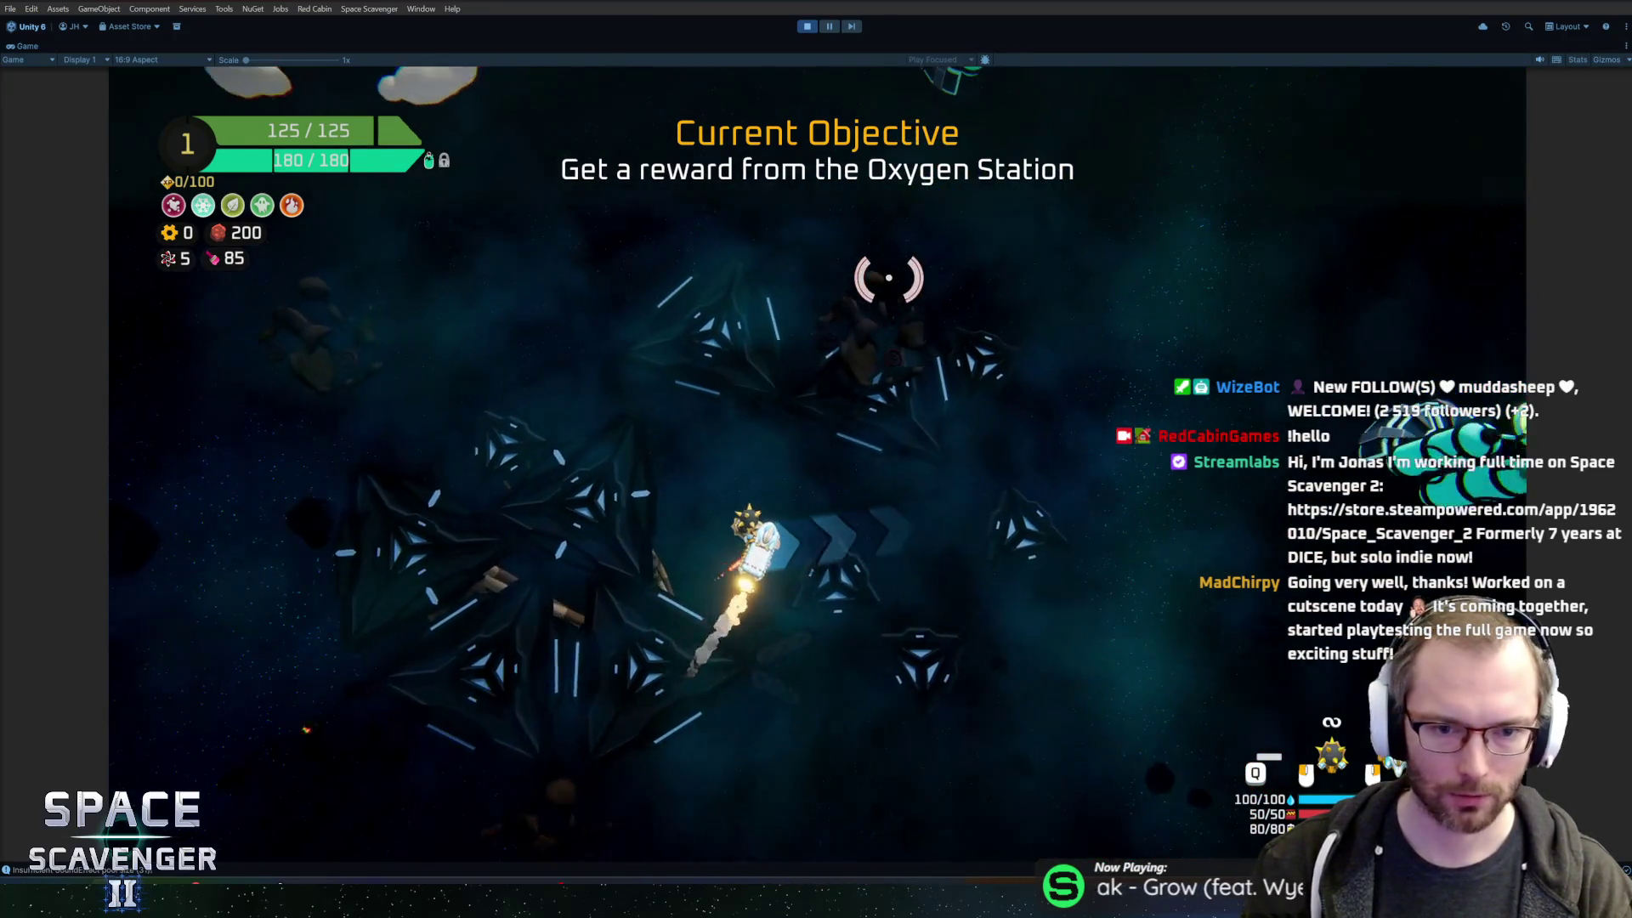
{"action": "key", "text": "d"}
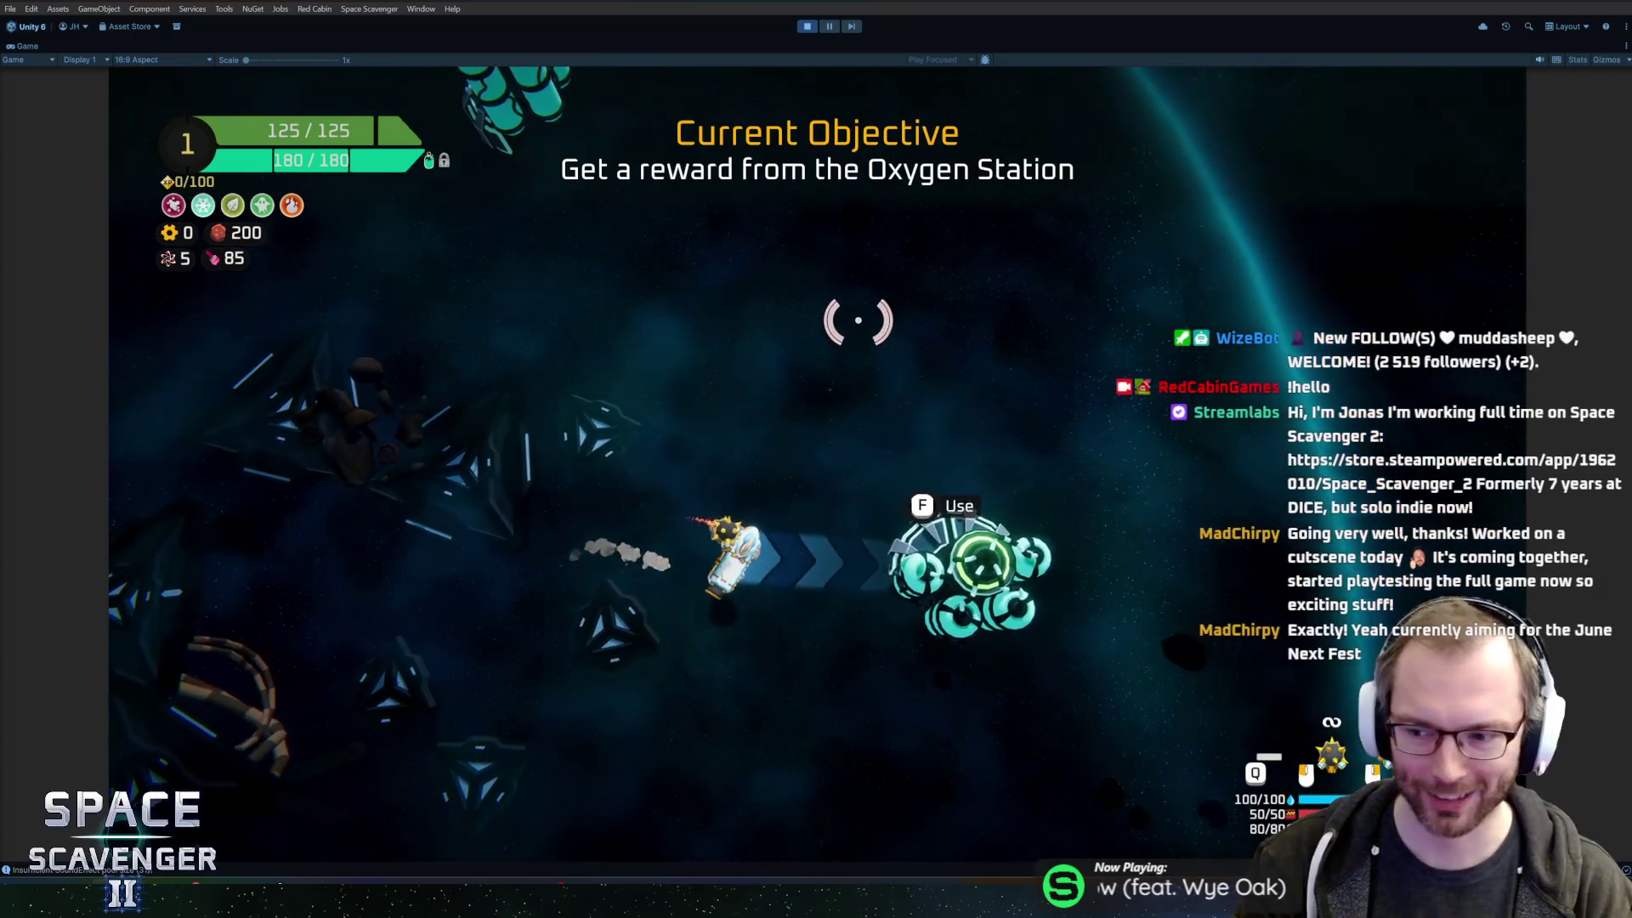
{"action": "key", "text": "f"}
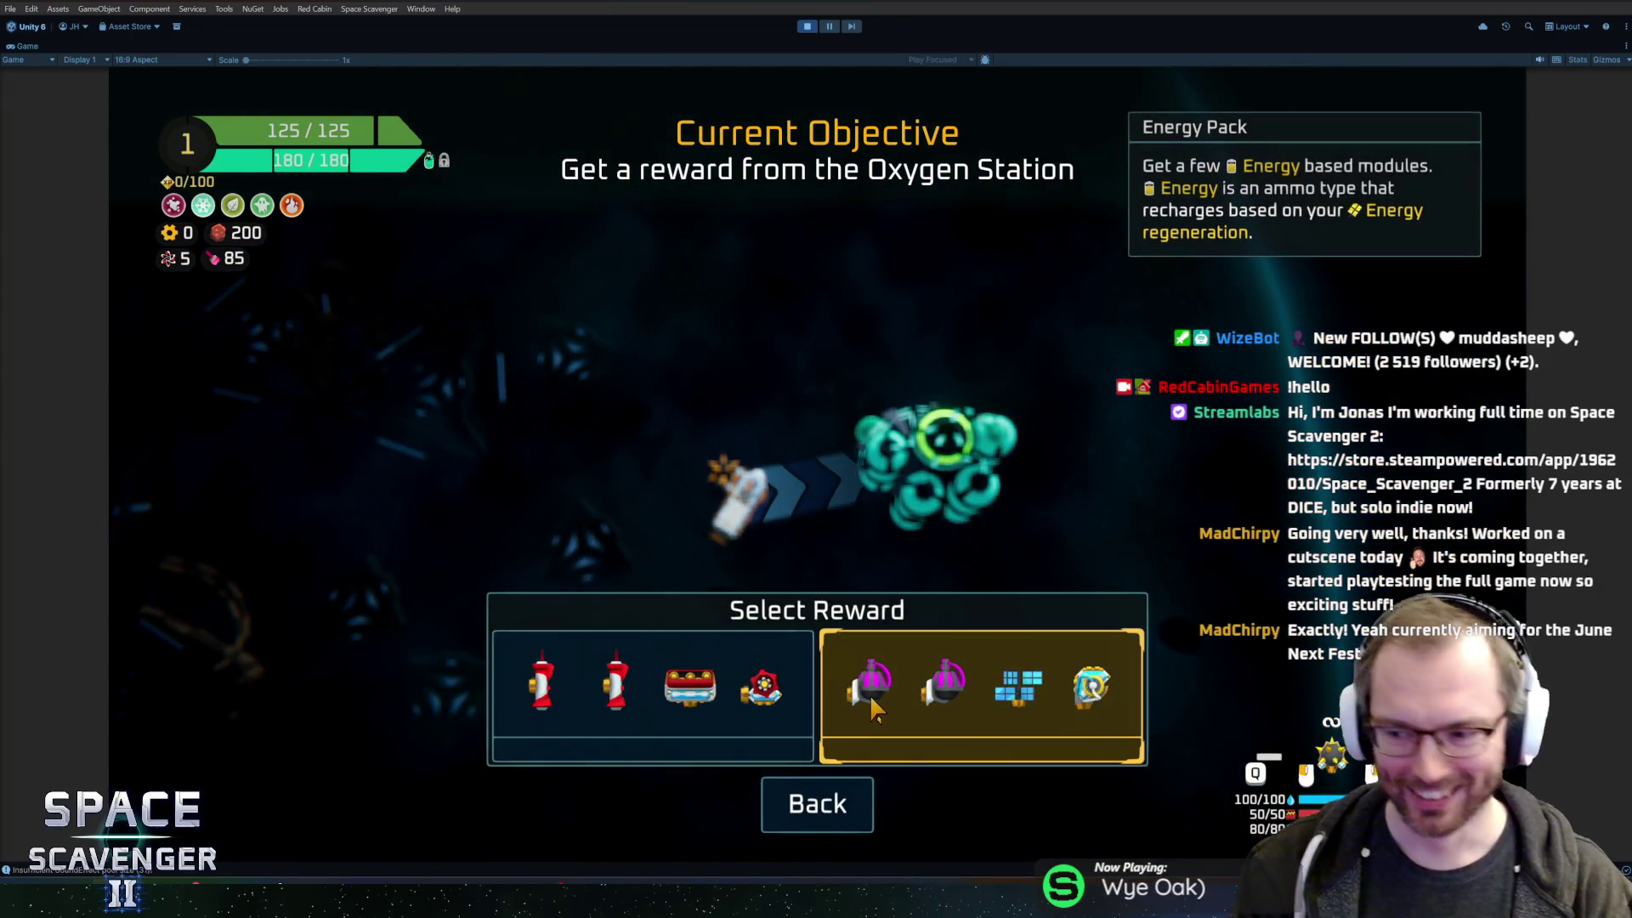
{"action": "left_click", "coordinate": [870, 695]}
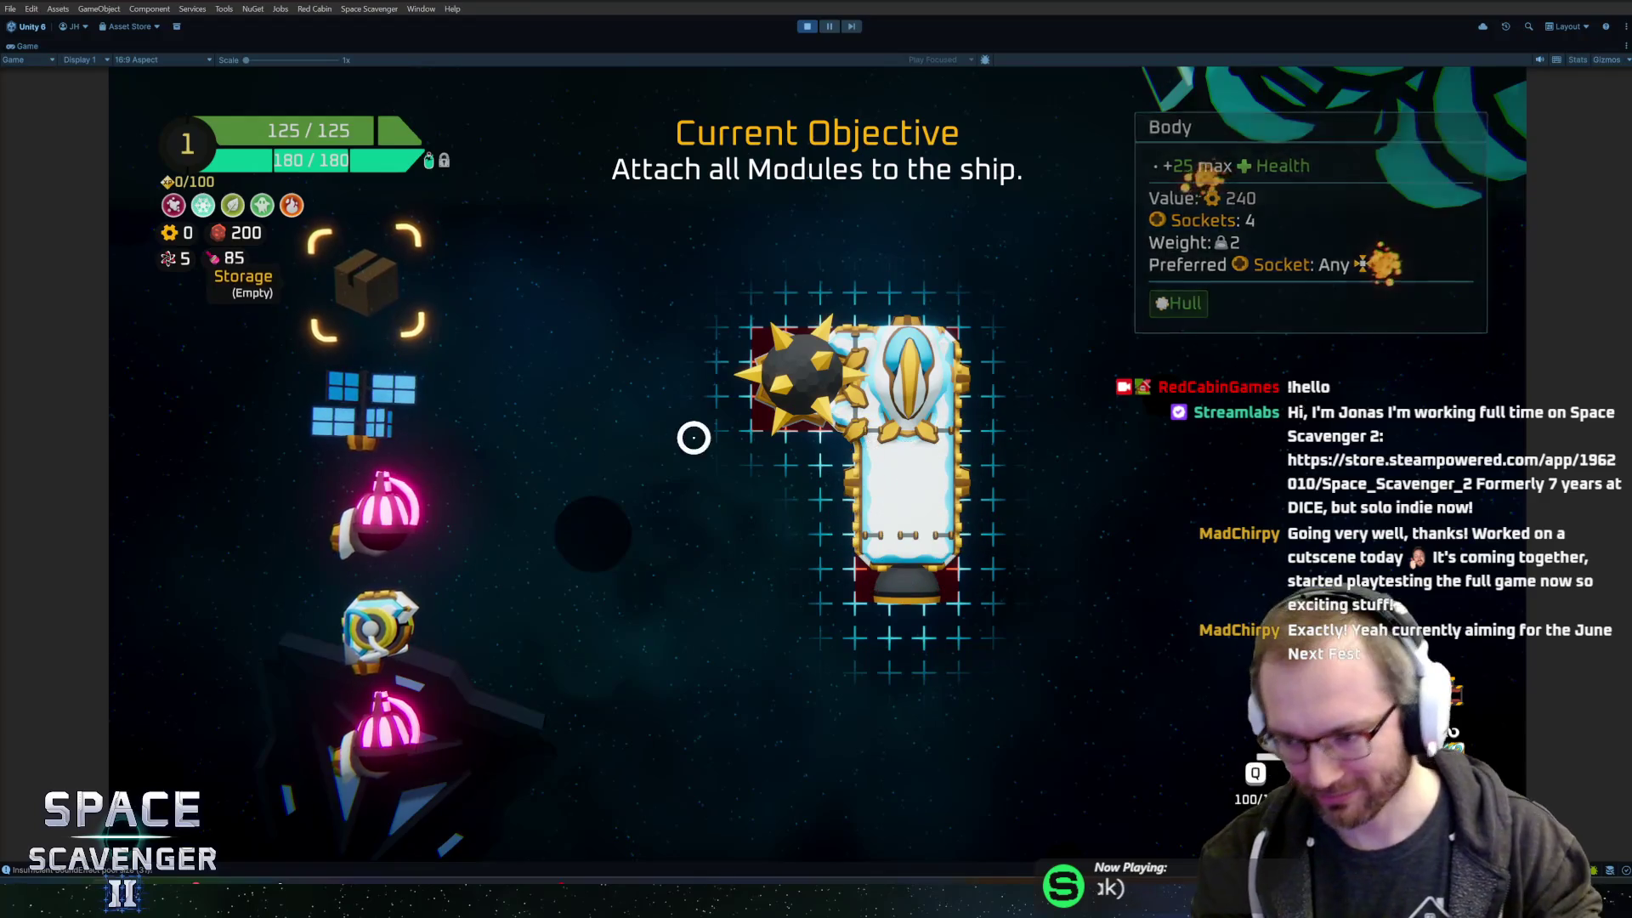
- Attach the two pink lasers on both sides and the solar panel, then exit build mode
{"action": "mouse_move", "coordinate": [503, 484]}
{"action": "left_mouse_down"}
{"action": "mouse_move", "coordinate": [1078, 405]}
{"action": "mouse_move", "coordinate": [1054, 399]}
{"action": "left_mouse_up"}
{"action": "left_click_drag", "start_coordinate": [782, 474], "coordinate": [608, 559]}
{"action": "left_click", "coordinate": [692, 484]}
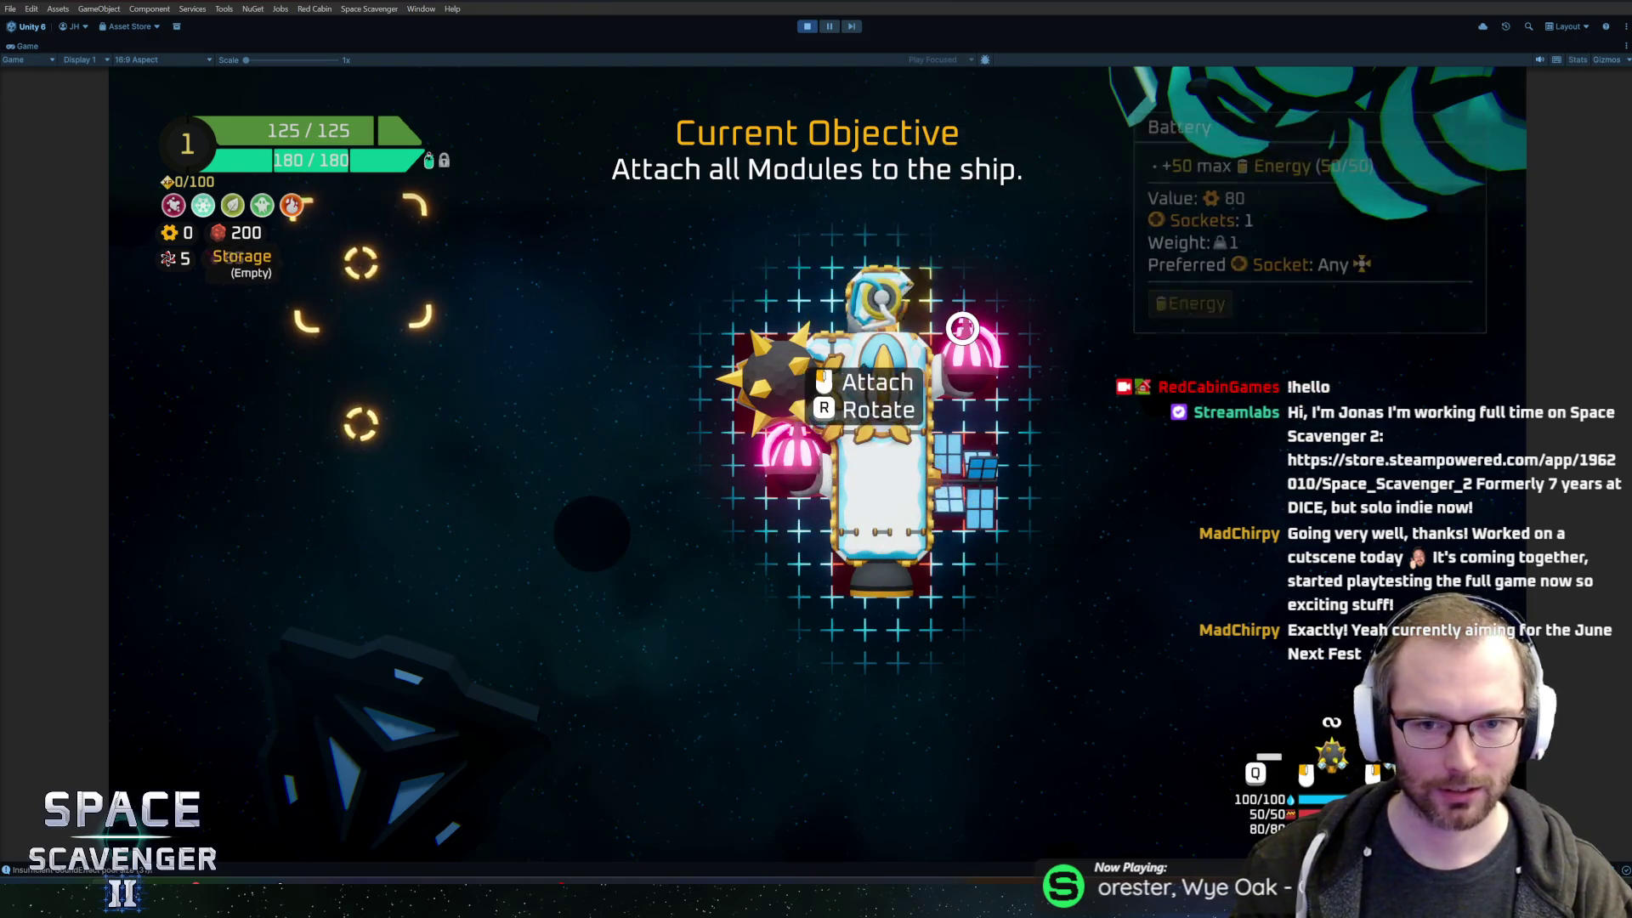
{"action": "left_click", "coordinate": [875, 391]}
{"action": "key", "text": "Escape"}
{"action": "key", "text": "a"}
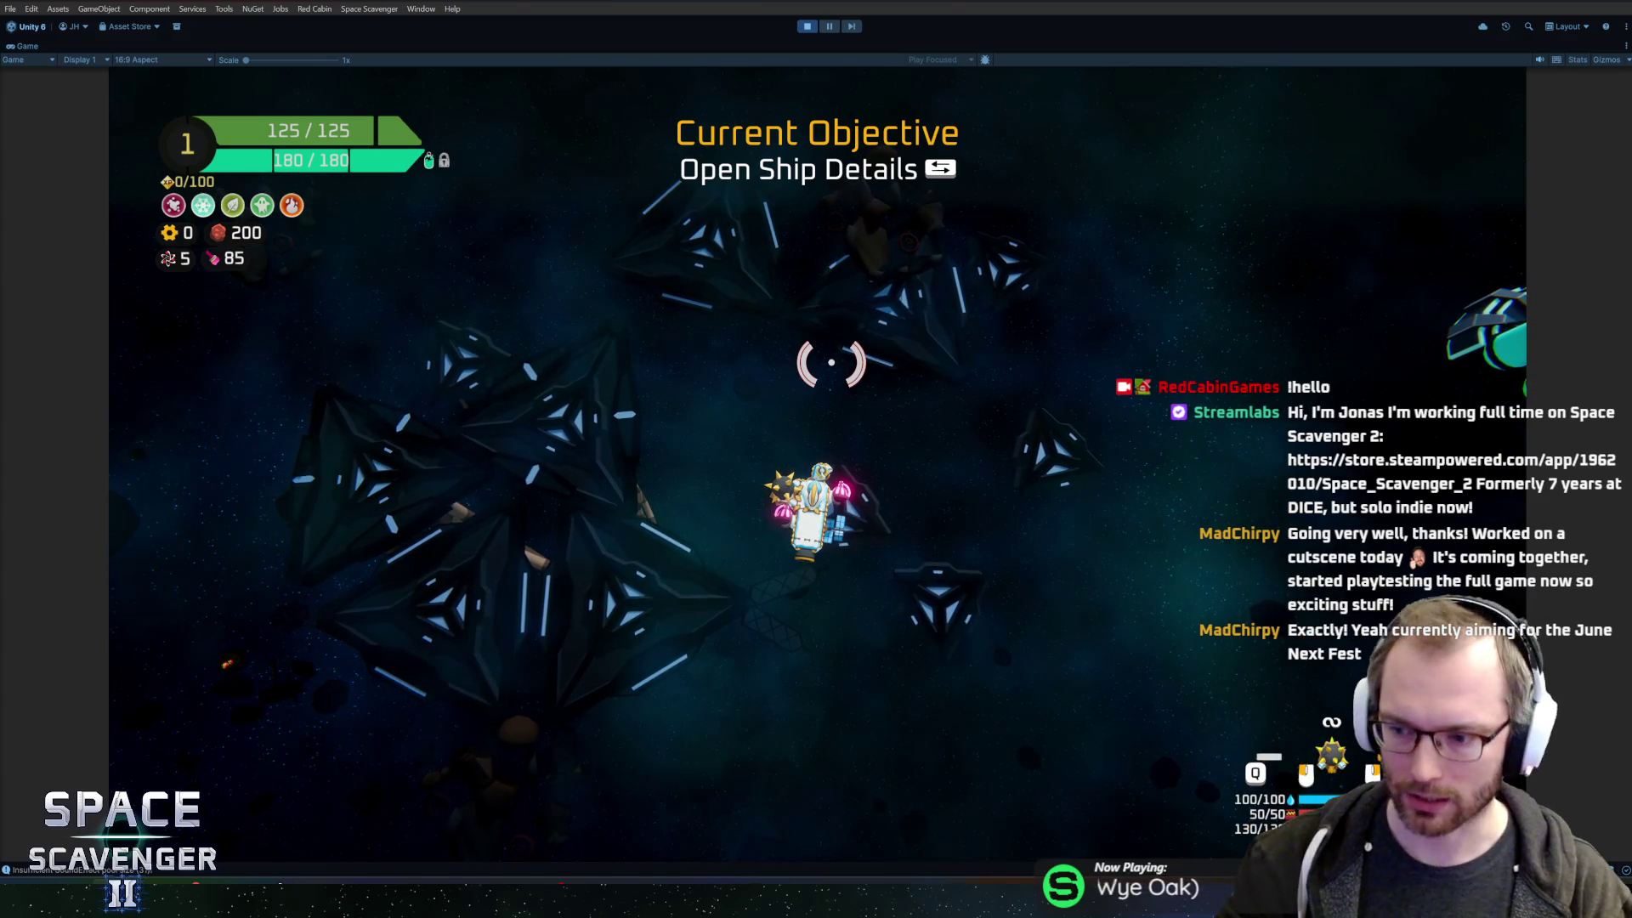
- Fly around, then open and close the Ship Details panel
{"action": "key", "text": "s"}
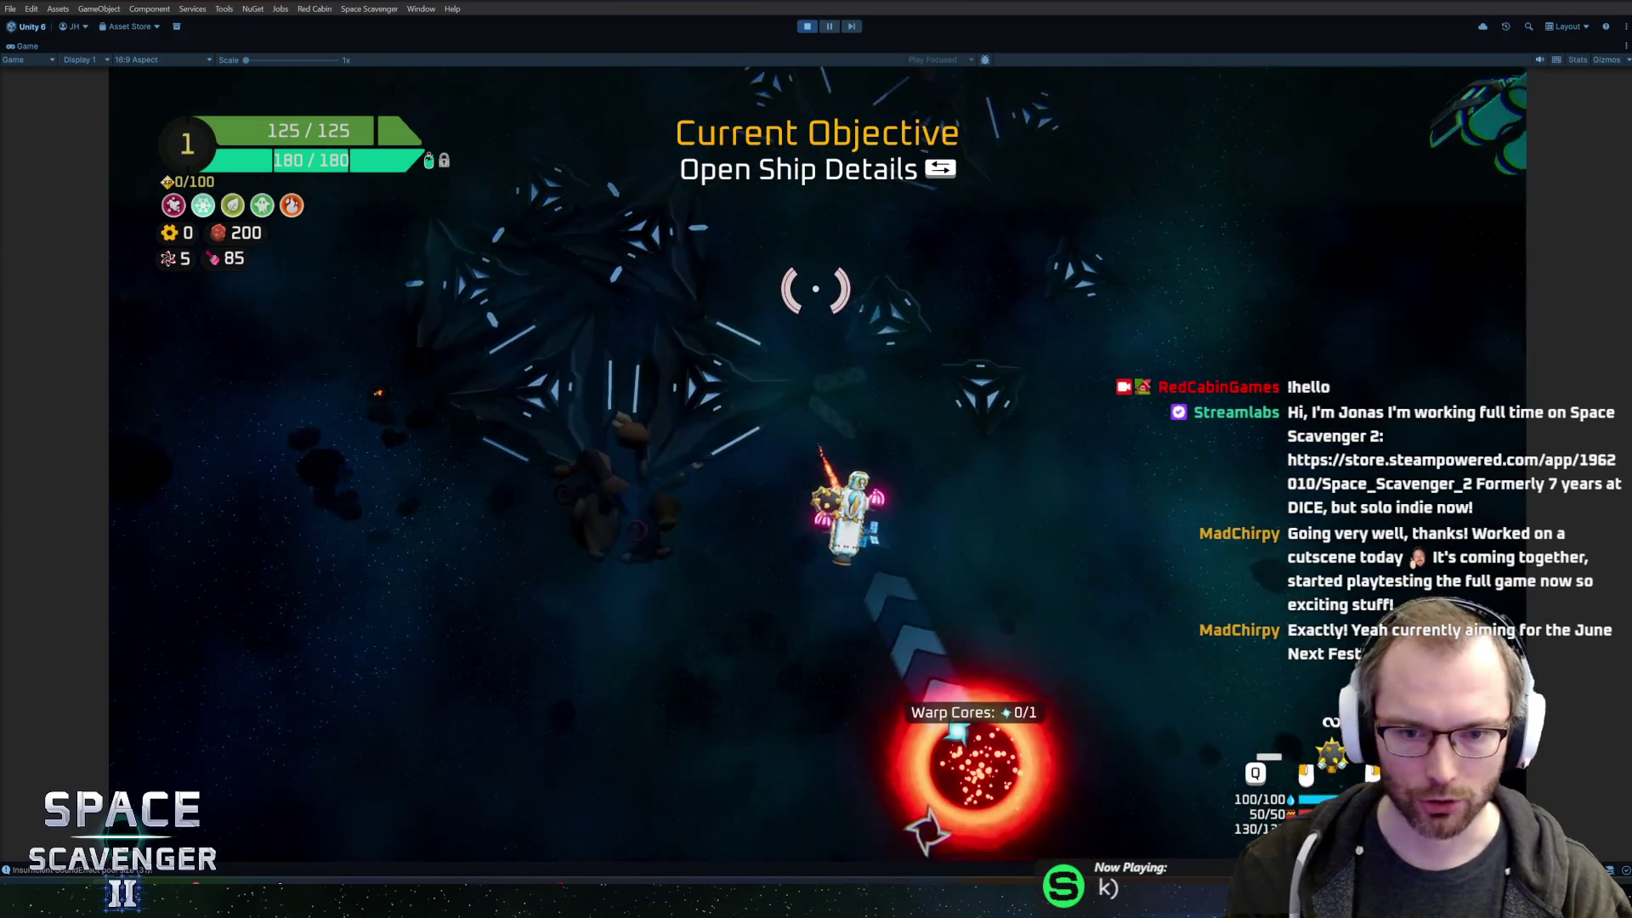
{"action": "key", "text": "w"}
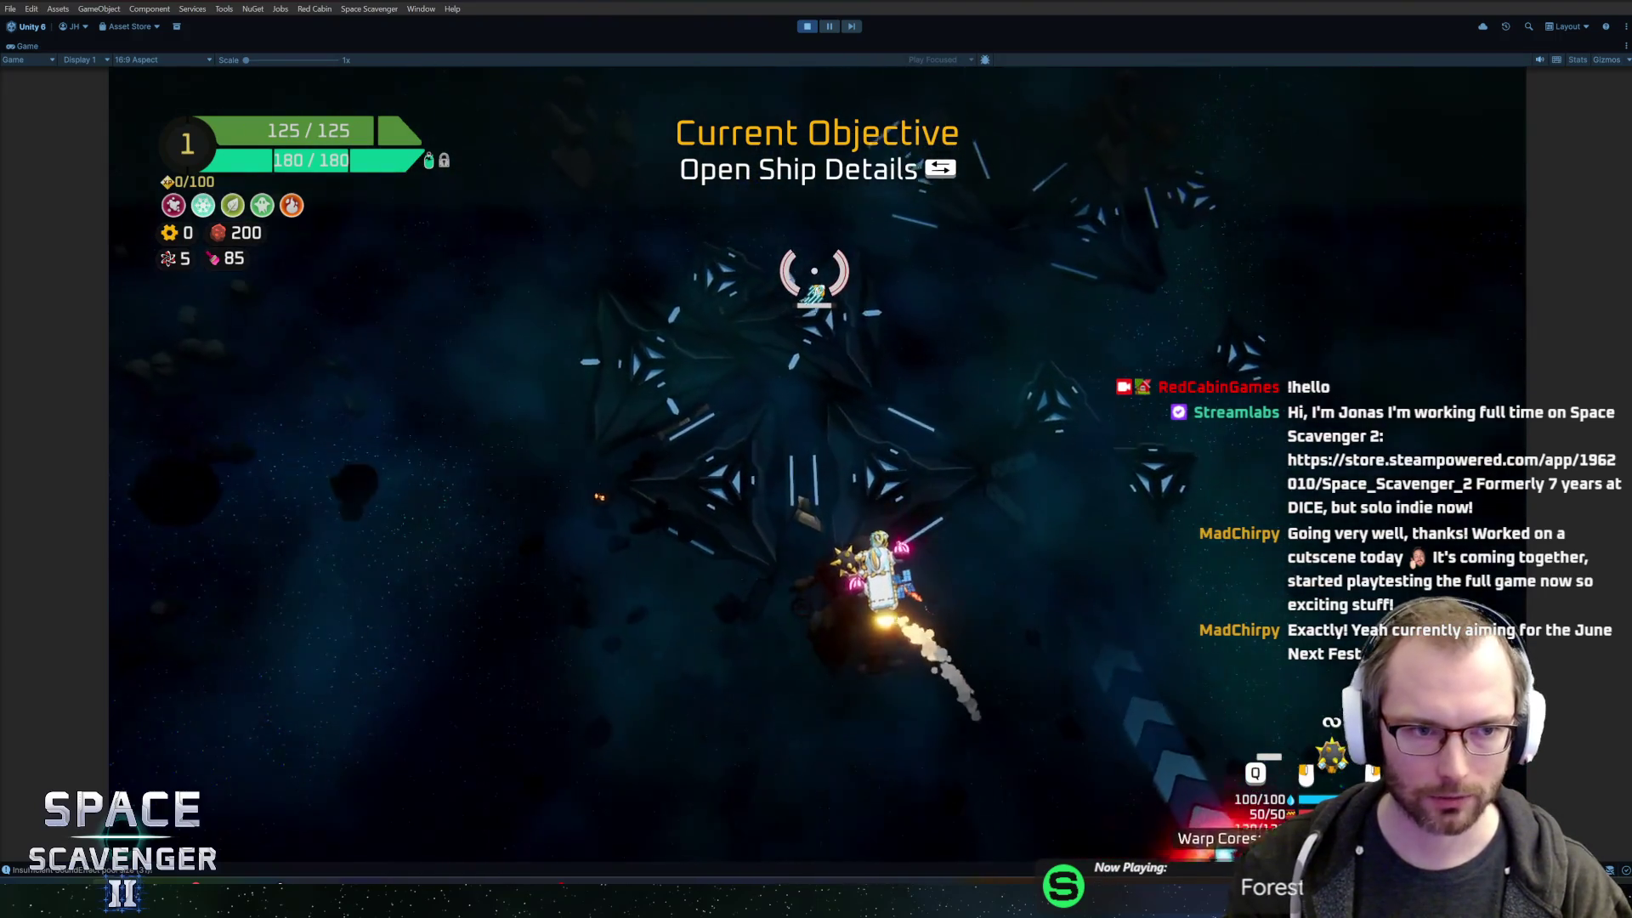
{"action": "key", "text": "Tab"}
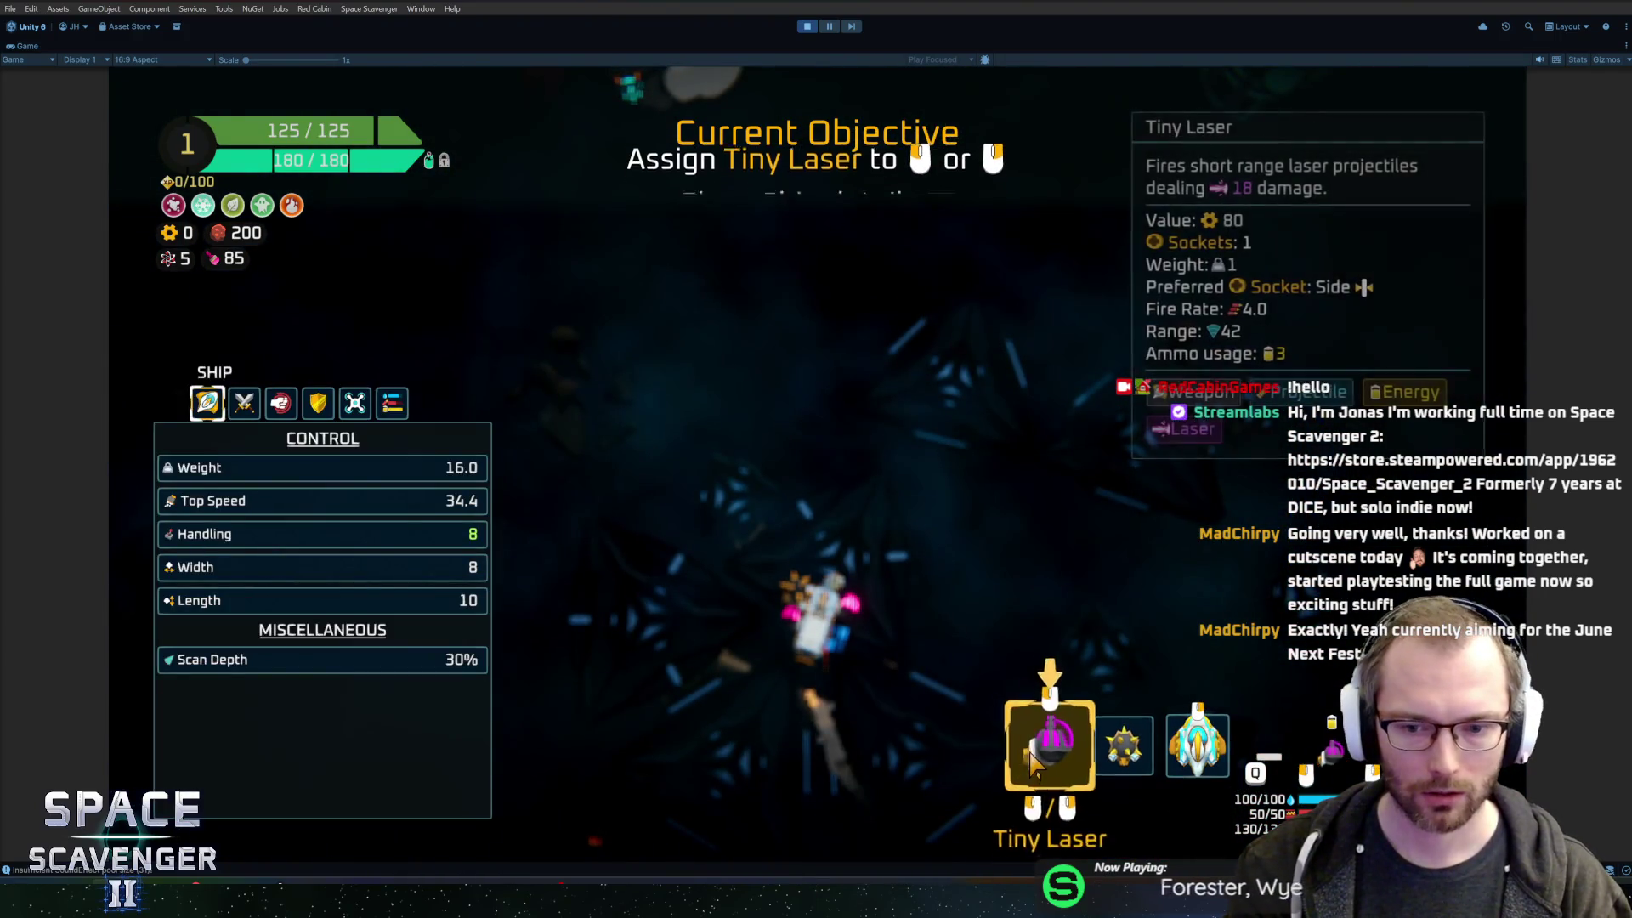
{"action": "key", "text": "Tab"}
- Fire the new lasers to destroy the remaining training dummies
{"action": "left_click", "coordinate": [619, 292]}
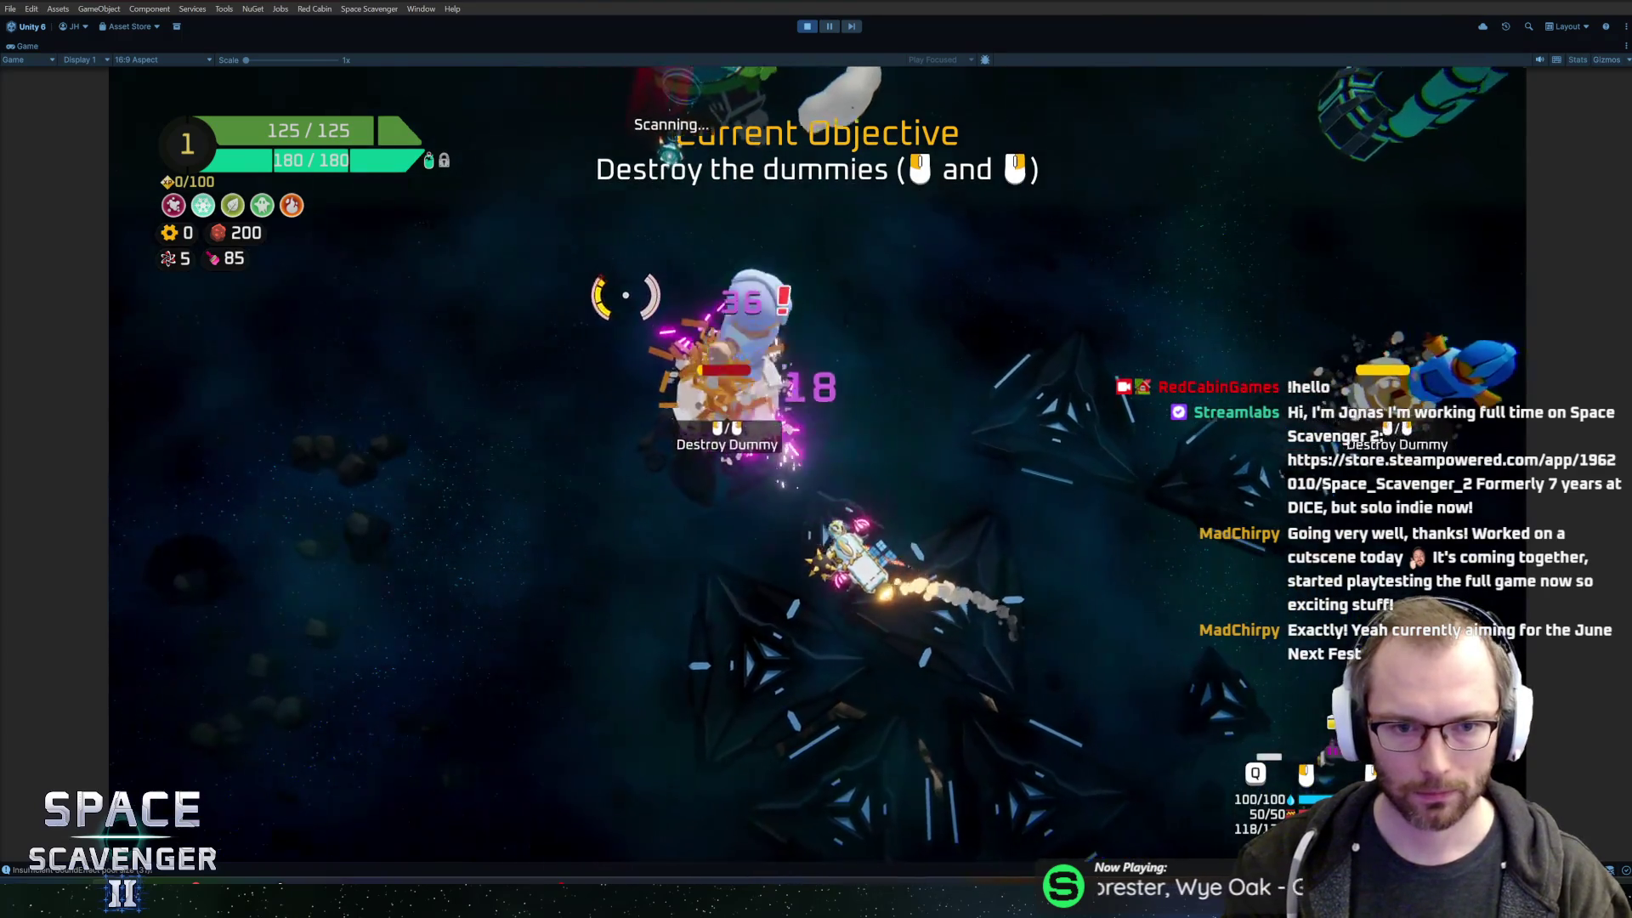
{"action": "key", "text": "a"}
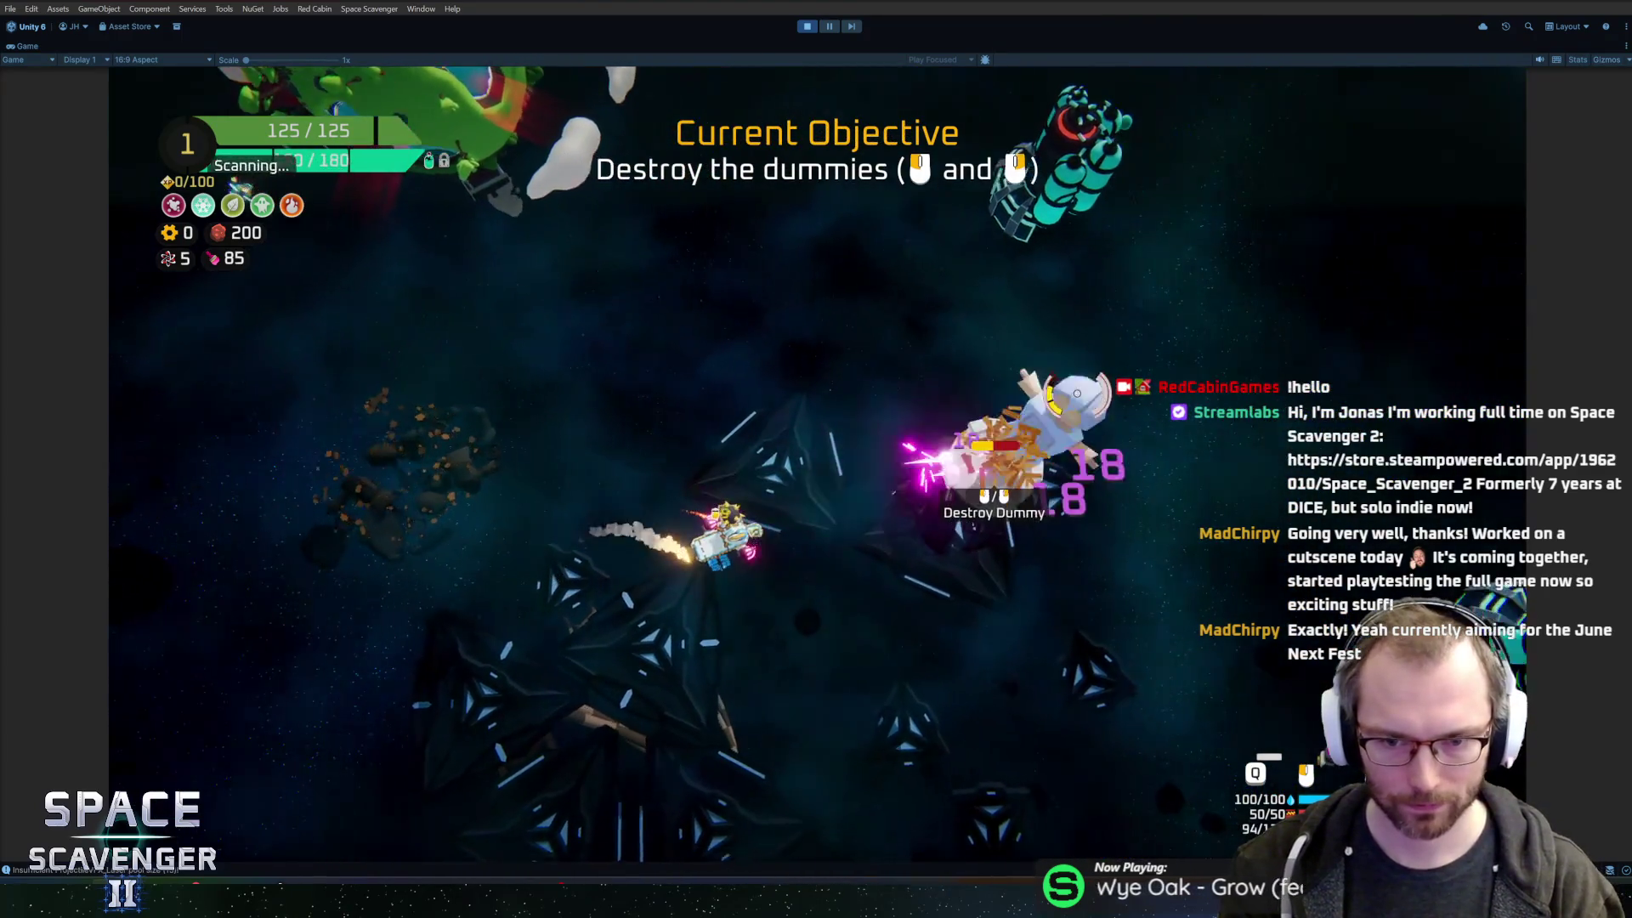
{"action": "left_click", "coordinate": [931, 292]}
{"action": "left_click", "coordinate": [930, 292]}
{"action": "key", "text": "s"}
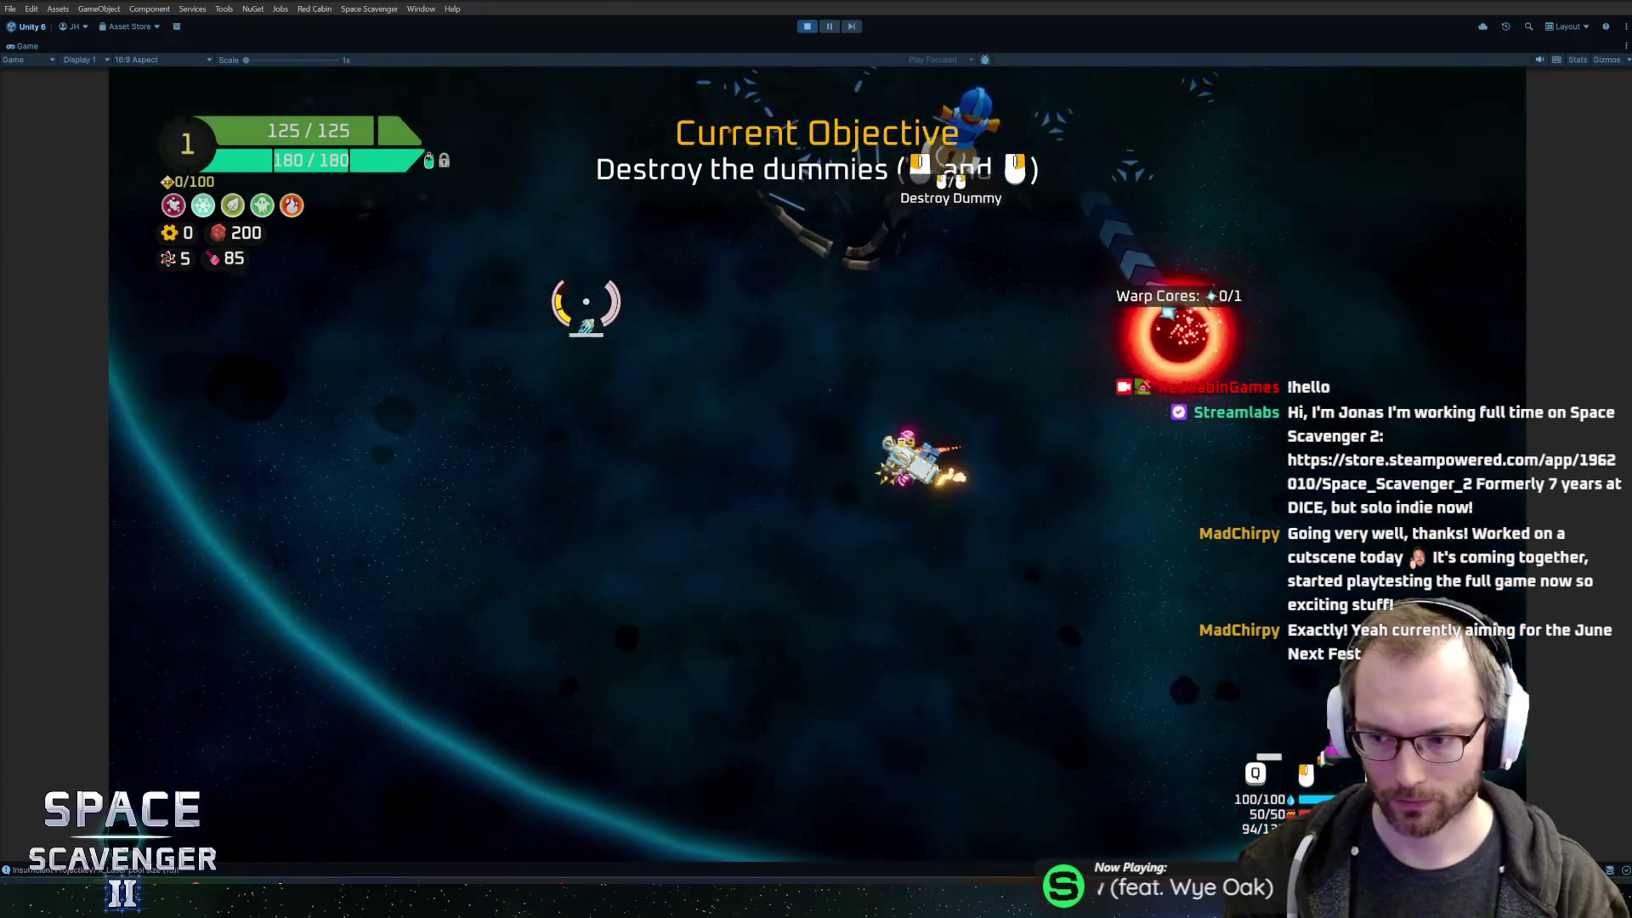
{"action": "left_click", "coordinate": [1007, 245]}
{"action": "left_click", "coordinate": [957, 217]}
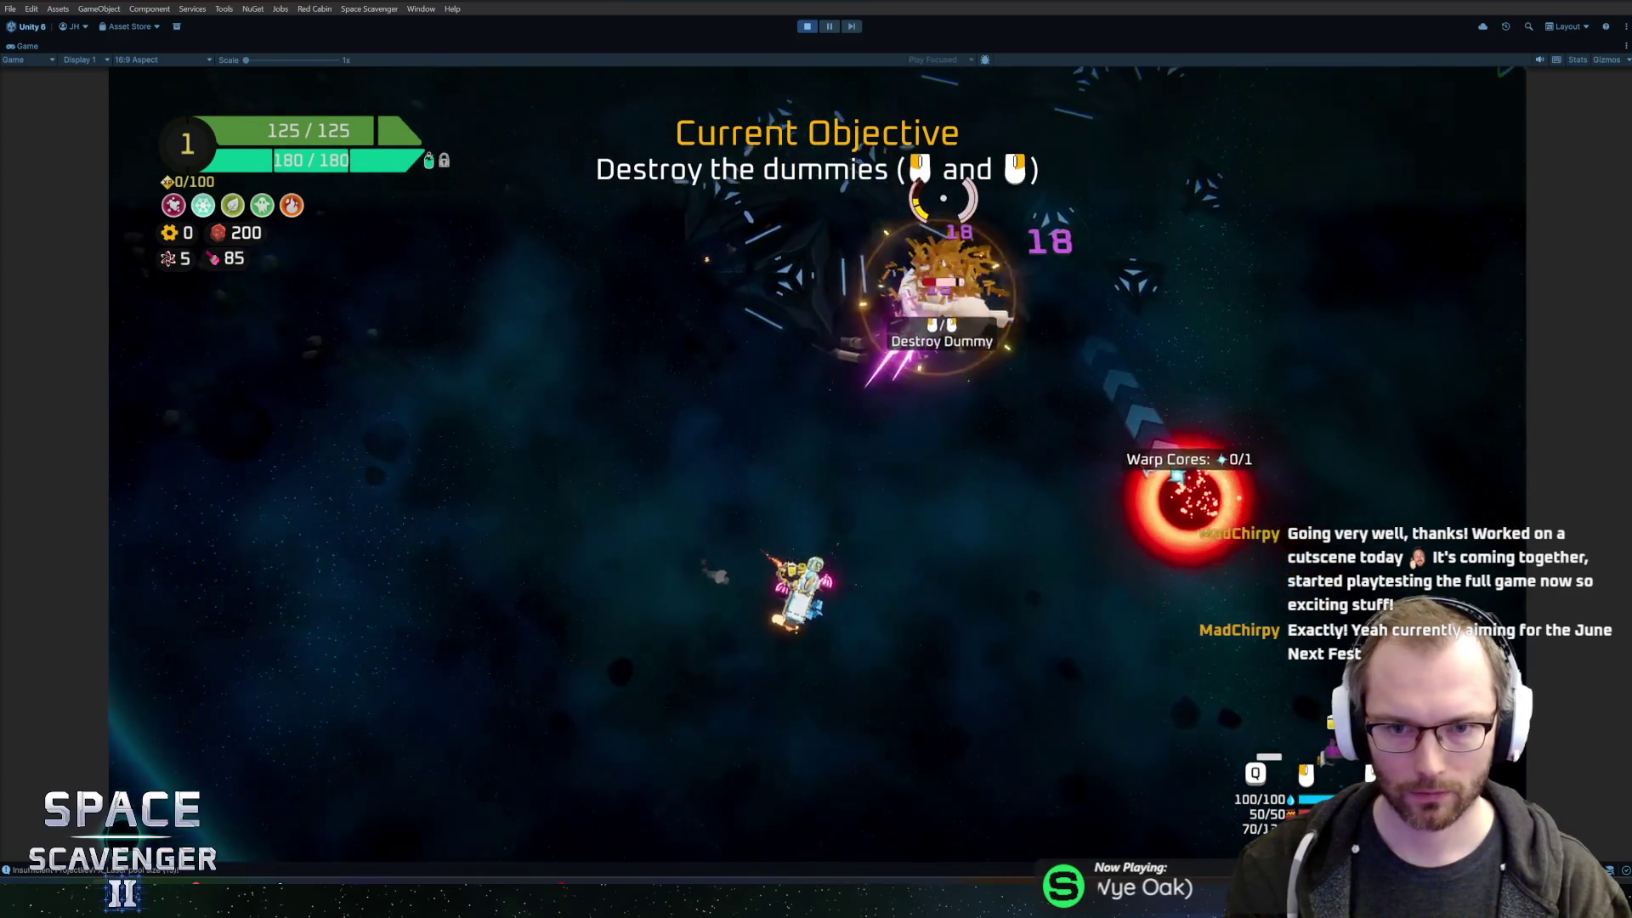
{"action": "key", "text": "a"}
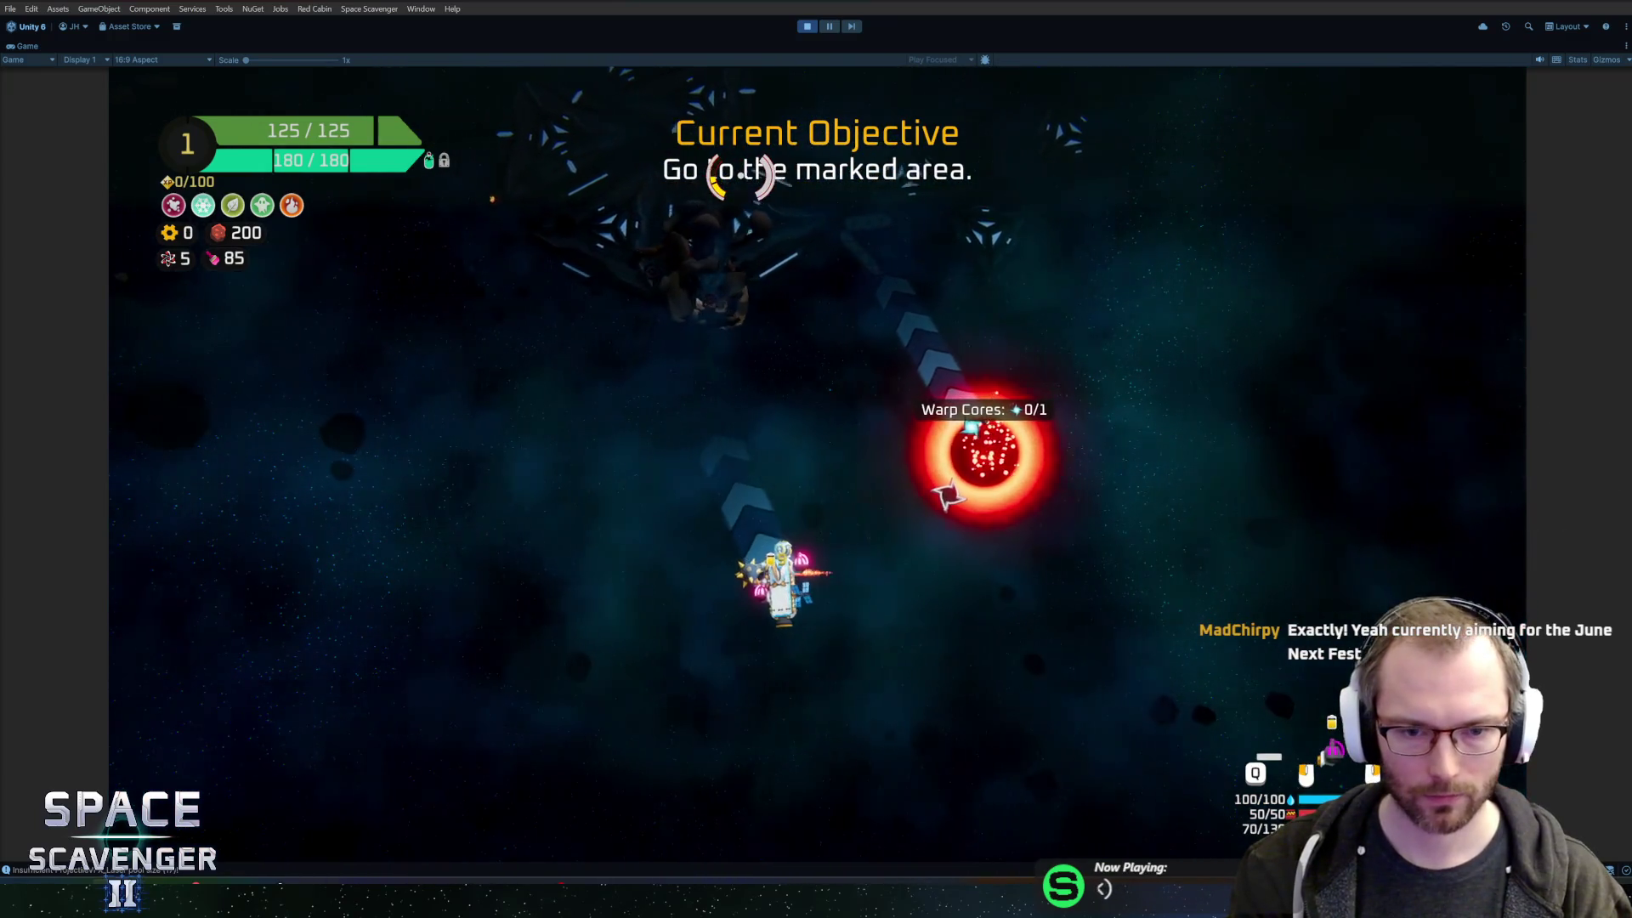
- Fly to the marked area and dash through the laser line three times
{"action": "key", "text": "w"}
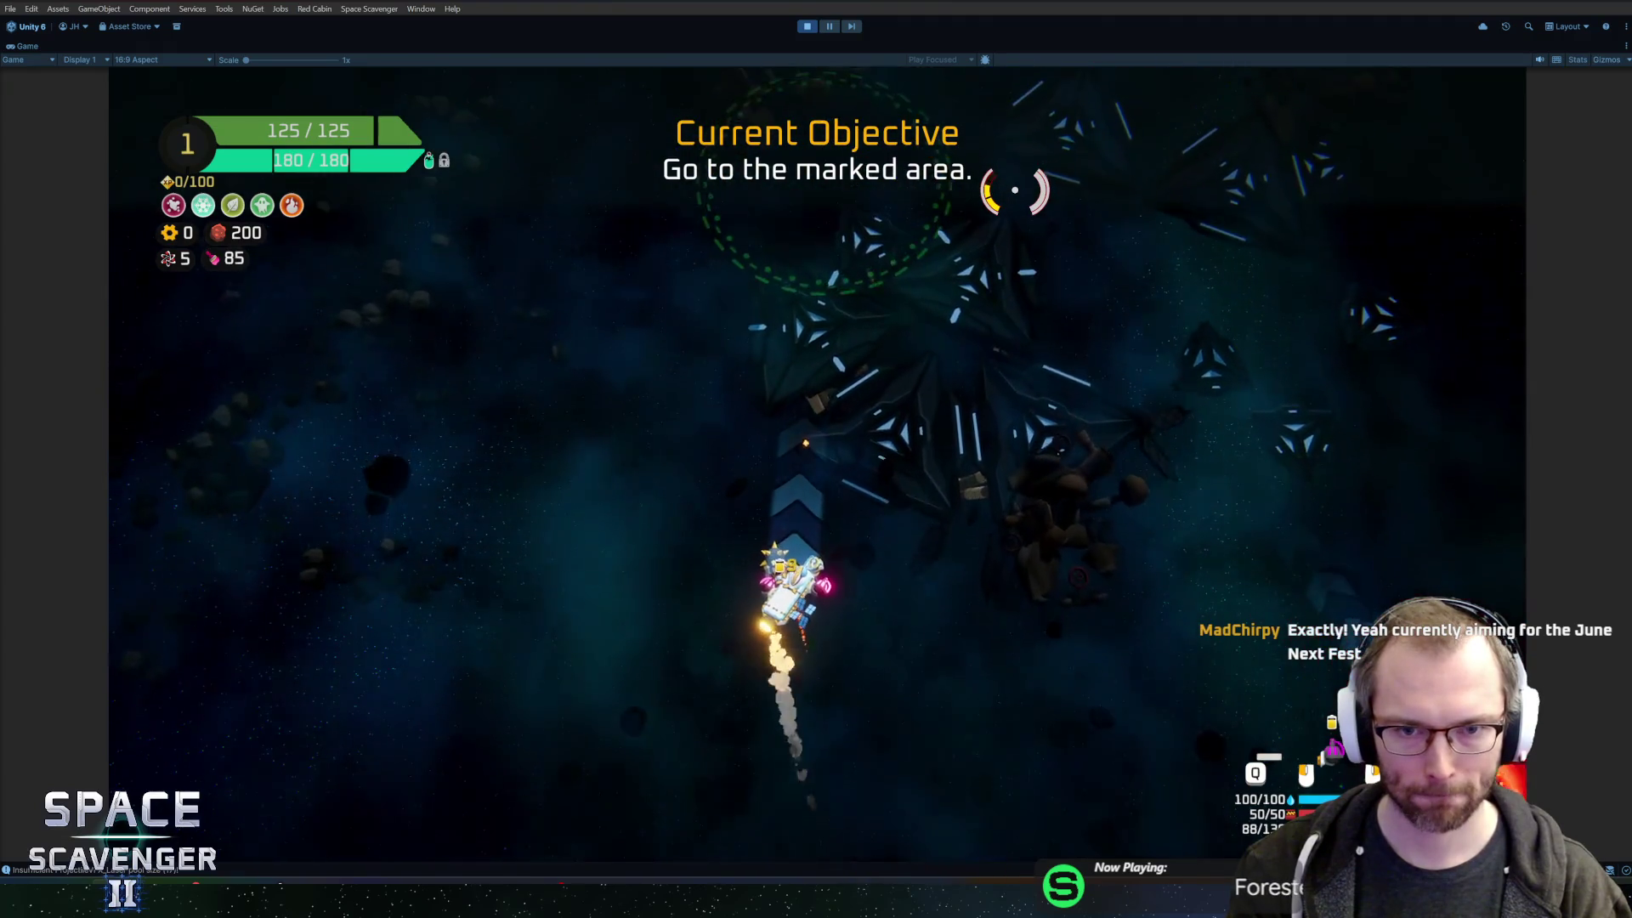
{"action": "key", "text": "d"}
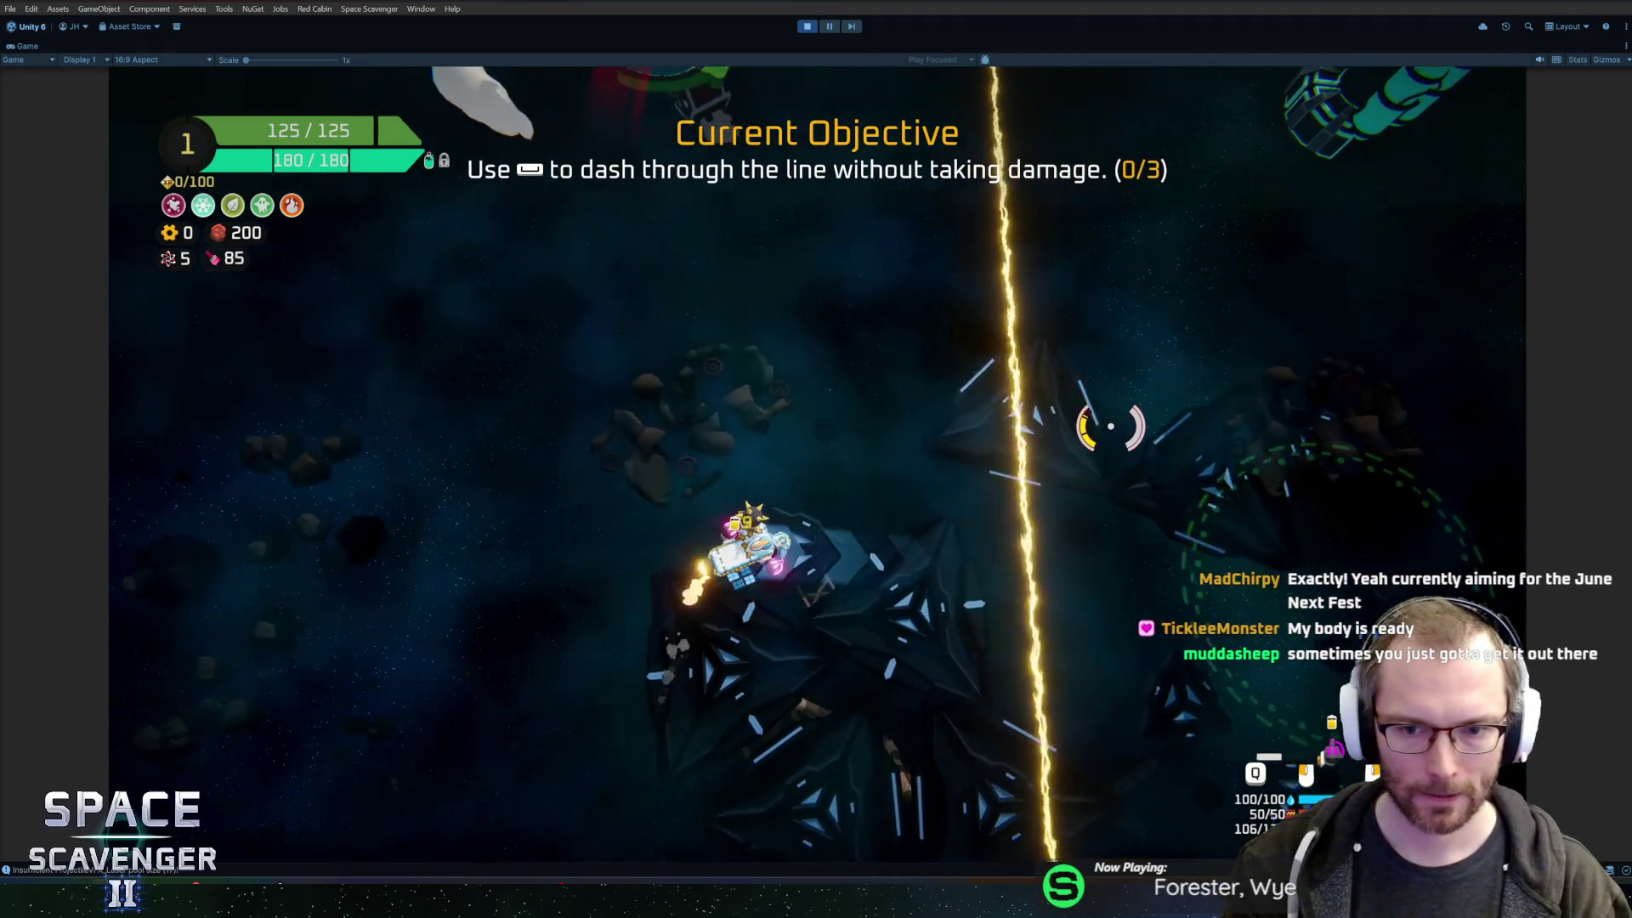
{"action": "key", "text": "space"}
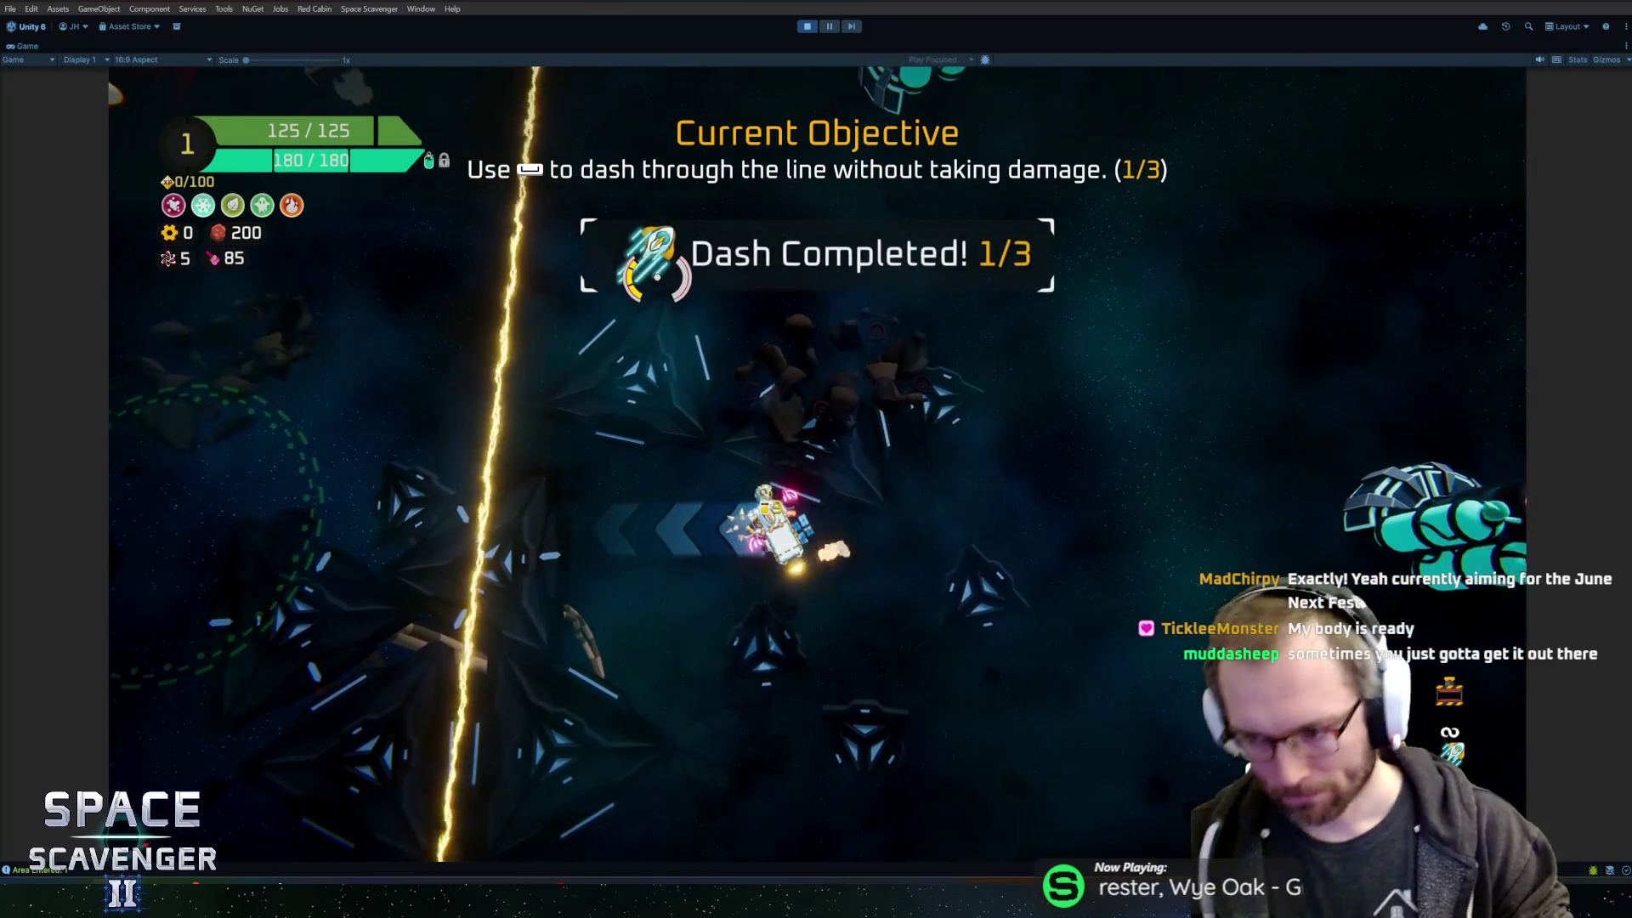
{"action": "key", "text": "space"}
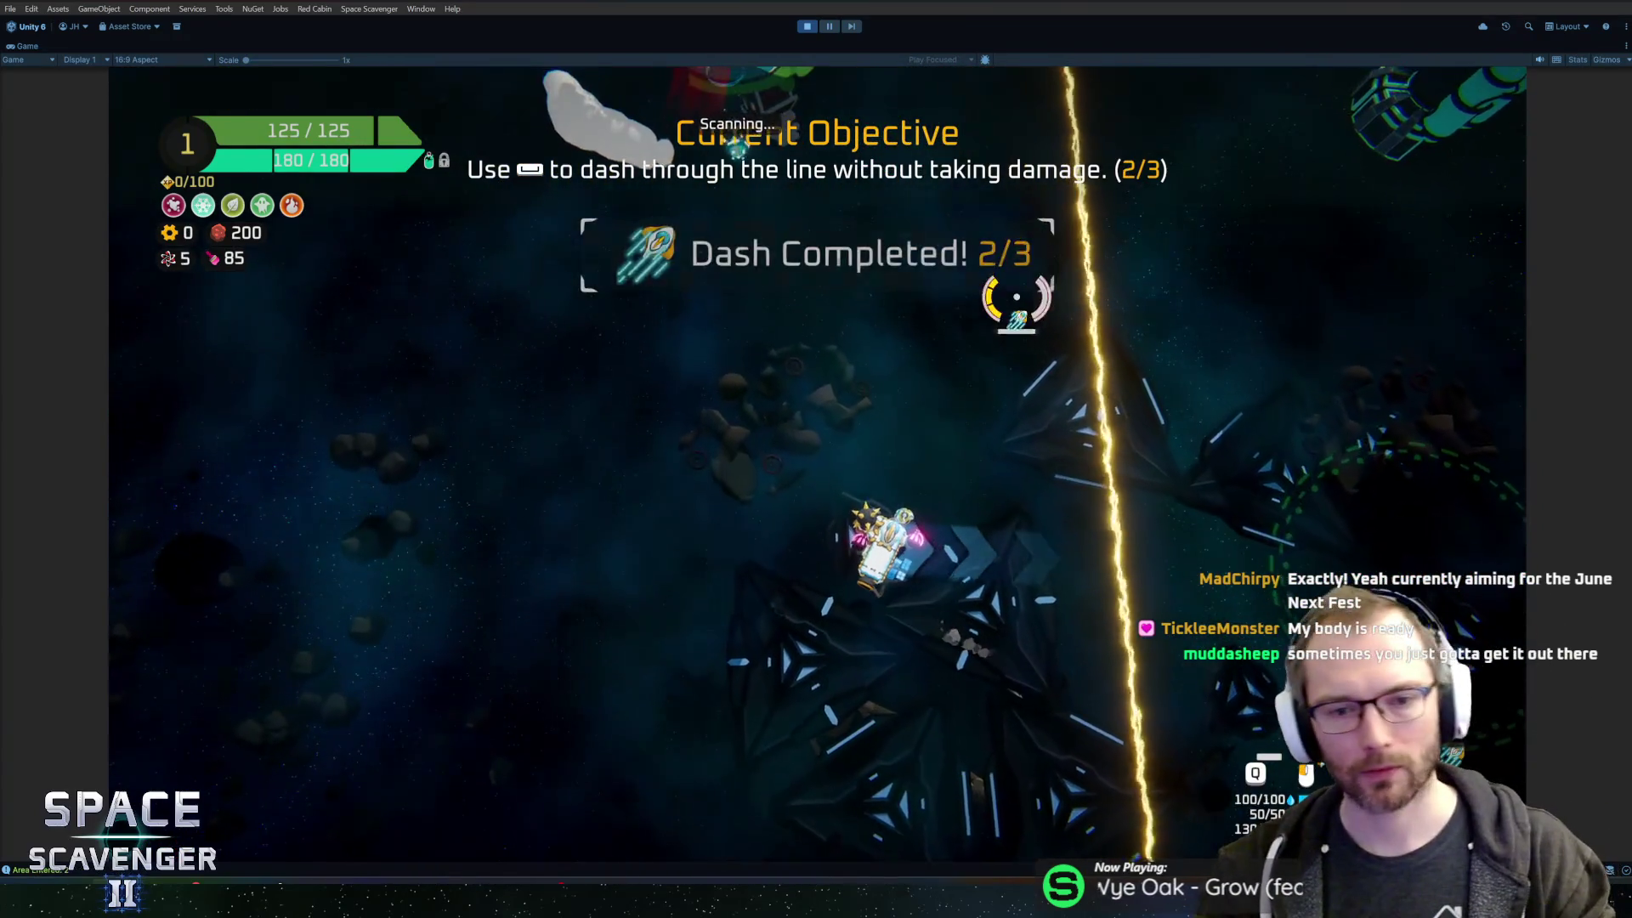
{"action": "key", "text": "space"}
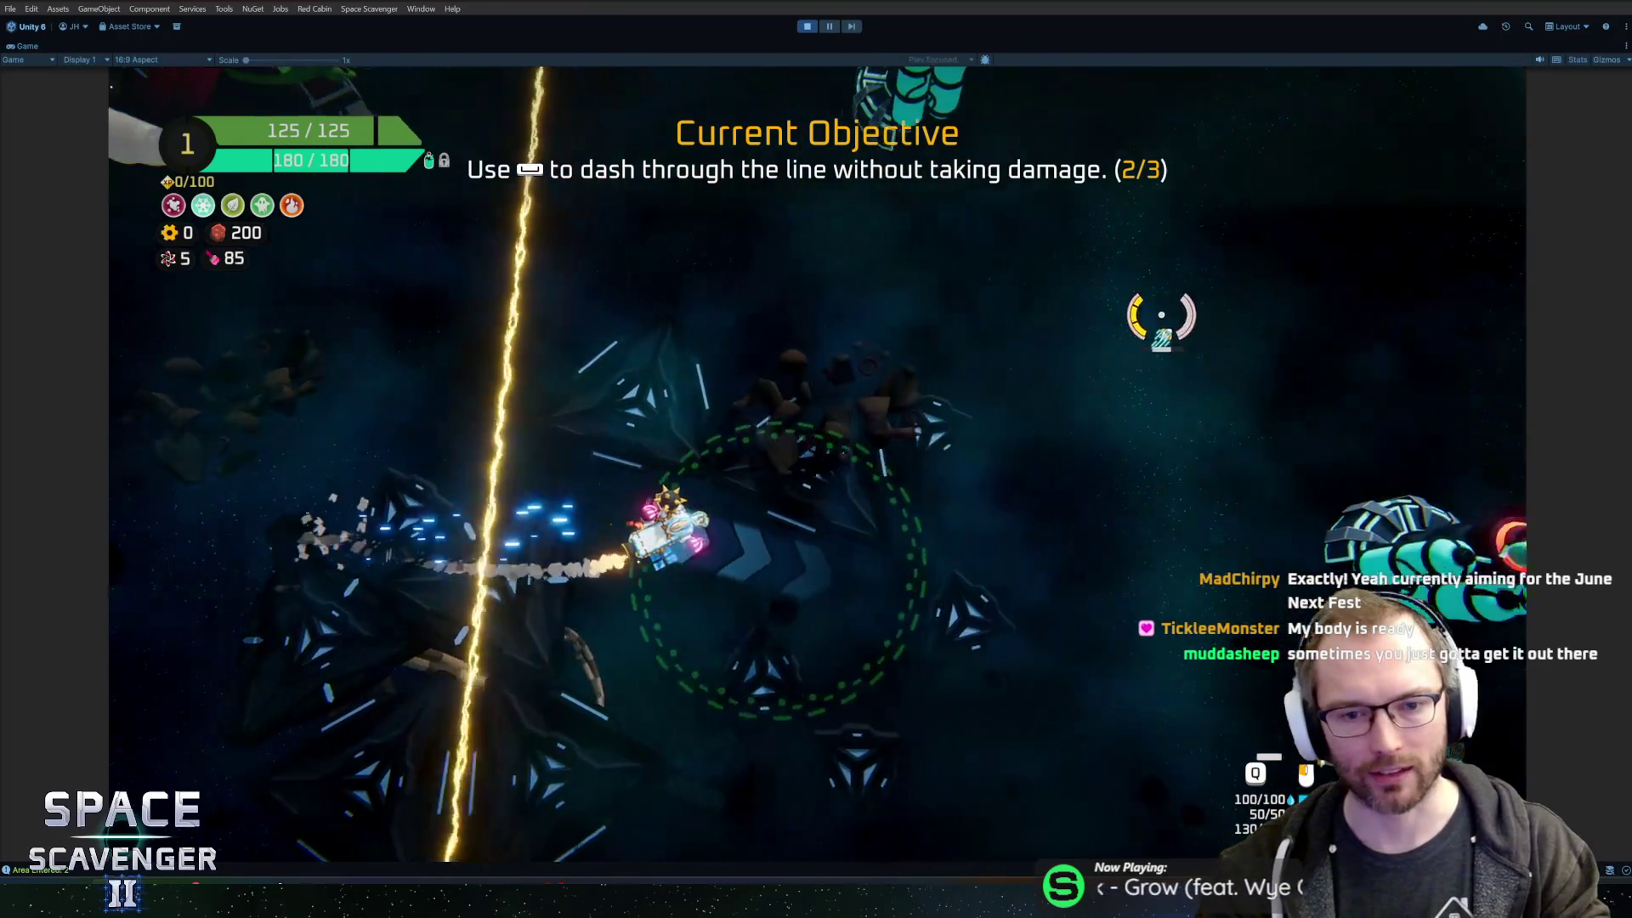
- Circle the green planet until its scan yields the Warp Core
{"action": "key", "text": "w"}
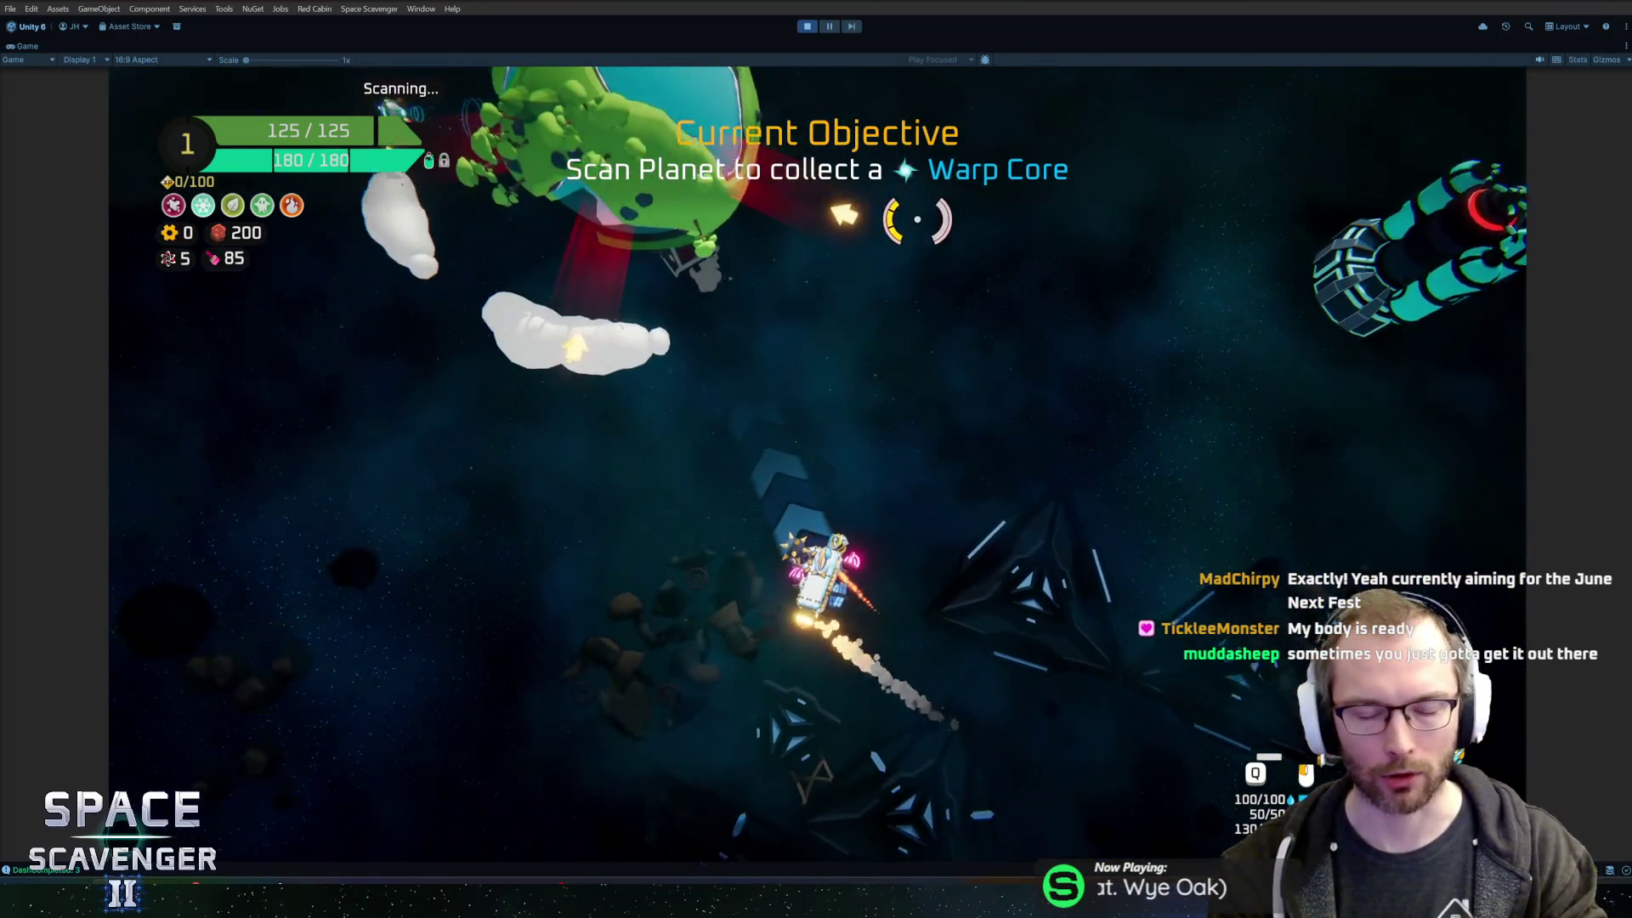
{"action": "key", "text": "w"}
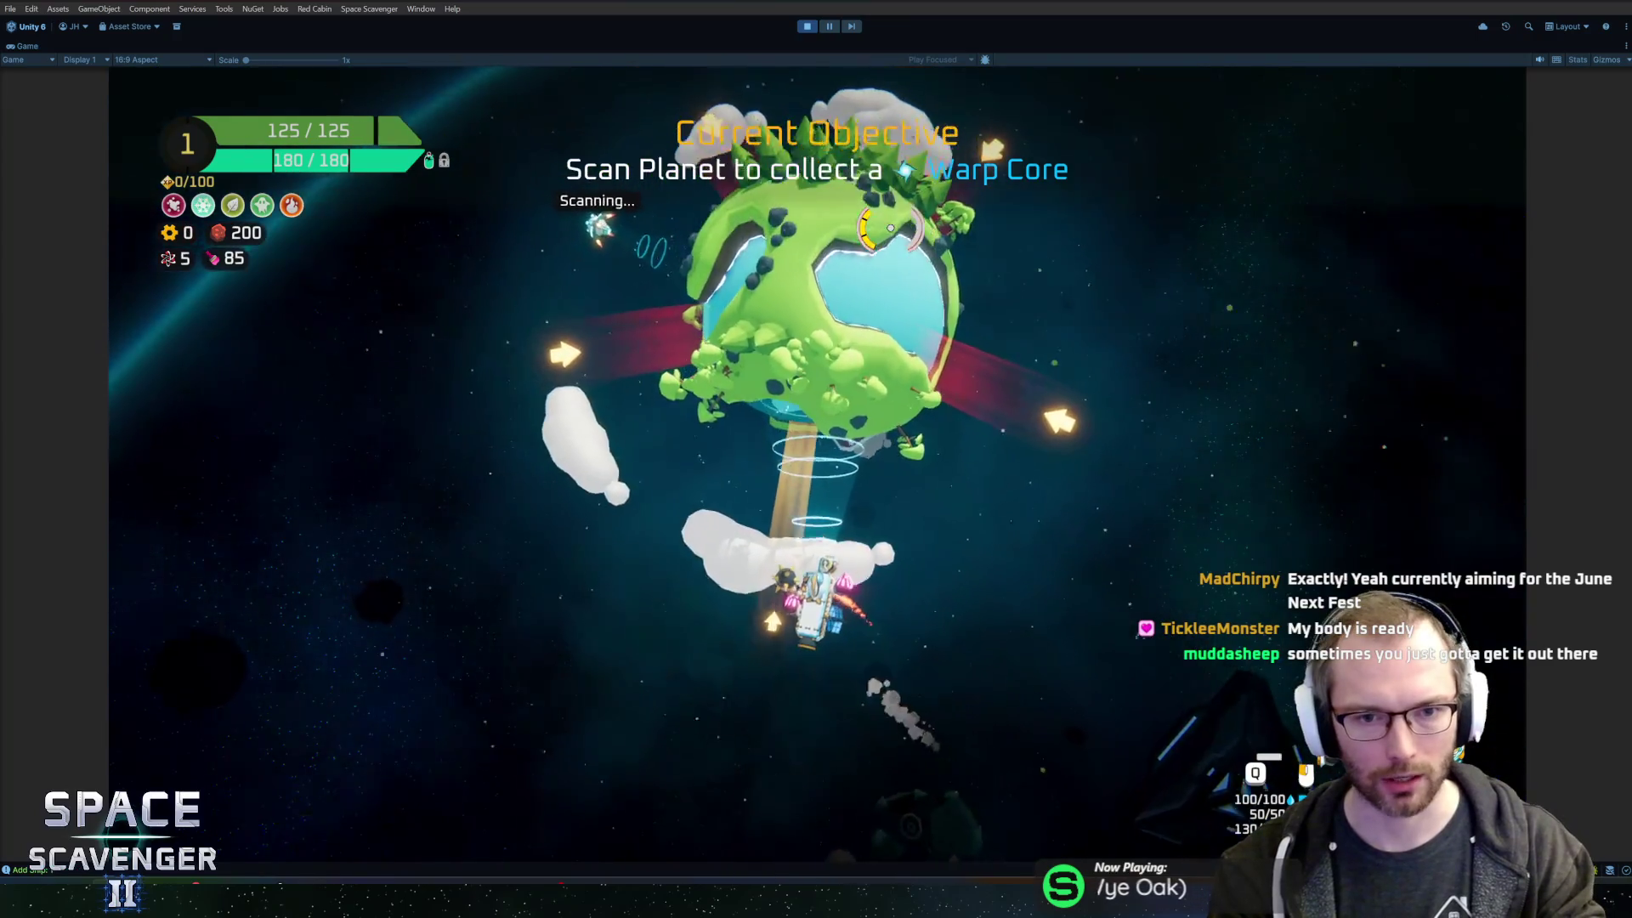
{"action": "key", "text": "w"}
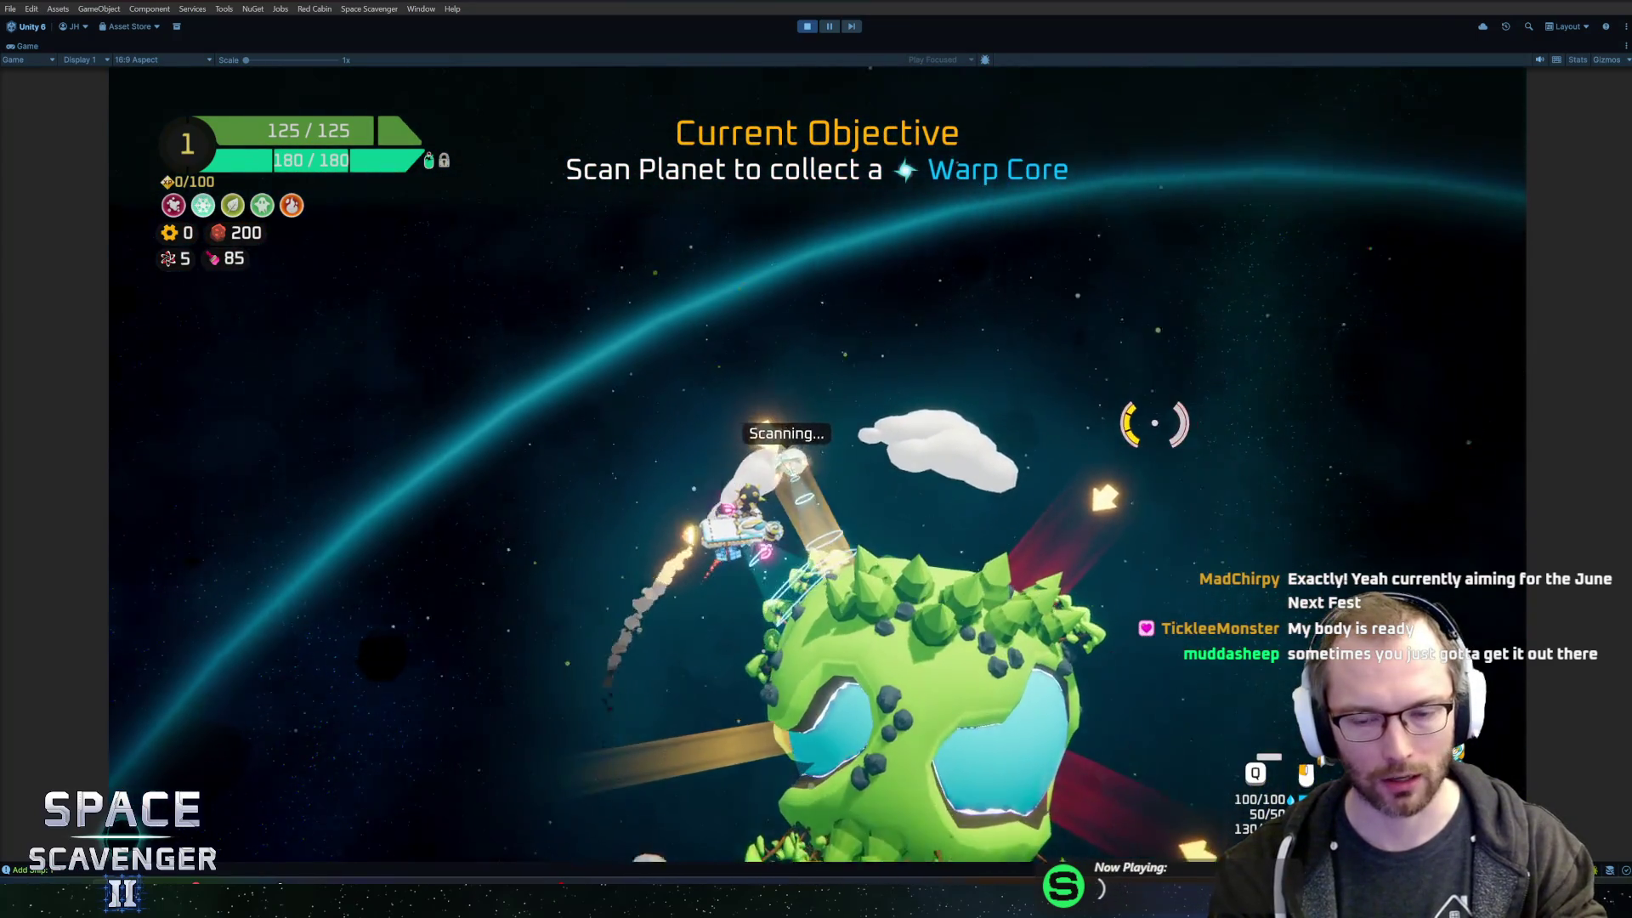
{"action": "key", "text": "w"}
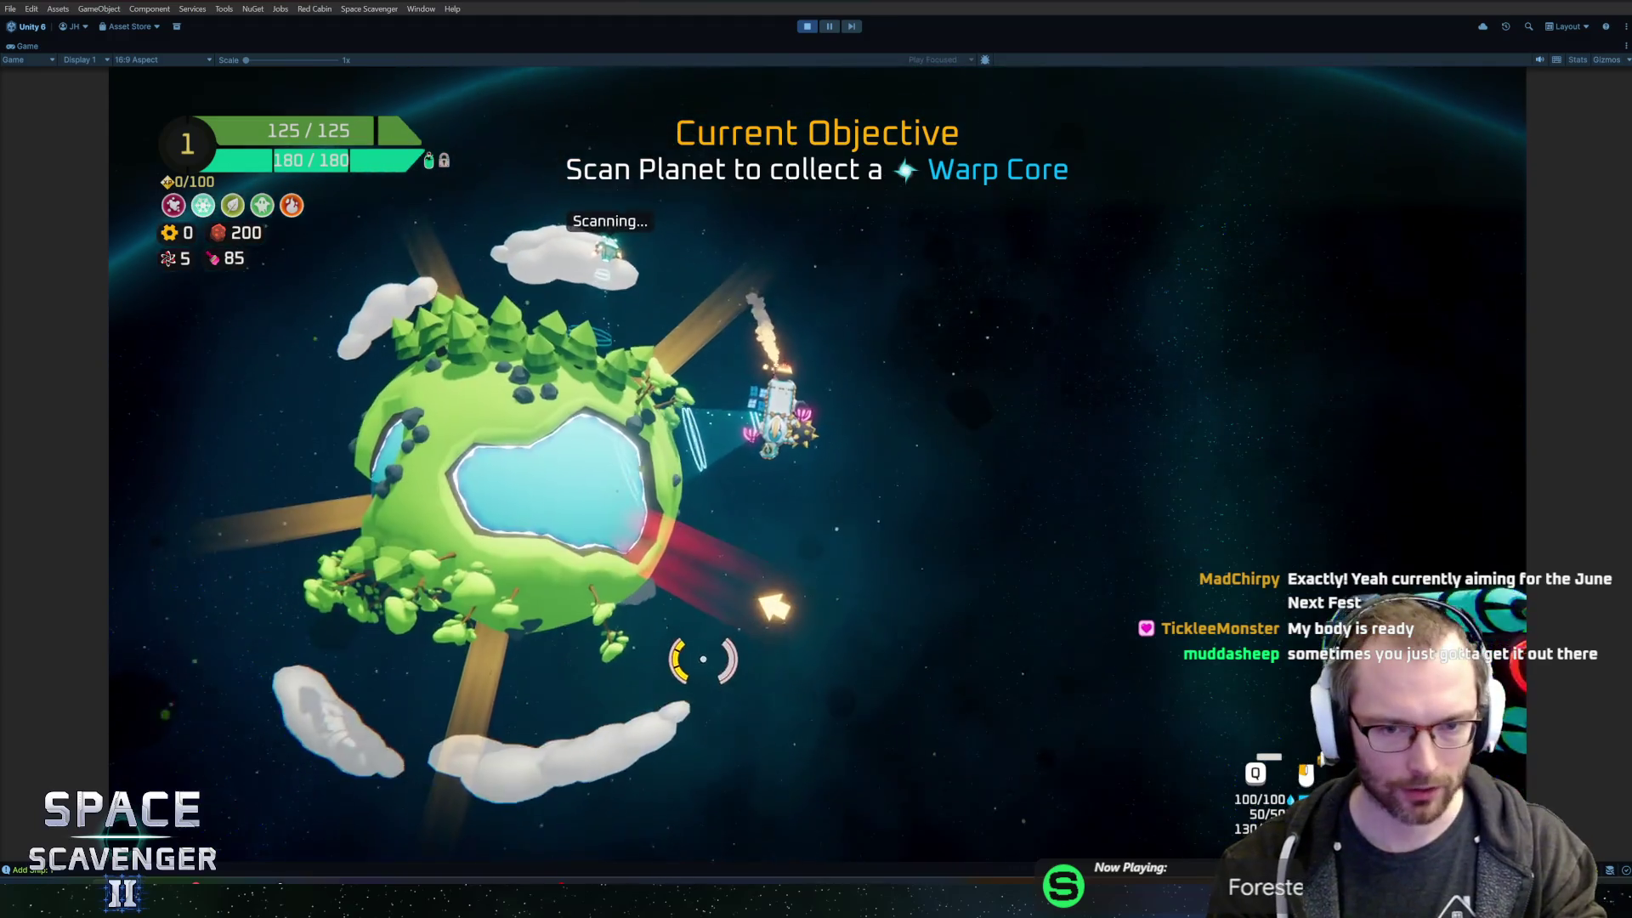
- Fly through the asteroid field into the Warp Portal and warp home
{"action": "key", "text": "w"}
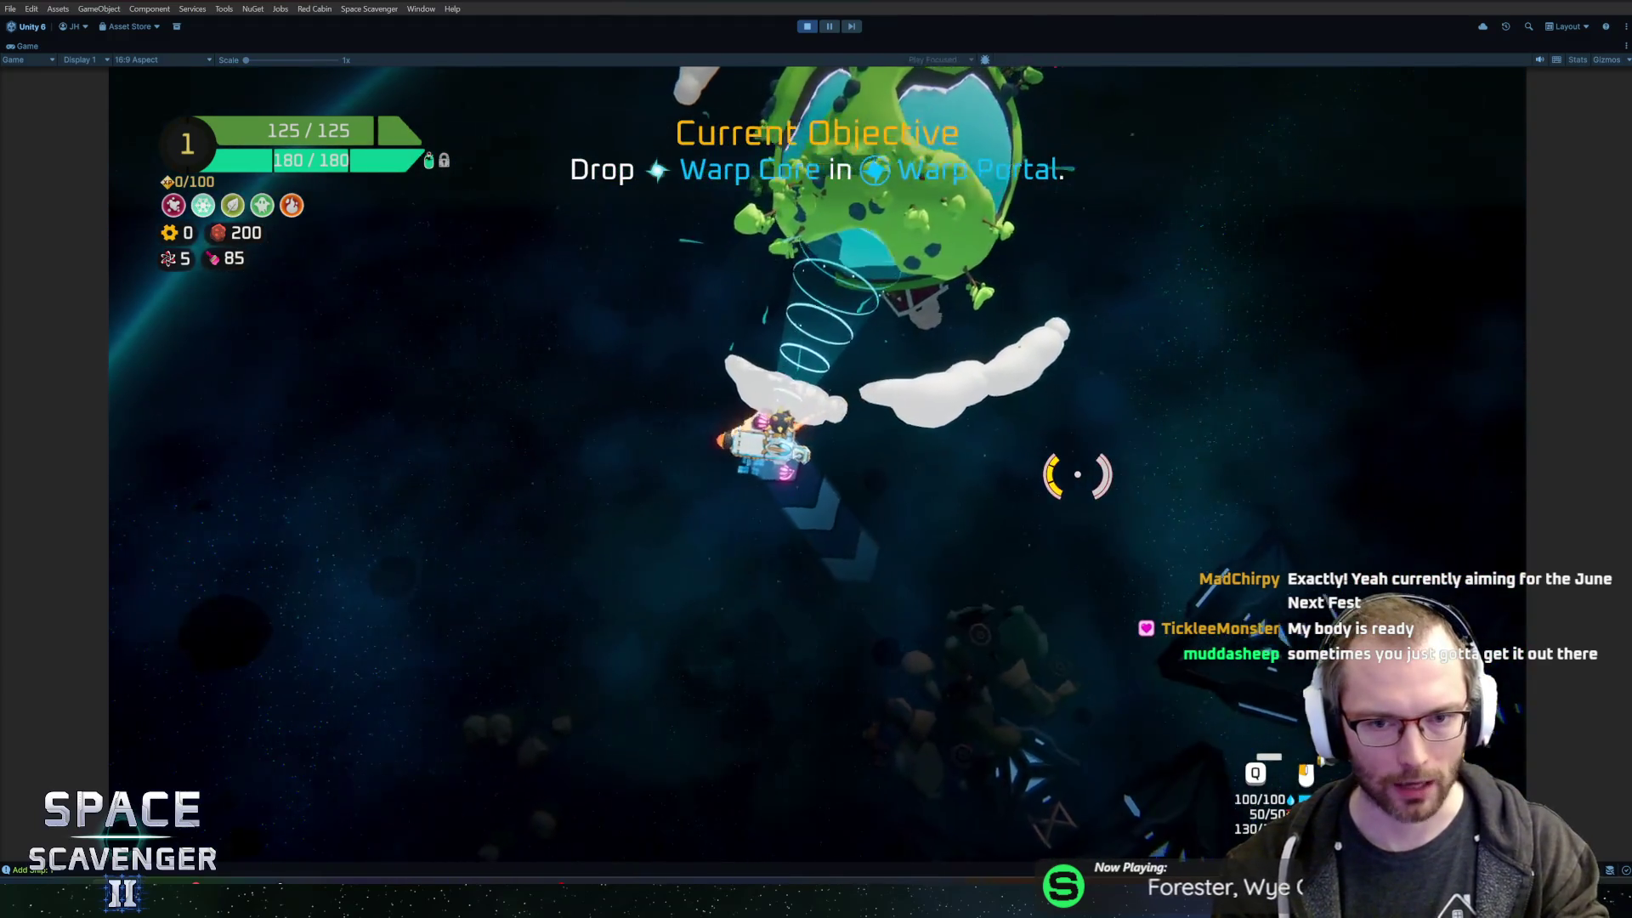
{"action": "key", "text": "w"}
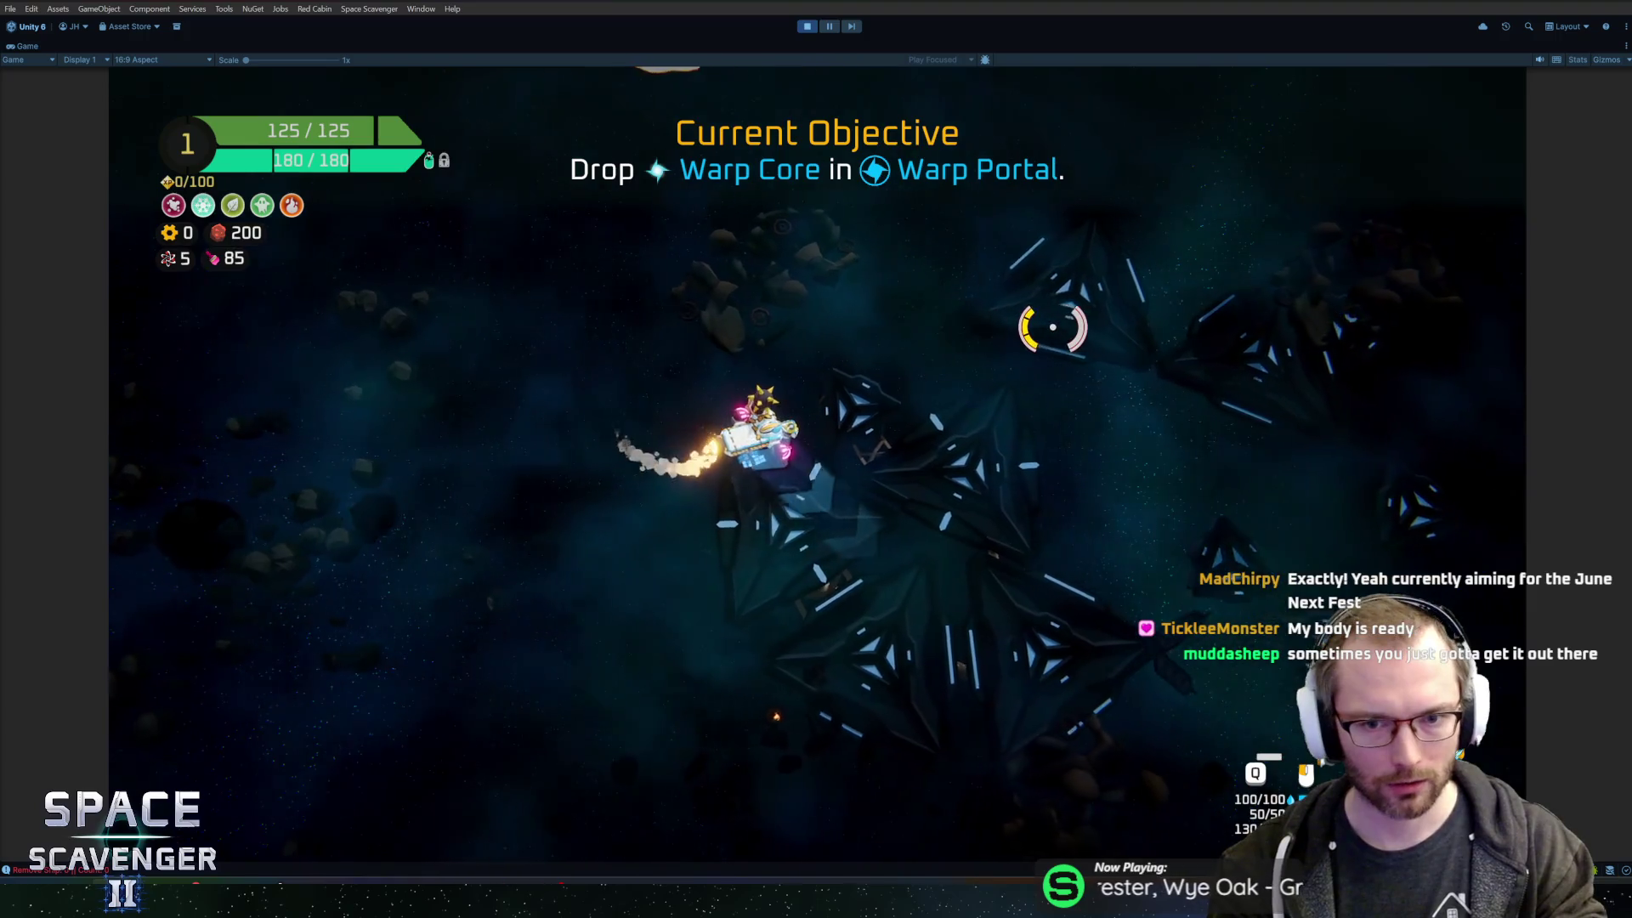
{"action": "key", "text": "w"}
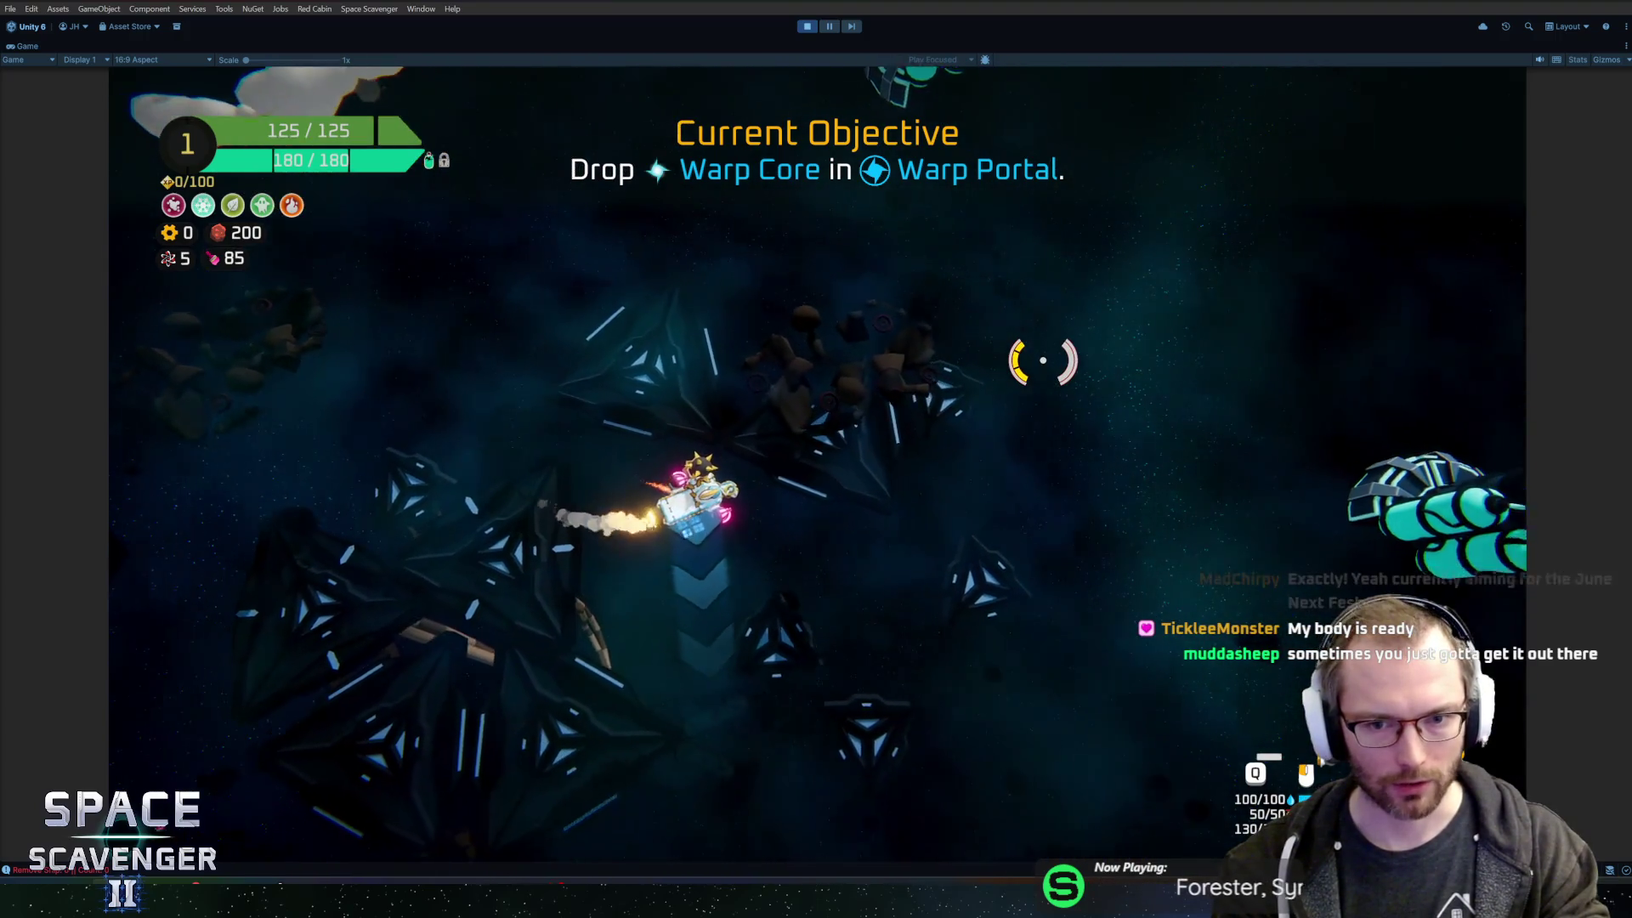
{"action": "key", "text": "w"}
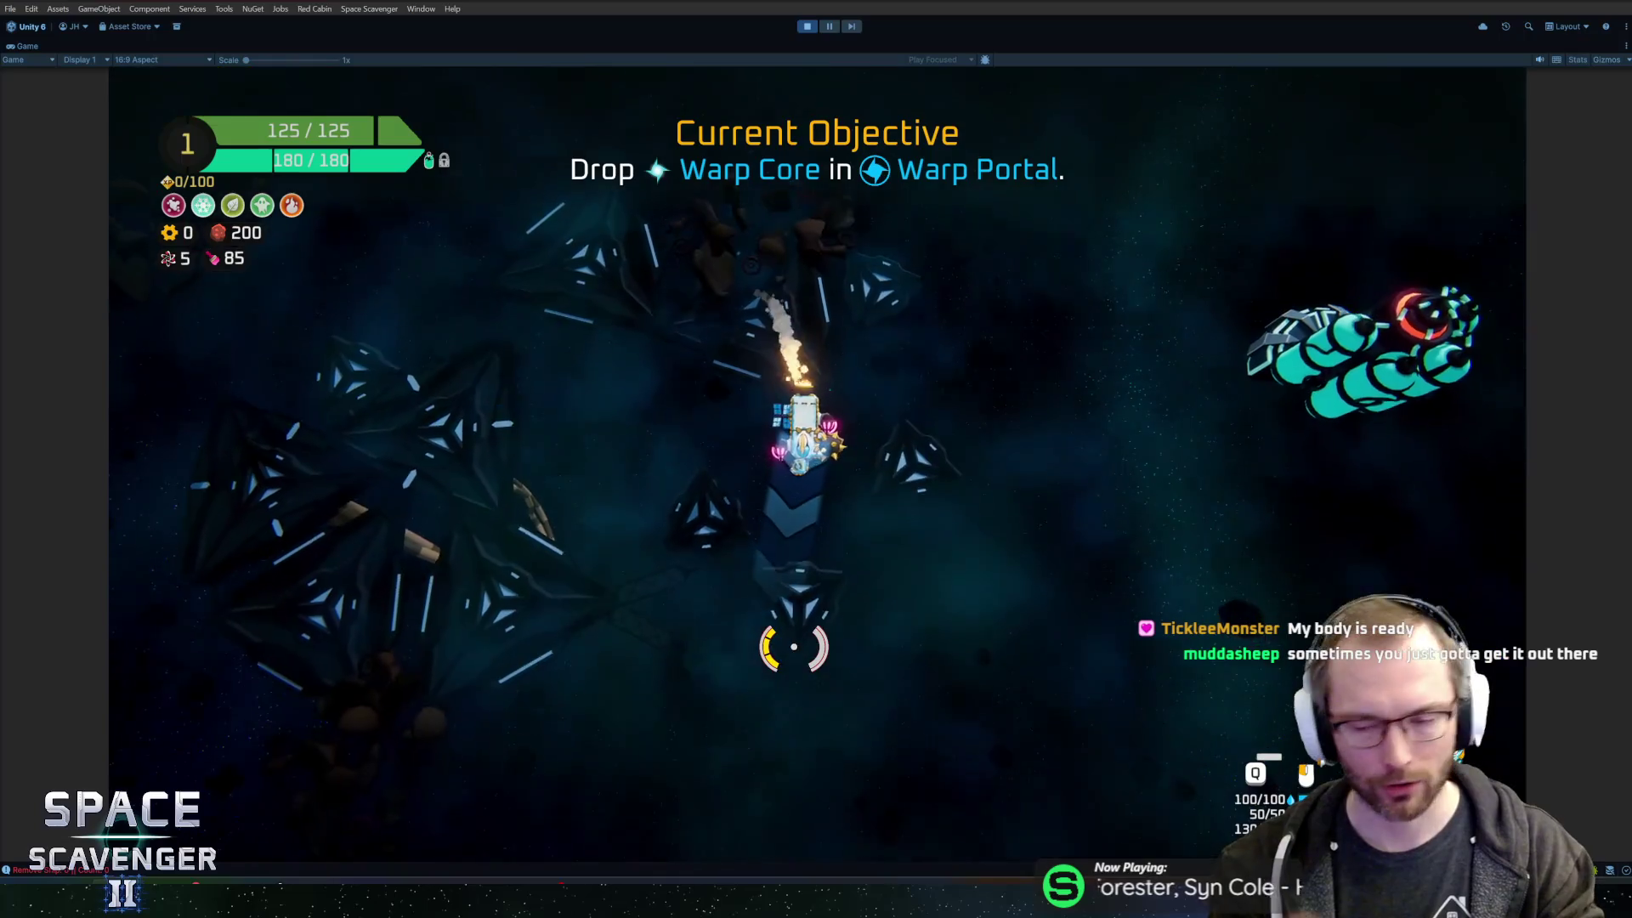
{"action": "key", "text": "w"}
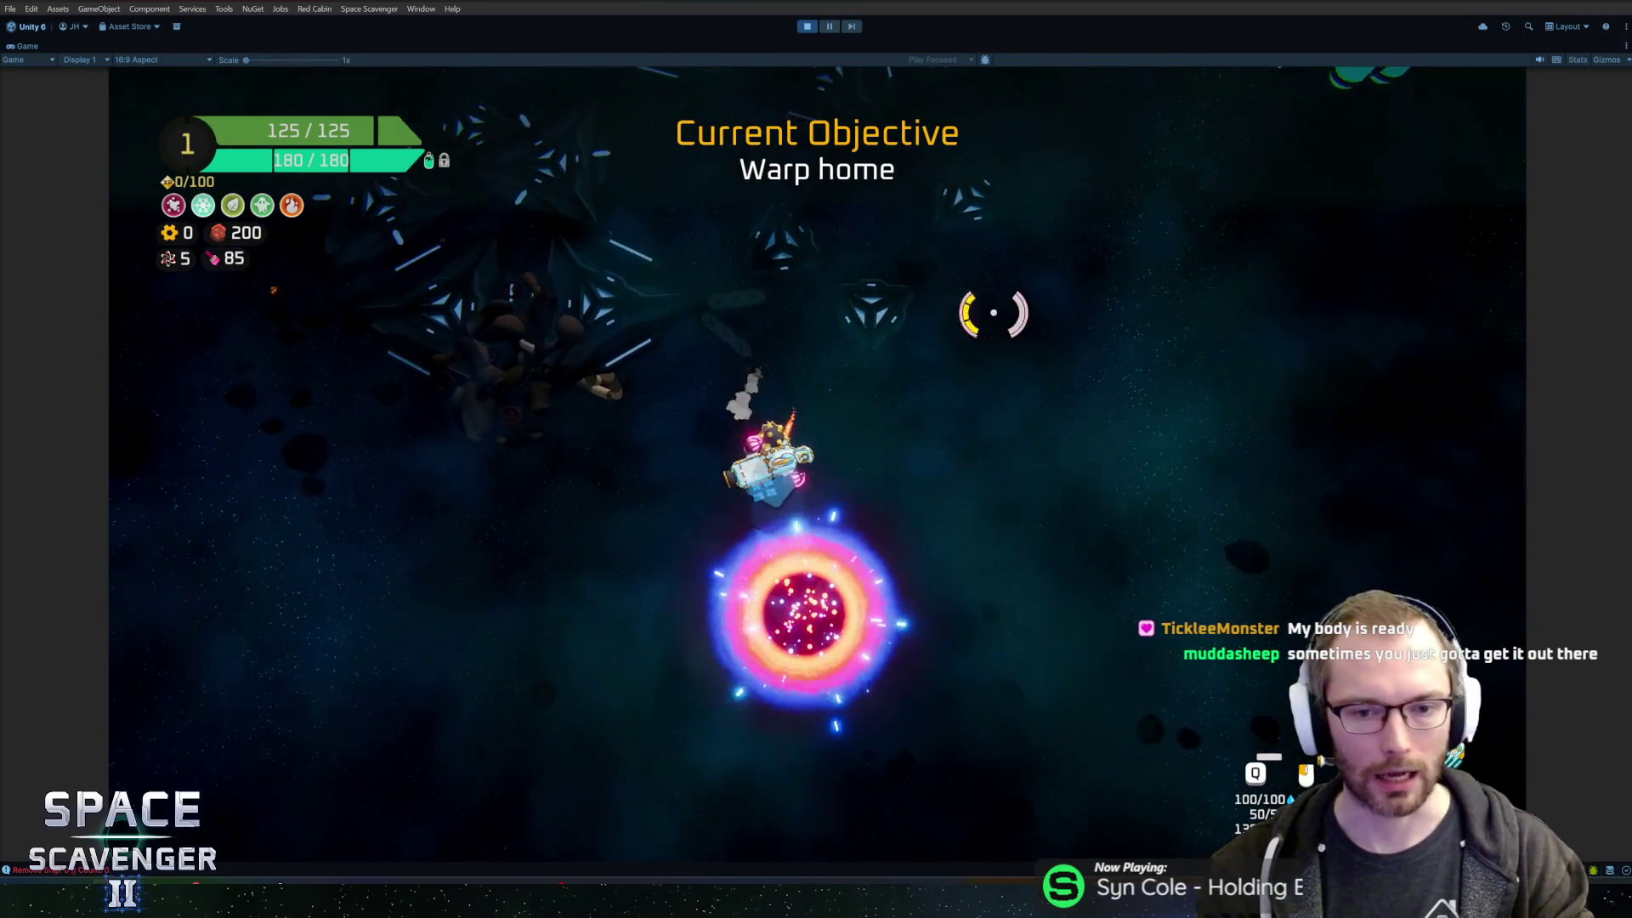
{"action": "key", "text": "f"}
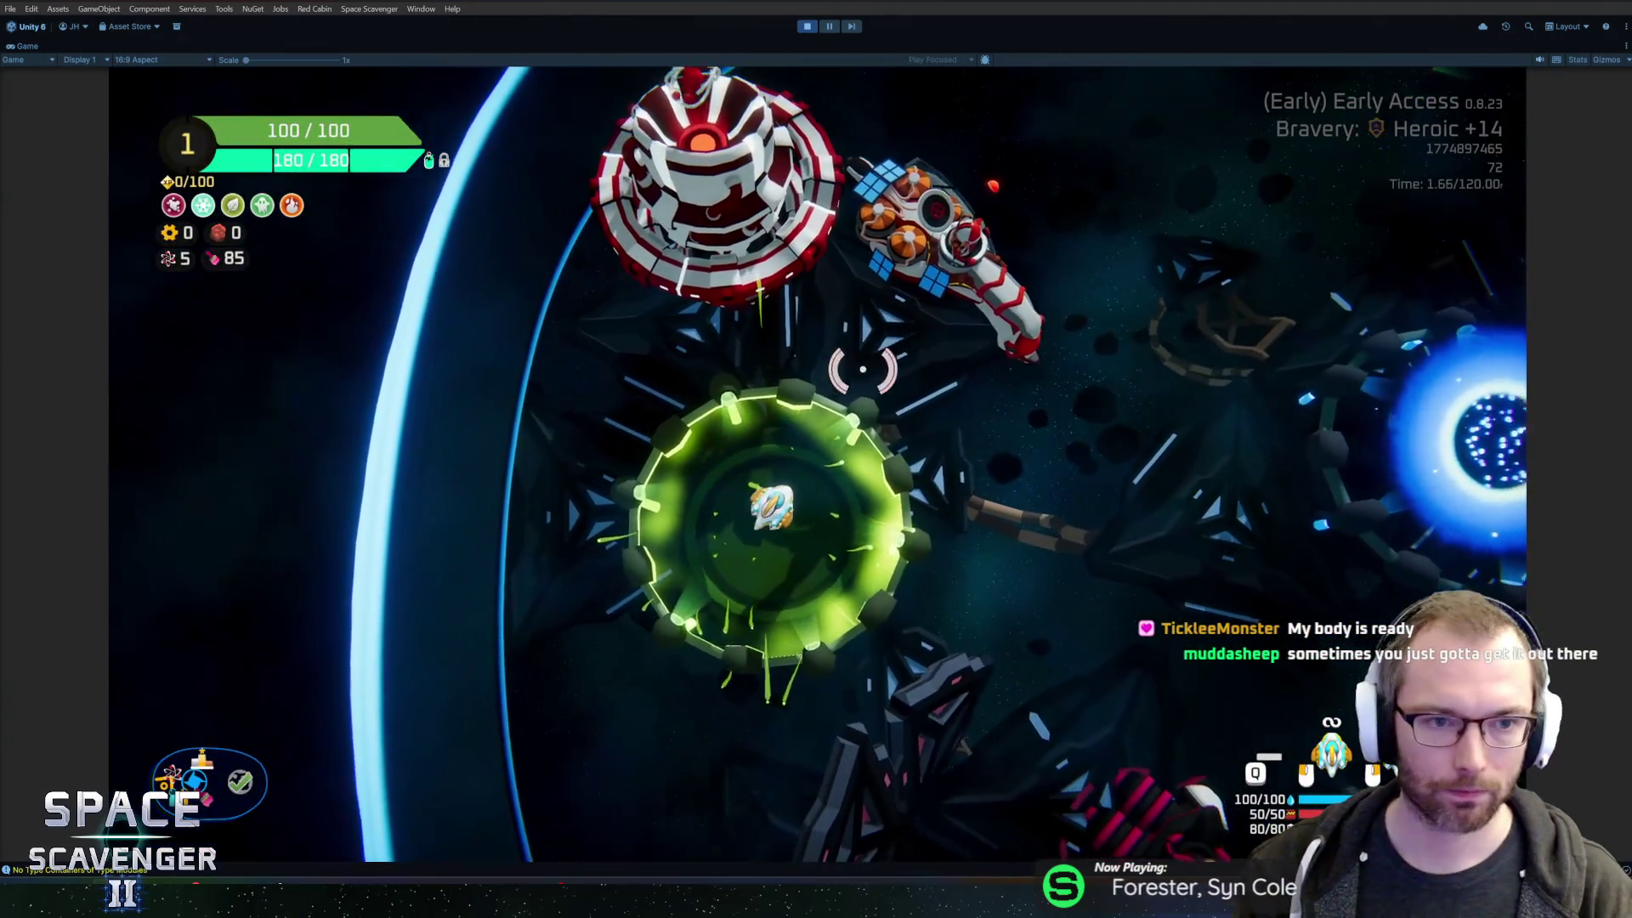
- Fly the ship from the green ring into the Customize Ship ring and open skin selection
{"action": "key", "text": "d"}
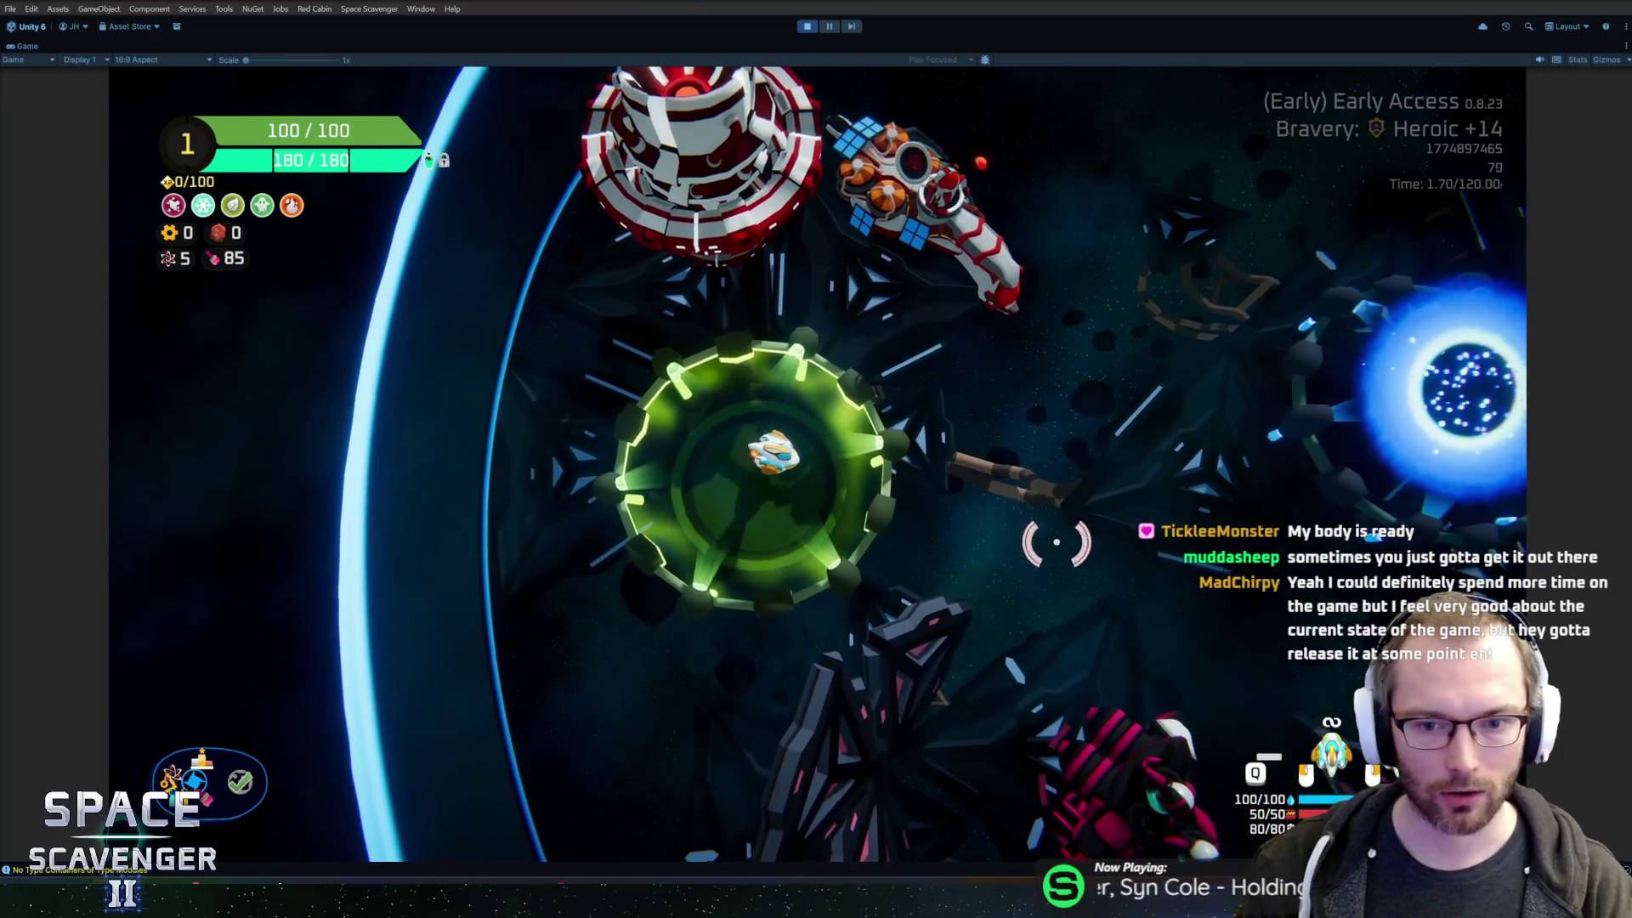
{"action": "key", "text": "s"}
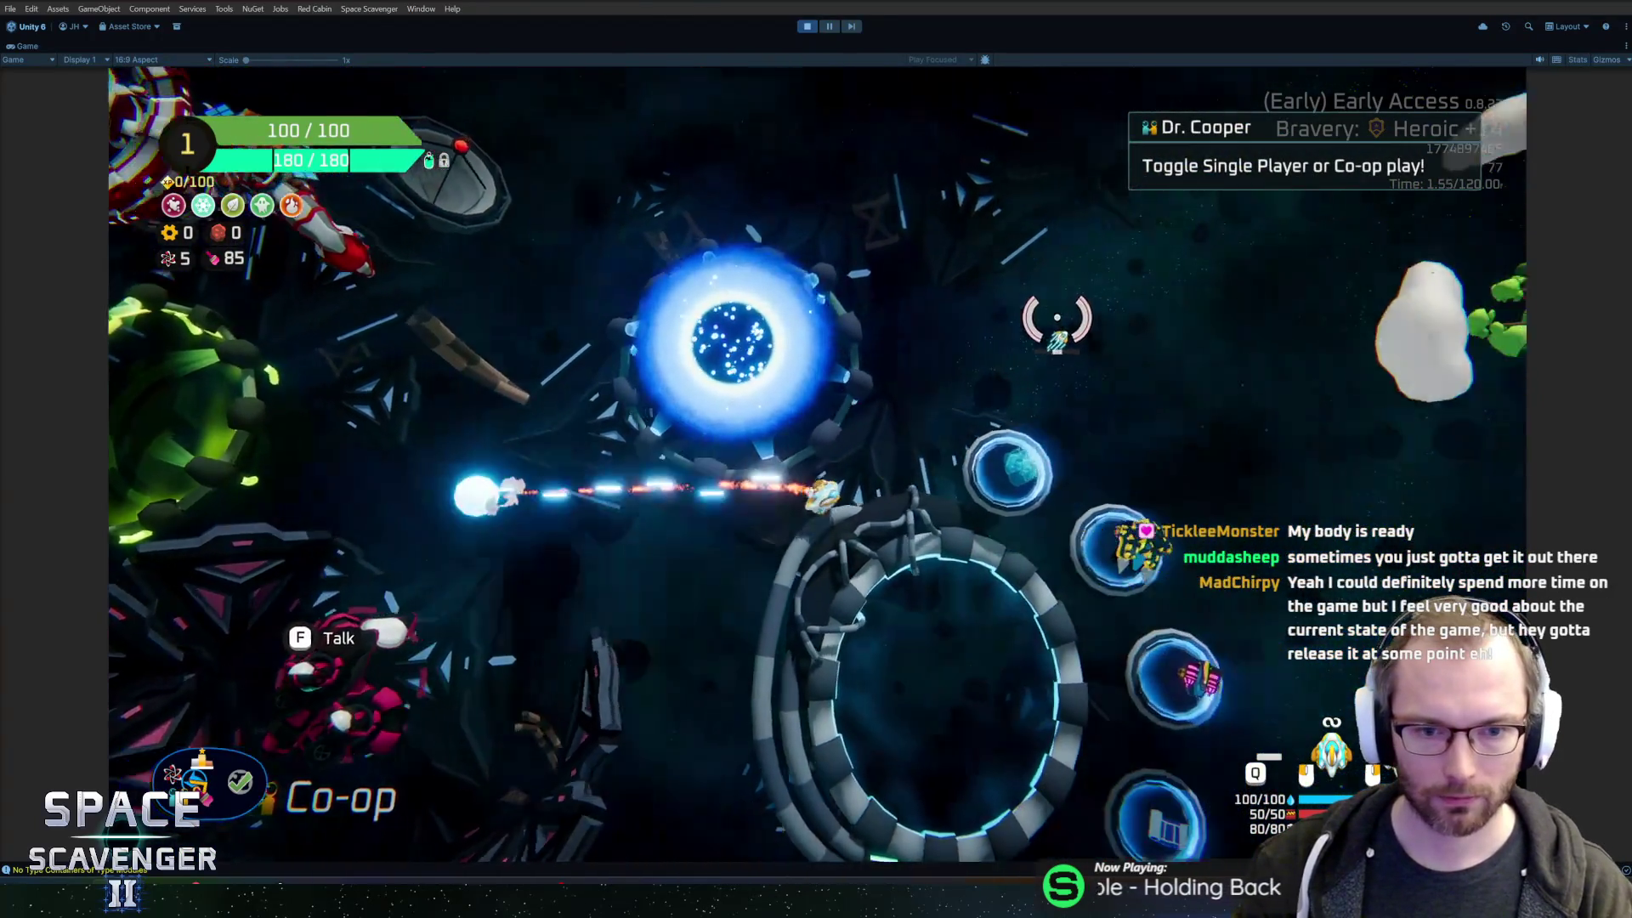
{"action": "key", "text": "s"}
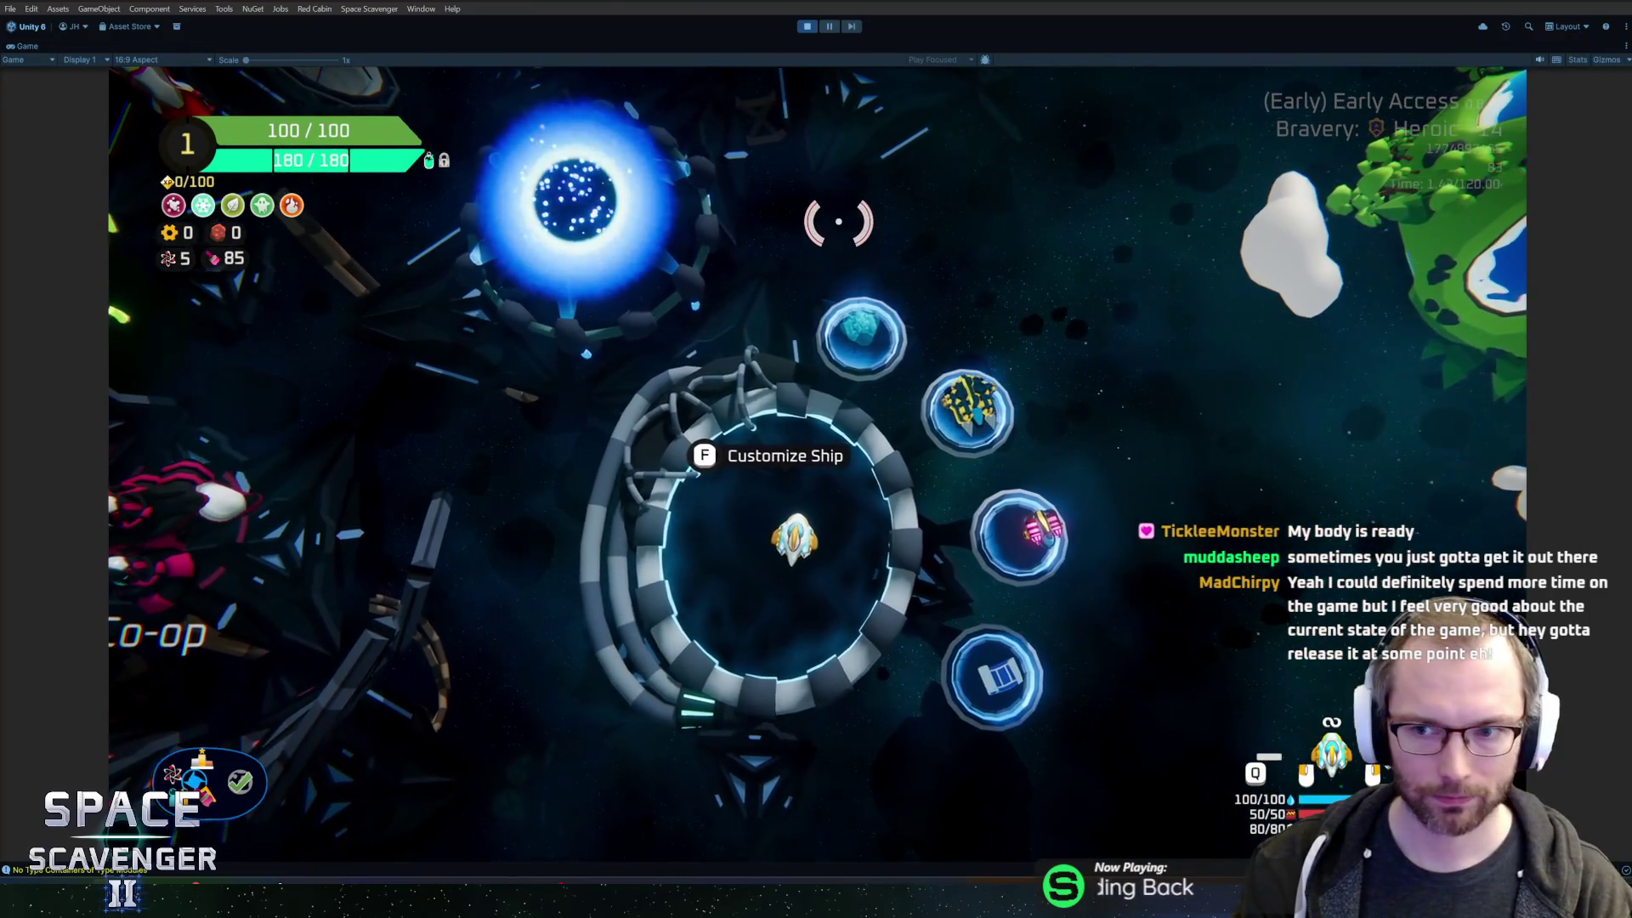
{"action": "key", "text": "f"}
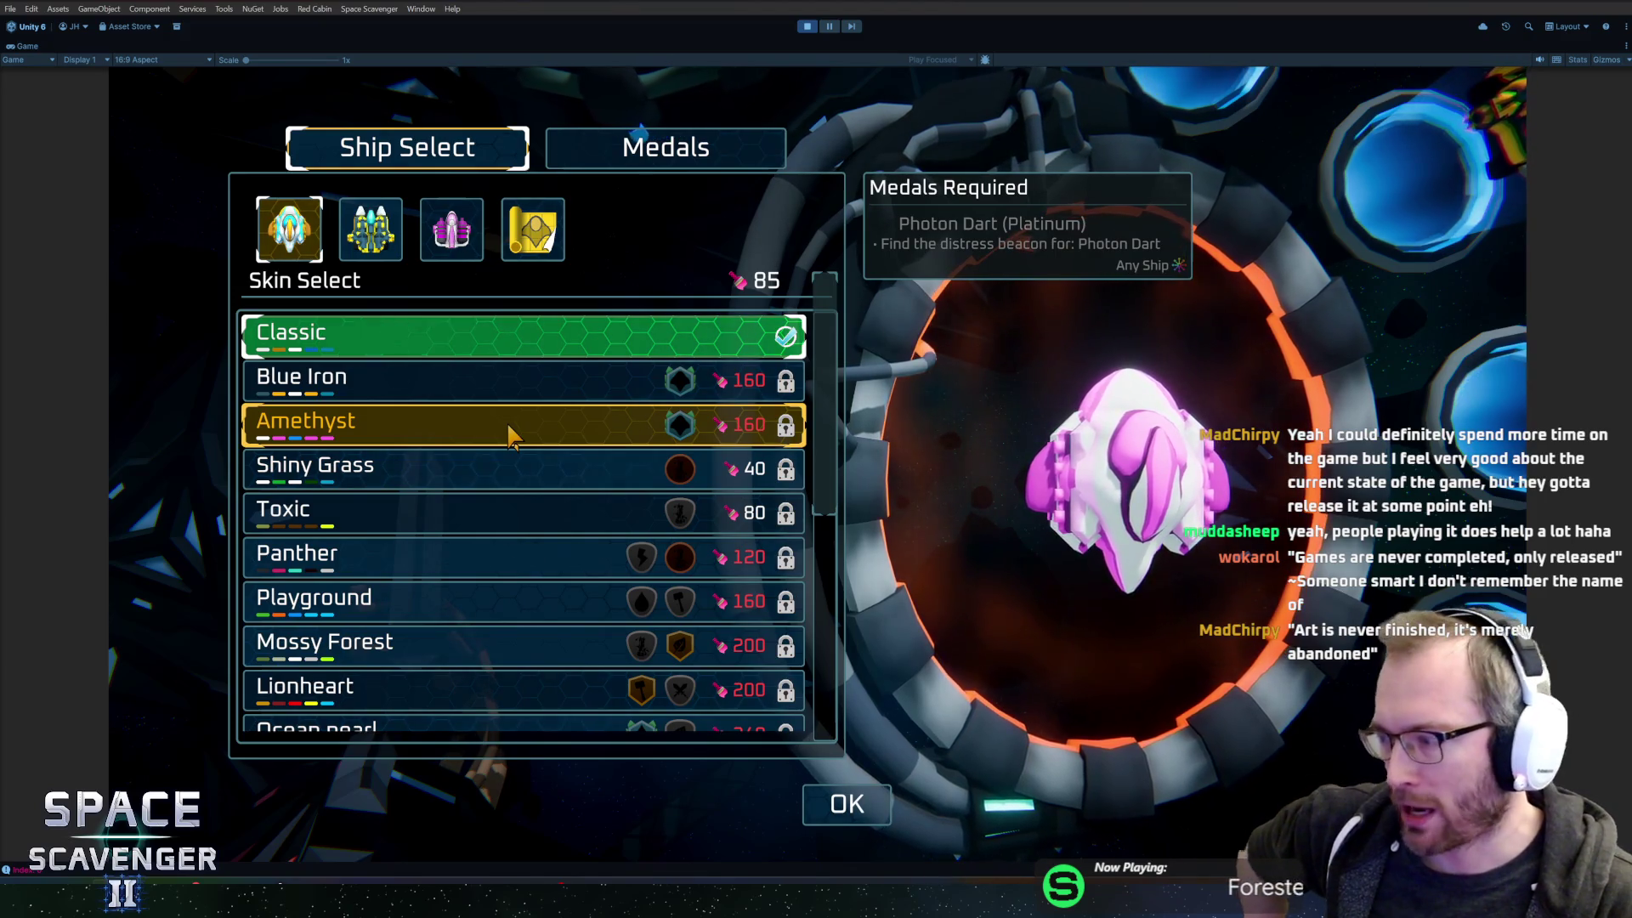
{"action": "scroll", "coordinate": [523, 454], "scroll_direction": "down", "scroll_amount": 2}
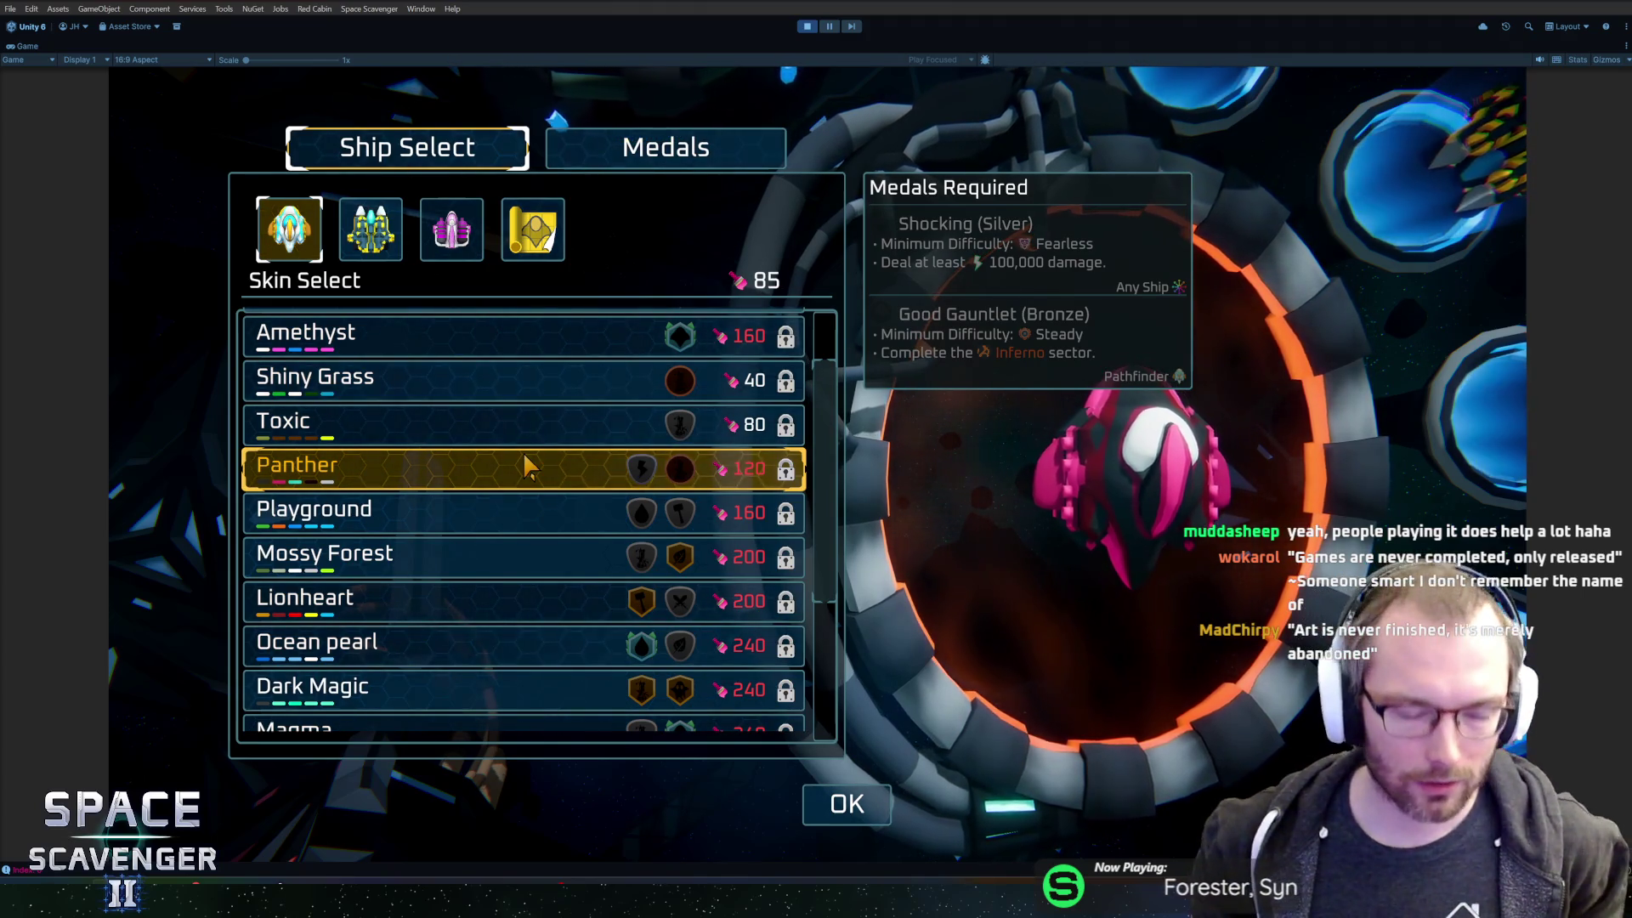
{"action": "left_click", "coordinate": [509, 437]}
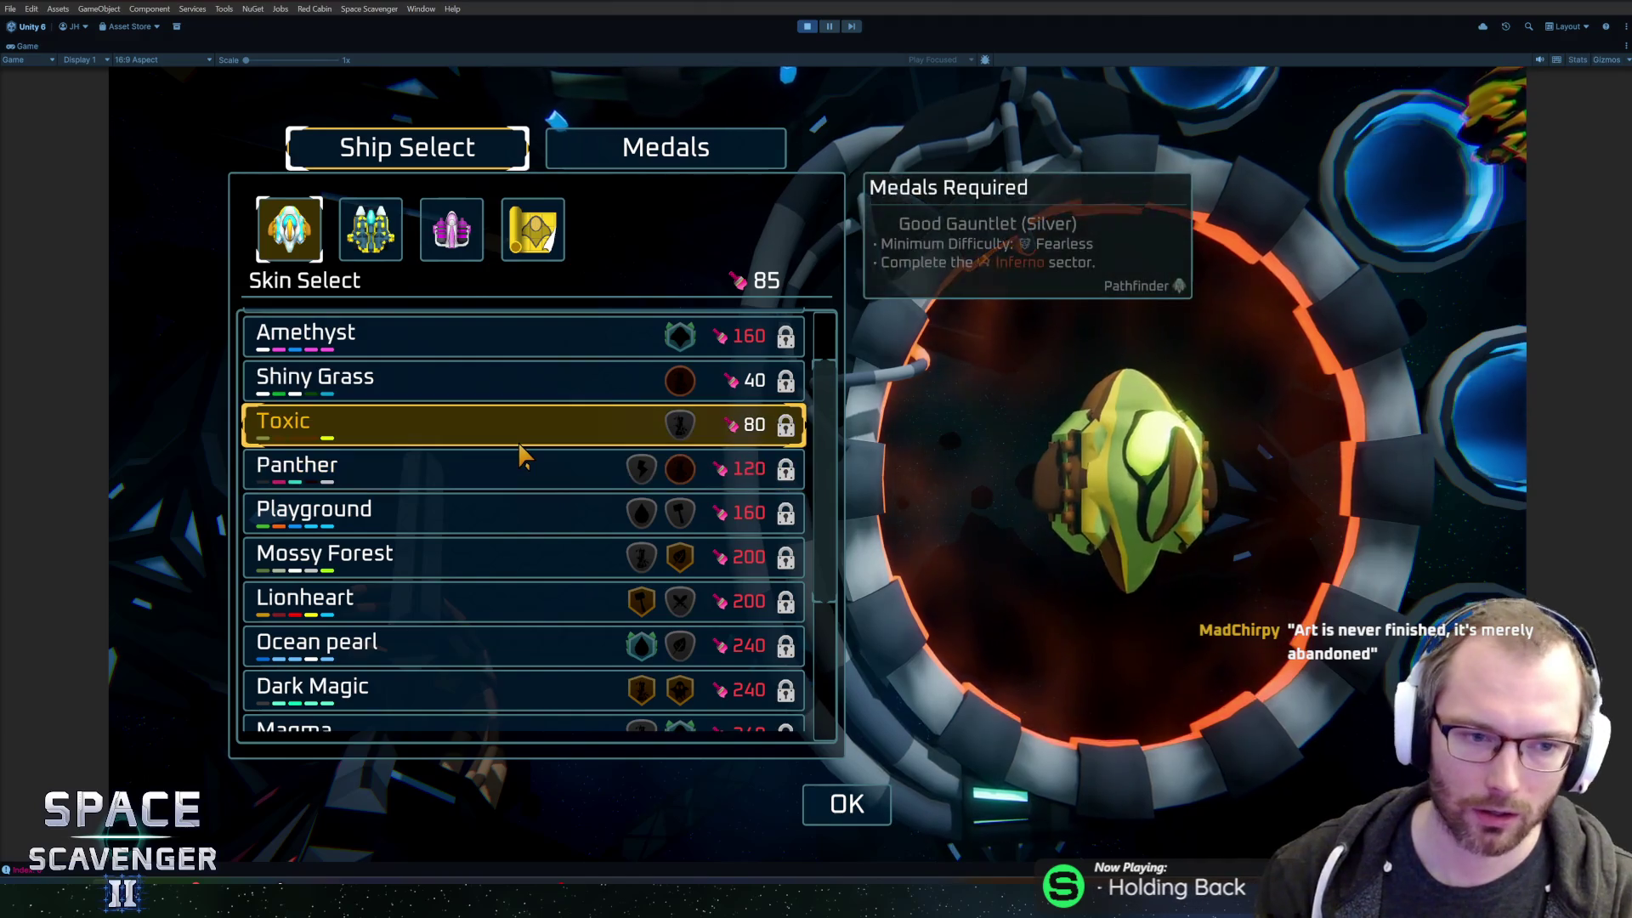
{"action": "left_click", "coordinate": [845, 808]}
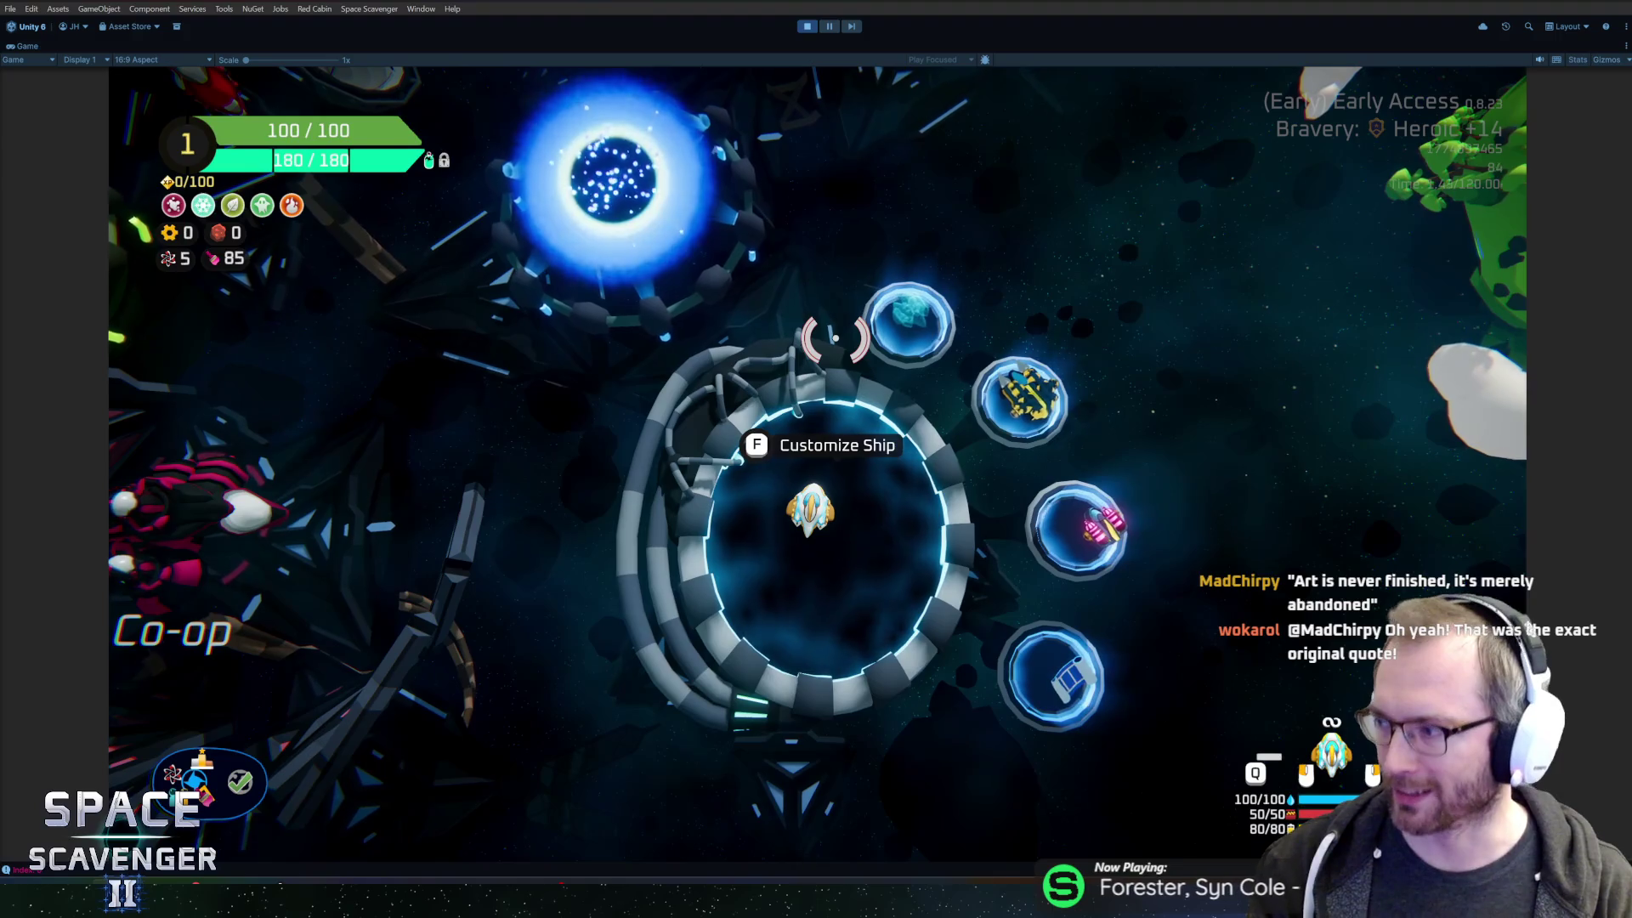
{"action": "key", "text": "w"}
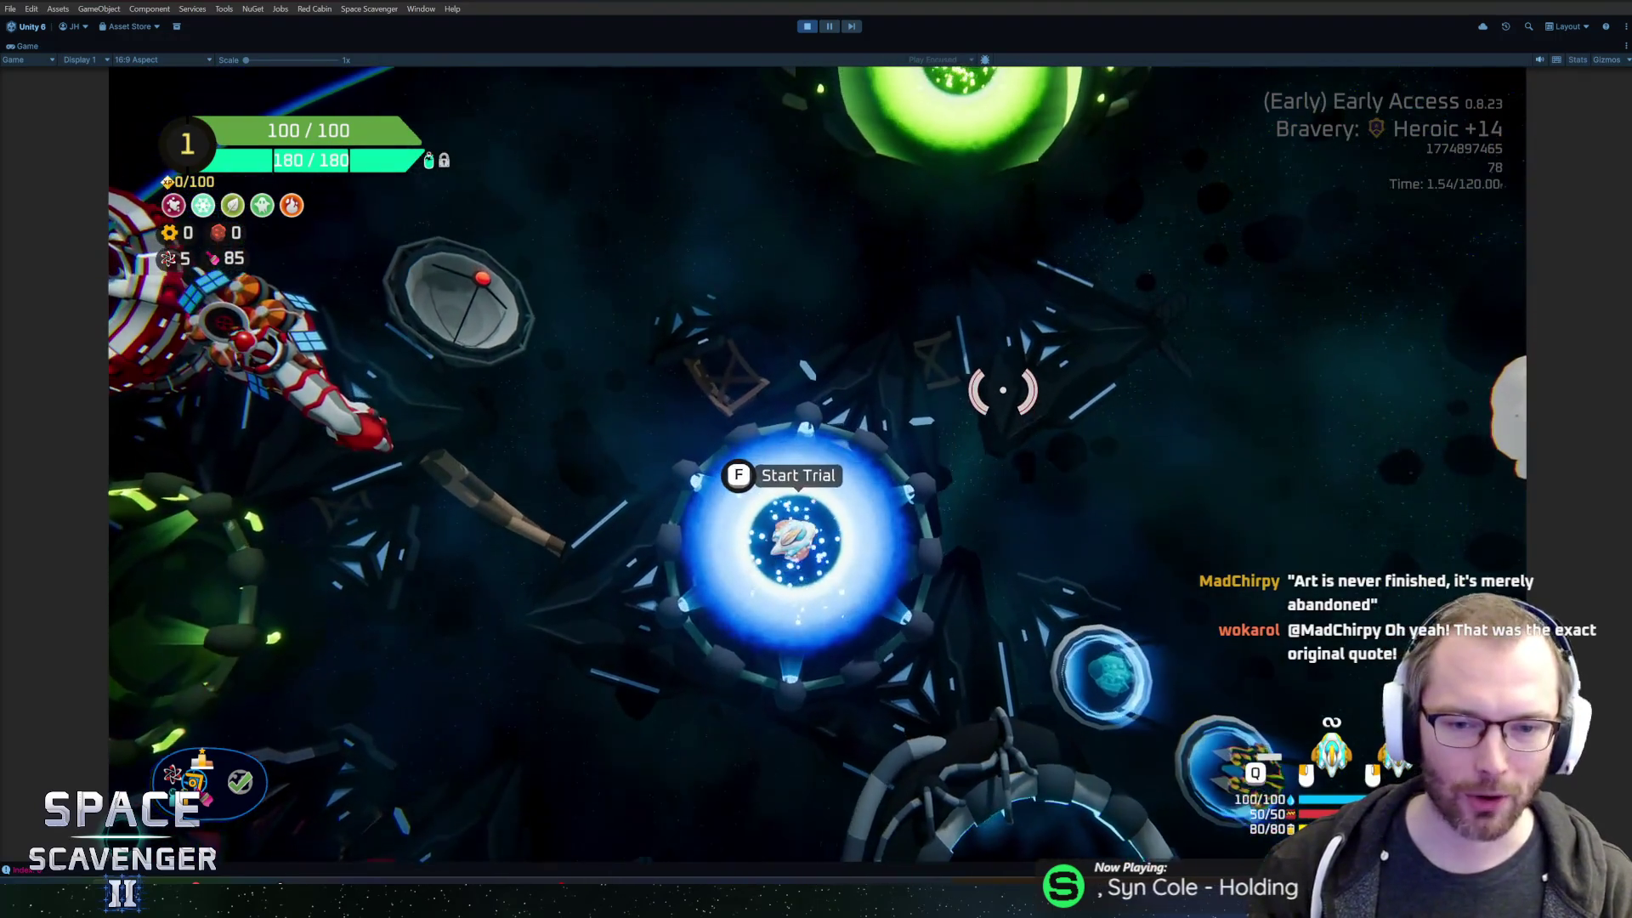
{"action": "key", "text": "w"}
{"action": "key", "text": "w"}
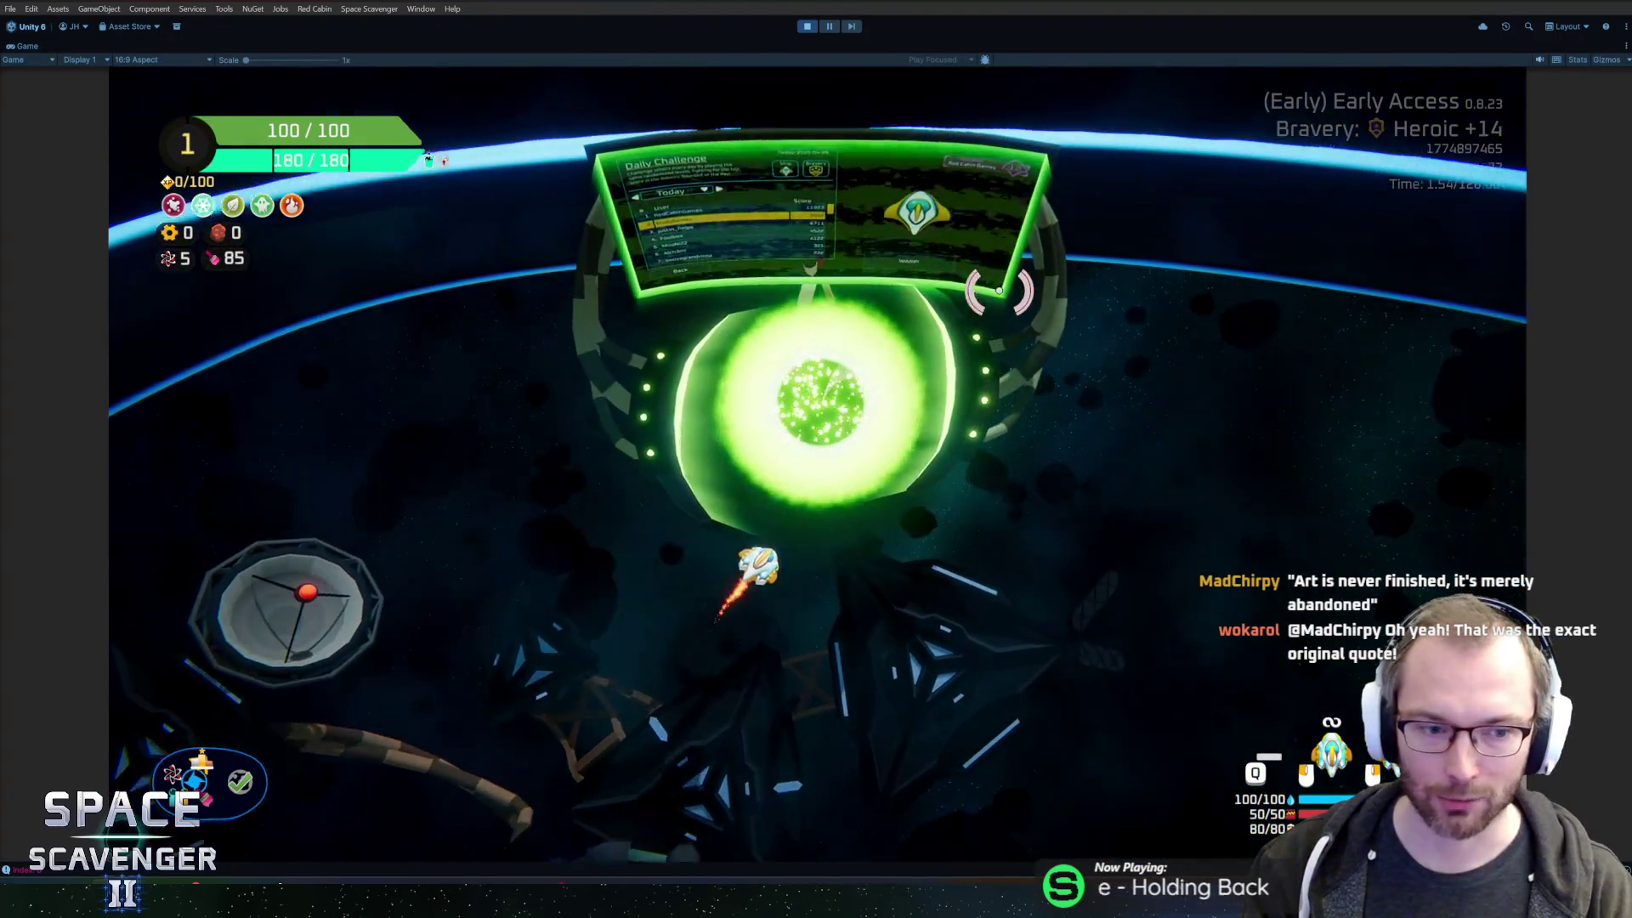
{"action": "key", "text": "s"}
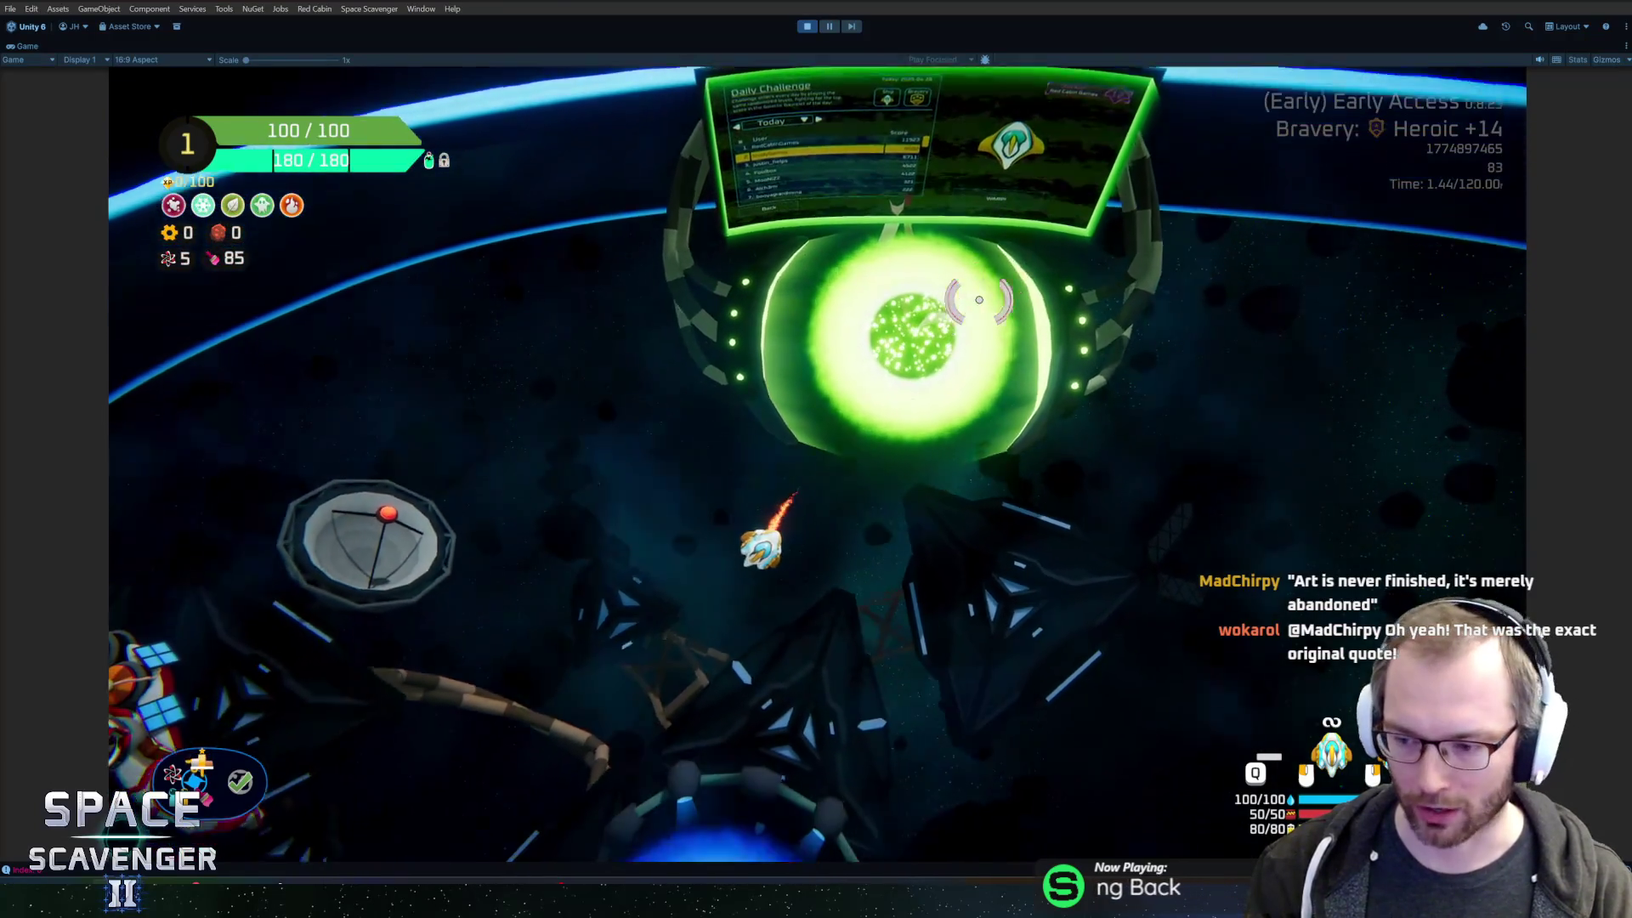
{"action": "key", "text": "w"}
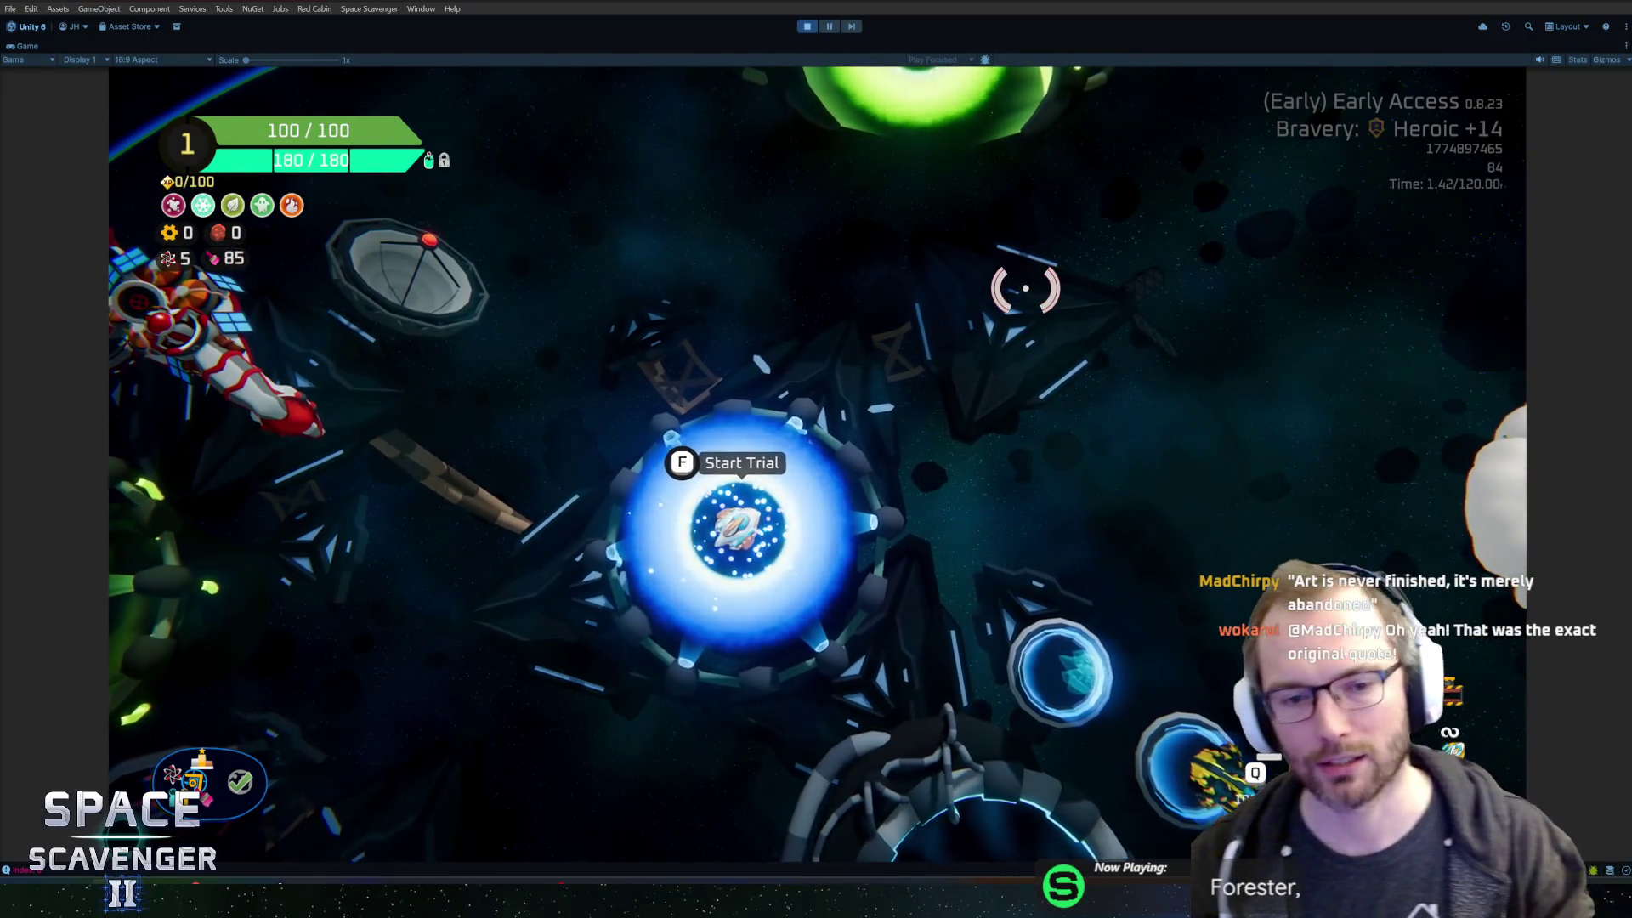
{"action": "key", "text": "f"}
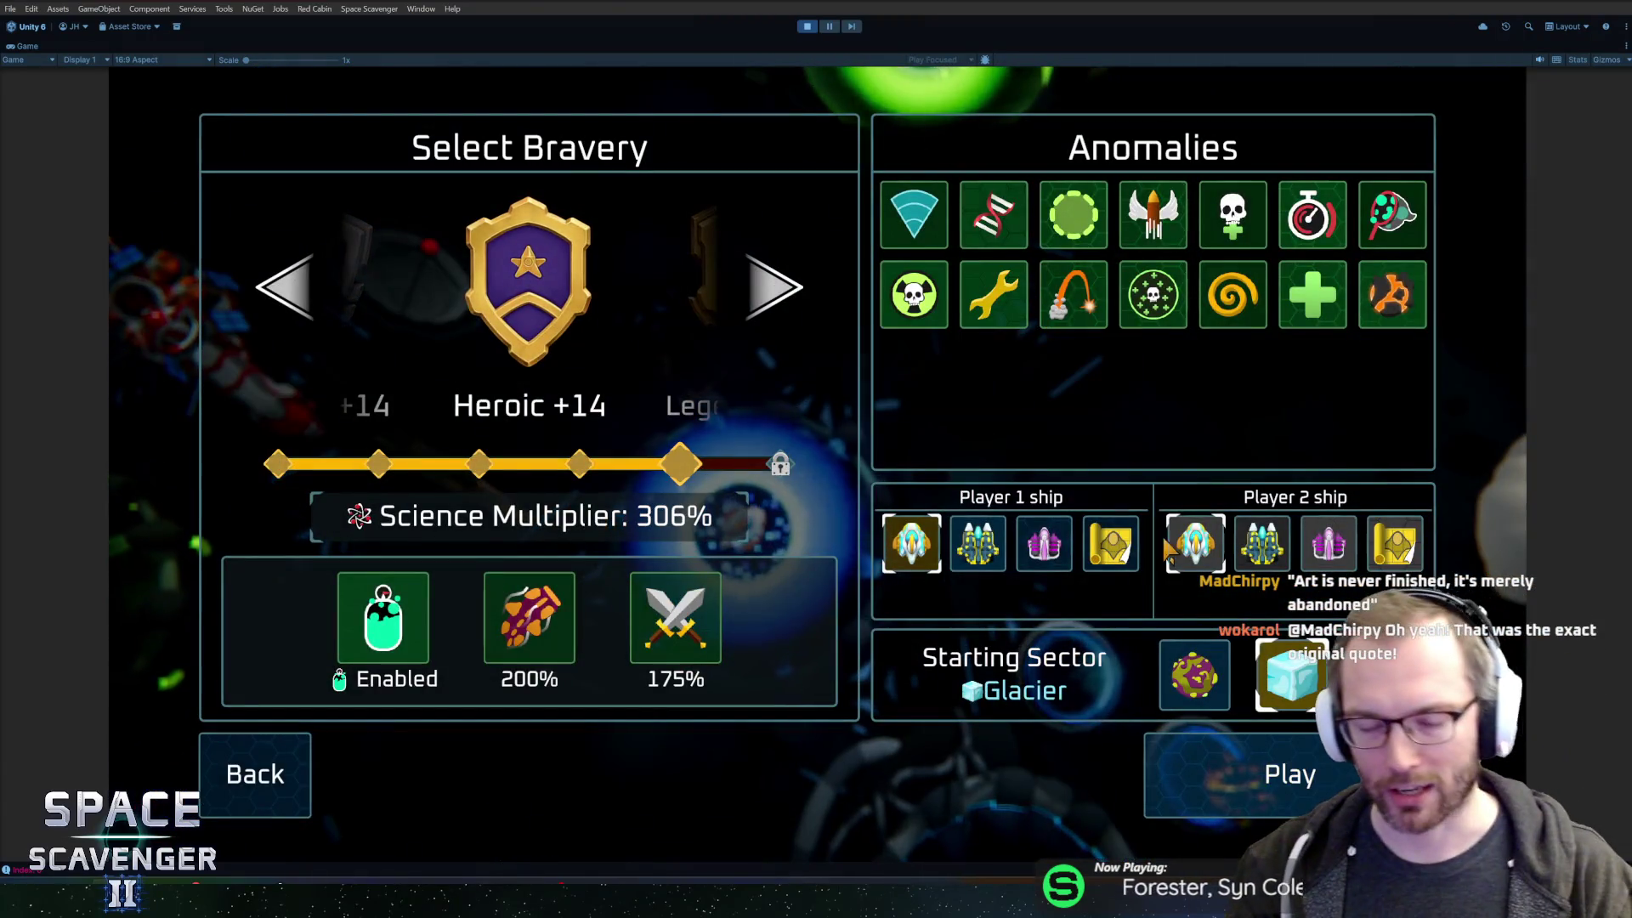
{"action": "left_click", "coordinate": [1218, 690]}
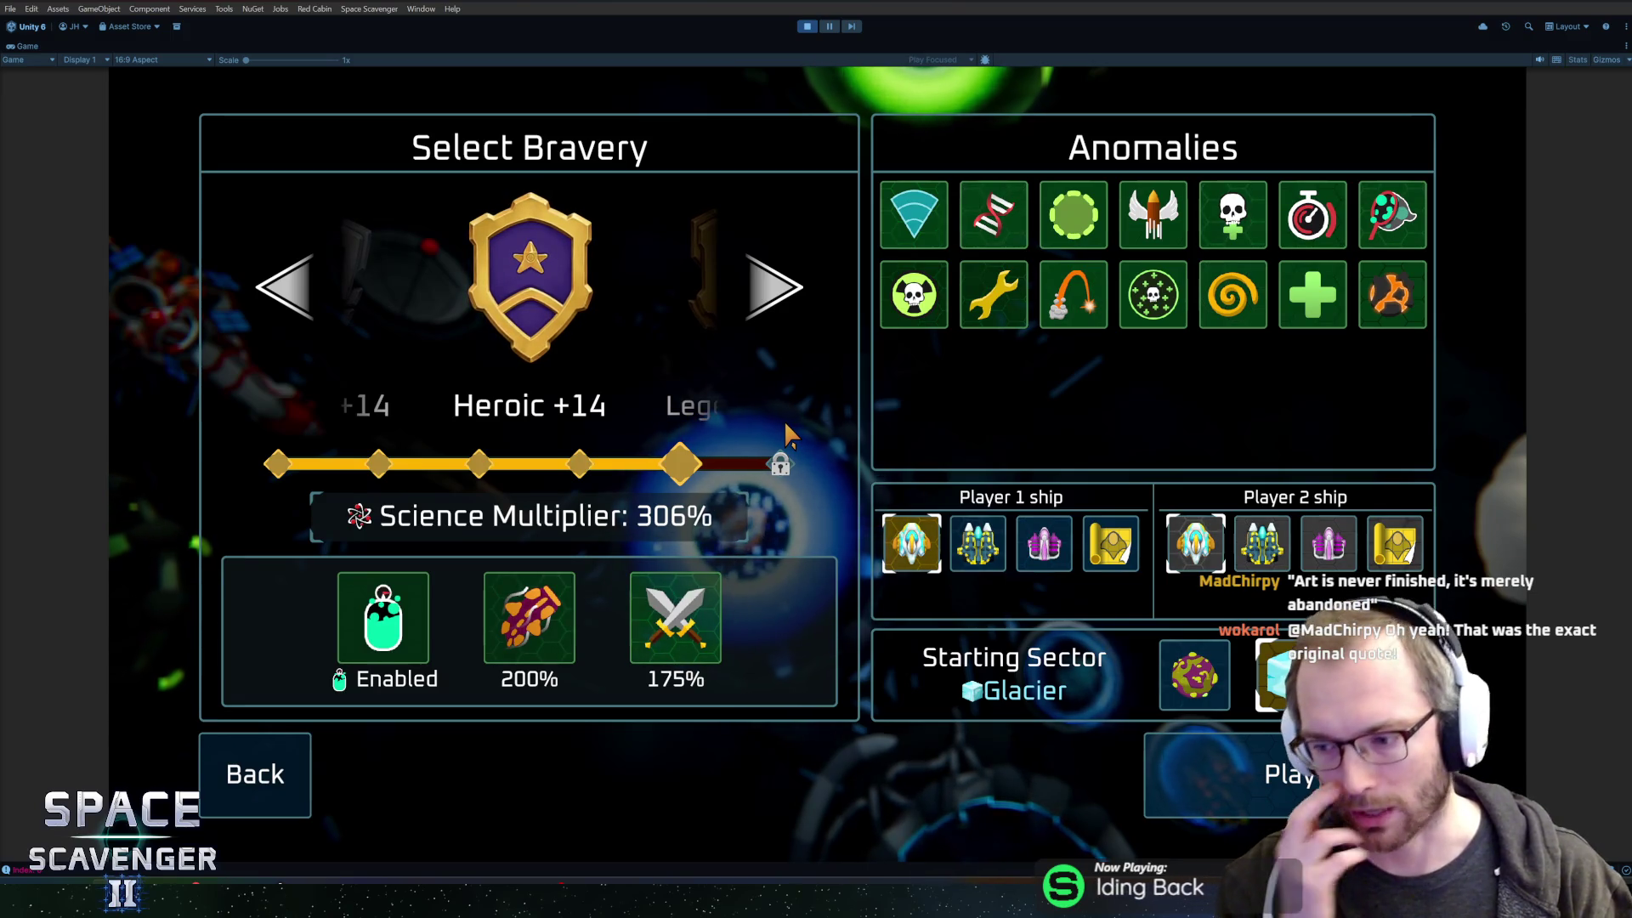
{"action": "left_click", "coordinate": [279, 287]}
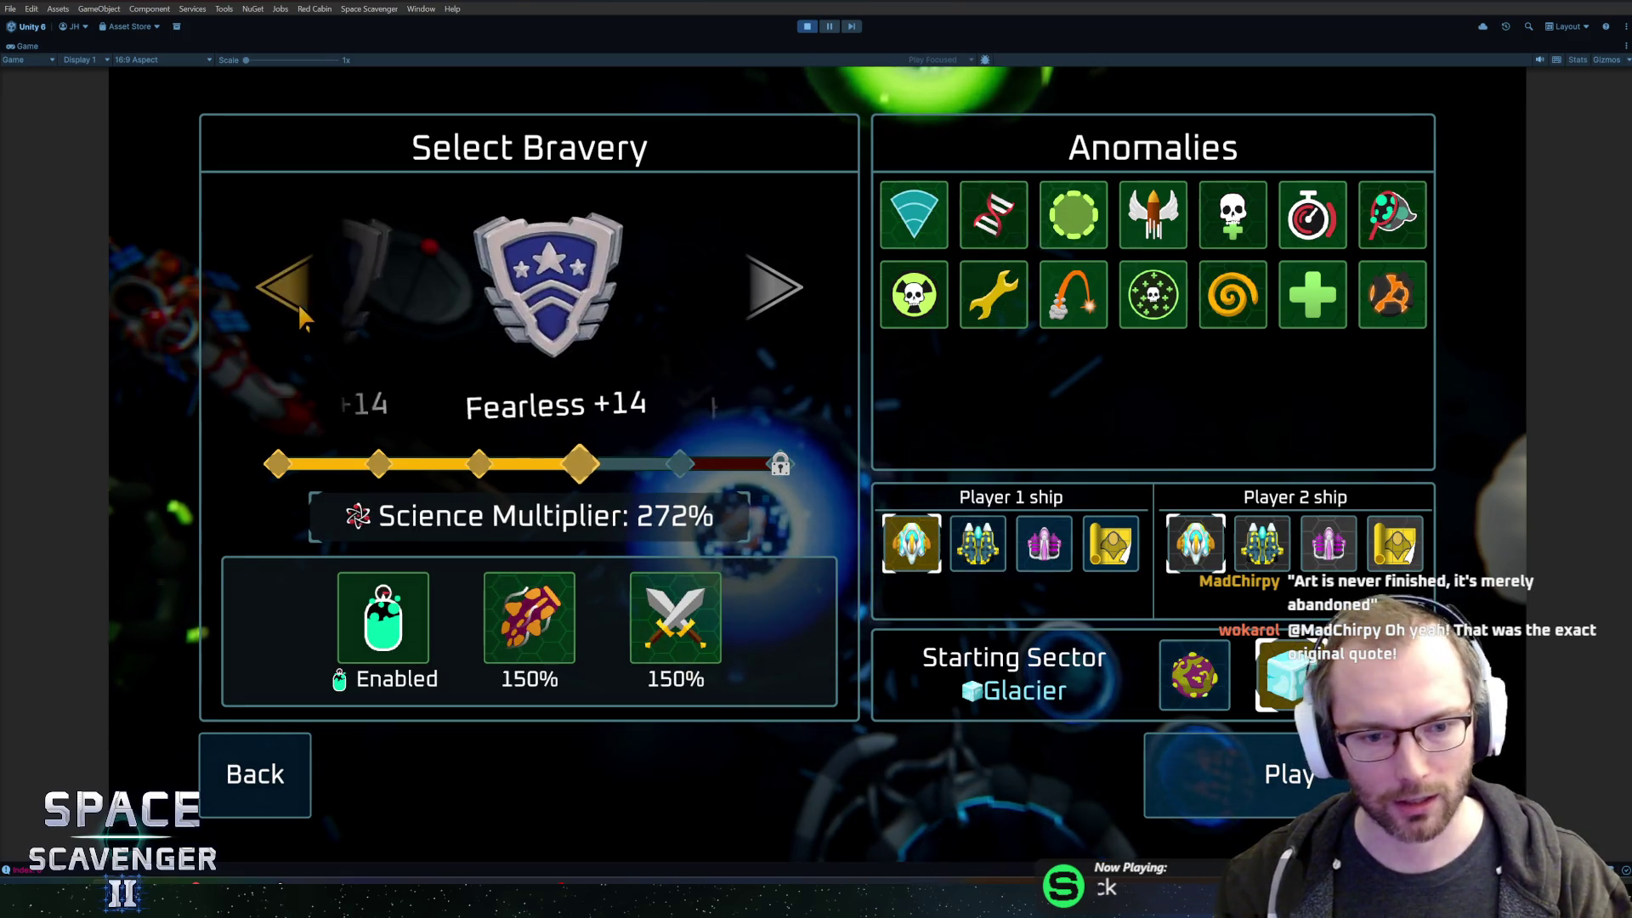
{"action": "left_click", "coordinate": [761, 284]}
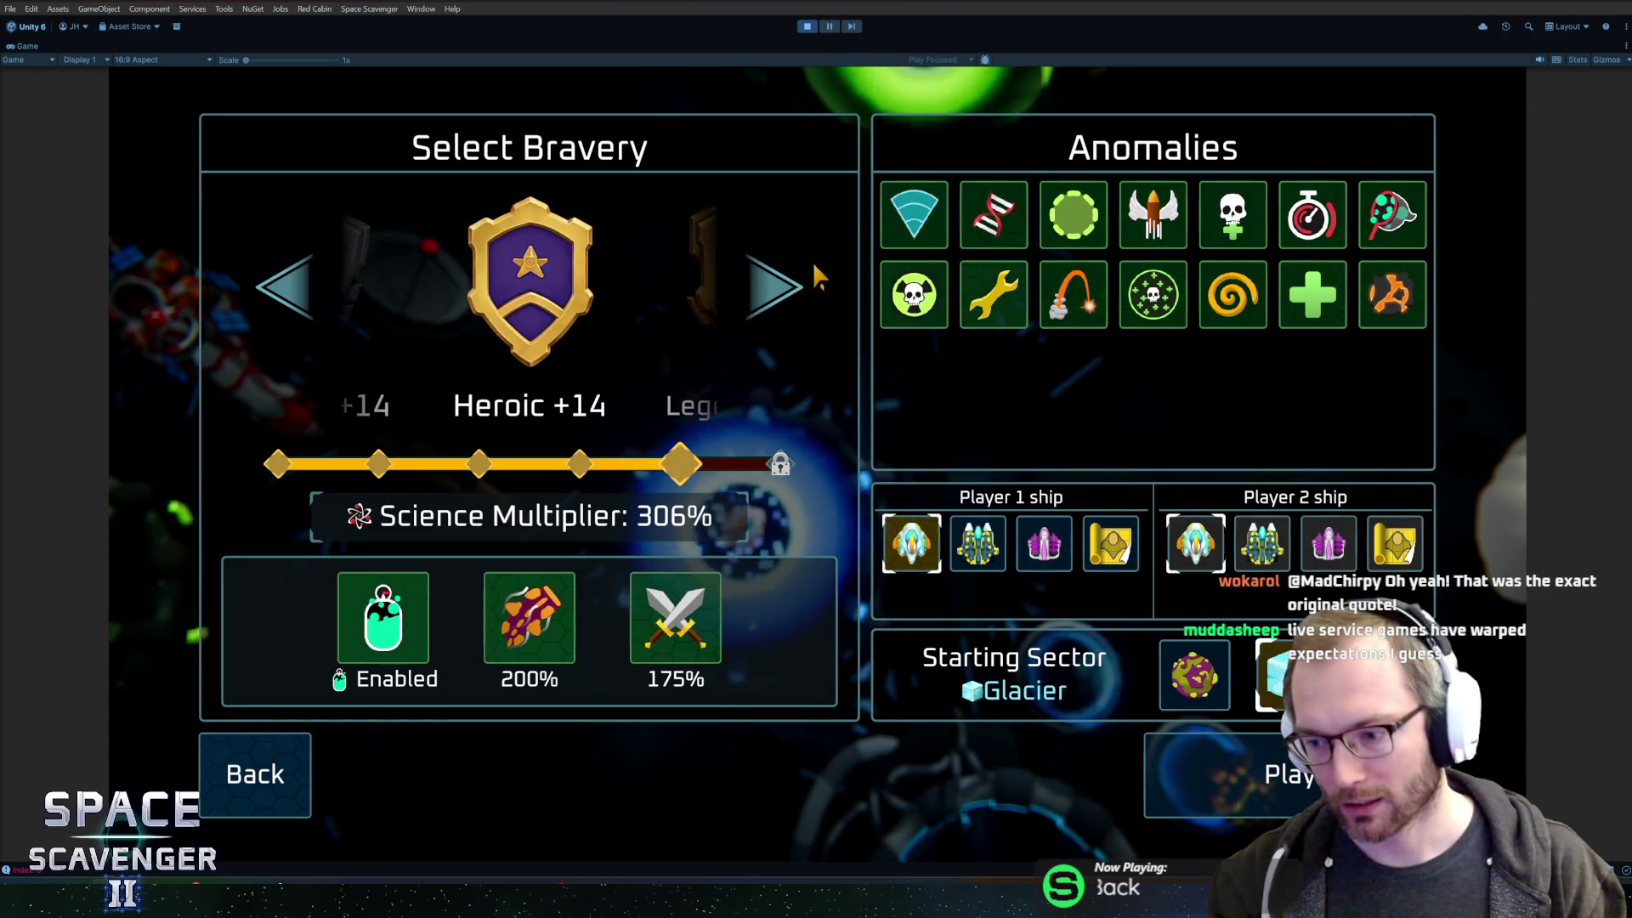
{"action": "mouse_move", "coordinate": [998, 320]}
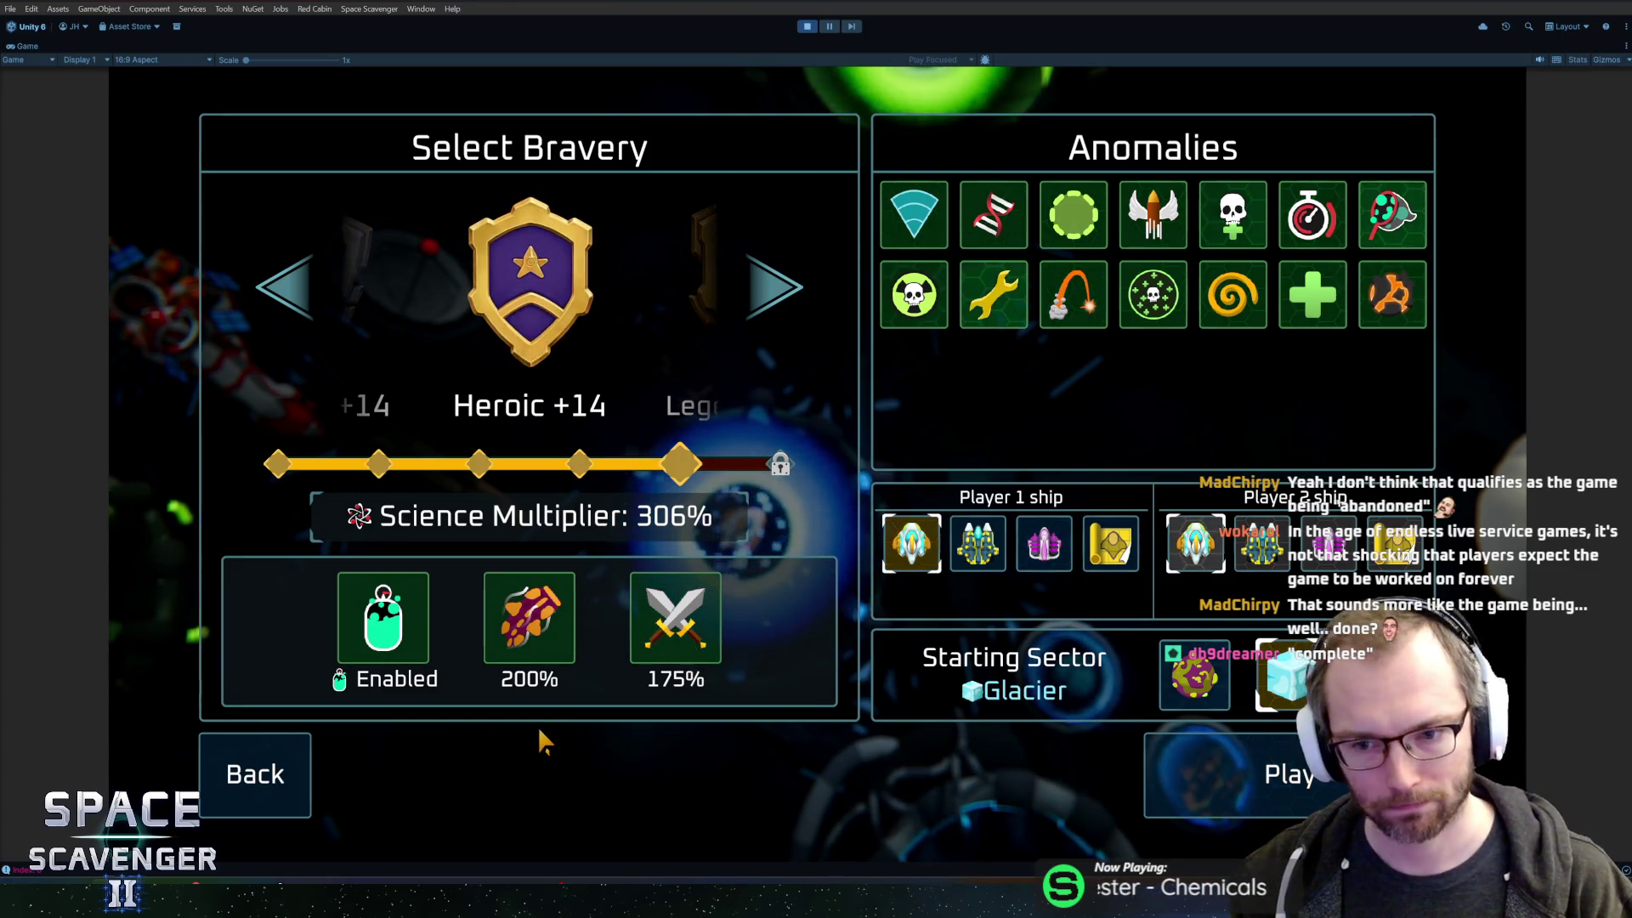
- Start the run at Heroic +14 bravery, then stop the game and go to GitHub Desktop
{"action": "key", "text": "Return"}
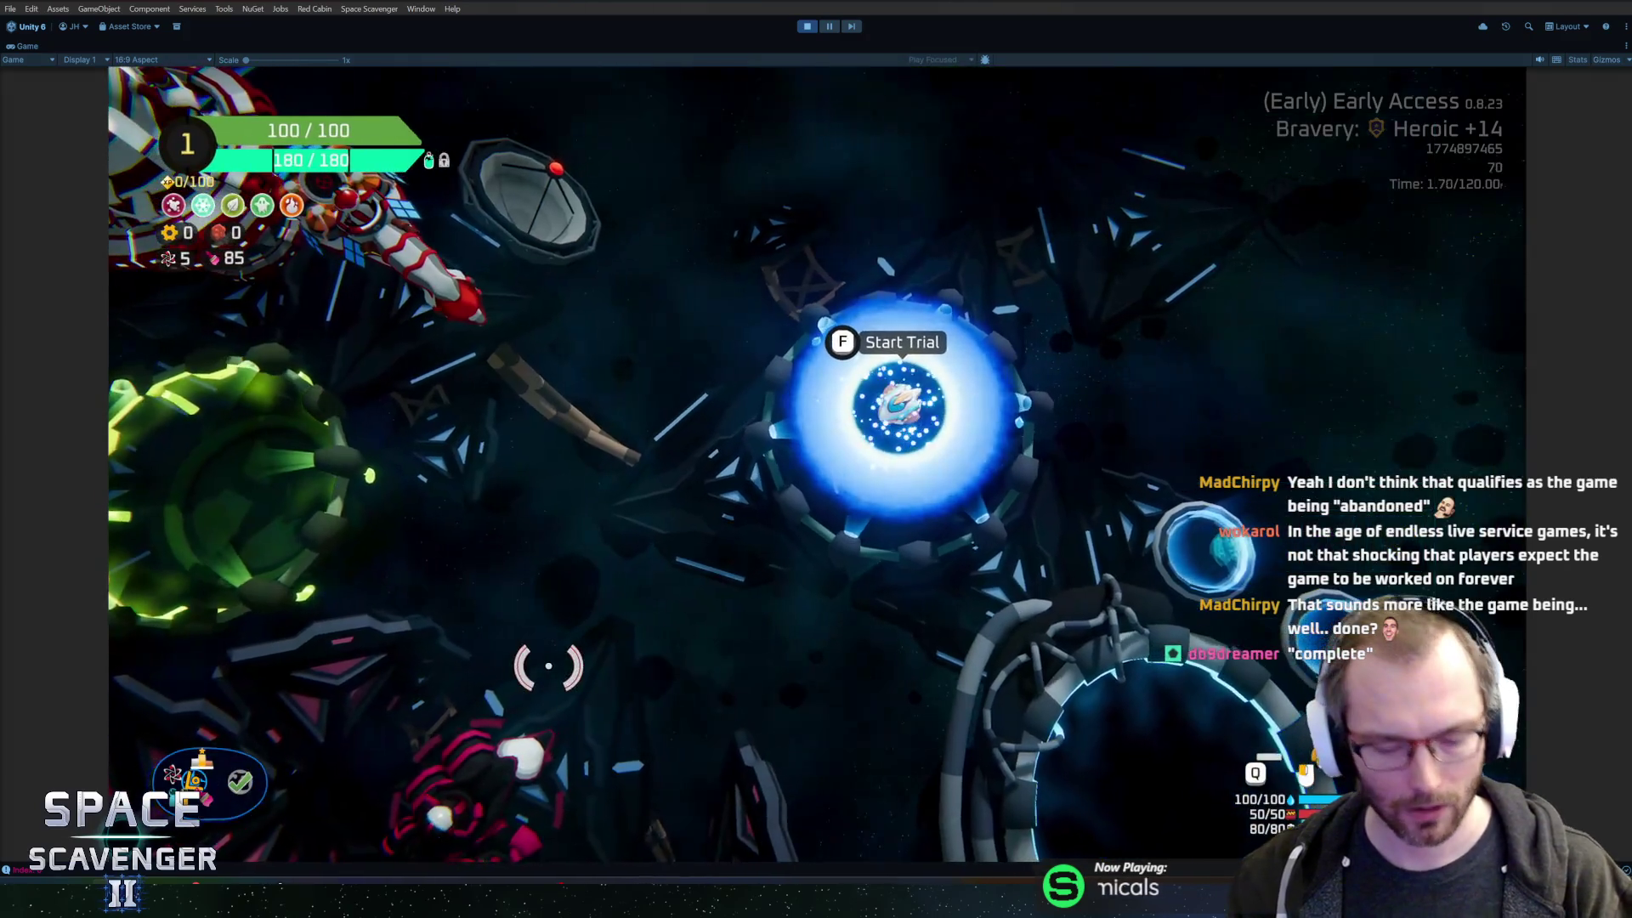
{"action": "key", "text": "ctrl+p"}
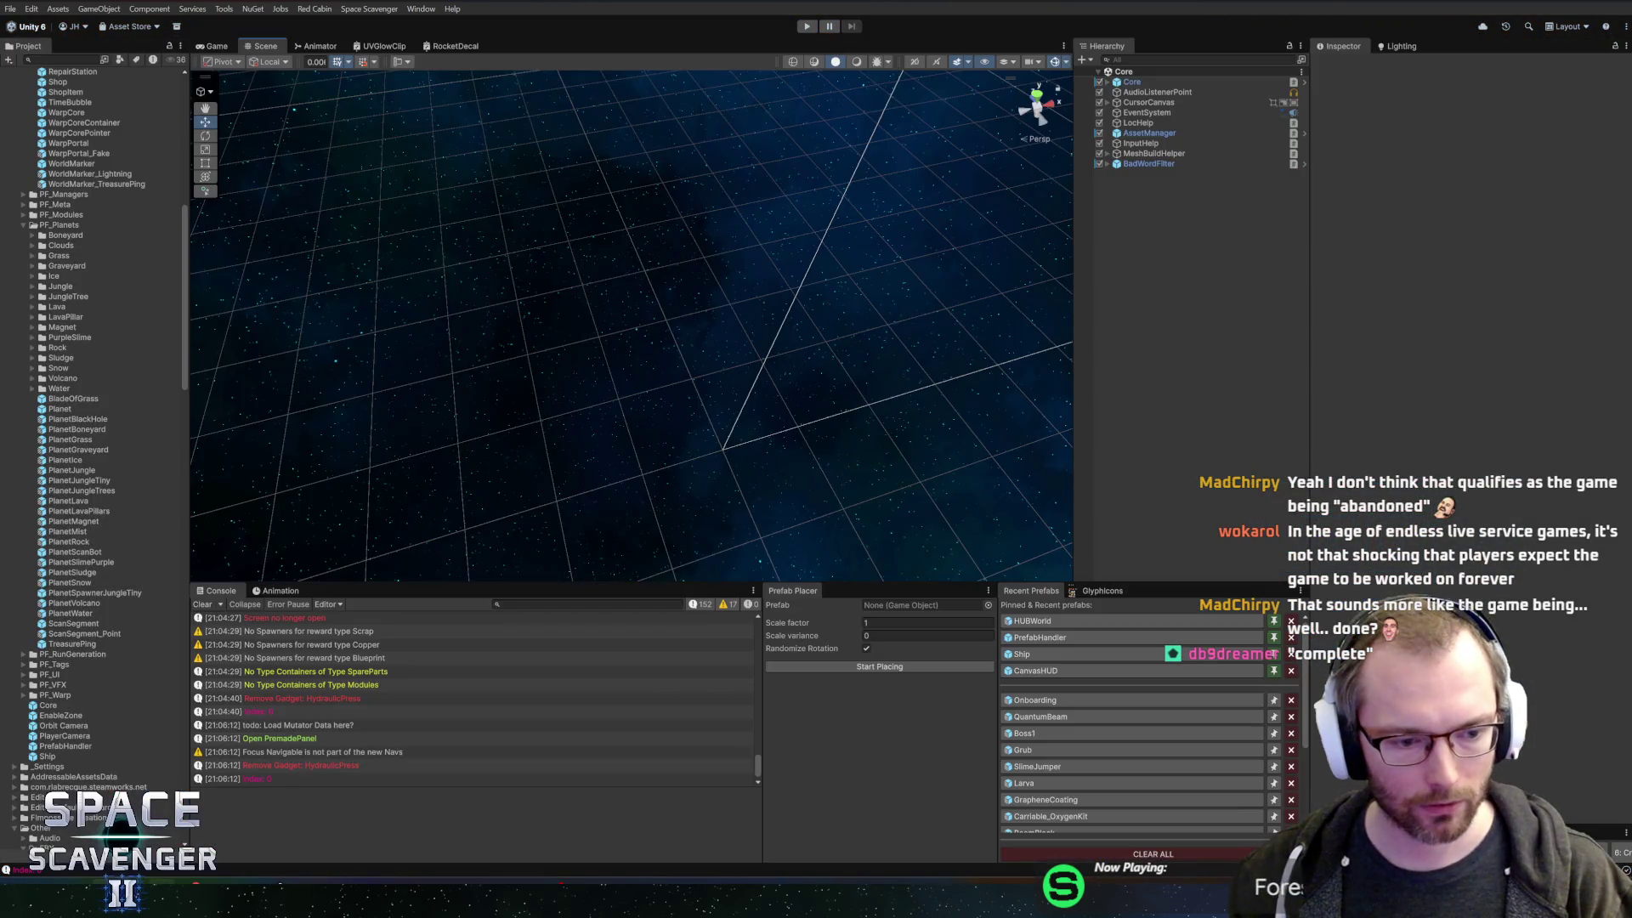
{"action": "key", "text": "alt+Tab"}
- Commit the 17 changed files as 'Intro cinematic improvements' and push to origin
{"action": "type", "text": "O"}
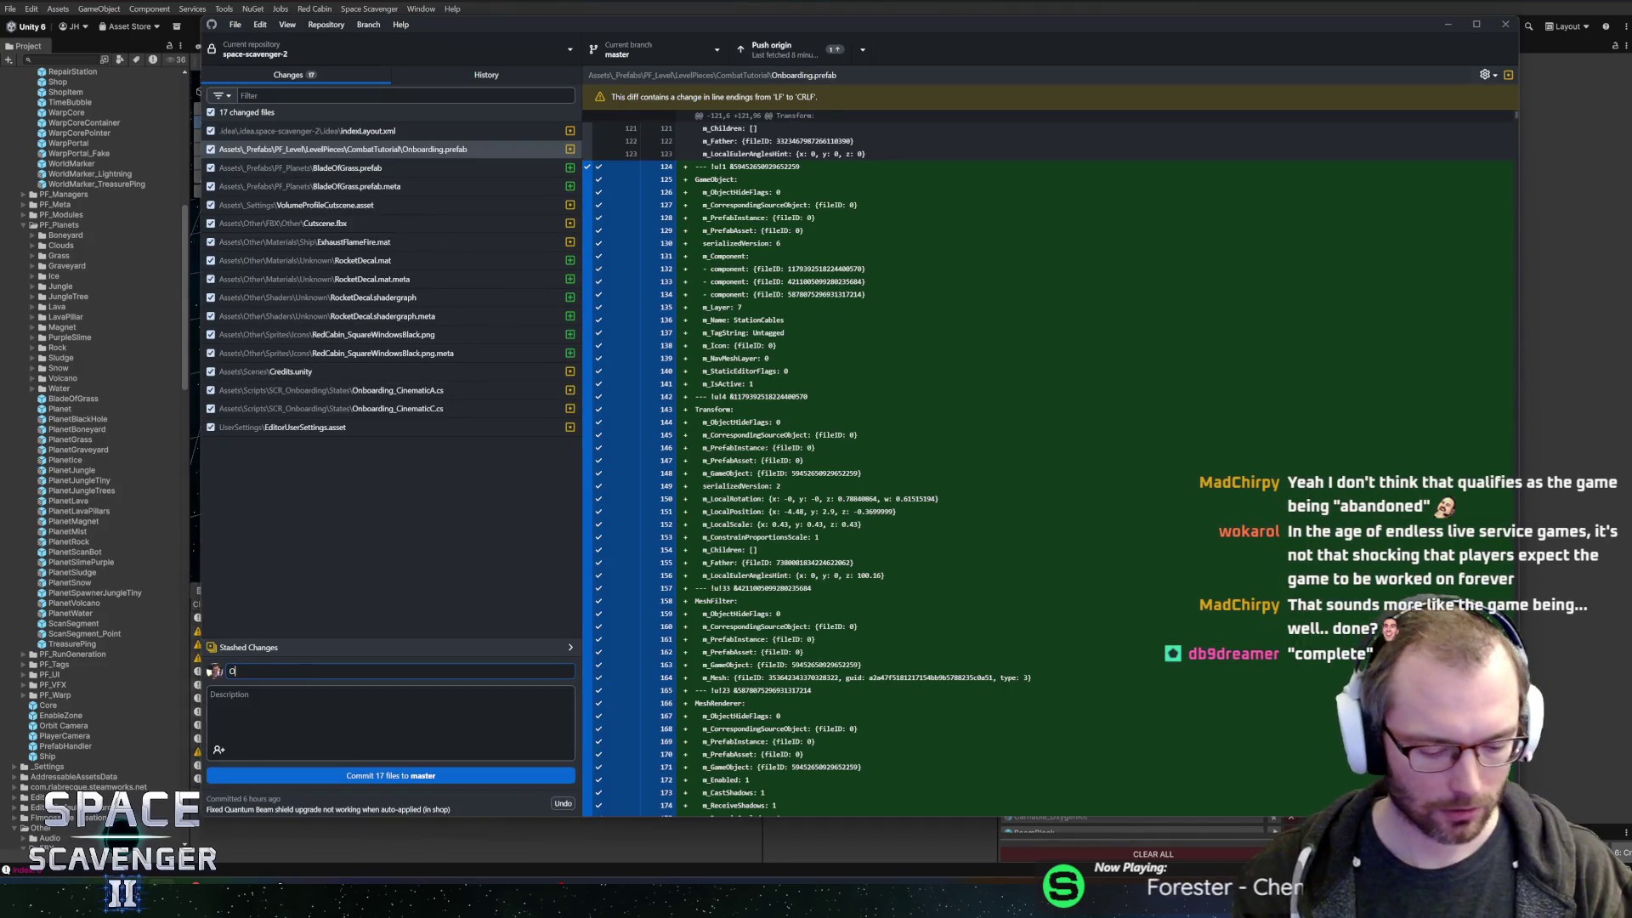
{"action": "type", "text": "nboarding"}
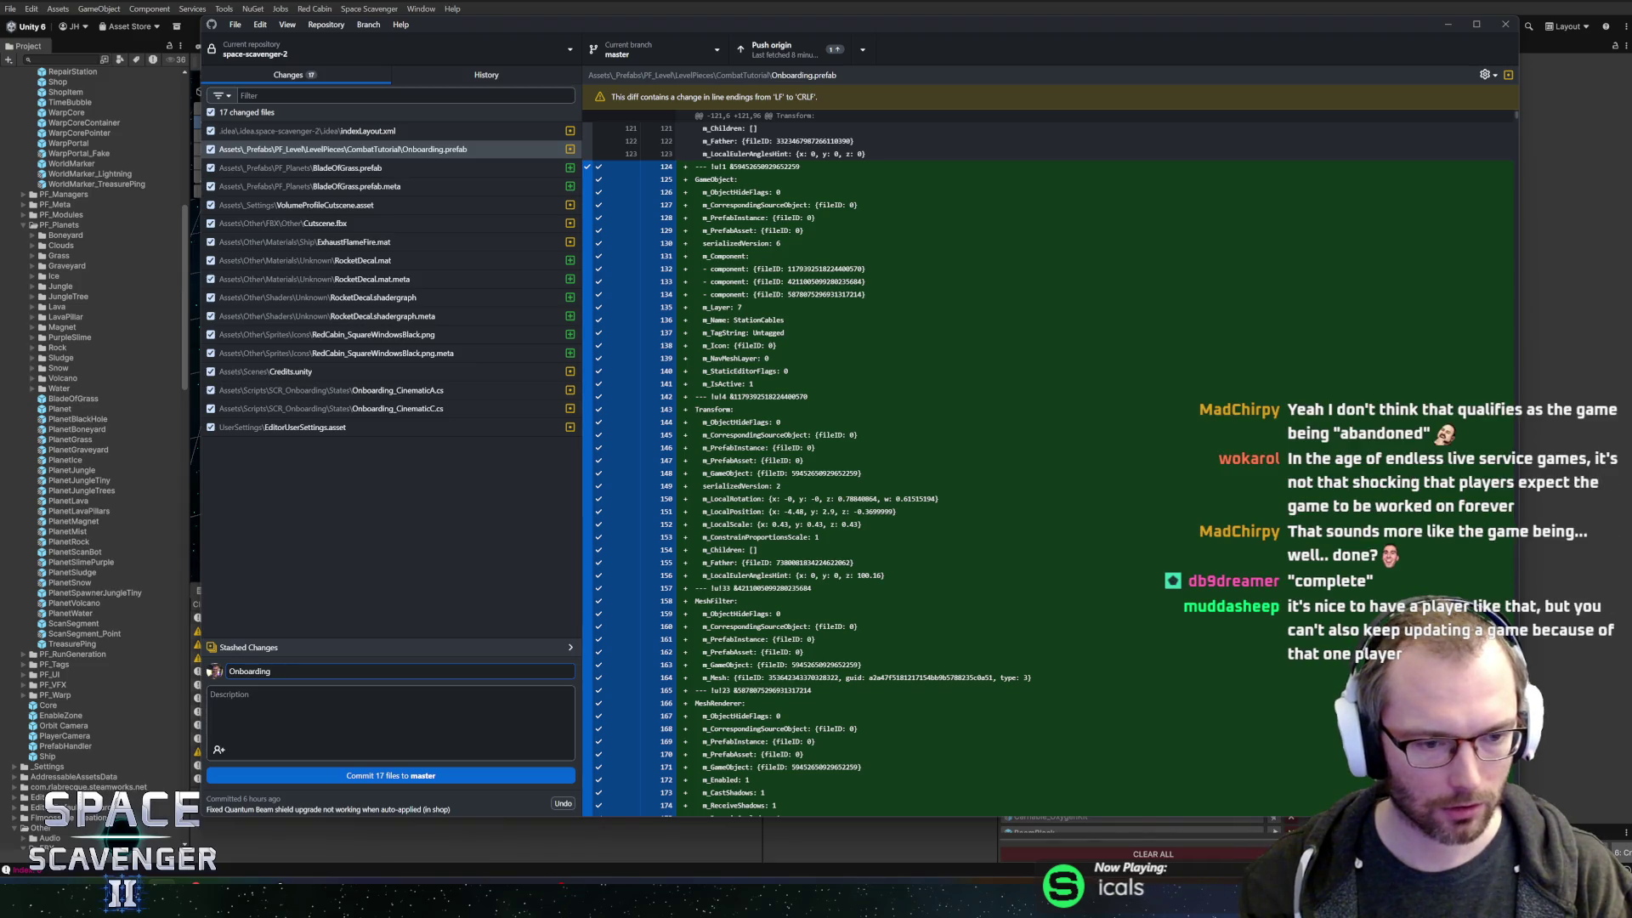
{"action": "key", "text": "ctrl+a"}
{"action": "type", "text": "I"}
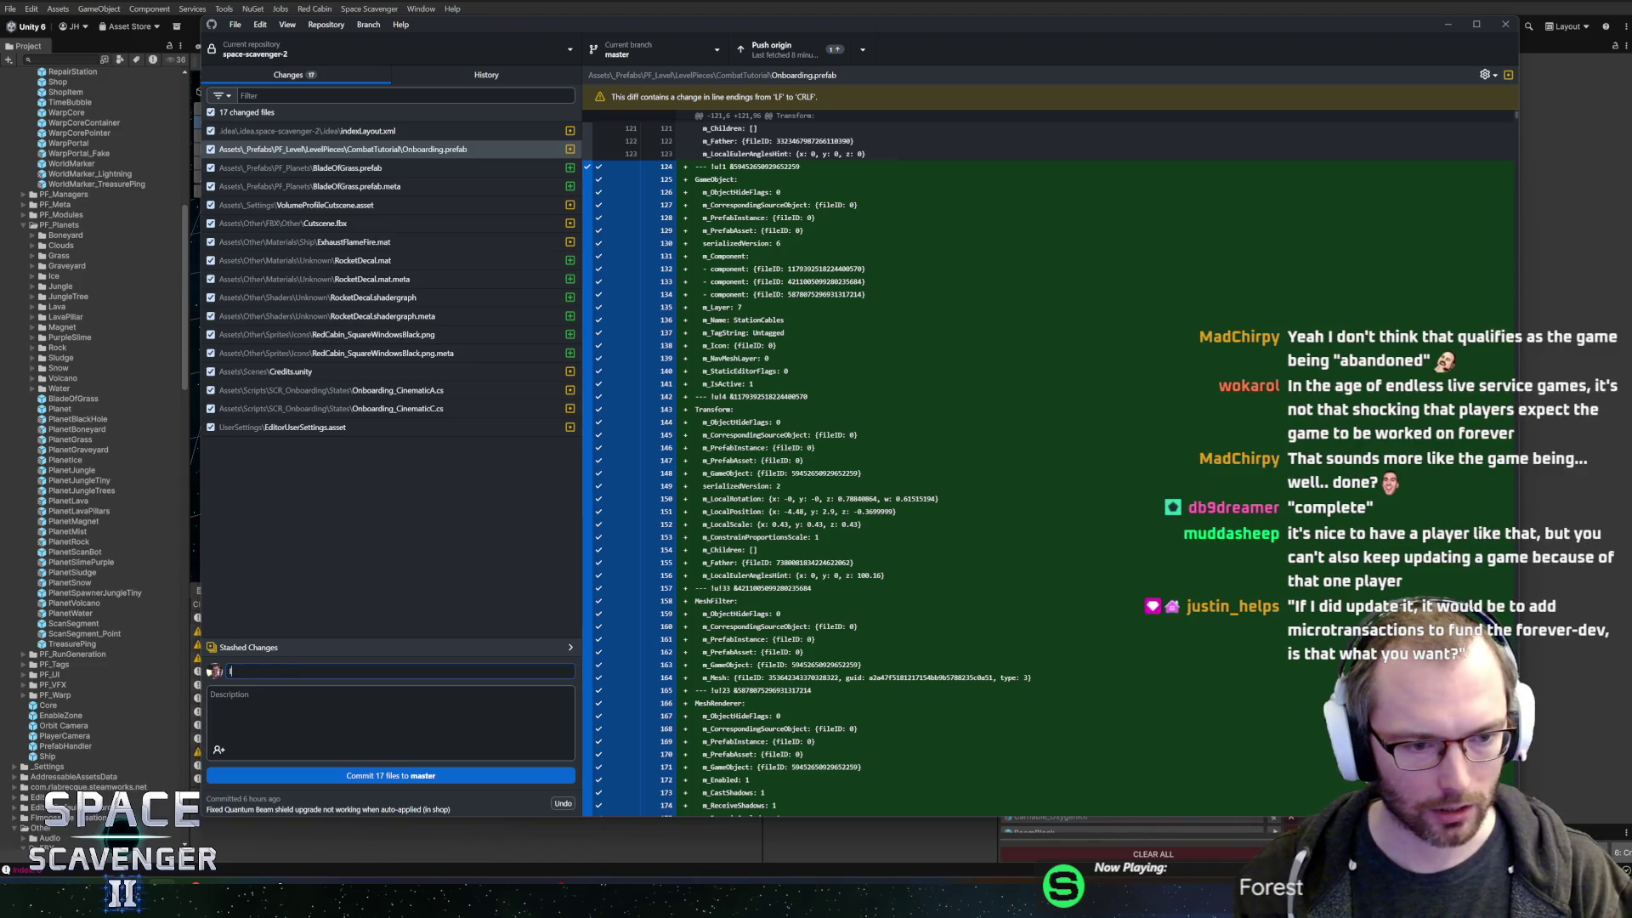
{"action": "type", "text": "ntro cinematic"}
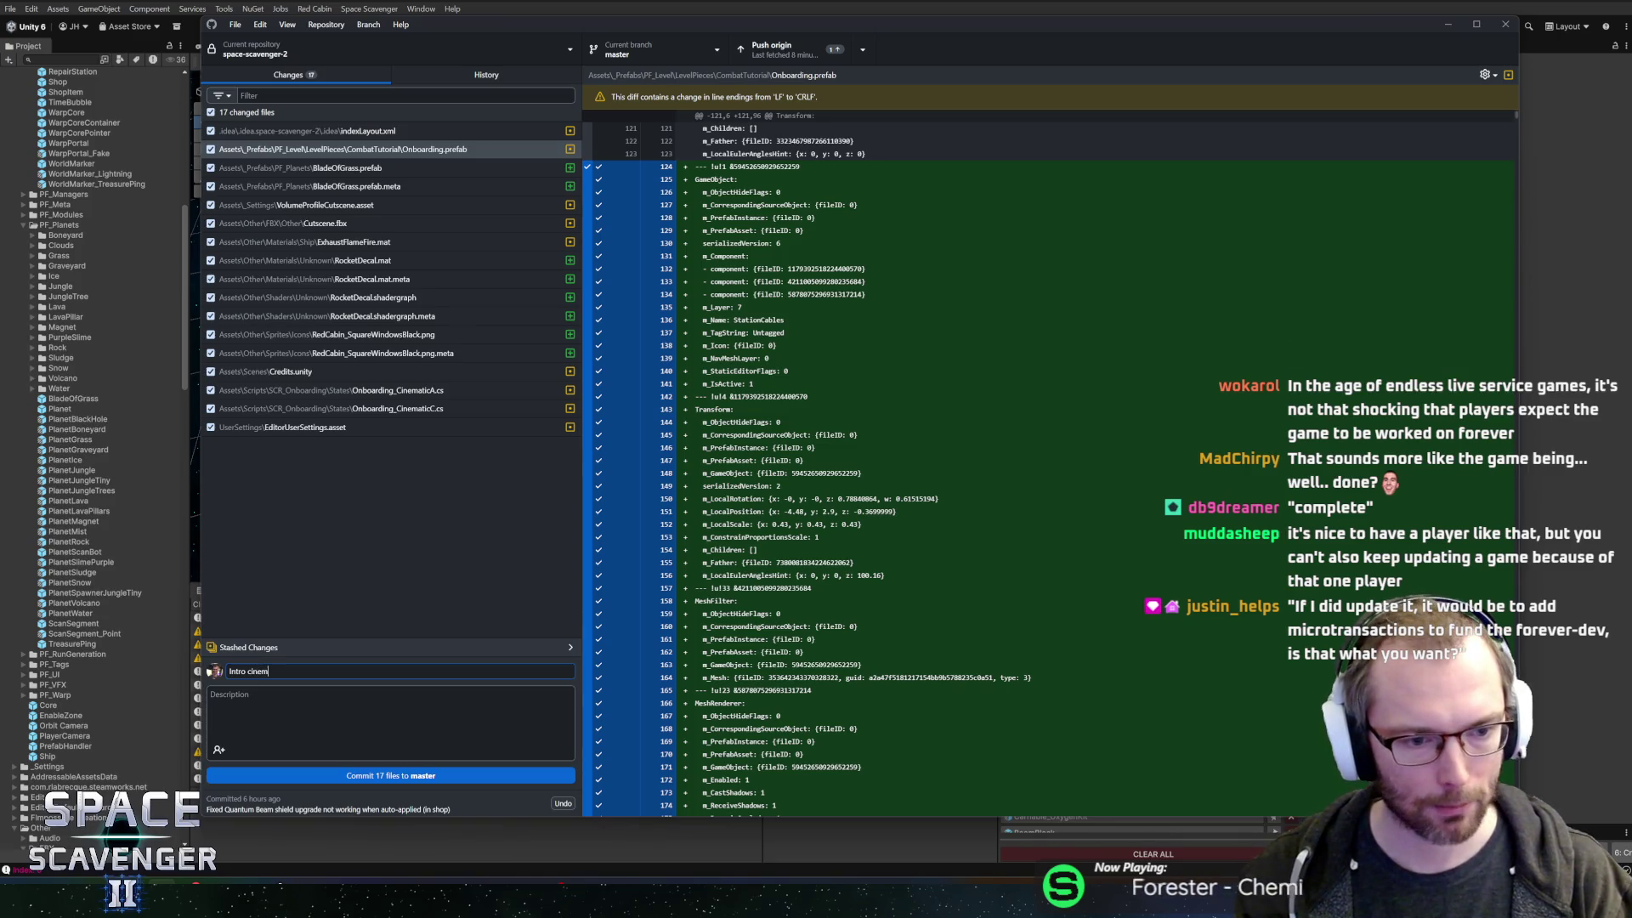
{"action": "type", "text": " improvements"}
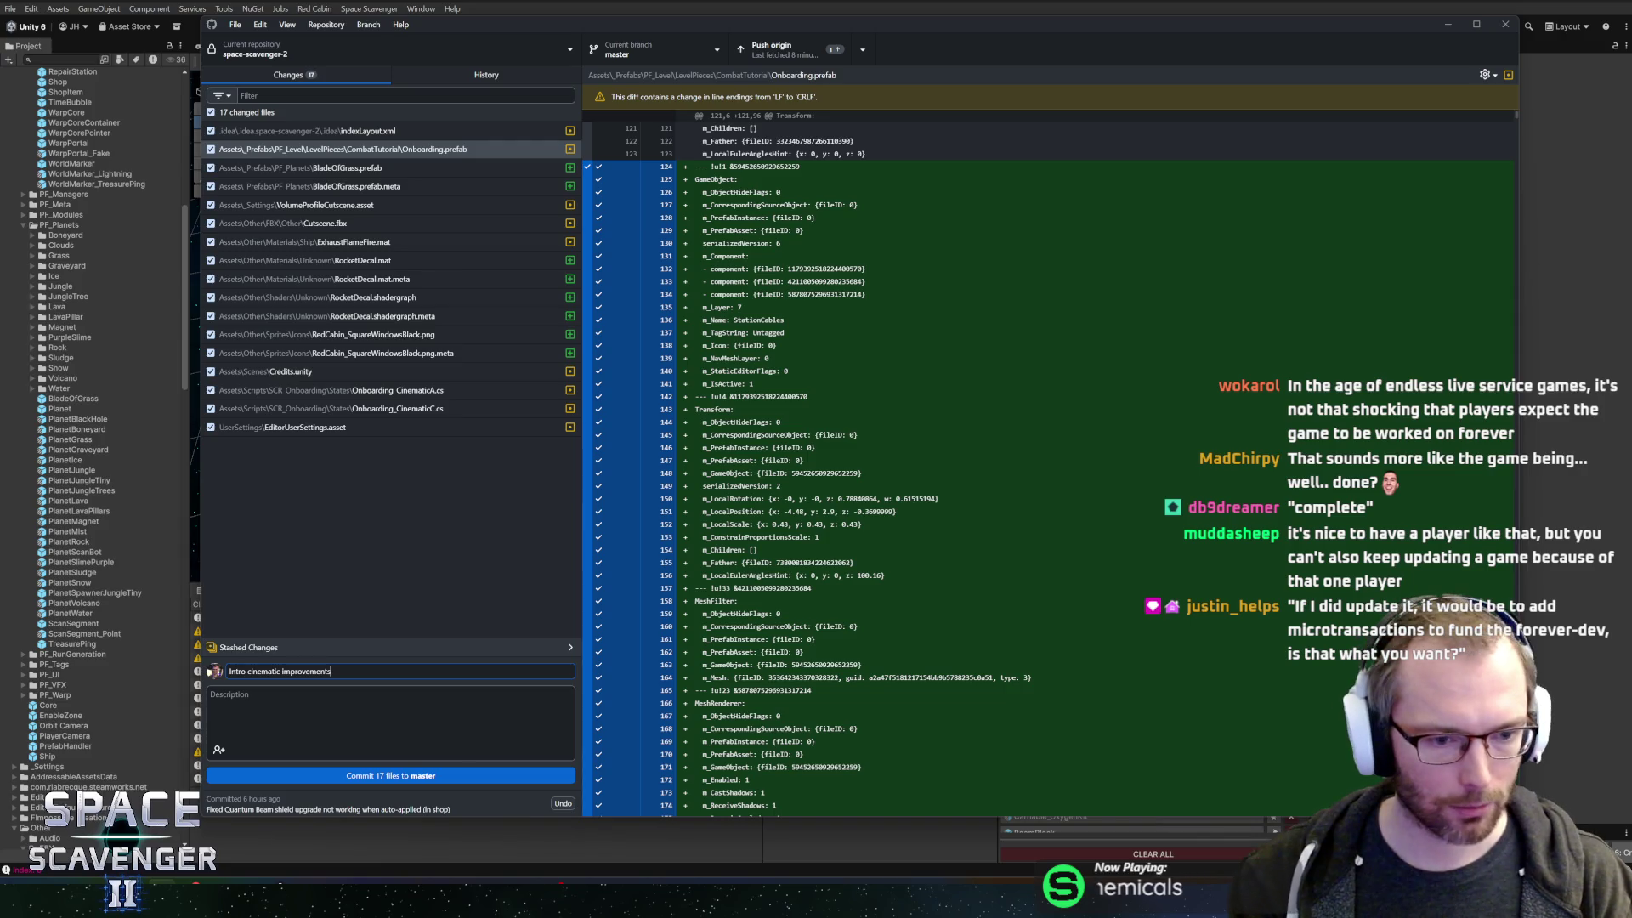
{"action": "key", "text": "ctrl+Return"}
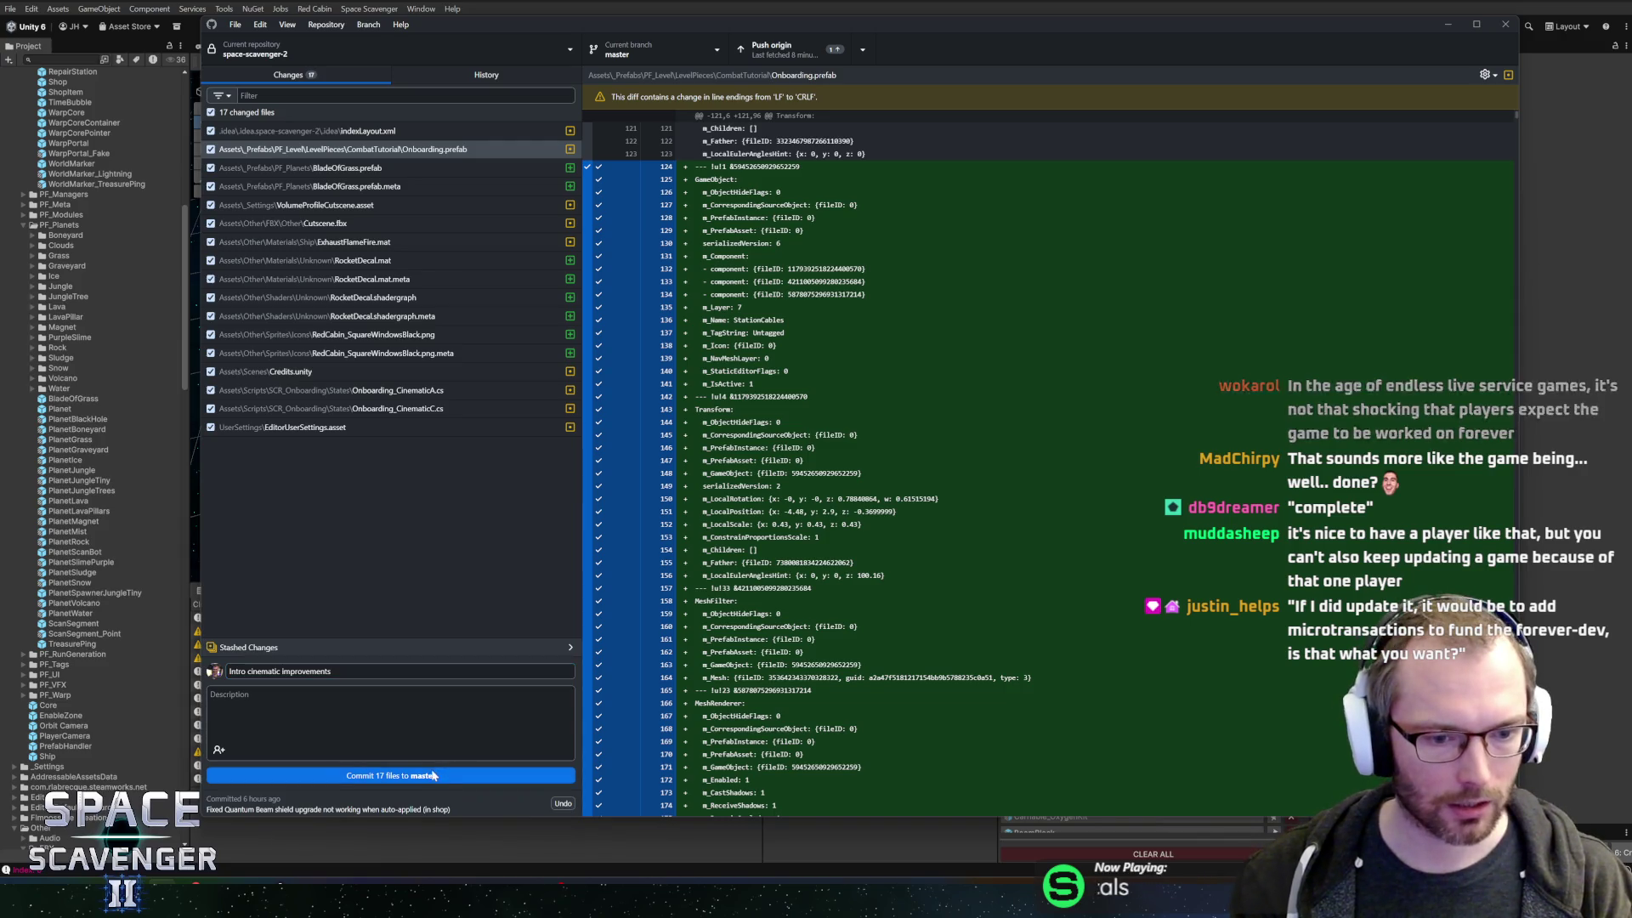
{"action": "left_click", "coordinate": [786, 61]}
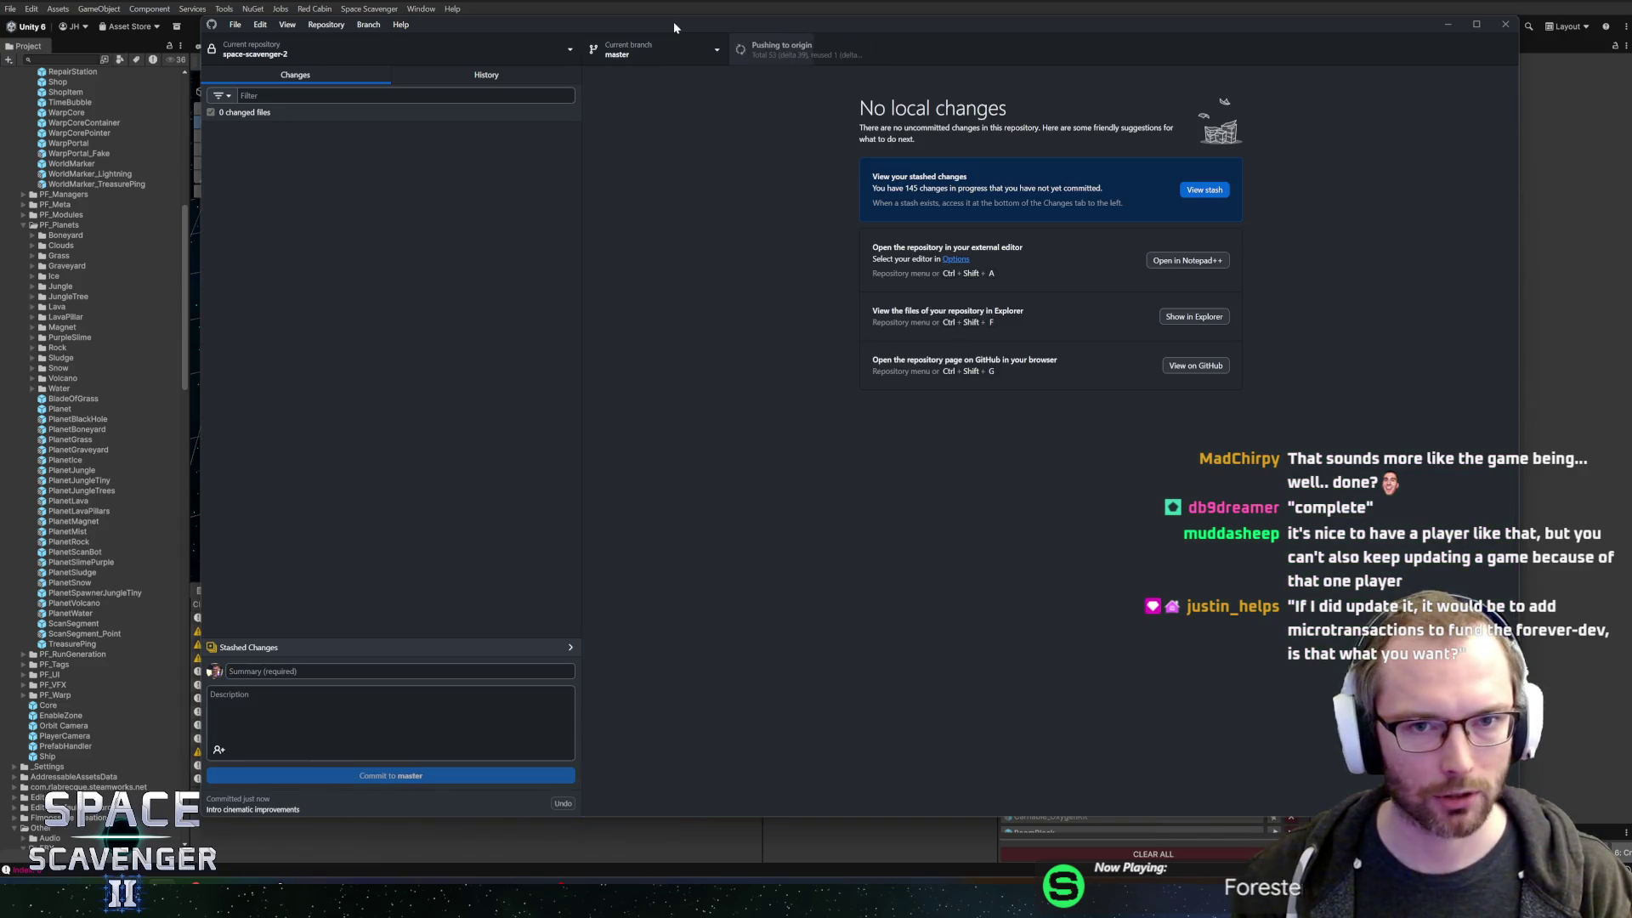
{"action": "key", "text": "alt+Tab"}
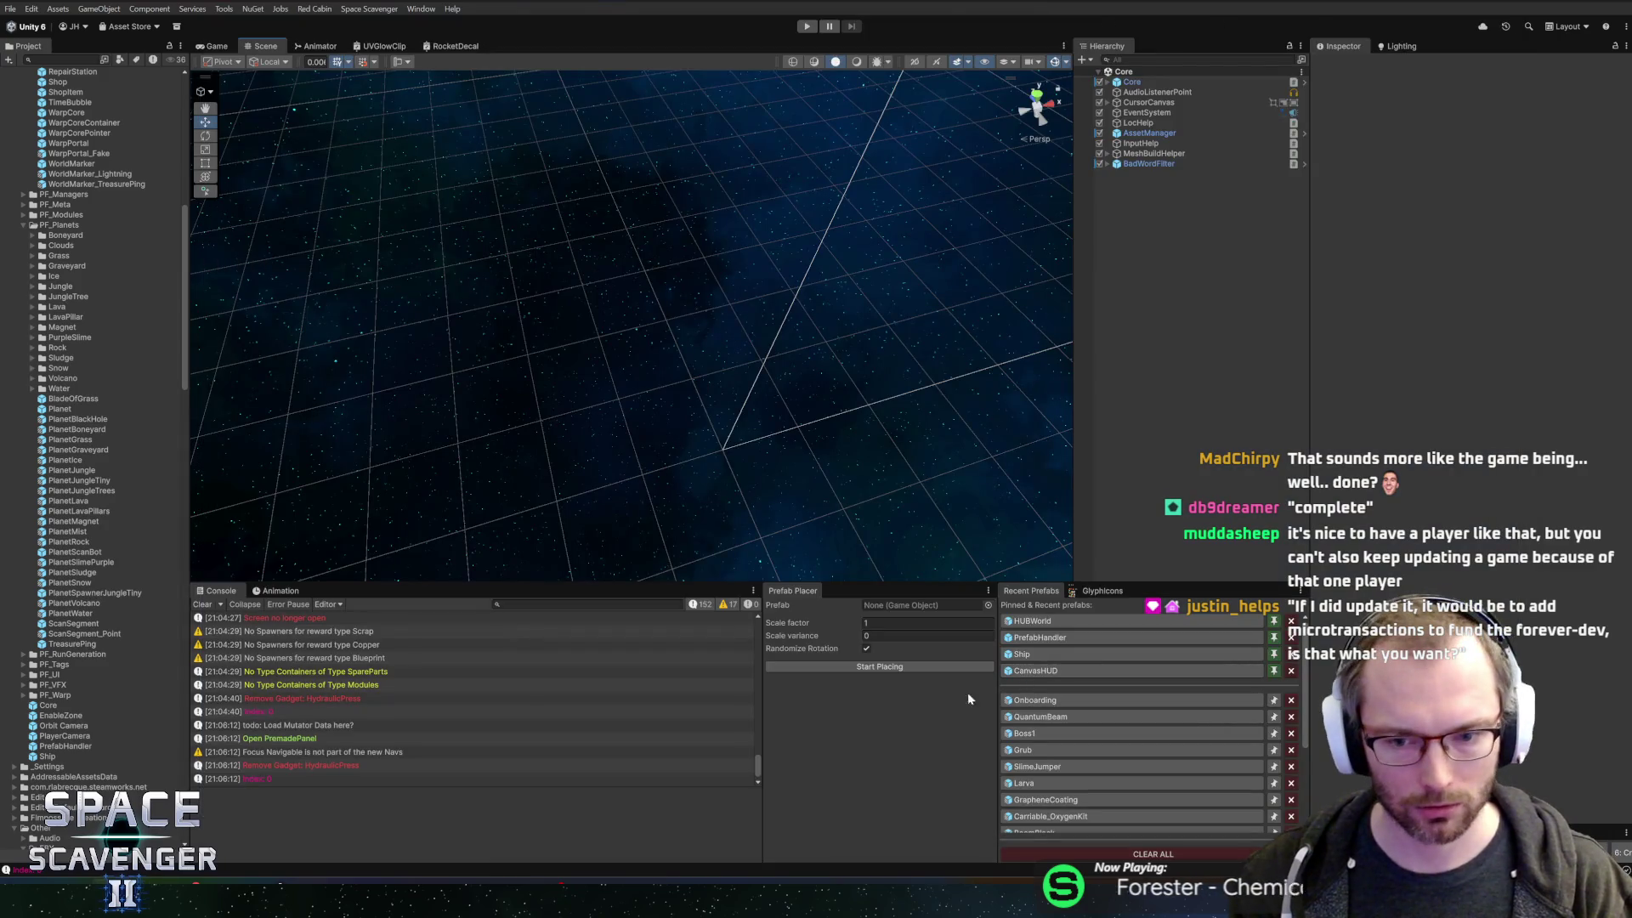
- Open the Onboarding prefab, frame the planet, and enable the Atmosphere object
{"action": "left_click", "coordinate": [1037, 699]}
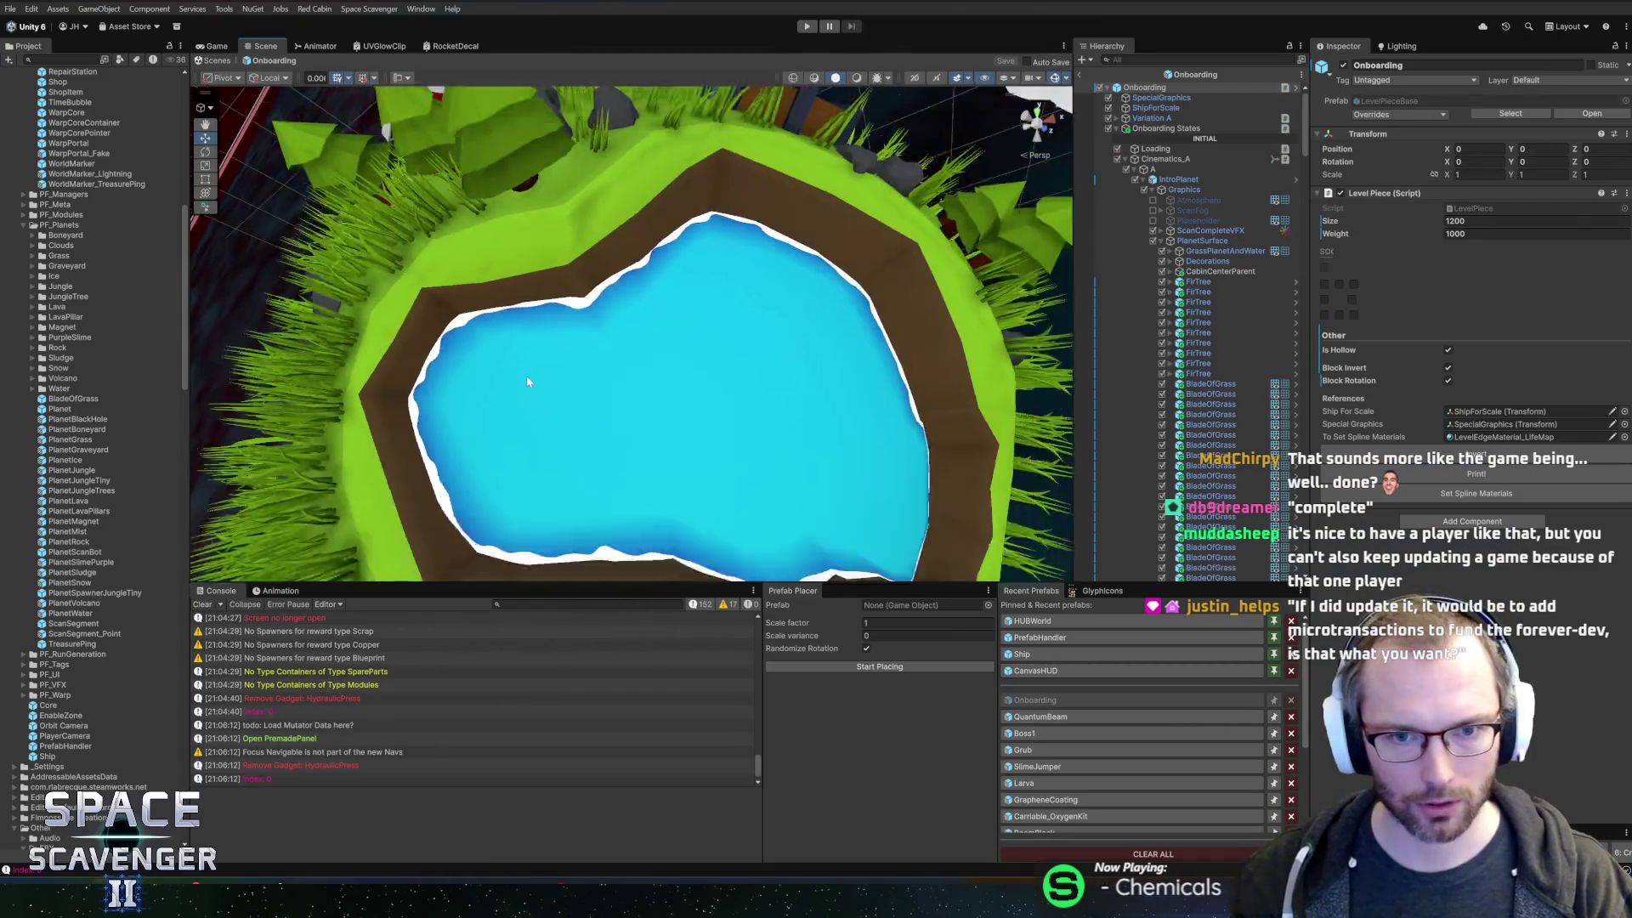
{"action": "scroll", "coordinate": [527, 381], "scroll_direction": "down", "scroll_amount": 10}
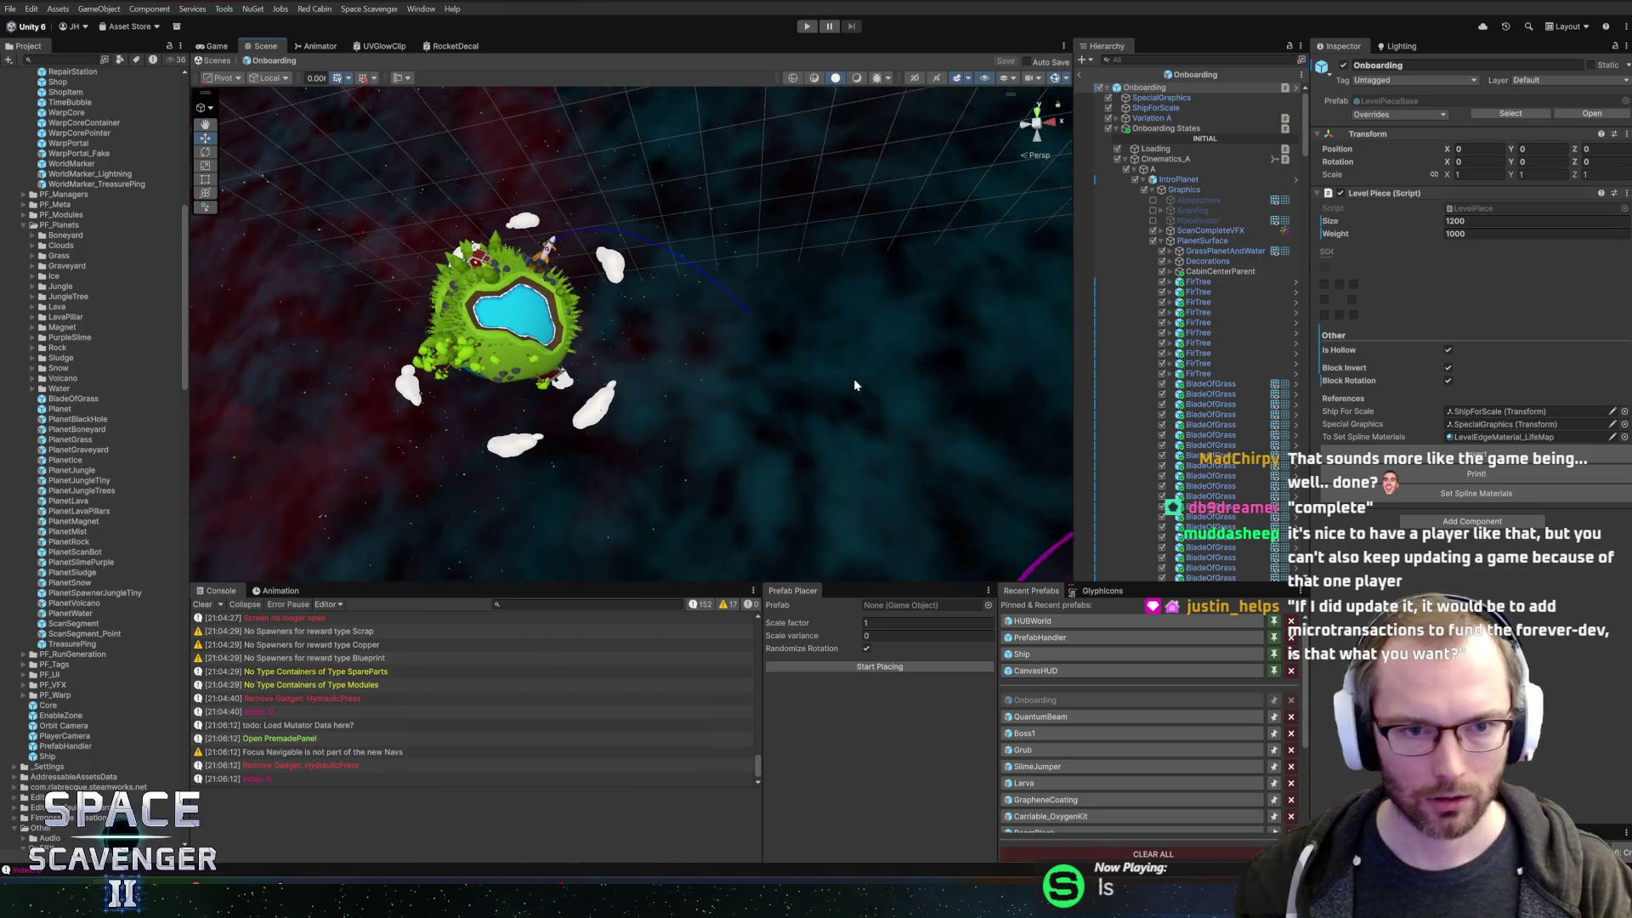
{"action": "key", "text": "f"}
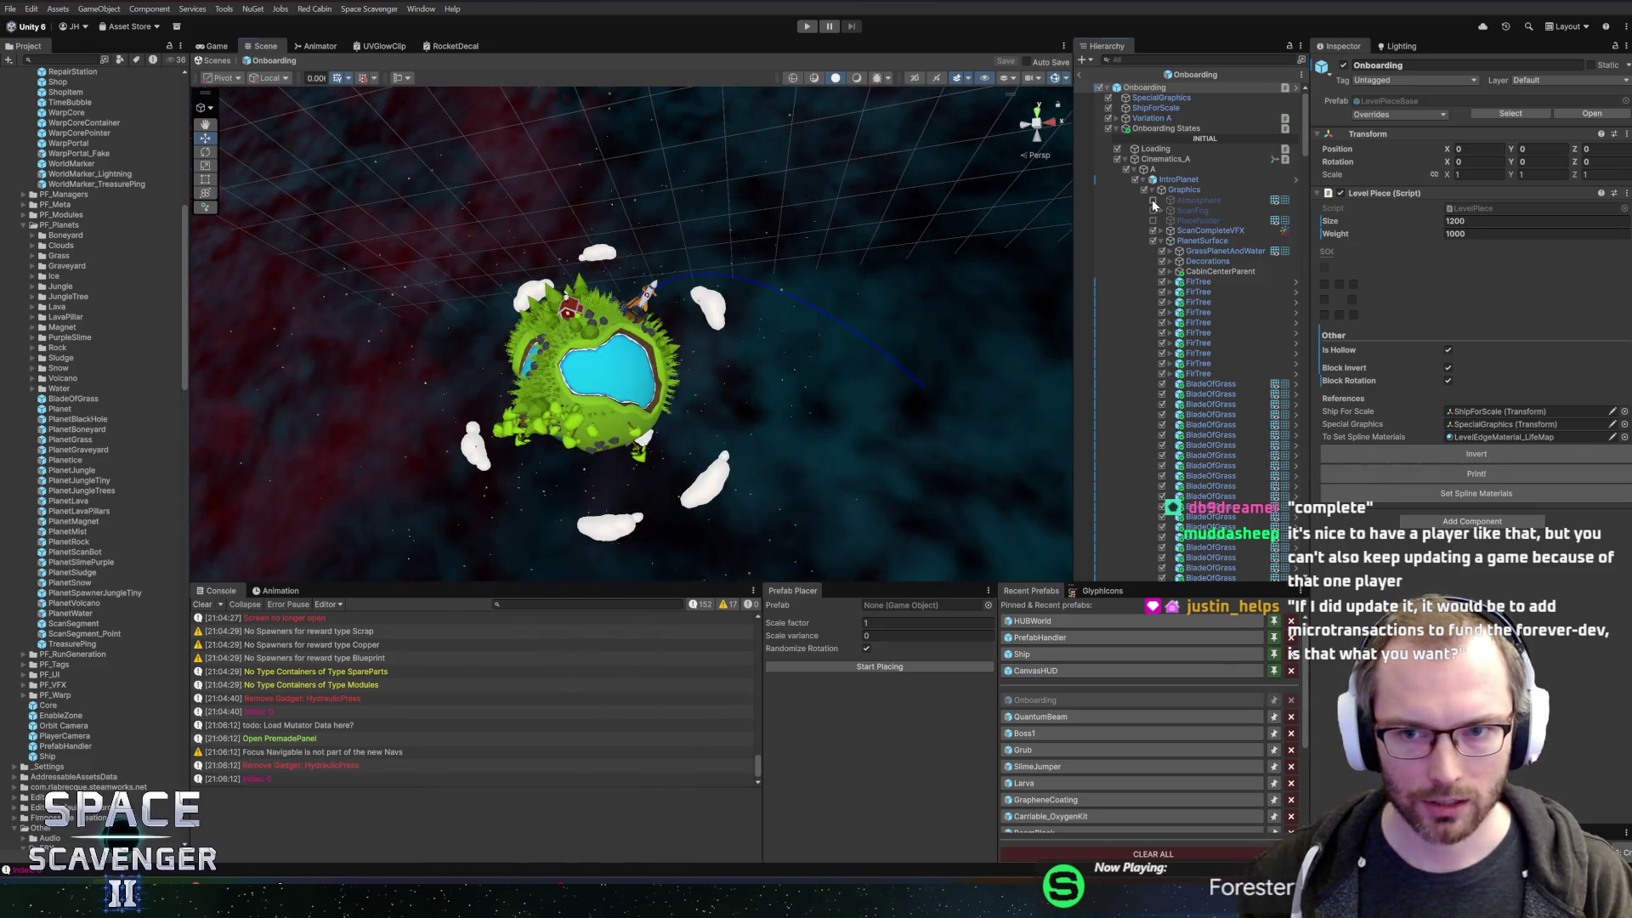
{"action": "left_click", "coordinate": [1154, 200]}
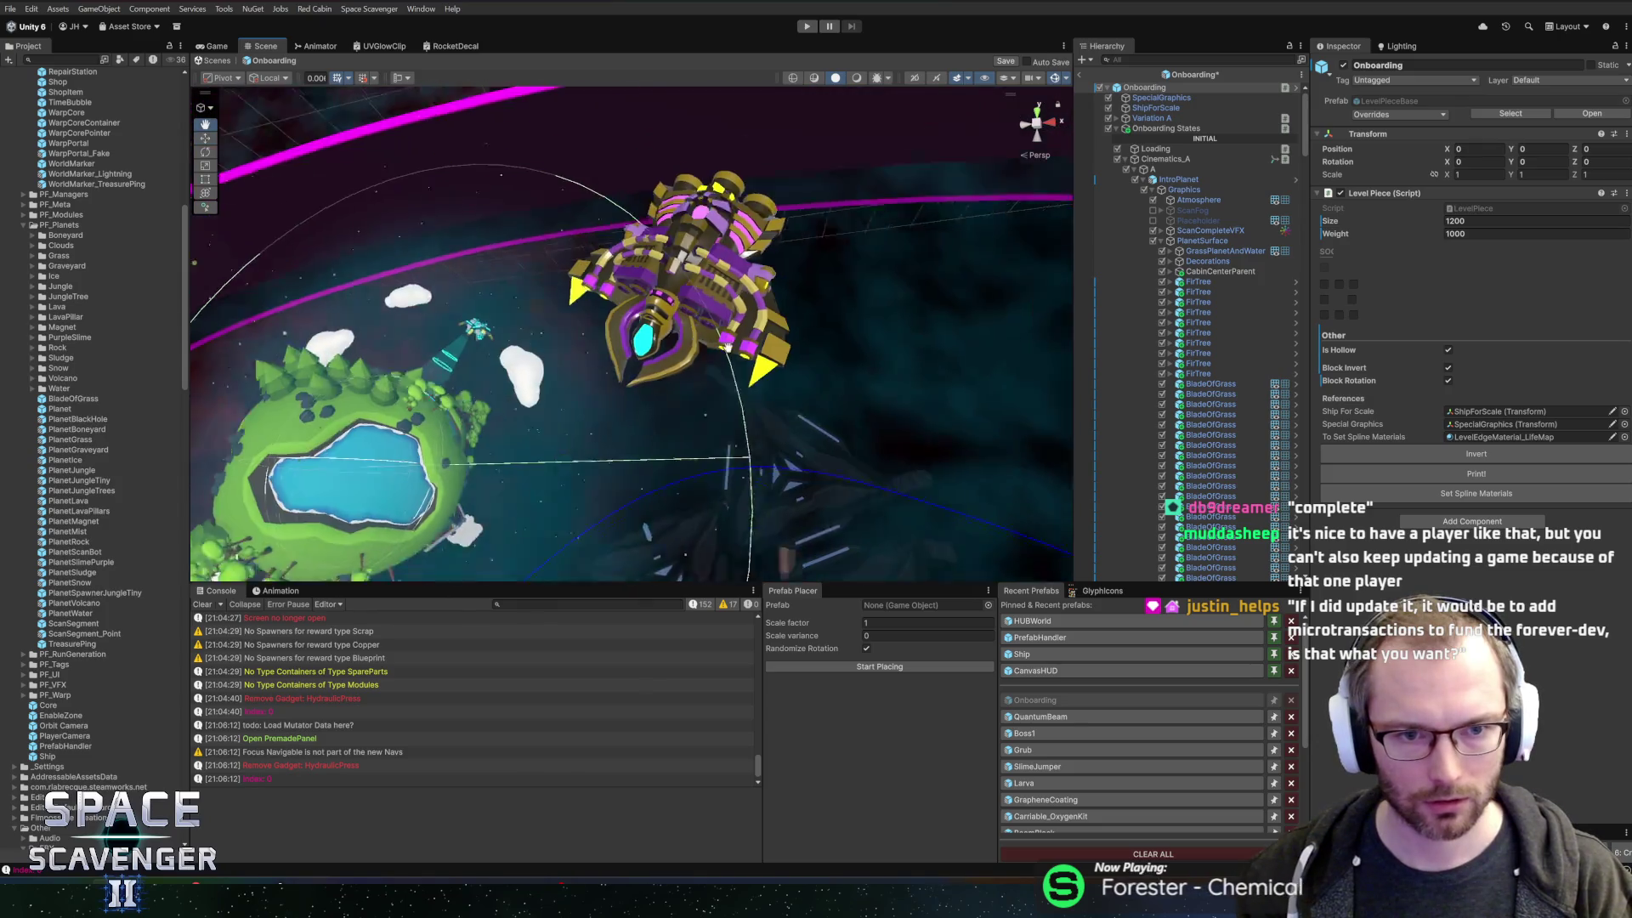
- Find IntroPlanet among the objects at the ship, collapse it, and select Cinematics_B
{"action": "right_click", "coordinate": [757, 304]}
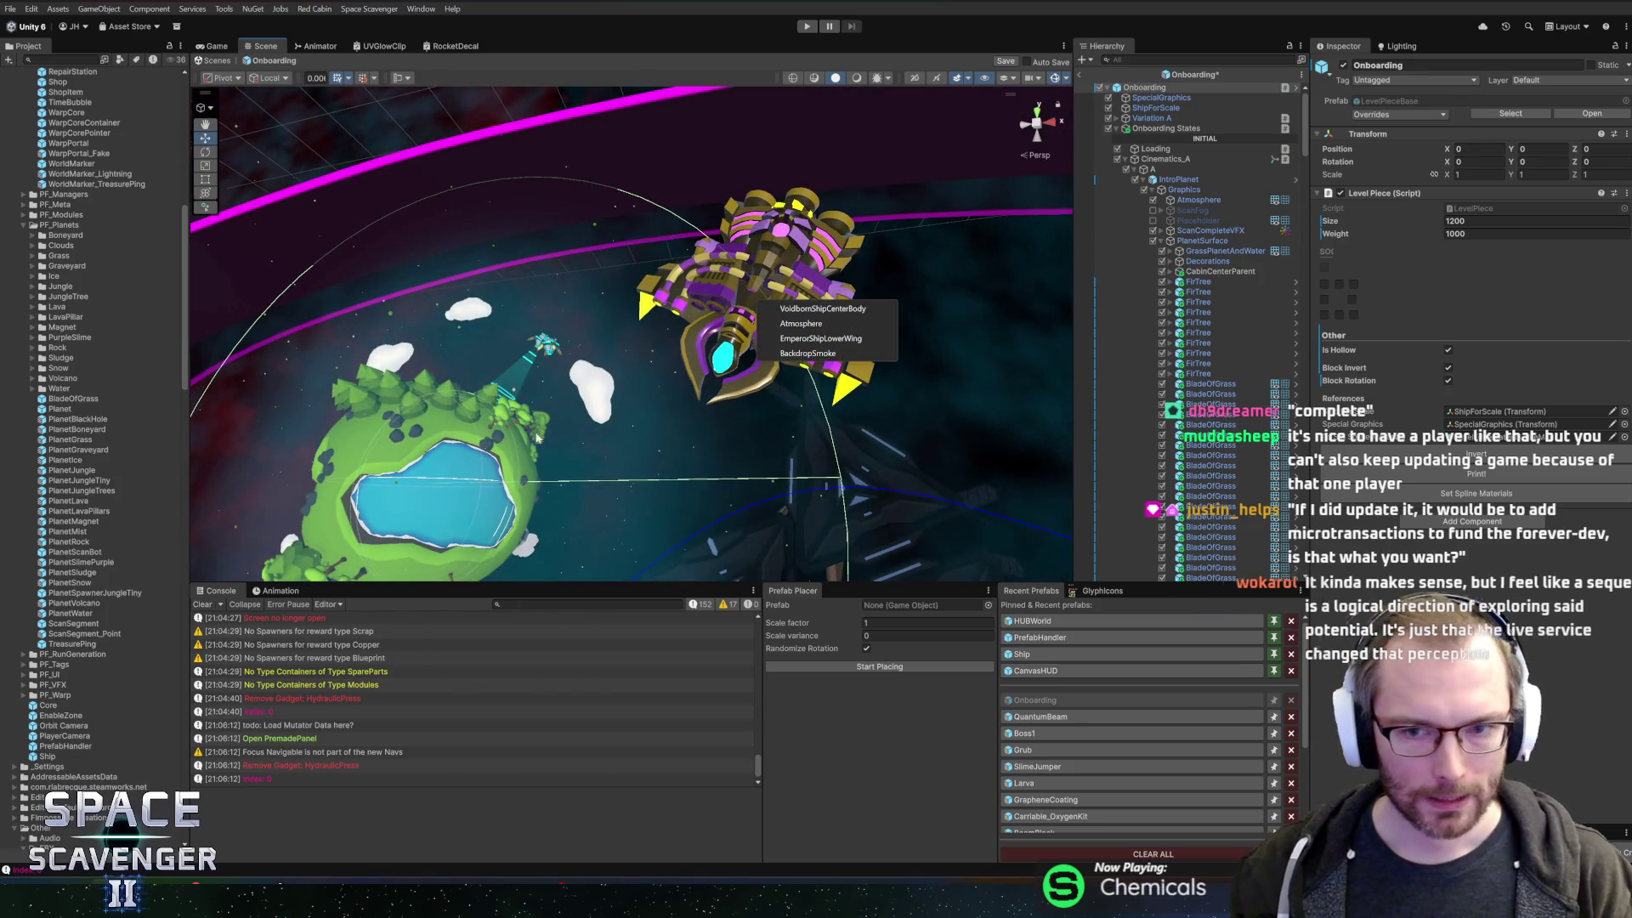
{"action": "left_click", "coordinate": [1179, 179]}
{"action": "left_click", "coordinate": [1135, 180]}
{"action": "left_click", "coordinate": [1134, 180]}
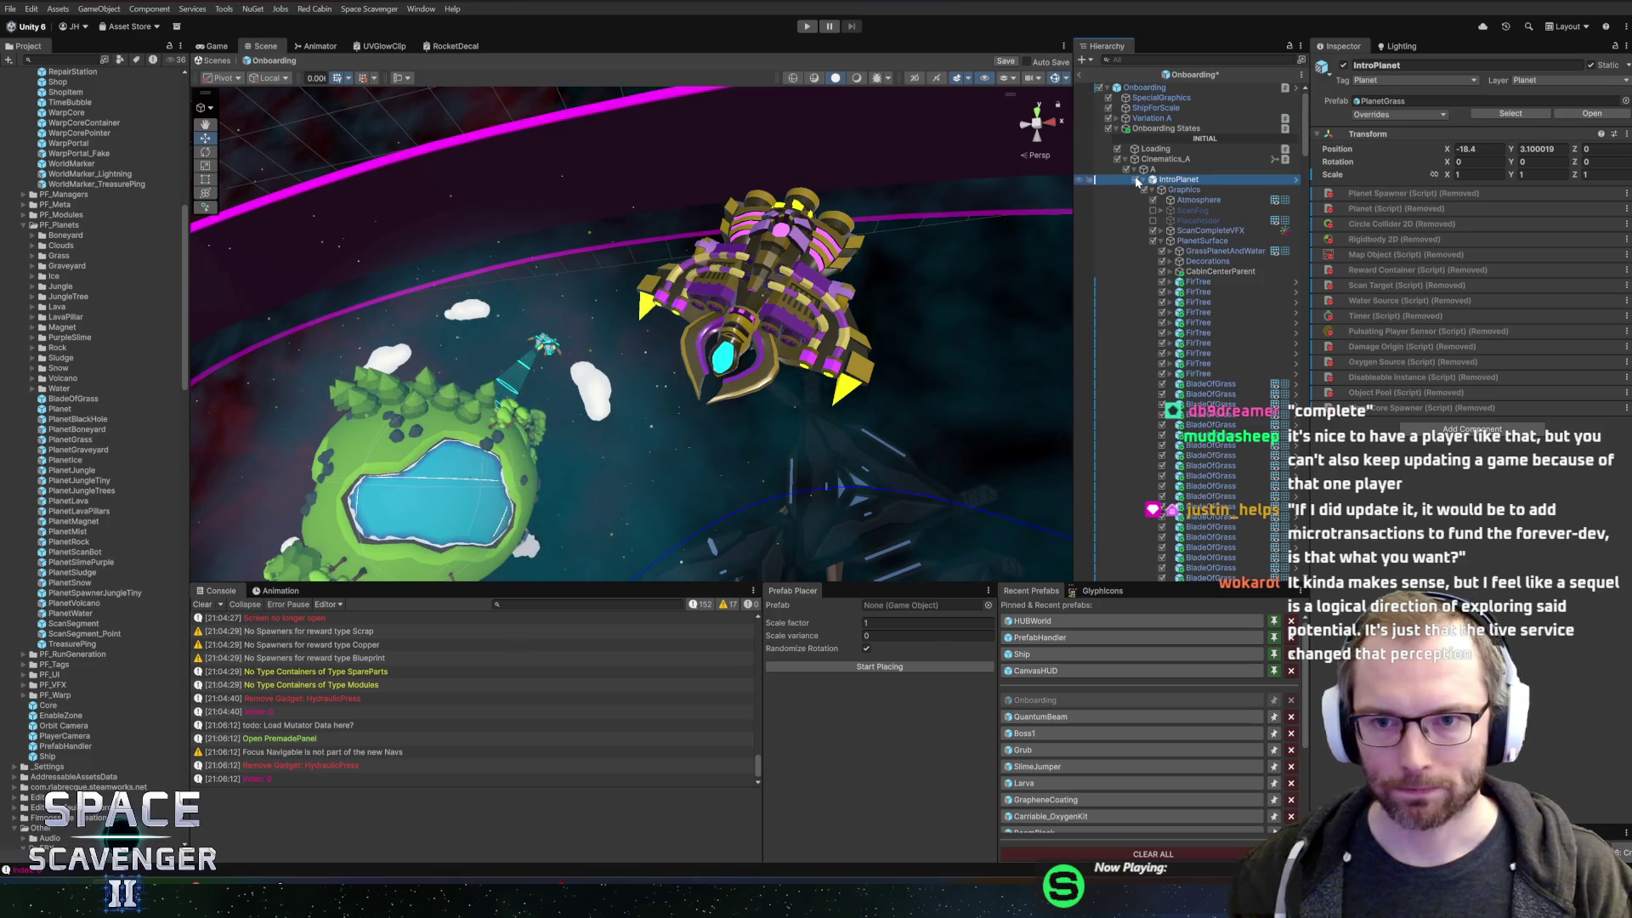
{"action": "left_click", "coordinate": [1145, 179]}
{"action": "left_click", "coordinate": [1165, 159]}
{"action": "left_click", "coordinate": [1164, 333]}
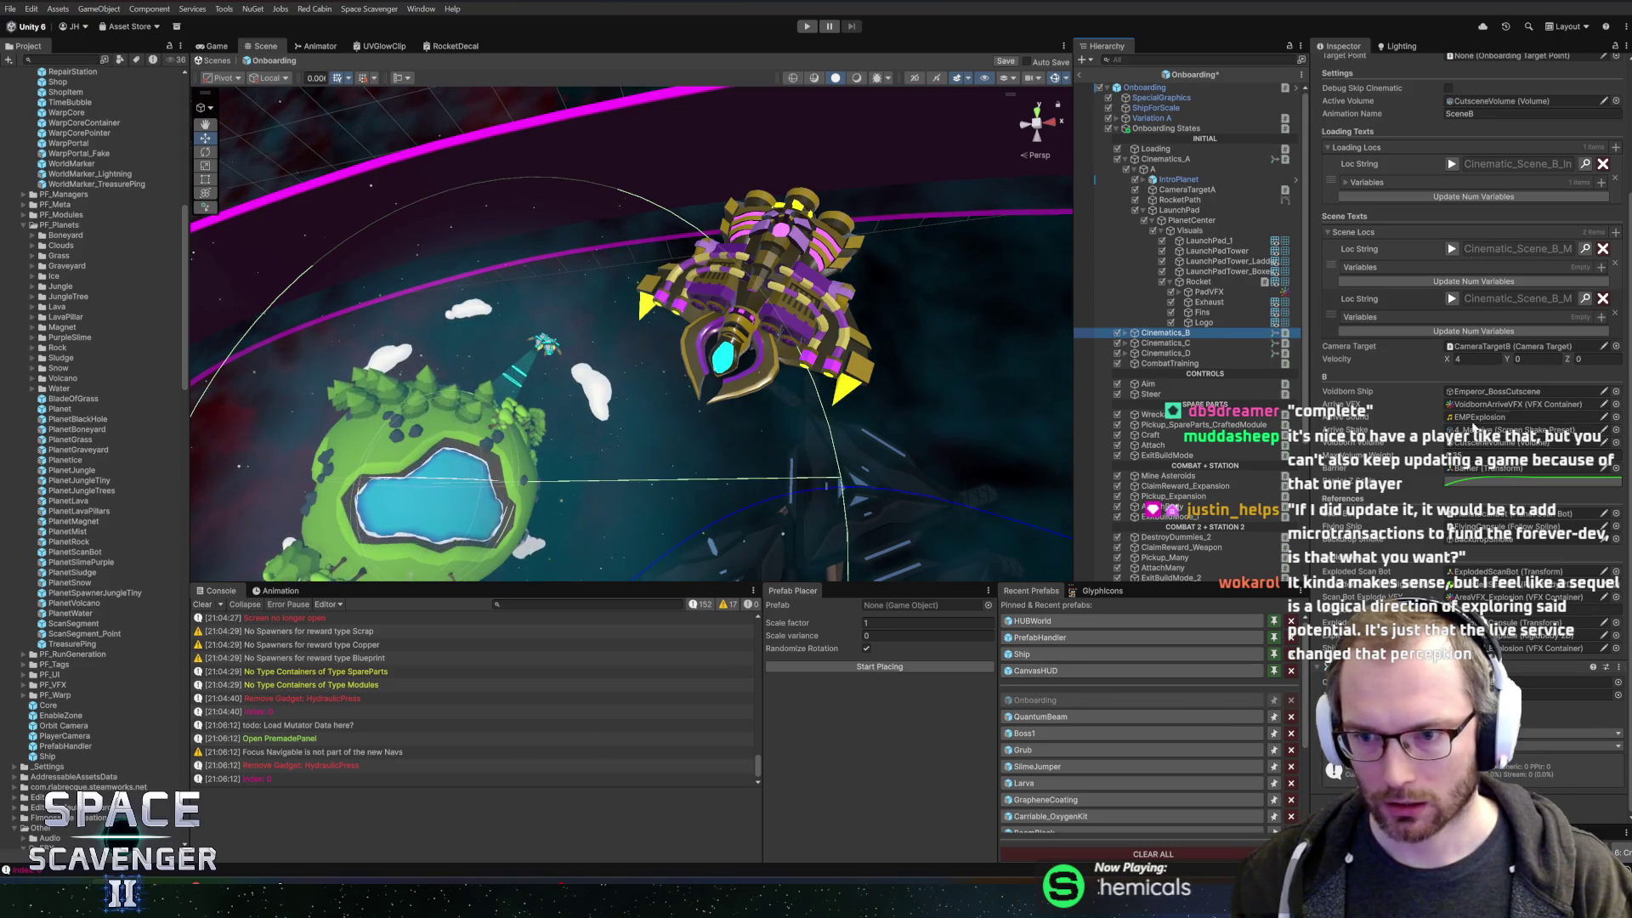
- Open Onboarding_CinematicB.cs via Edit Script on the Cinematic B component header
{"action": "left_click", "coordinate": [1479, 416]}
{"action": "scroll", "coordinate": [1407, 416], "scroll_direction": "up", "scroll_amount": 3}
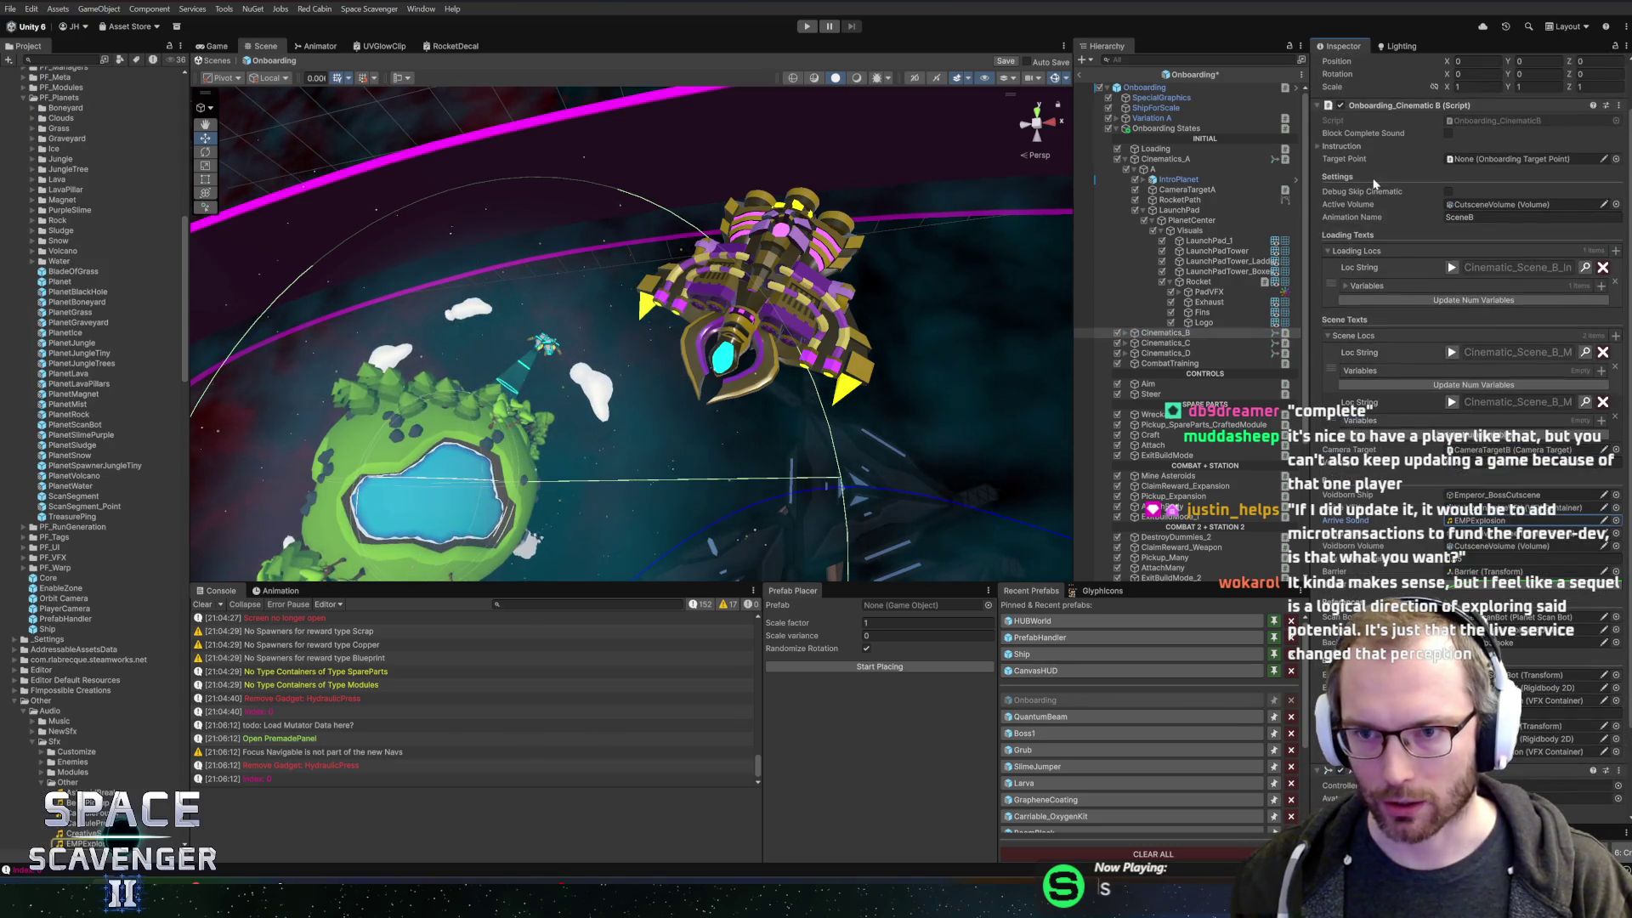
{"action": "right_click", "coordinate": [1404, 106]}
{"action": "left_click", "coordinate": [1430, 295]}
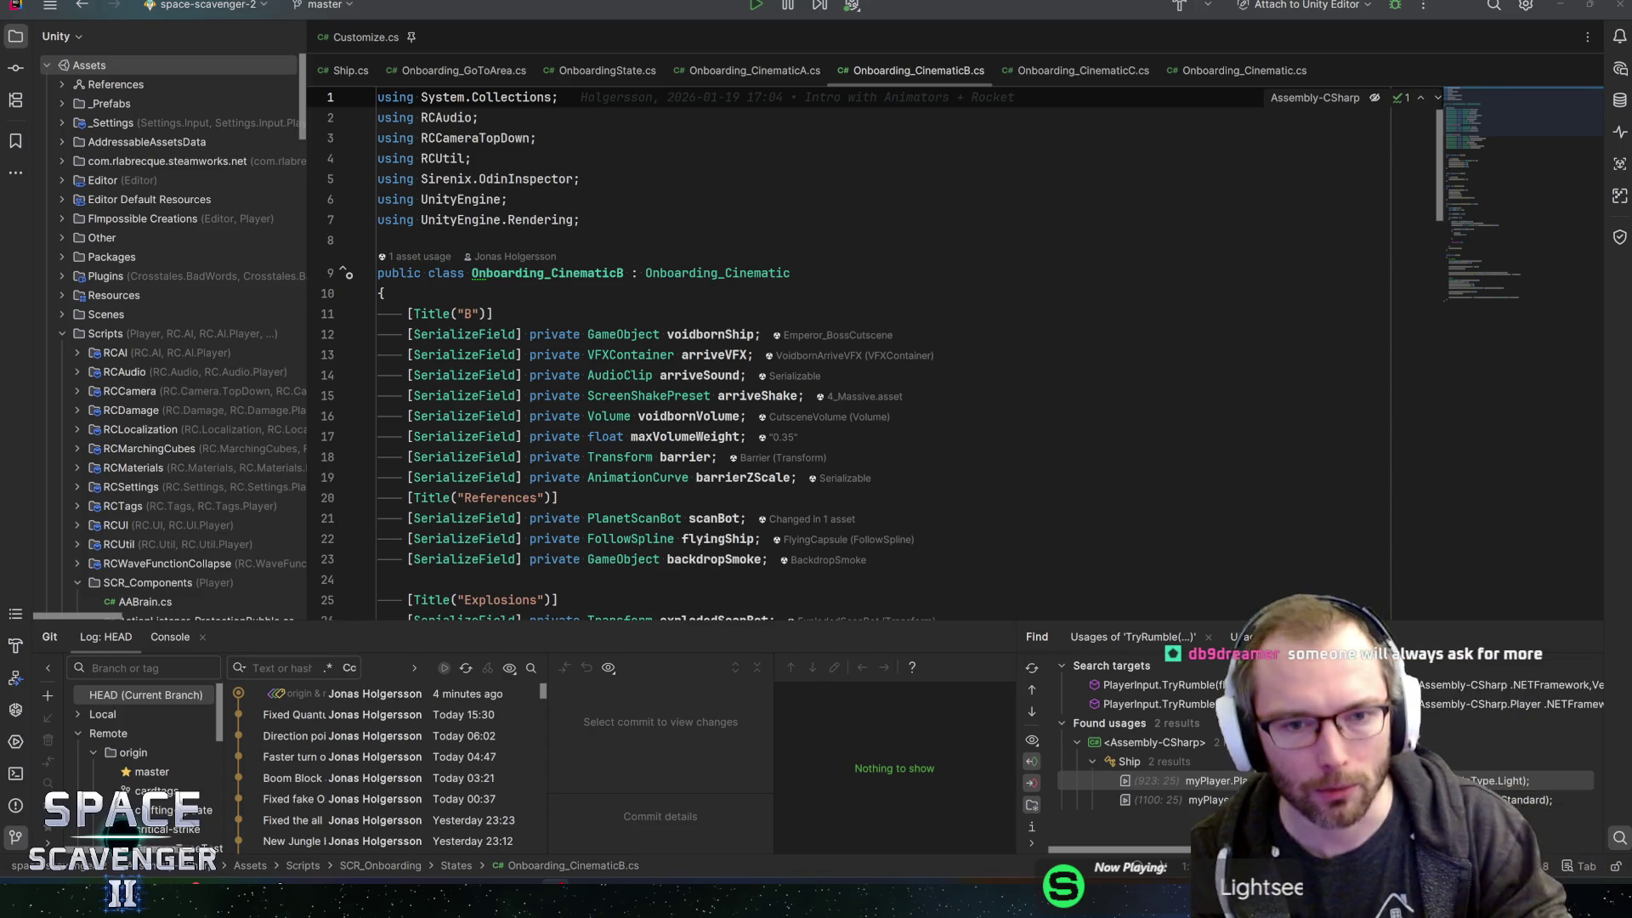
{"action": "left_click", "coordinate": [729, 334]}
{"action": "key", "text": "ctrl+r"}
{"action": "key", "text": "r"}
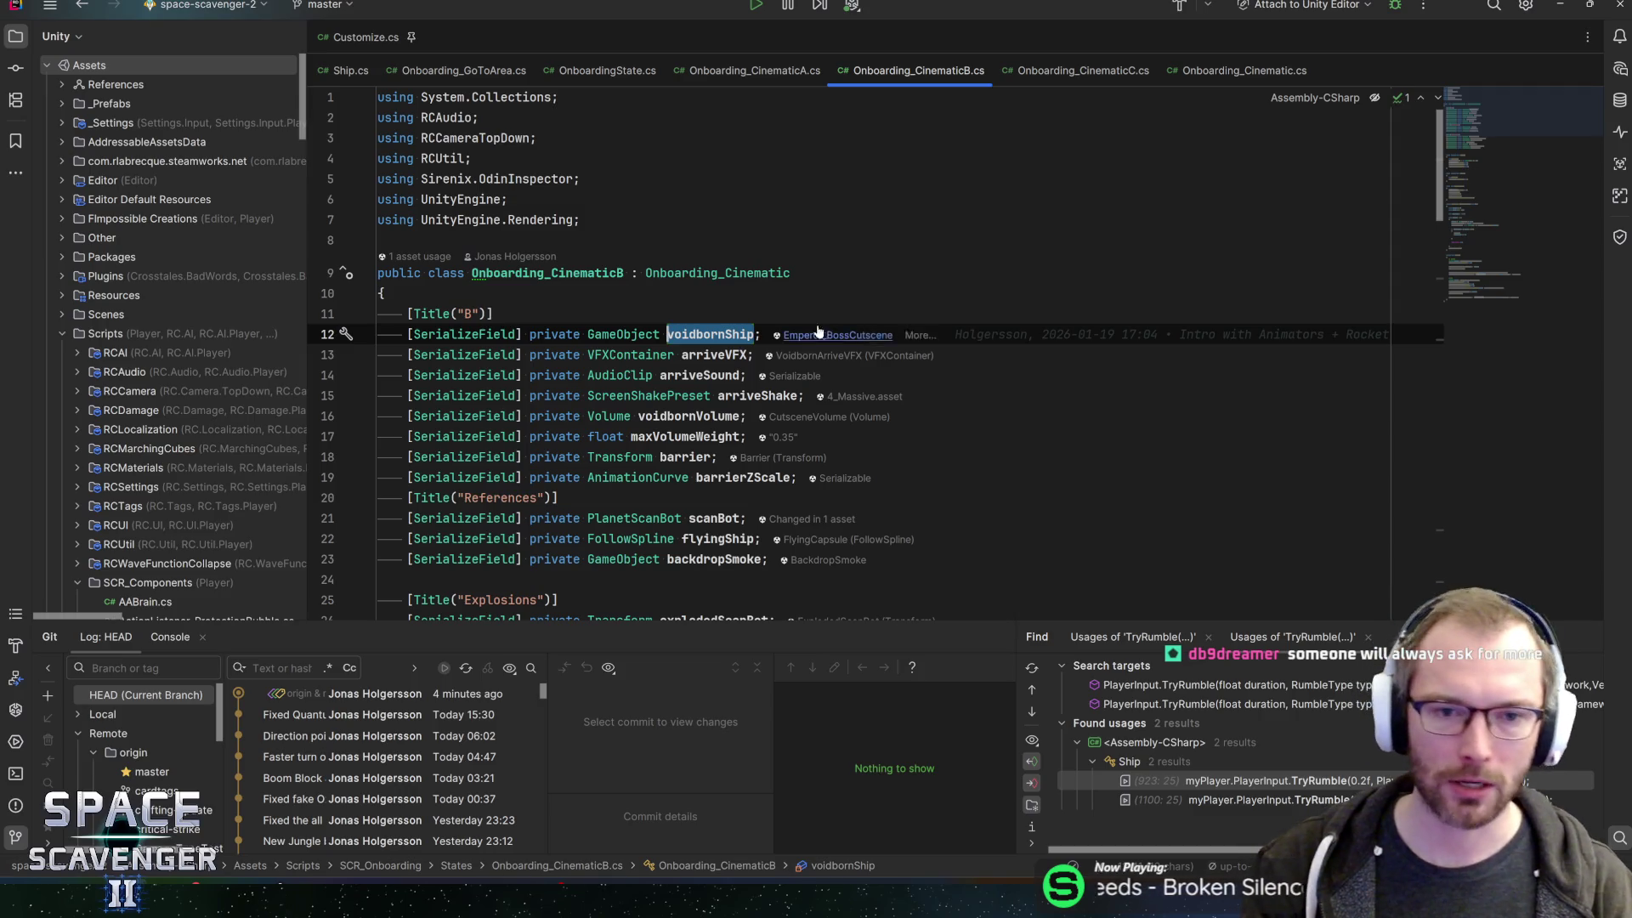
{"action": "double_click", "coordinate": [714, 354]}
{"action": "double_click", "coordinate": [711, 334]}
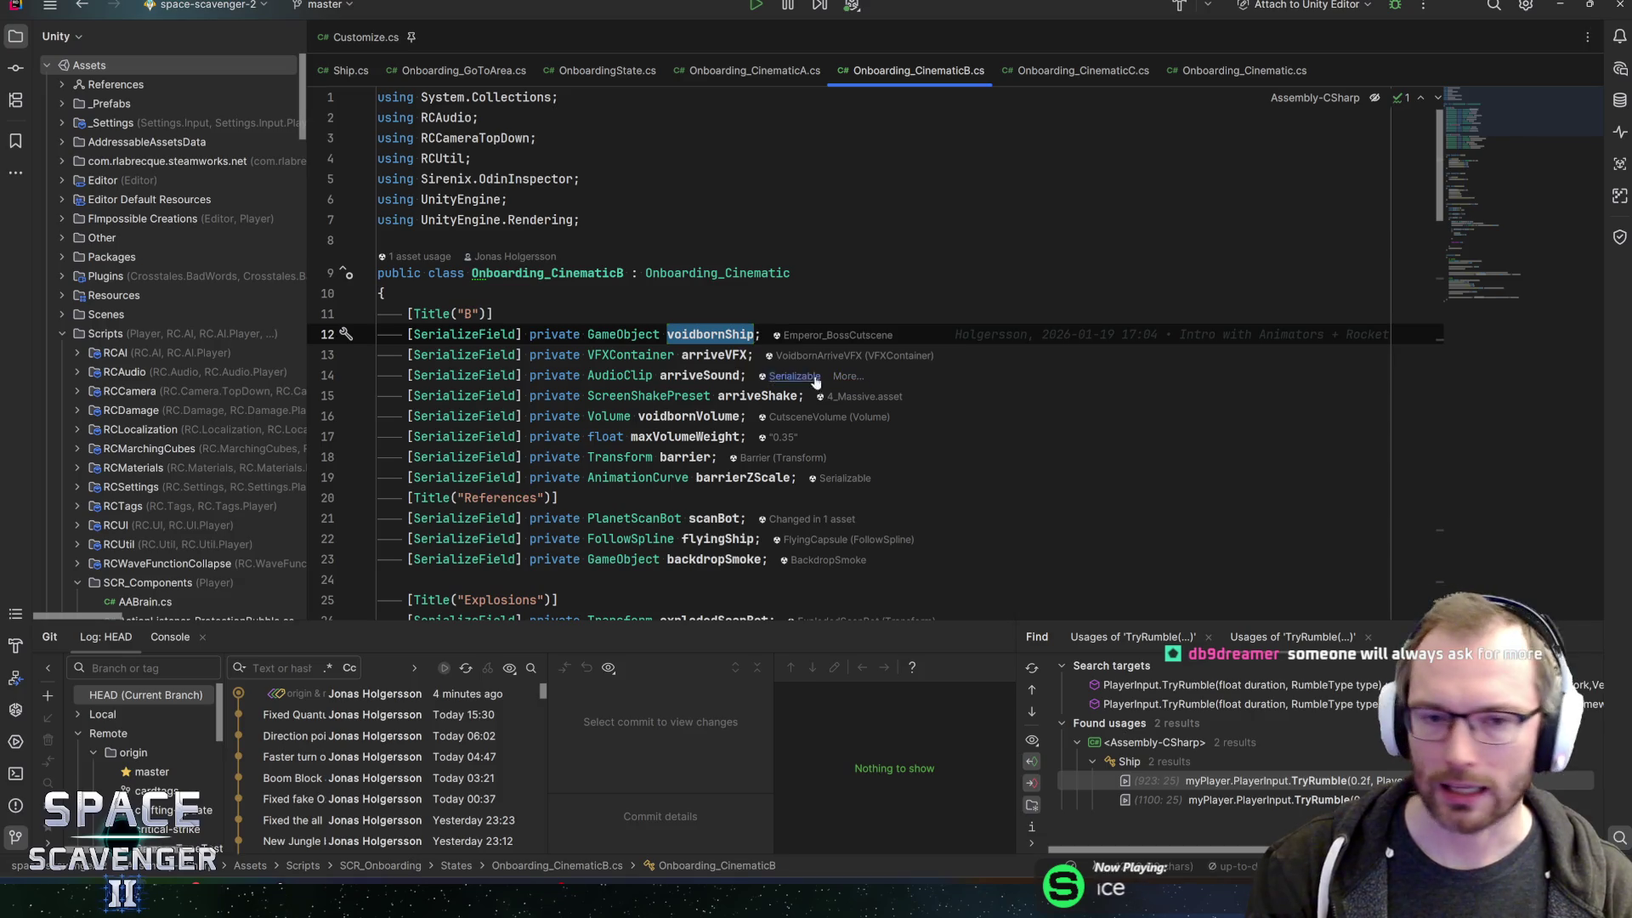
{"action": "left_click", "coordinate": [675, 355]}
{"action": "left_click", "coordinate": [695, 354]}
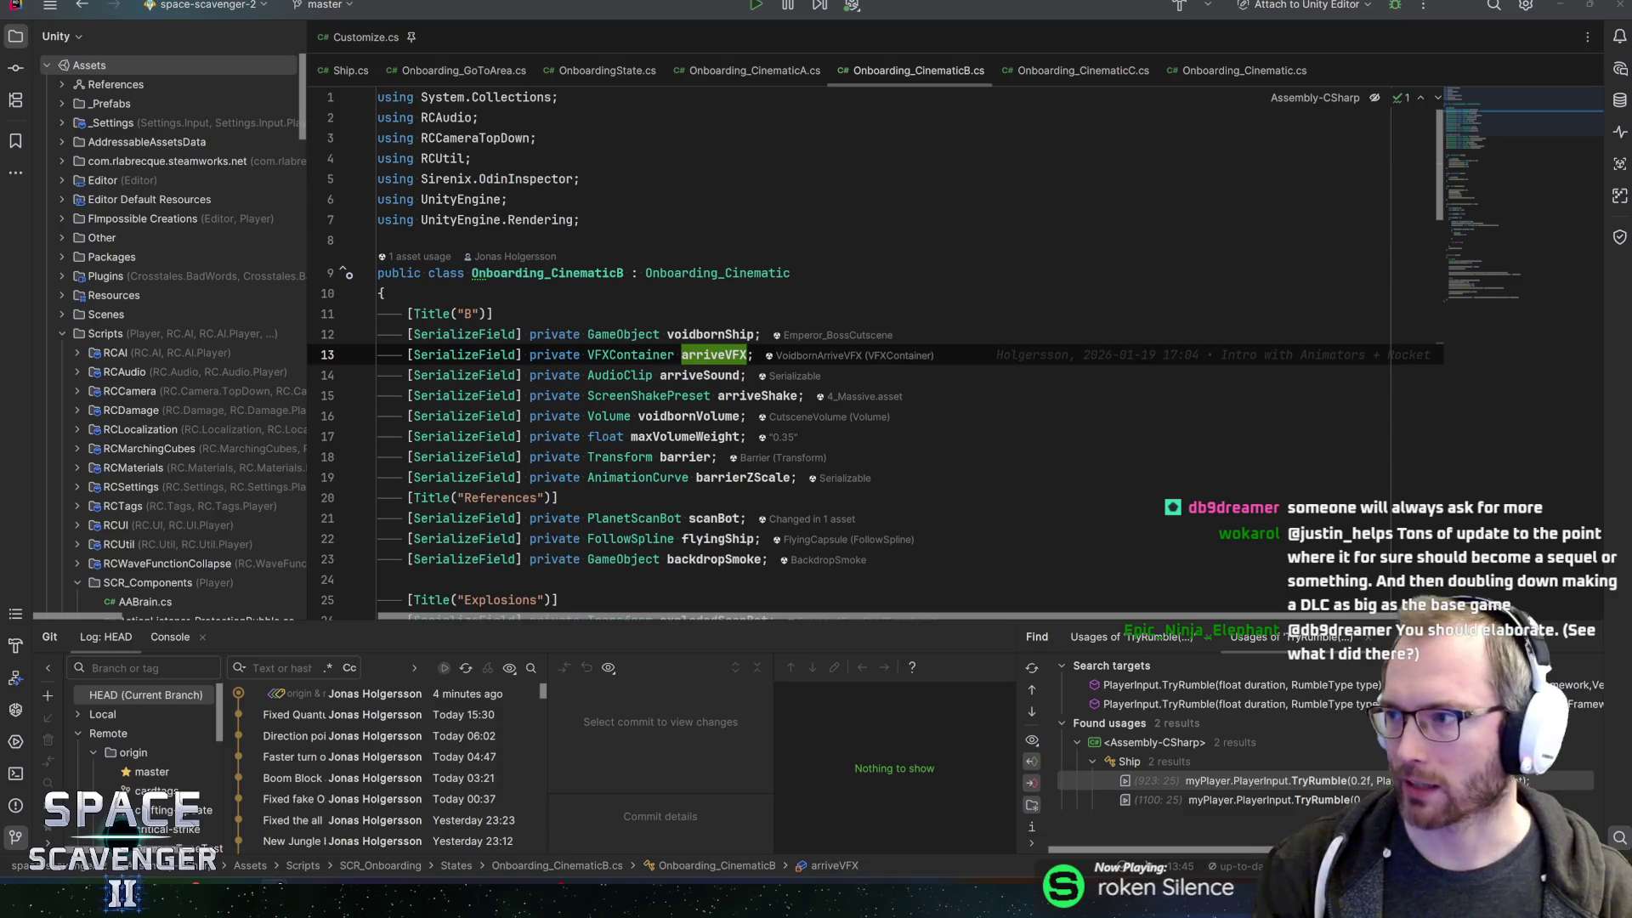
- Scroll through the Slay the Spire 2 Steam page and its reviews, then return to Rider
{"action": "key", "text": "alt+Tab"}
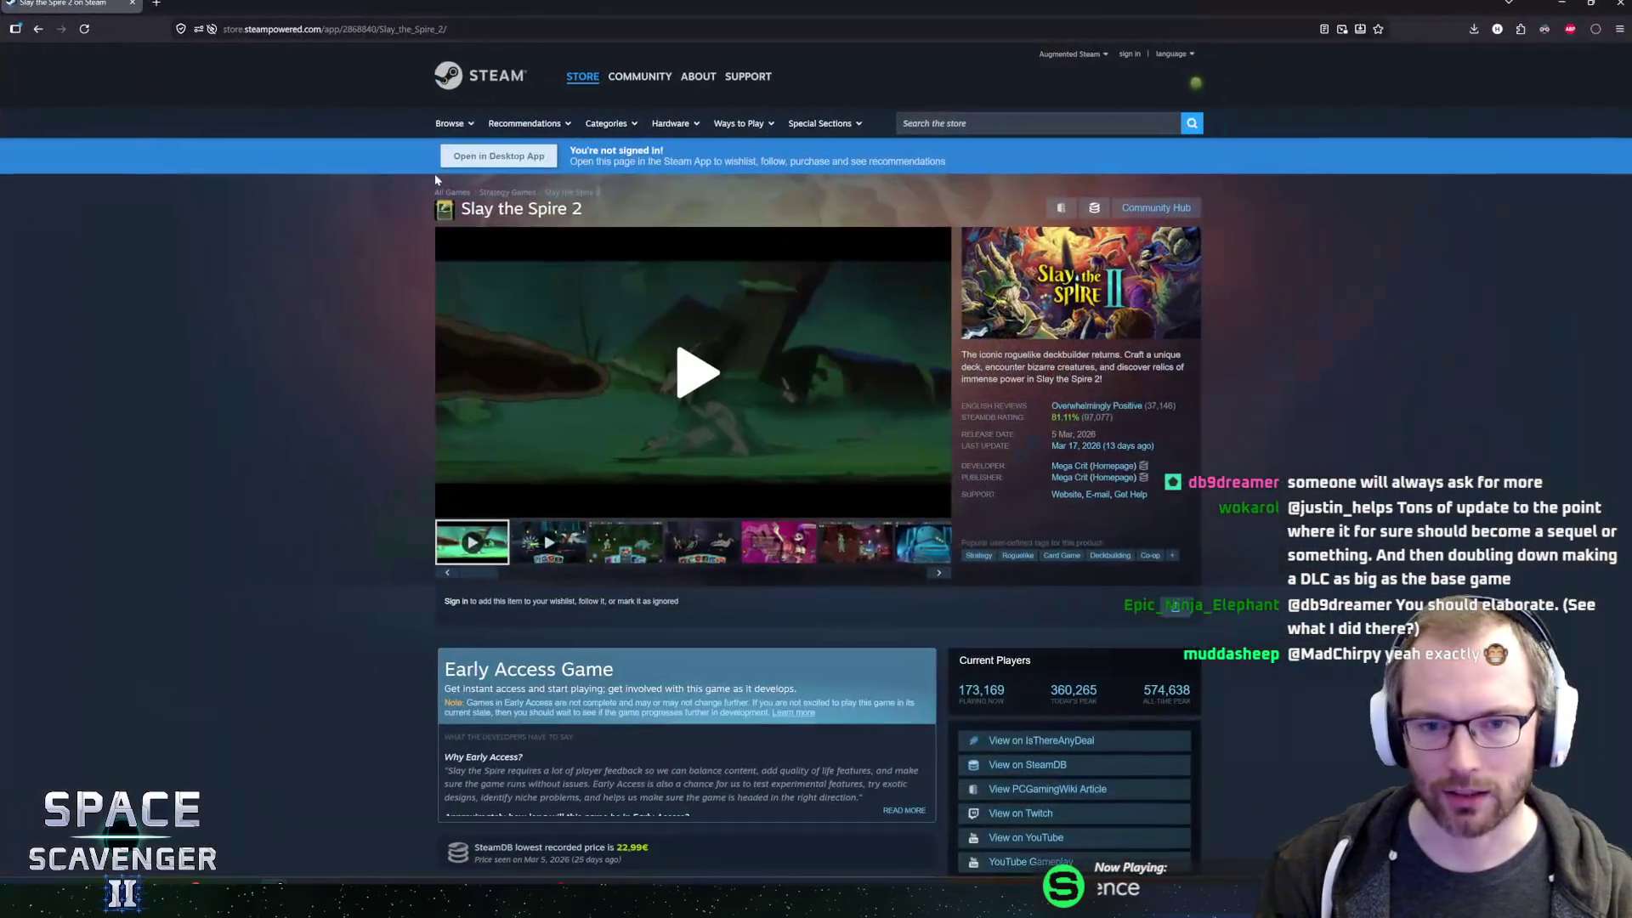
{"action": "scroll", "coordinate": [331, 338], "scroll_direction": "down", "scroll_amount": 4}
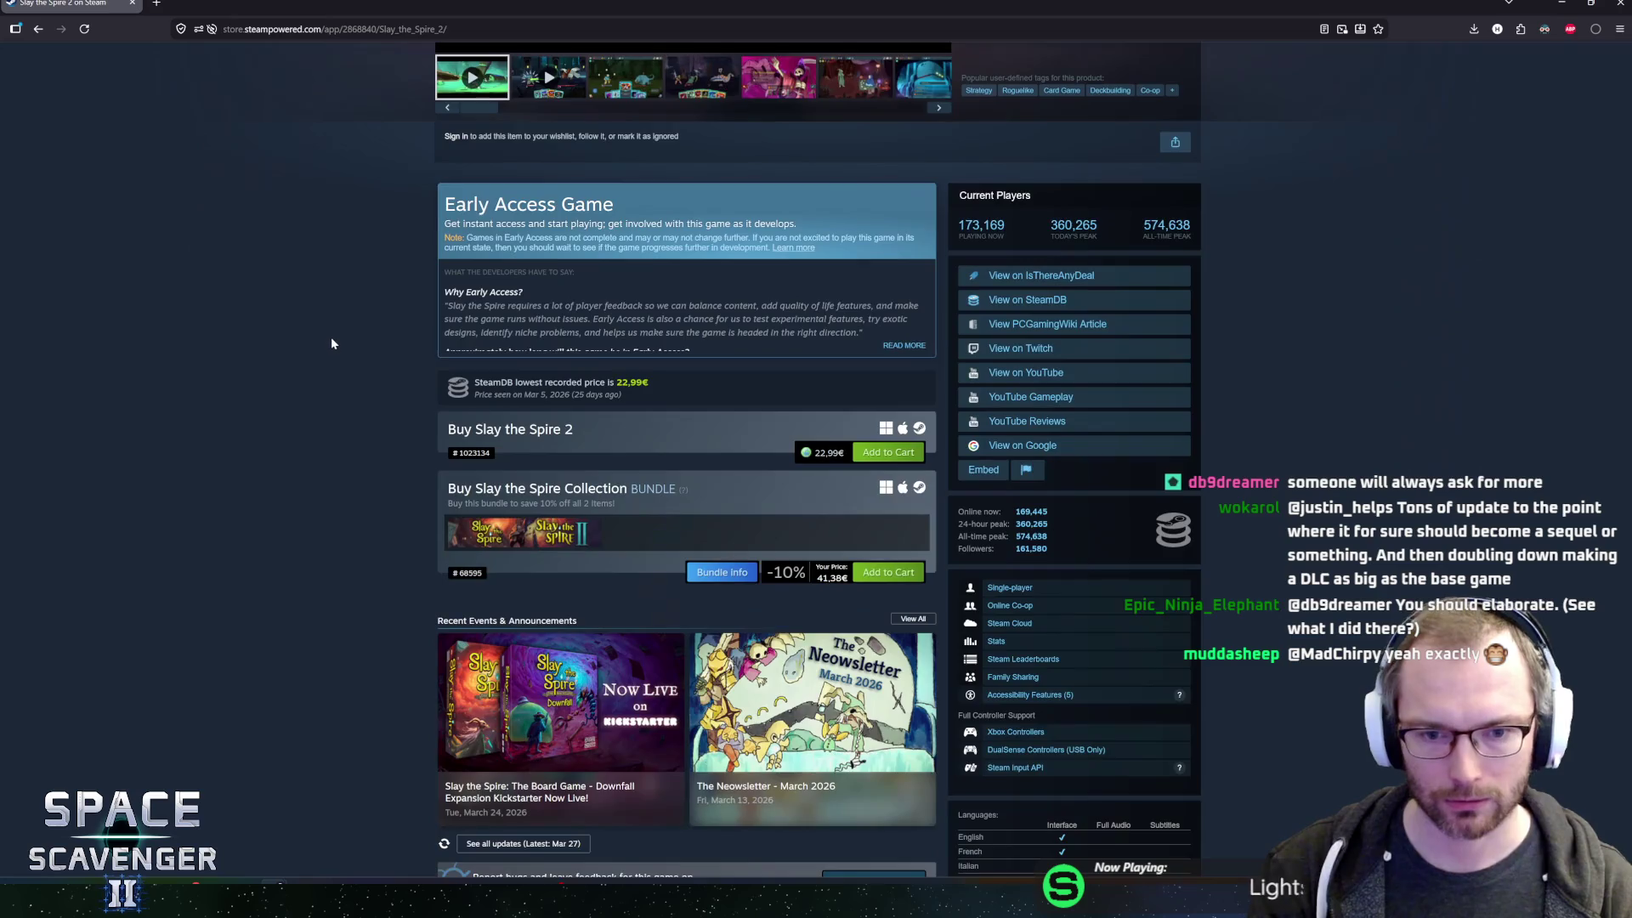
{"action": "scroll", "coordinate": [333, 347], "scroll_direction": "up", "scroll_amount": 4}
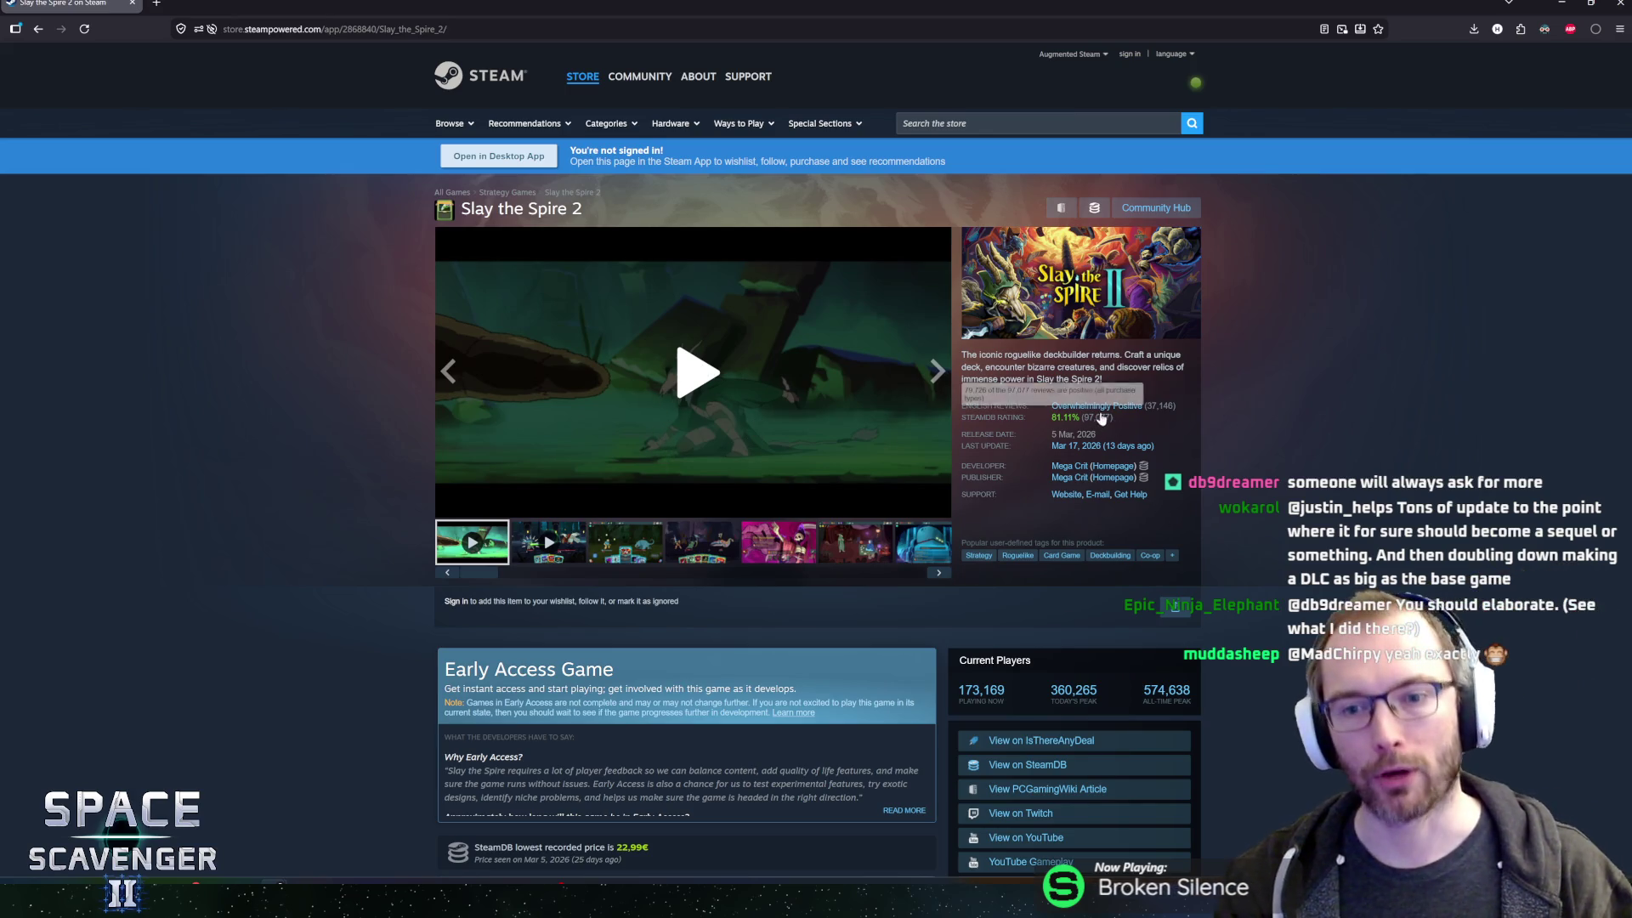
{"action": "mouse_move", "coordinate": [1071, 409]}
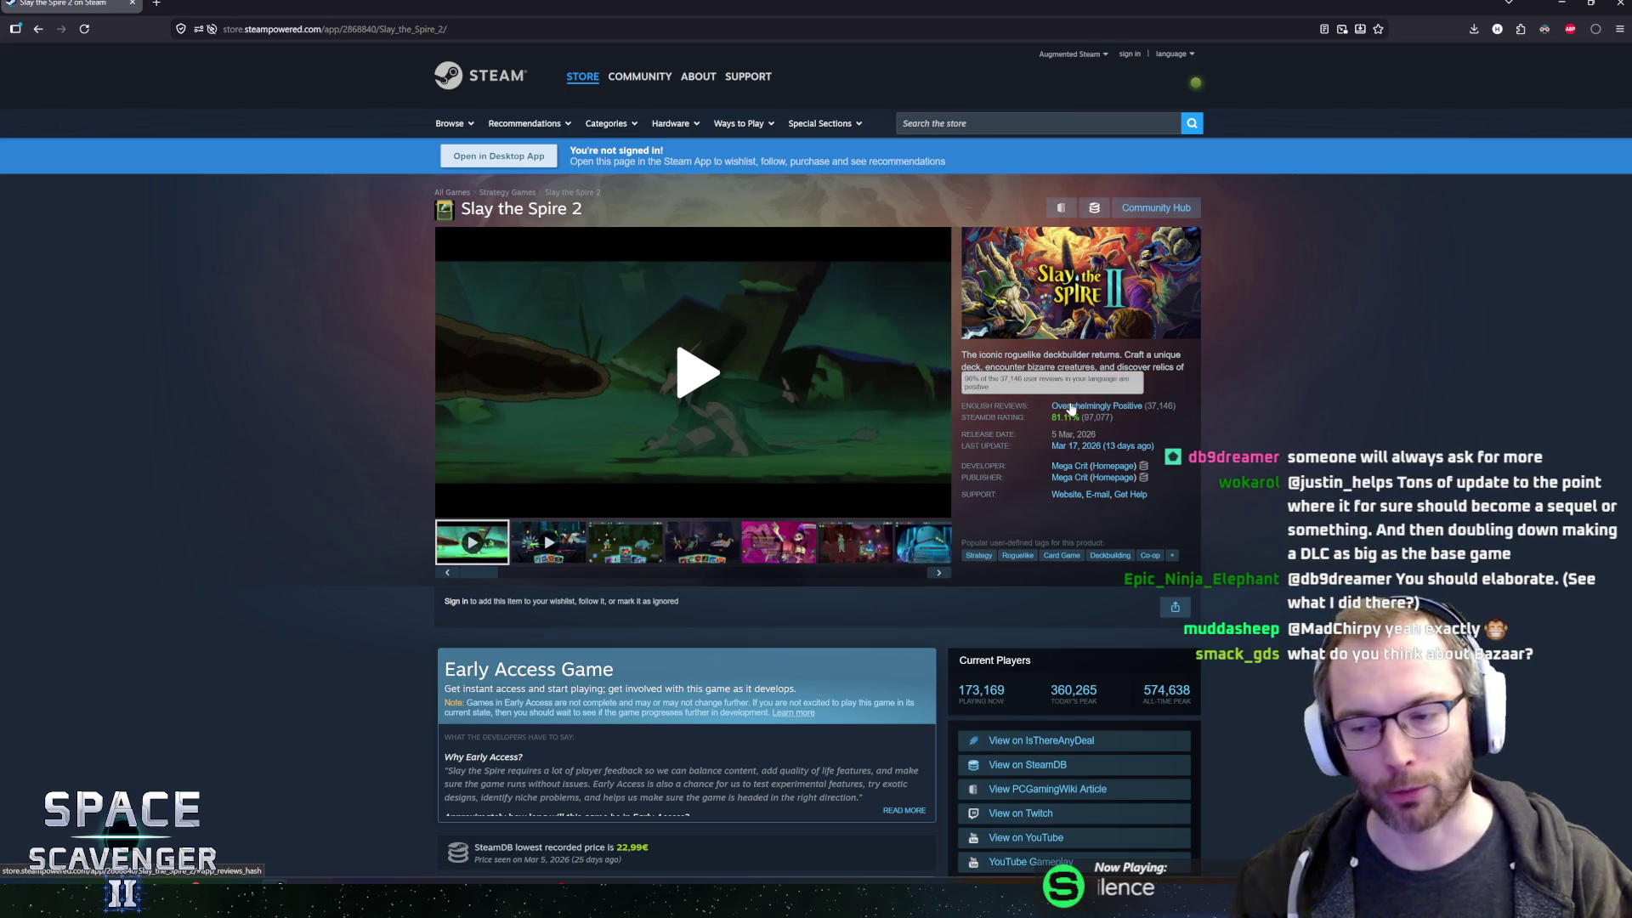
{"action": "scroll", "coordinate": [799, 693], "scroll_direction": "down", "scroll_amount": 4}
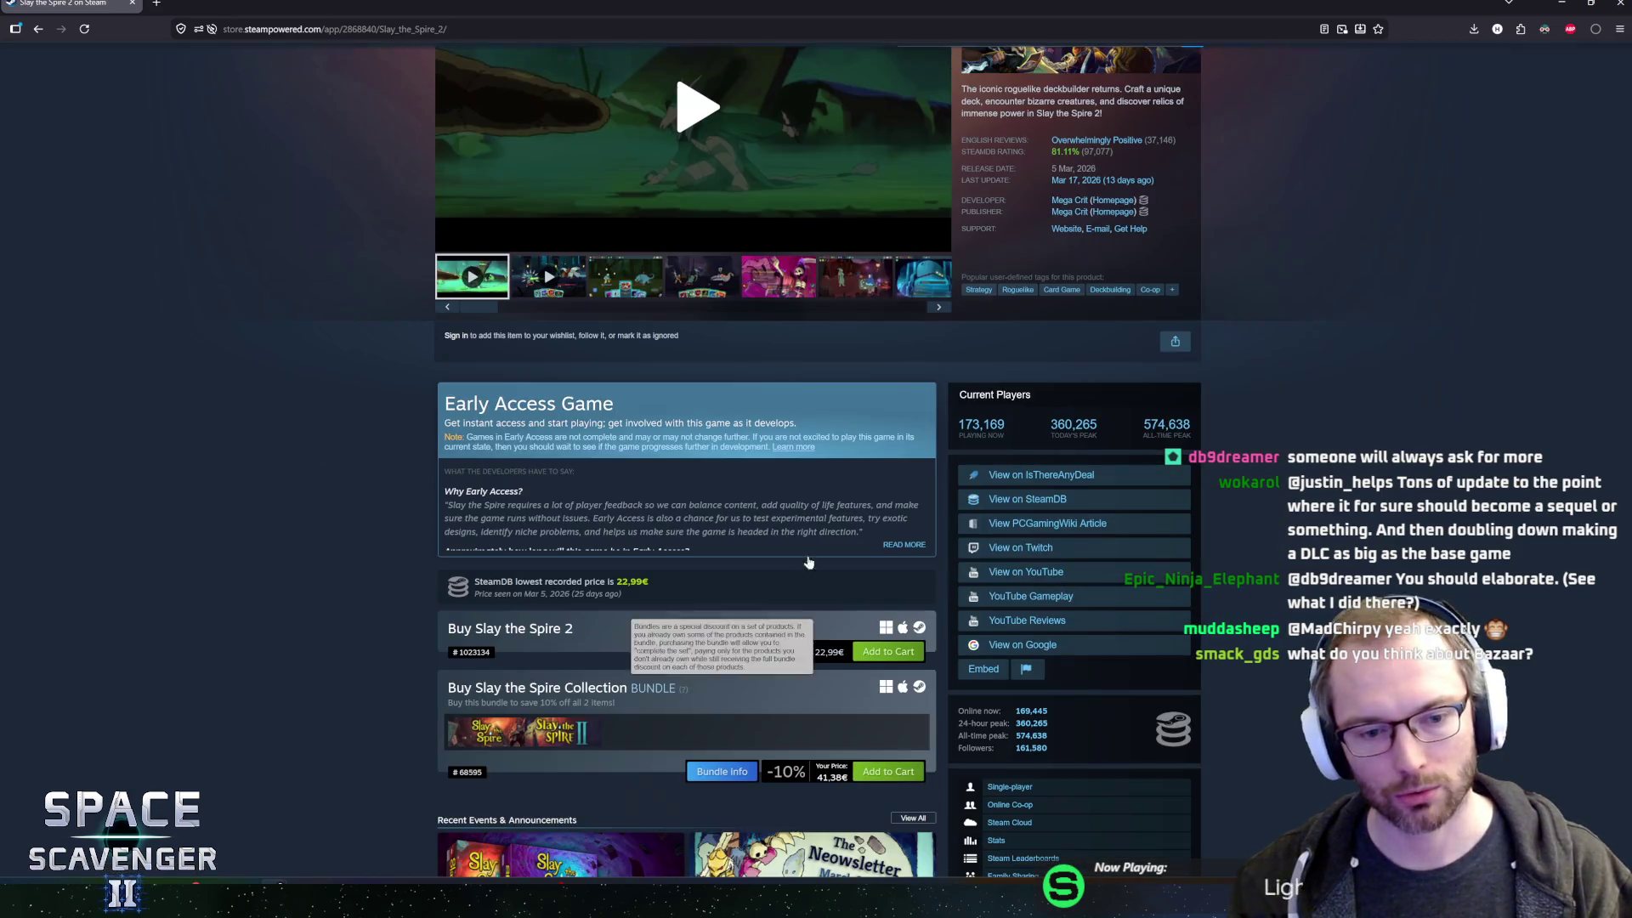
{"action": "scroll", "coordinate": [769, 689], "scroll_direction": "down", "scroll_amount": 3}
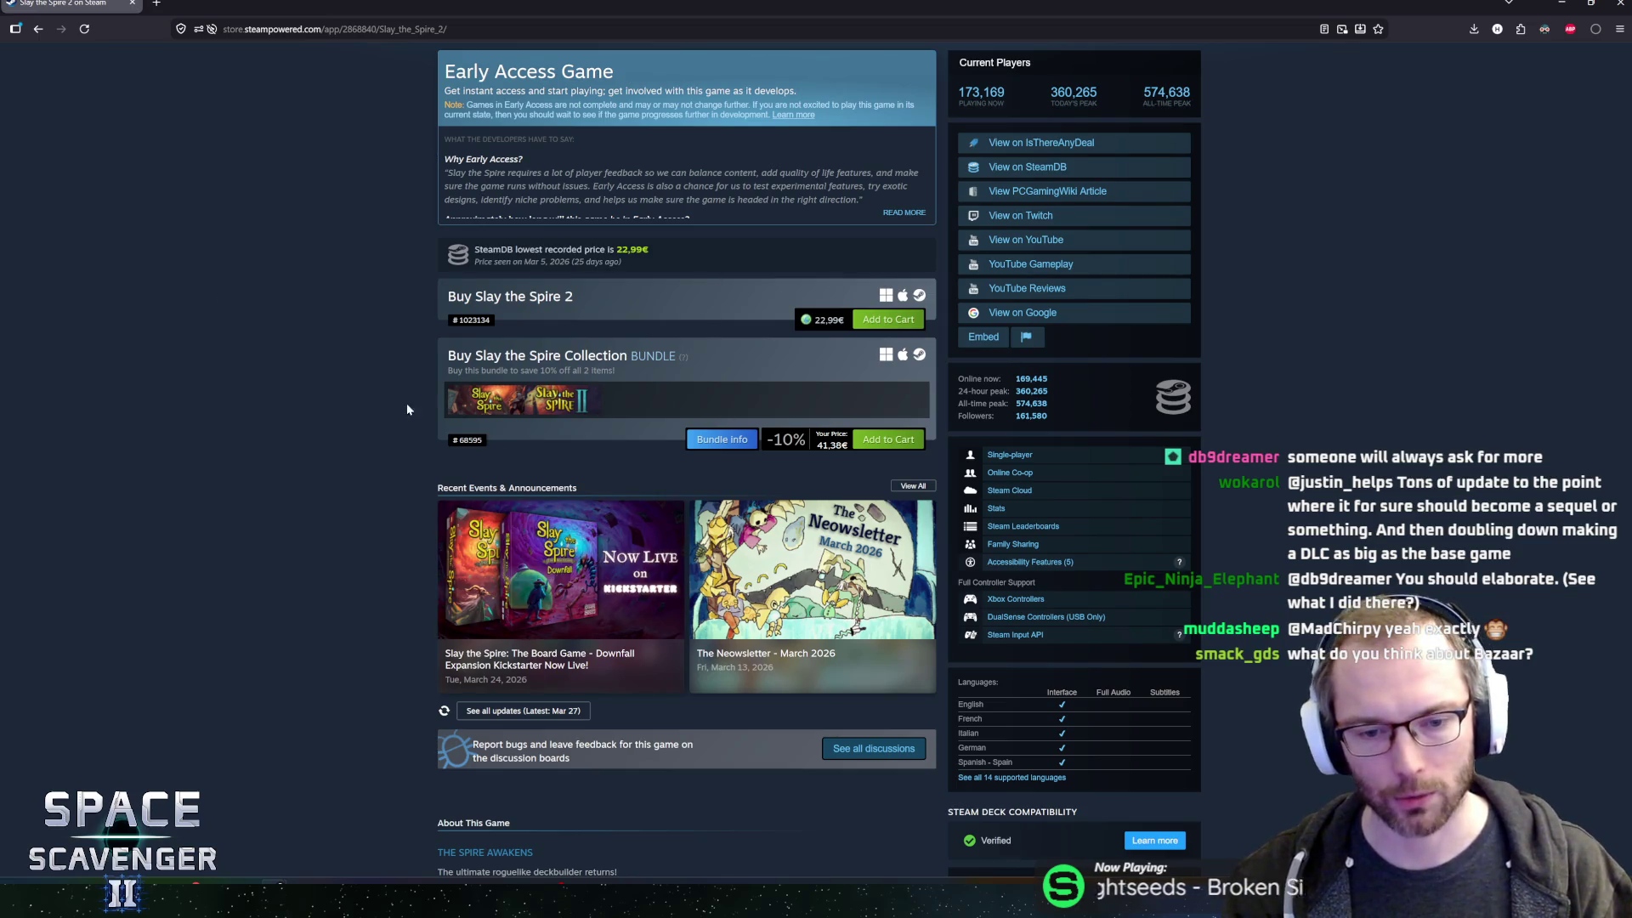
{"action": "scroll", "coordinate": [359, 459], "scroll_direction": "up", "scroll_amount": 5}
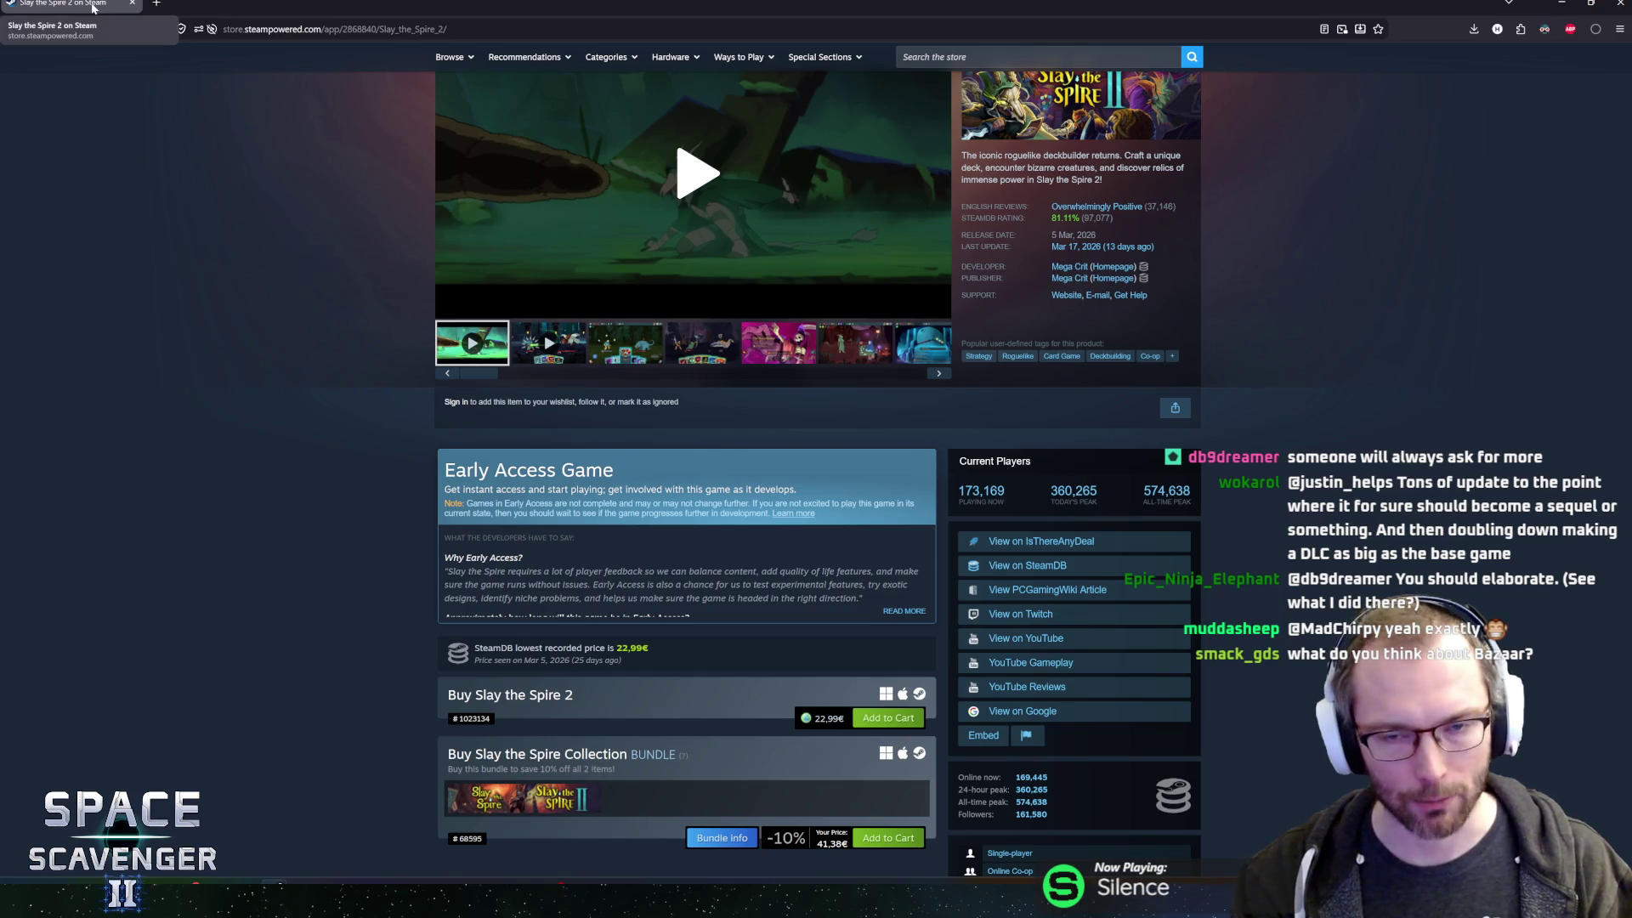
{"action": "key", "text": "alt+Tab"}
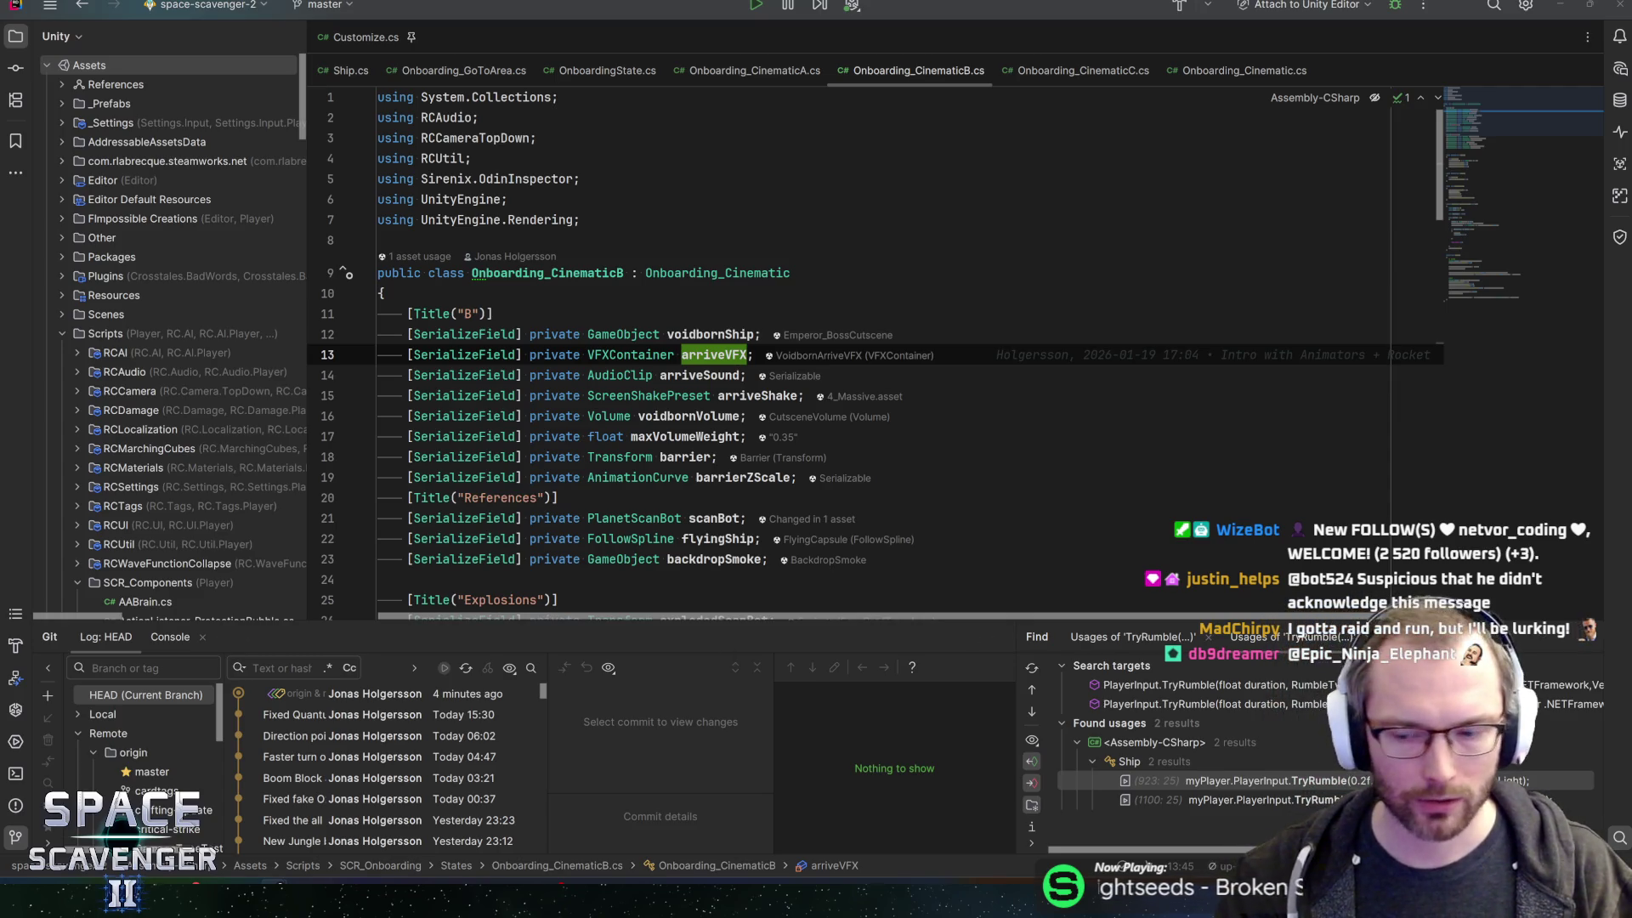
- Inspect the arriveSound field, duplicating and undoing its declaration, then save the script
{"action": "key", "text": "Down"}
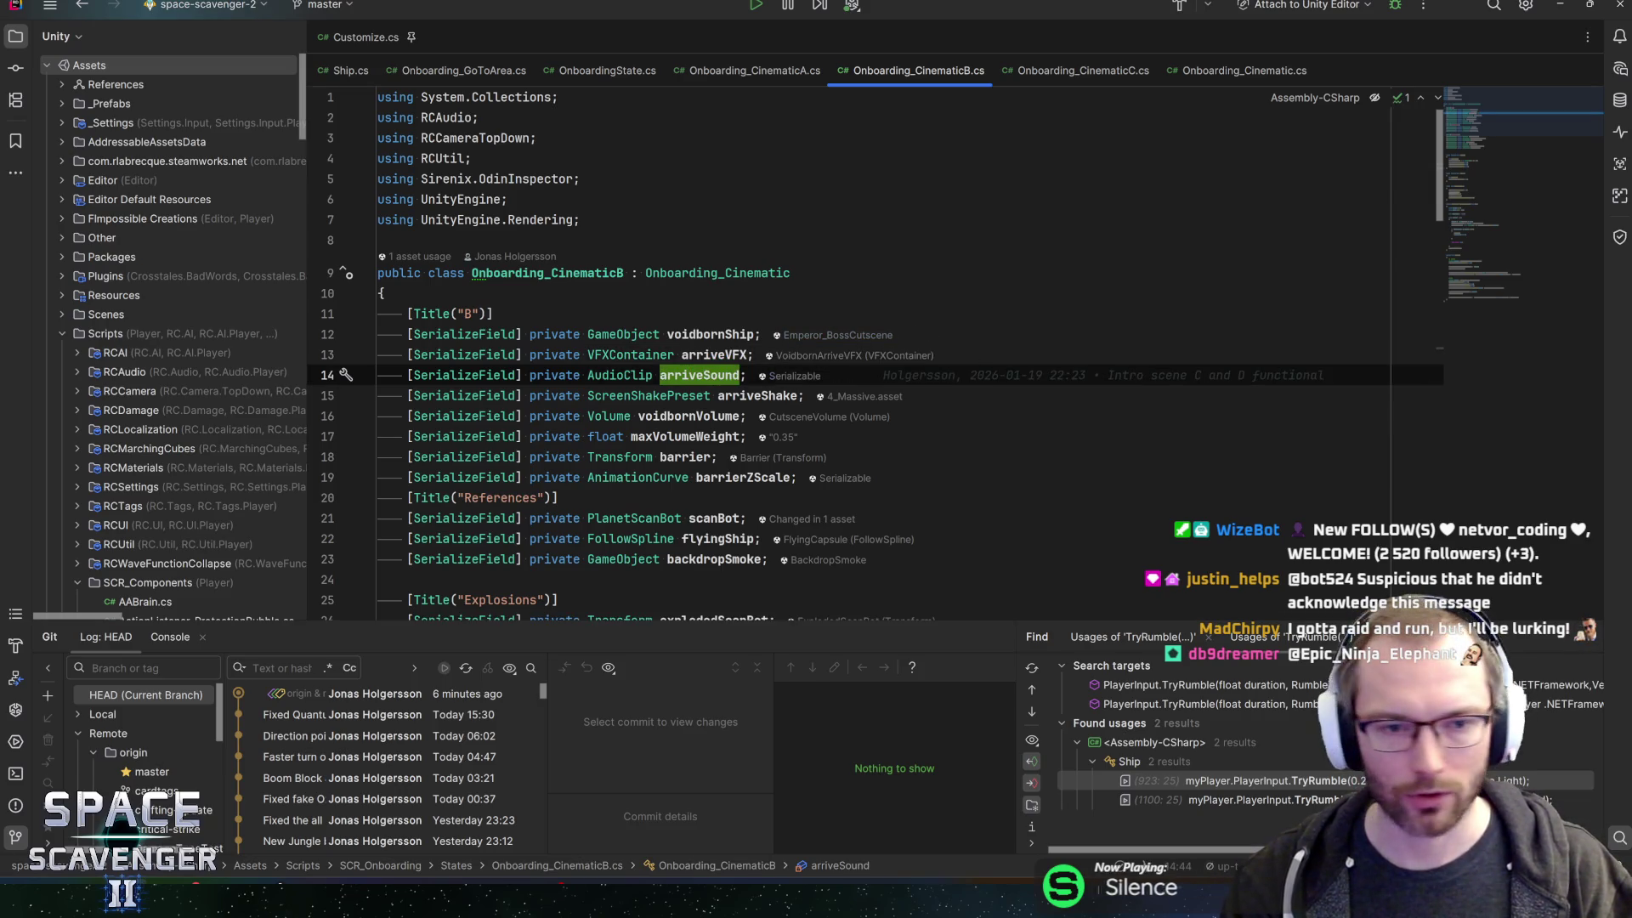
{"action": "key", "text": "ctrl+f"}
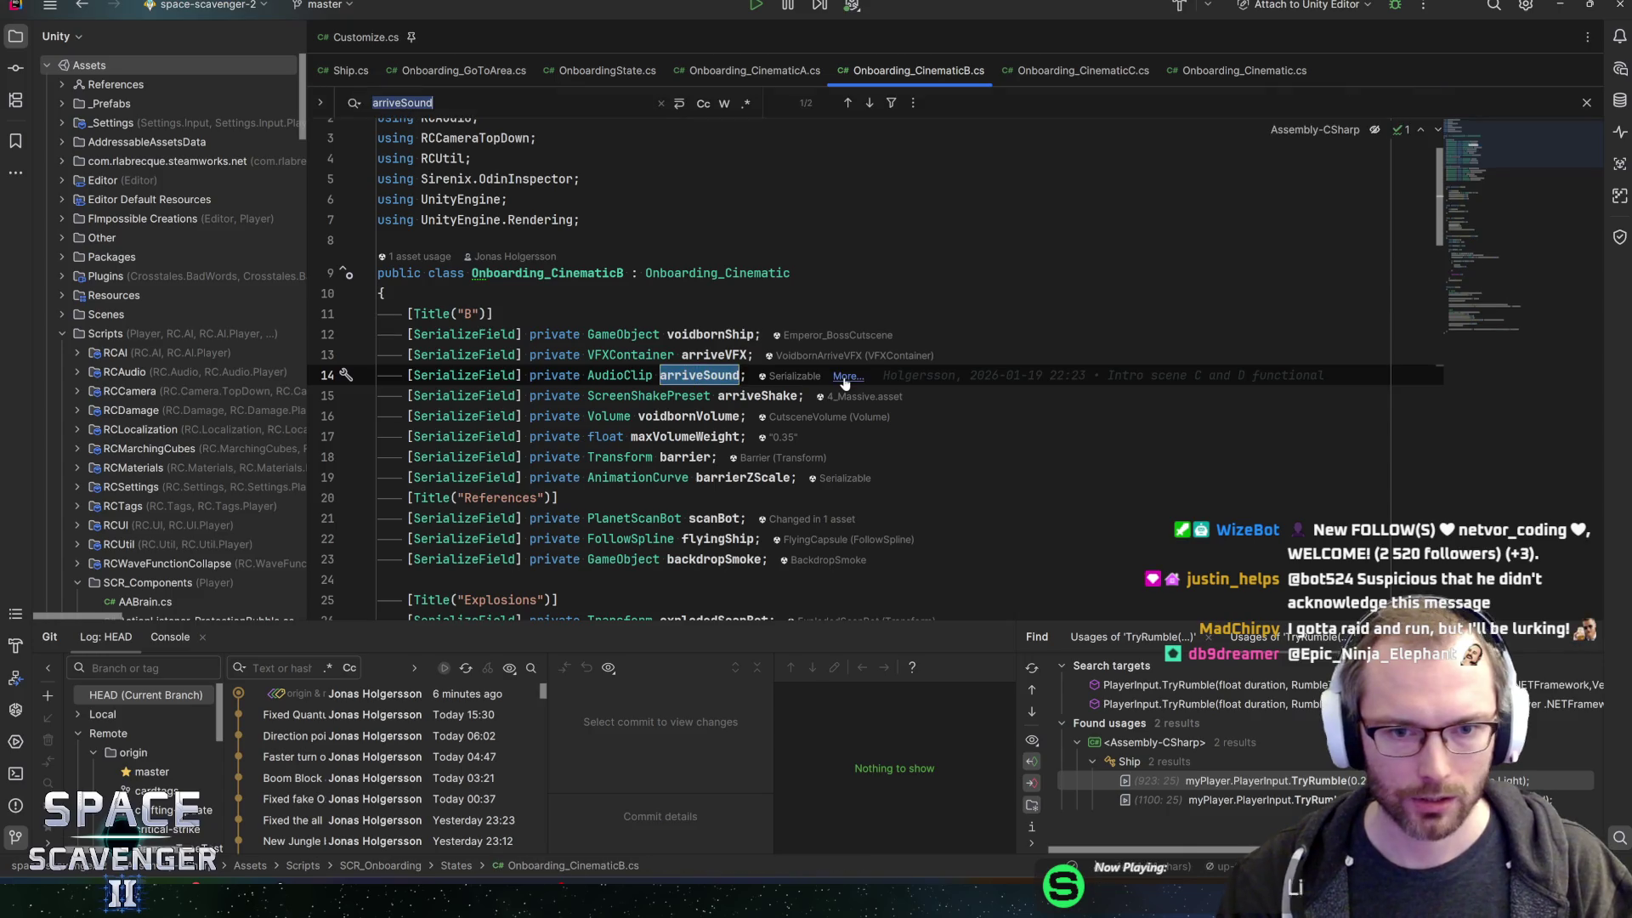
{"action": "left_click", "coordinate": [722, 382]}
{"action": "key", "text": "ctrl+d"}
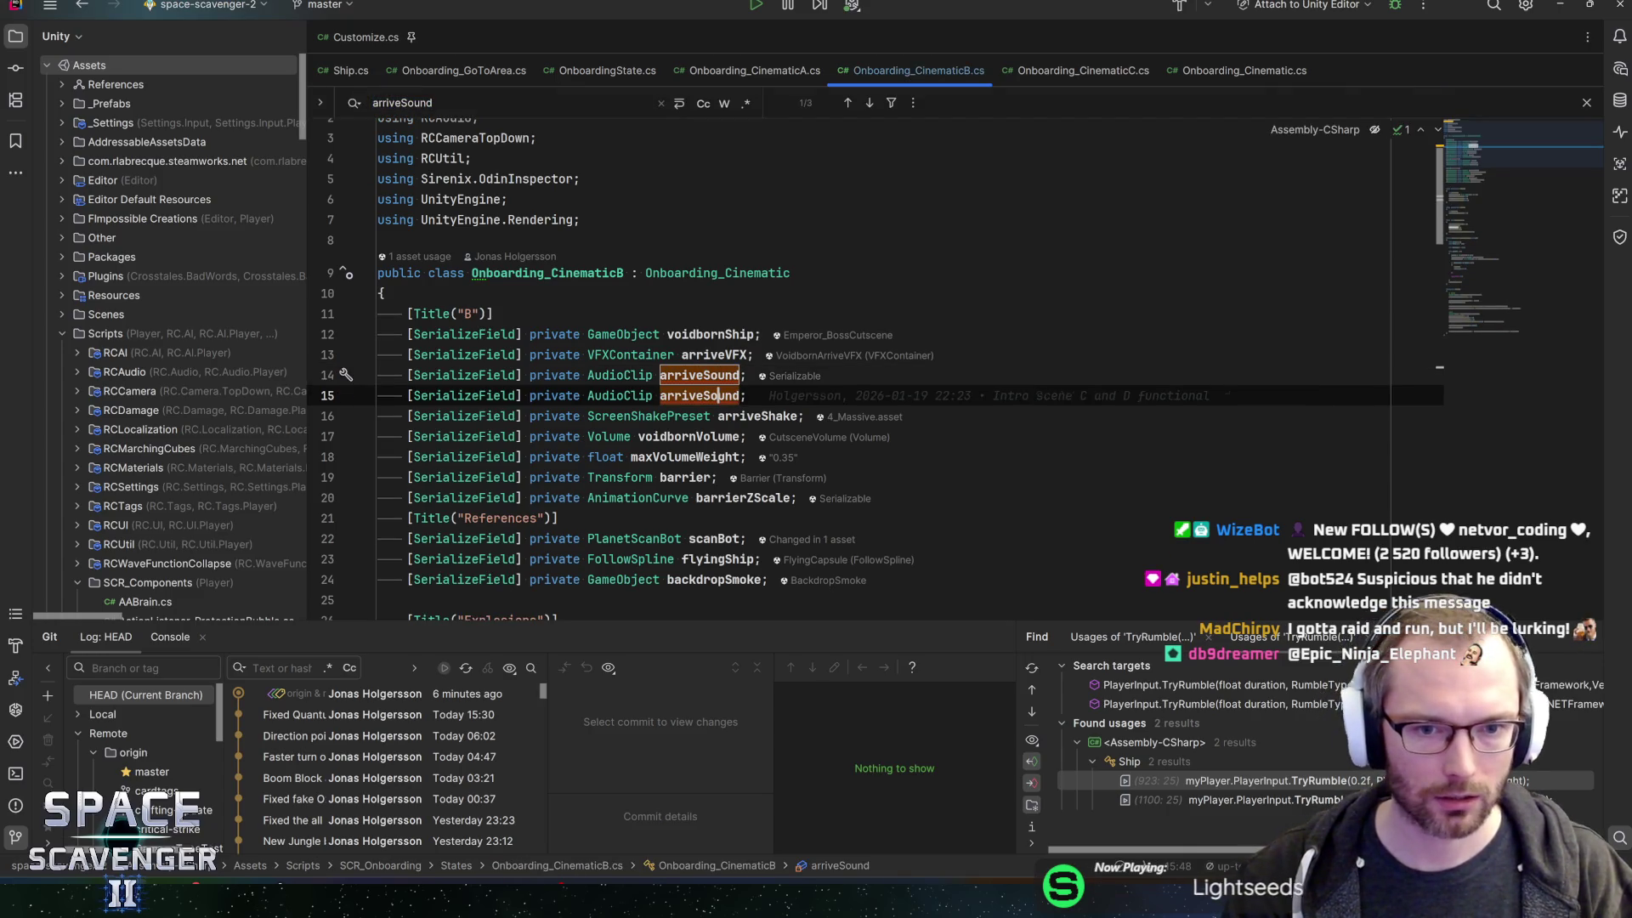
{"action": "key", "text": "ctrl+Left"}
{"action": "key", "text": "ctrl+Left"}
{"action": "key", "text": "ctrl+shift+Right"}
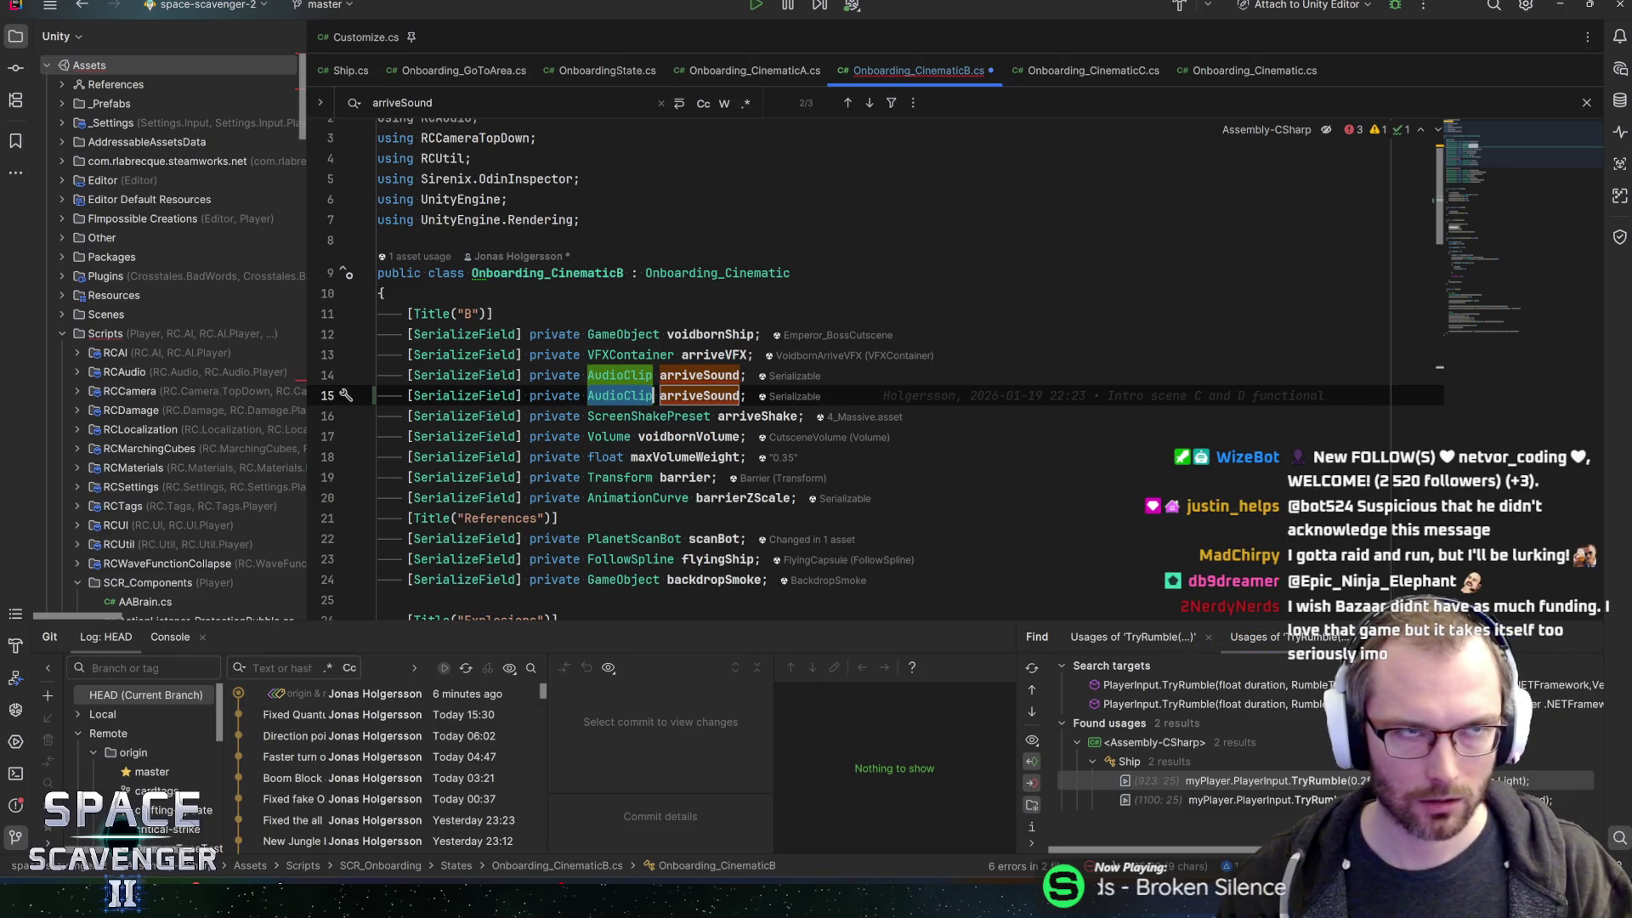
{"action": "key", "text": "ctrl+z"}
{"action": "key", "text": "End"}
{"action": "key", "text": "ctrl+s"}
- Insert a Core.Instance.Players[0].PlayerInput.TryRumble call right after arriveShake.Shake()
{"action": "key", "text": "Up"}
{"action": "key", "text": "ctrl+f"}
{"action": "key", "text": "Return"}
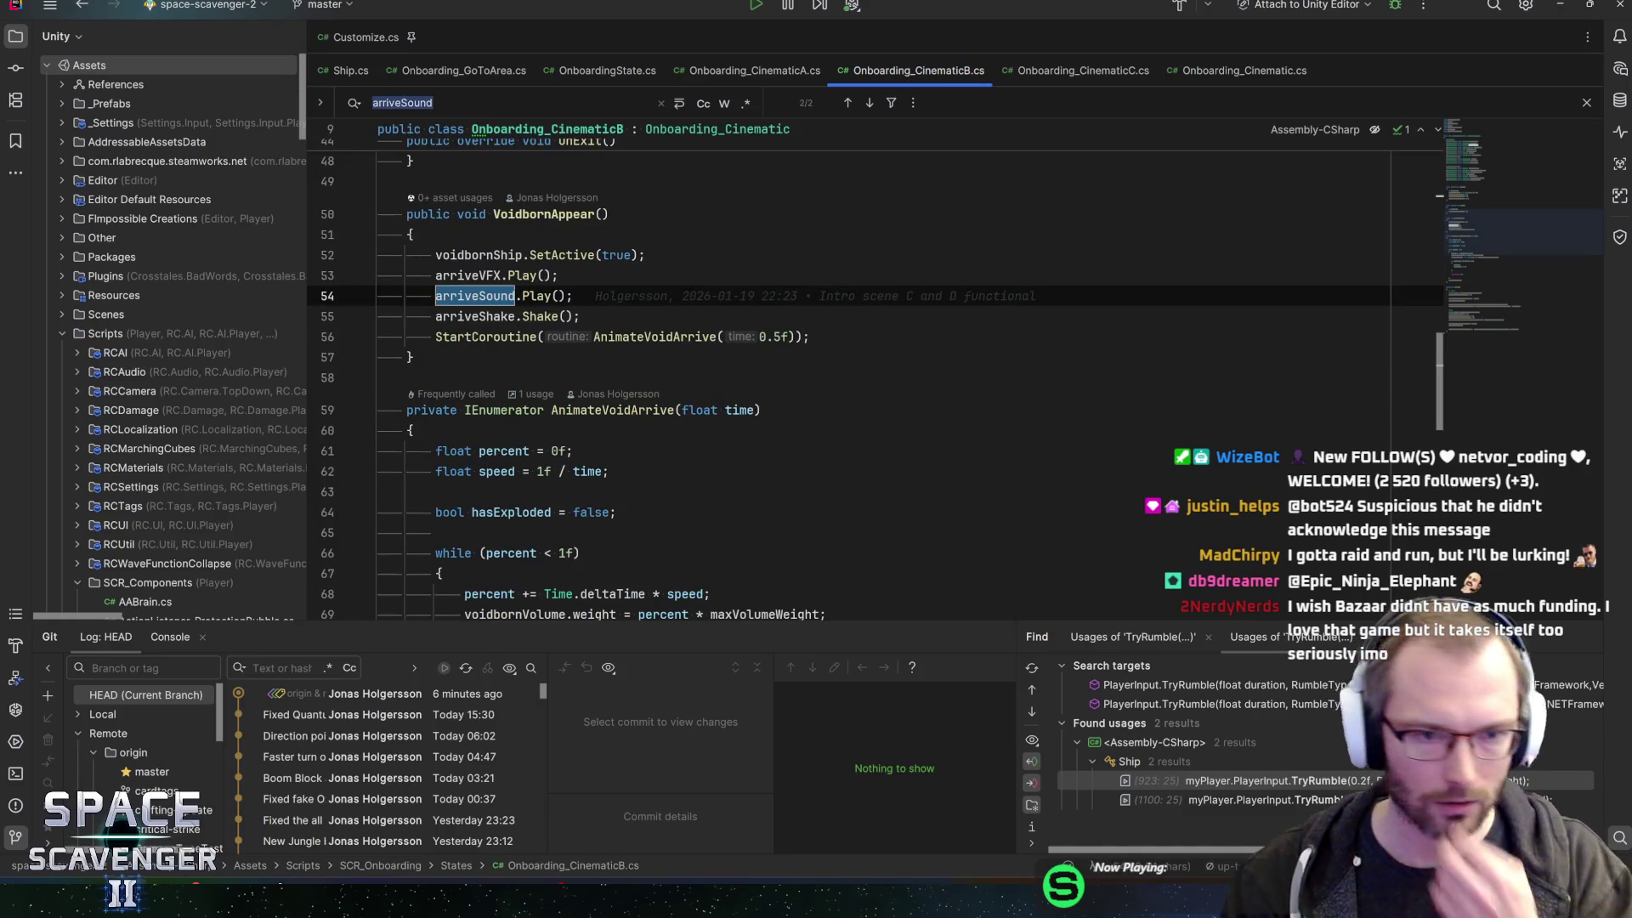
{"action": "left_click", "coordinate": [587, 316]}
{"action": "key", "text": "Return"}
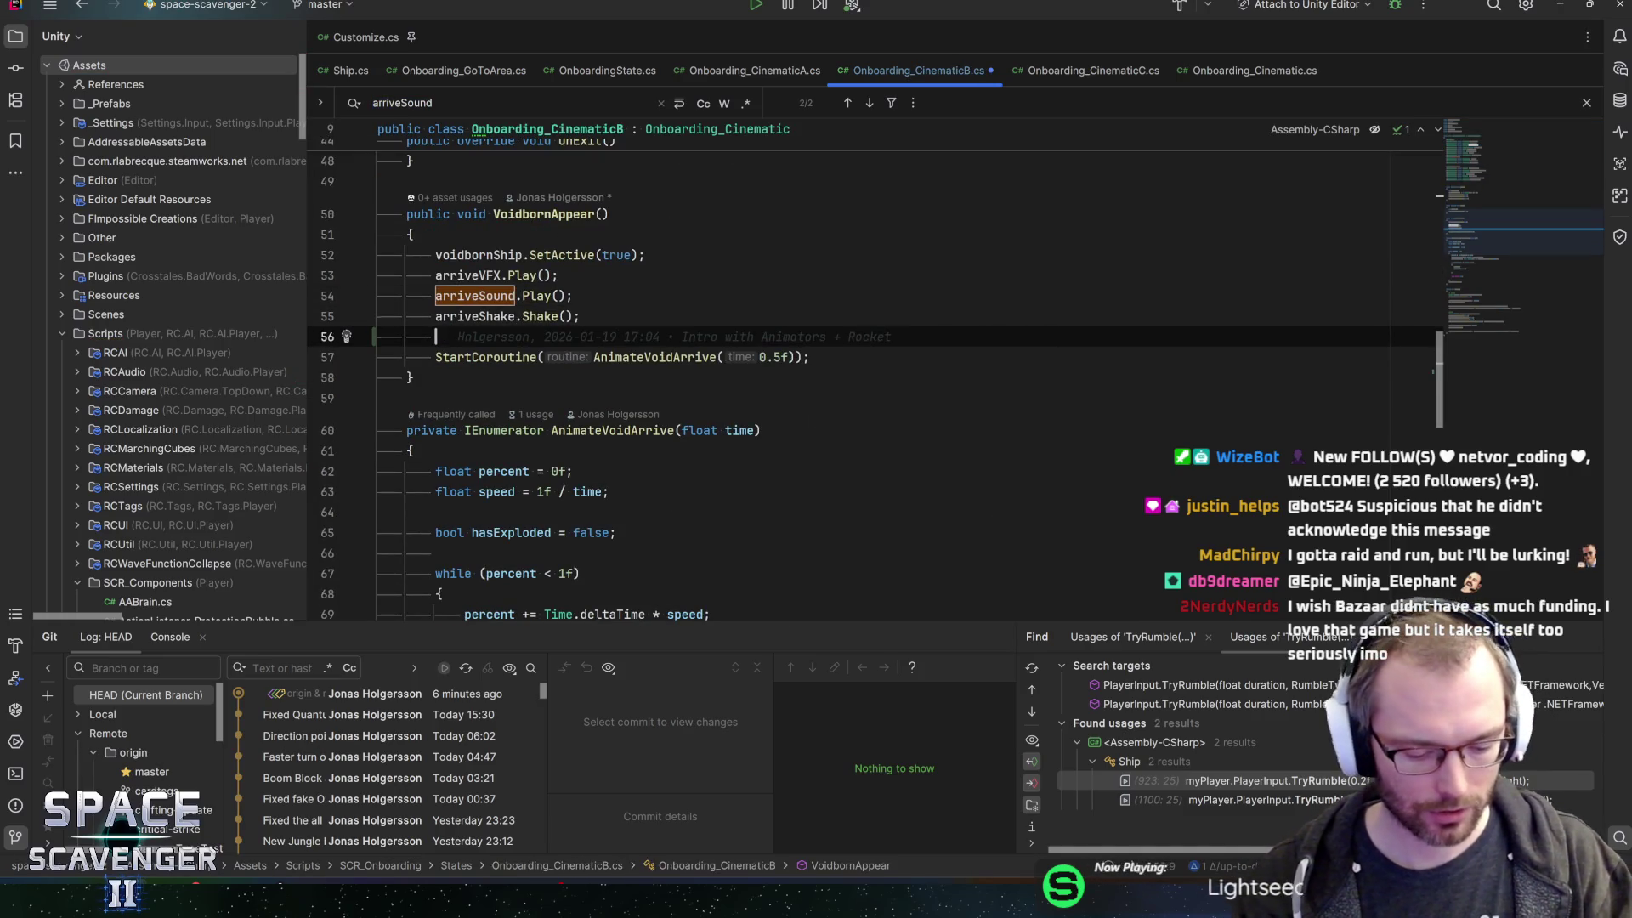
{"action": "type", "text": "Core.Instance.particleSystem"}
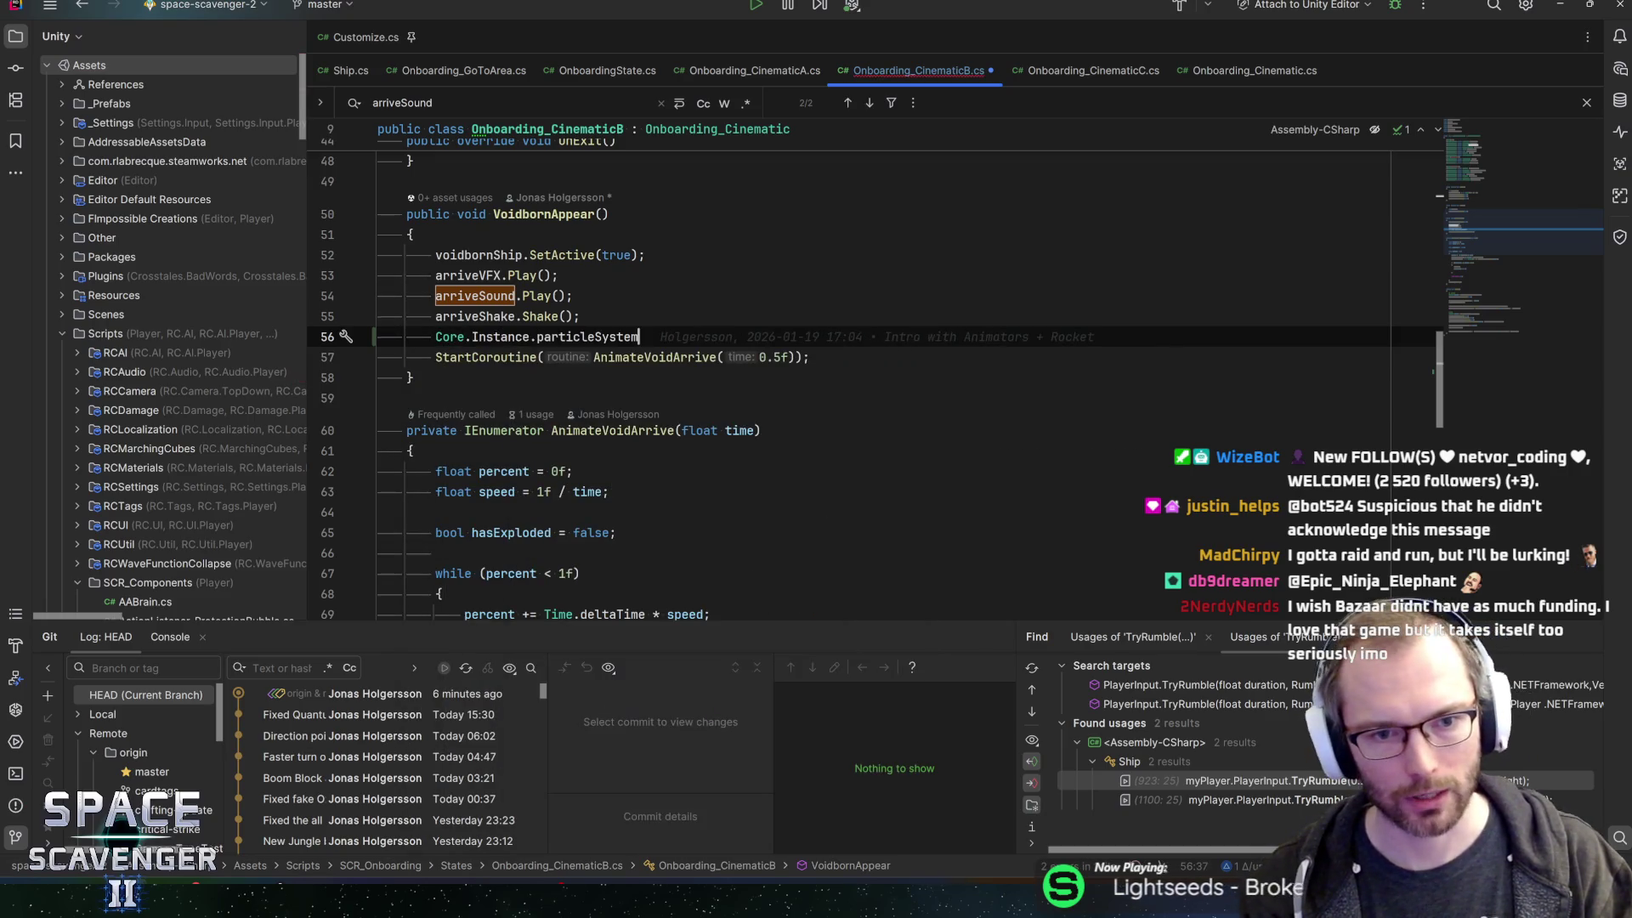
{"action": "key", "text": "ctrl+BackSpace"}
{"action": "type", "text": "Players[0]."}
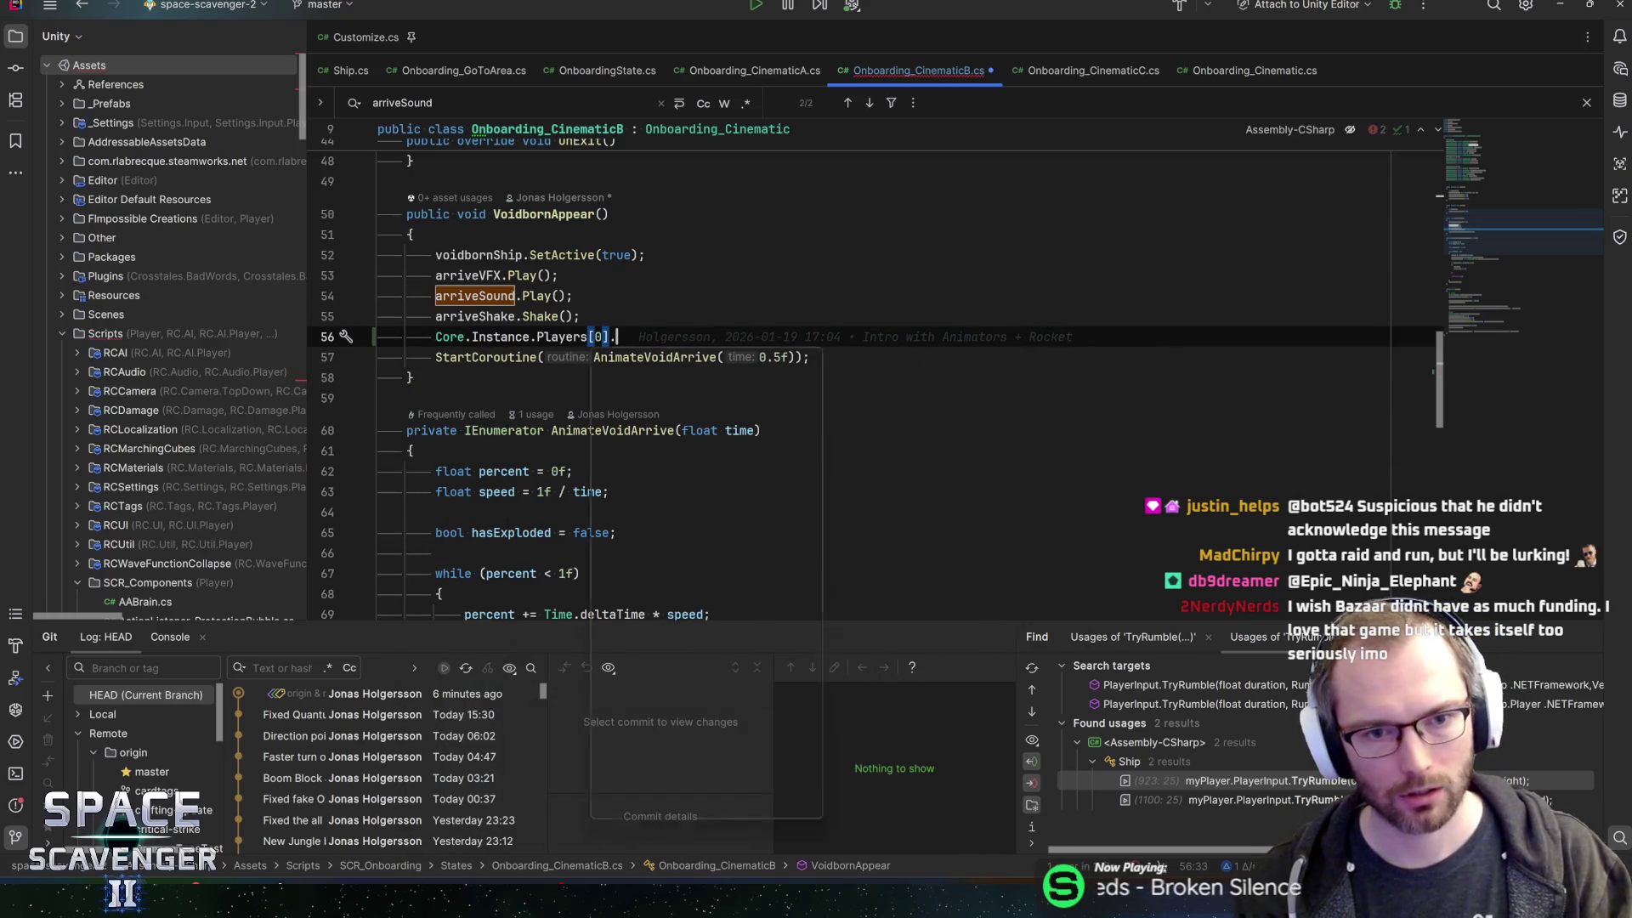
{"action": "type", "text": "PlayerInput.try"}
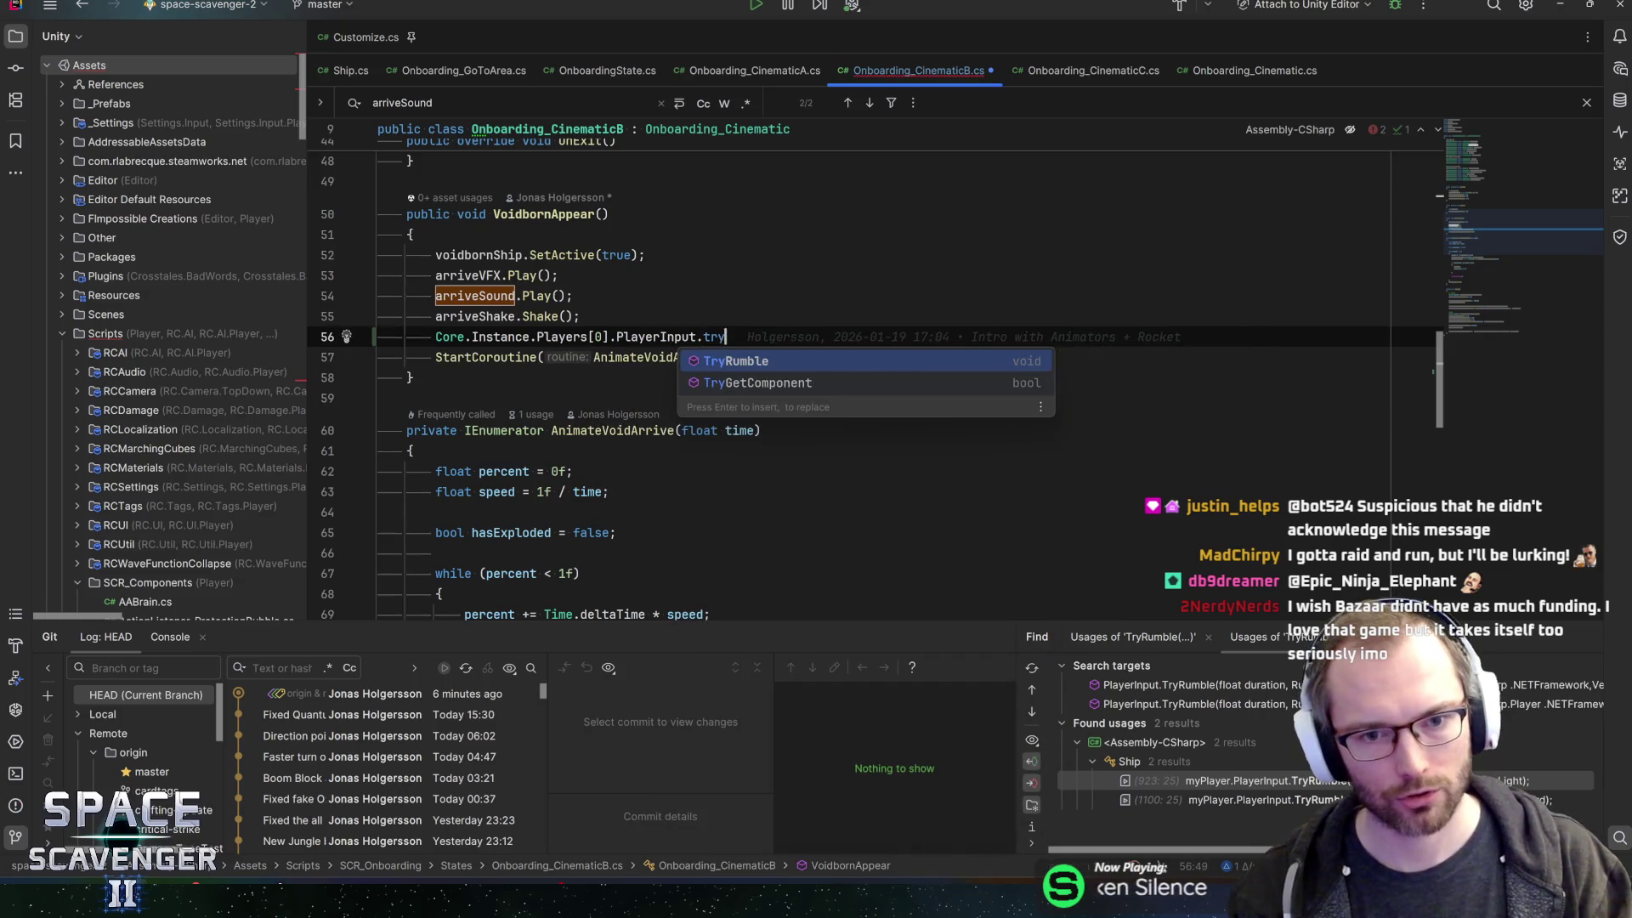
{"action": "key", "text": "Return"}
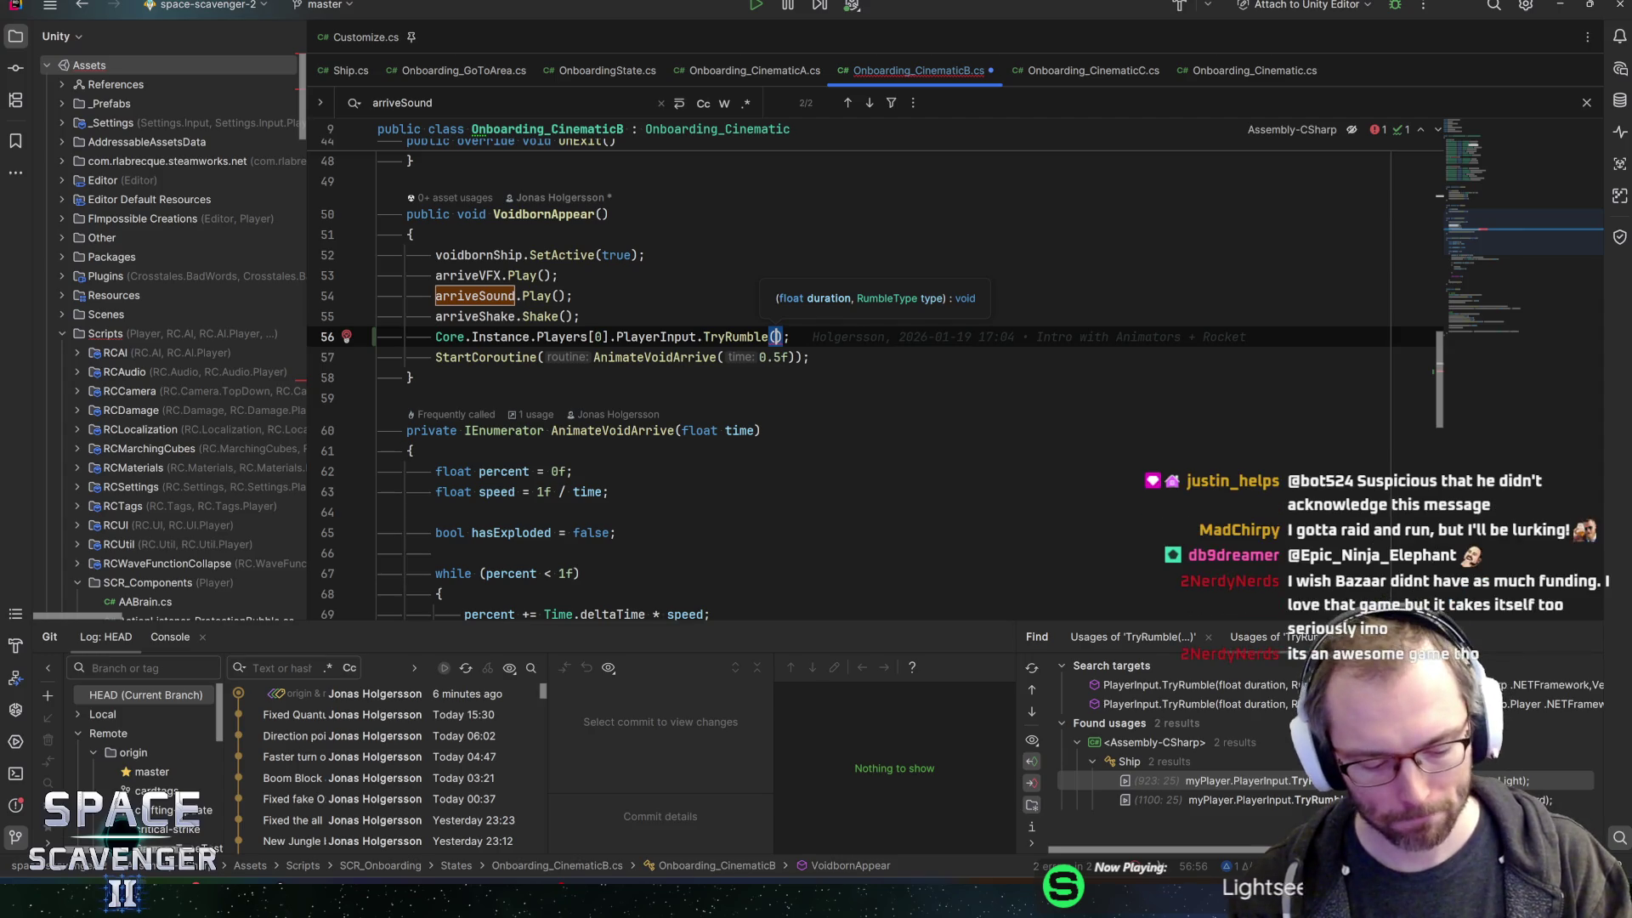
- Set the TryRumble arguments to 1.5f and PlayerInput.RumbleType.Strong
{"action": "key", "text": "ctrl+v"}
{"action": "key", "text": "shift+End"}
{"action": "type", "text": ","}
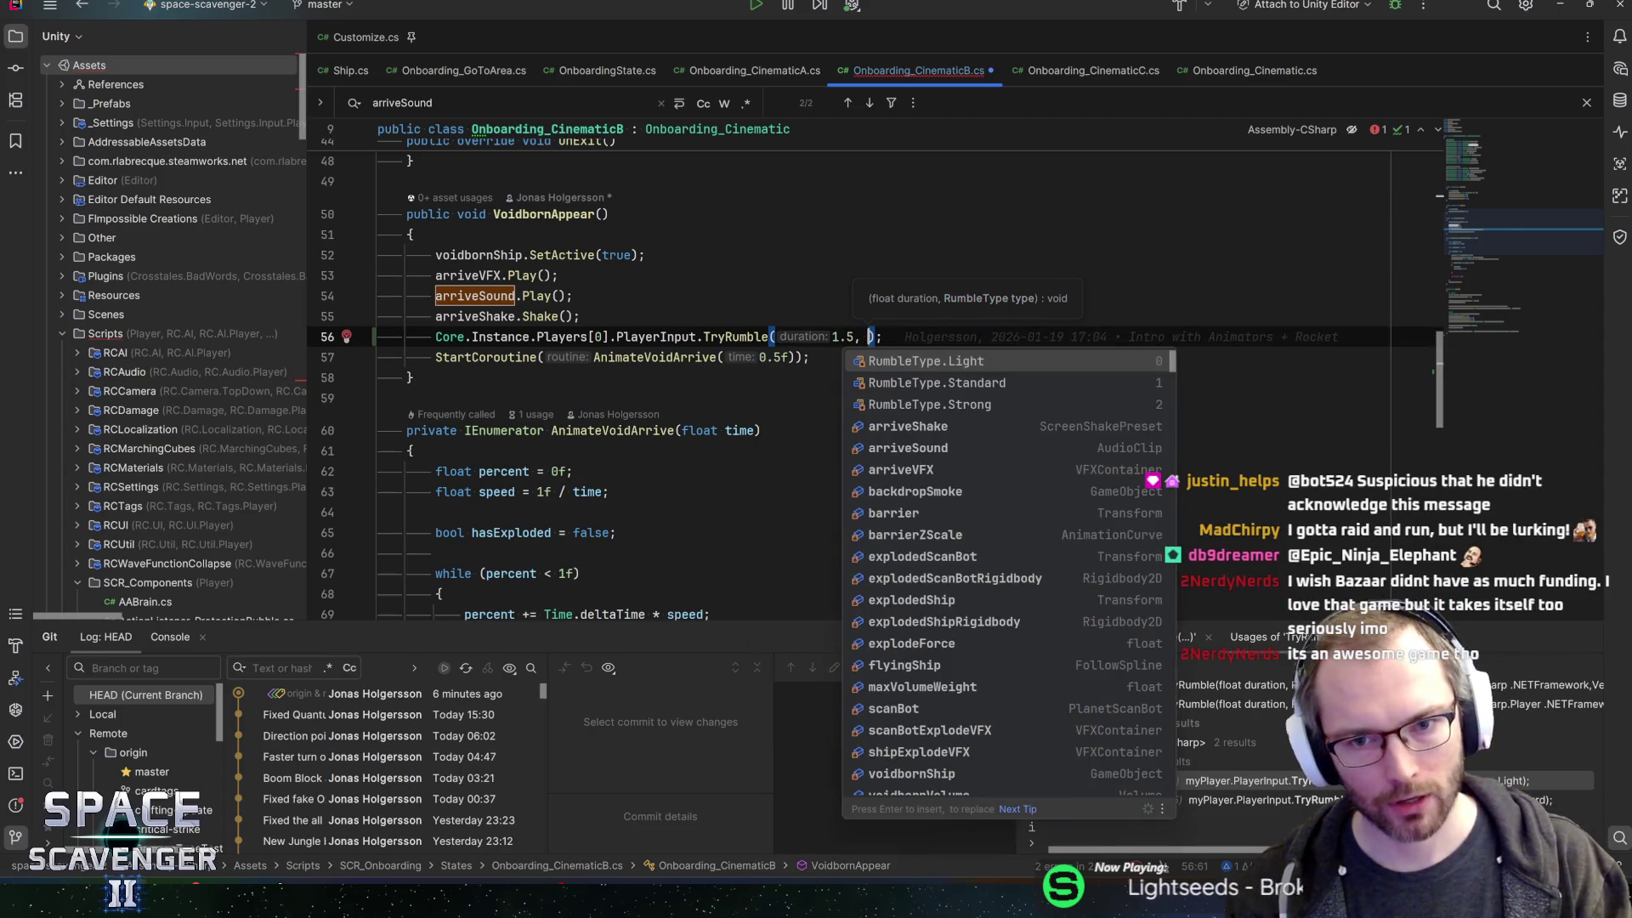
{"action": "key", "text": "Down"}
{"action": "key", "text": "Down"}
{"action": "key", "text": "Return"}
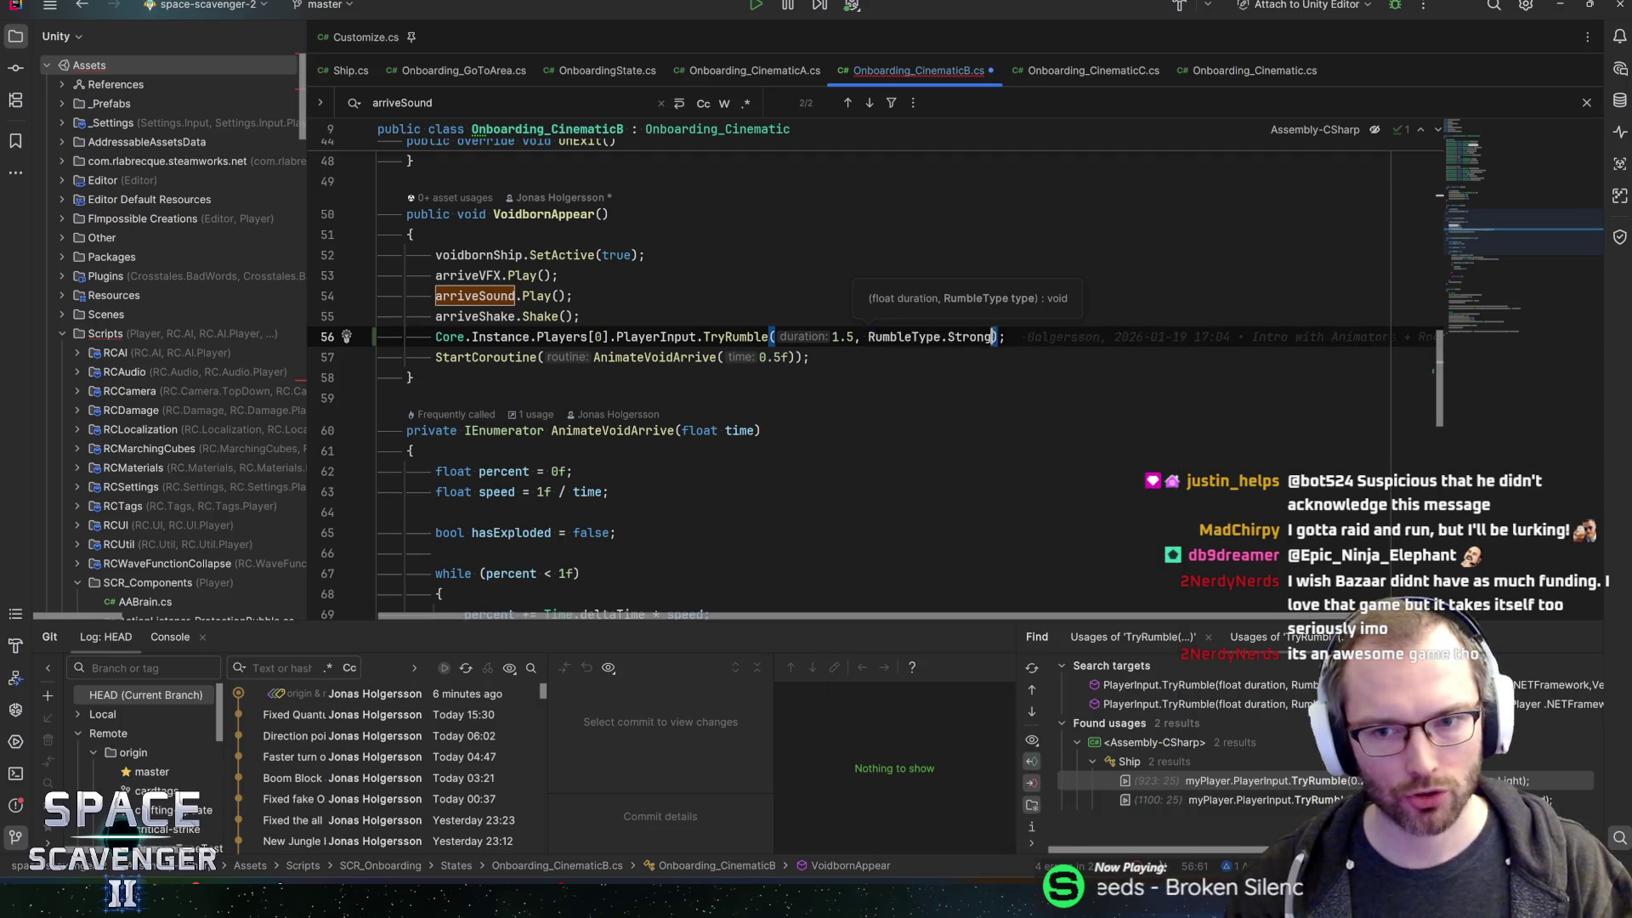
{"action": "left_click", "coordinate": [848, 337]}
{"action": "type", "text": "f"}
{"action": "key", "text": "End"}
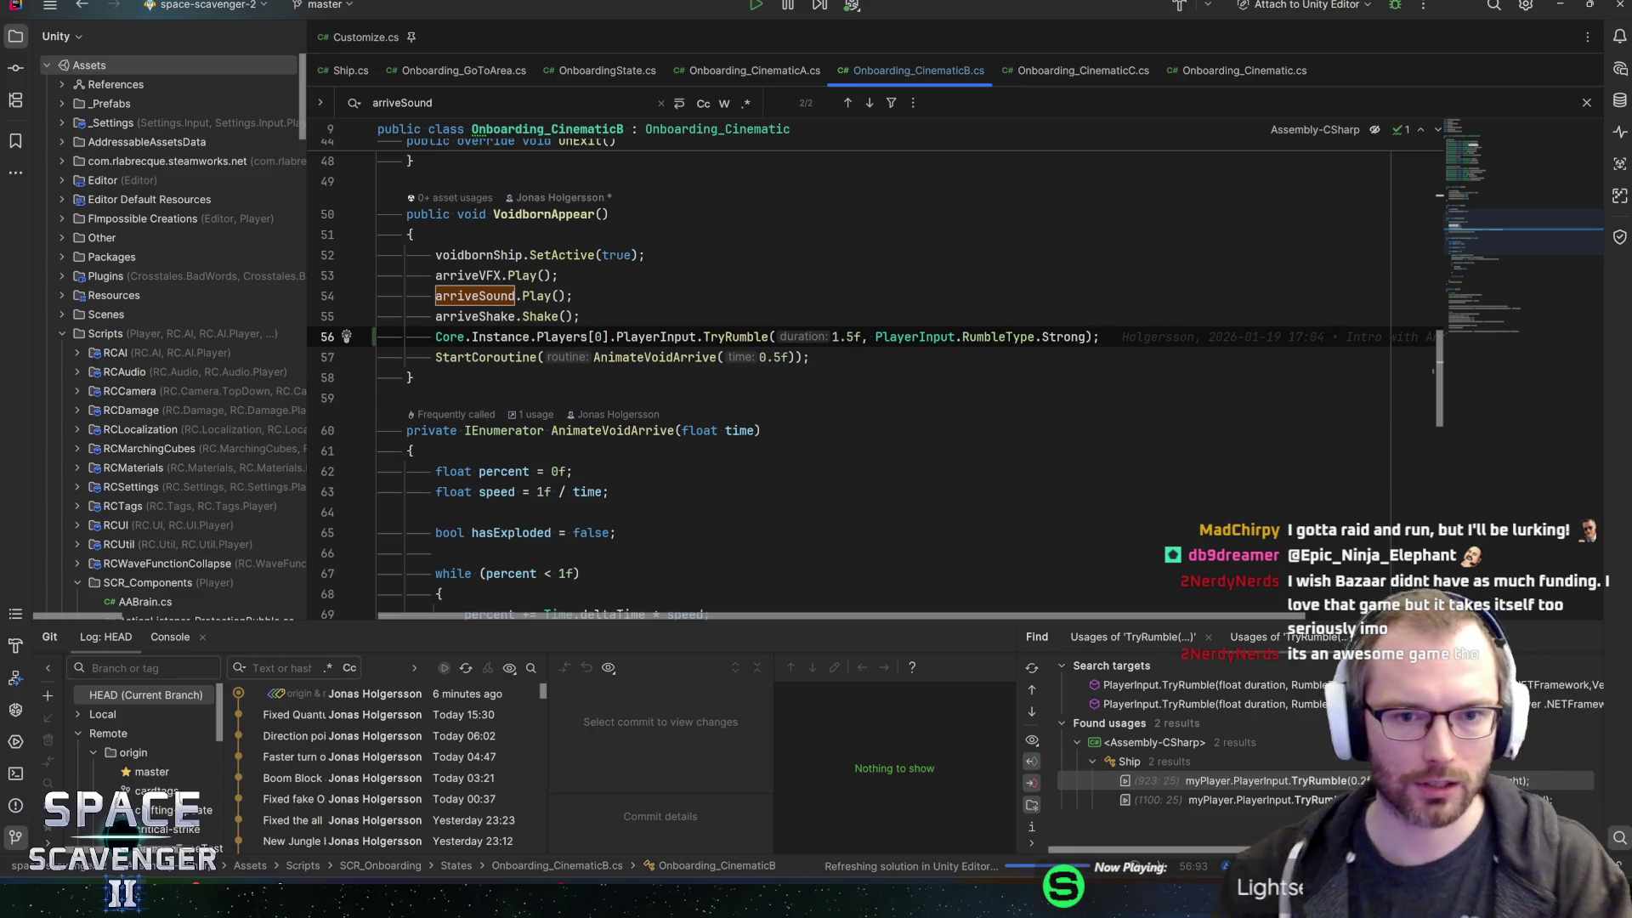
{"action": "key", "text": "alt+Tab"}
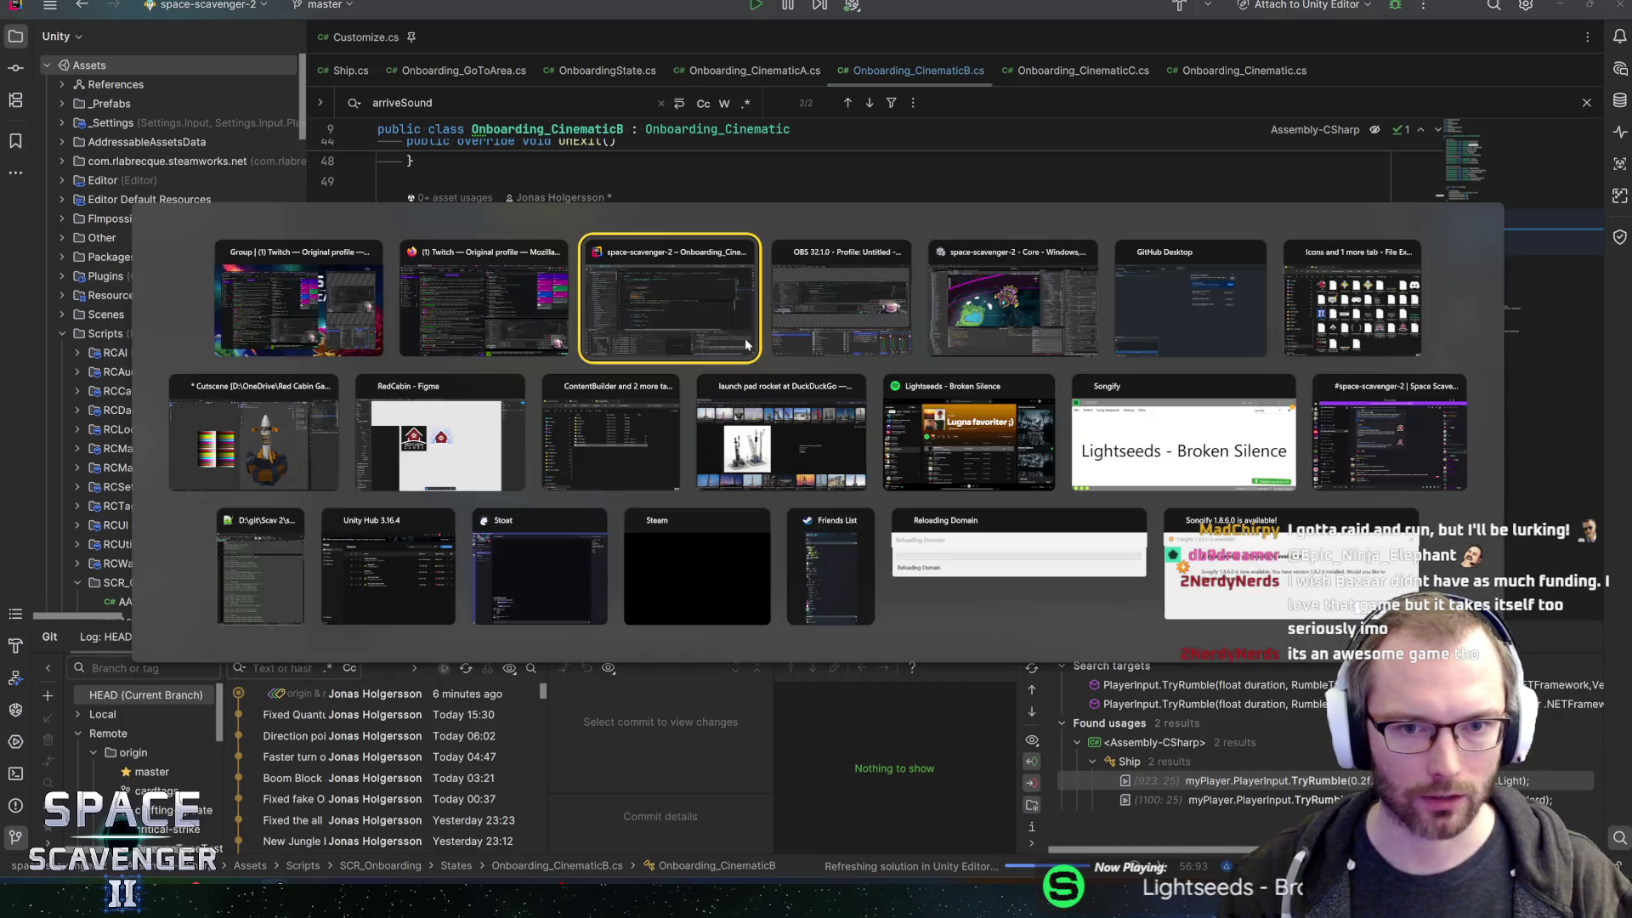
- Switch from Rider to the Unity Editor window
{"action": "key", "text": "Tab"}
{"action": "key", "text": "Tab"}
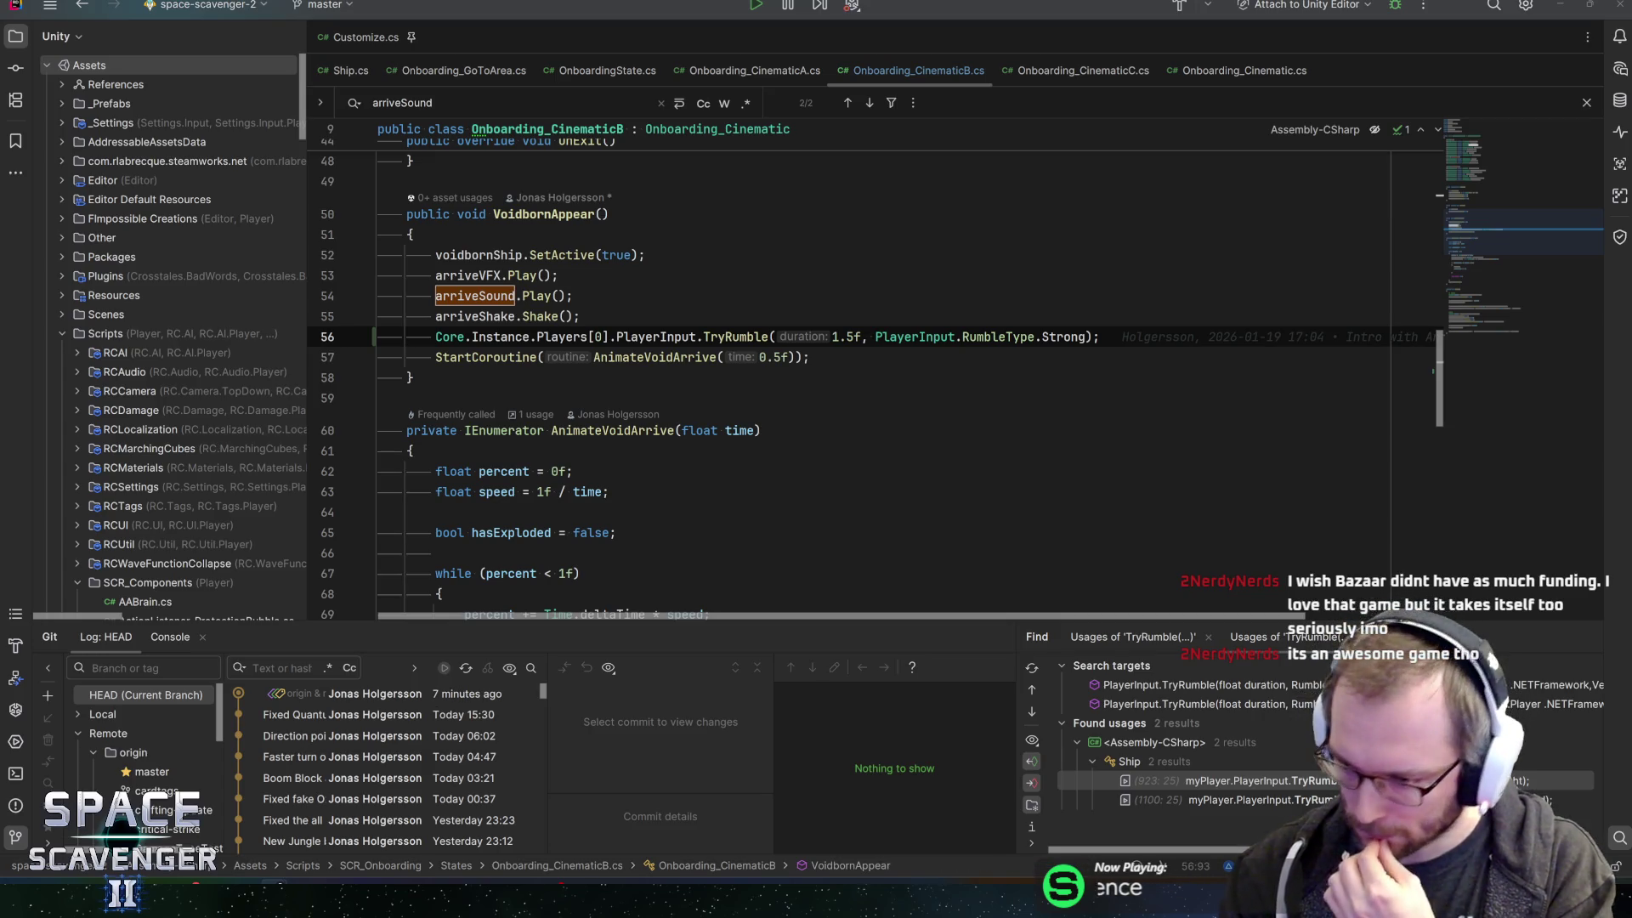
{"action": "key", "text": "alt+Tab"}
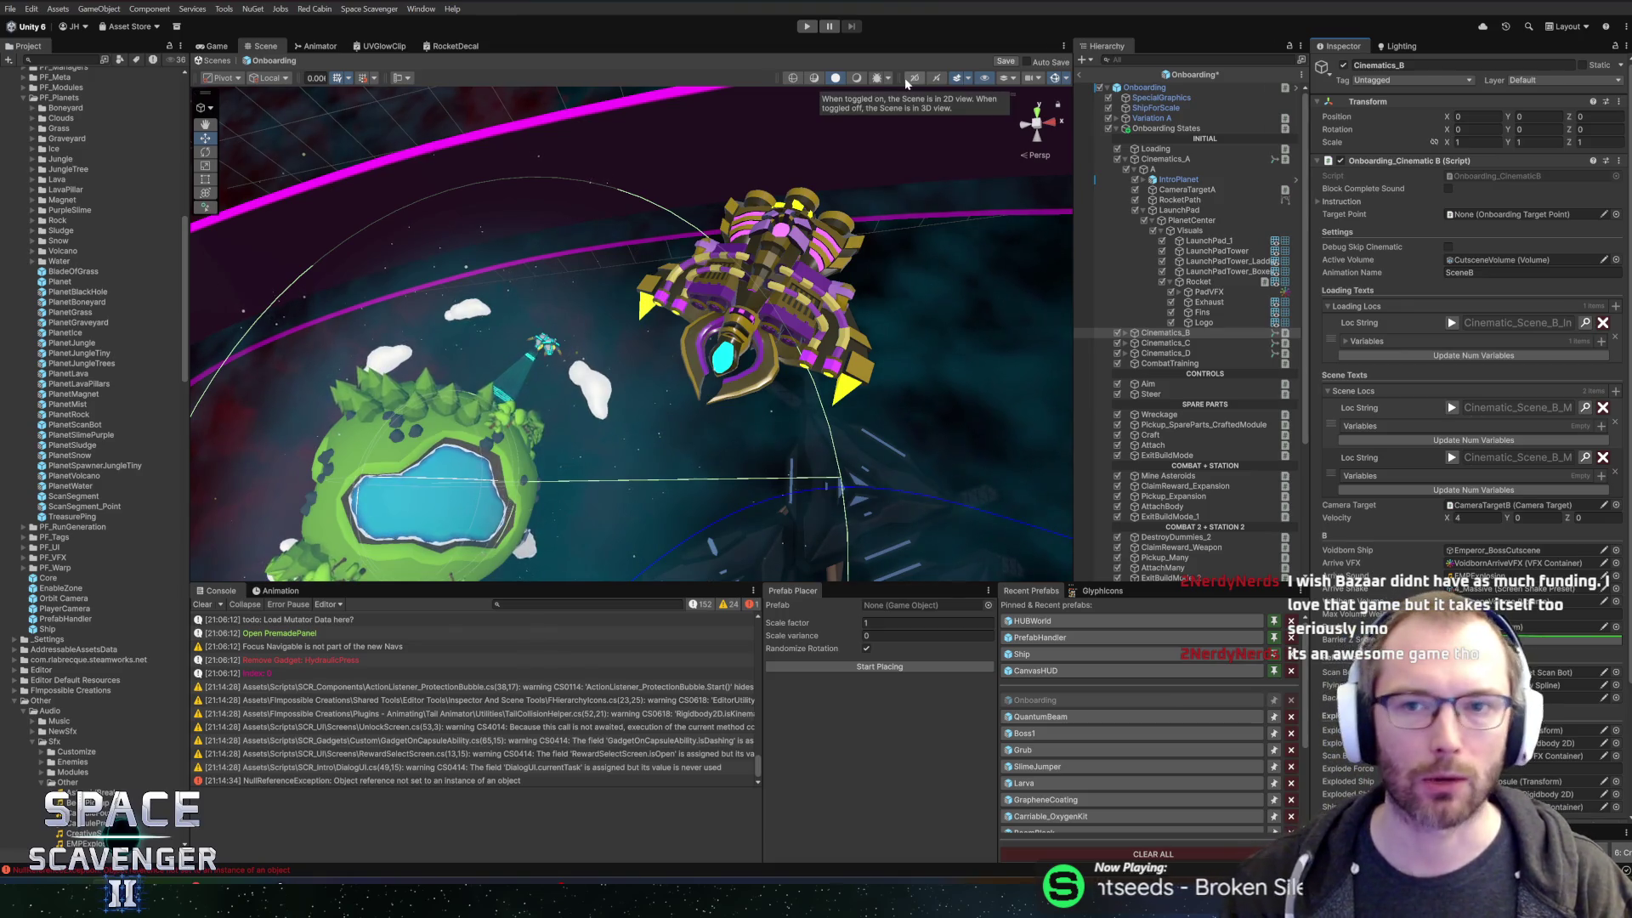
- Save the Onboarding scene, open the Core scene, and start Play mode
{"action": "key", "text": "ctrl+s"}
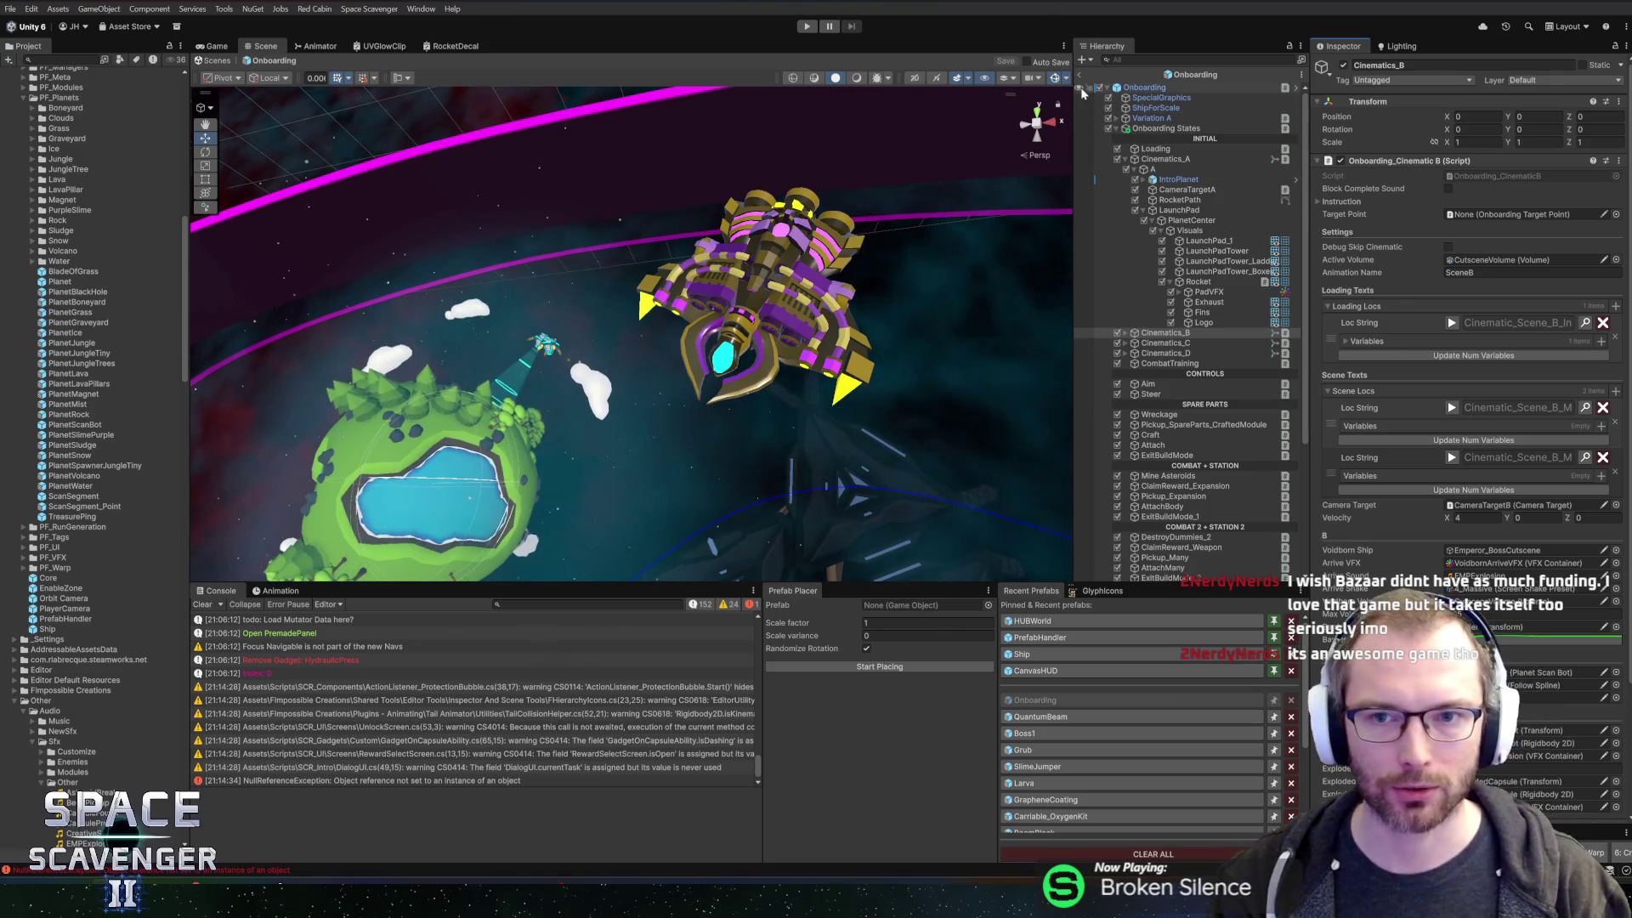
{"action": "key", "text": "ctrl+p"}
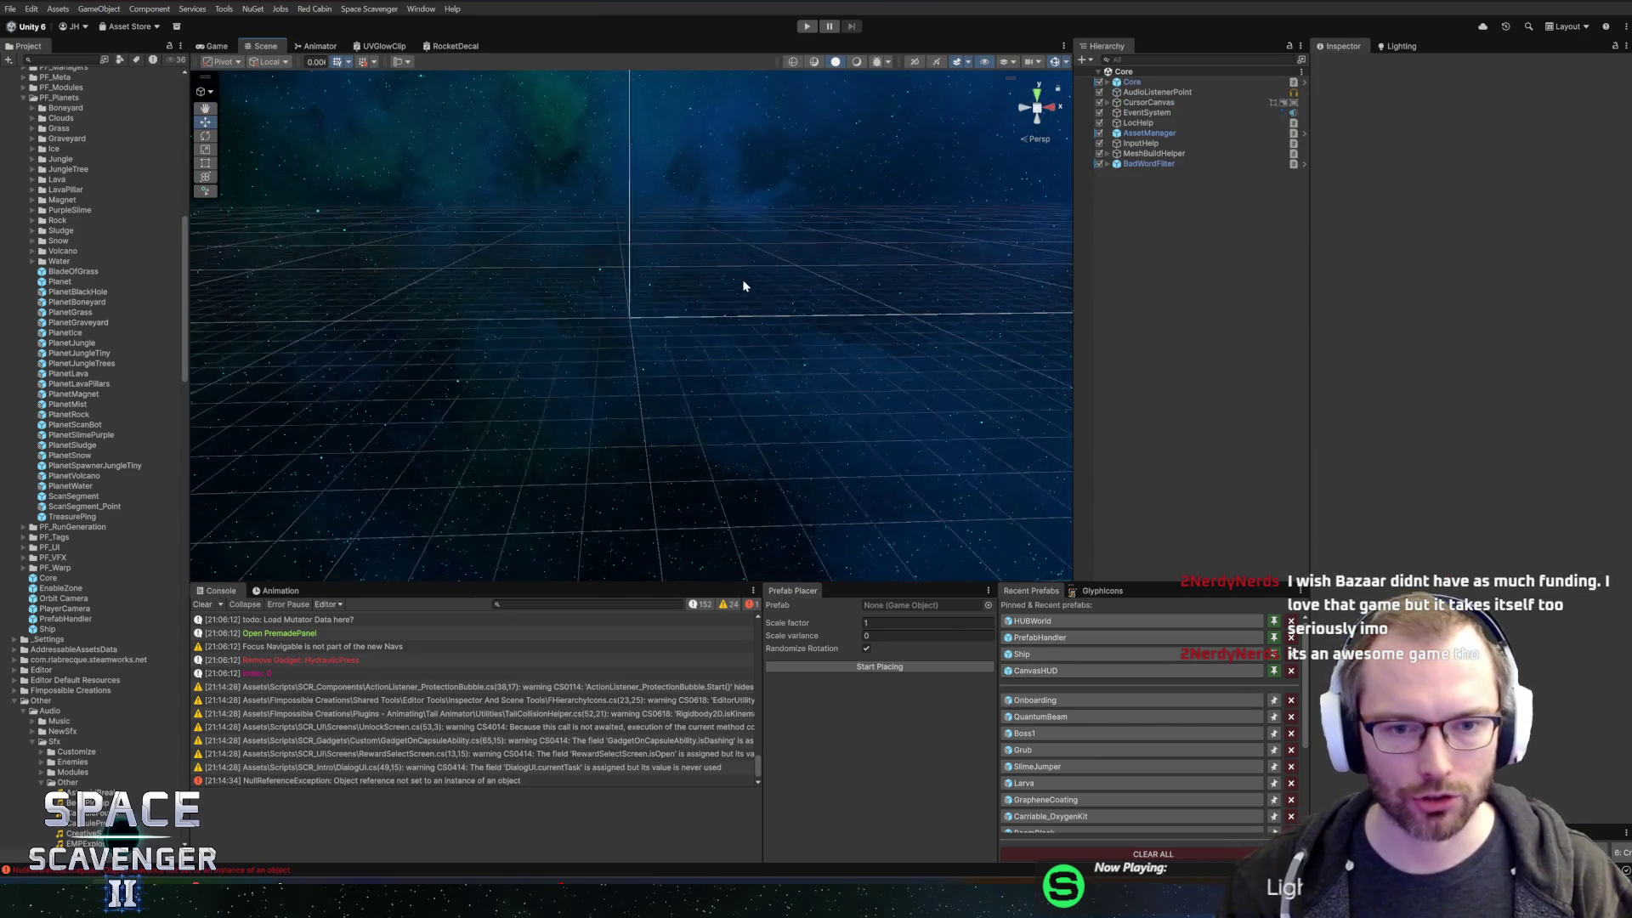
{"action": "left_click", "coordinate": [806, 26]}
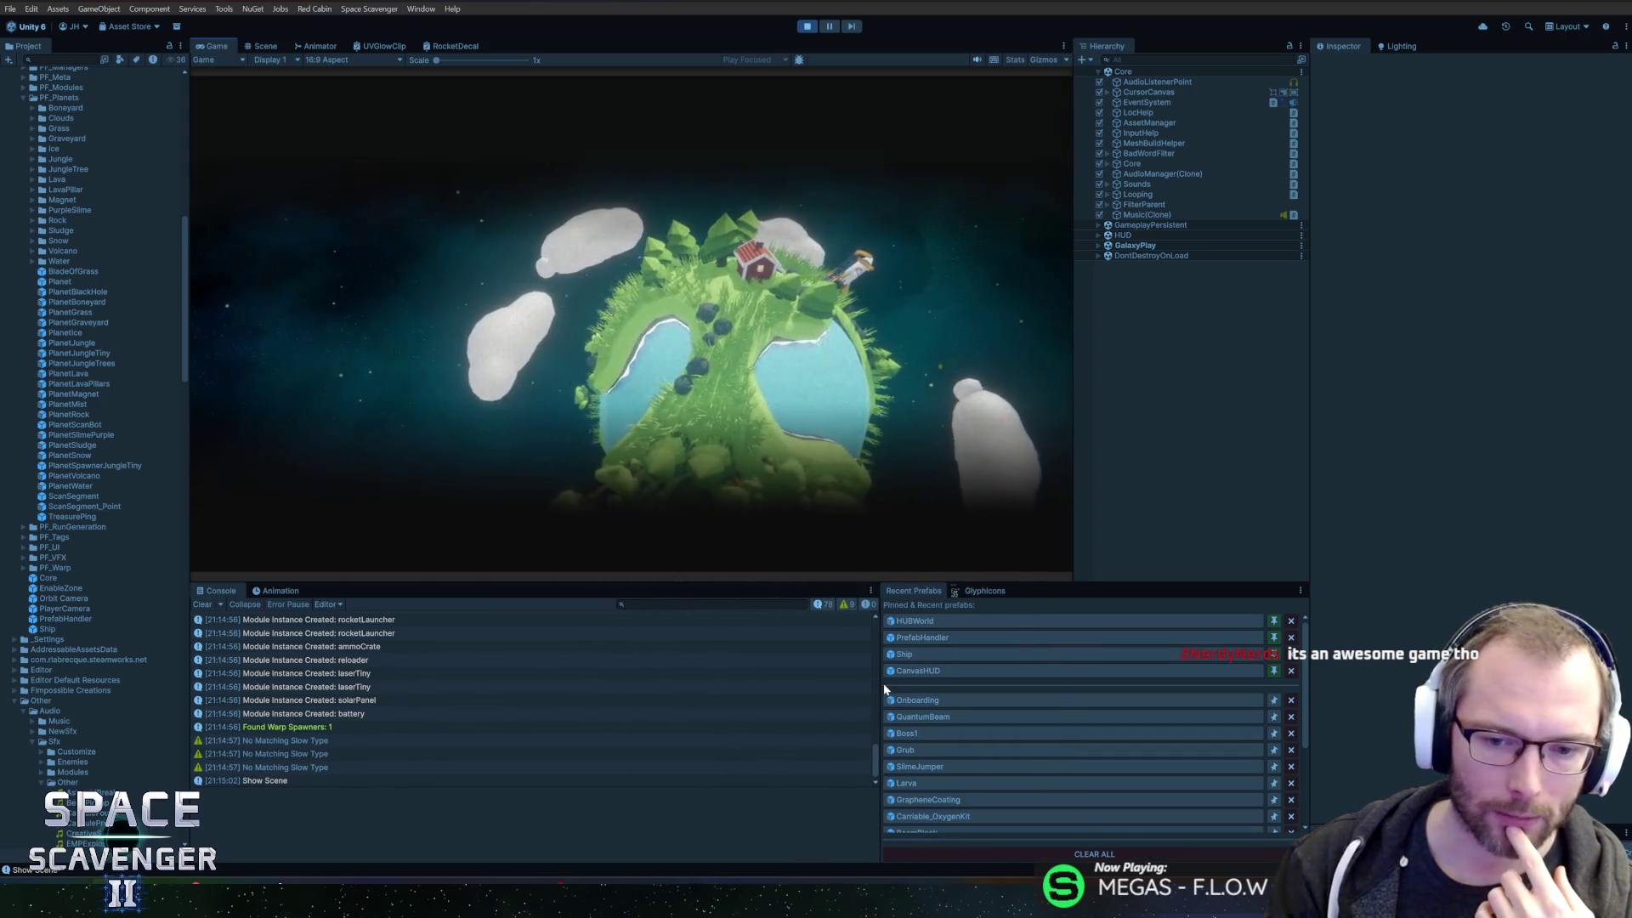
{"action": "left_click_drag", "start_coordinate": [884, 688], "coordinate": [1000, 690]}
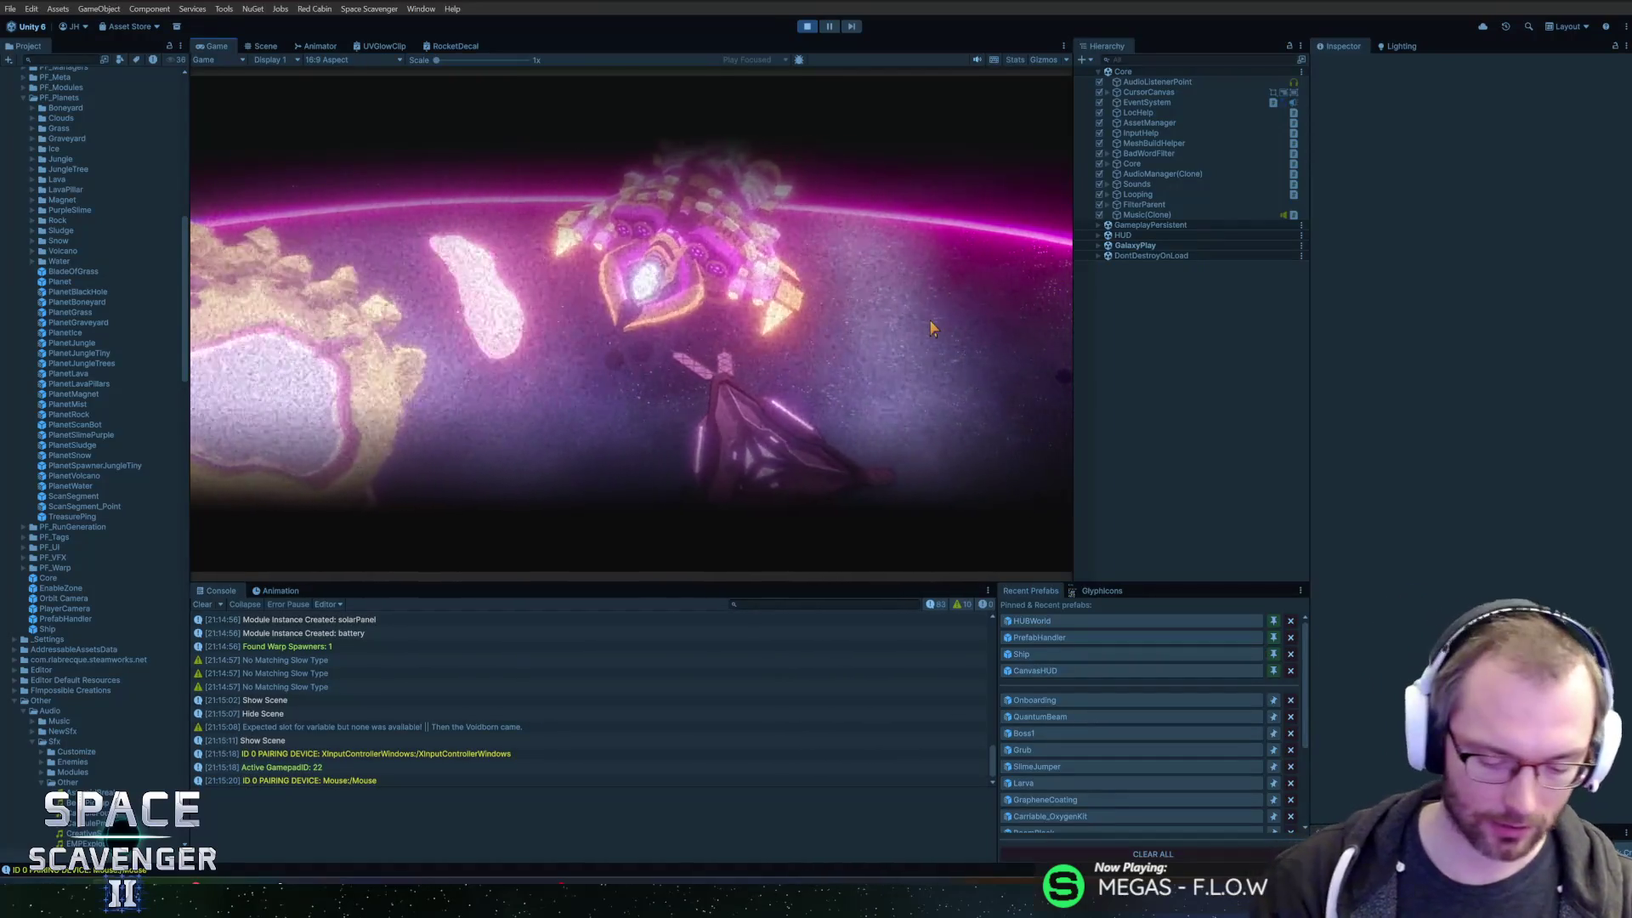
- Restart the game and maximize the Game view to watch the intro cinematic
{"action": "key", "text": "ctrl+p"}
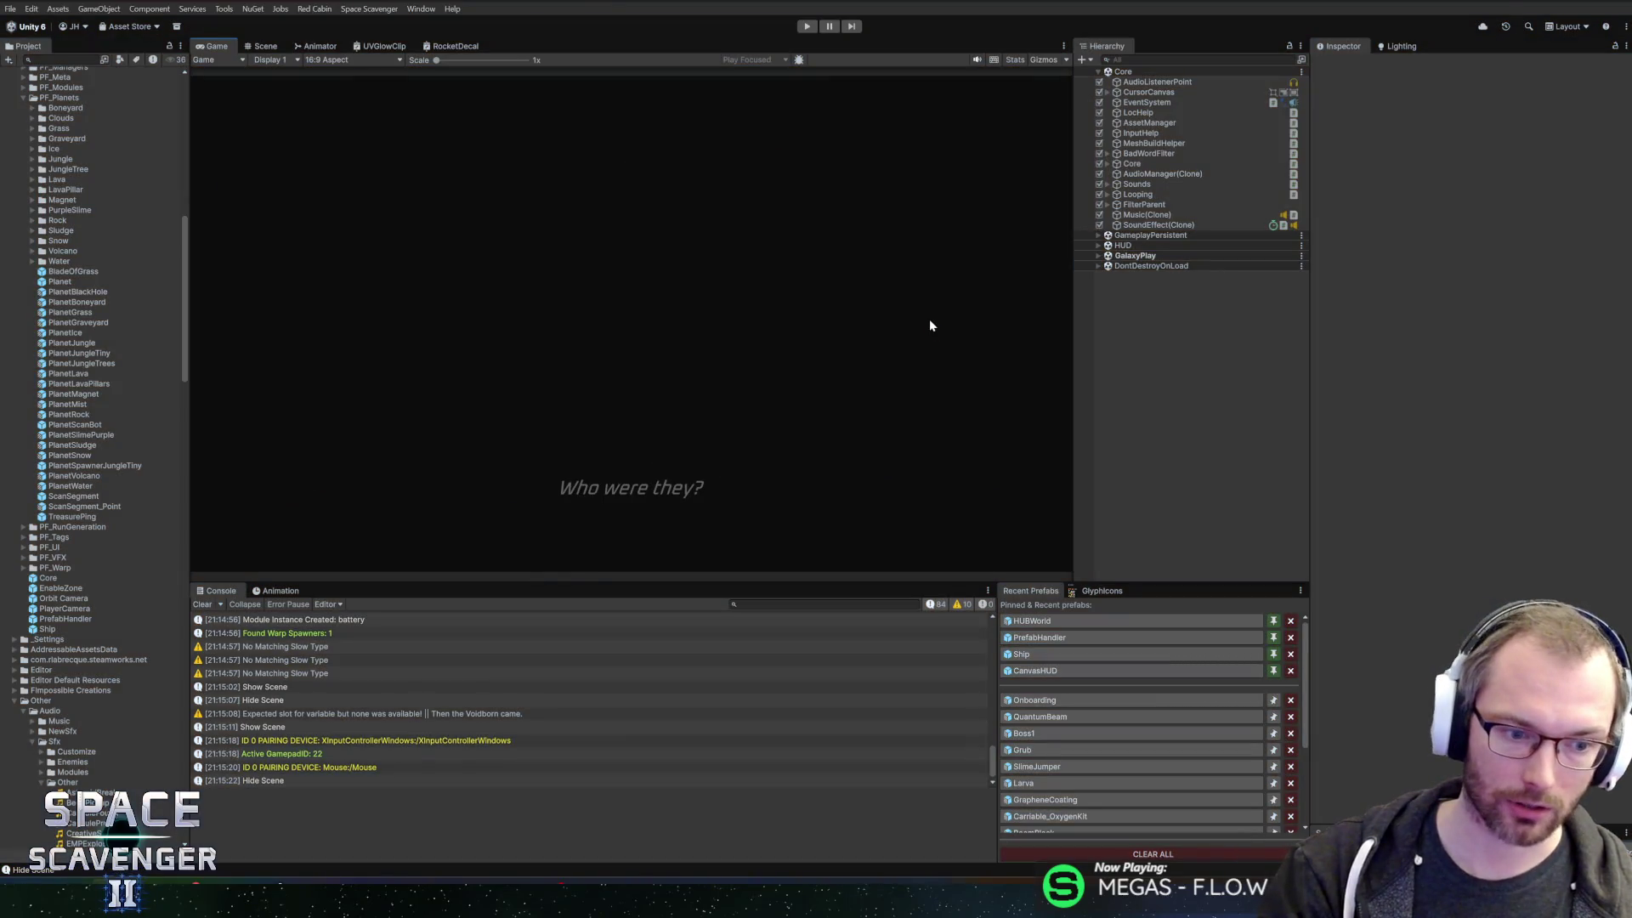
{"action": "key", "text": "ctrl+p"}
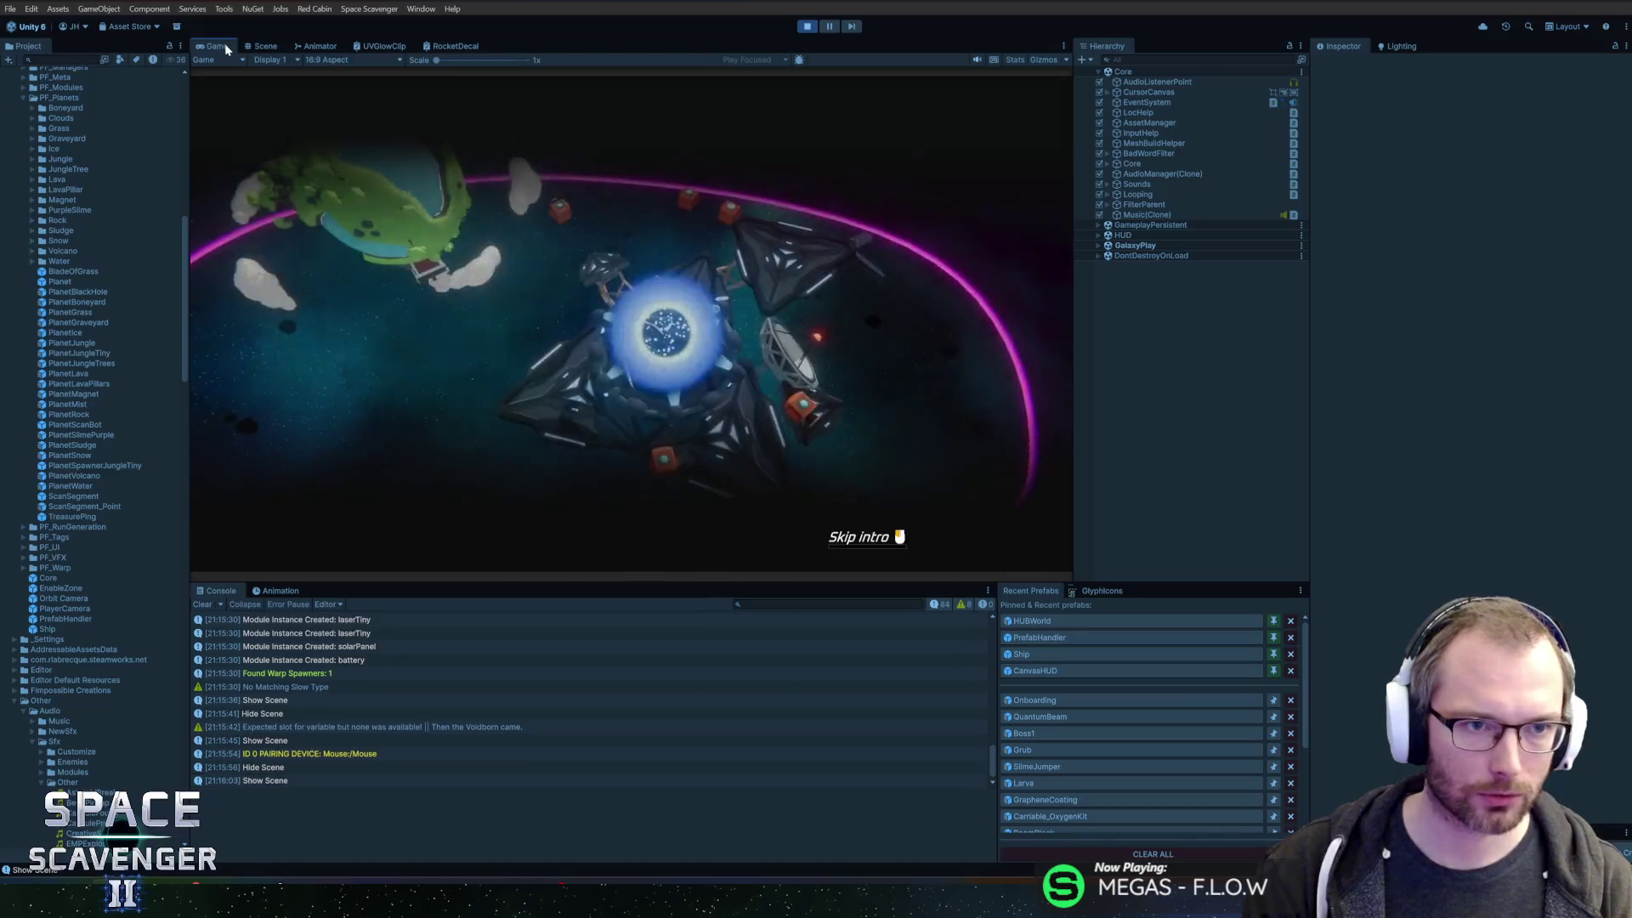
{"action": "double_click", "coordinate": [220, 46]}
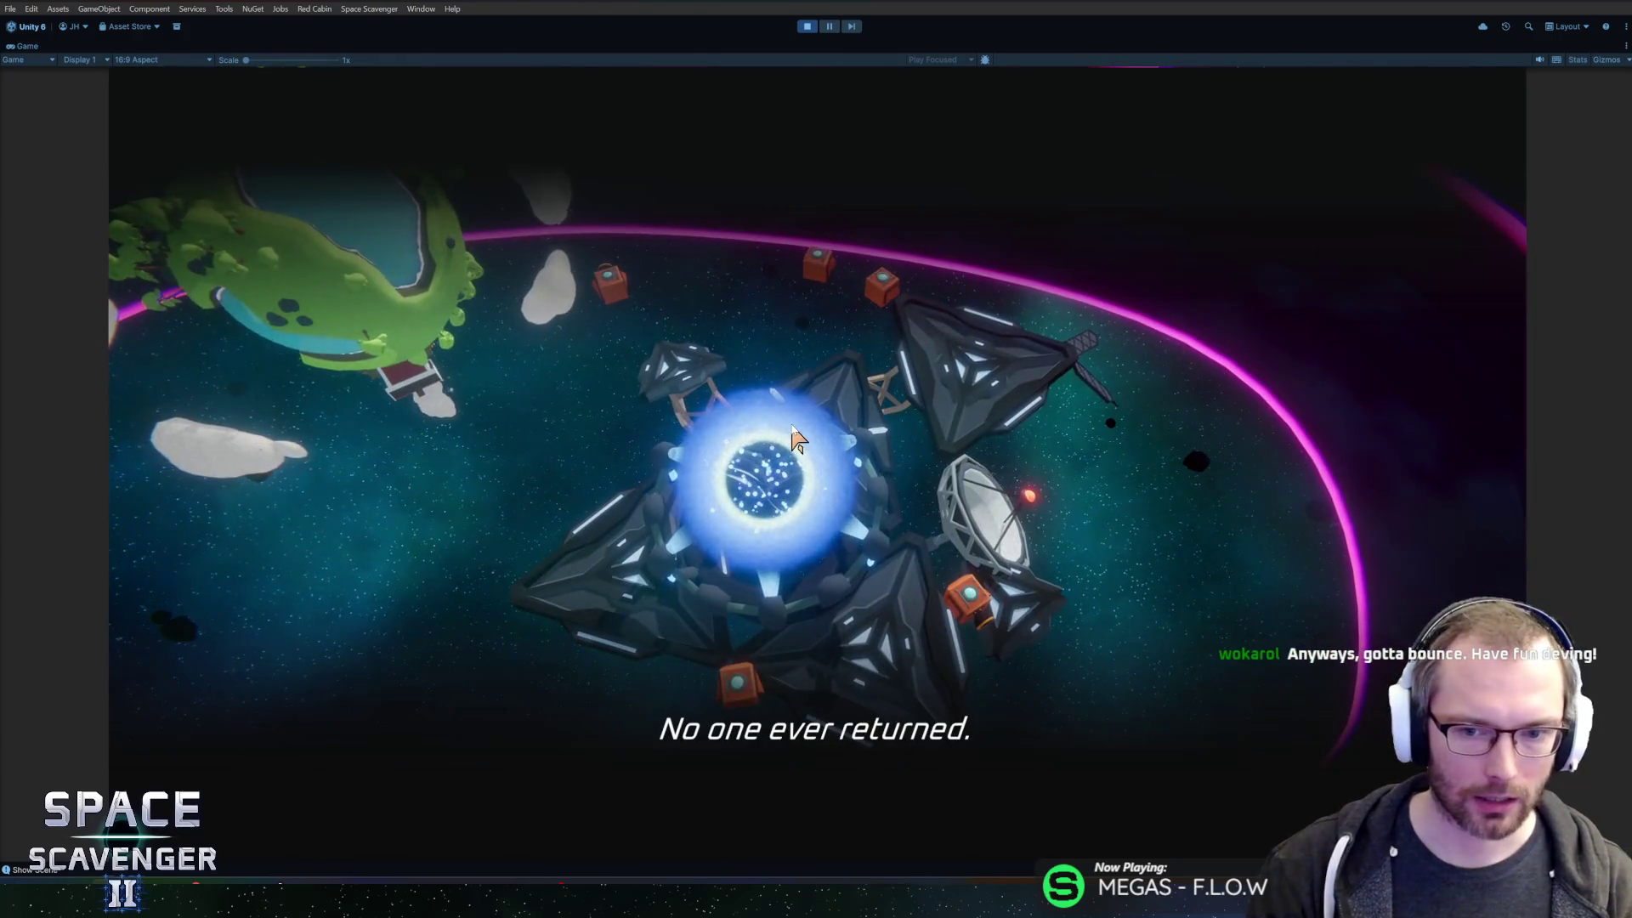
- Open the in-game debug console, type and delete 'l' several times, then close it
{"action": "key", "text": "grave"}
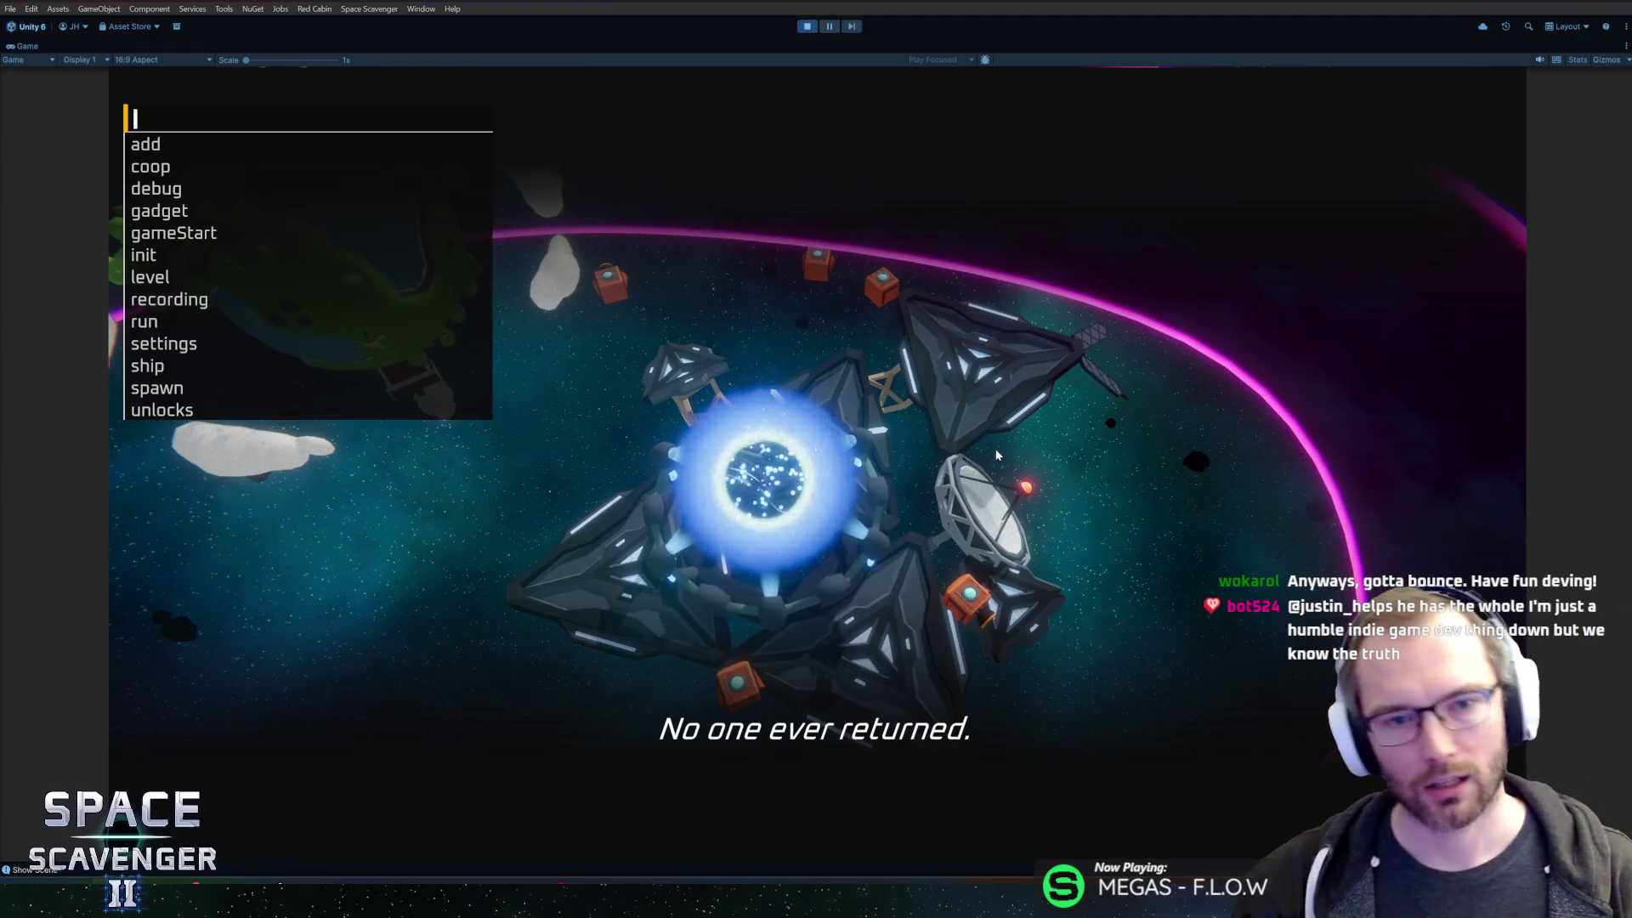
{"action": "type", "text": "l"}
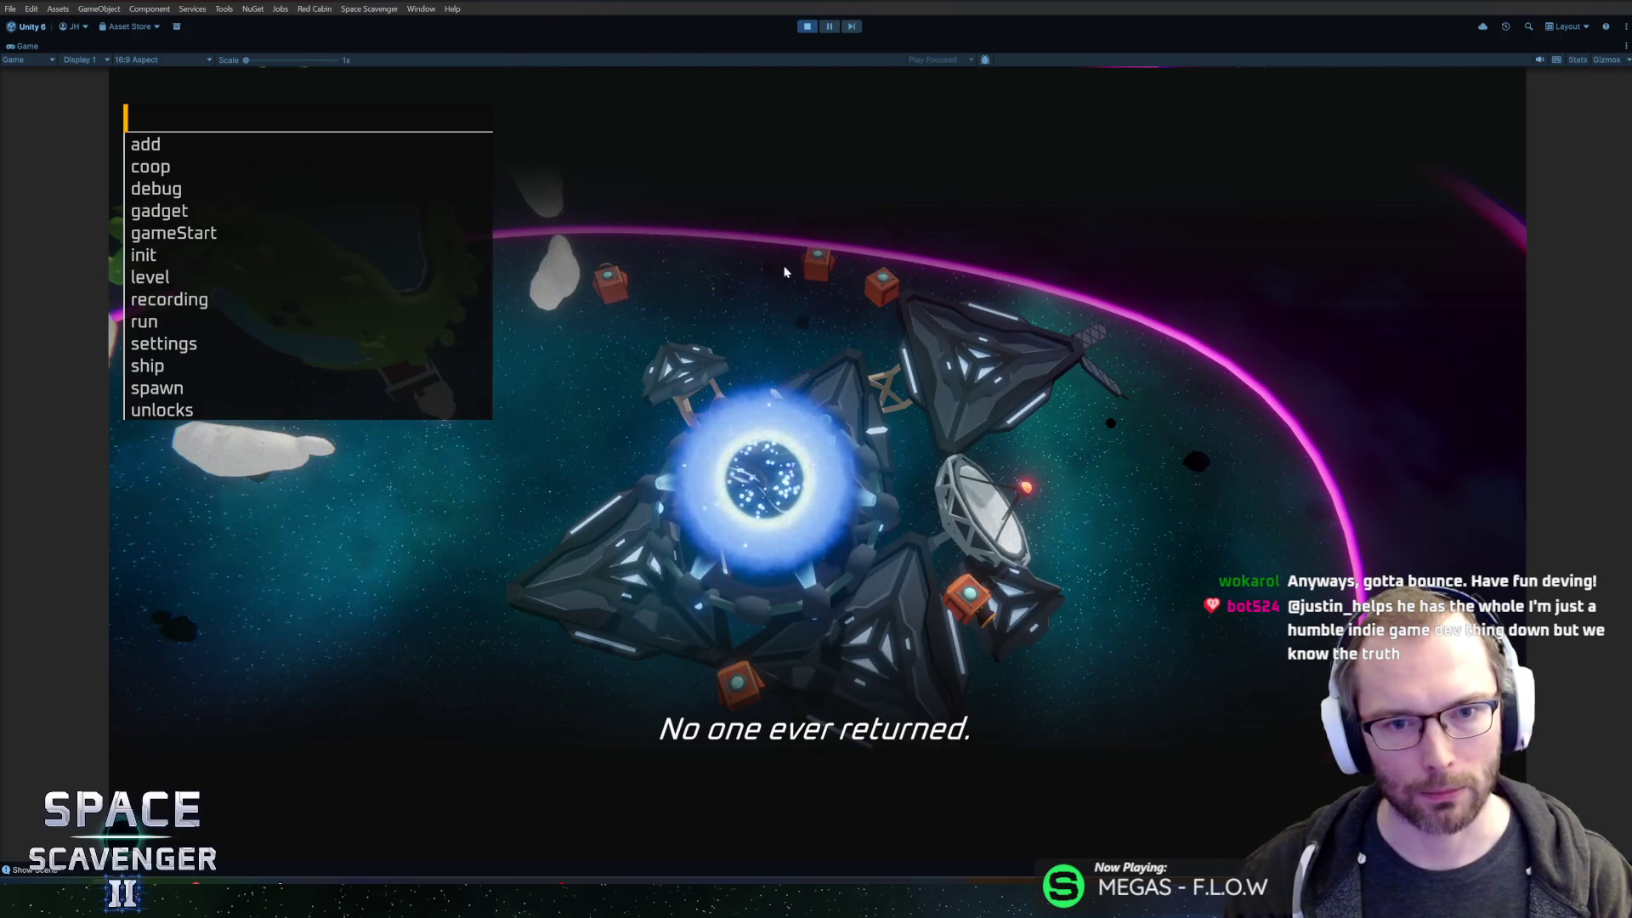
{"action": "key", "text": "BackSpace"}
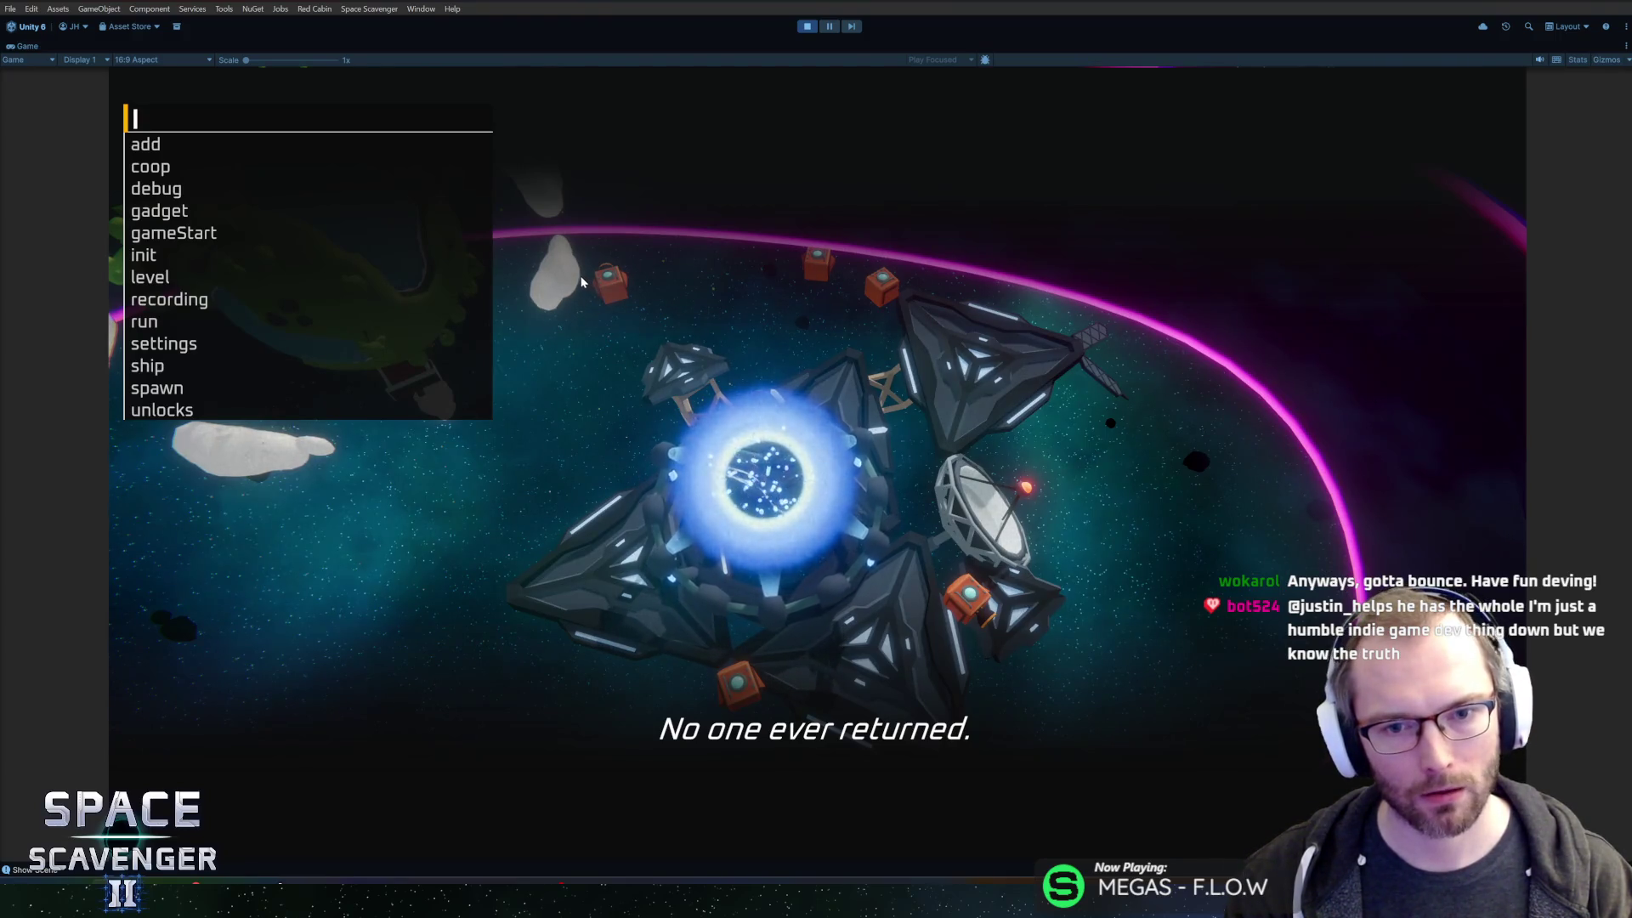
{"action": "type", "text": "l"}
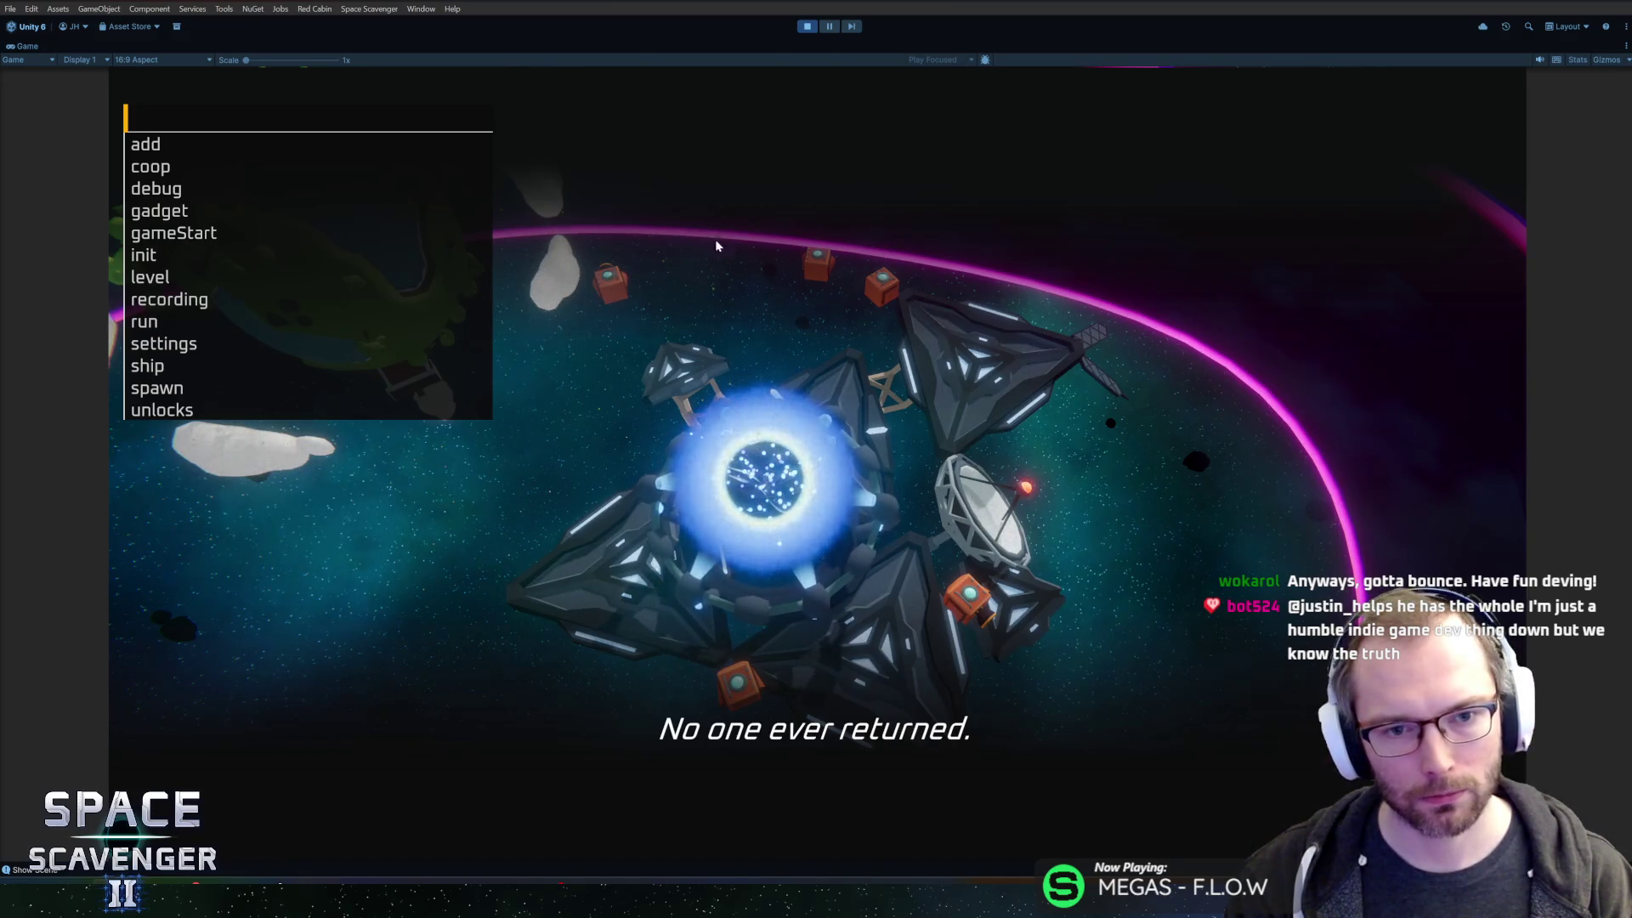
{"action": "key", "text": "BackSpace"}
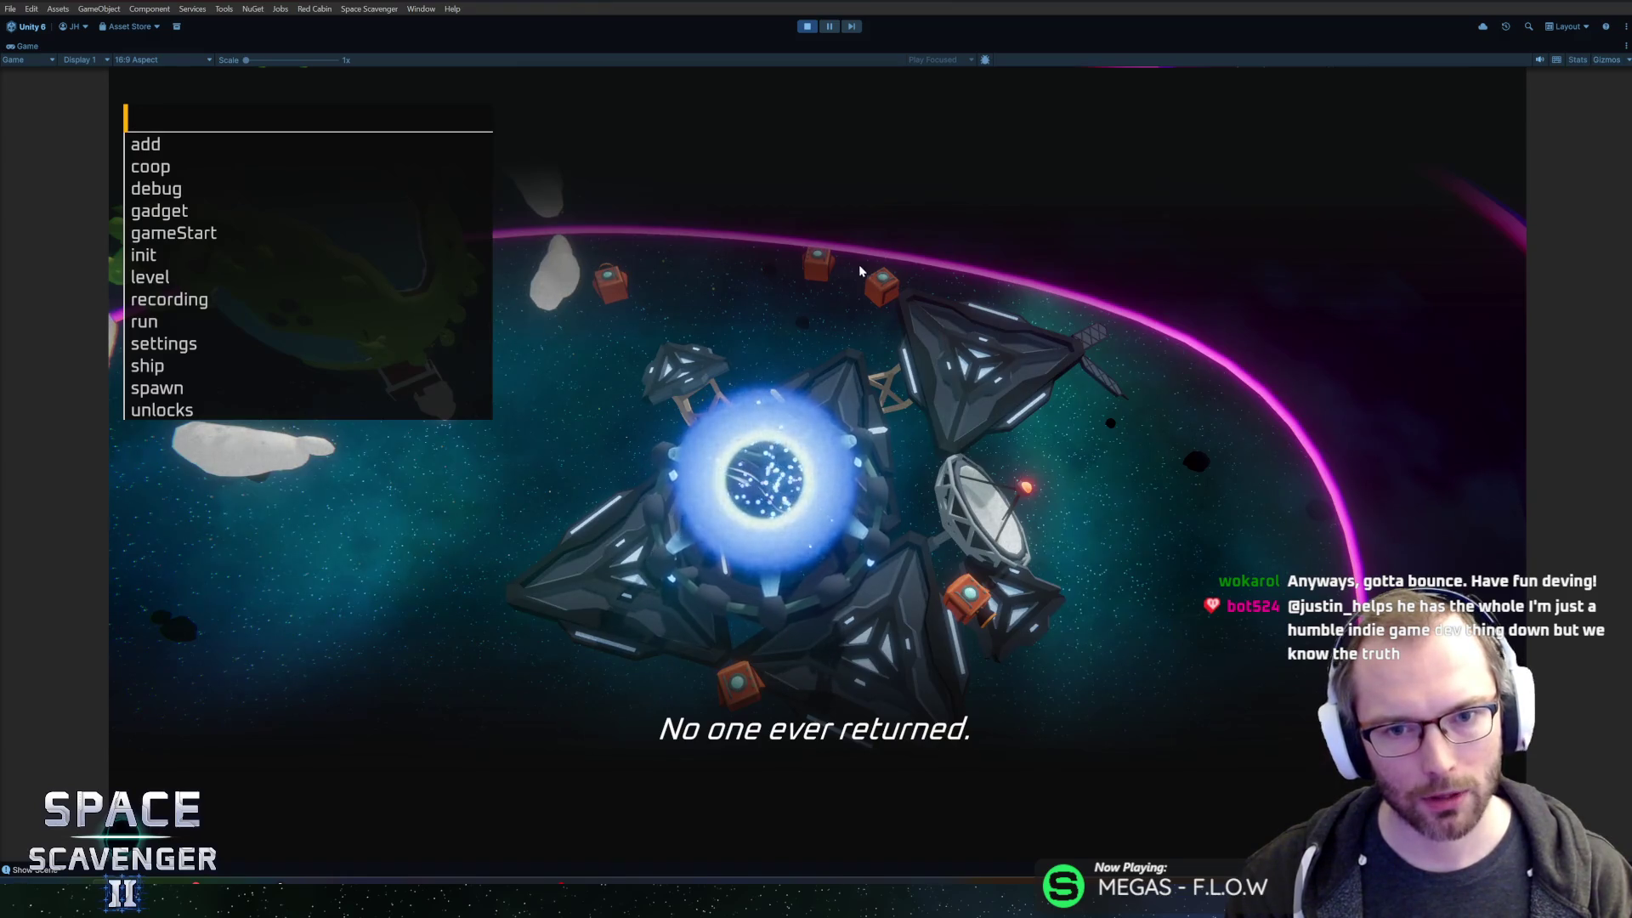
{"action": "type", "text": "l"}
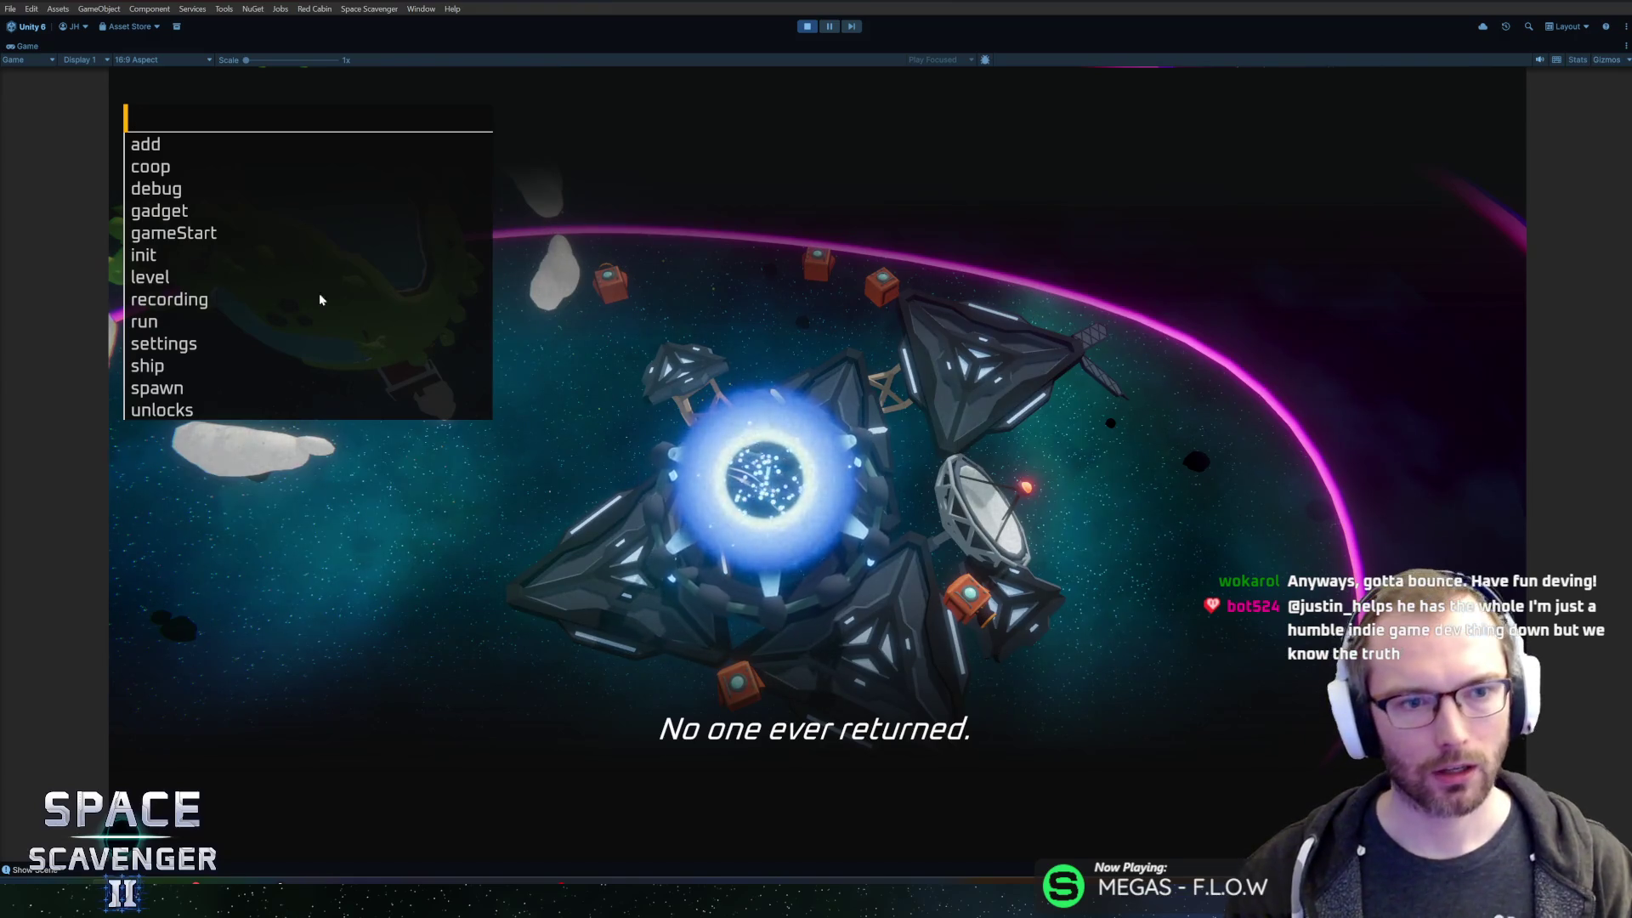
{"action": "key", "text": "BackSpace"}
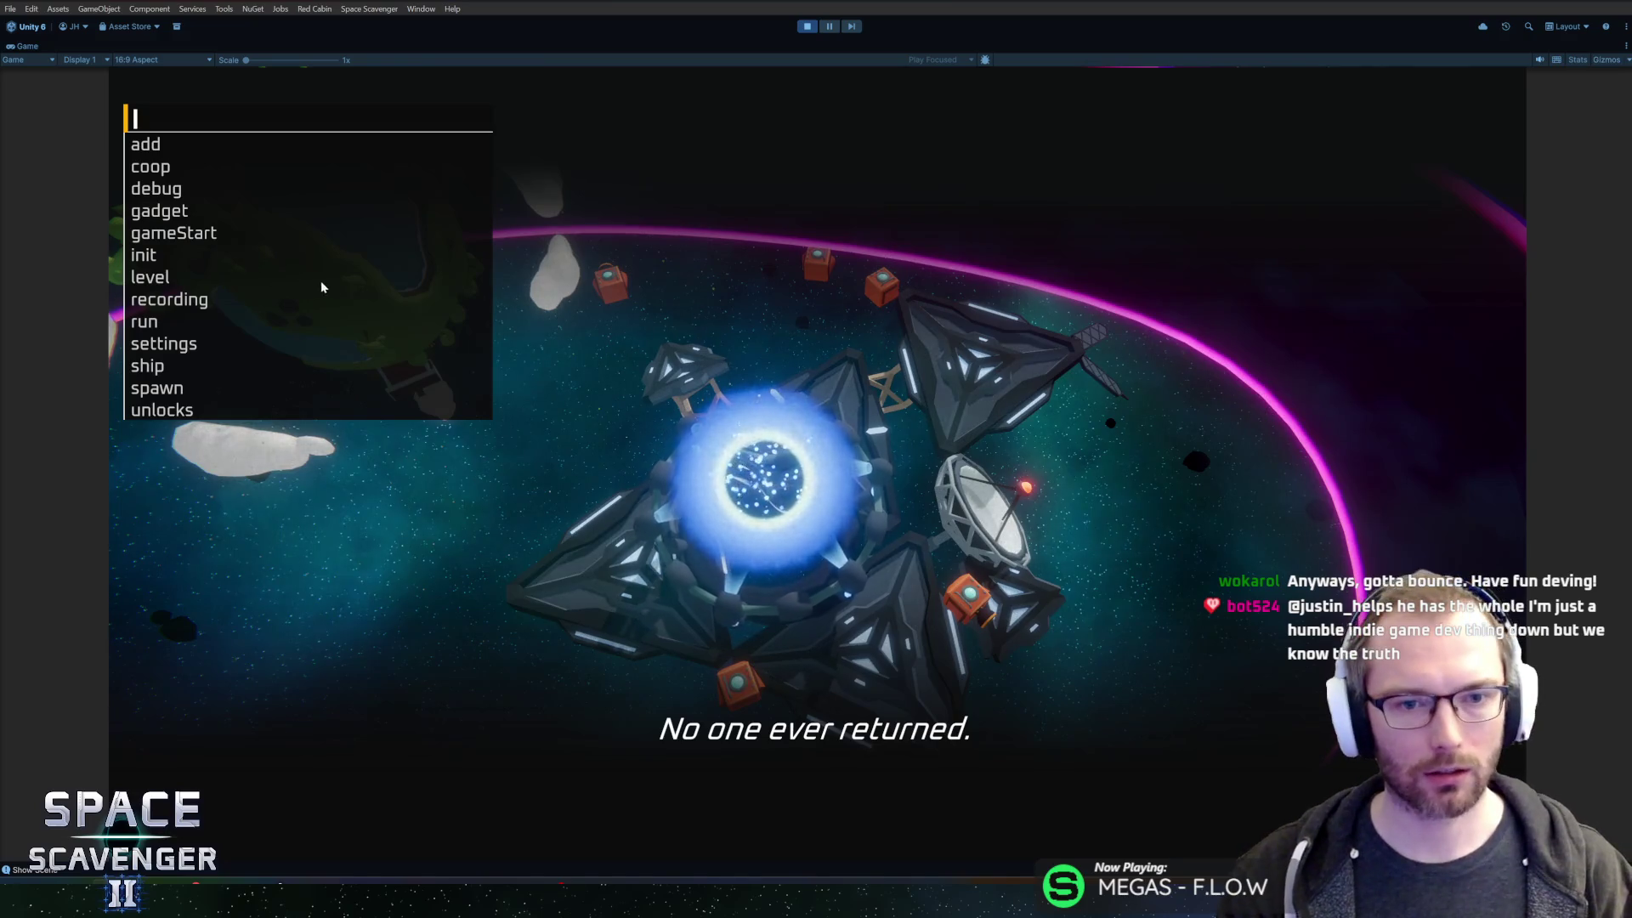
{"action": "type", "text": "l"}
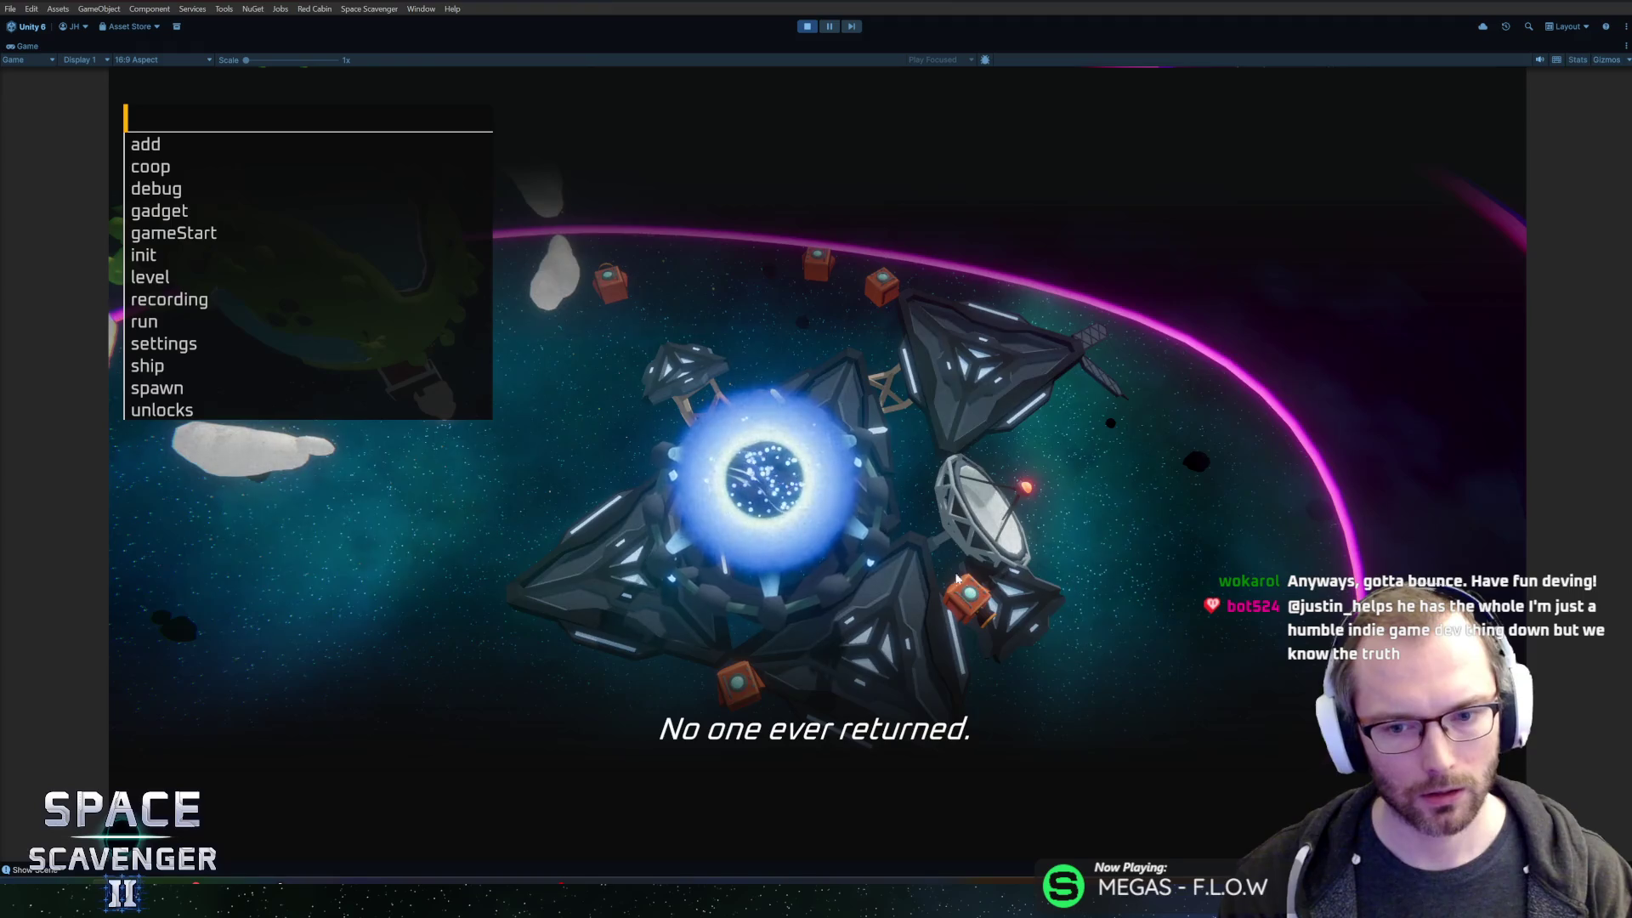
{"action": "key", "text": "Escape"}
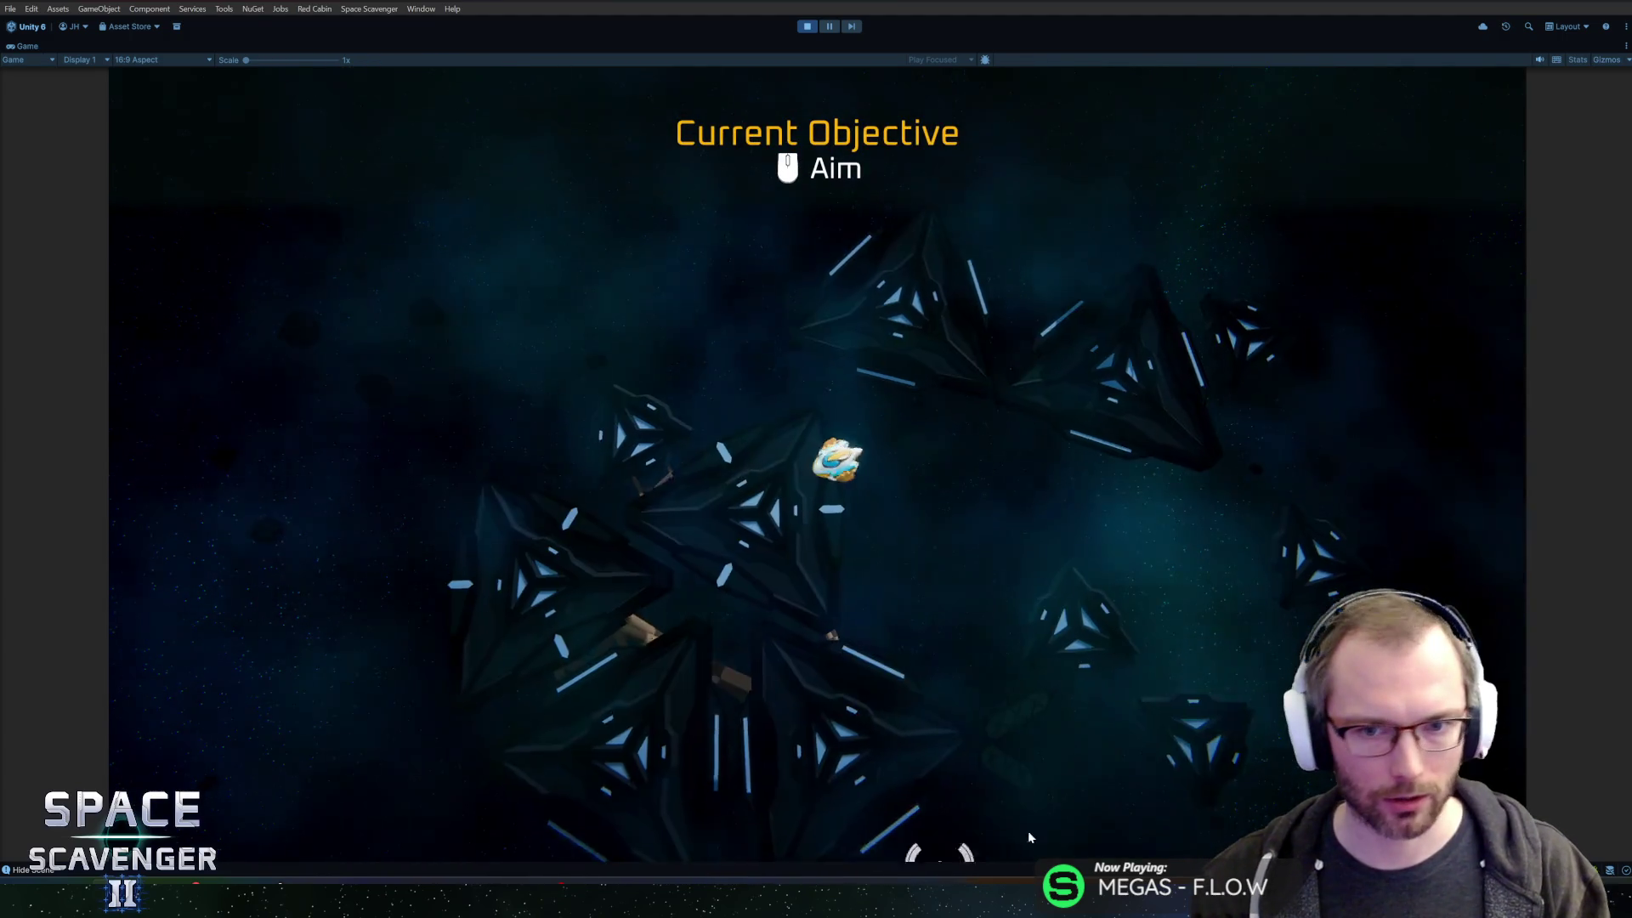
- Steer the ship toward the wreckage, exit Play mode, and make the console panels taller
{"action": "key", "text": "w"}
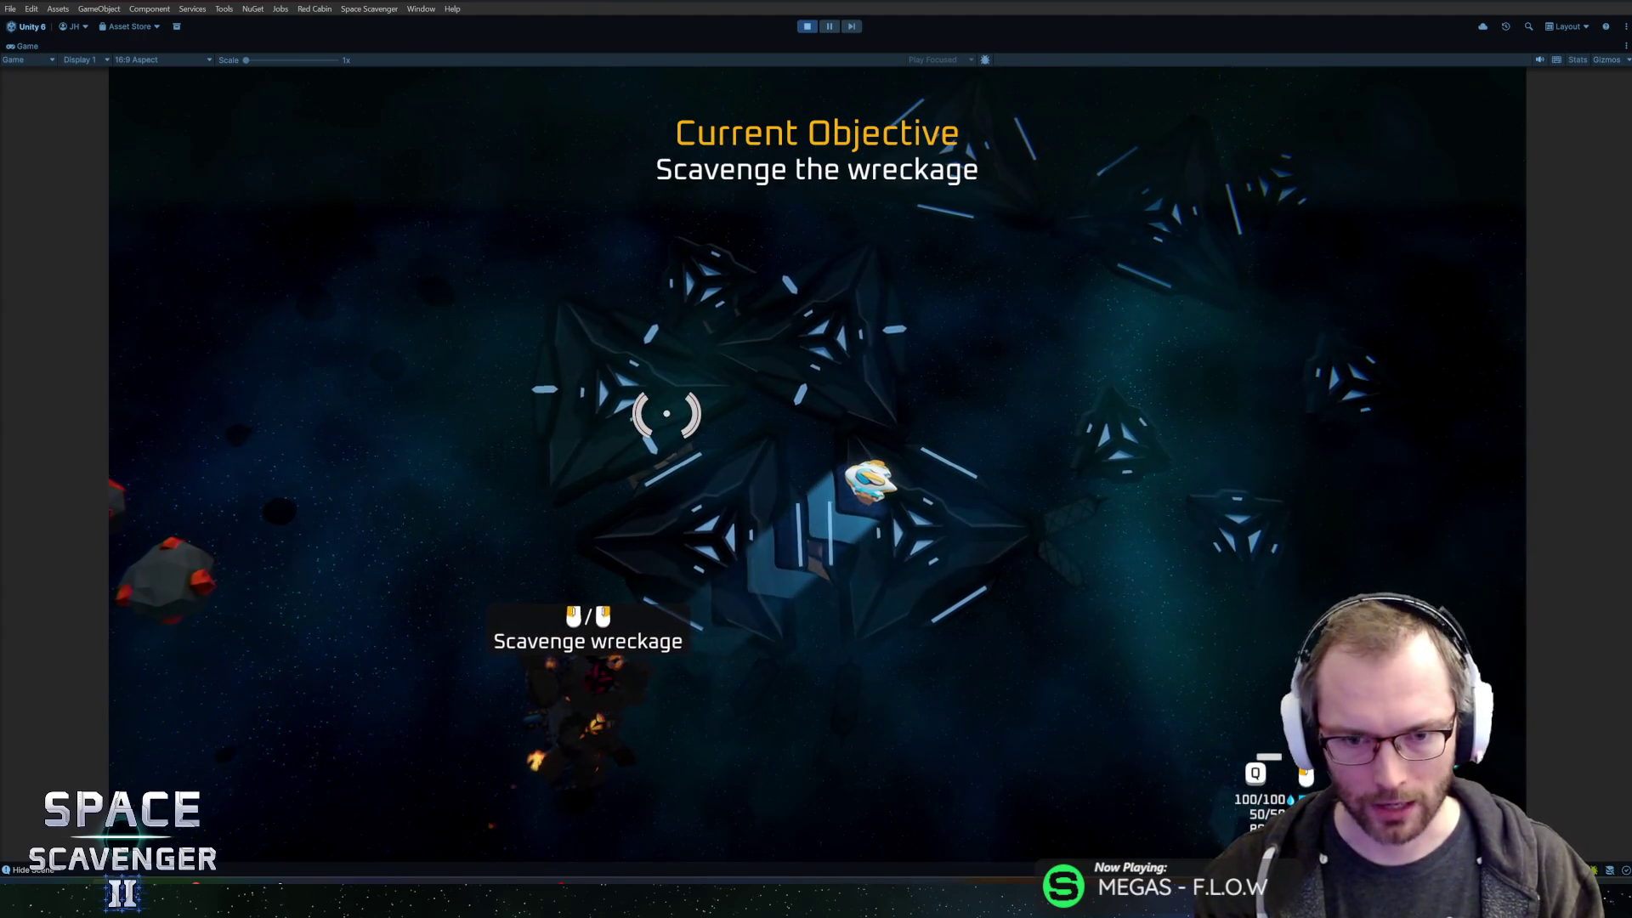
{"action": "key", "text": "ctrl+p"}
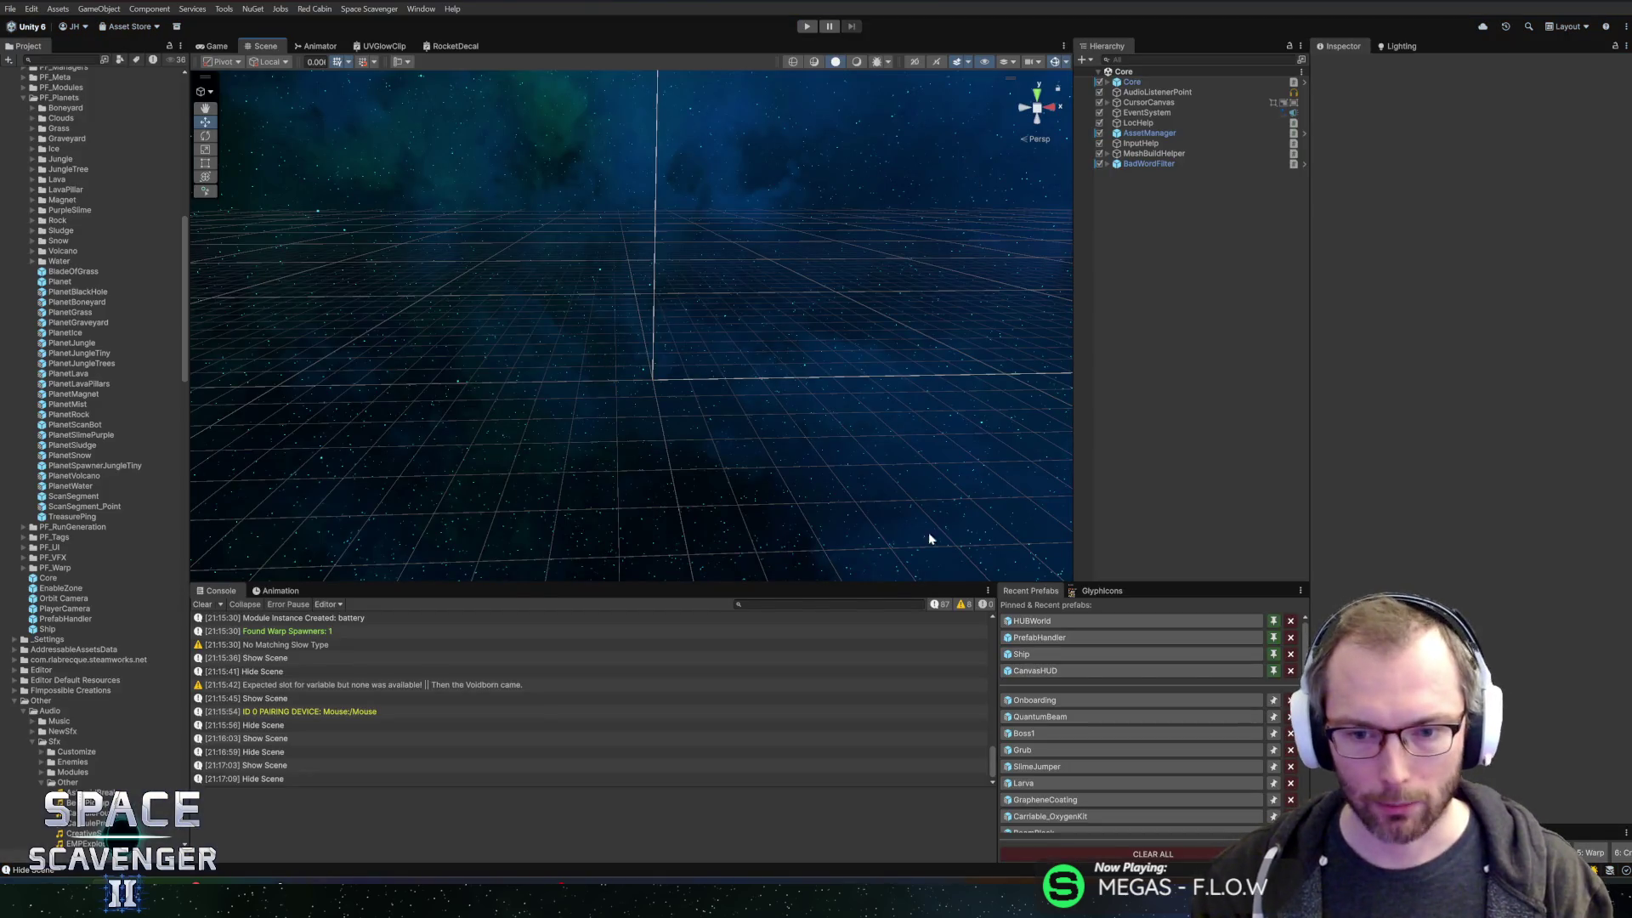
{"action": "left_click_drag", "start_coordinate": [885, 583], "coordinate": [900, 567]}
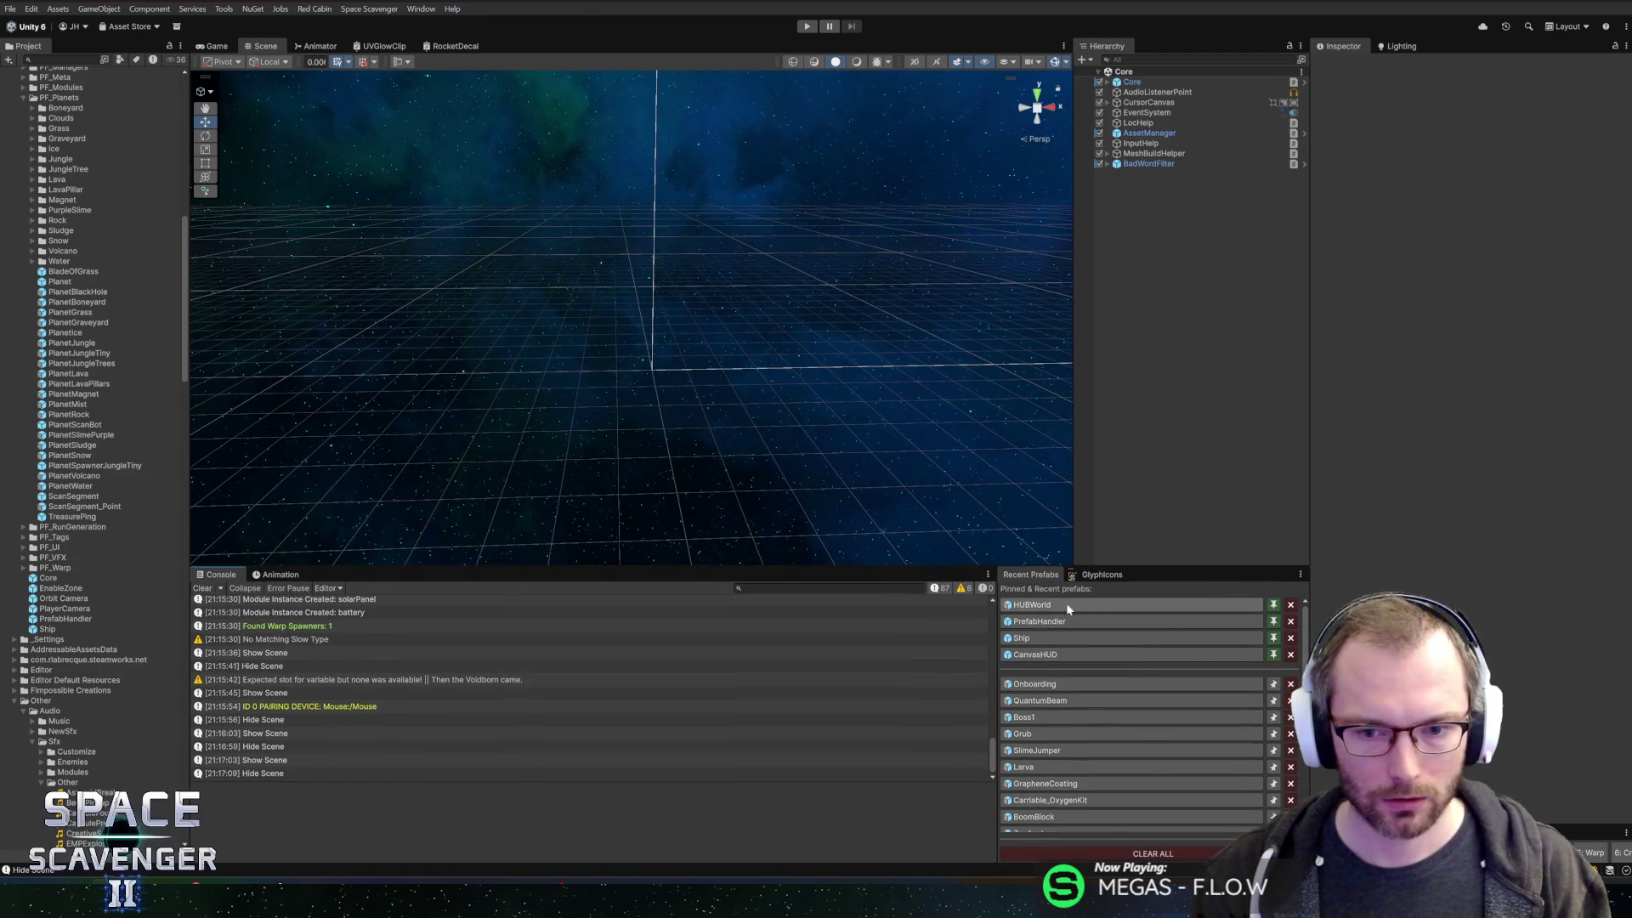
- Resize the Scene, Console and Recent Prefabs panels, then widen the Project panel at Audio/Sfx/Other
{"action": "mouse_move", "coordinate": [995, 660]}
{"action": "left_mouse_down"}
{"action": "mouse_move", "coordinate": [1016, 657]}
{"action": "mouse_move", "coordinate": [995, 654]}
{"action": "left_mouse_up"}
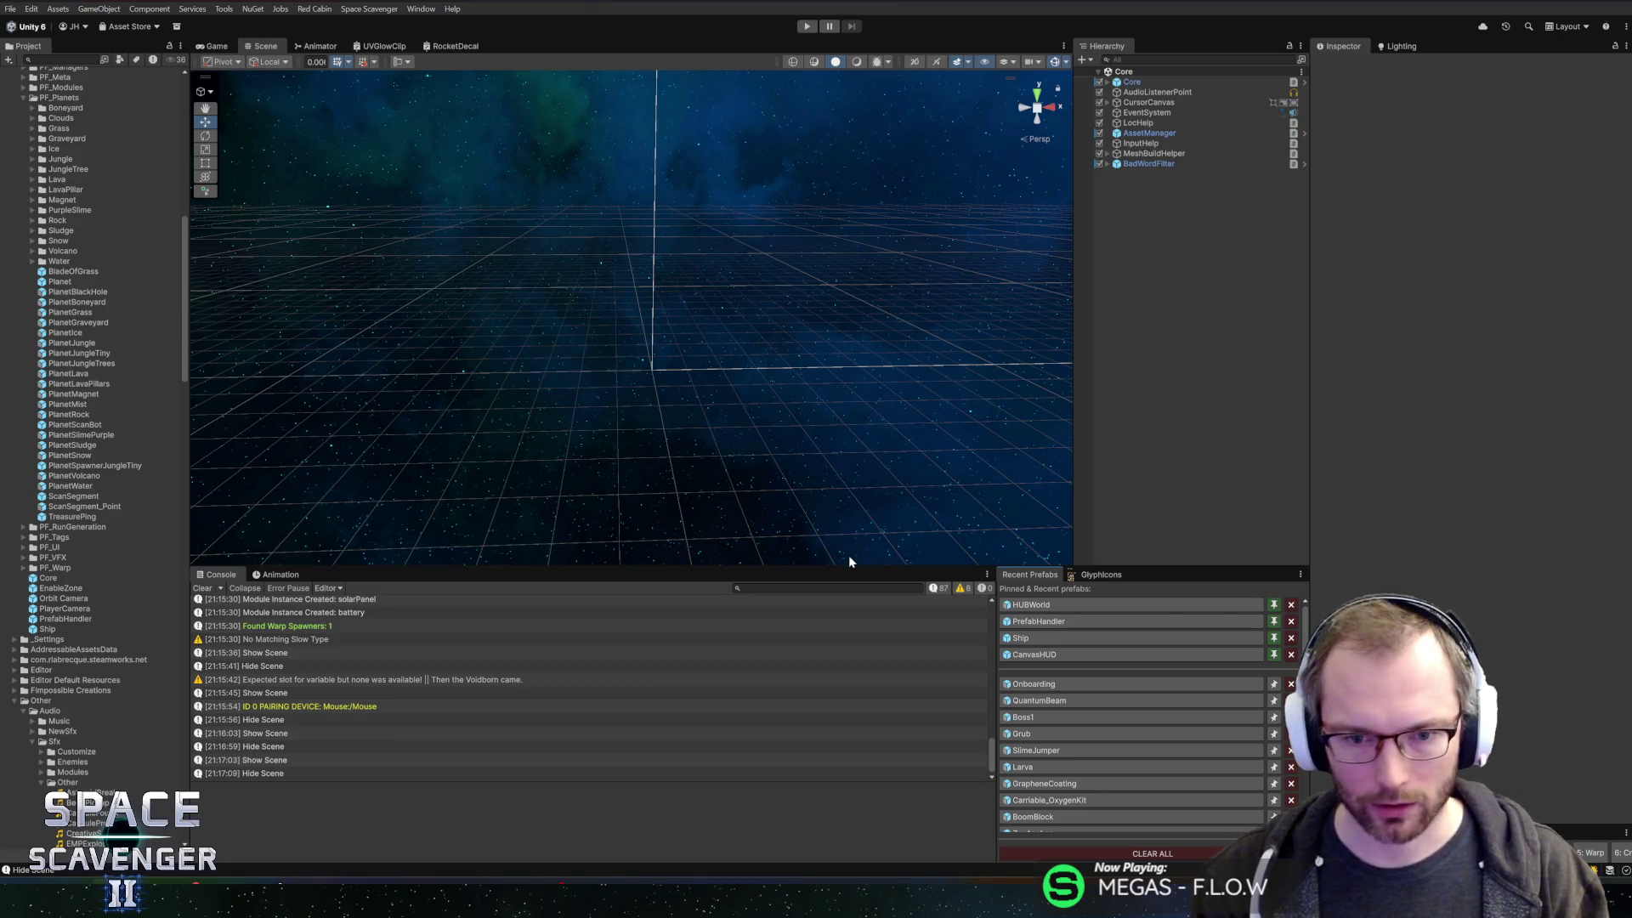
{"action": "left_click_drag", "start_coordinate": [848, 564], "coordinate": [847, 547]}
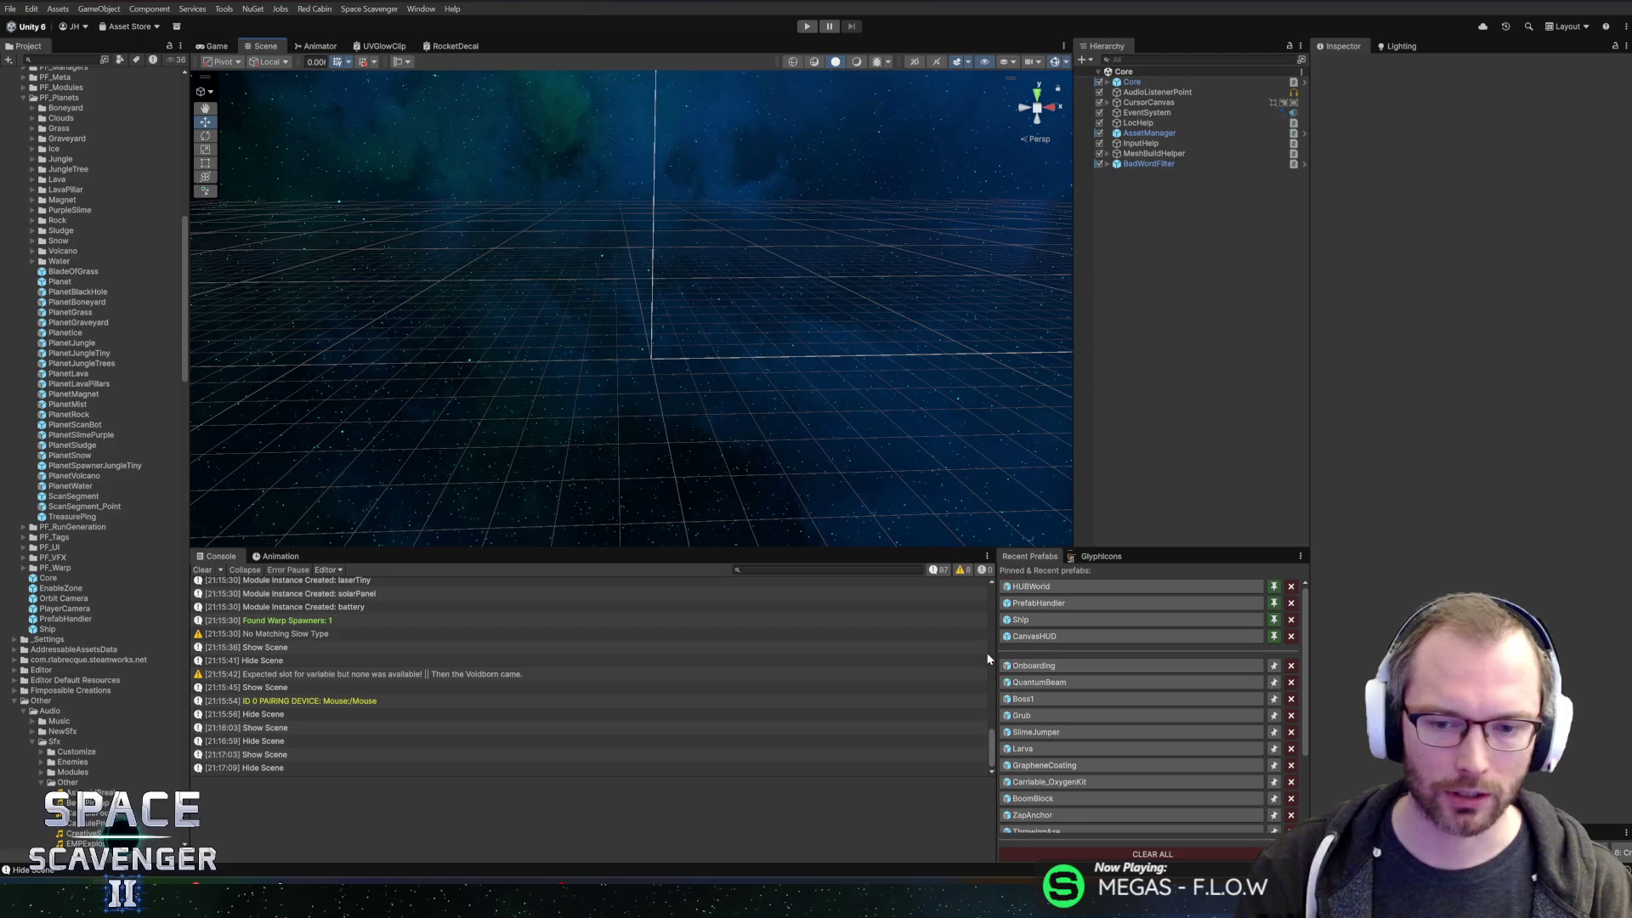
{"action": "left_click_drag", "start_coordinate": [995, 654], "coordinate": [1024, 654]}
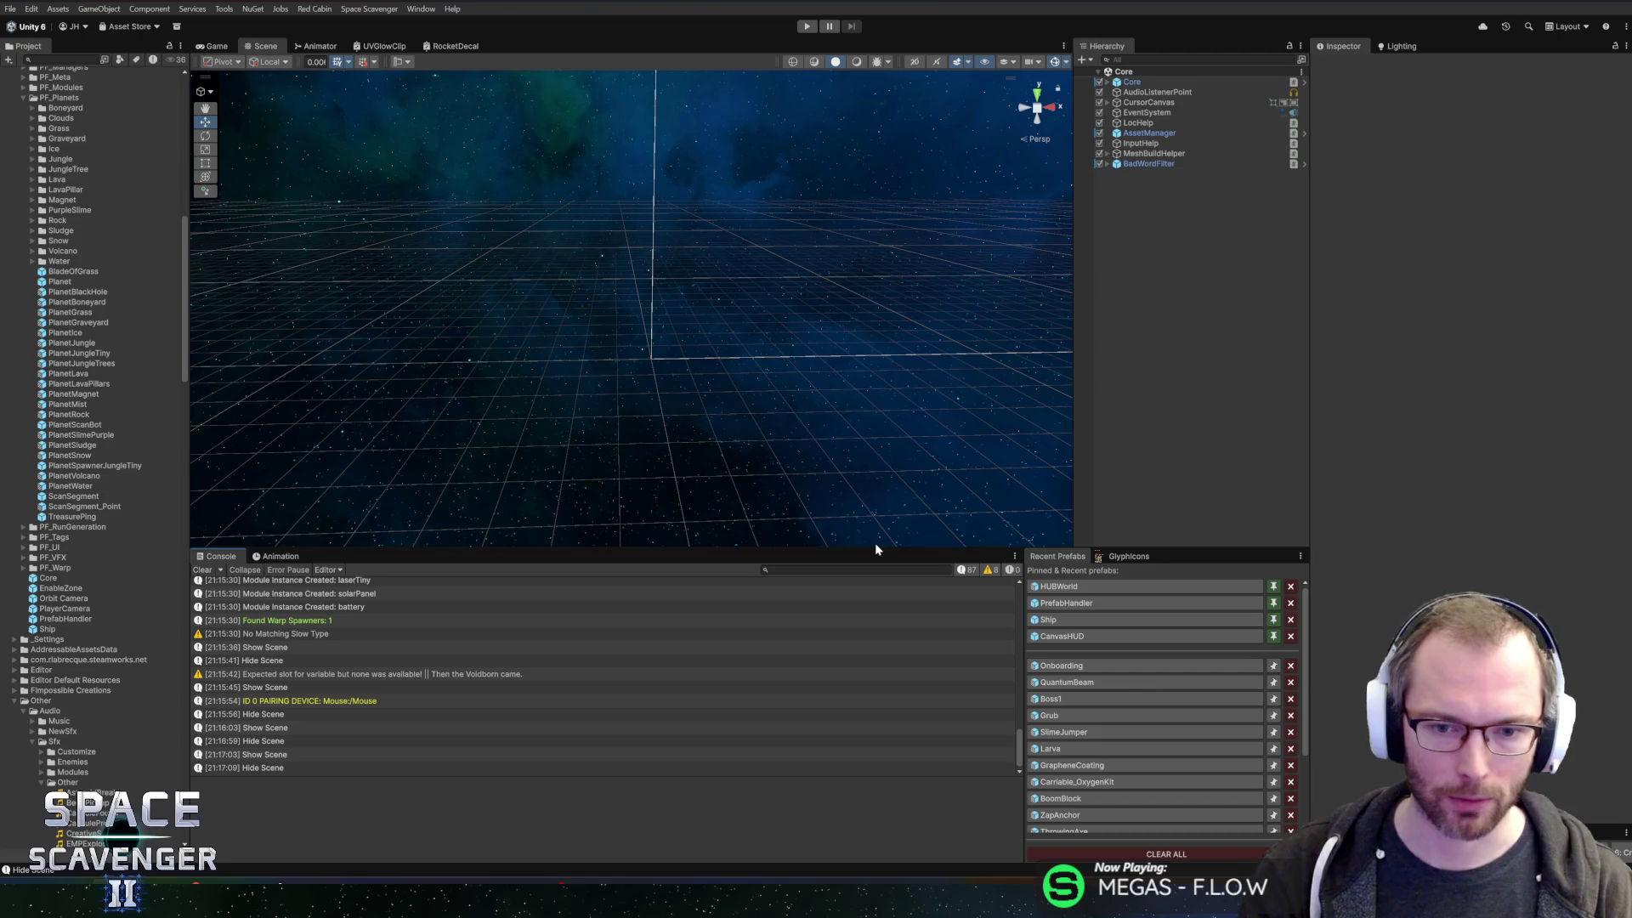
{"action": "left_click_drag", "start_coordinate": [875, 548], "coordinate": [875, 537]}
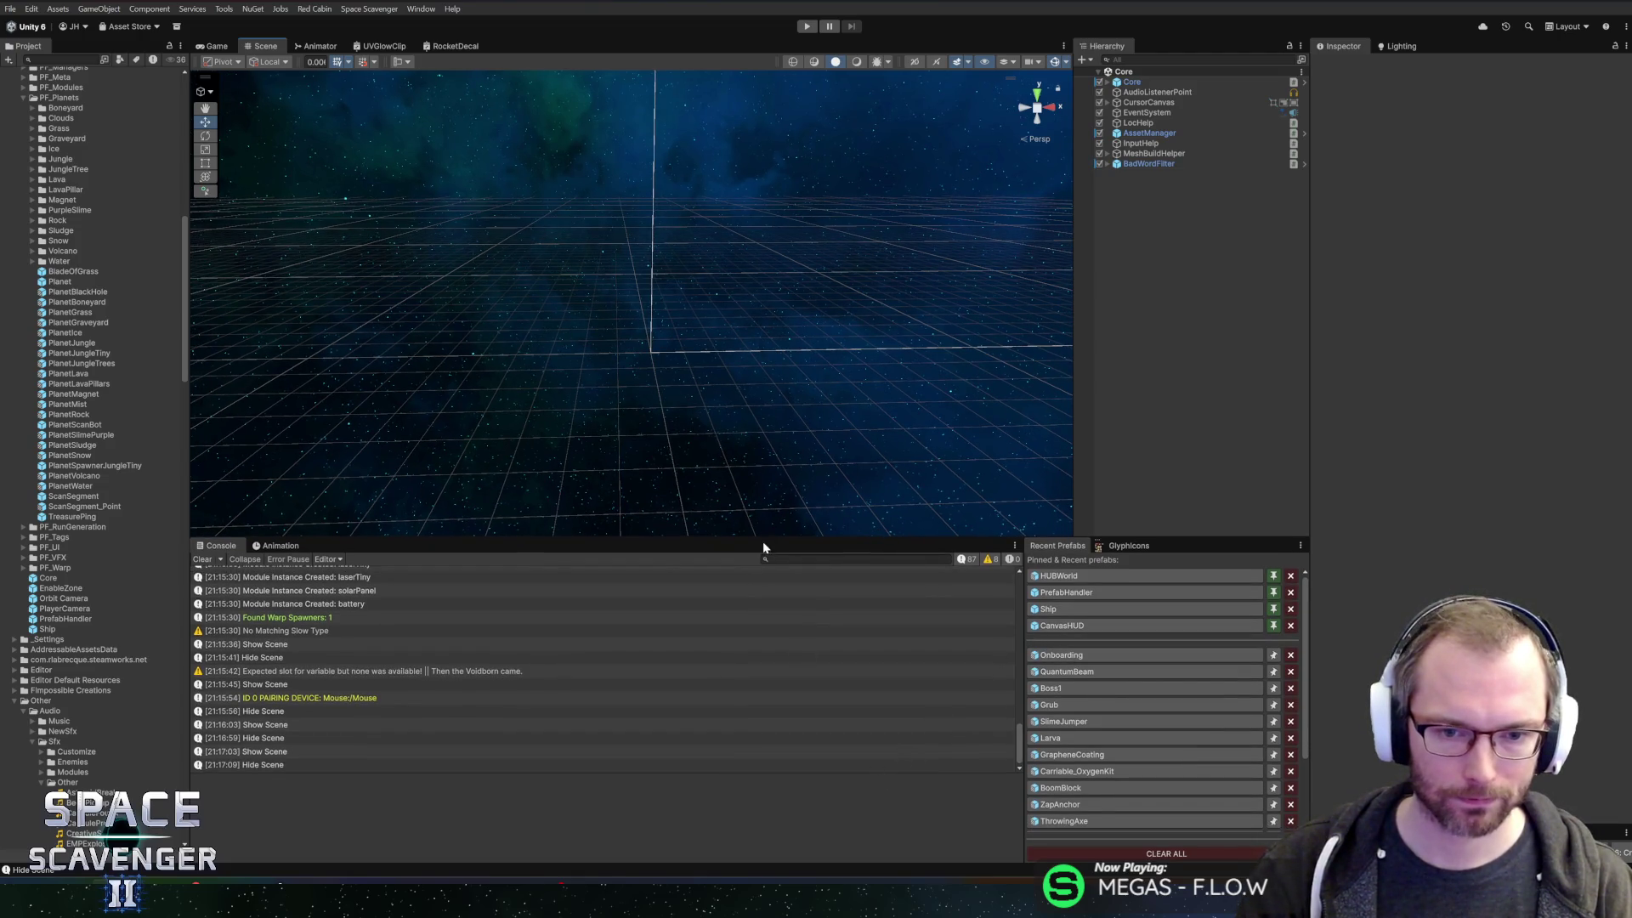
{"action": "left_click_drag", "start_coordinate": [766, 537], "coordinate": [766, 555]}
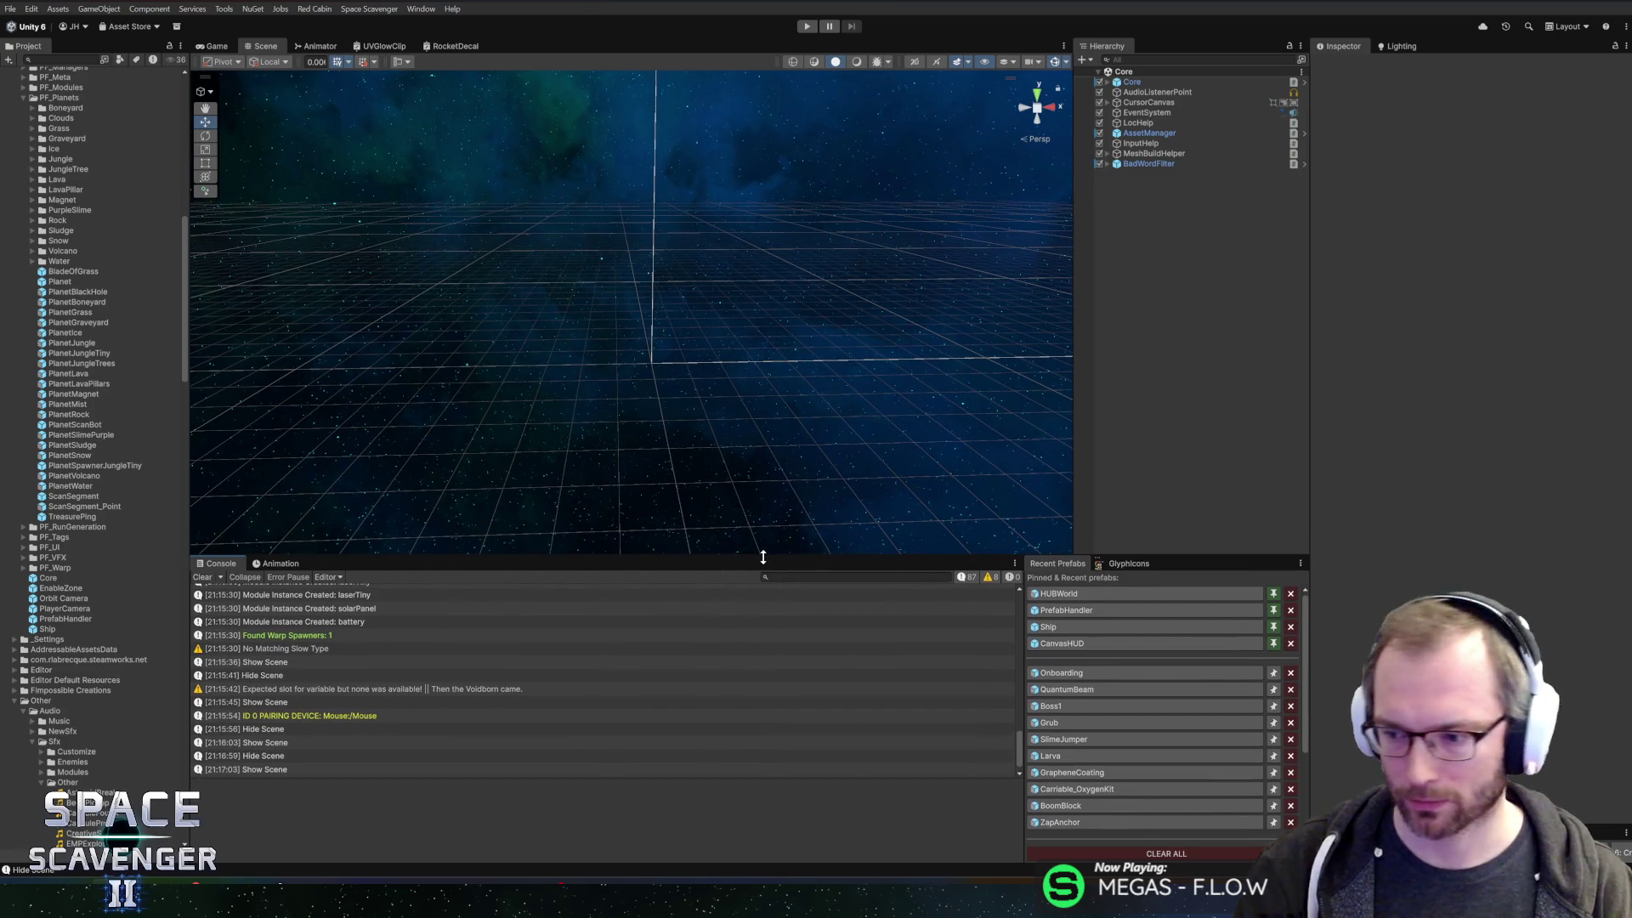
{"action": "scroll", "coordinate": [92, 317], "scroll_direction": "down", "scroll_amount": 6}
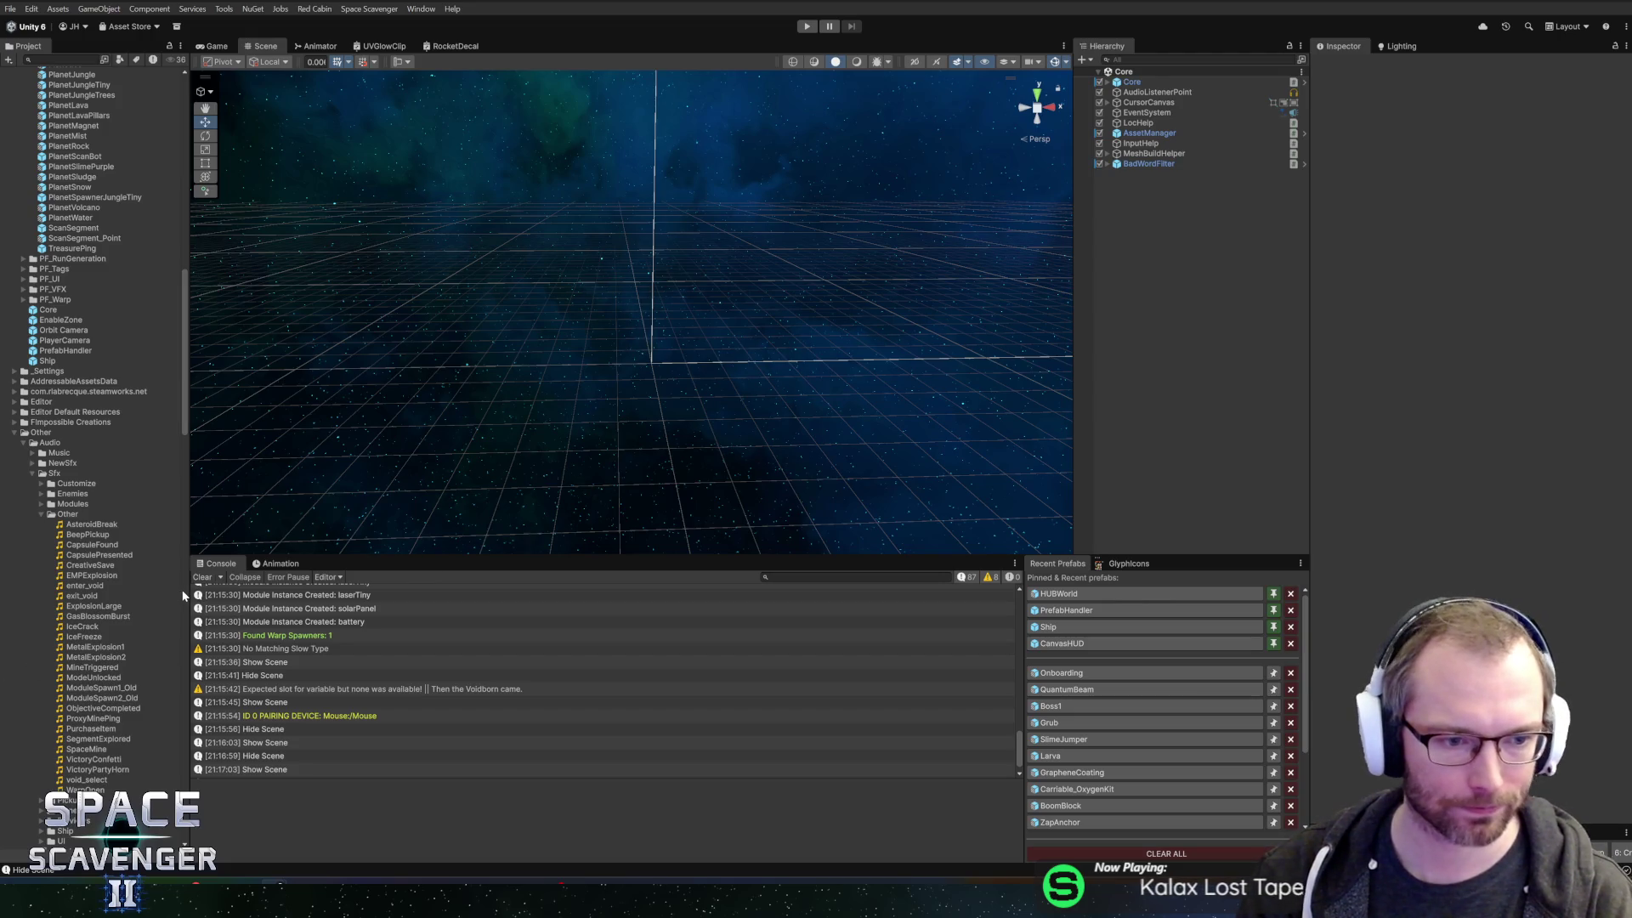
{"action": "left_click_drag", "start_coordinate": [183, 593], "coordinate": [204, 593]}
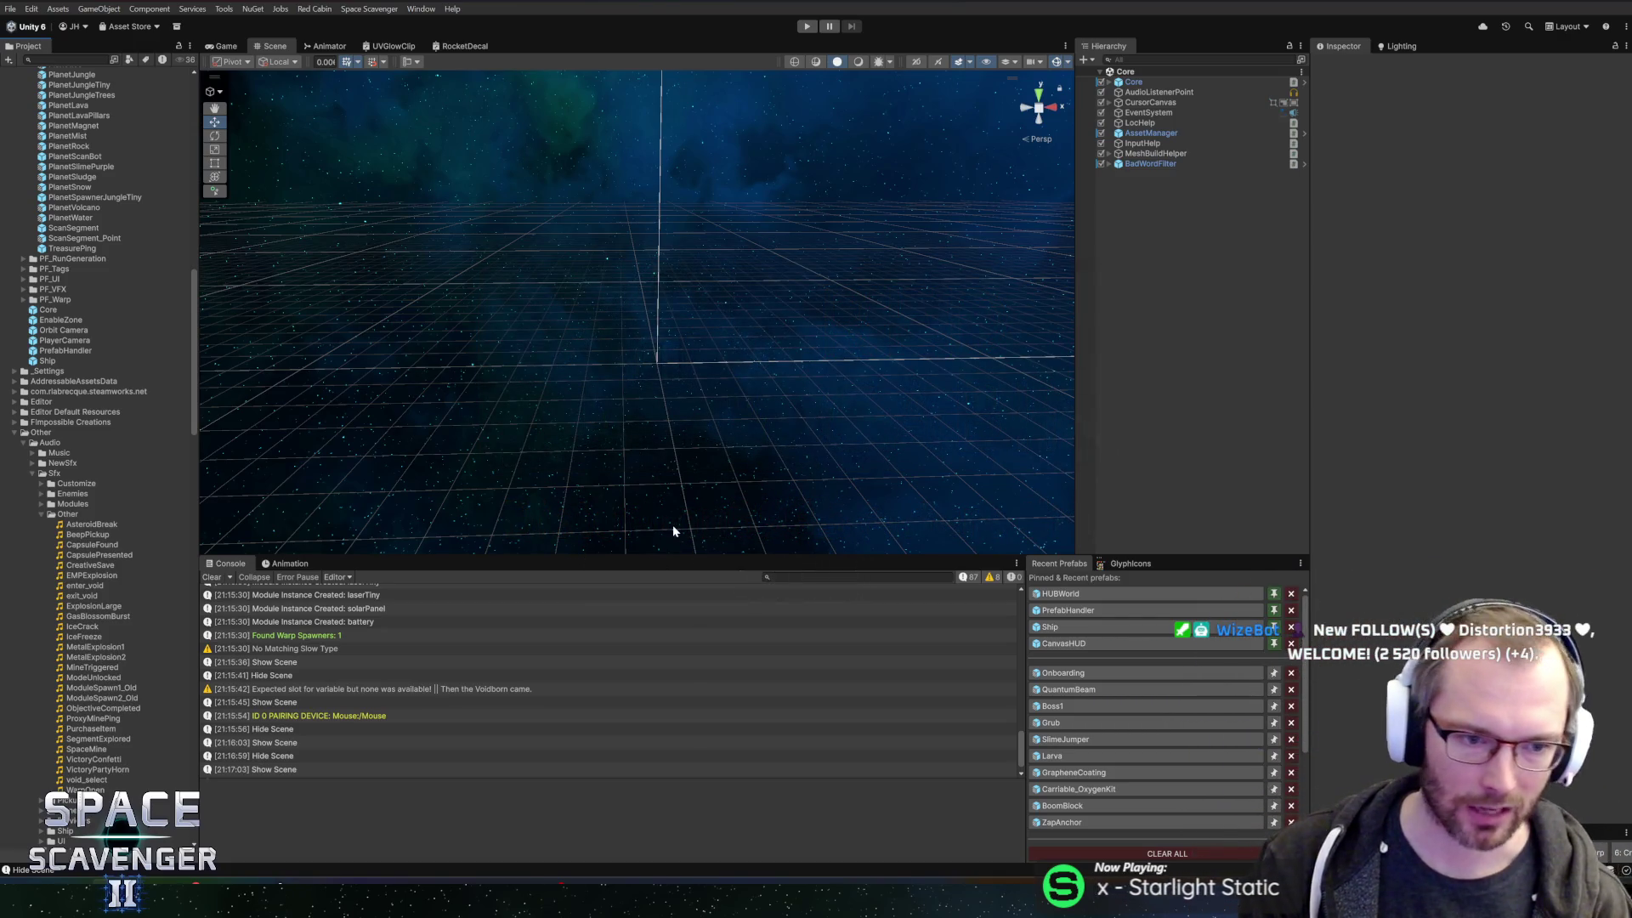
- Give the scene view a bit more height and collapse the Sfx/Other sound folder
{"action": "left_click_drag", "start_coordinate": [655, 557], "coordinate": [659, 572]}
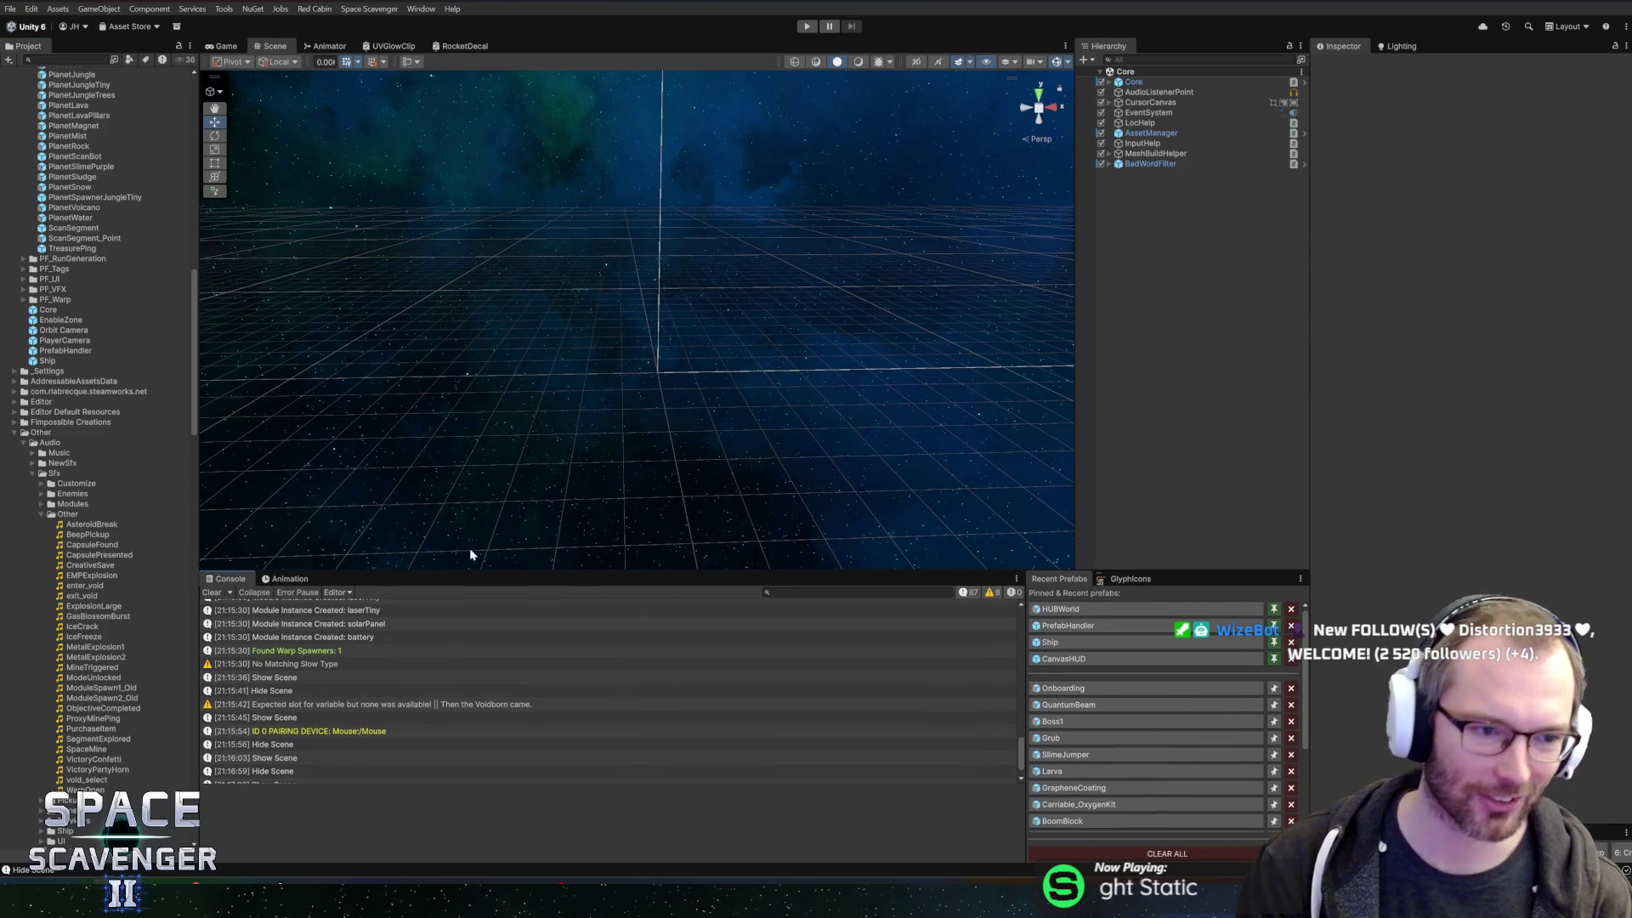
{"action": "left_click", "coordinate": [56, 516]}
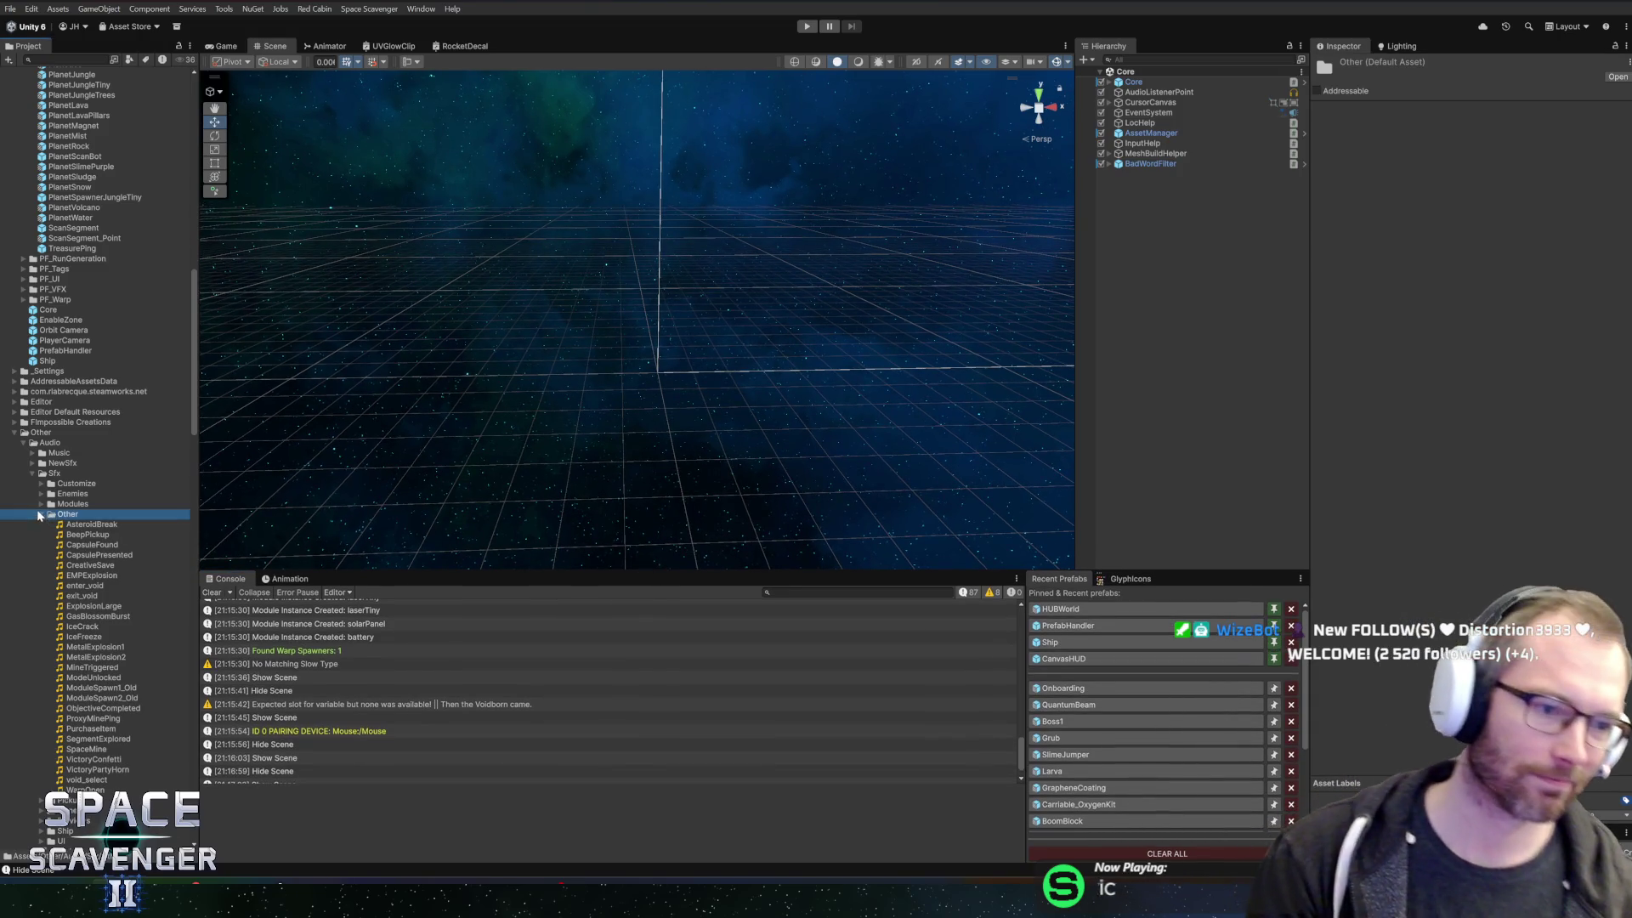
{"action": "left_click", "coordinate": [40, 514]}
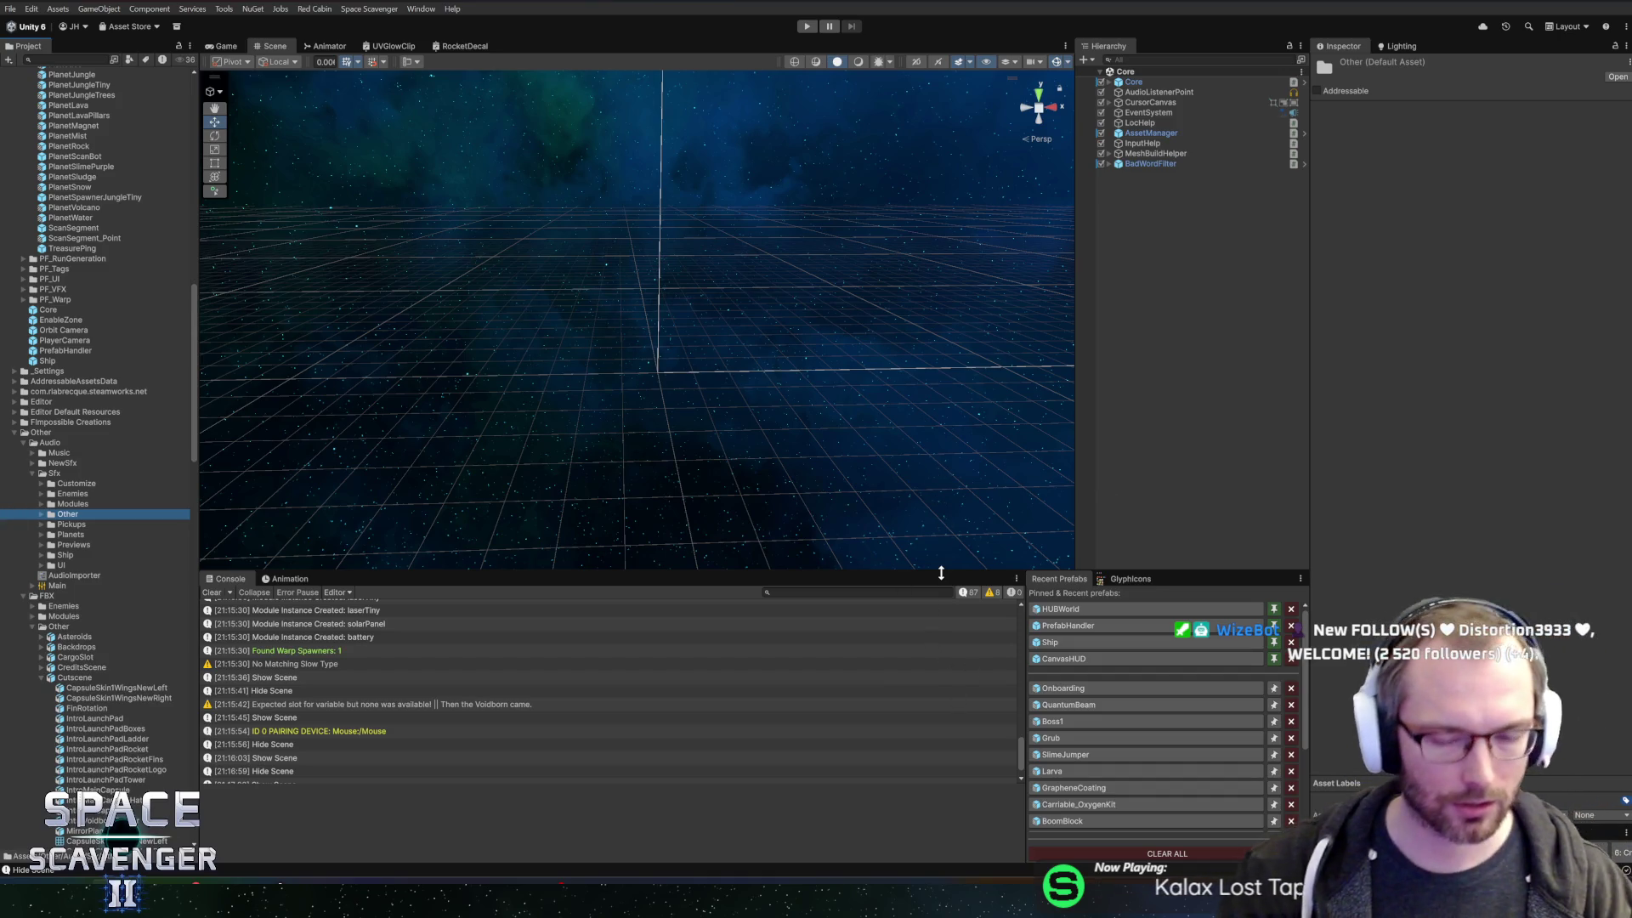
- Ping the Onboarding prefab from Recent Prefabs, select its CombatTutorial folder, then collapse it
{"action": "left_click", "coordinate": [1063, 687]}
{"action": "scroll", "coordinate": [155, 356], "scroll_direction": "up", "scroll_amount": 5}
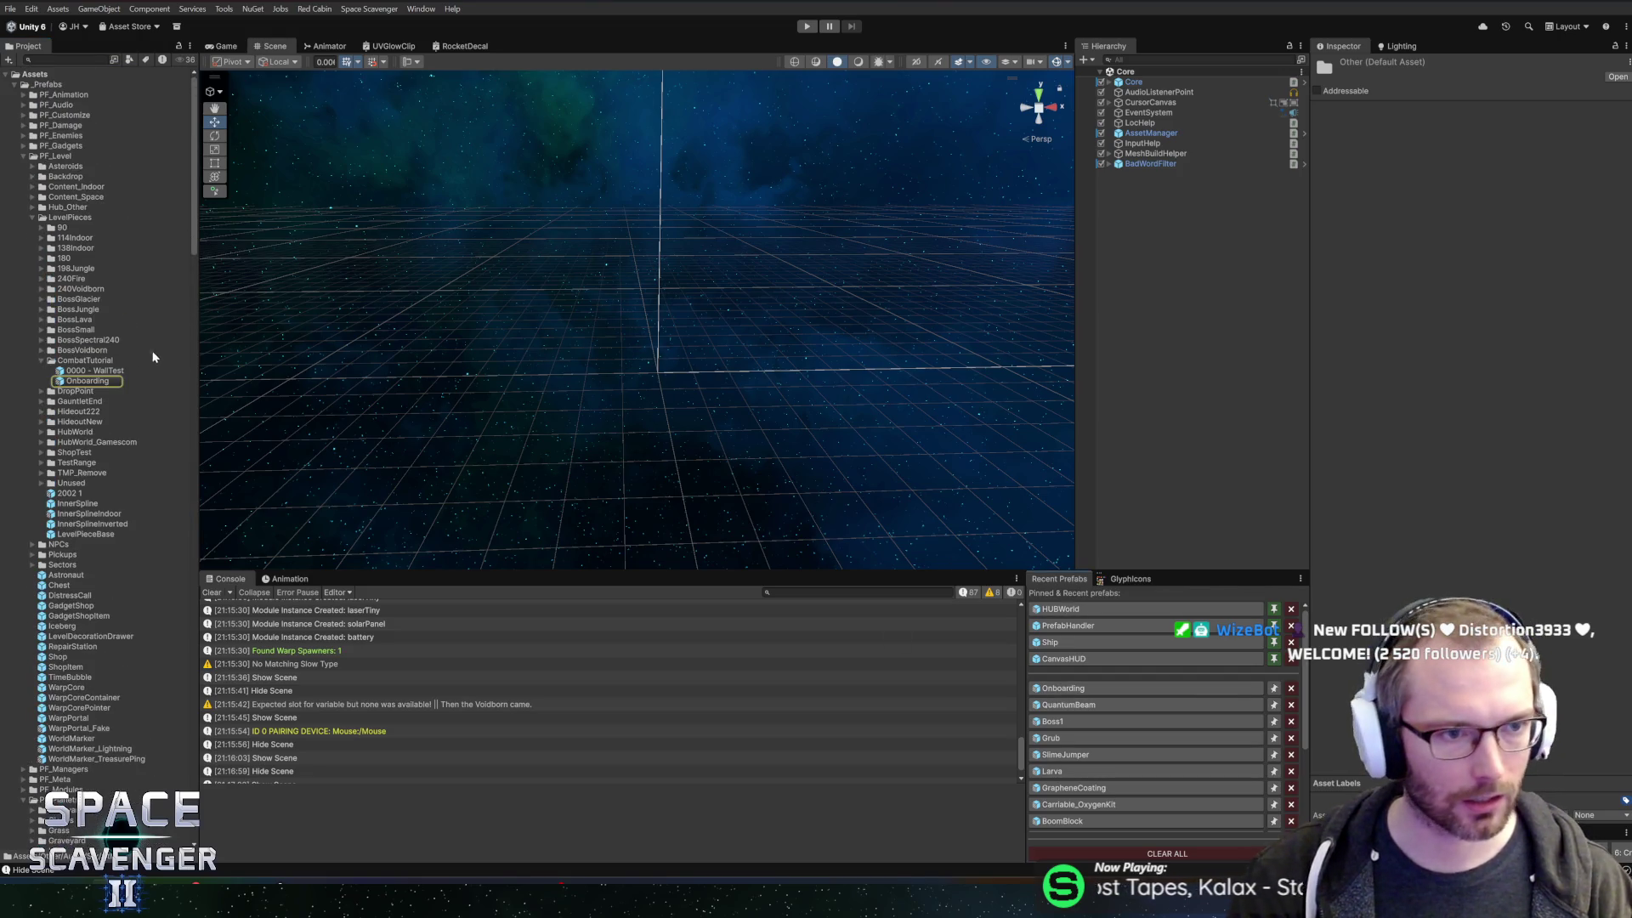
{"action": "left_click", "coordinate": [75, 374]}
{"action": "left_click", "coordinate": [85, 381]}
{"action": "left_click", "coordinate": [42, 361]}
{"action": "left_click", "coordinate": [47, 360]}
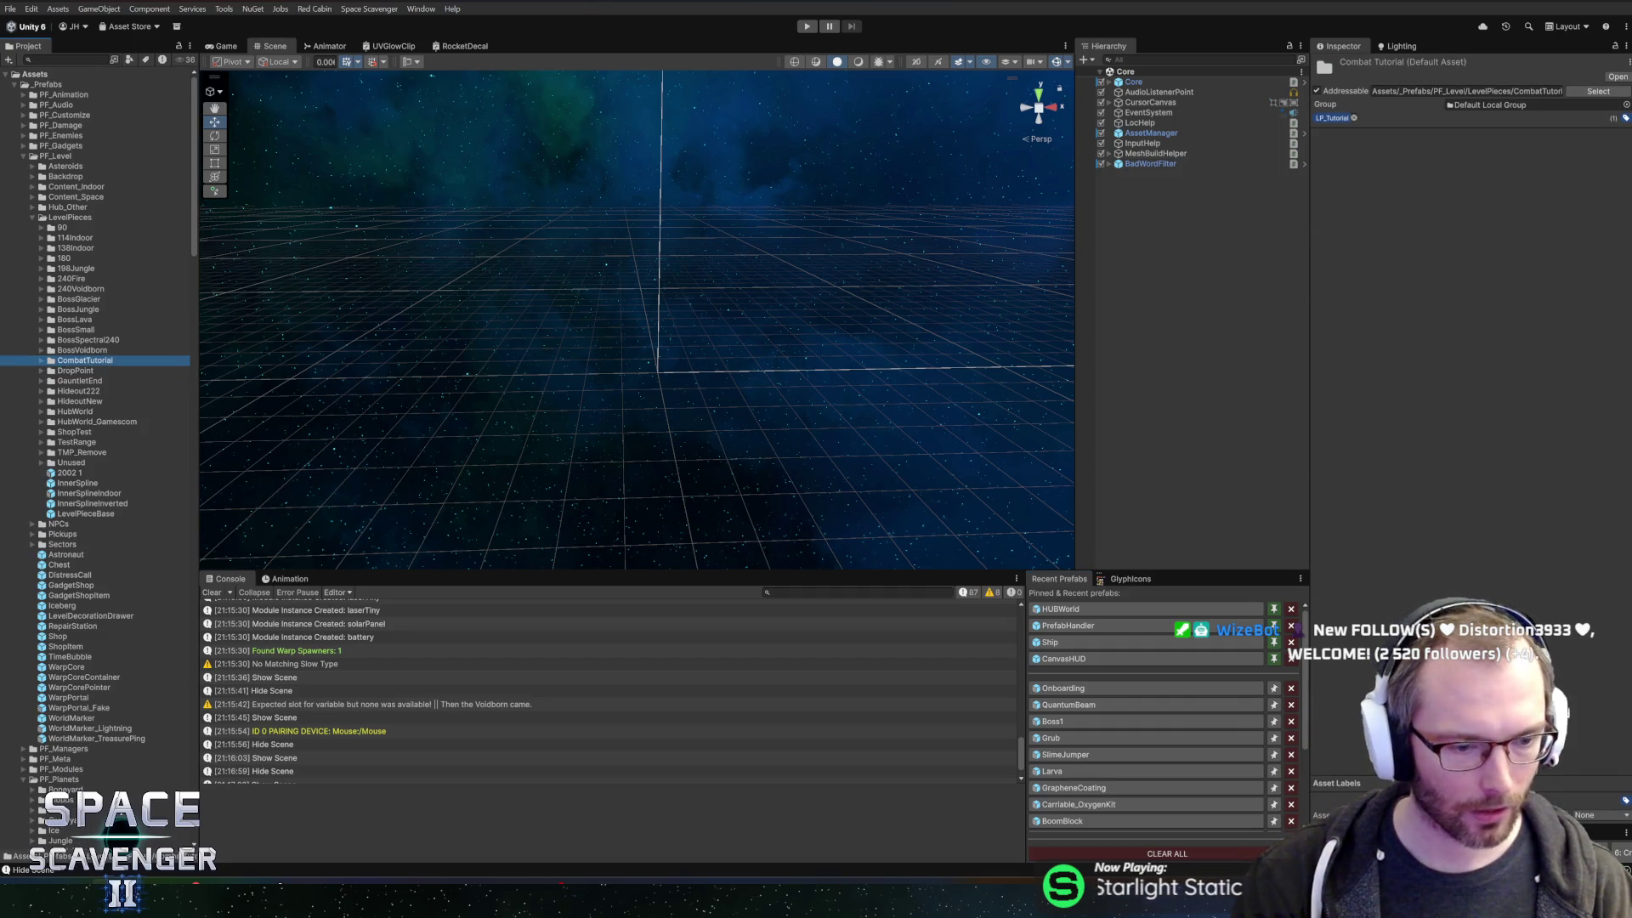
- In GitHub Desktop, begin typing the commit summary 'Added rumble'
{"action": "key", "text": "alt+Tab"}
{"action": "left_click", "coordinate": [306, 698]}
{"action": "type", "text": "Added rumble"}
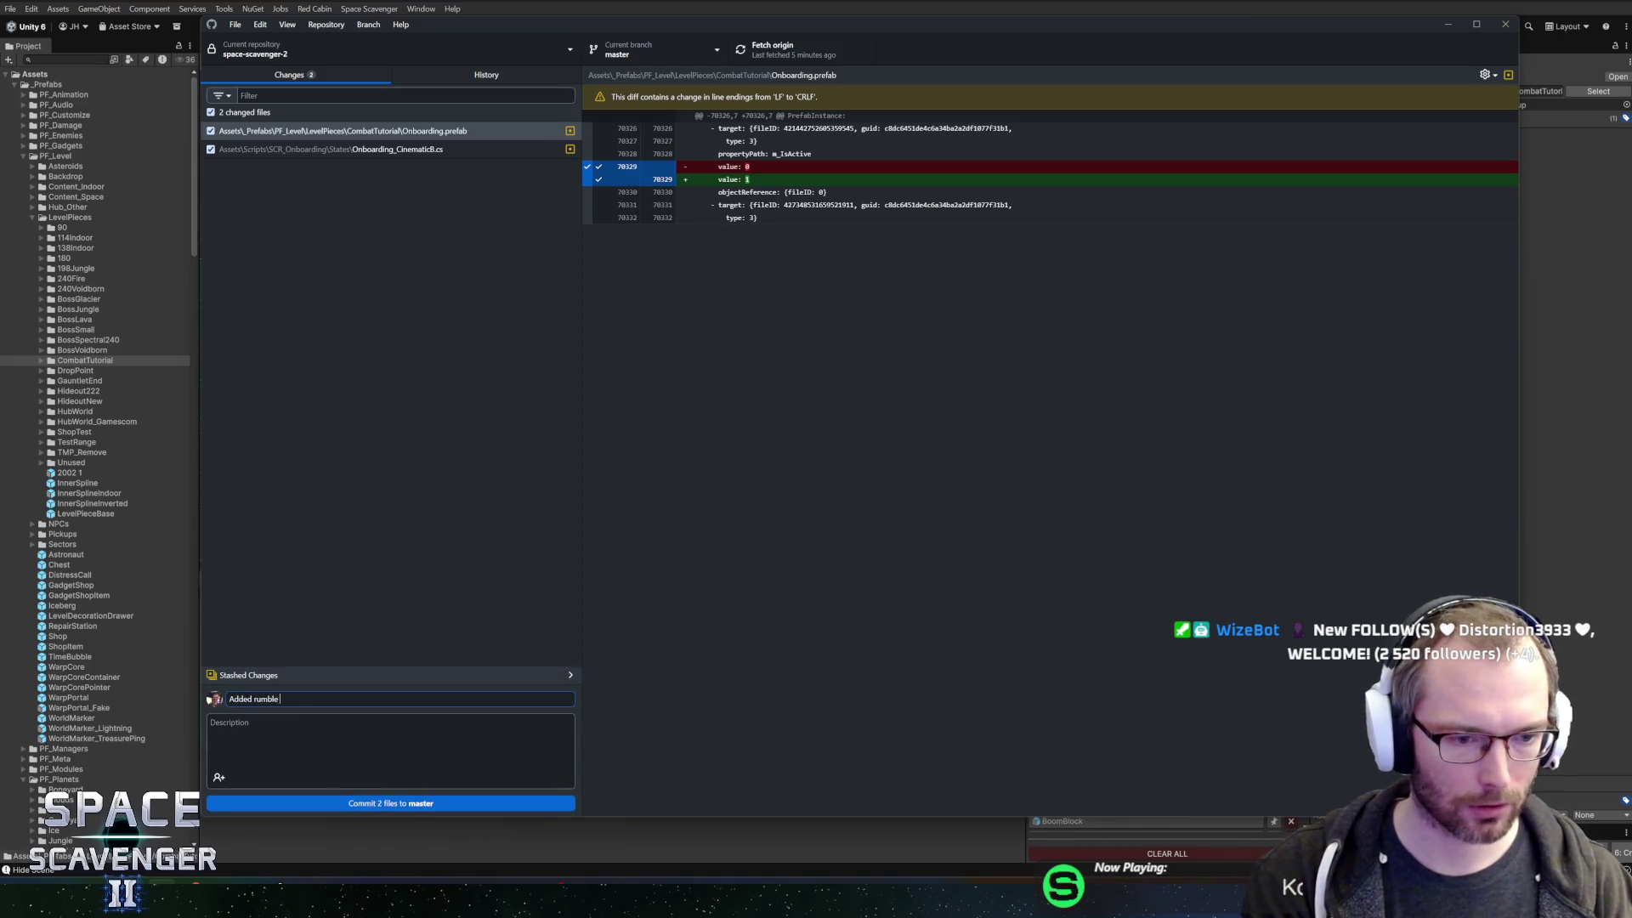
{"action": "type", "text": "to voidborn arrive intro"}
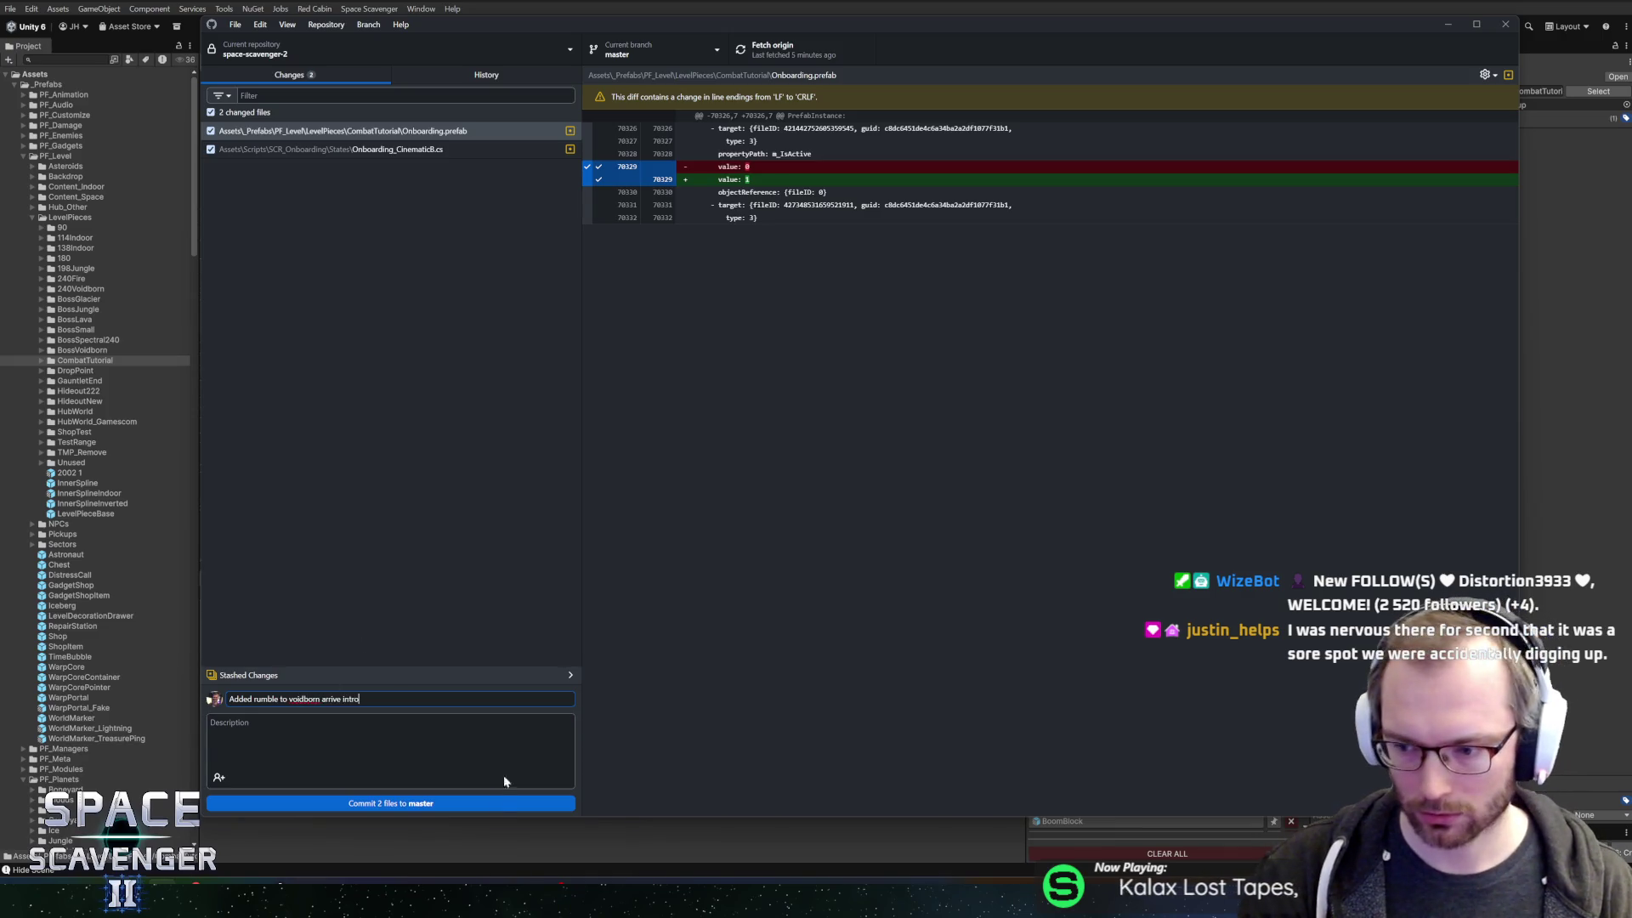
- Commit the two files as 'Added rumble to voidborn arrive intro', push them, and return to Unity
{"action": "left_click", "coordinate": [504, 803]}
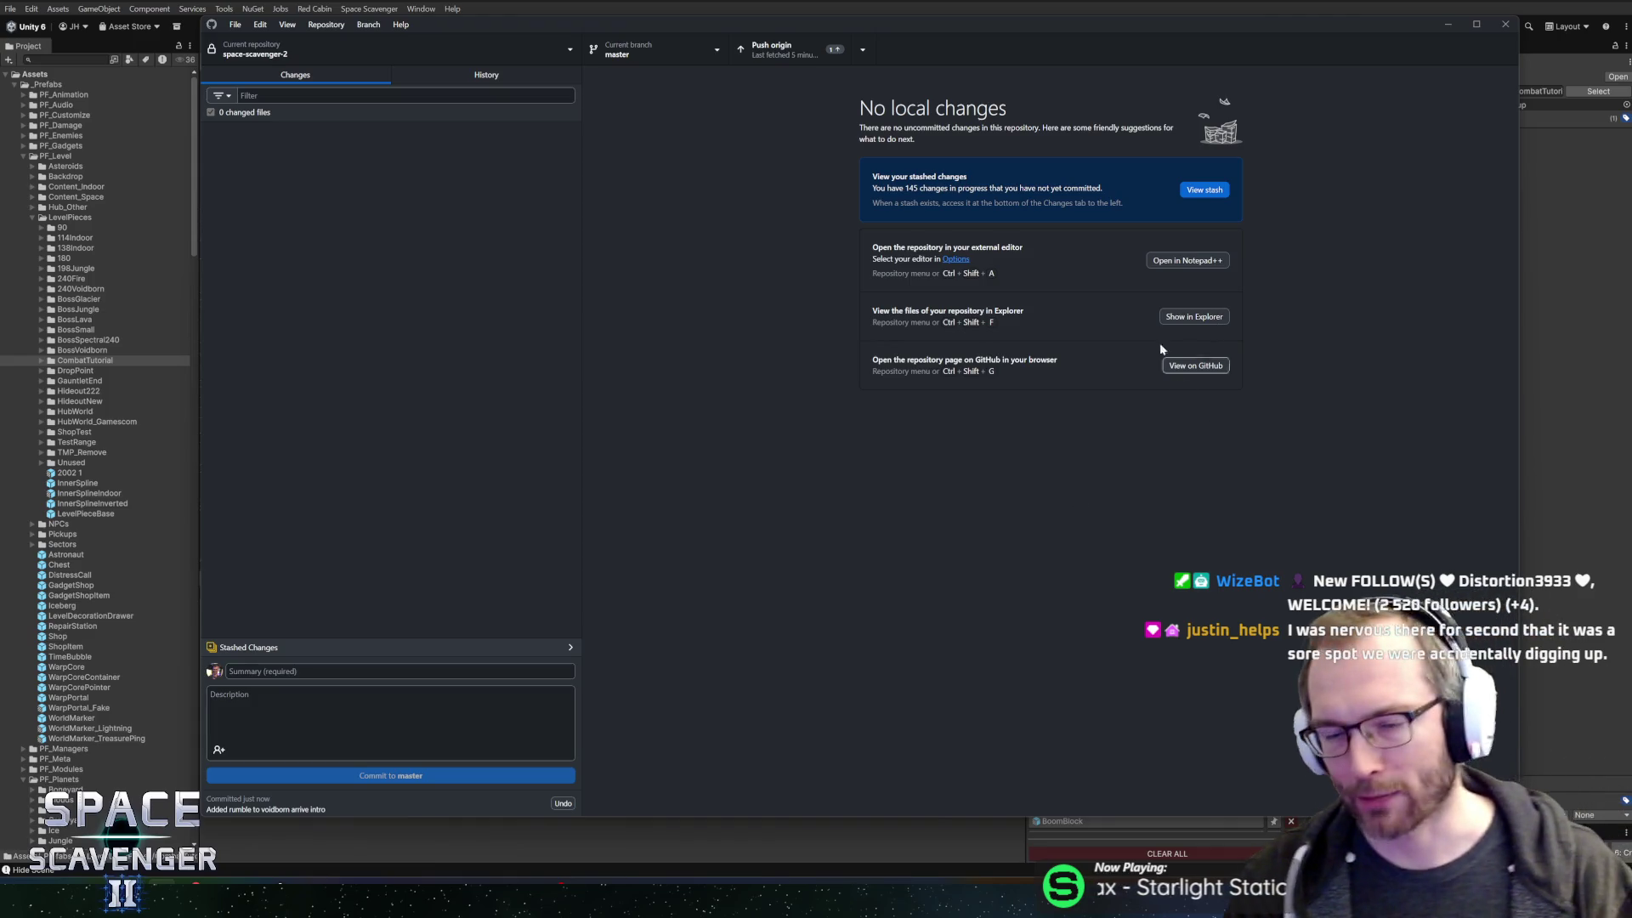
{"action": "left_click", "coordinate": [790, 47]}
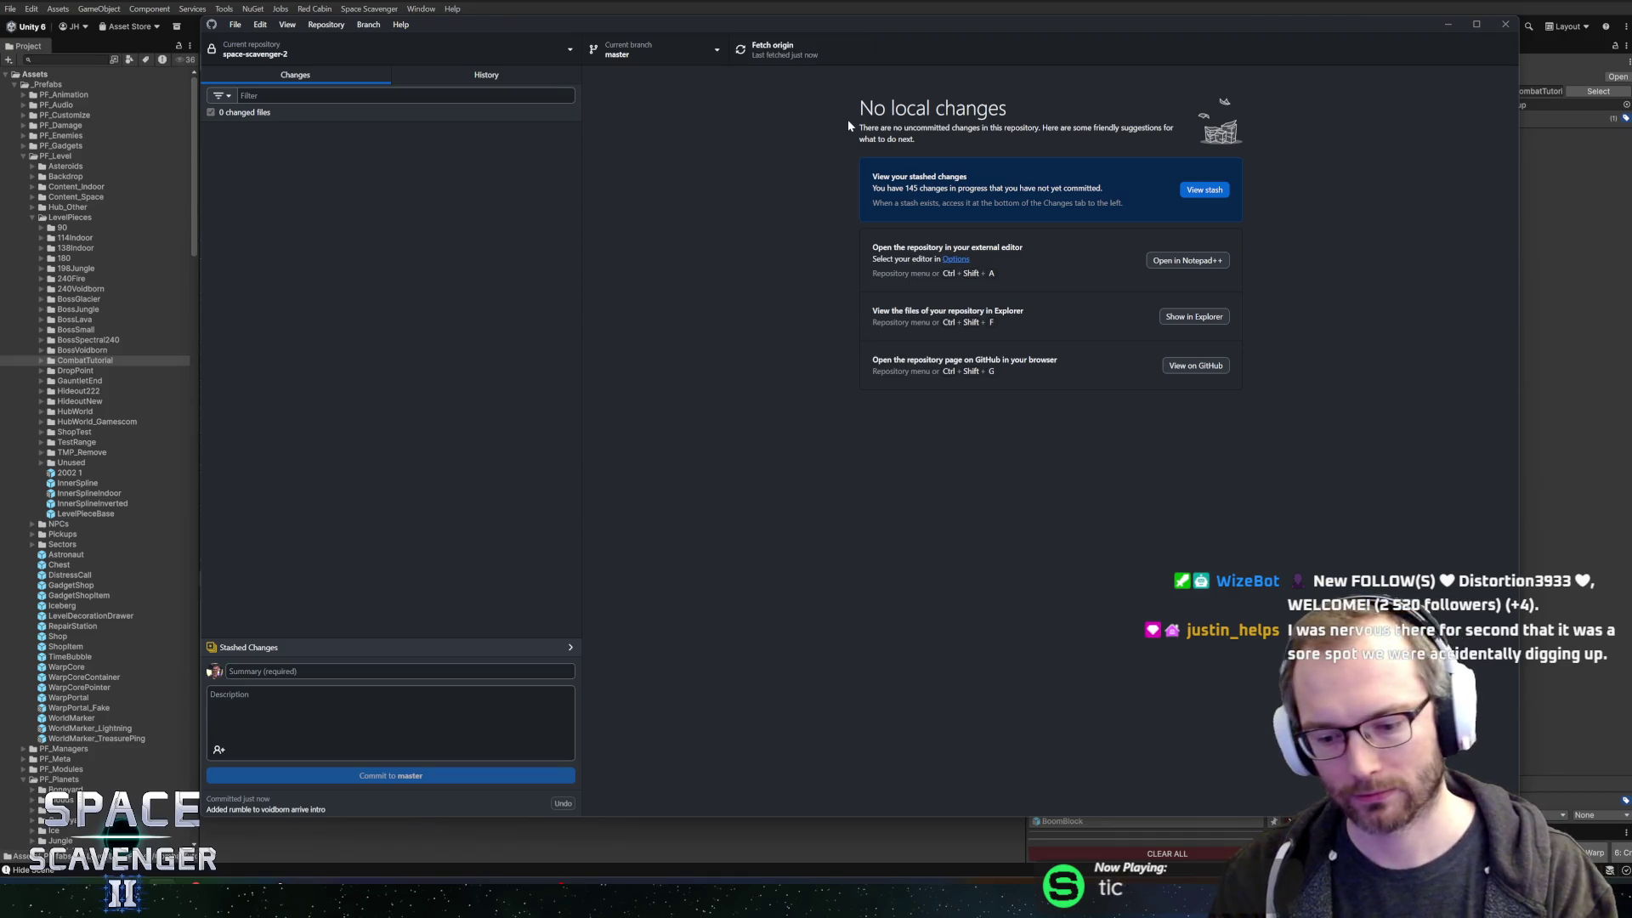
{"action": "key", "text": "alt+Tab"}
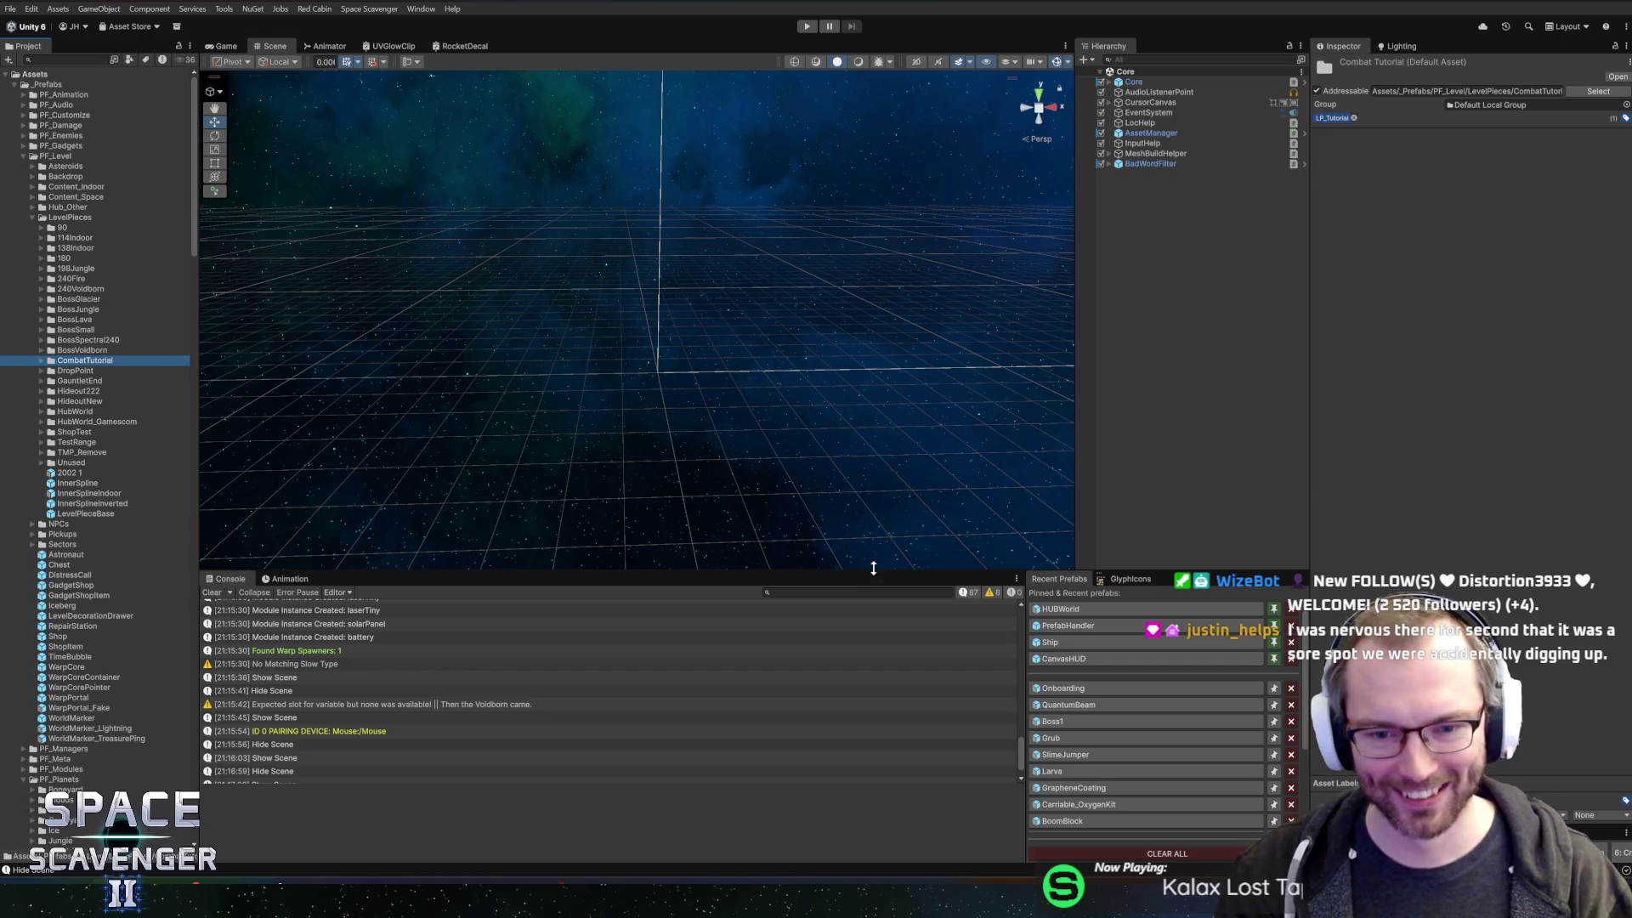
- Drag the Scene/Console splitter upward to enlarge the console log area
{"action": "left_click_drag", "start_coordinate": [876, 569], "coordinate": [872, 575]}
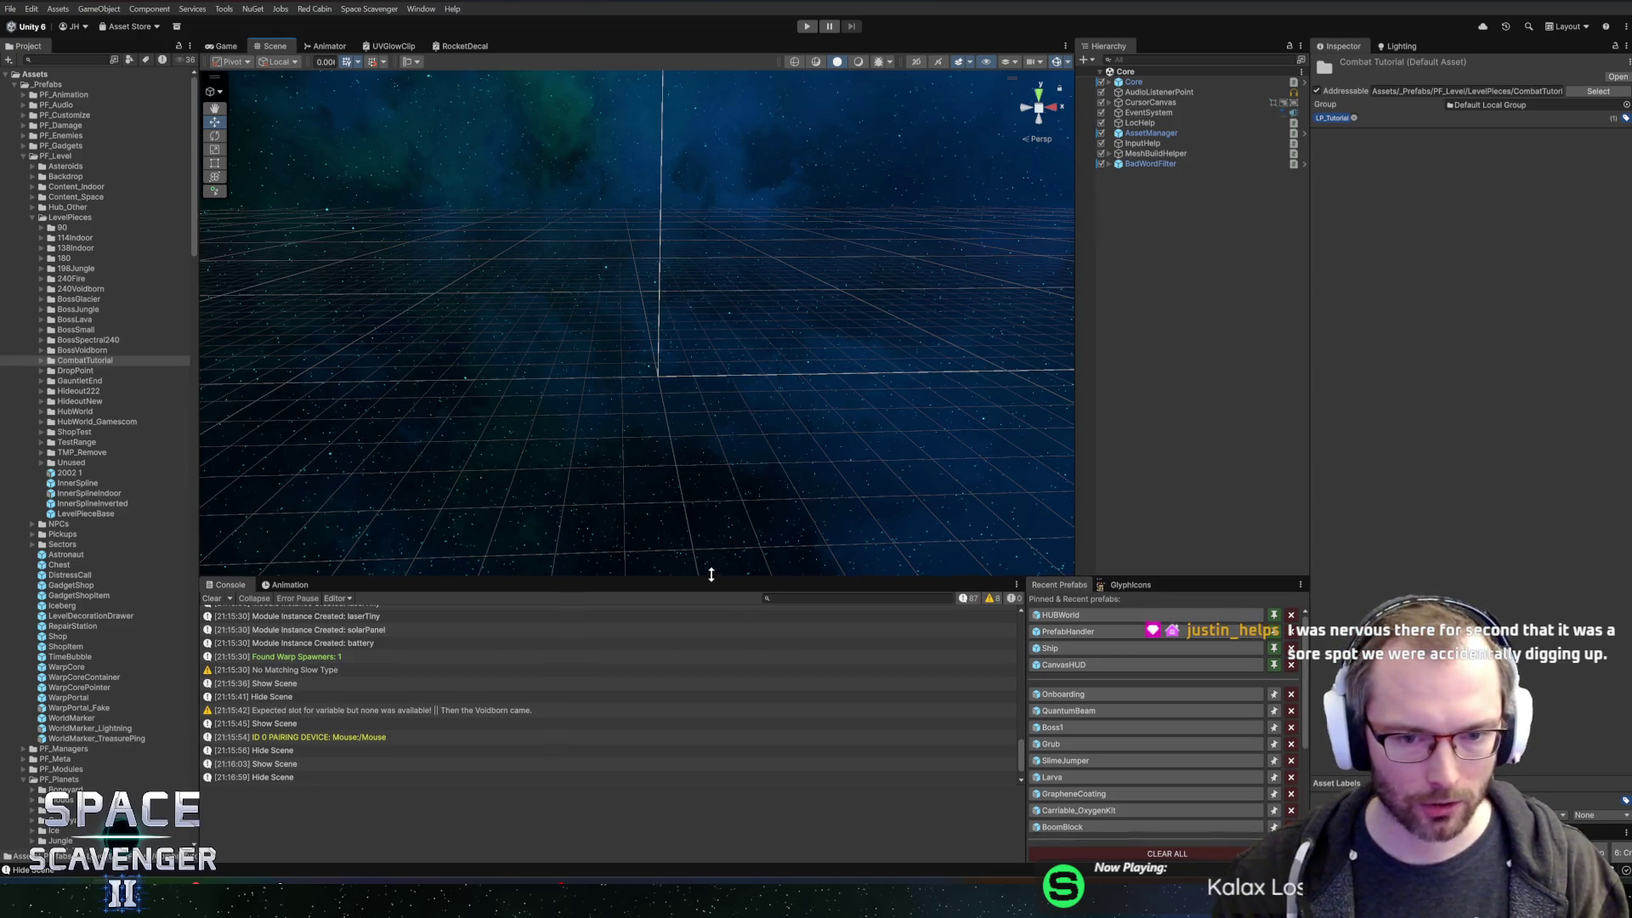
{"action": "left_click_drag", "start_coordinate": [710, 577], "coordinate": [713, 555]}
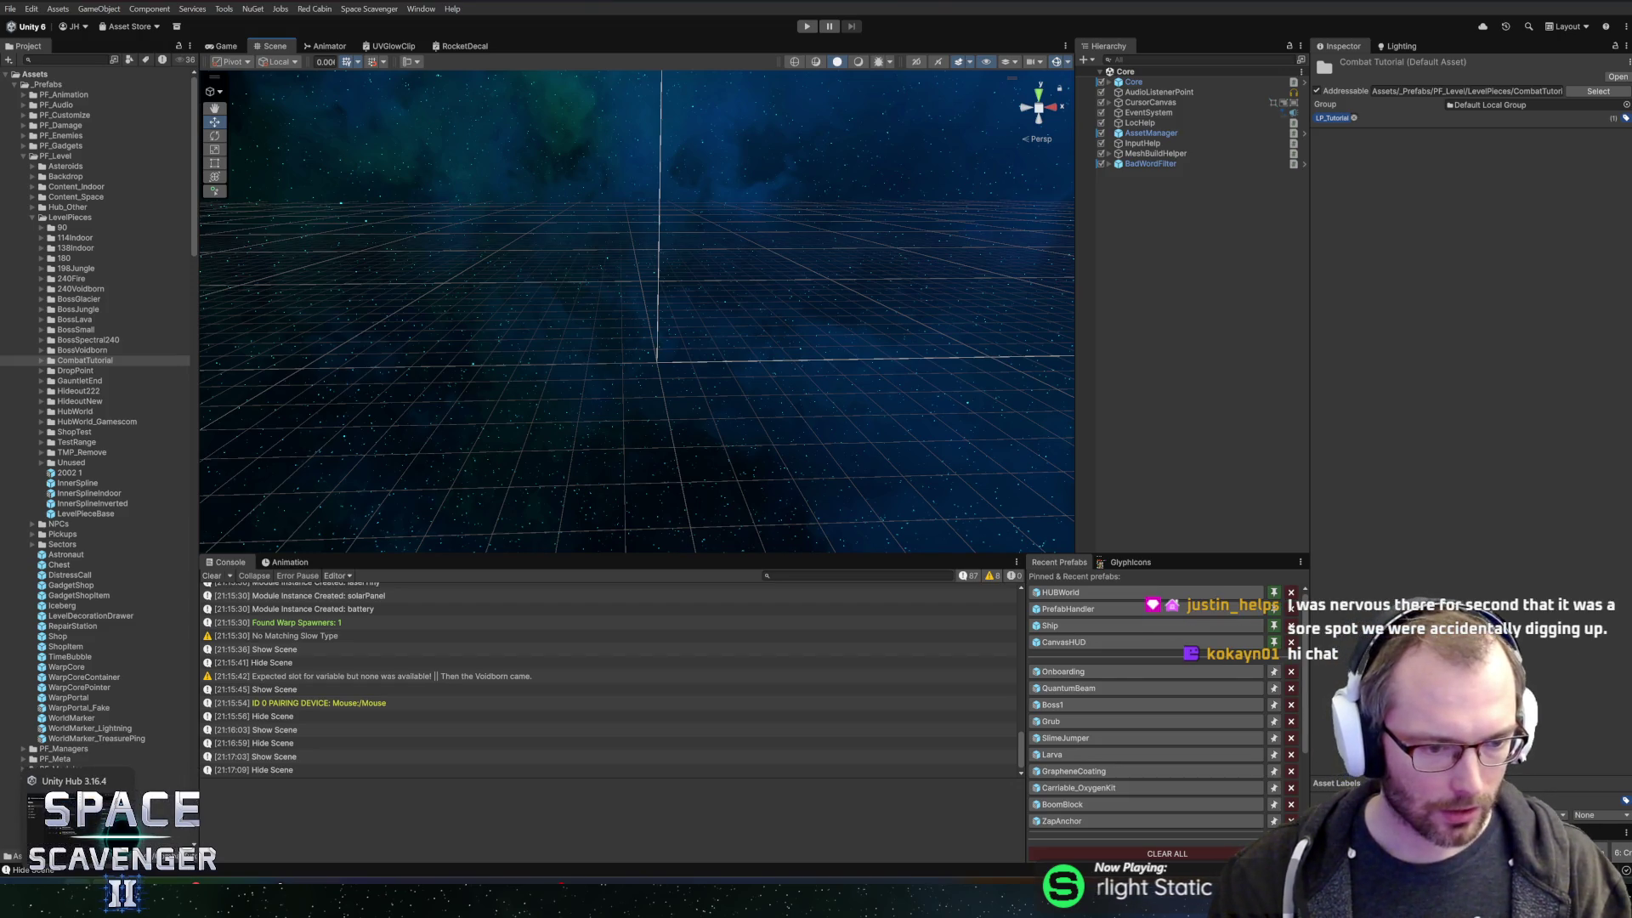
{"action": "mouse_move", "coordinate": [275, 897]}
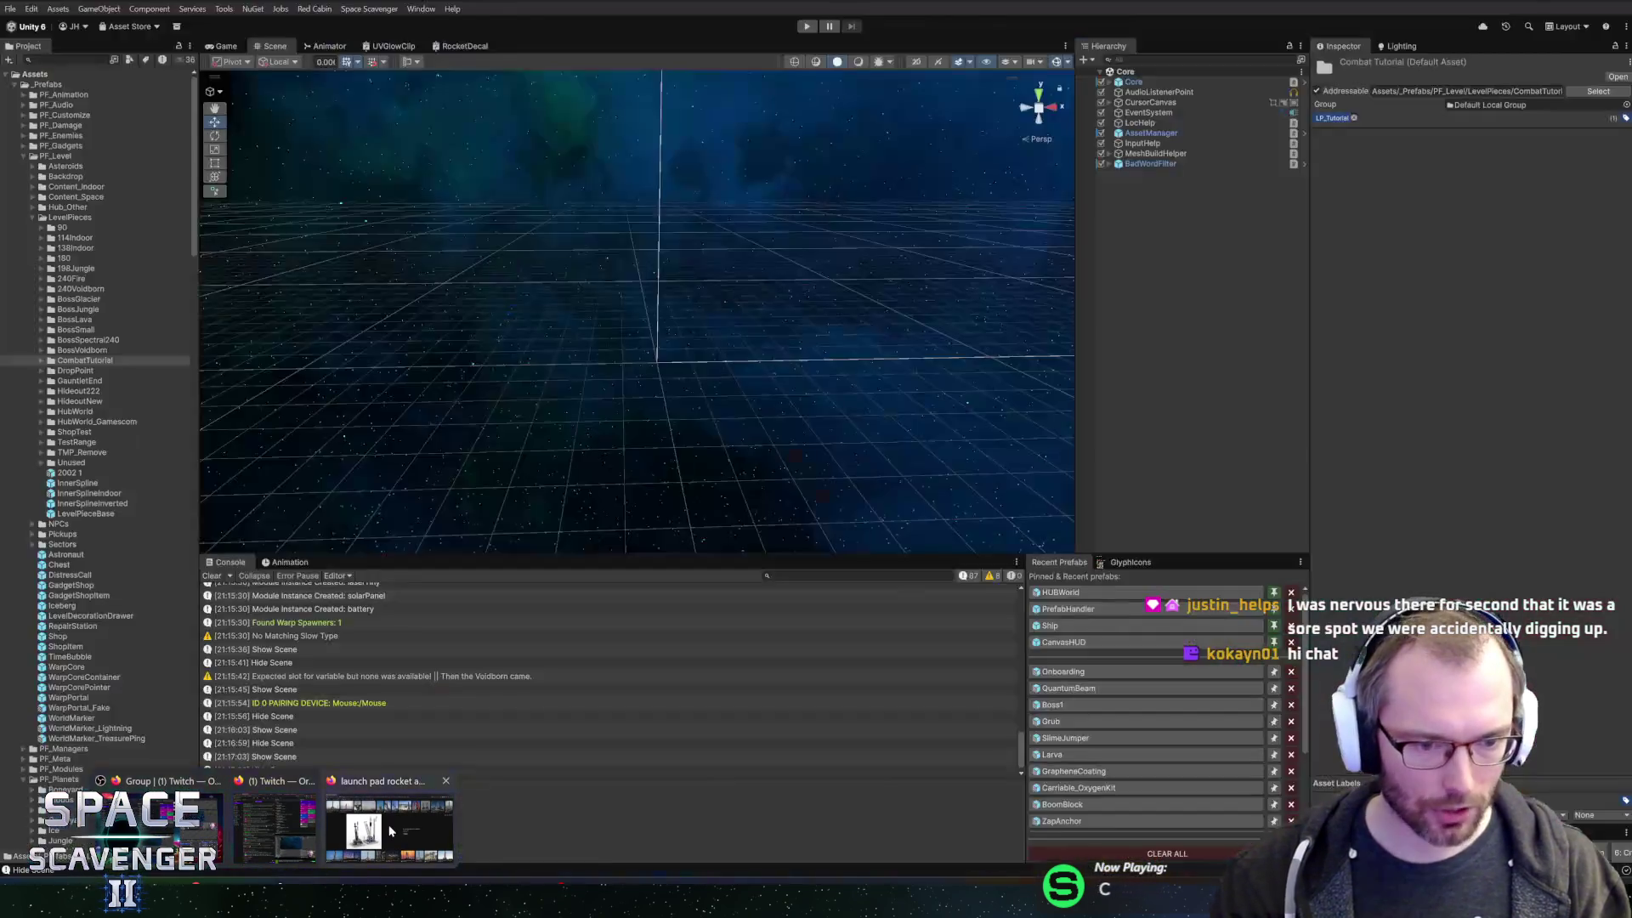
{"action": "left_click", "coordinate": [391, 831]}
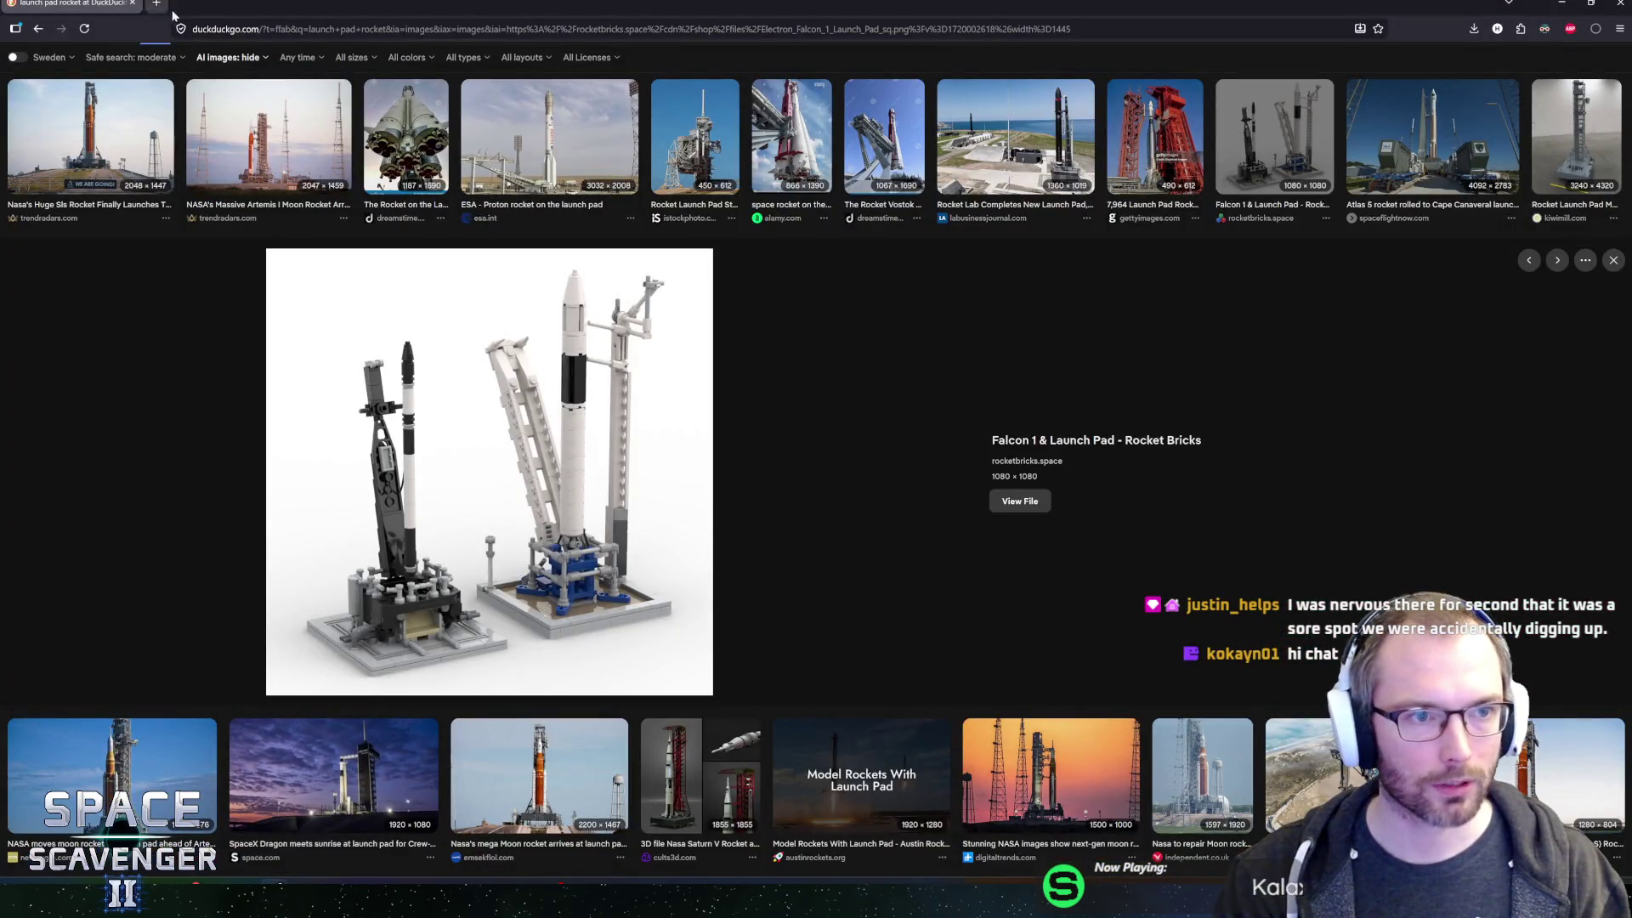
{"action": "key", "text": "alt+Tab"}
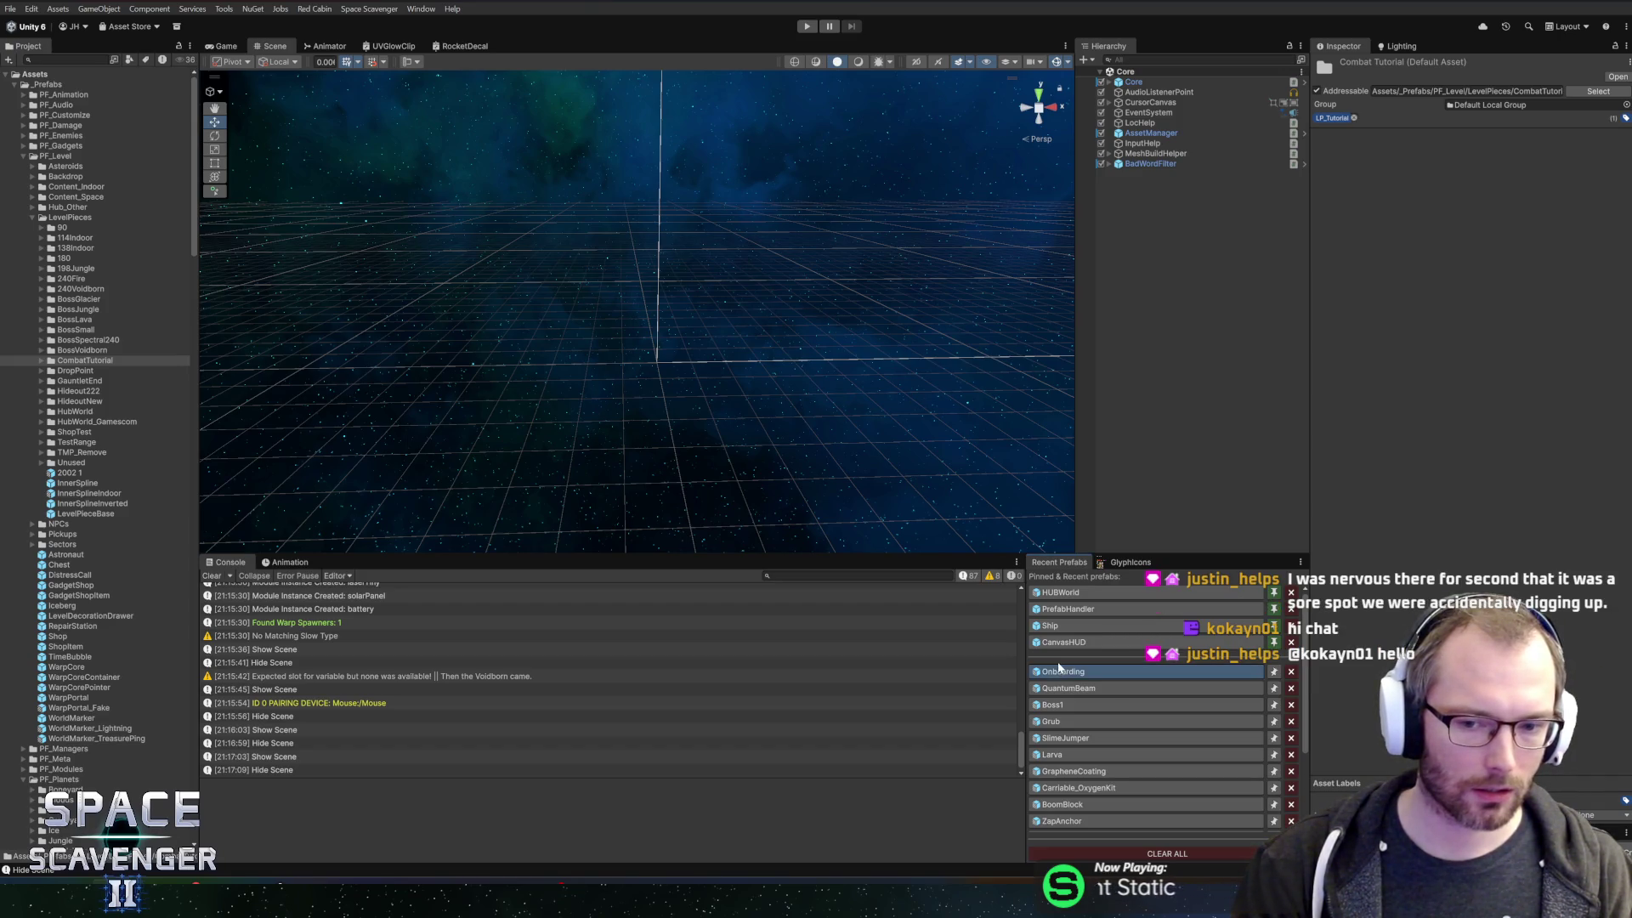
- Zoom and pan the Scene view to frame the launch station's ring and orange modules
{"action": "scroll", "coordinate": [702, 368], "scroll_direction": "down", "scroll_amount": 5}
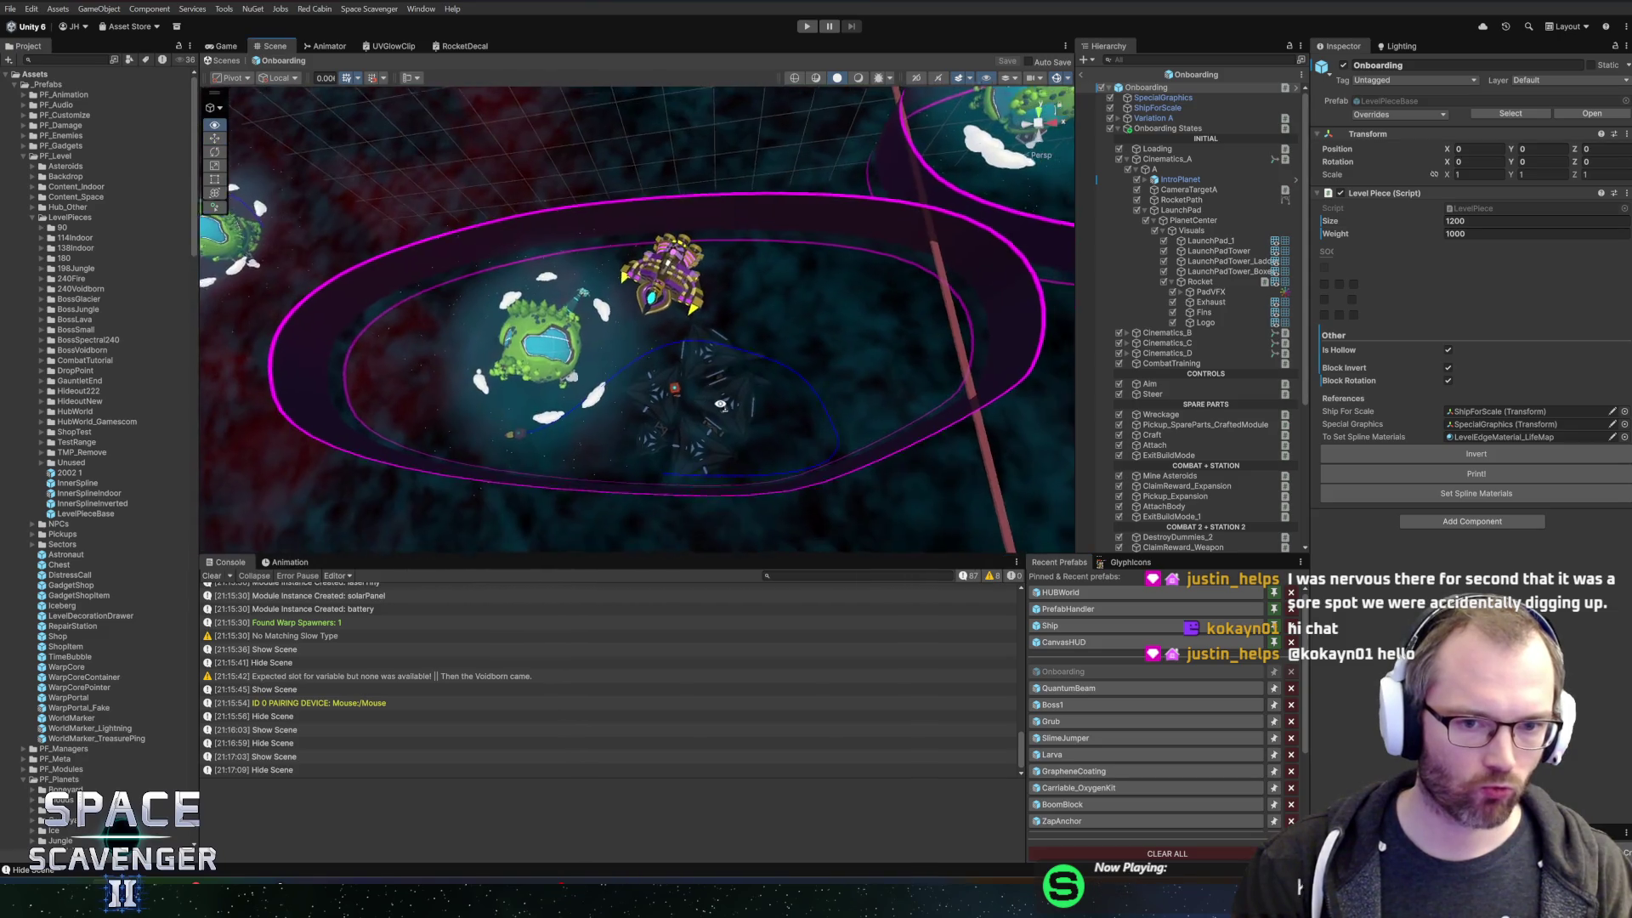
{"action": "scroll", "coordinate": [724, 399], "scroll_direction": "down", "scroll_amount": 3}
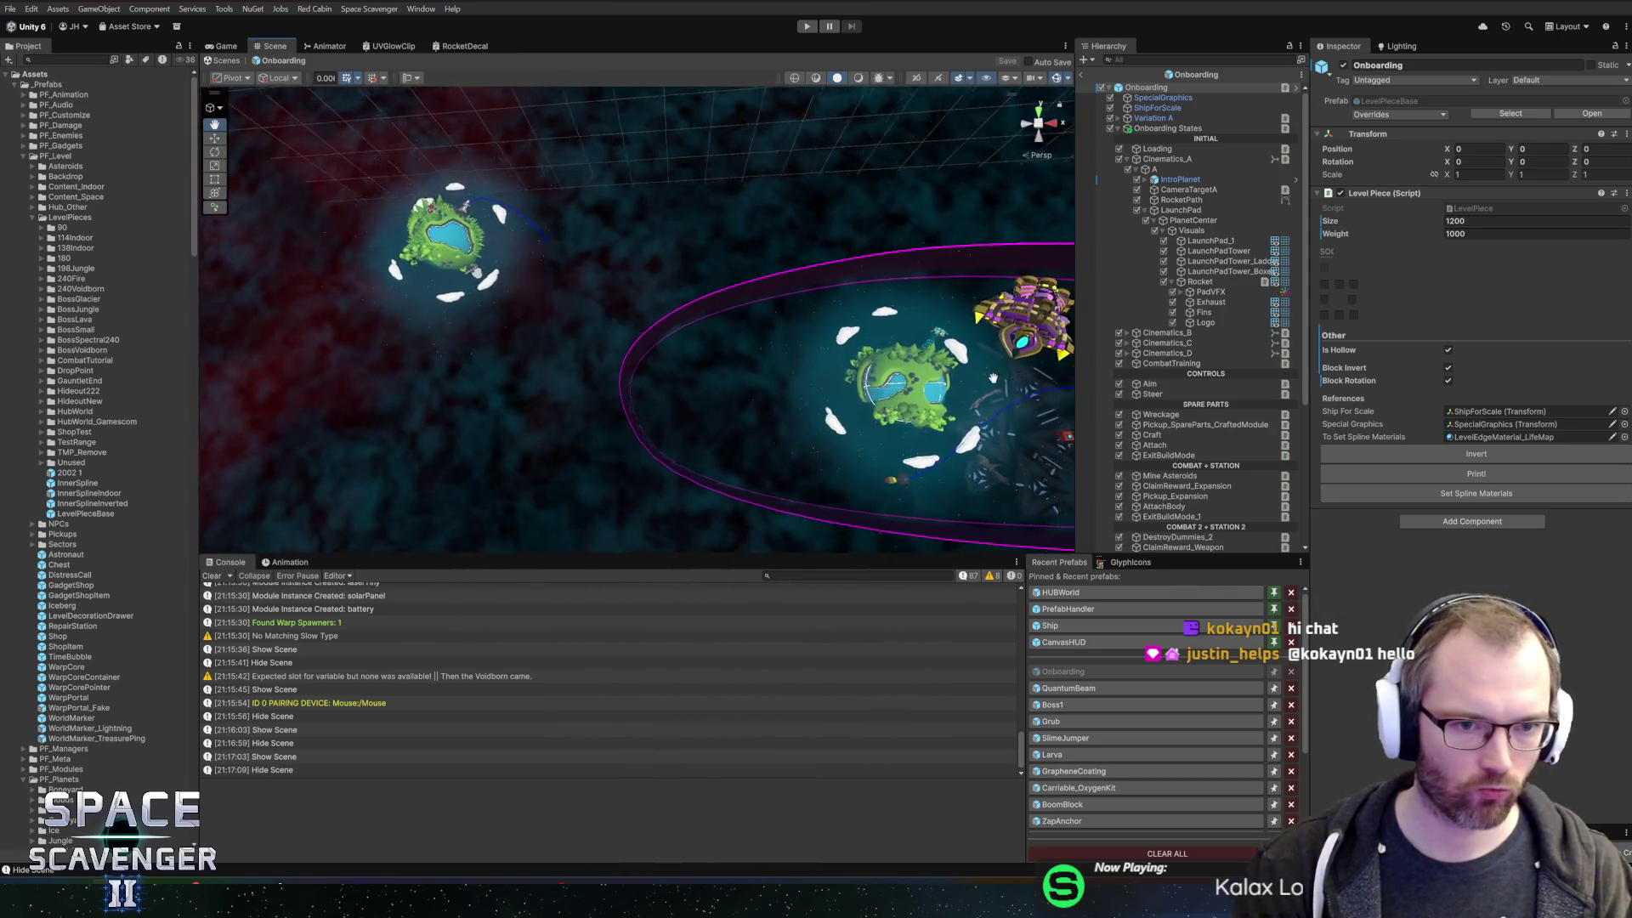
{"action": "scroll", "coordinate": [702, 385], "scroll_direction": "up", "scroll_amount": 3}
{"action": "mouse_move", "coordinate": [612, 331]}
{"action": "left_mouse_down"}
{"action": "mouse_move", "coordinate": [702, 385]}
{"action": "mouse_move", "coordinate": [673, 357]}
{"action": "mouse_move", "coordinate": [875, 346]}
{"action": "mouse_move", "coordinate": [680, 340]}
{"action": "mouse_move", "coordinate": [670, 363]}
{"action": "left_mouse_up"}
{"action": "scroll", "coordinate": [662, 359], "scroll_direction": "up", "scroll_amount": 5}
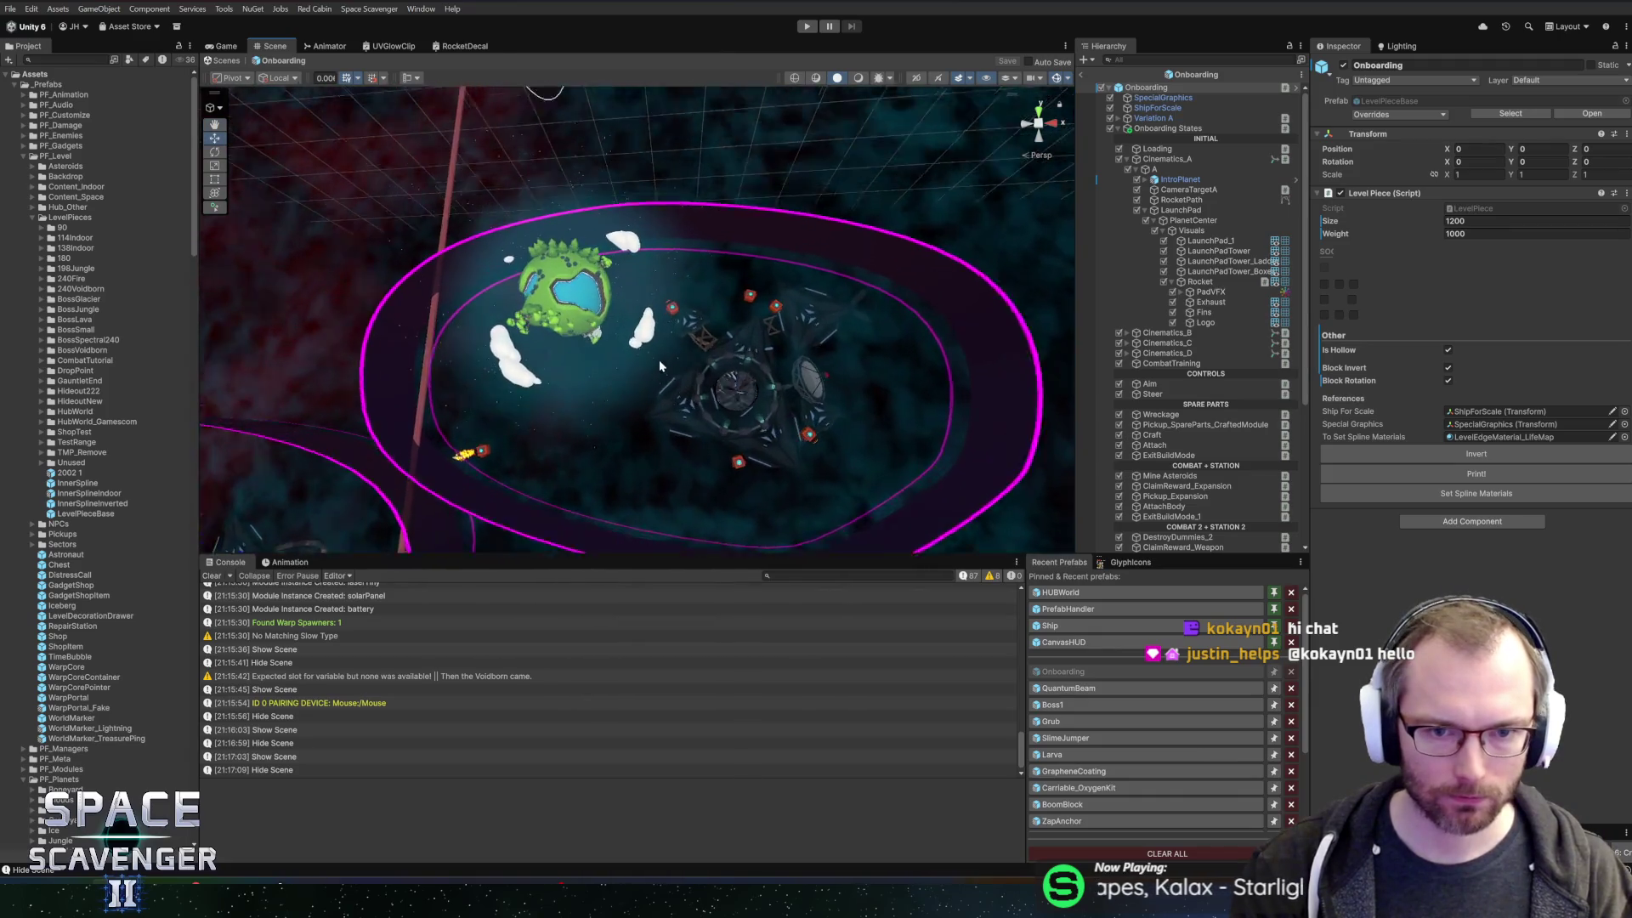
{"action": "scroll", "coordinate": [620, 318], "scroll_direction": "up", "scroll_amount": 3}
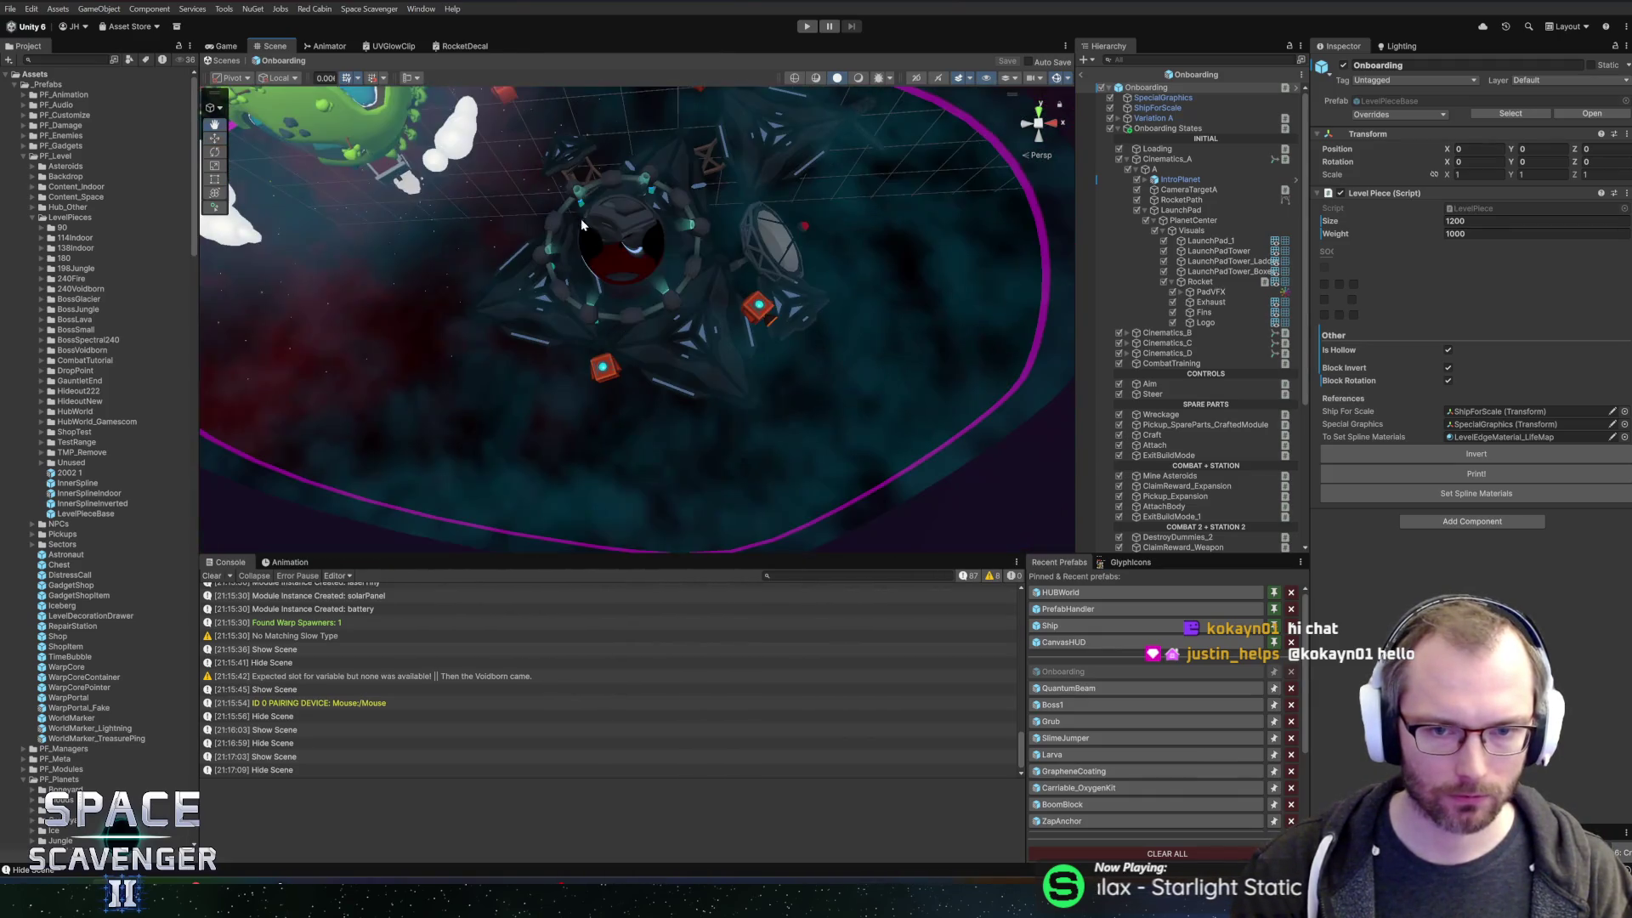
{"action": "scroll", "coordinate": [594, 313], "scroll_direction": "up", "scroll_amount": 3}
{"action": "mouse_move", "coordinate": [586, 390]}
{"action": "left_mouse_down"}
{"action": "mouse_move", "coordinate": [612, 357]}
{"action": "mouse_move", "coordinate": [473, 383]}
{"action": "mouse_move", "coordinate": [645, 377]}
{"action": "mouse_move", "coordinate": [583, 467]}
{"action": "mouse_move", "coordinate": [601, 462]}
{"action": "mouse_move", "coordinate": [578, 455]}
{"action": "mouse_move", "coordinate": [588, 441]}
{"action": "mouse_move", "coordinate": [731, 369]}
{"action": "mouse_move", "coordinate": [743, 381]}
{"action": "mouse_move", "coordinate": [788, 221]}
{"action": "mouse_move", "coordinate": [771, 290]}
{"action": "left_mouse_up"}
{"action": "left_click_drag", "start_coordinate": [717, 336], "coordinate": [760, 345]}
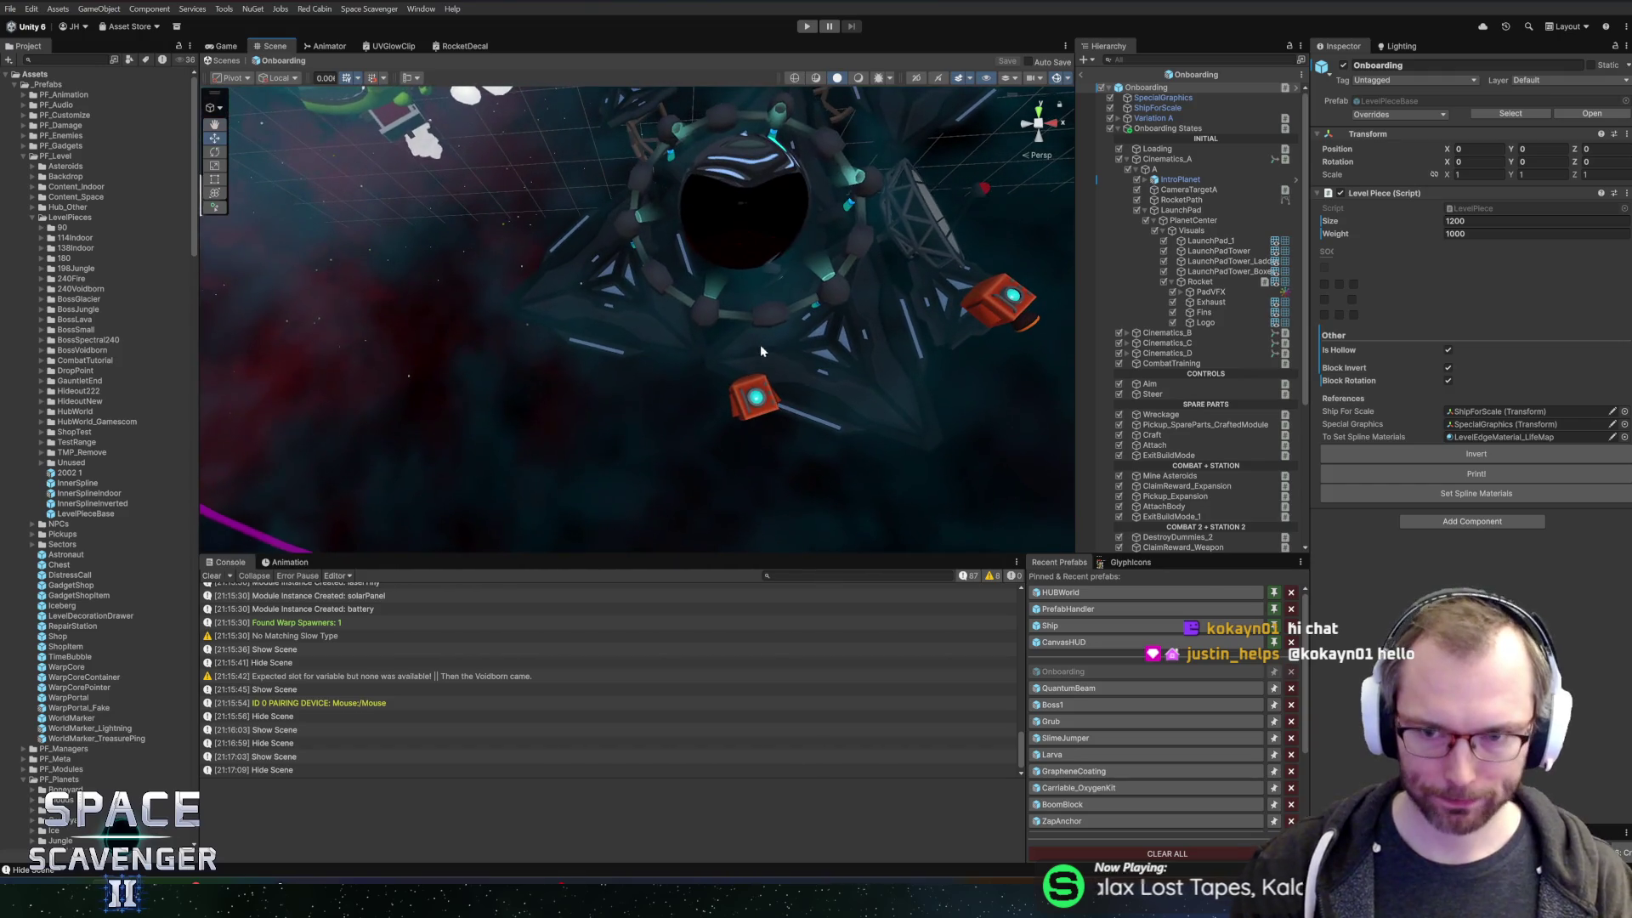
- Collapse Rocket, LaunchPad and Cinematics_A in the Hierarchy
{"action": "left_click", "coordinate": [1171, 281]}
{"action": "left_click", "coordinate": [1145, 211]}
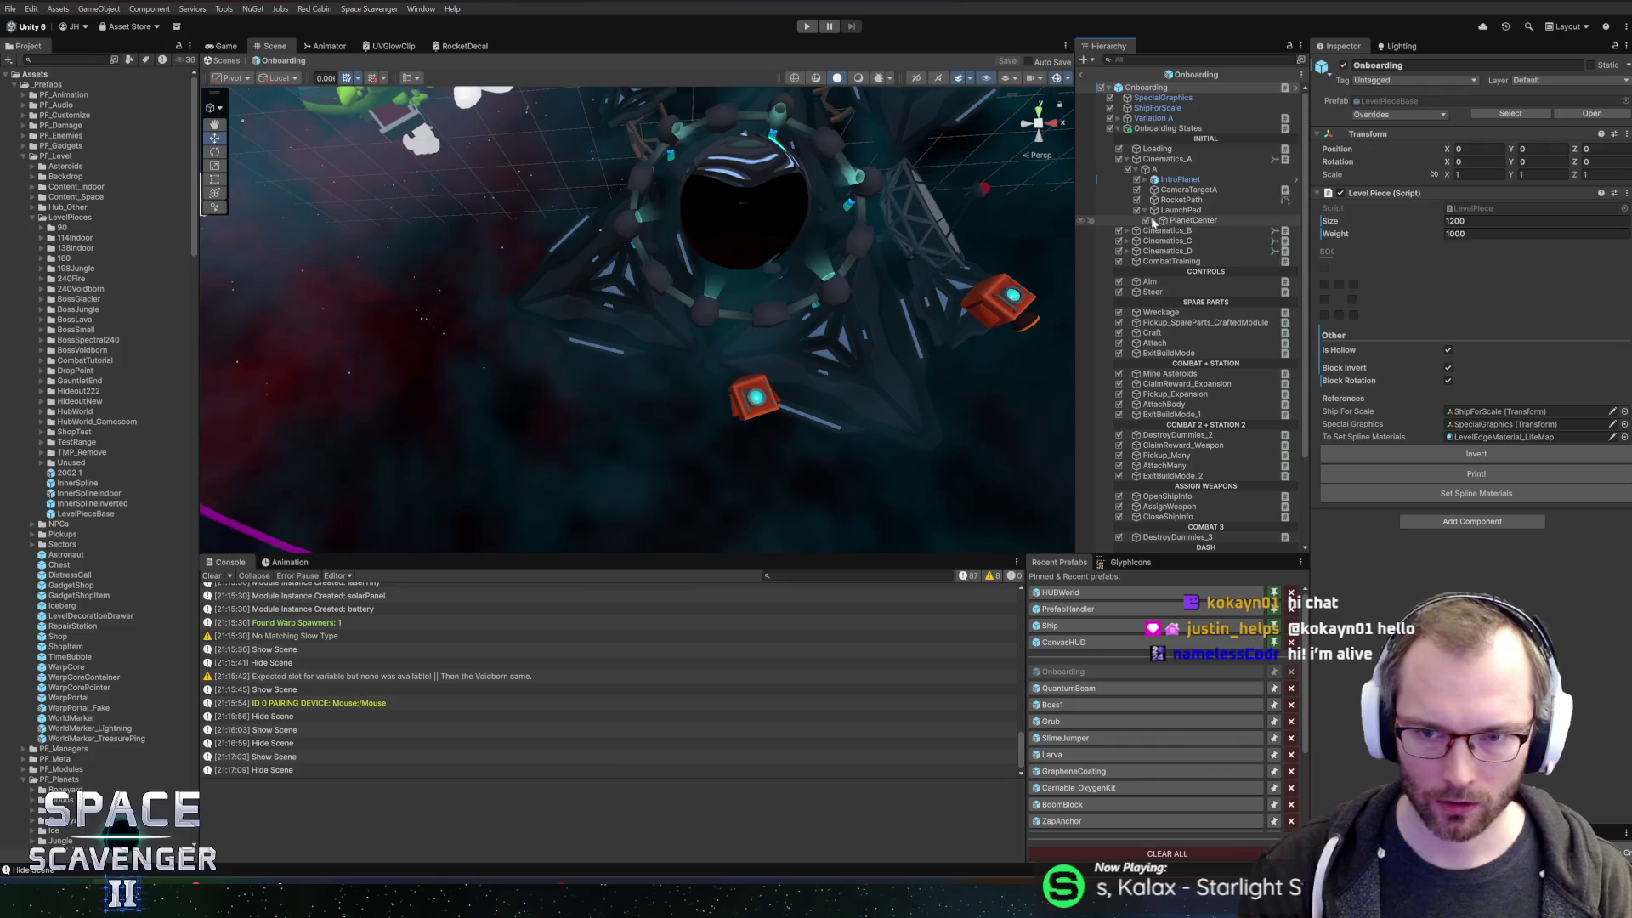
{"action": "left_click", "coordinate": [1127, 159]}
{"action": "scroll", "coordinate": [756, 432], "scroll_direction": "down", "scroll_amount": 5}
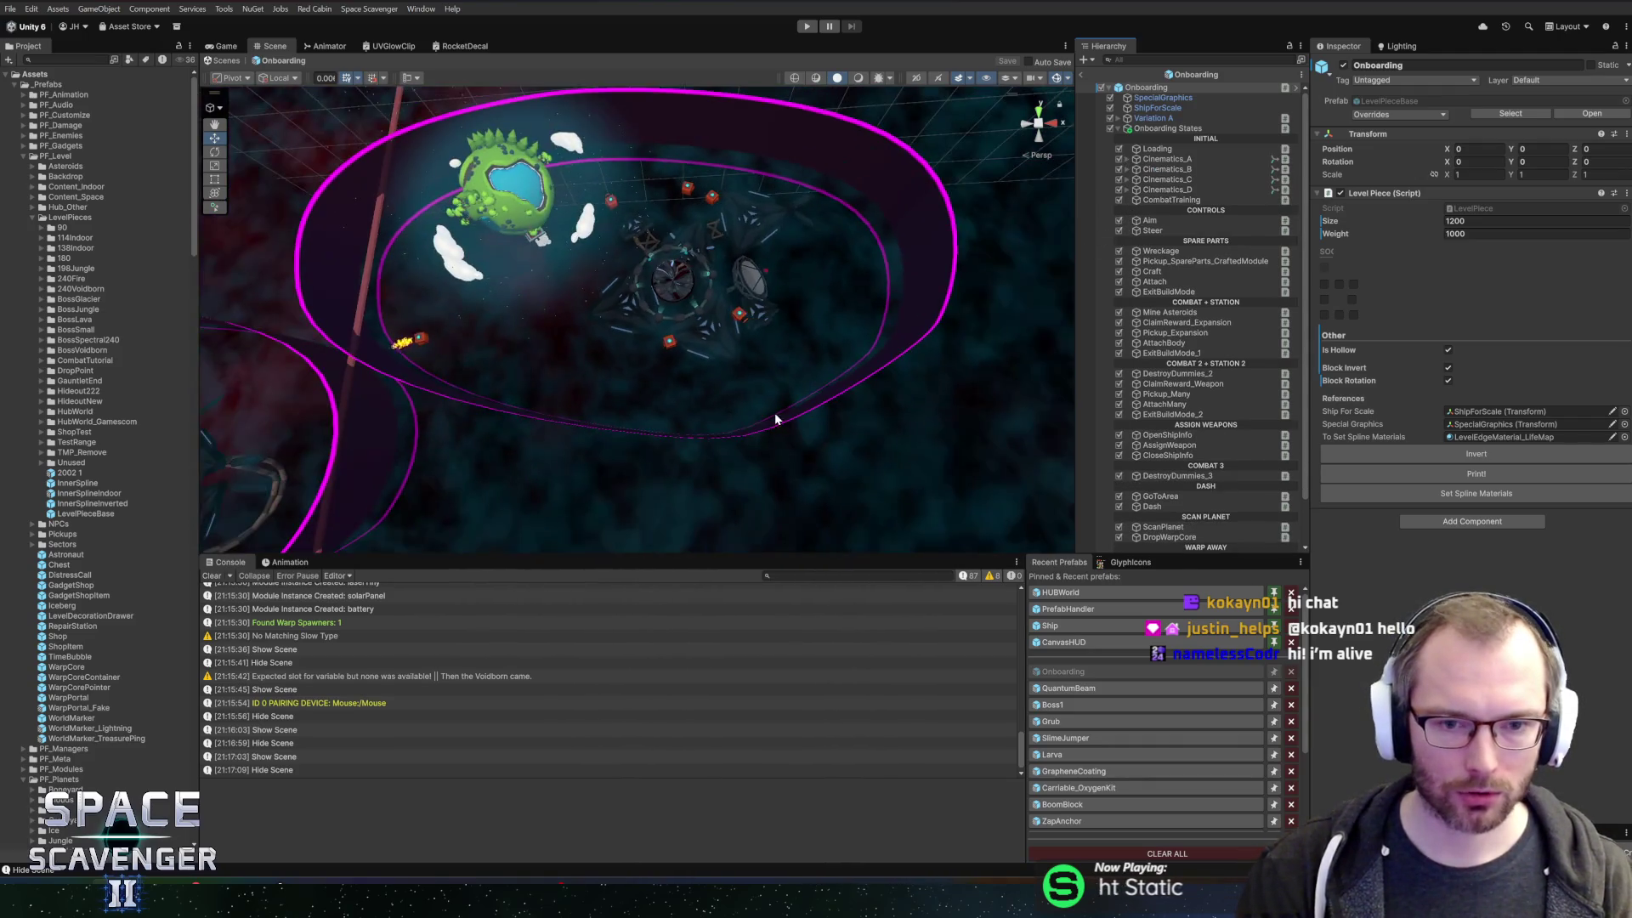
{"action": "scroll", "coordinate": [745, 321], "scroll_direction": "up", "scroll_amount": 4}
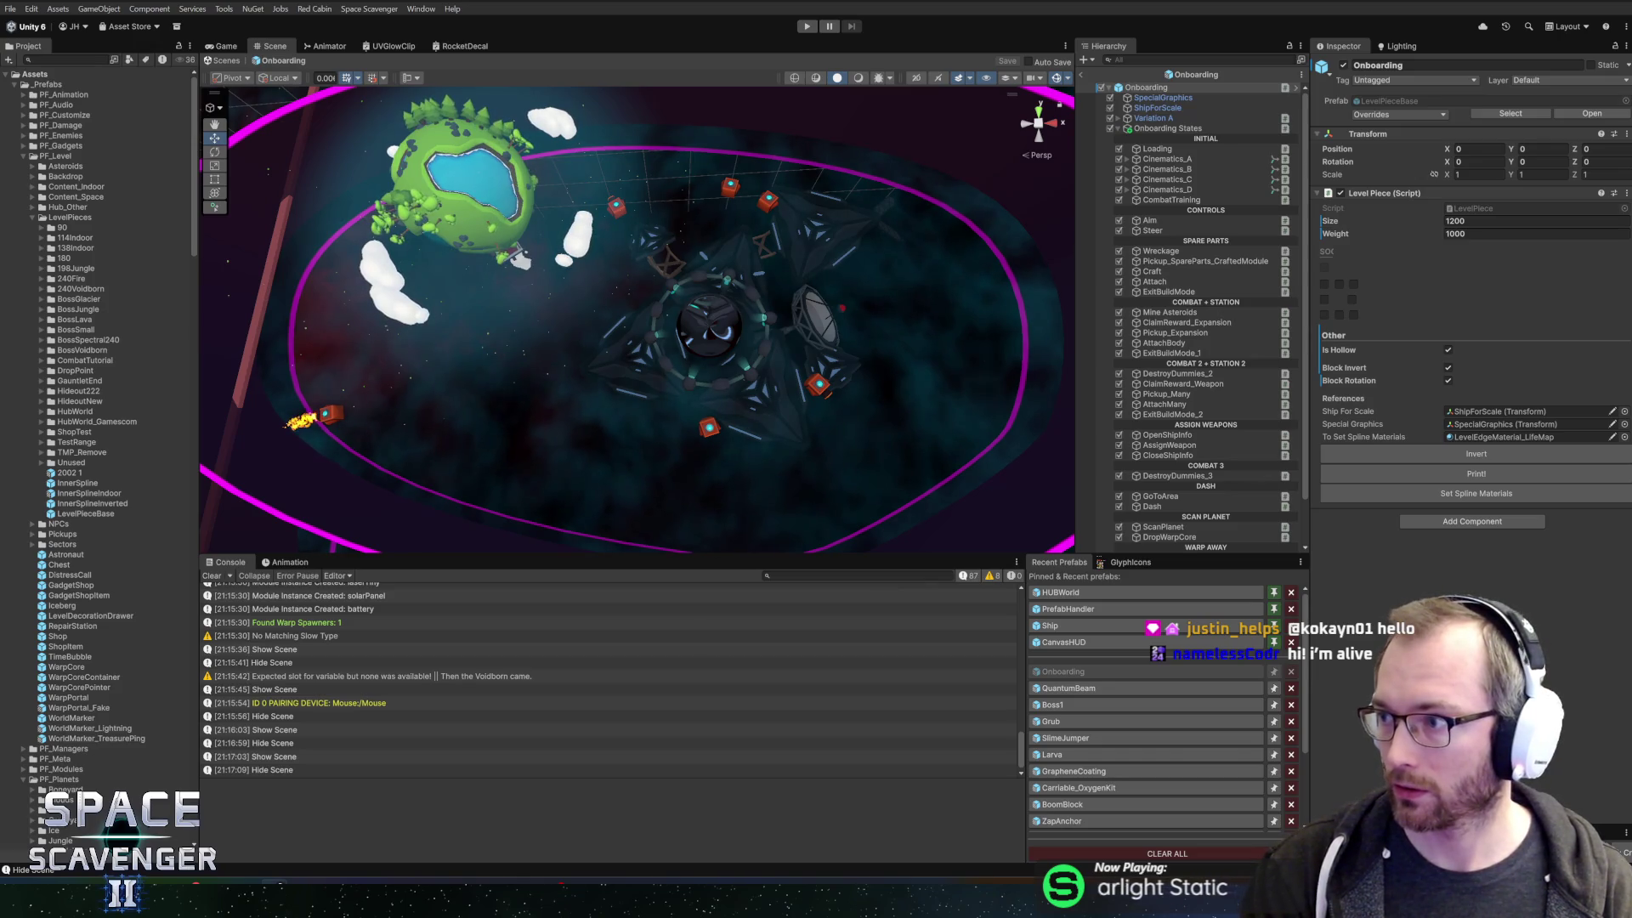
- Bring up the HacknPlan browser window, restore it from maximized, and resize it
{"action": "key", "text": "alt+Tab"}
{"action": "mouse_move", "coordinate": [769, 3]}
{"action": "left_mouse_down"}
{"action": "mouse_move", "coordinate": [659, 98]}
{"action": "mouse_move", "coordinate": [572, 120]}
{"action": "mouse_move", "coordinate": [605, 316]}
{"action": "mouse_move", "coordinate": [629, 68]}
{"action": "mouse_move", "coordinate": [600, 126]}
{"action": "left_mouse_up"}
{"action": "left_click_drag", "start_coordinate": [735, 117], "coordinate": [707, 82]}
{"action": "left_click_drag", "start_coordinate": [1382, 752], "coordinate": [1356, 863]}
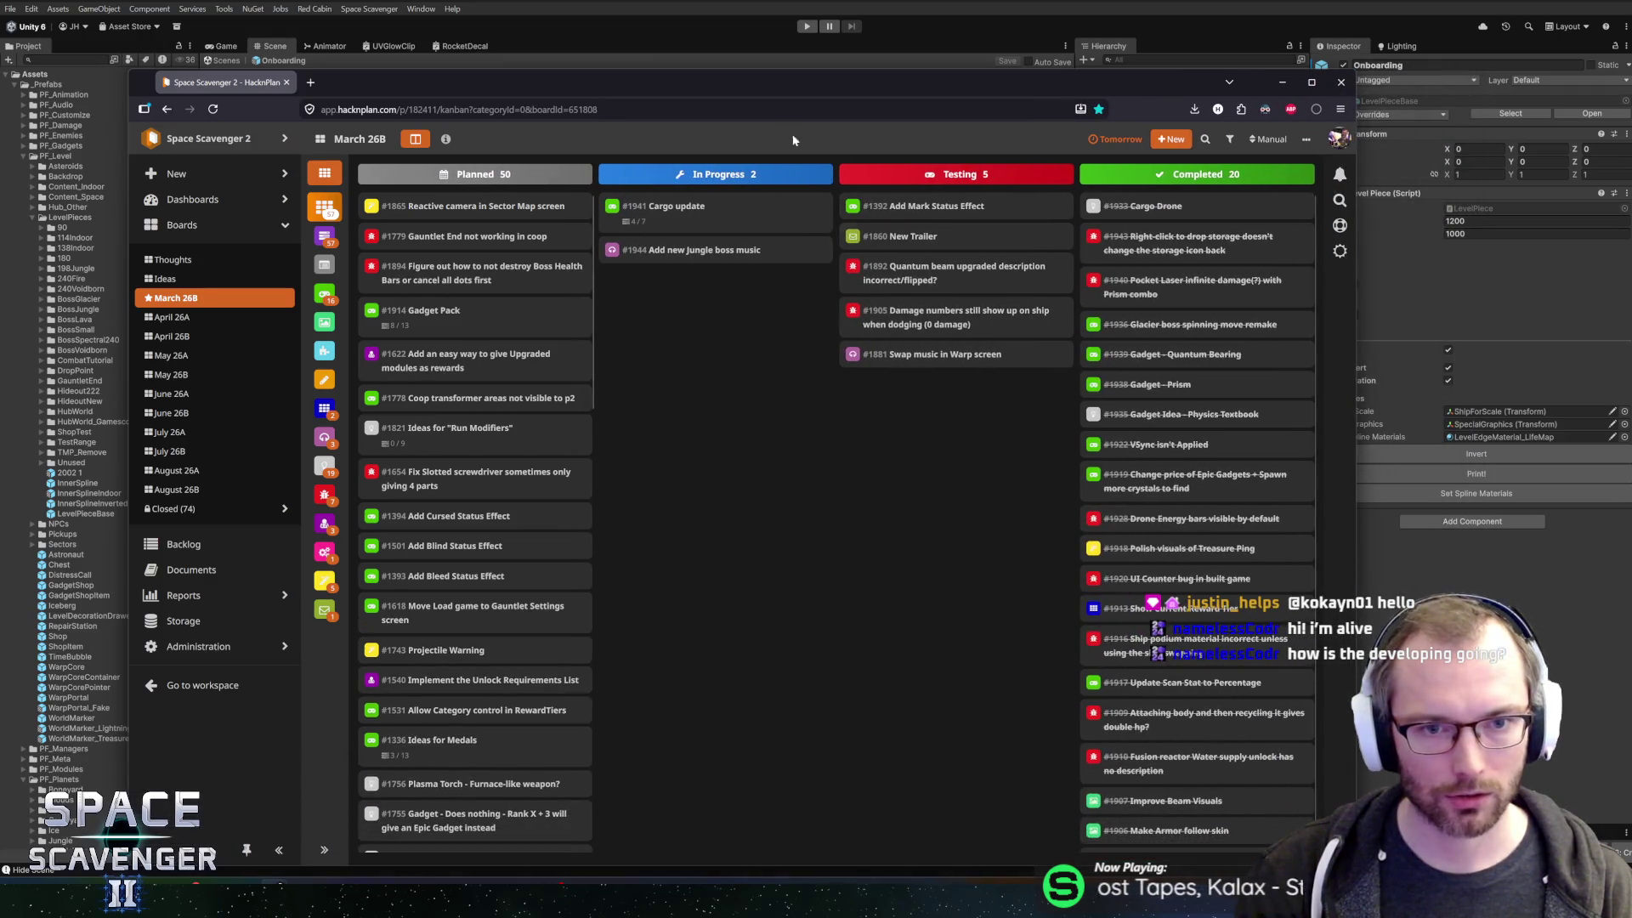
- Open and close the Cargo update task, dismissing an accidental new-task dialog
{"action": "left_click_drag", "start_coordinate": [733, 94], "coordinate": [735, 60]}
{"action": "left_click", "coordinate": [696, 183]}
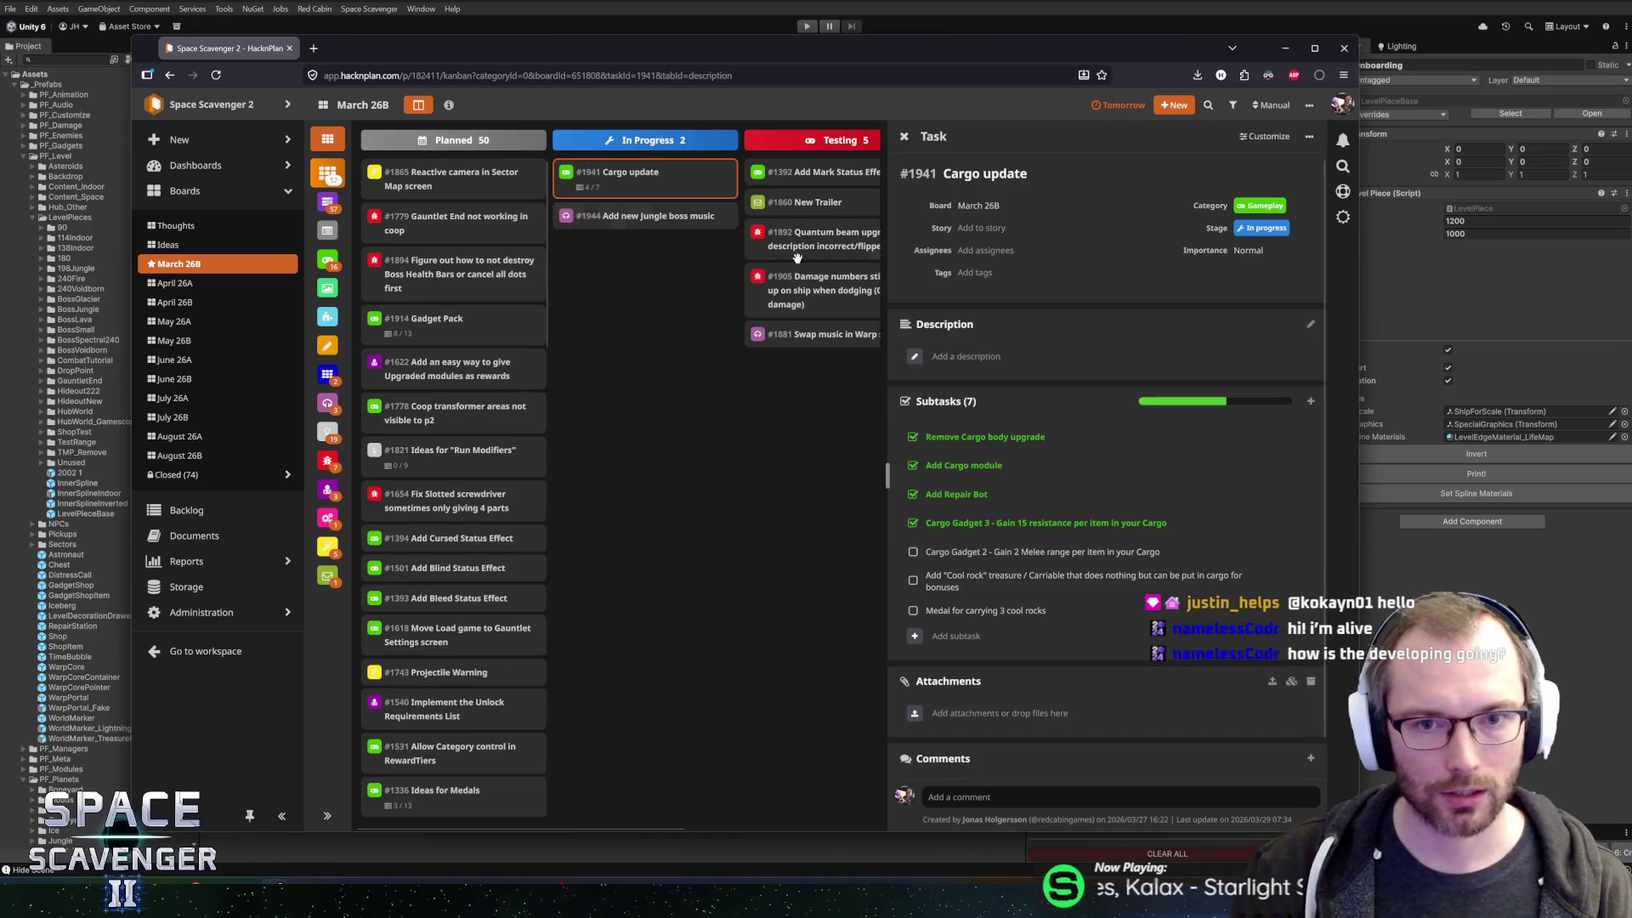
{"action": "double_click", "coordinate": [659, 271]}
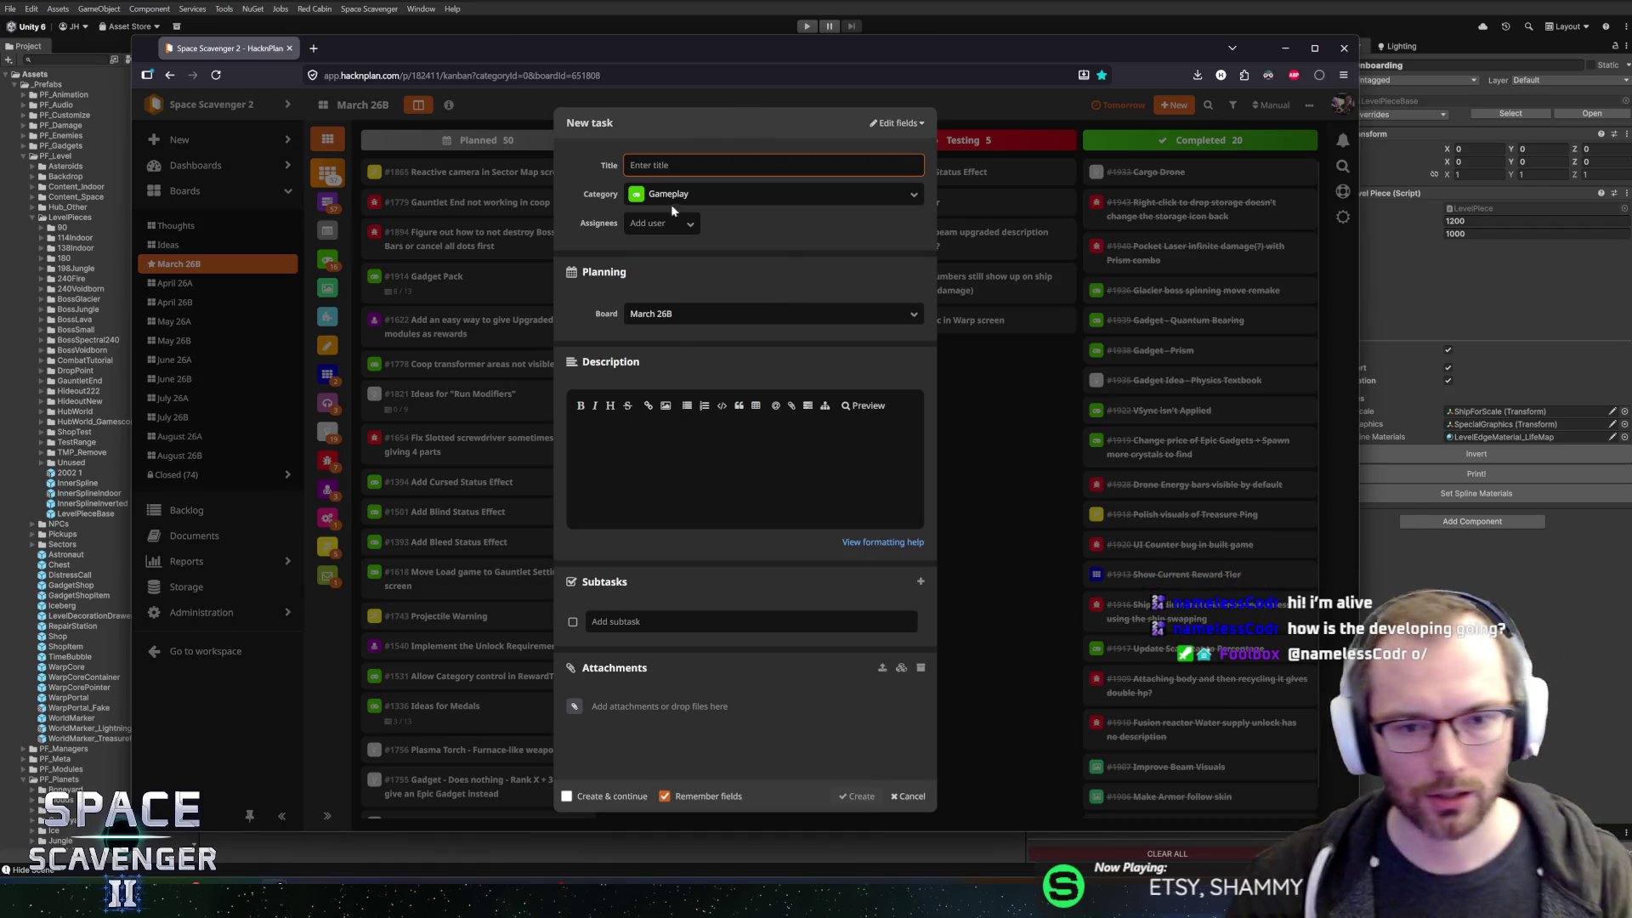
{"action": "key", "text": "Escape"}
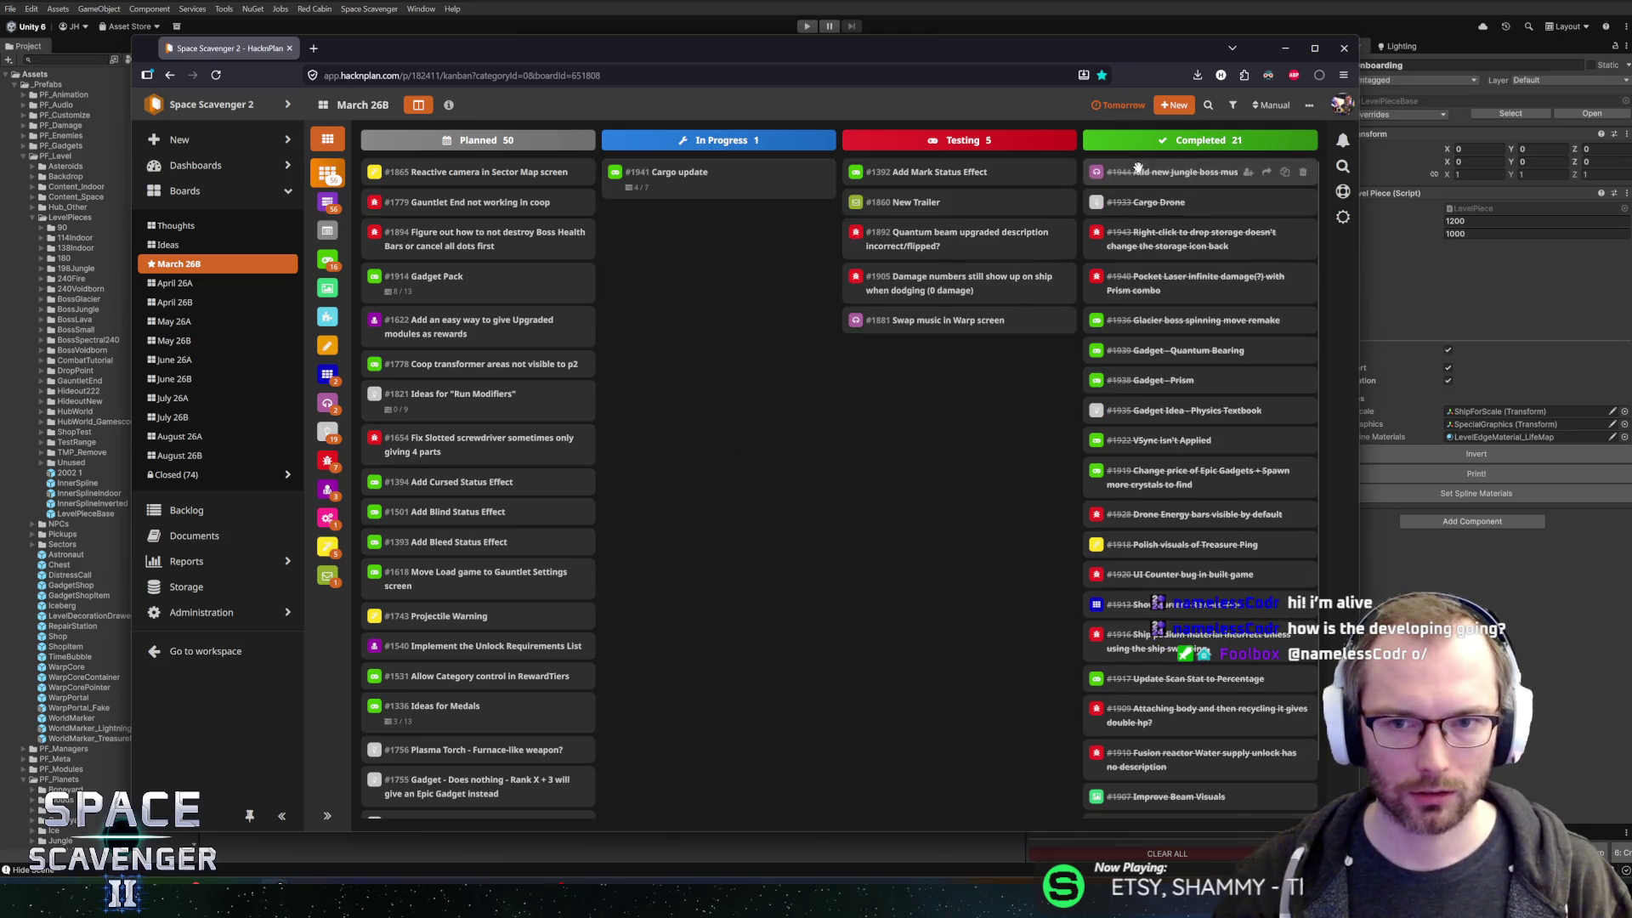
- Add a 'Medal for having storage space' subtask to Cargo update and tick it done
{"action": "left_click", "coordinate": [638, 178]}
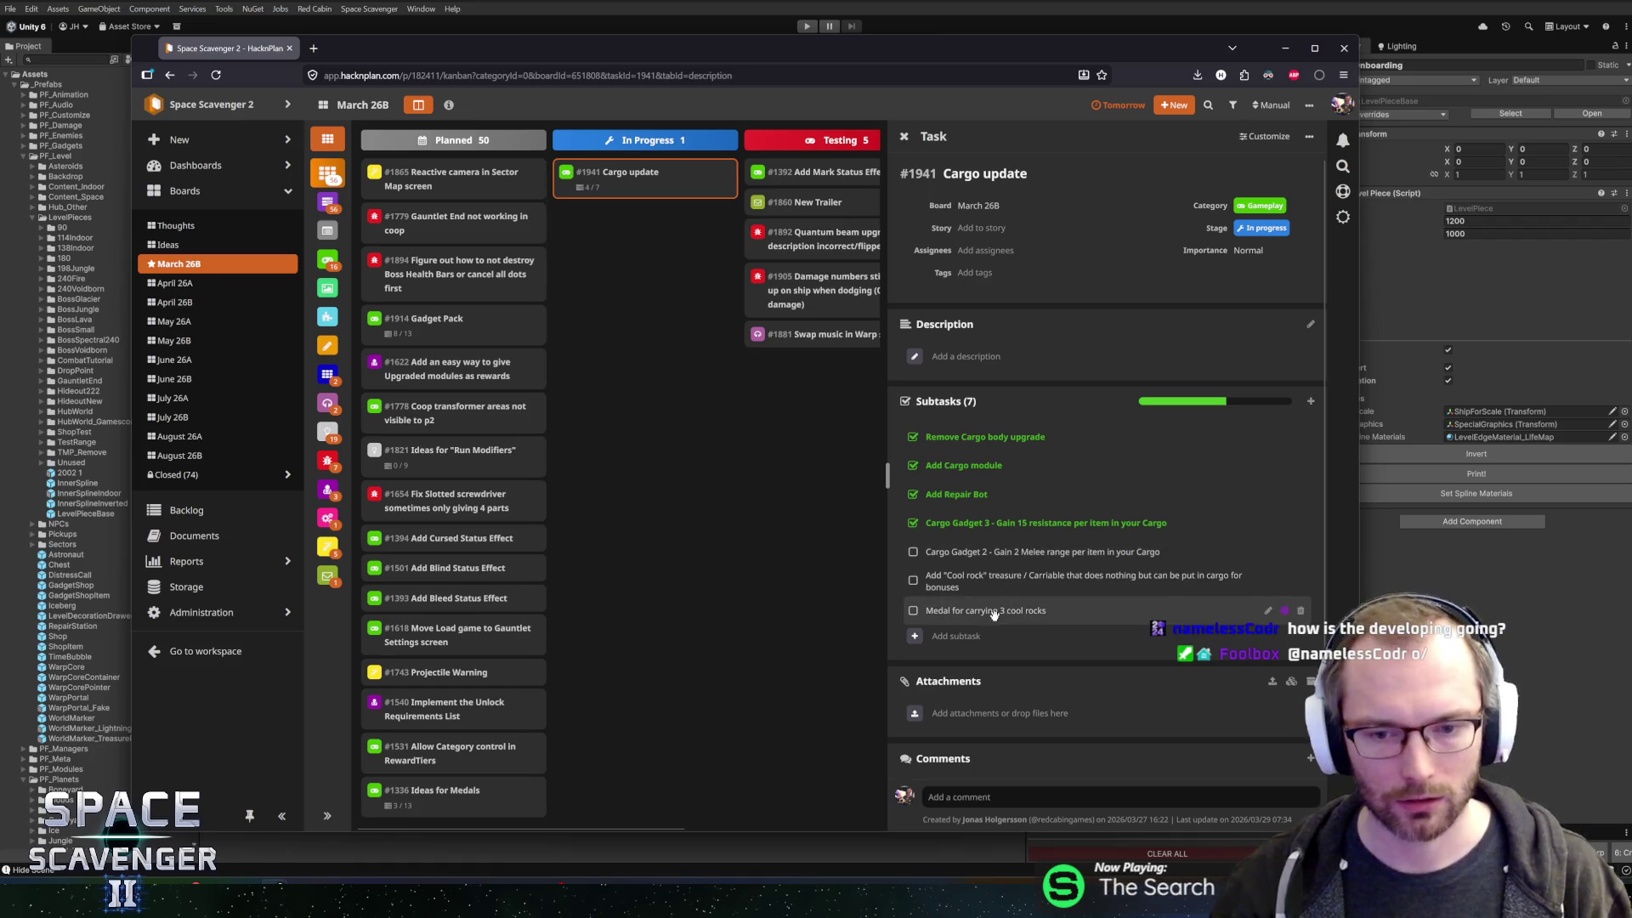
{"action": "left_click", "coordinate": [912, 611]}
{"action": "left_click", "coordinate": [915, 611]}
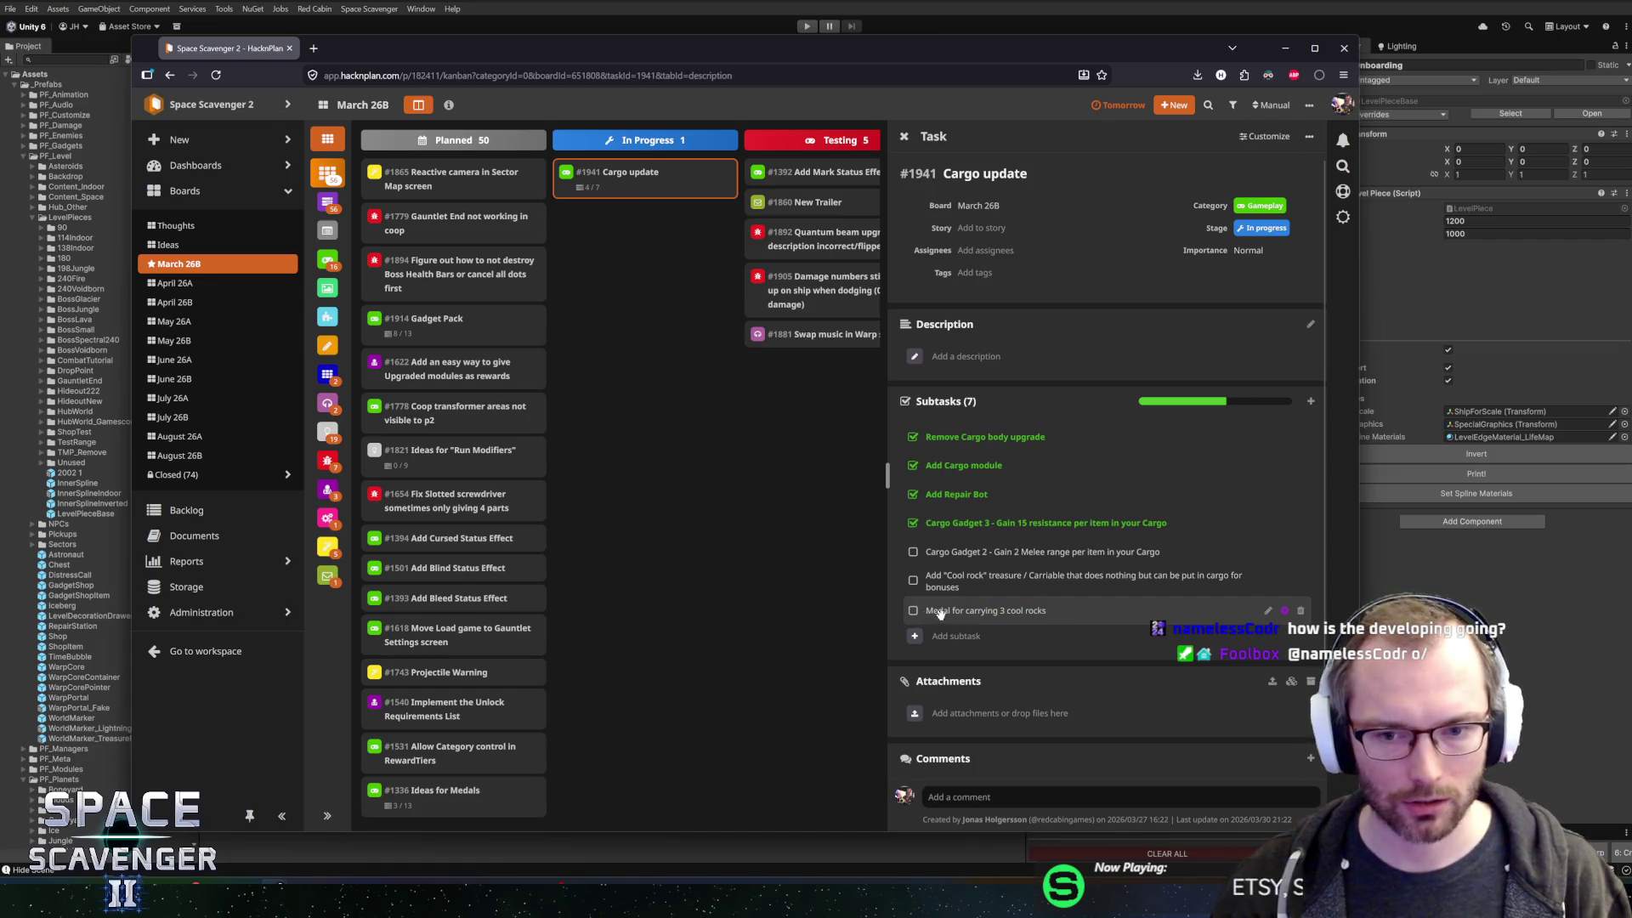
{"action": "left_click", "coordinate": [944, 636]}
{"action": "type", "text": "Medal"}
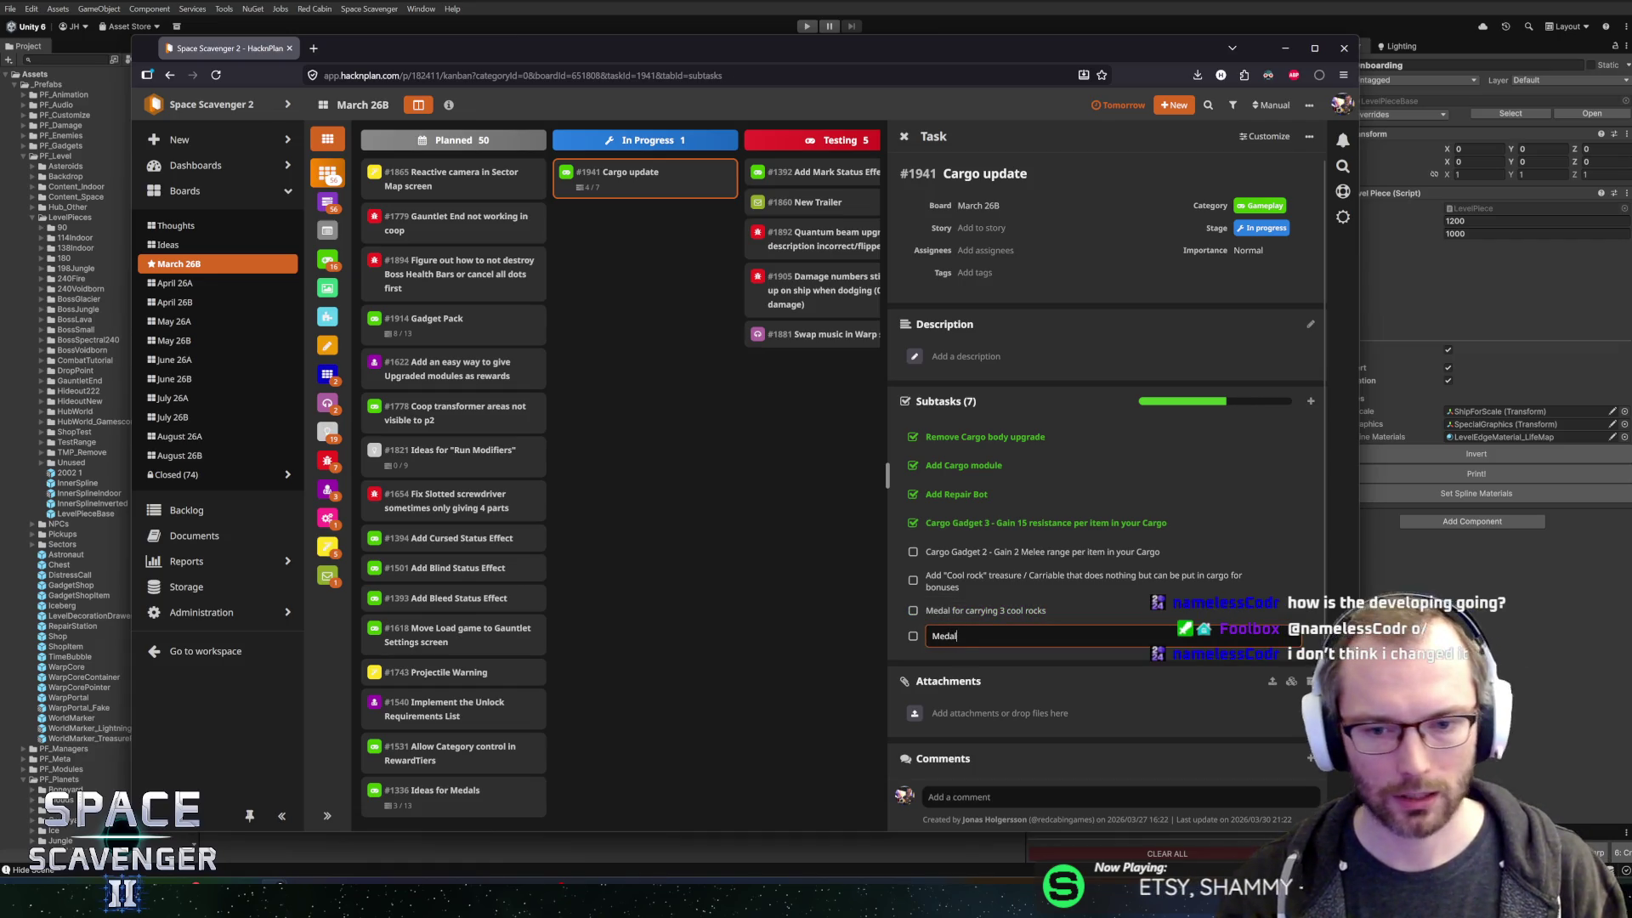
{"action": "type", "text": " for having storage space"}
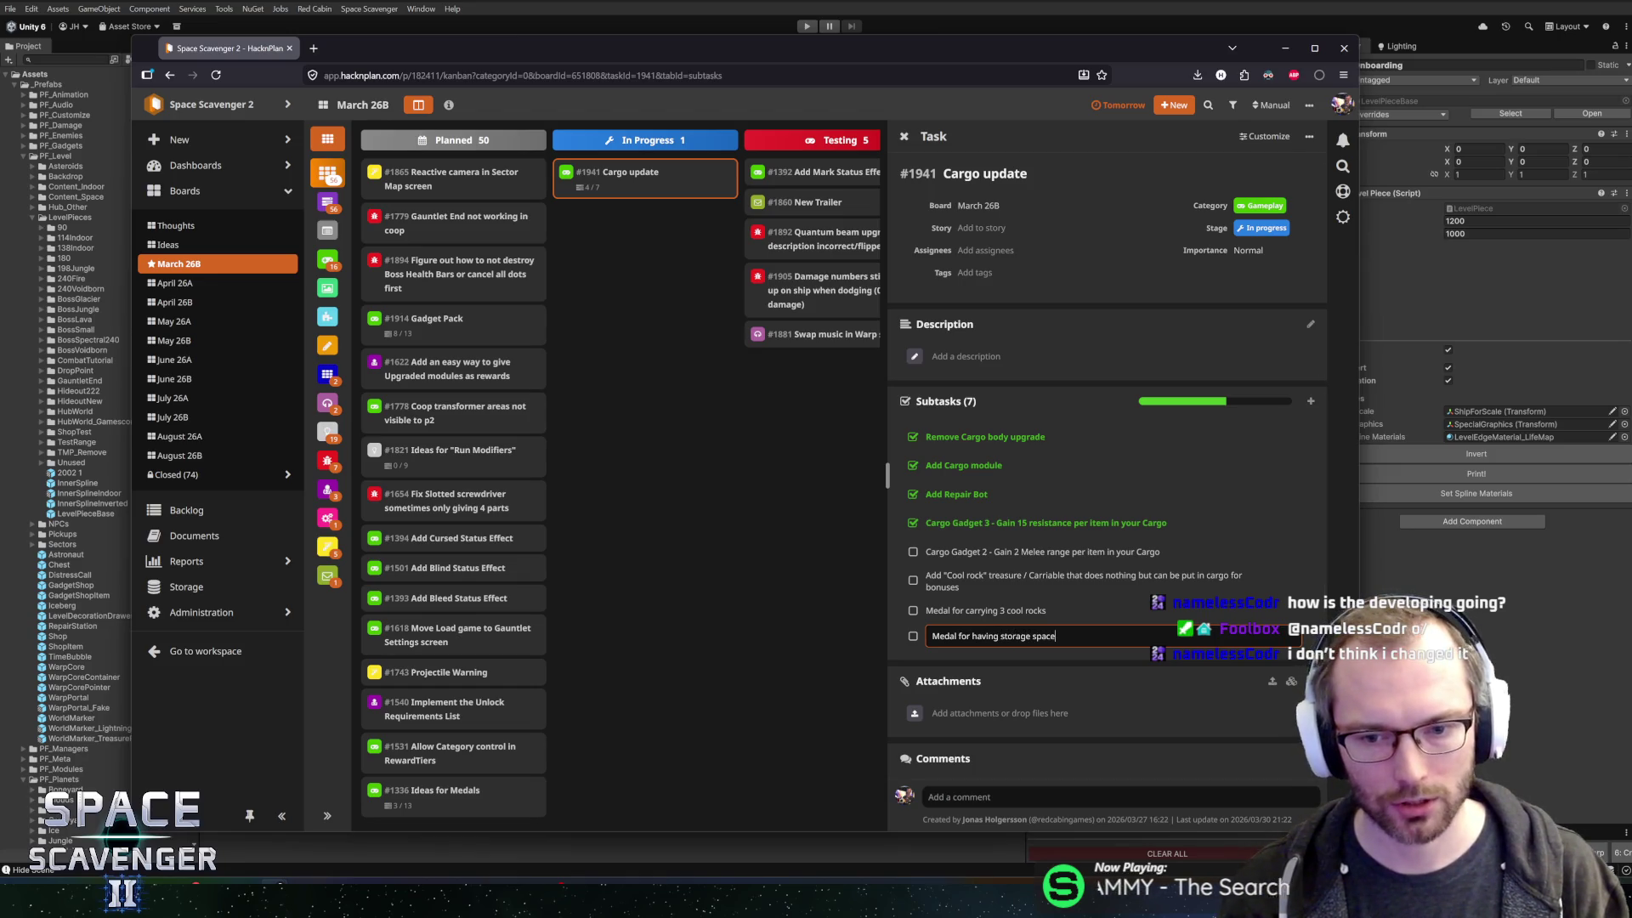
{"action": "key", "text": "Return"}
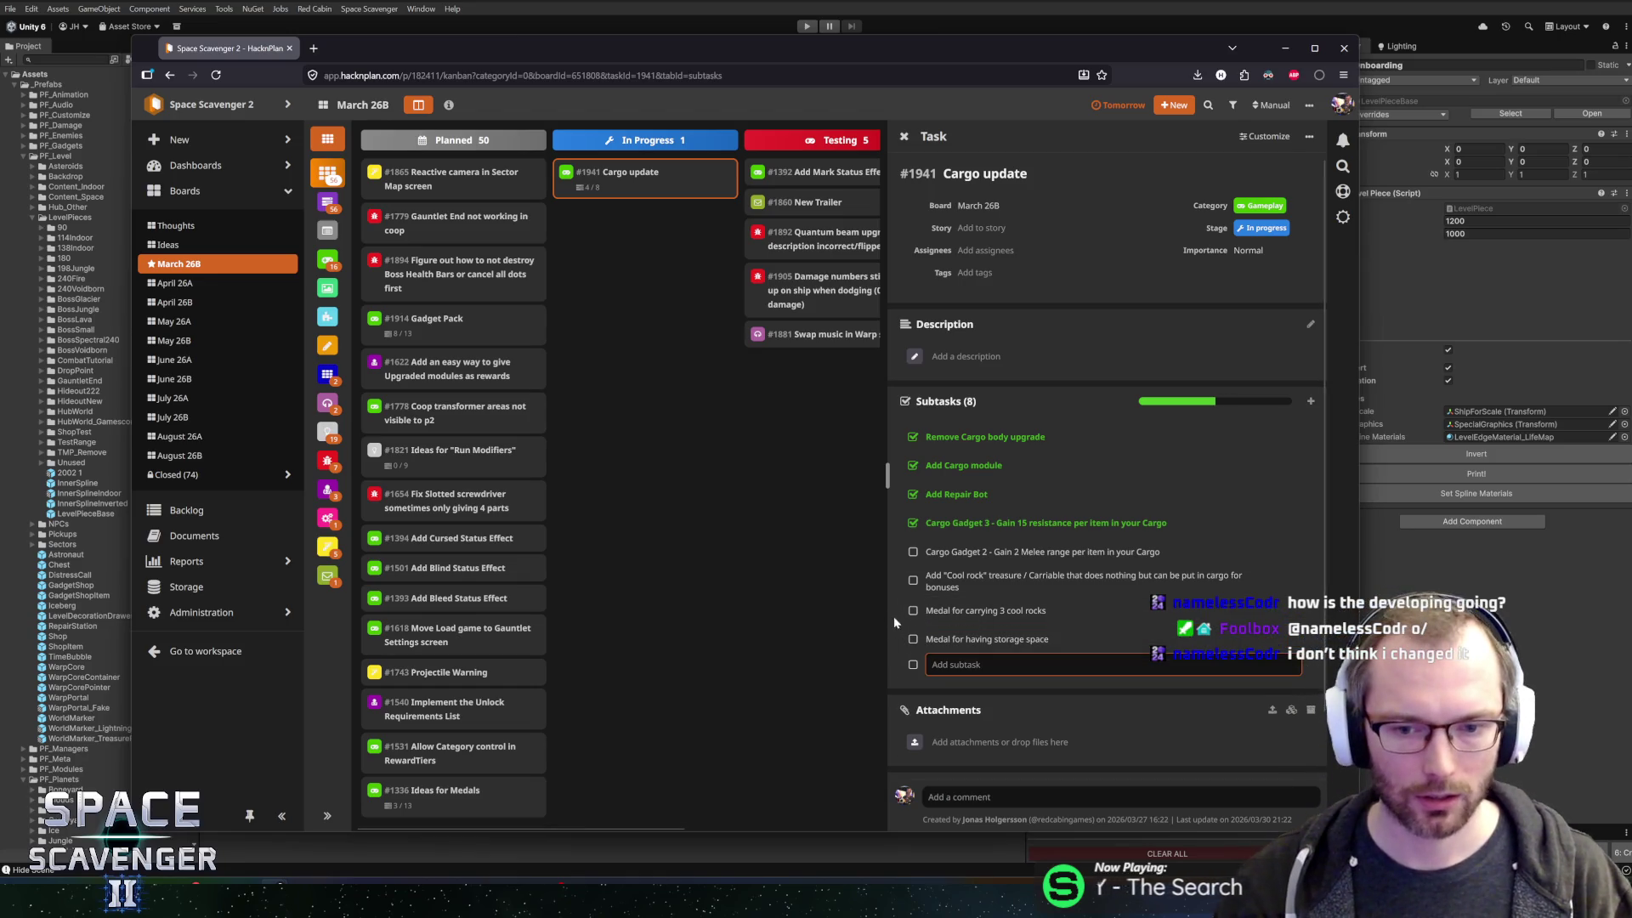
{"action": "left_click", "coordinate": [913, 639]}
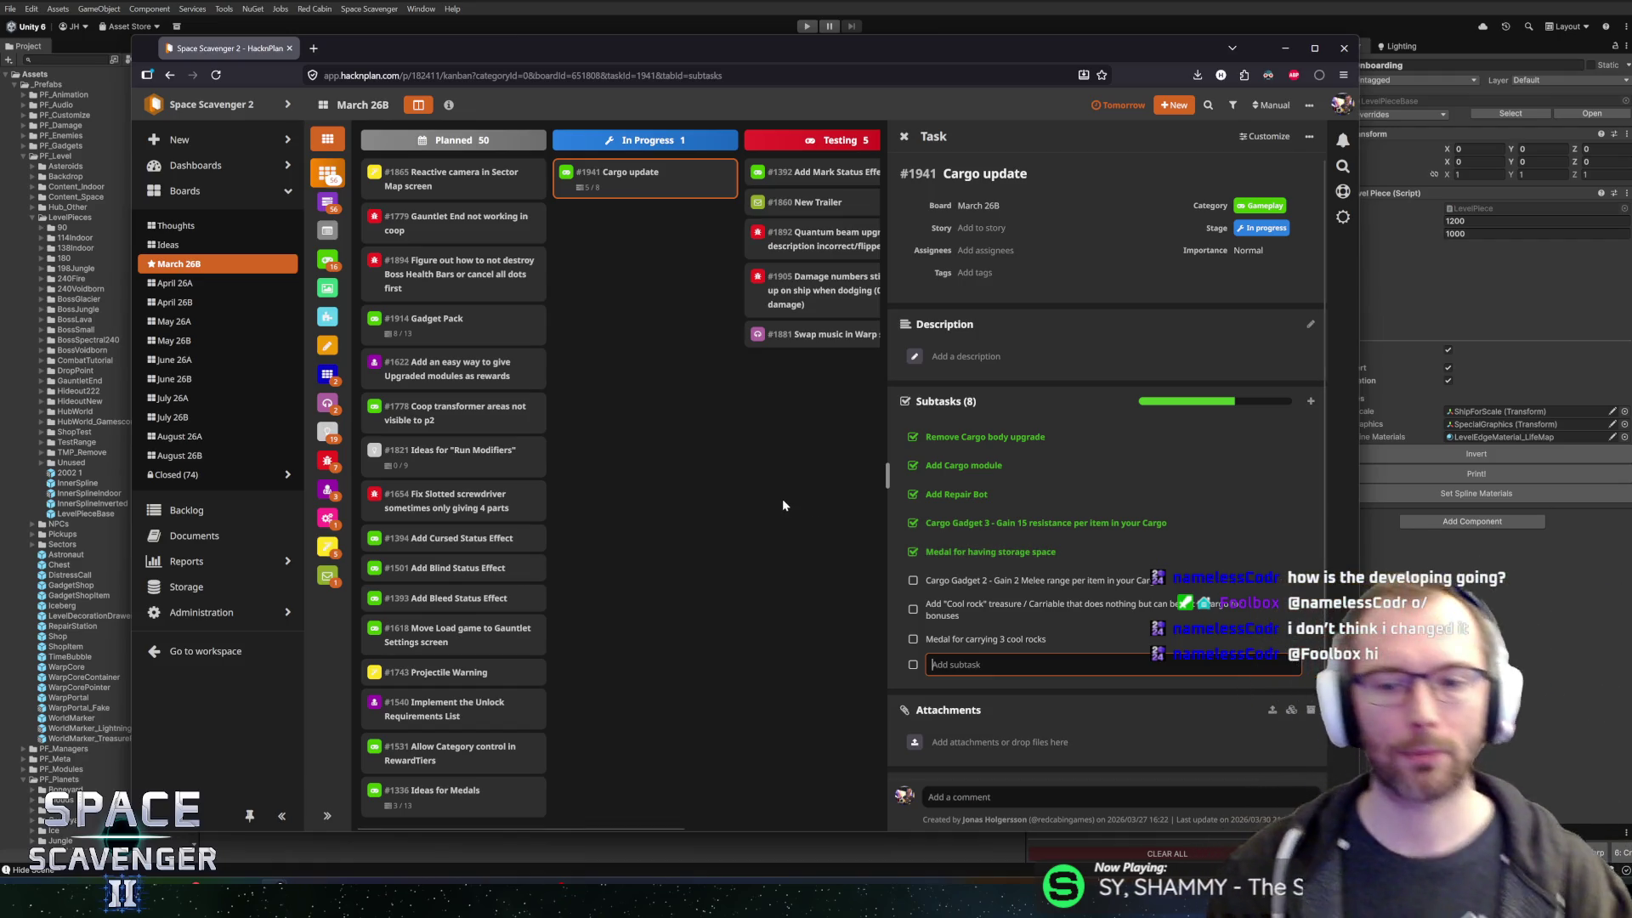
{"action": "left_click", "coordinate": [711, 394]}
- Move #1945 'Double Gadget gain?' up to follow #1927 and open its linked bug clip
{"action": "left_click_drag", "start_coordinate": [636, 43], "coordinate": [587, 21]}
{"action": "left_click_drag", "start_coordinate": [1309, 810], "coordinate": [1487, 847]}
{"action": "scroll", "coordinate": [462, 572], "scroll_direction": "down", "scroll_amount": 10}
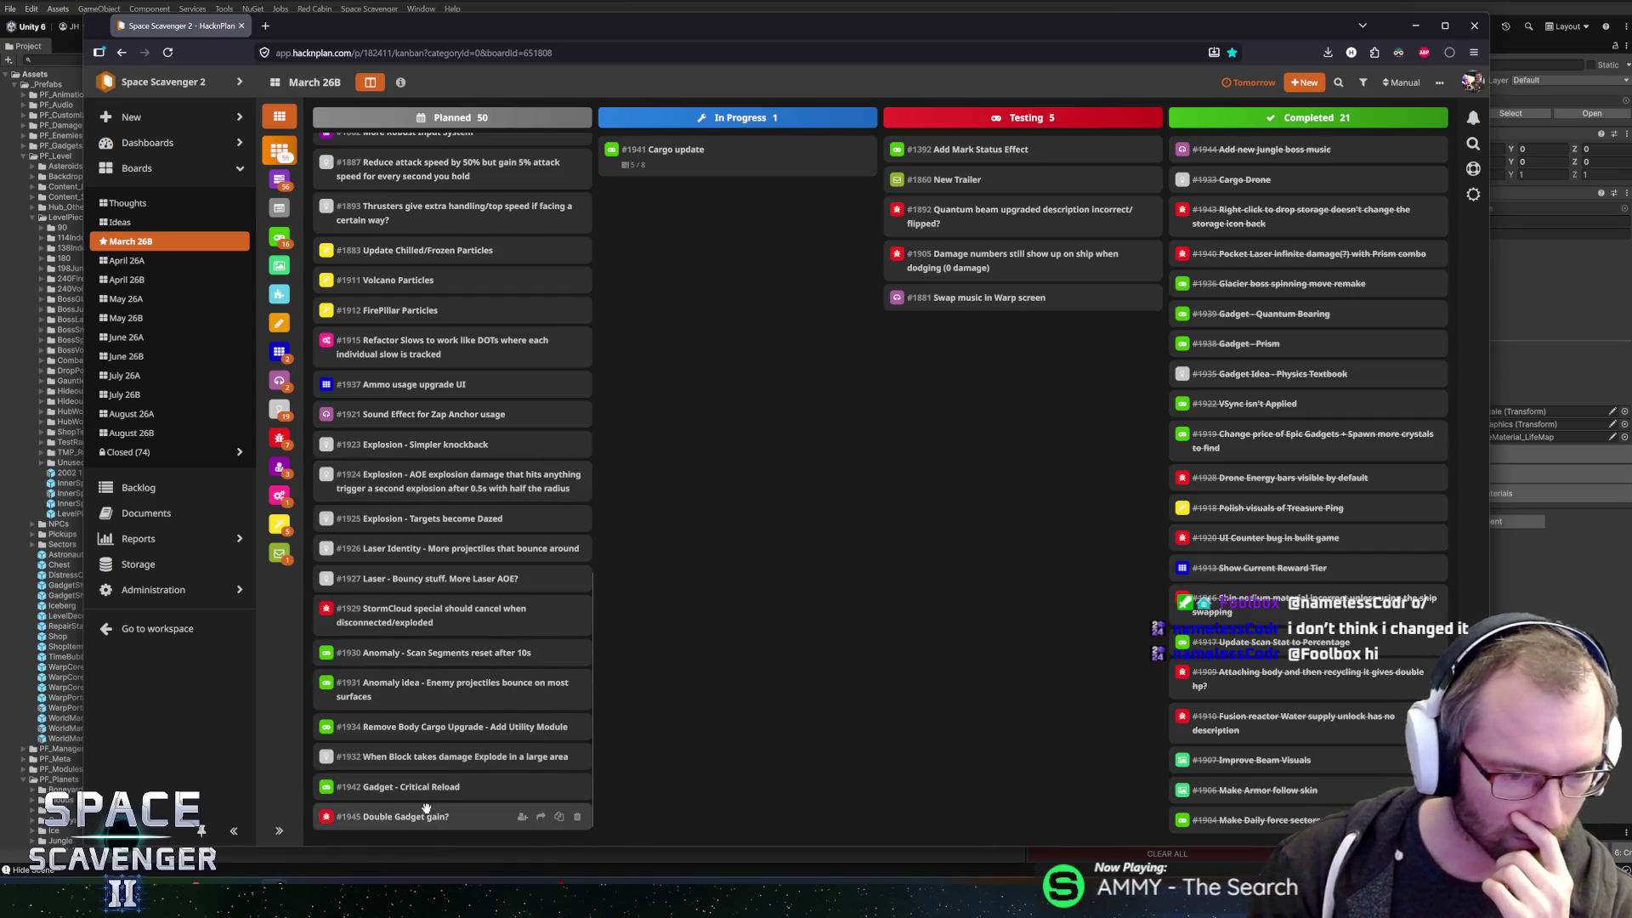
{"action": "mouse_move", "coordinate": [399, 817]}
{"action": "left_mouse_down"}
{"action": "mouse_move", "coordinate": [407, 612]}
{"action": "mouse_move", "coordinate": [410, 648]}
{"action": "left_mouse_up"}
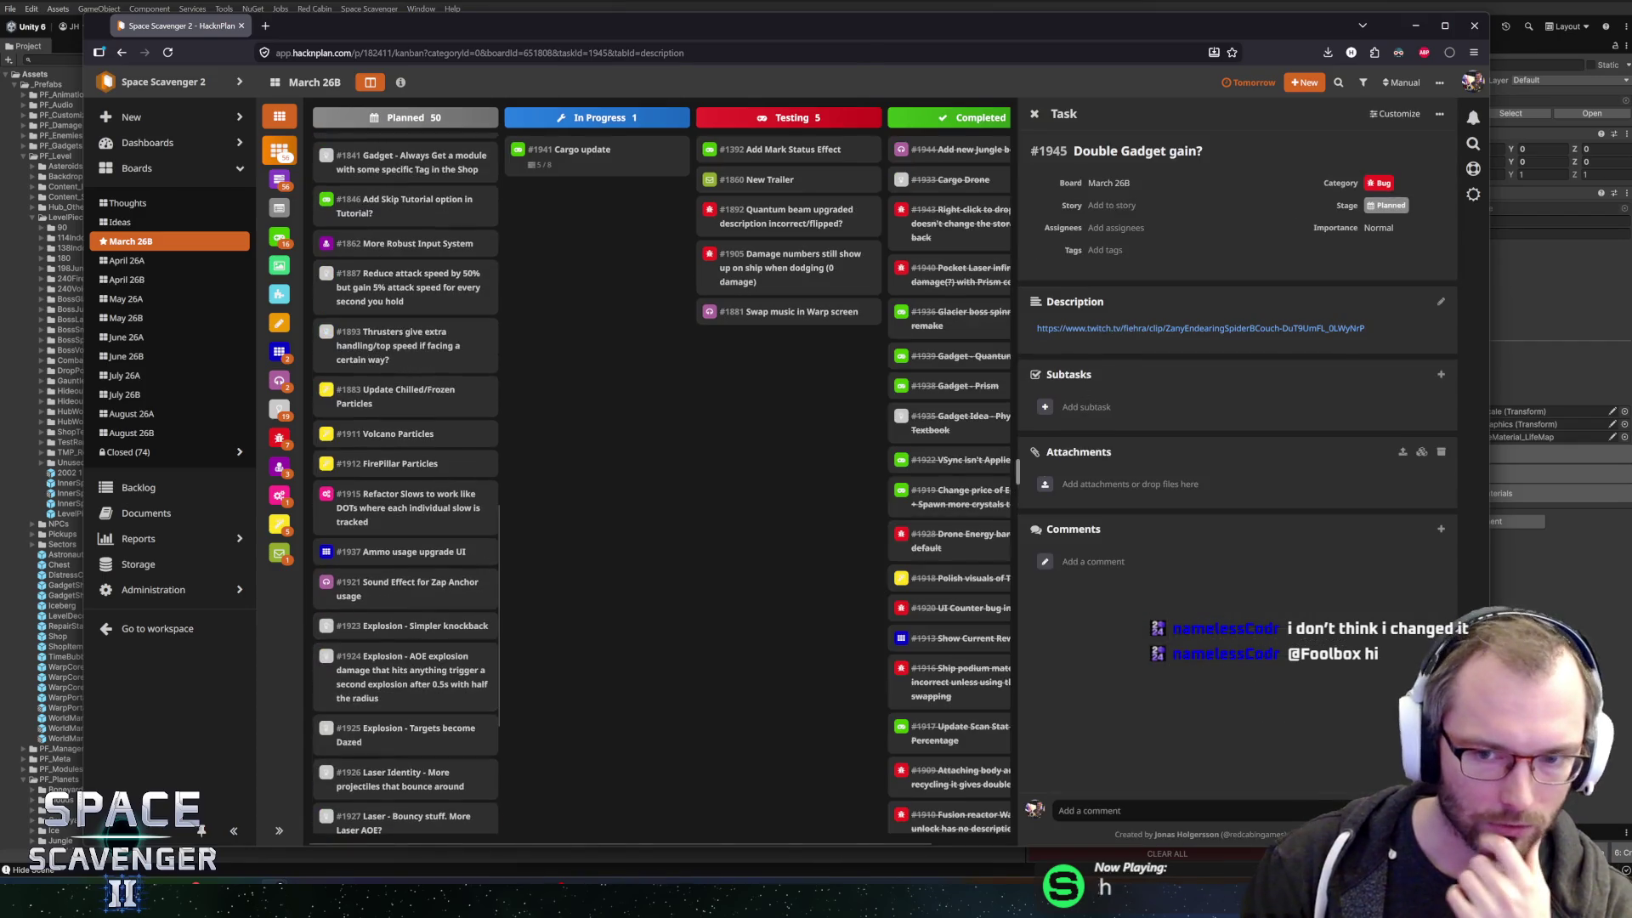
{"action": "left_click", "coordinate": [1096, 329]}
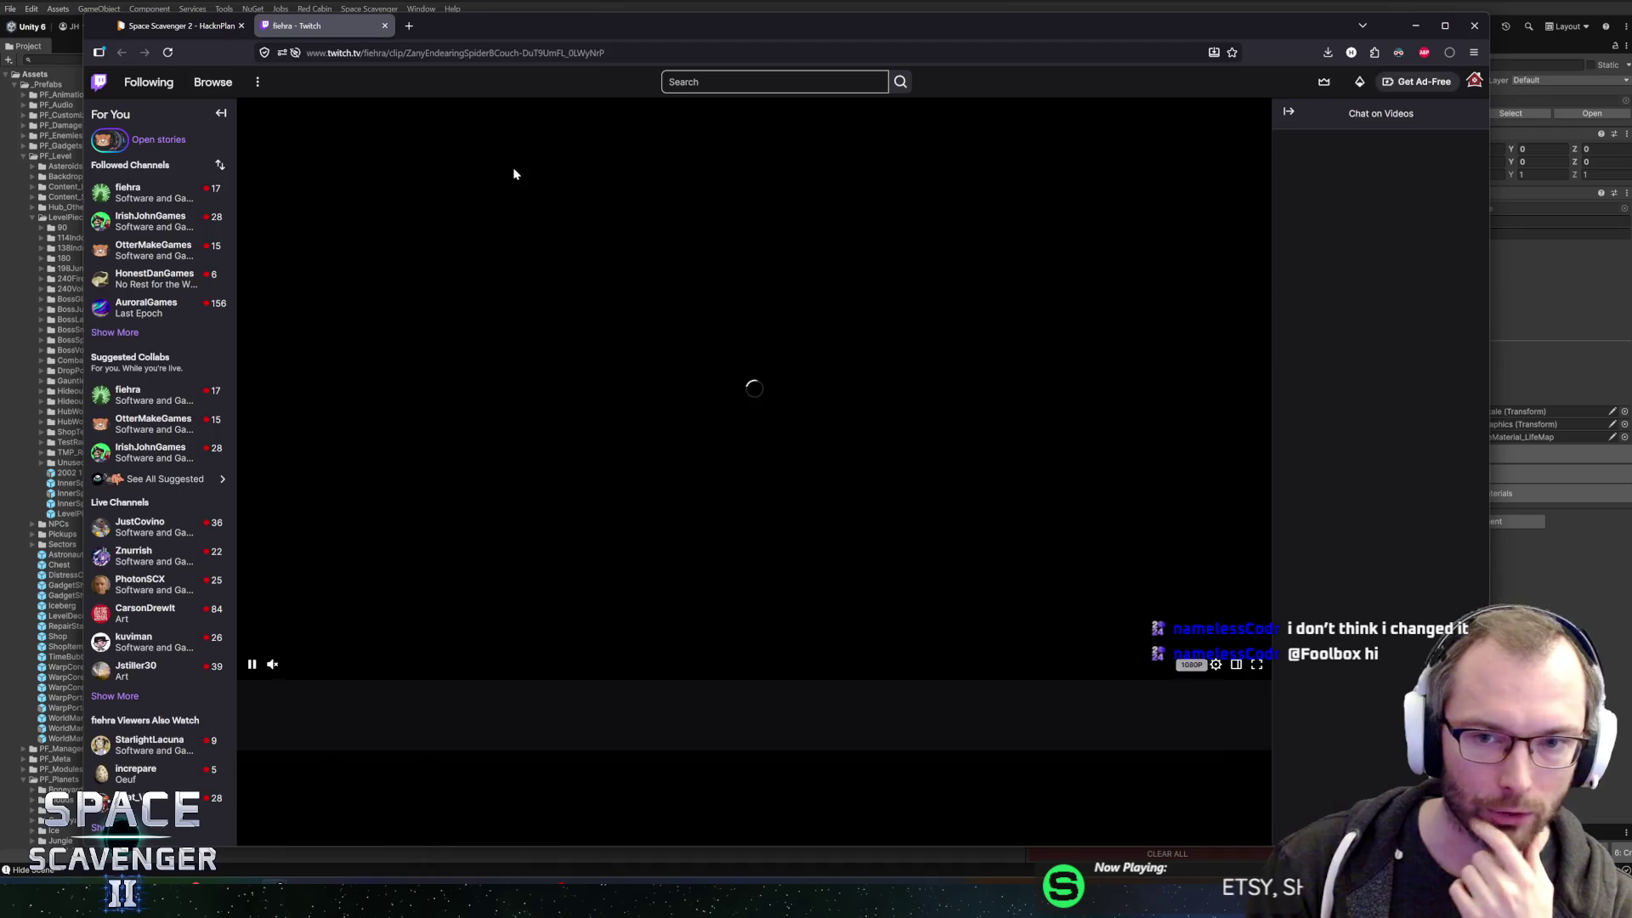
- Widen the video, unmute the clip, and play/pause up to the Rank 2 upgrade cards
{"action": "left_click", "coordinate": [220, 112]}
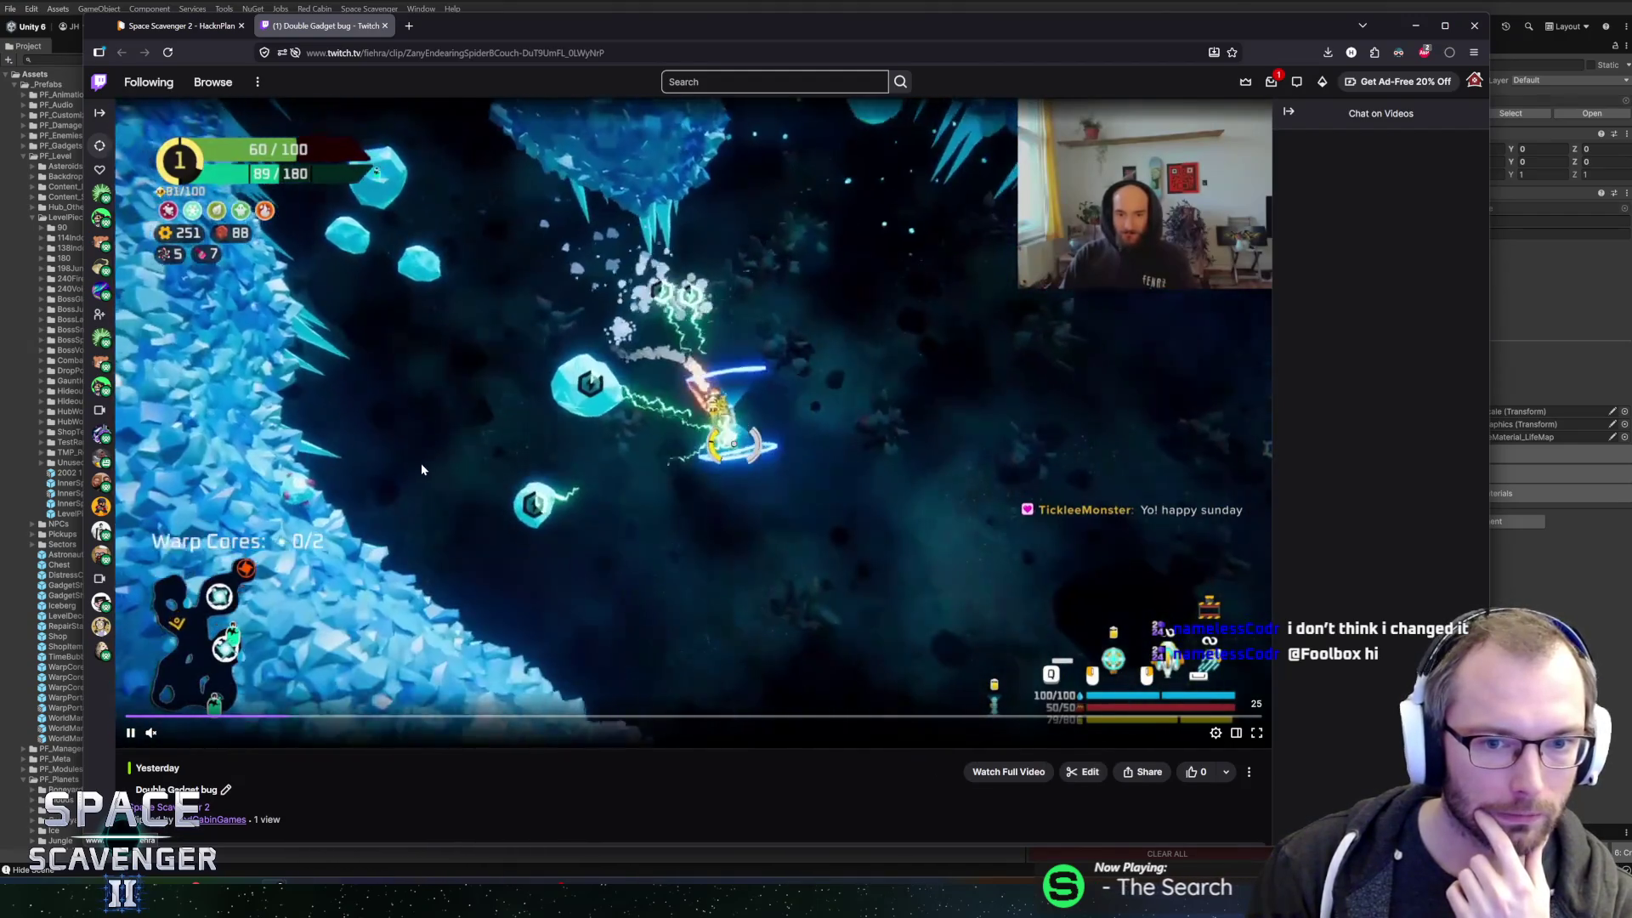
{"action": "left_click", "coordinate": [148, 732]}
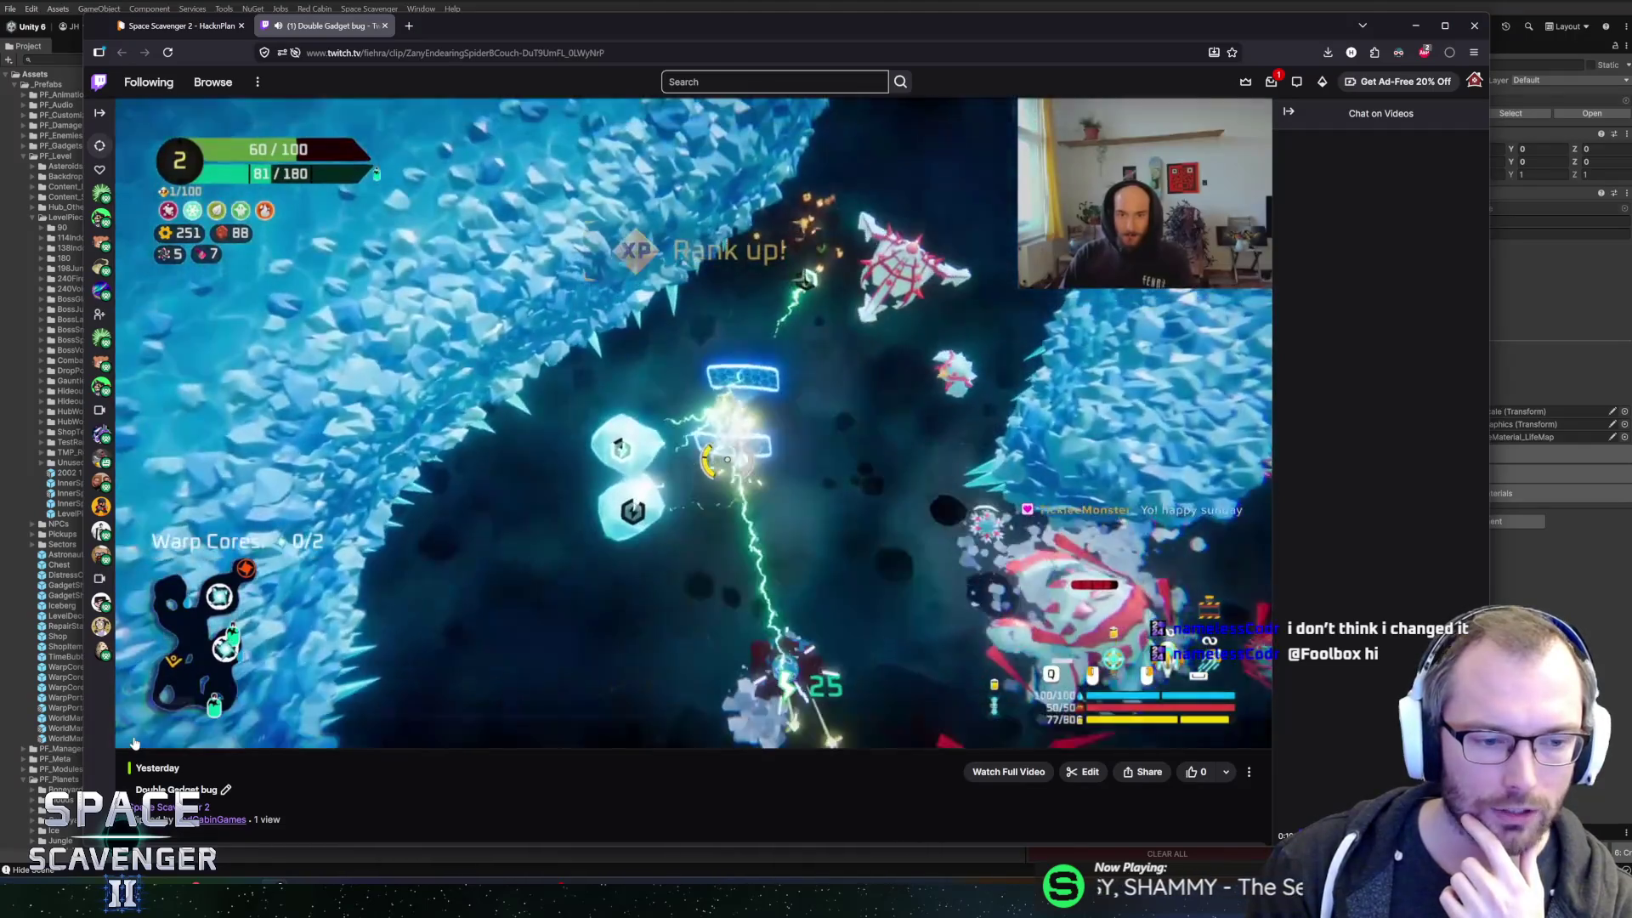
{"action": "left_click", "coordinate": [131, 736]}
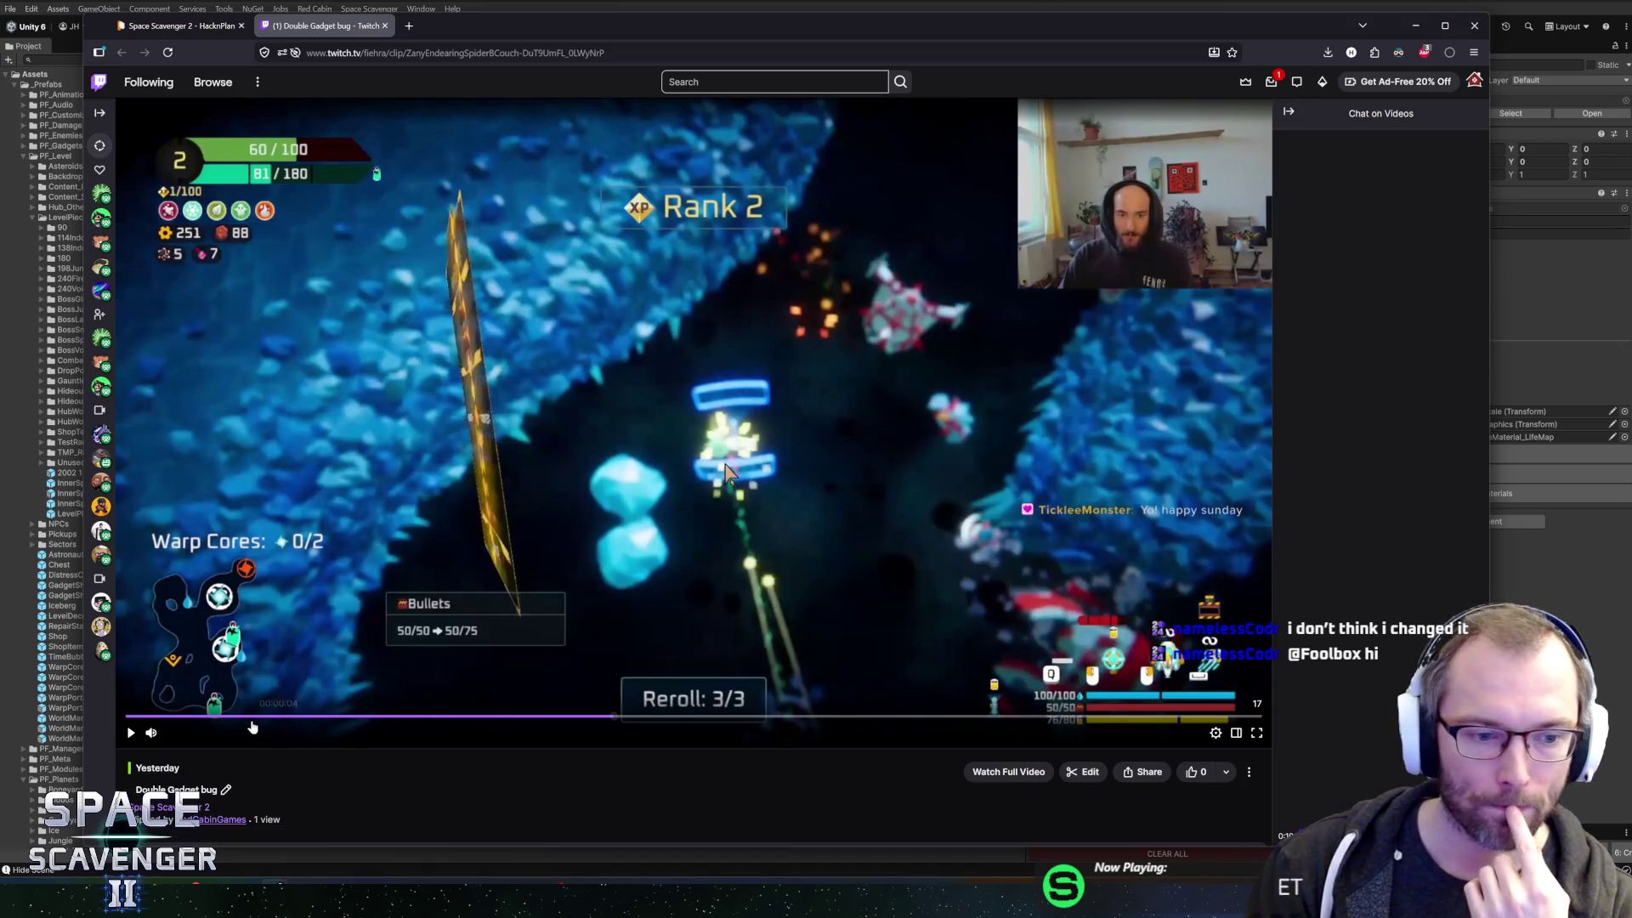
{"action": "left_click", "coordinate": [129, 736]}
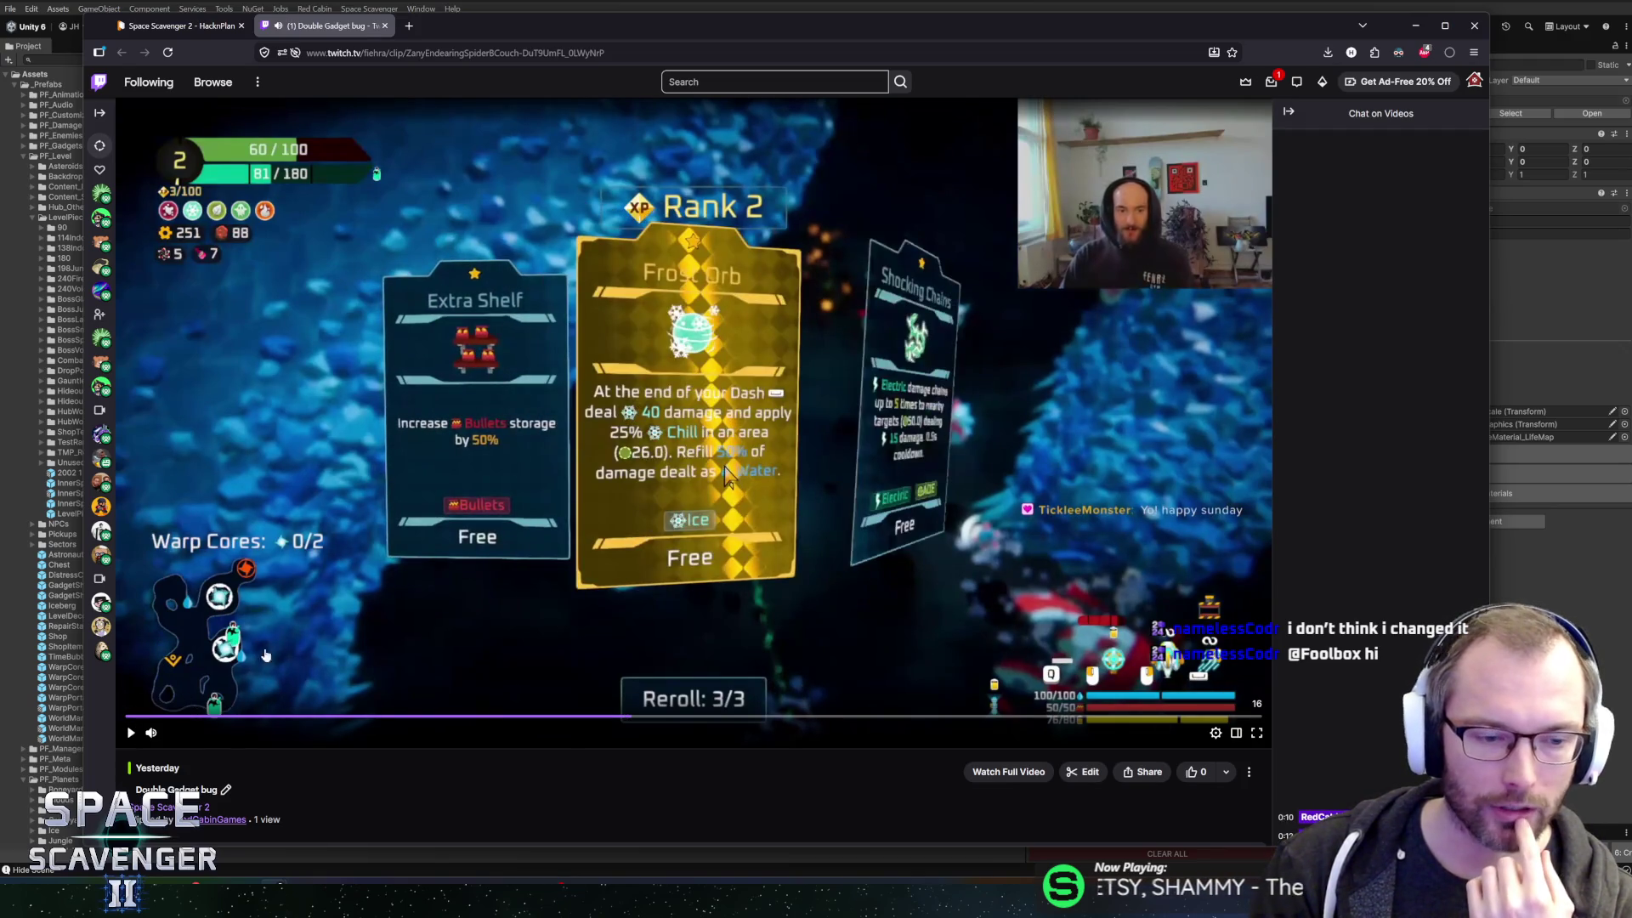
{"action": "left_click", "coordinate": [130, 735]}
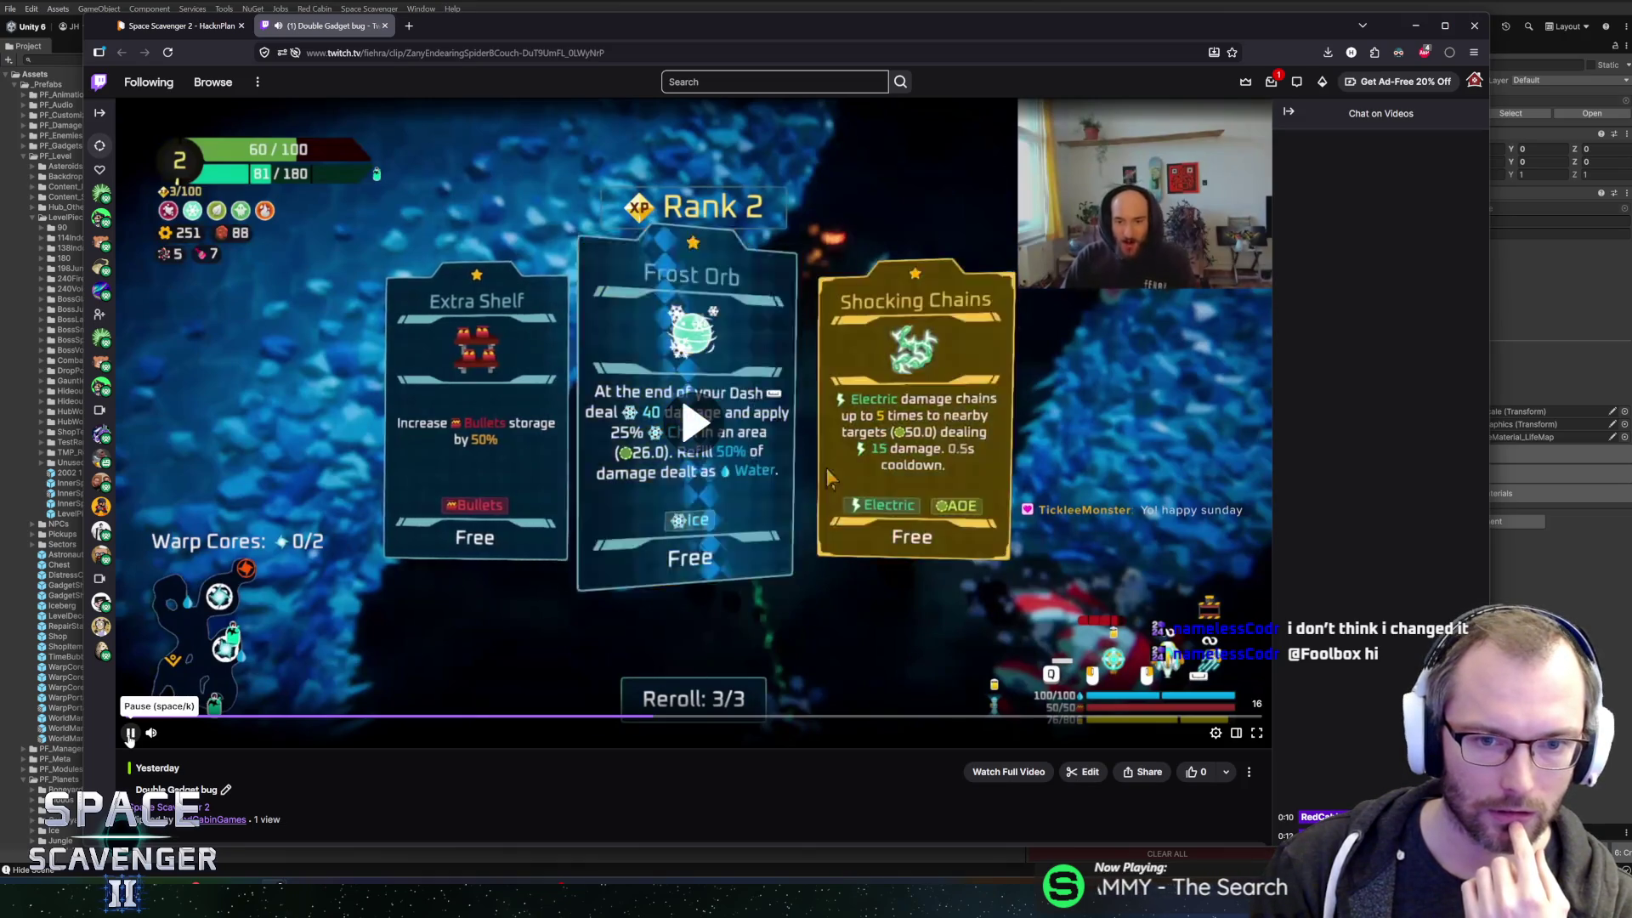
{"action": "left_click", "coordinate": [129, 734]}
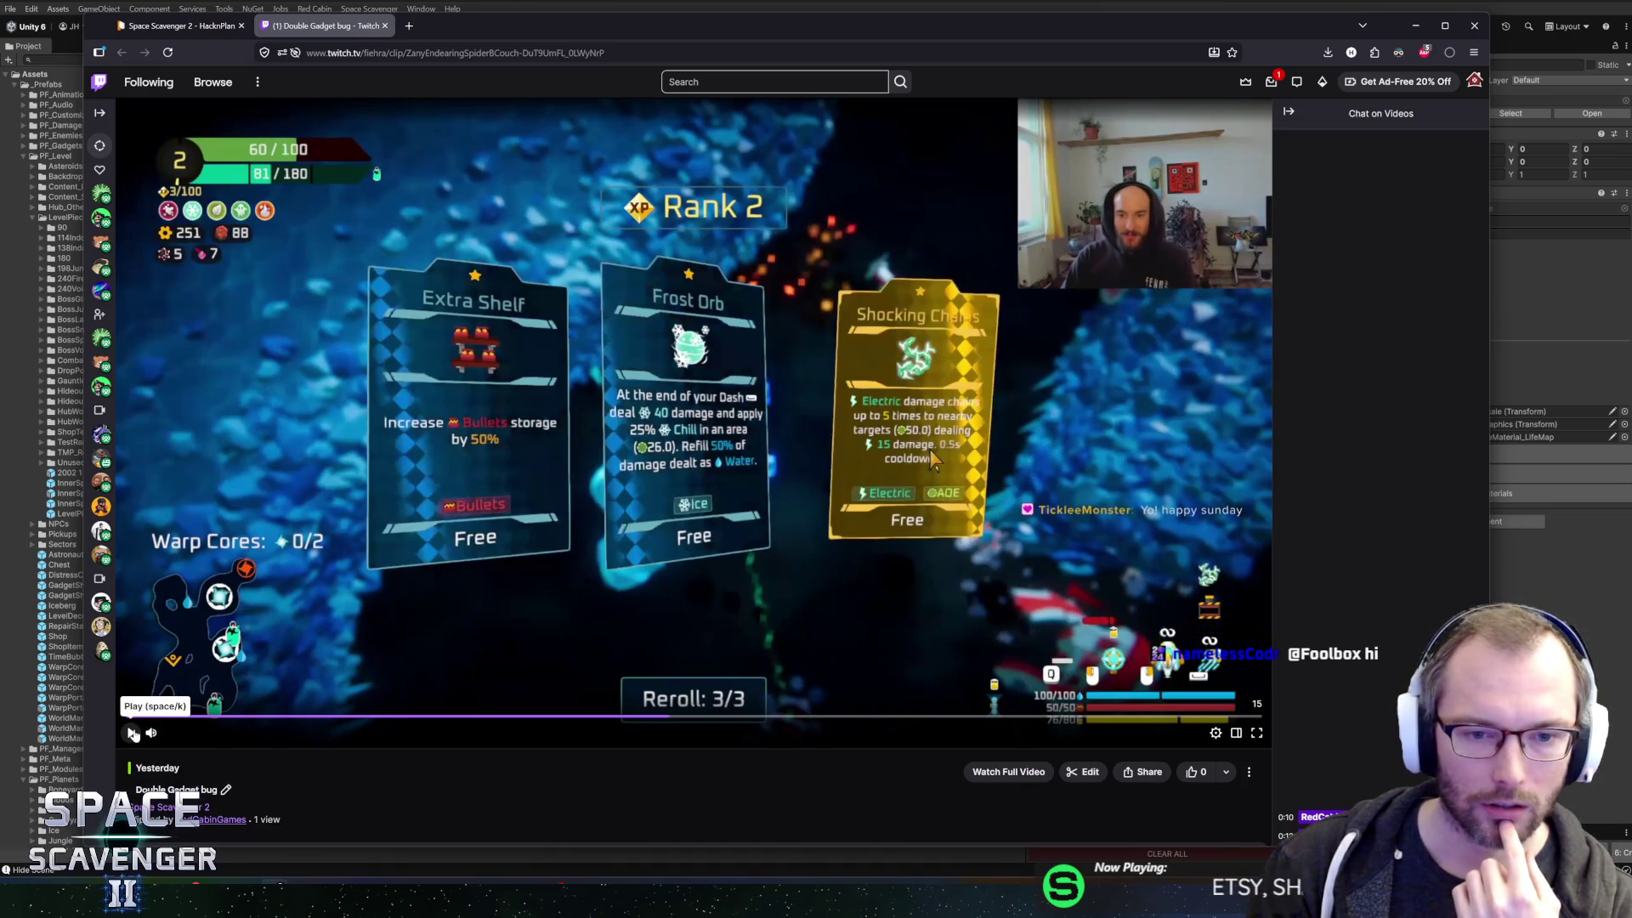
{"action": "left_click", "coordinate": [132, 733]}
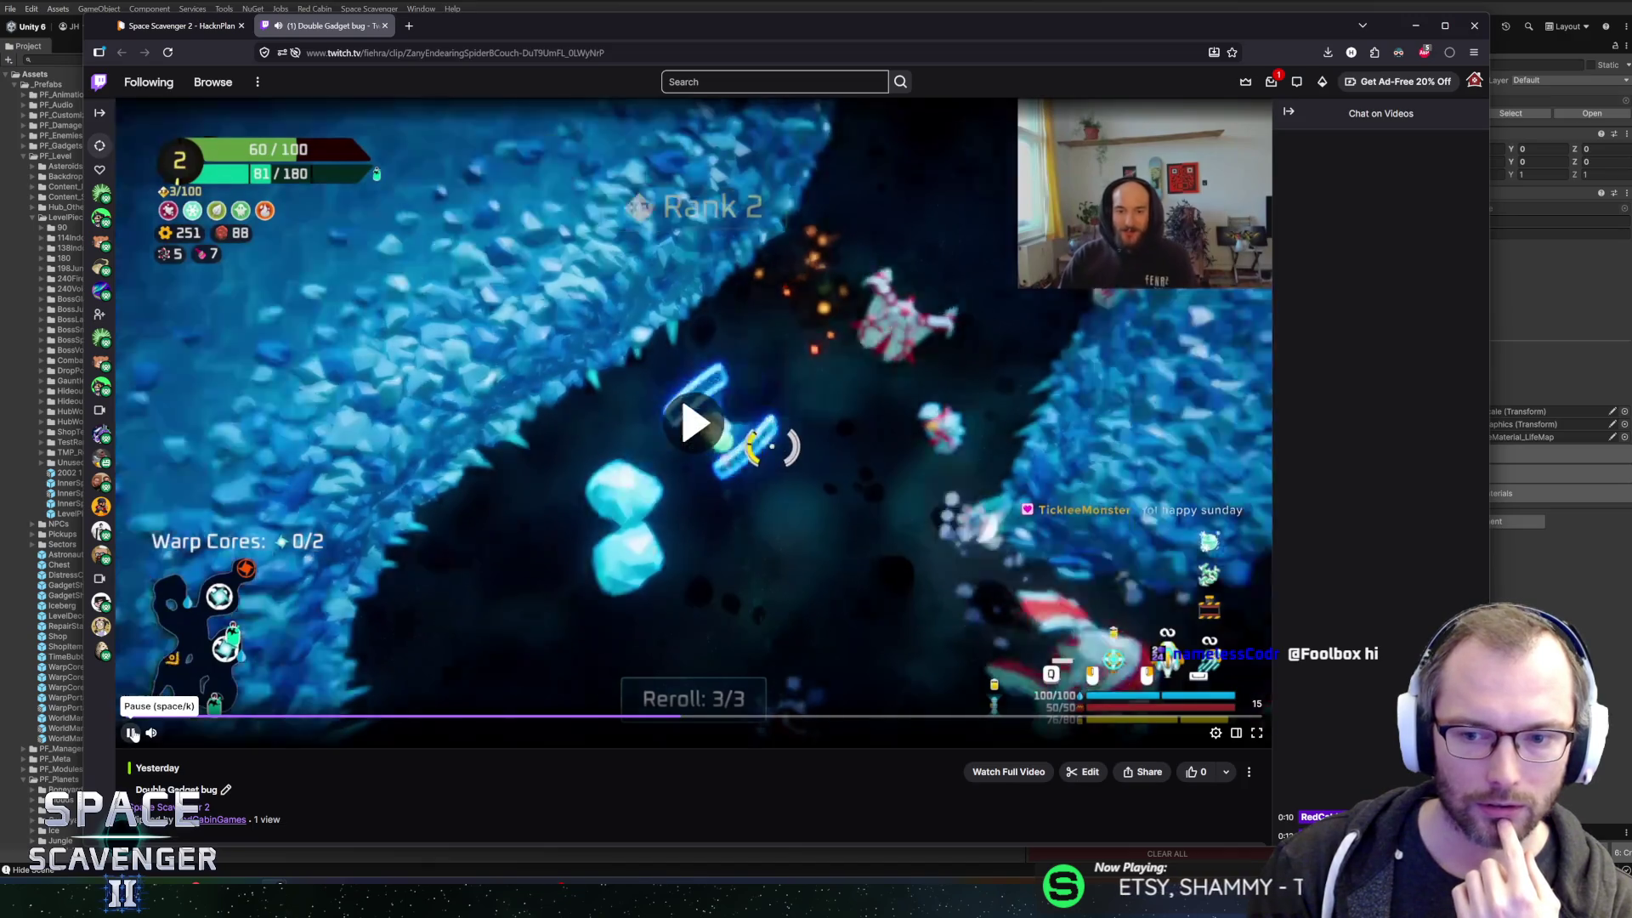
{"action": "left_click", "coordinate": [133, 733]}
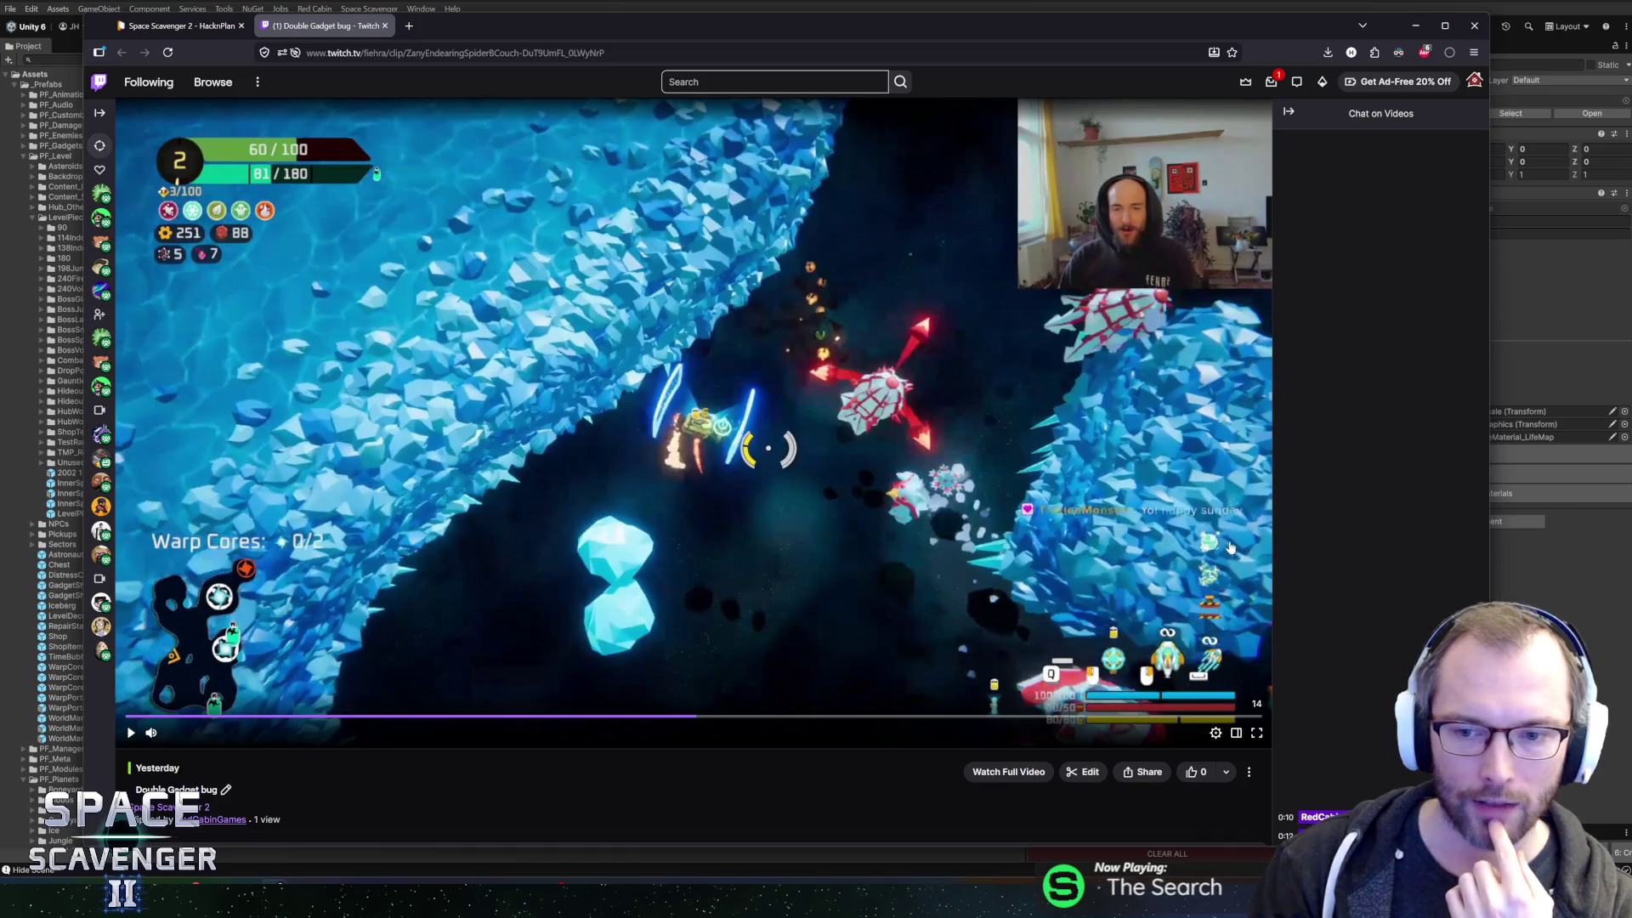
- Scrub back to the Rank 2 card screen repeatedly, stepping through it, then close the clip tab
{"action": "left_click", "coordinate": [658, 723]}
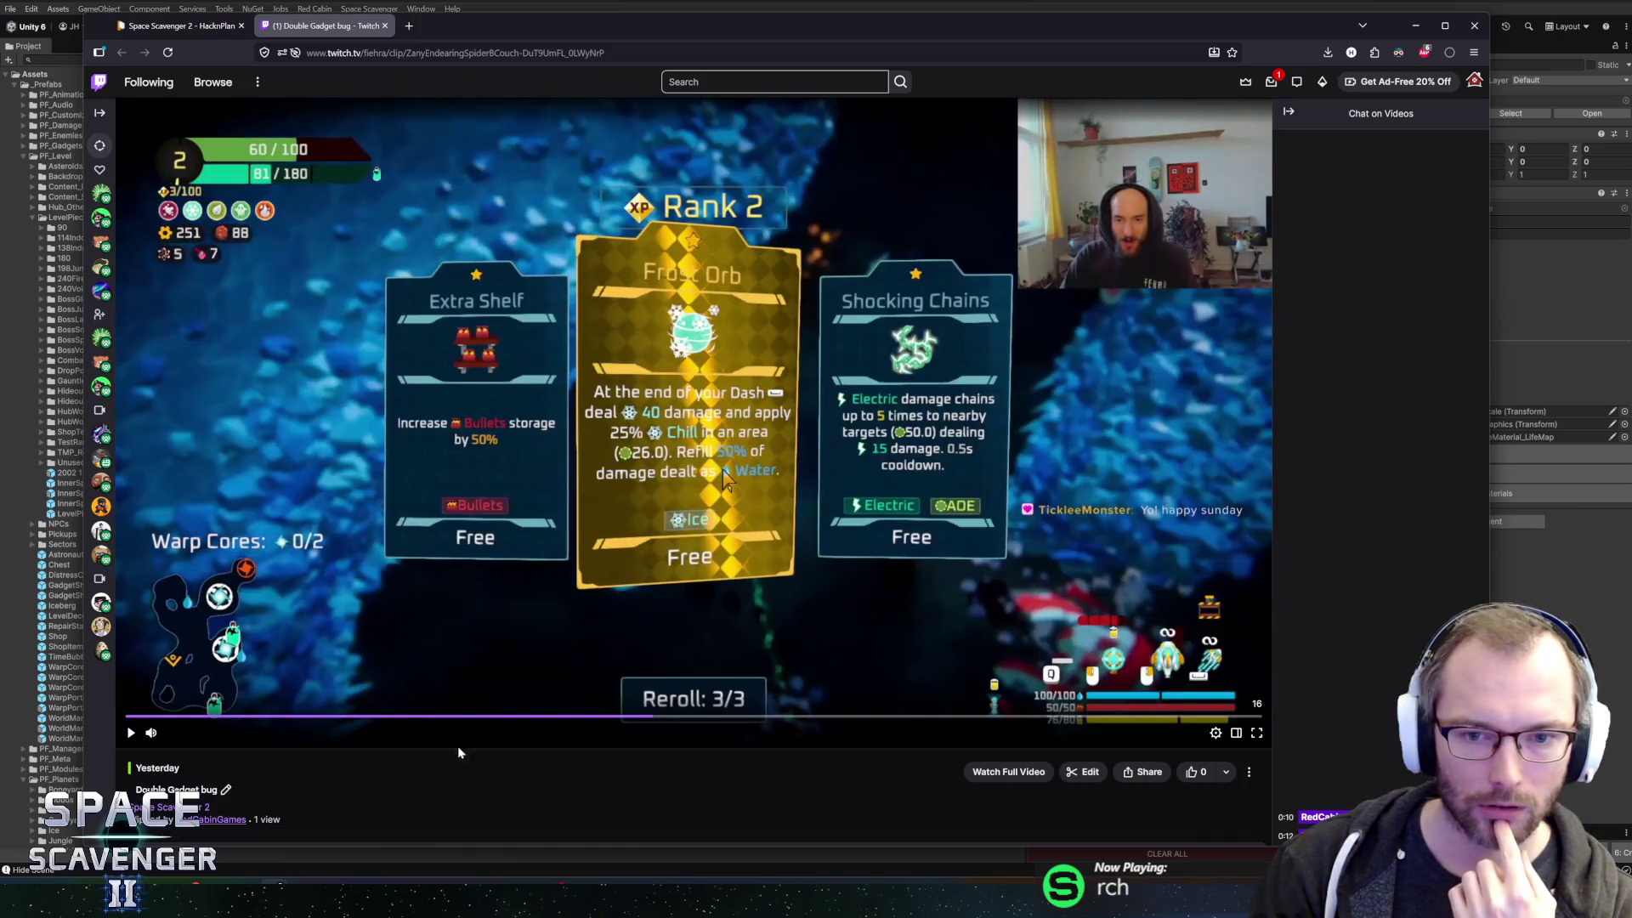
{"action": "left_click", "coordinate": [130, 732]}
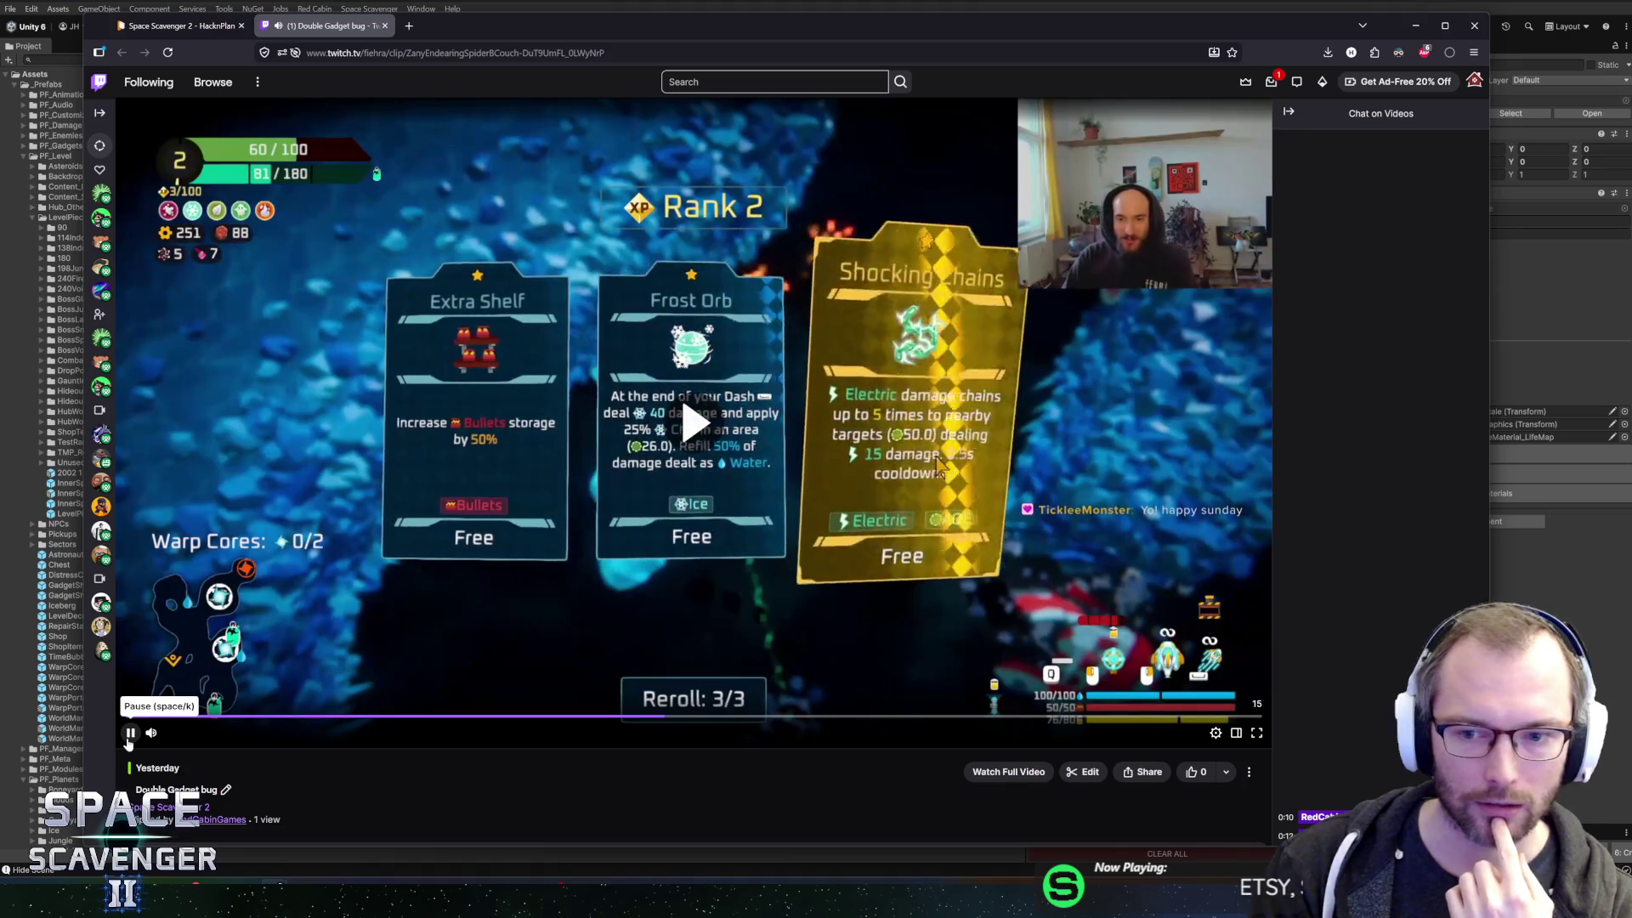
{"action": "left_click", "coordinate": [130, 733]}
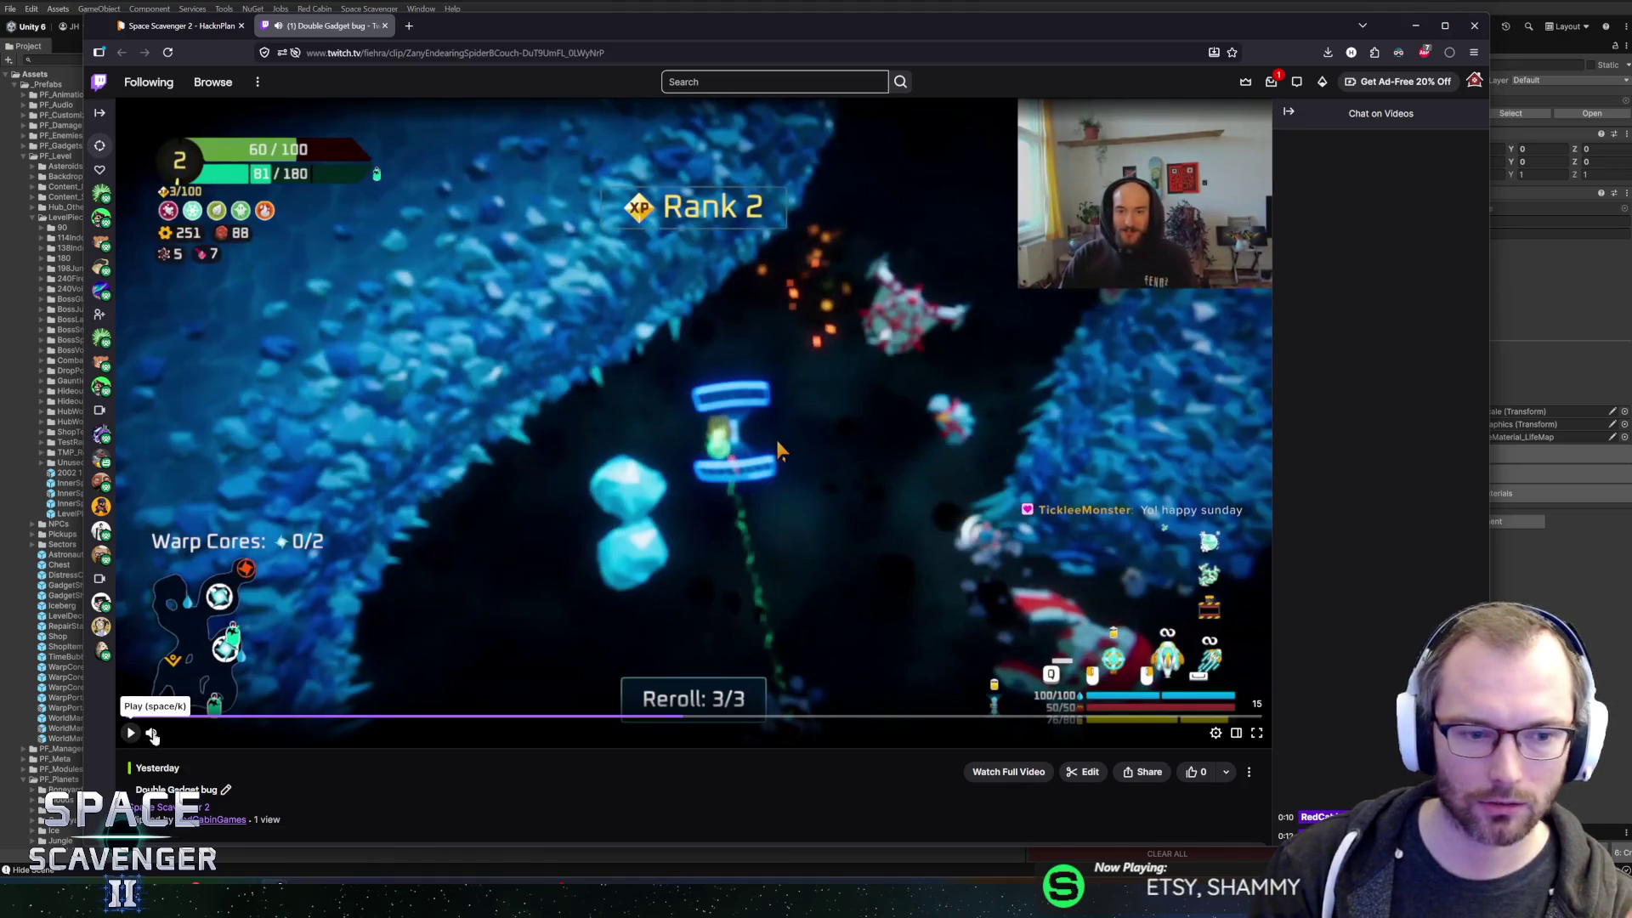
{"action": "left_click", "coordinate": [658, 723]}
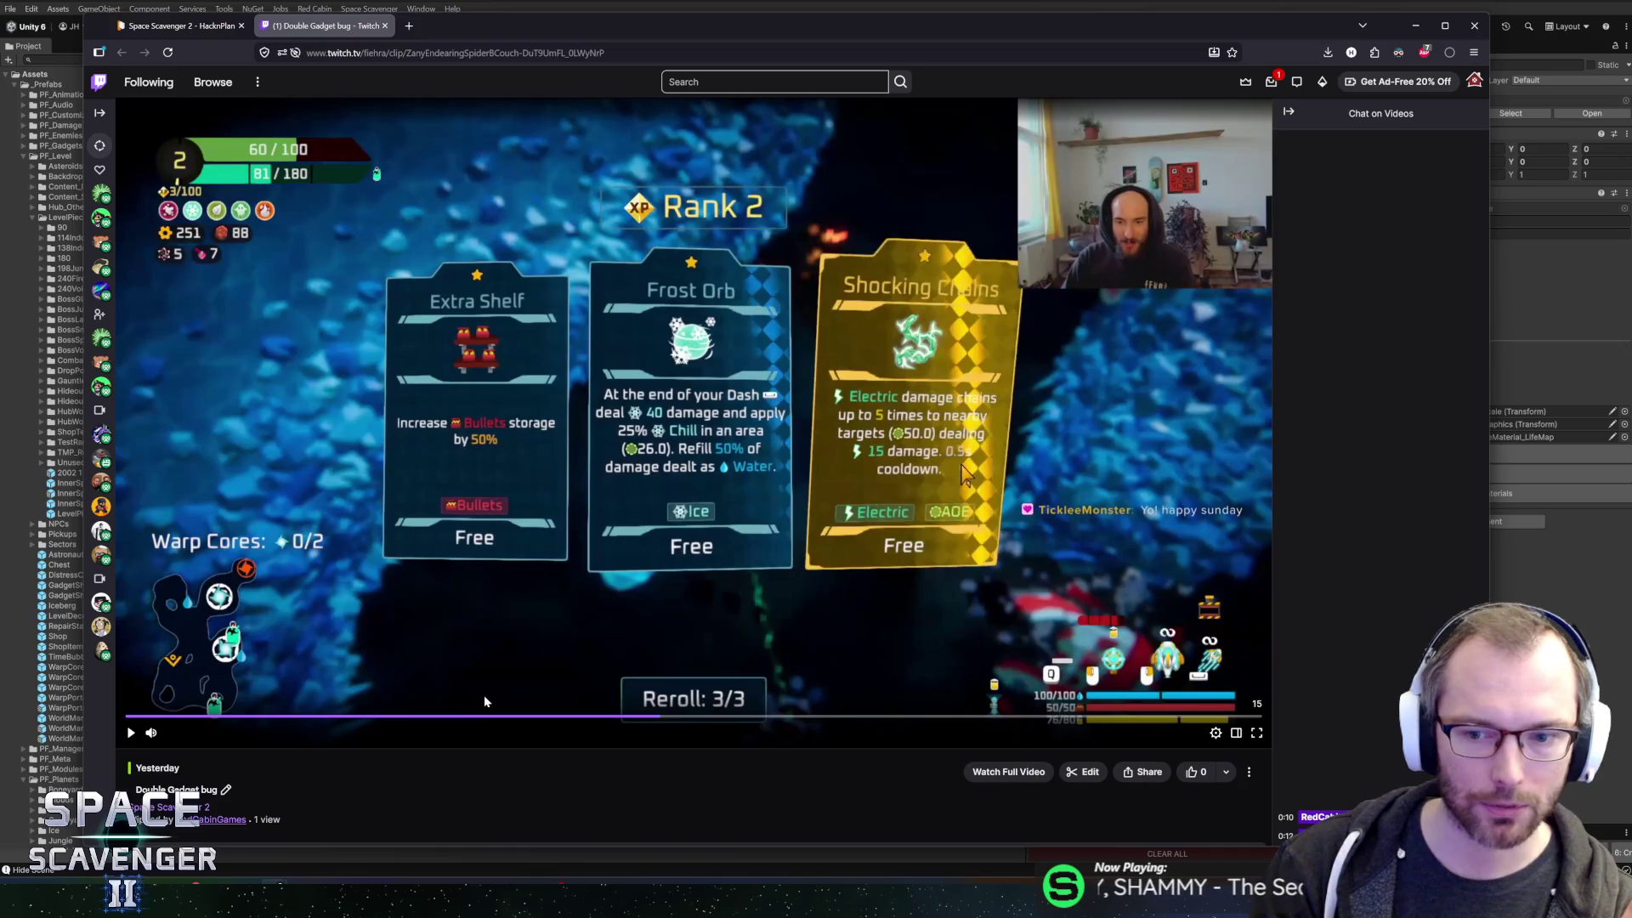
{"action": "left_click", "coordinate": [131, 733]}
{"action": "left_click", "coordinate": [132, 733]}
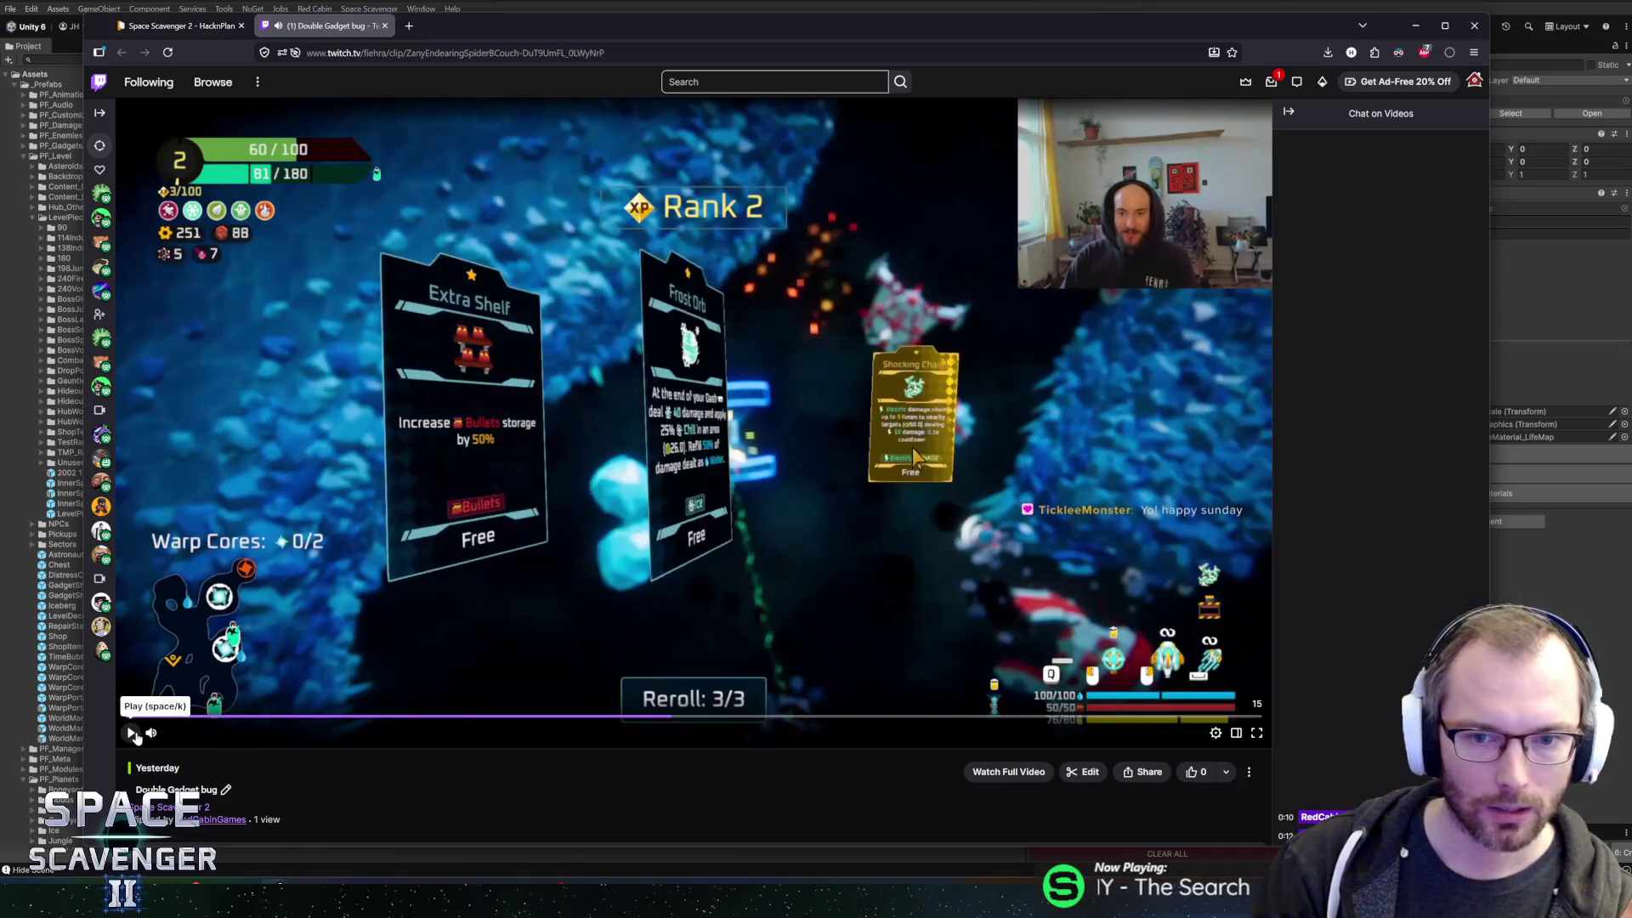
{"action": "left_click", "coordinate": [131, 732]}
{"action": "left_click", "coordinate": [132, 733]}
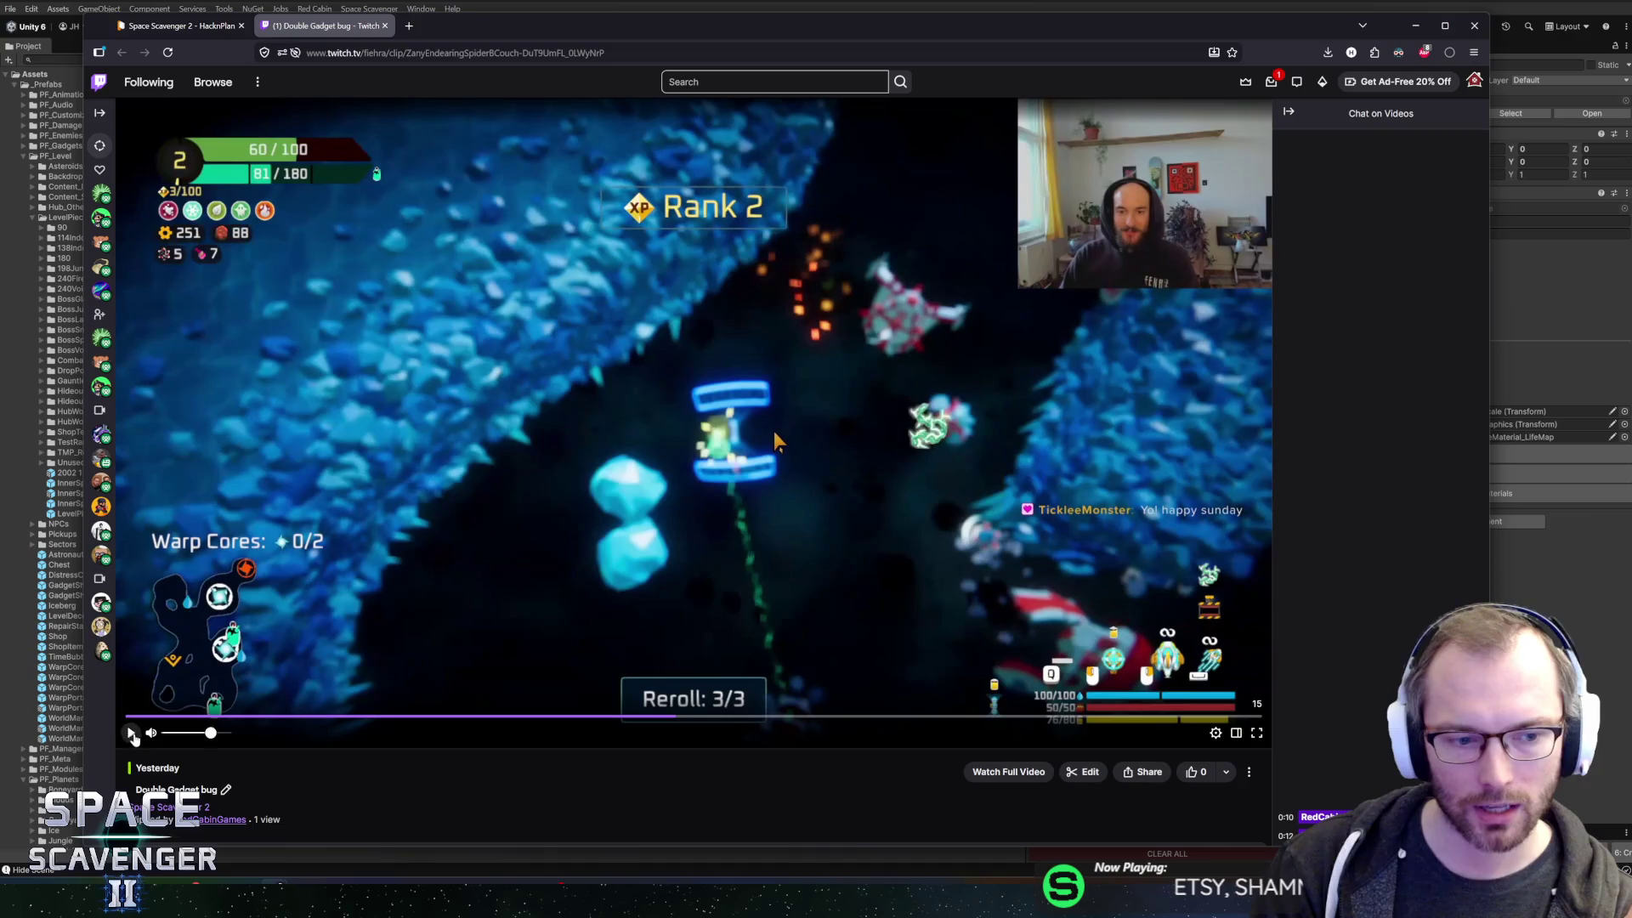
{"action": "left_click", "coordinate": [132, 734]}
{"action": "left_click", "coordinate": [131, 734]}
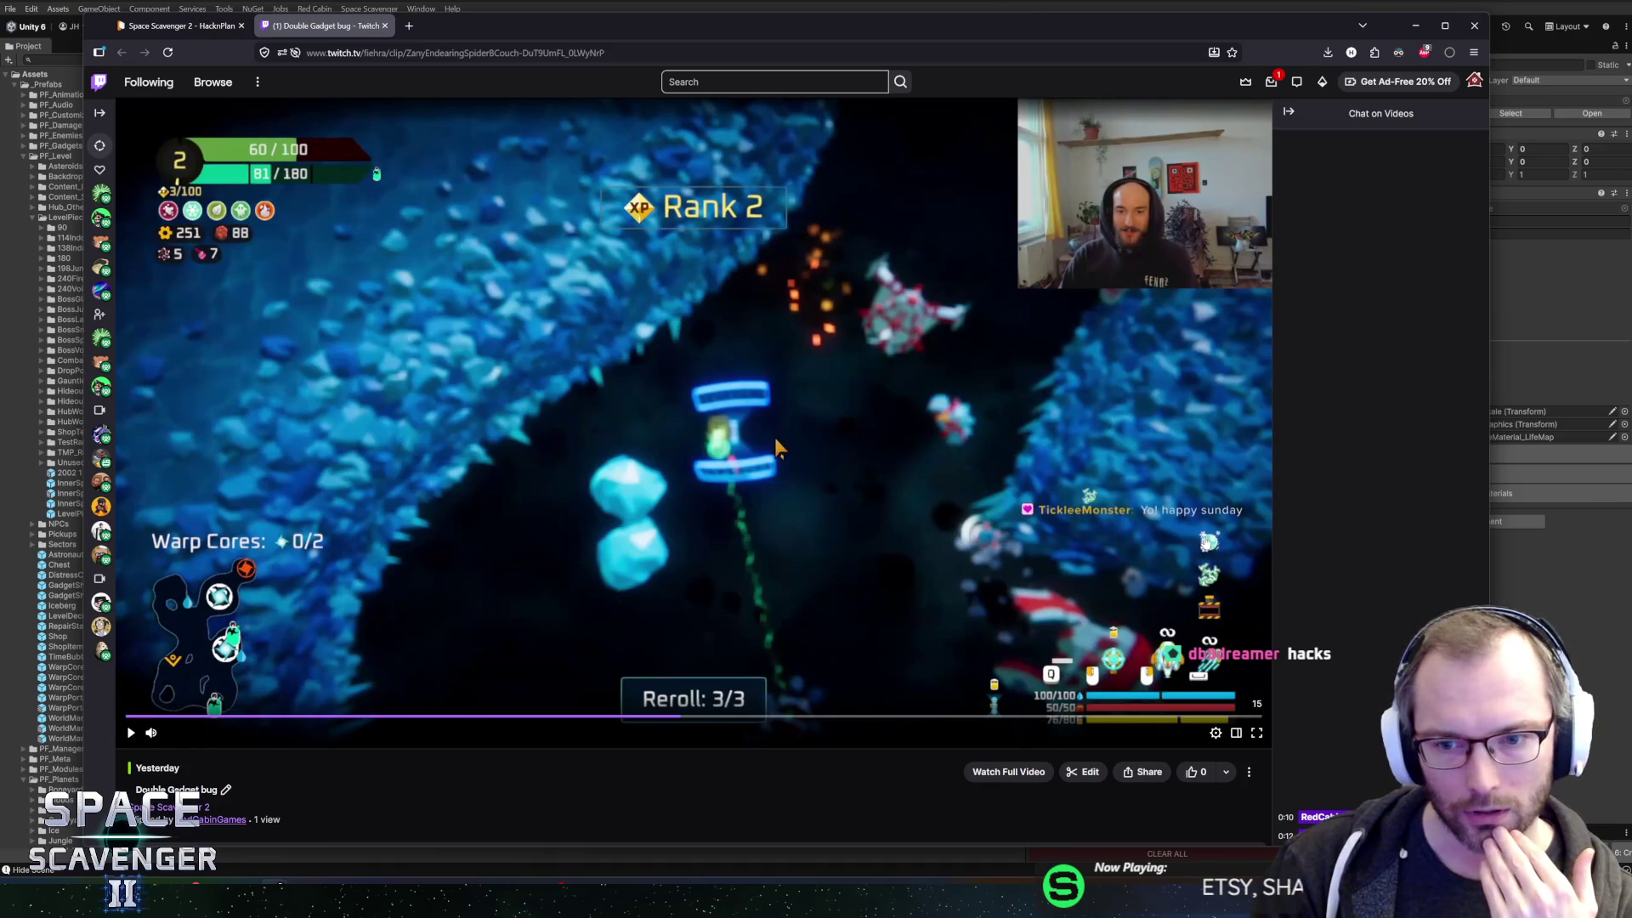
{"action": "left_click", "coordinate": [132, 735]}
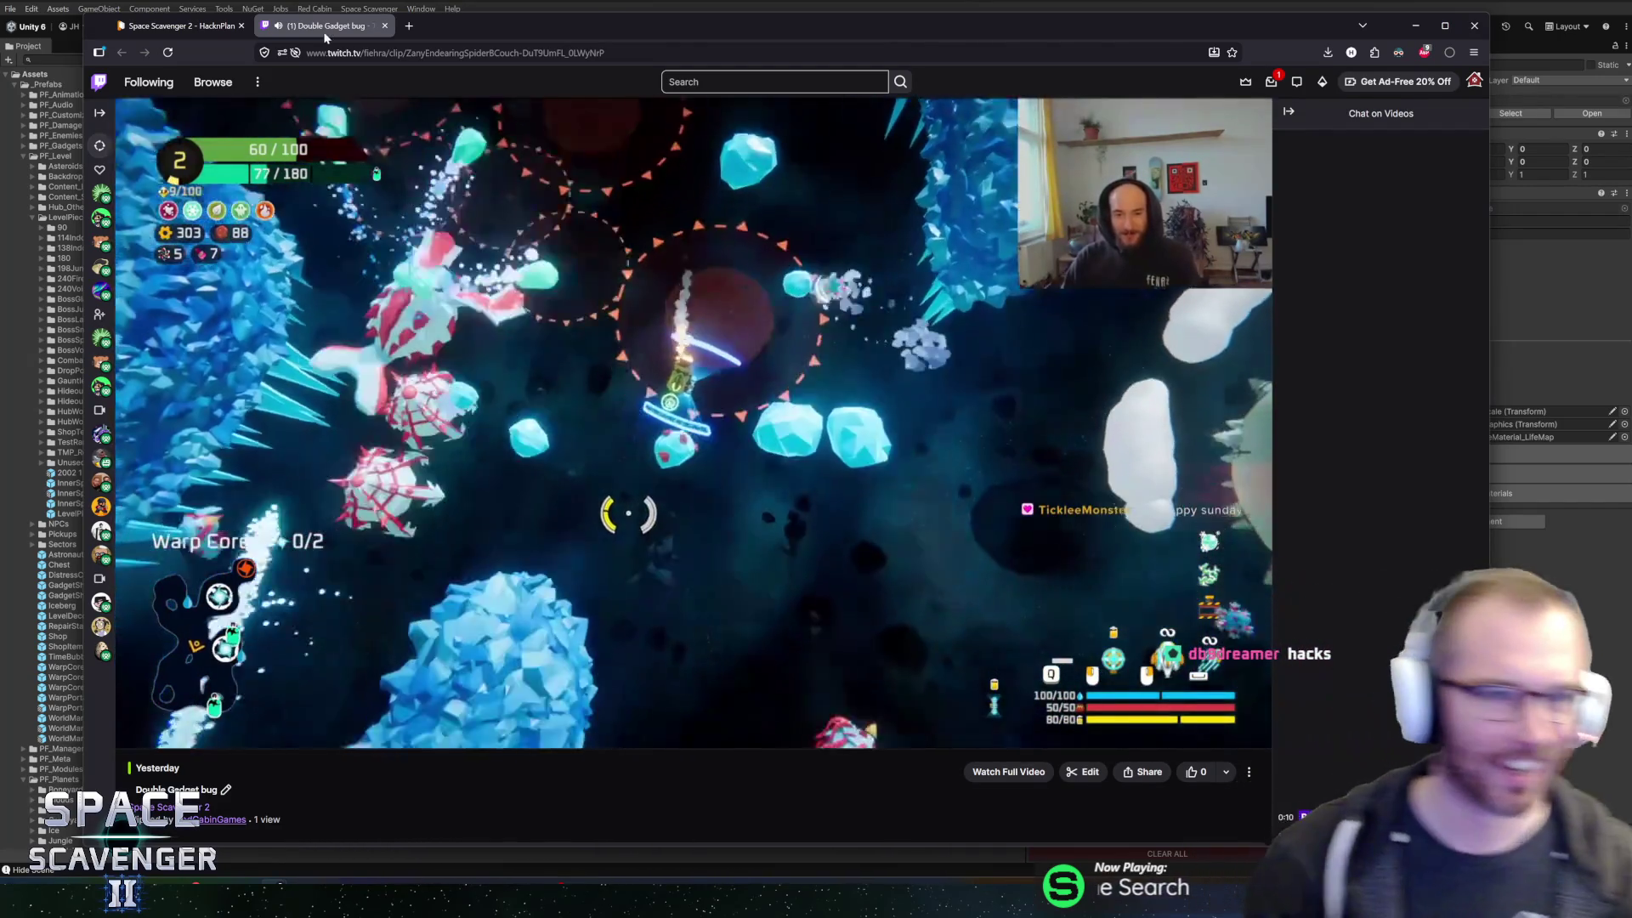
{"action": "middle_click", "coordinate": [325, 27]}
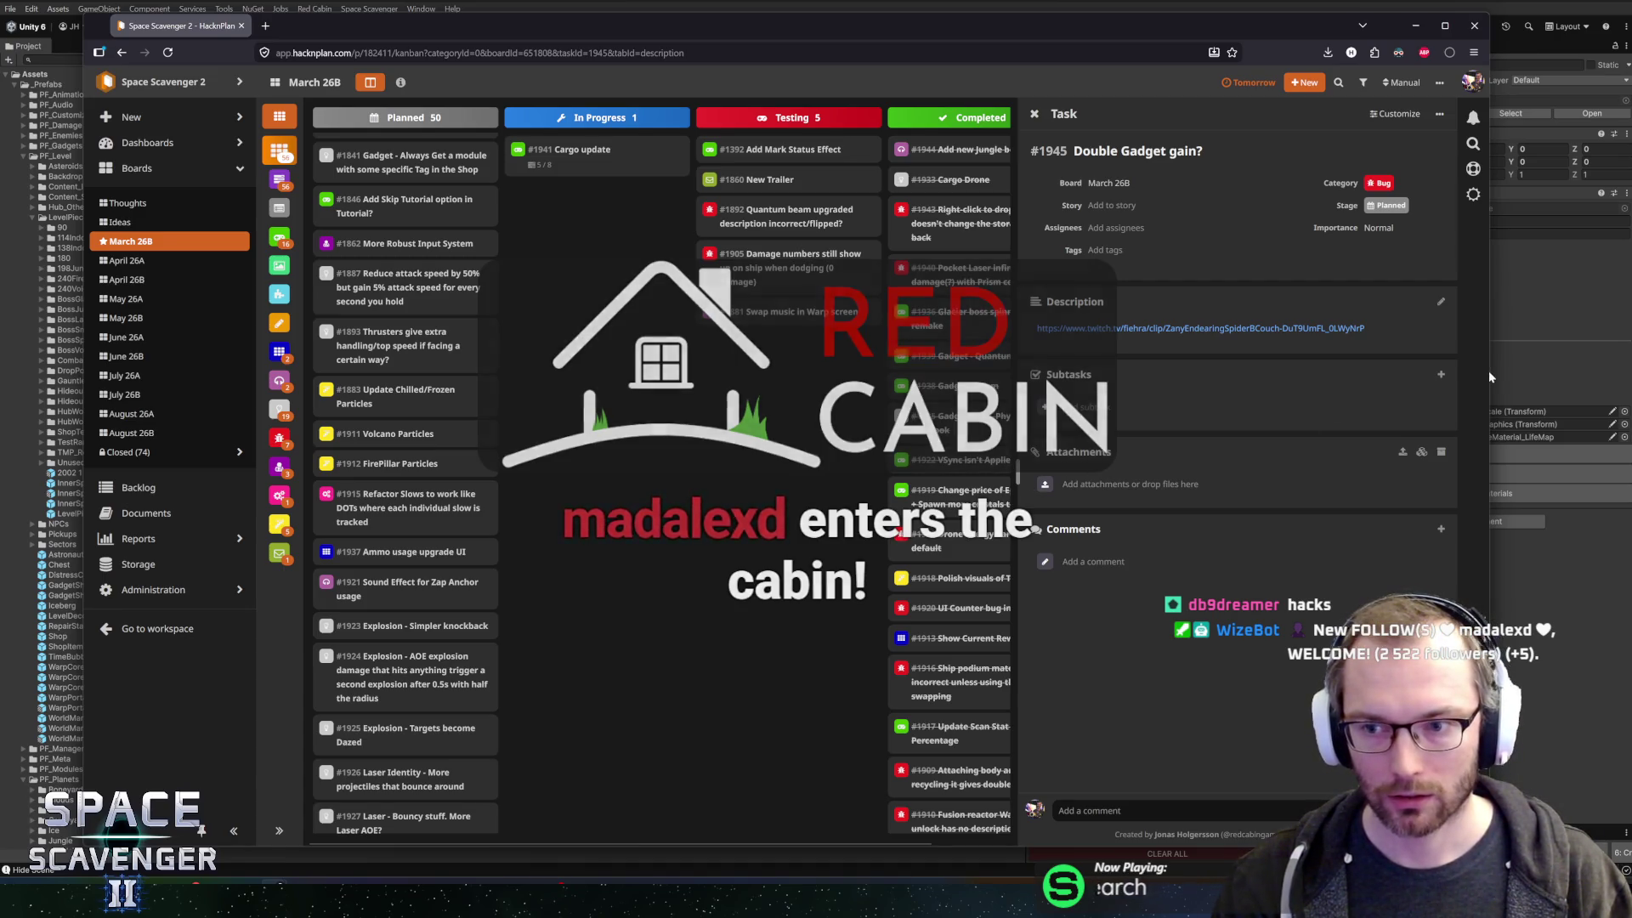
- Enlarge the browser window and move the #1929 StormCloud task into In Progress
{"action": "left_click_drag", "start_coordinate": [1487, 370], "coordinate": [1595, 370]}
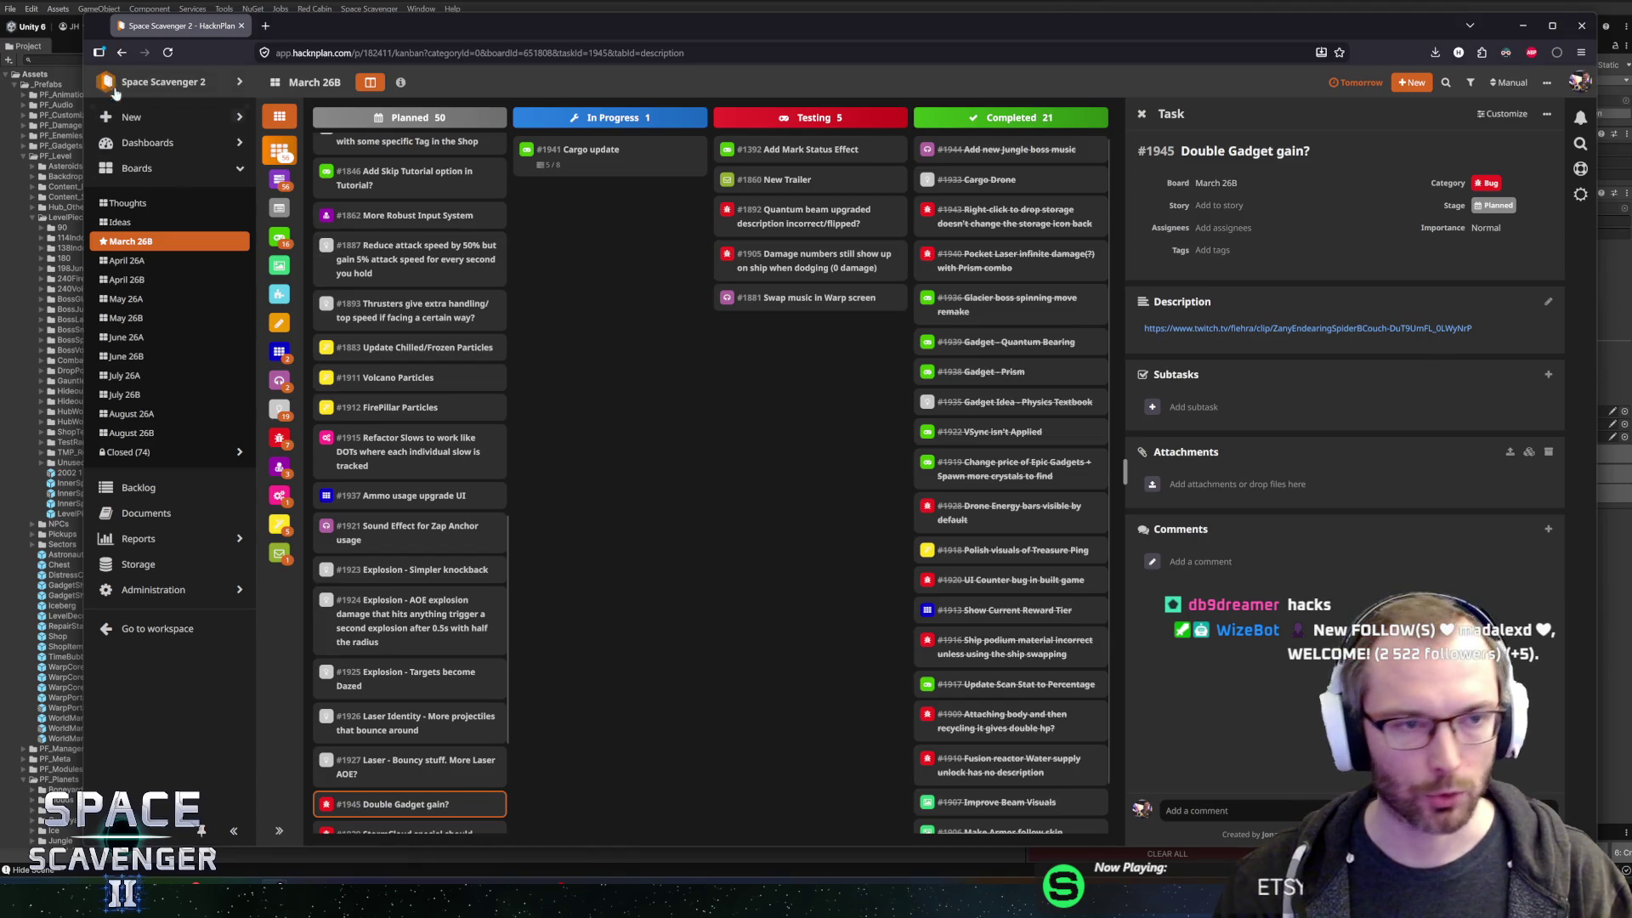
{"action": "left_click_drag", "start_coordinate": [78, 10], "coordinate": [18, 5]}
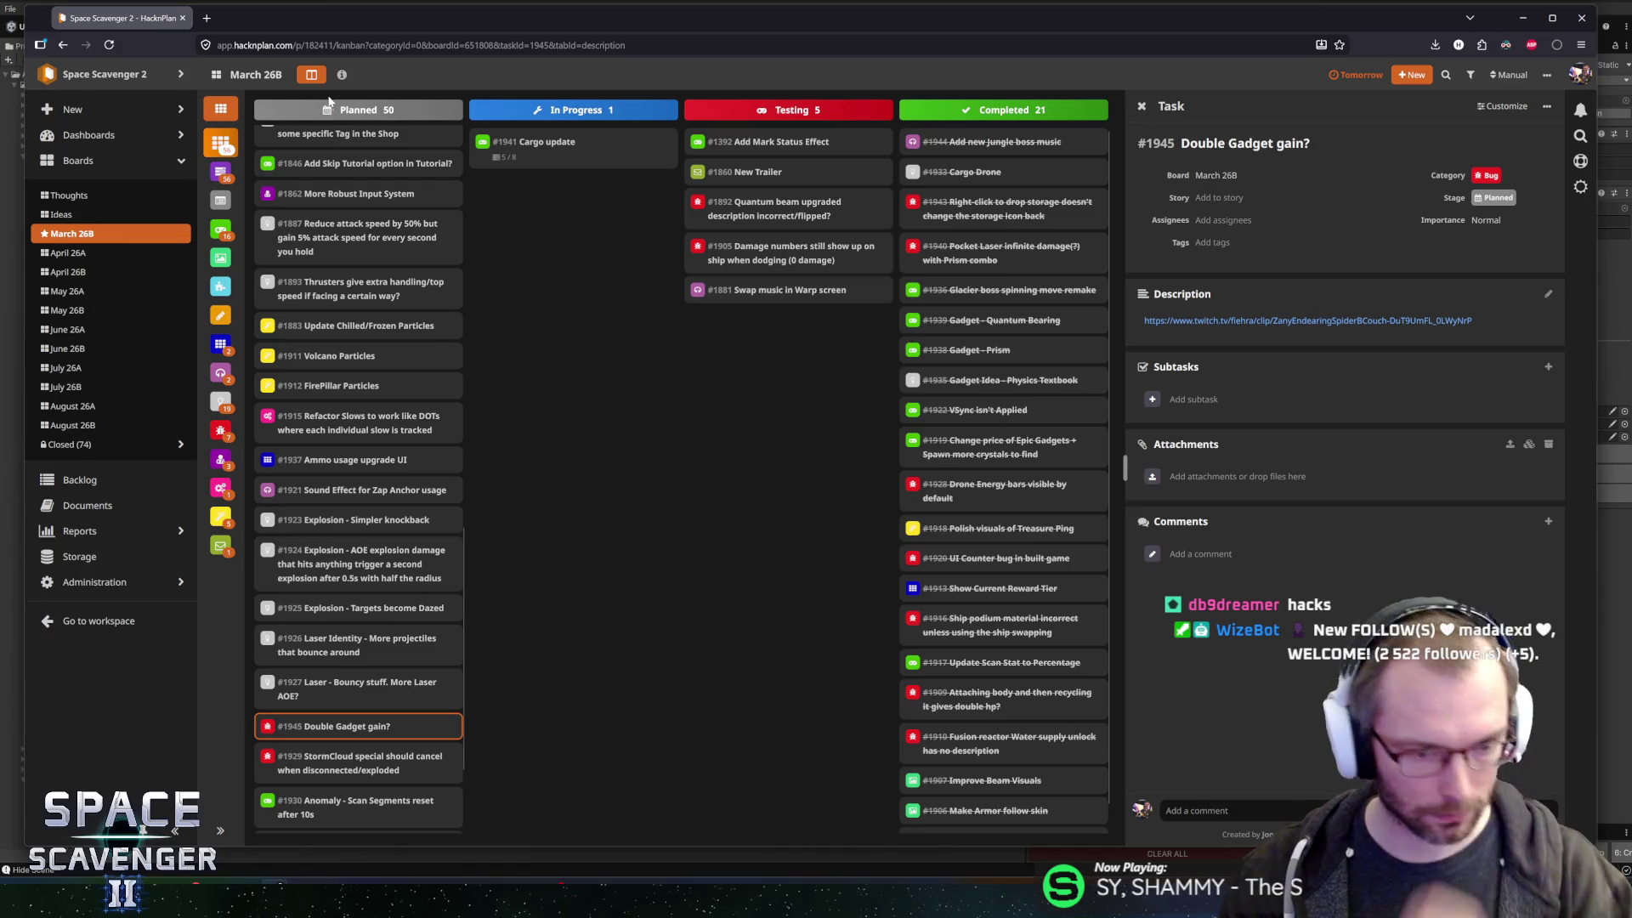
{"action": "scroll", "coordinate": [430, 663], "scroll_direction": "down", "scroll_amount": 2}
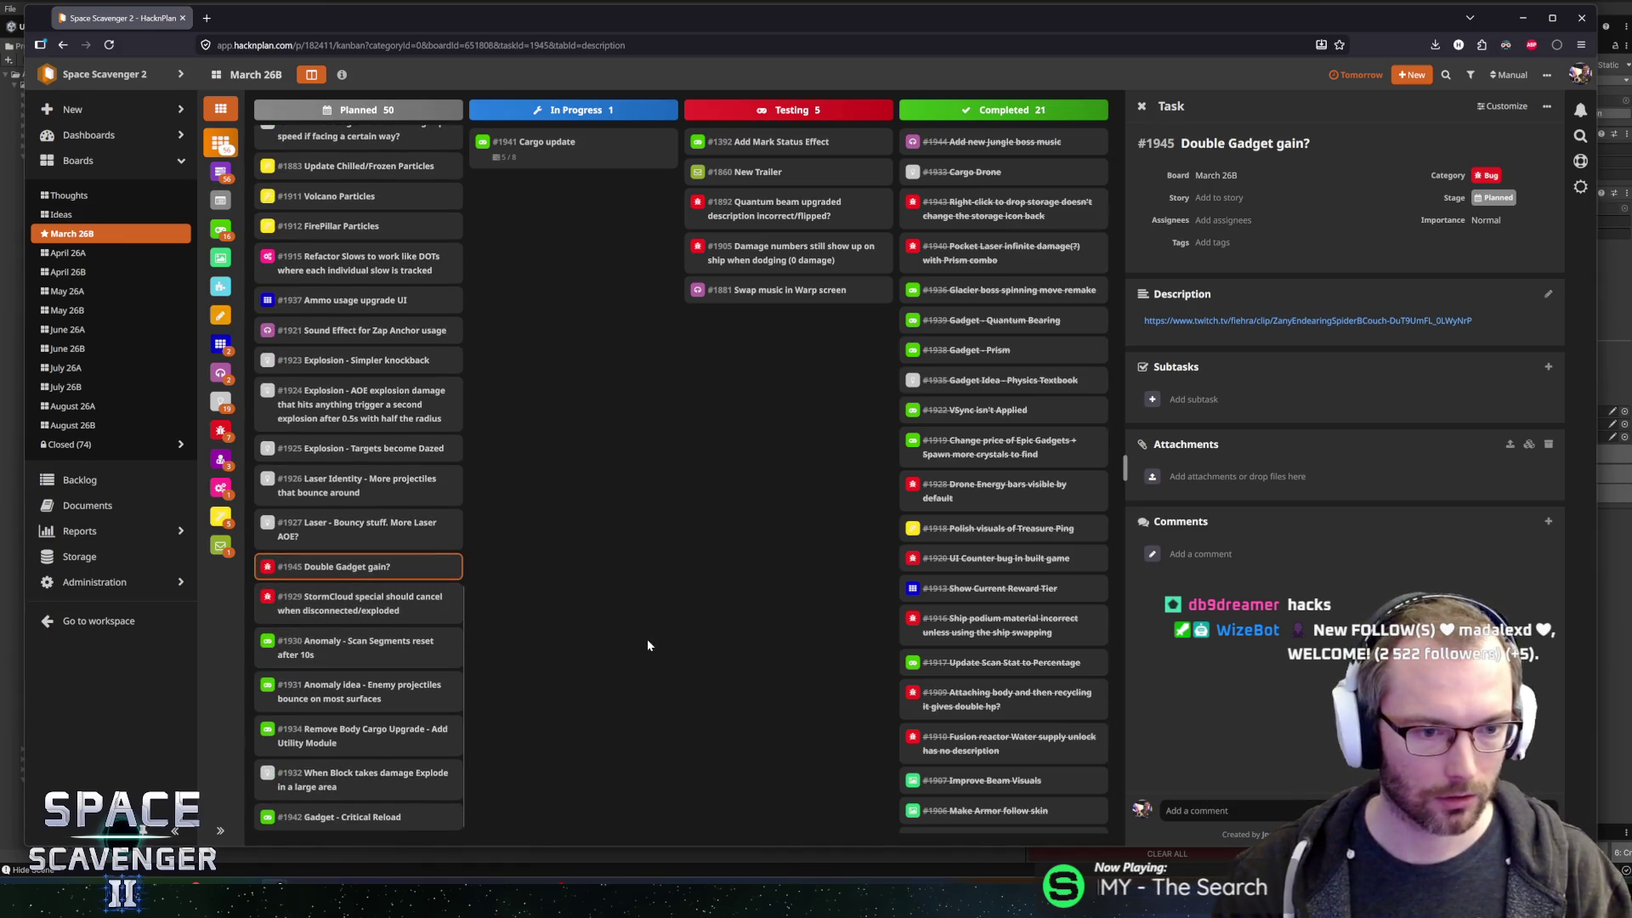
{"action": "left_click_drag", "start_coordinate": [292, 597], "coordinate": [480, 375]}
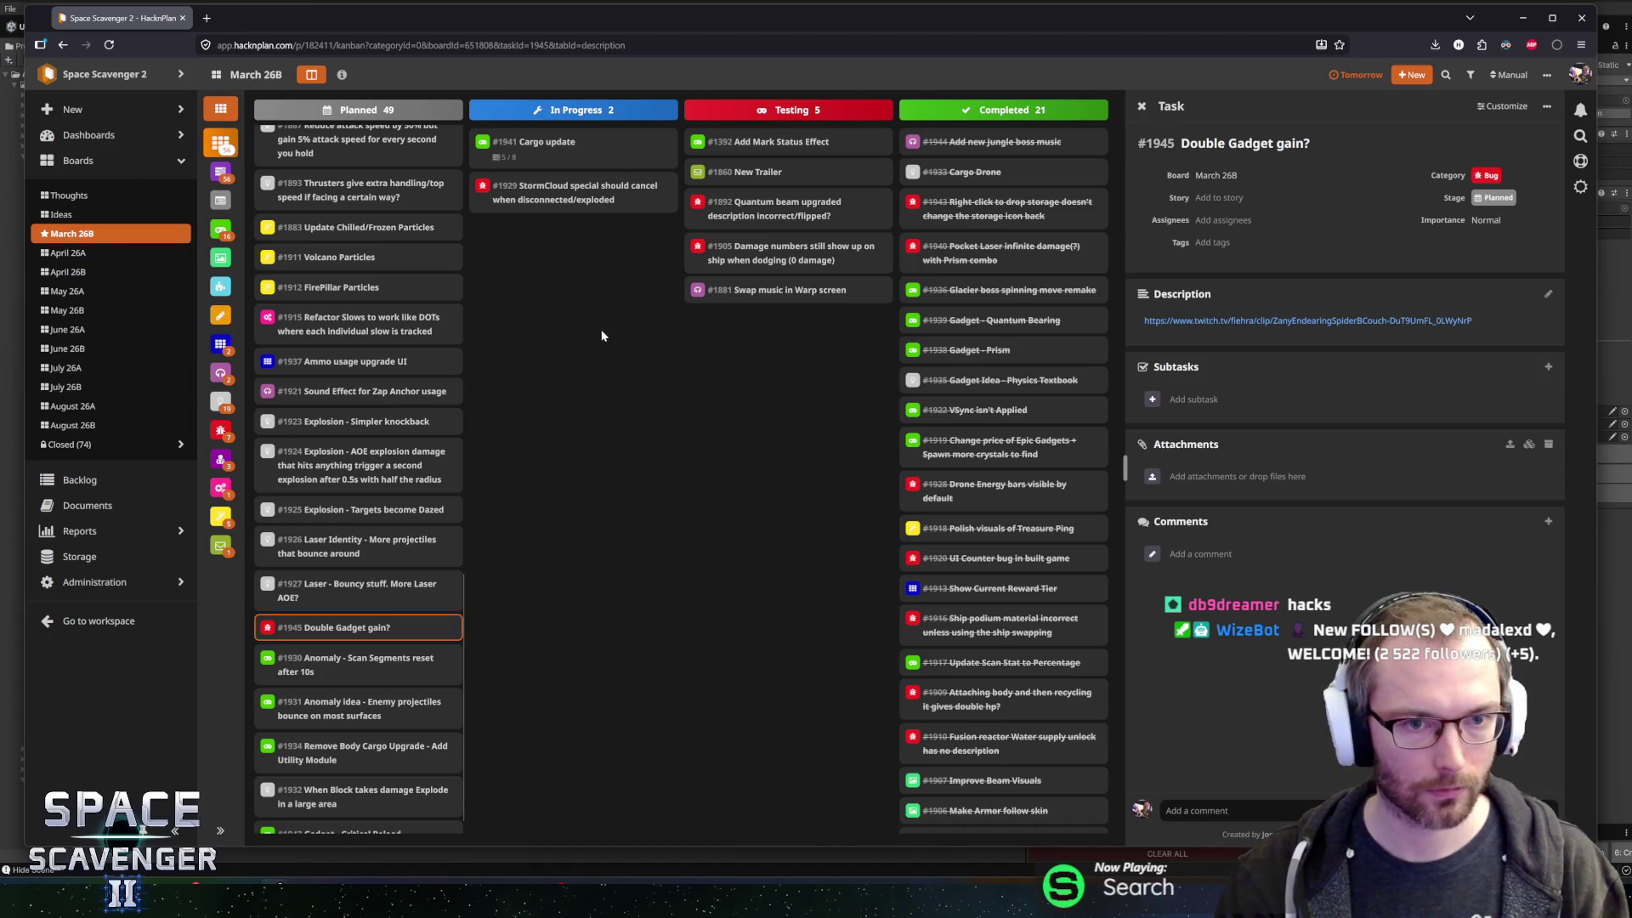
- Move #1941 Cargo update back to Planned and scroll through the Planned column
{"action": "mouse_move", "coordinate": [548, 144]}
{"action": "left_mouse_down"}
{"action": "mouse_move", "coordinate": [397, 234]}
{"action": "mouse_move", "coordinate": [421, 227]}
{"action": "left_mouse_up"}
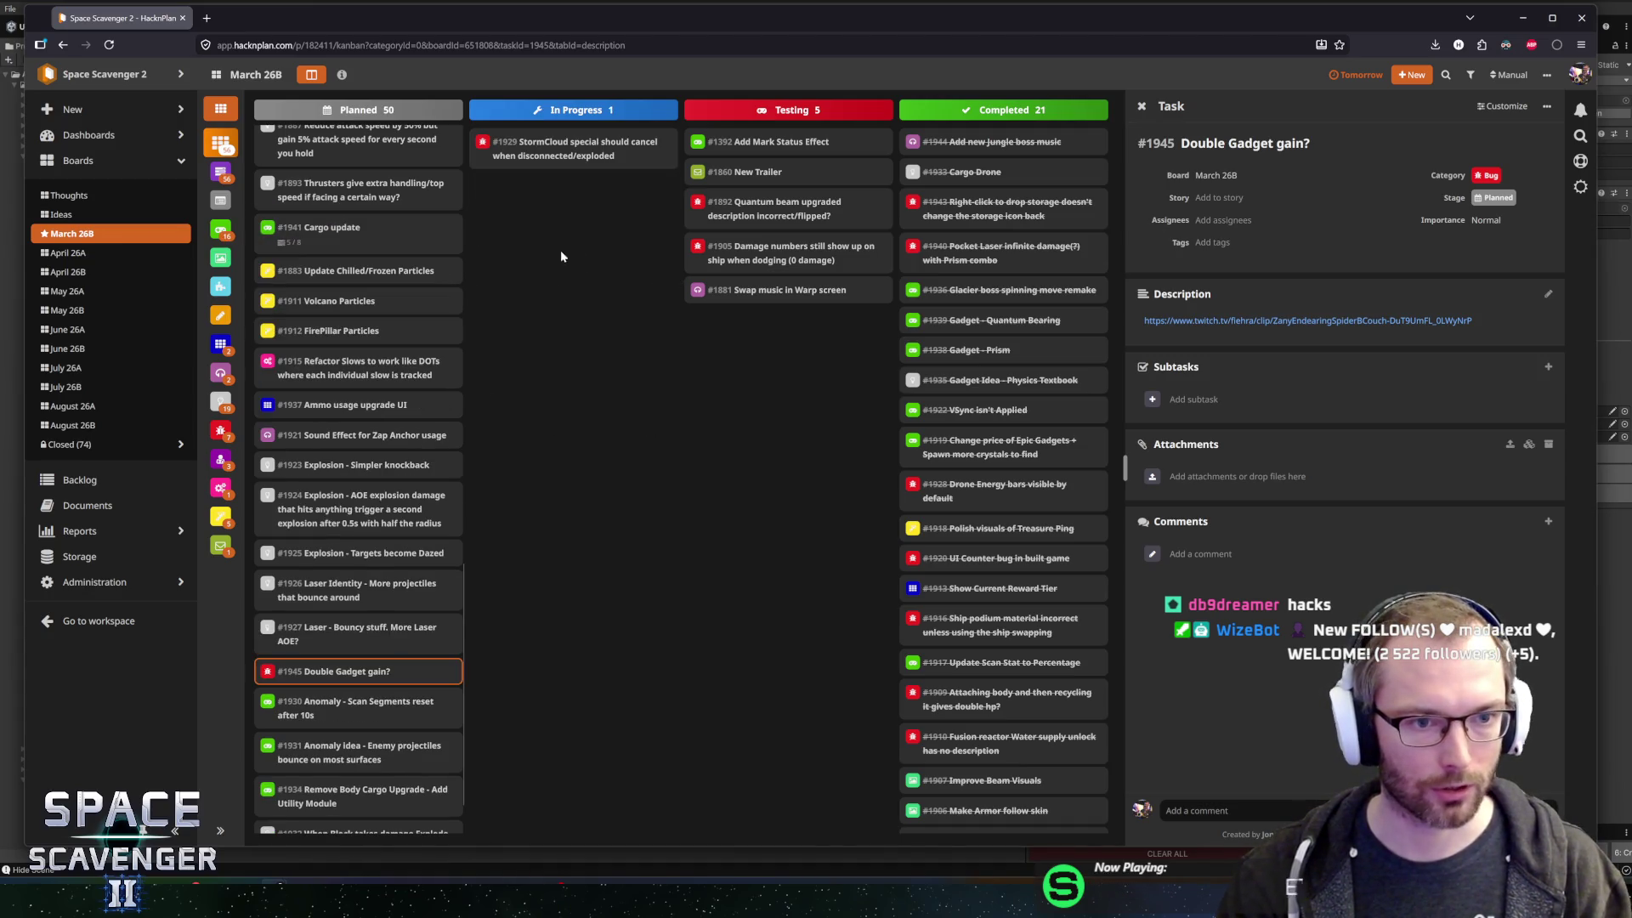
{"action": "scroll", "coordinate": [355, 320], "scroll_direction": "up", "scroll_amount": 10}
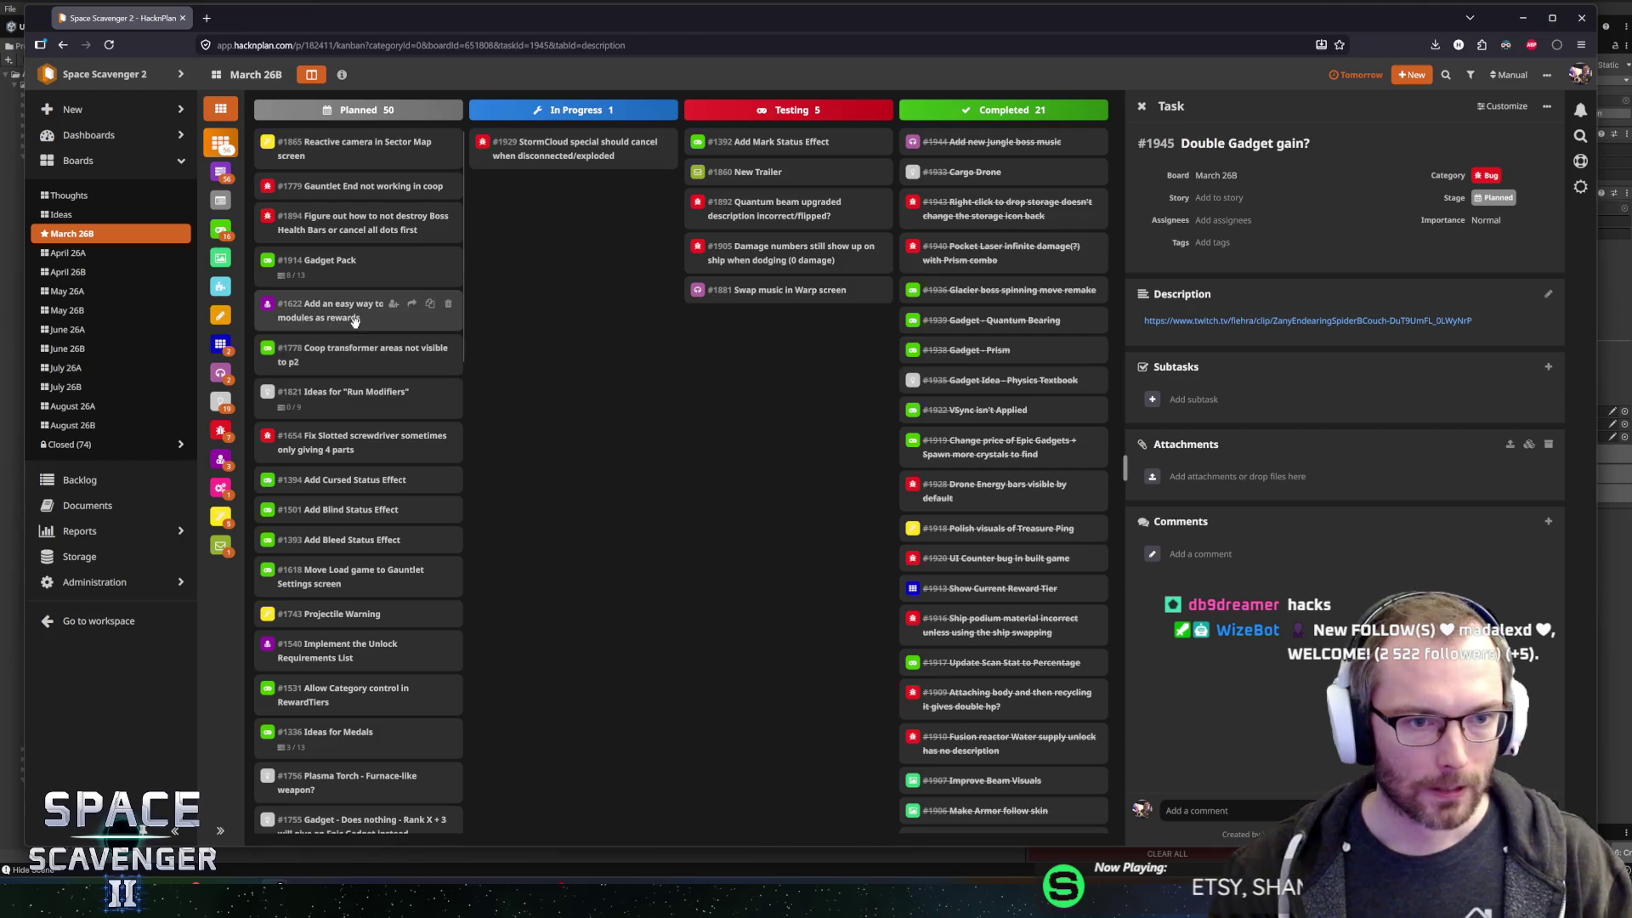
{"action": "scroll", "coordinate": [403, 366], "scroll_direction": "down", "scroll_amount": 10}
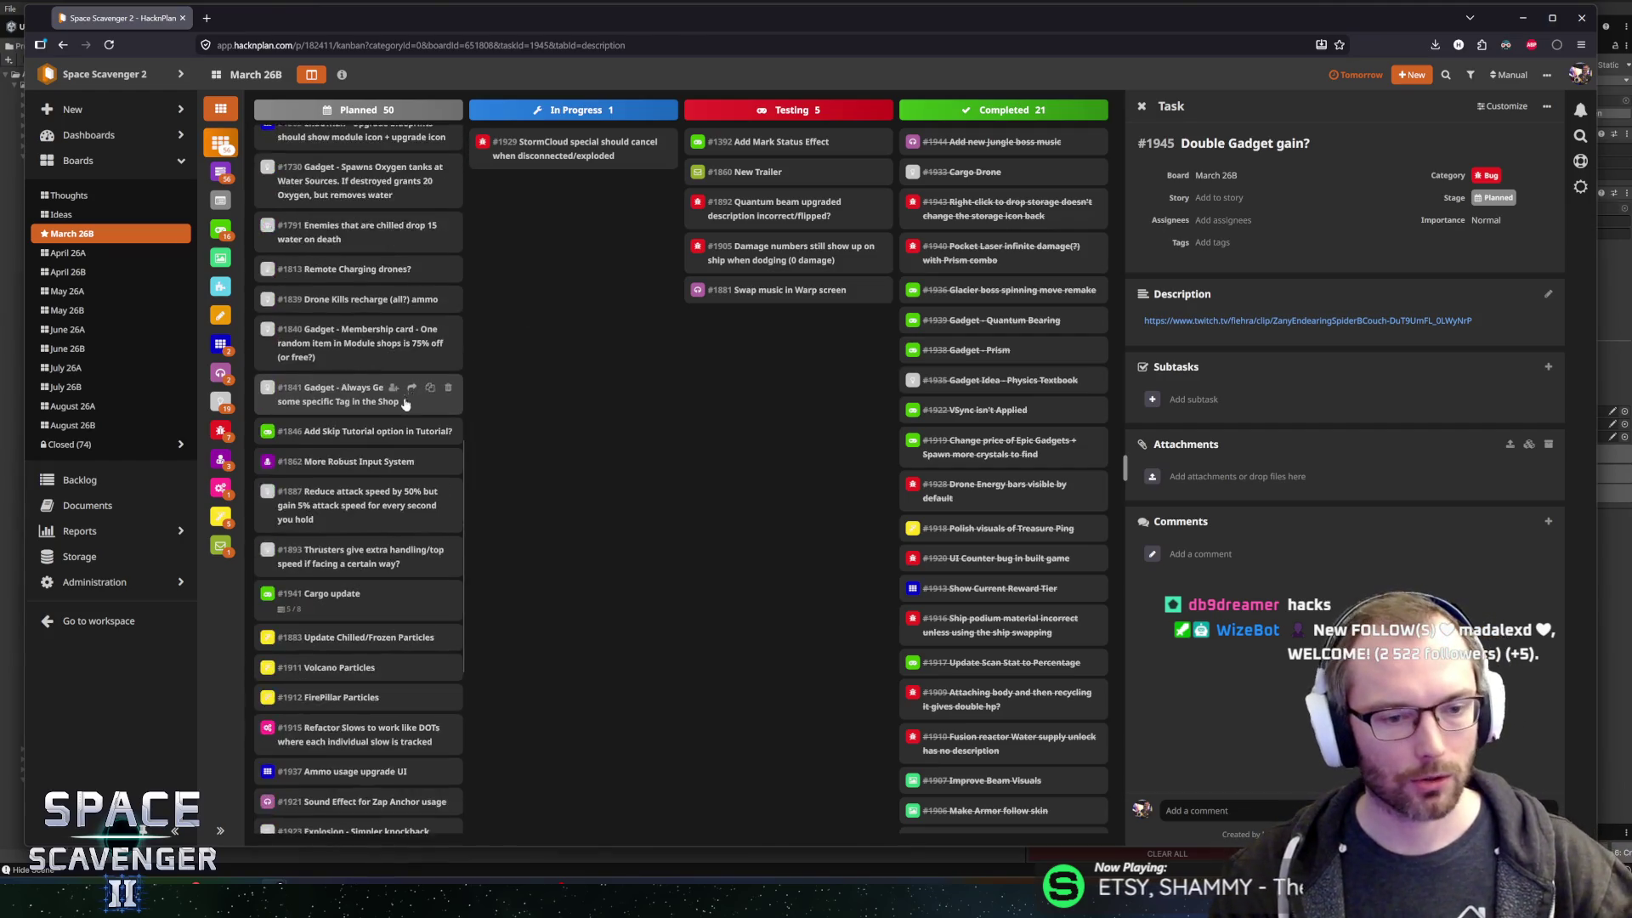
{"action": "scroll", "coordinate": [378, 340], "scroll_direction": "up", "scroll_amount": 8}
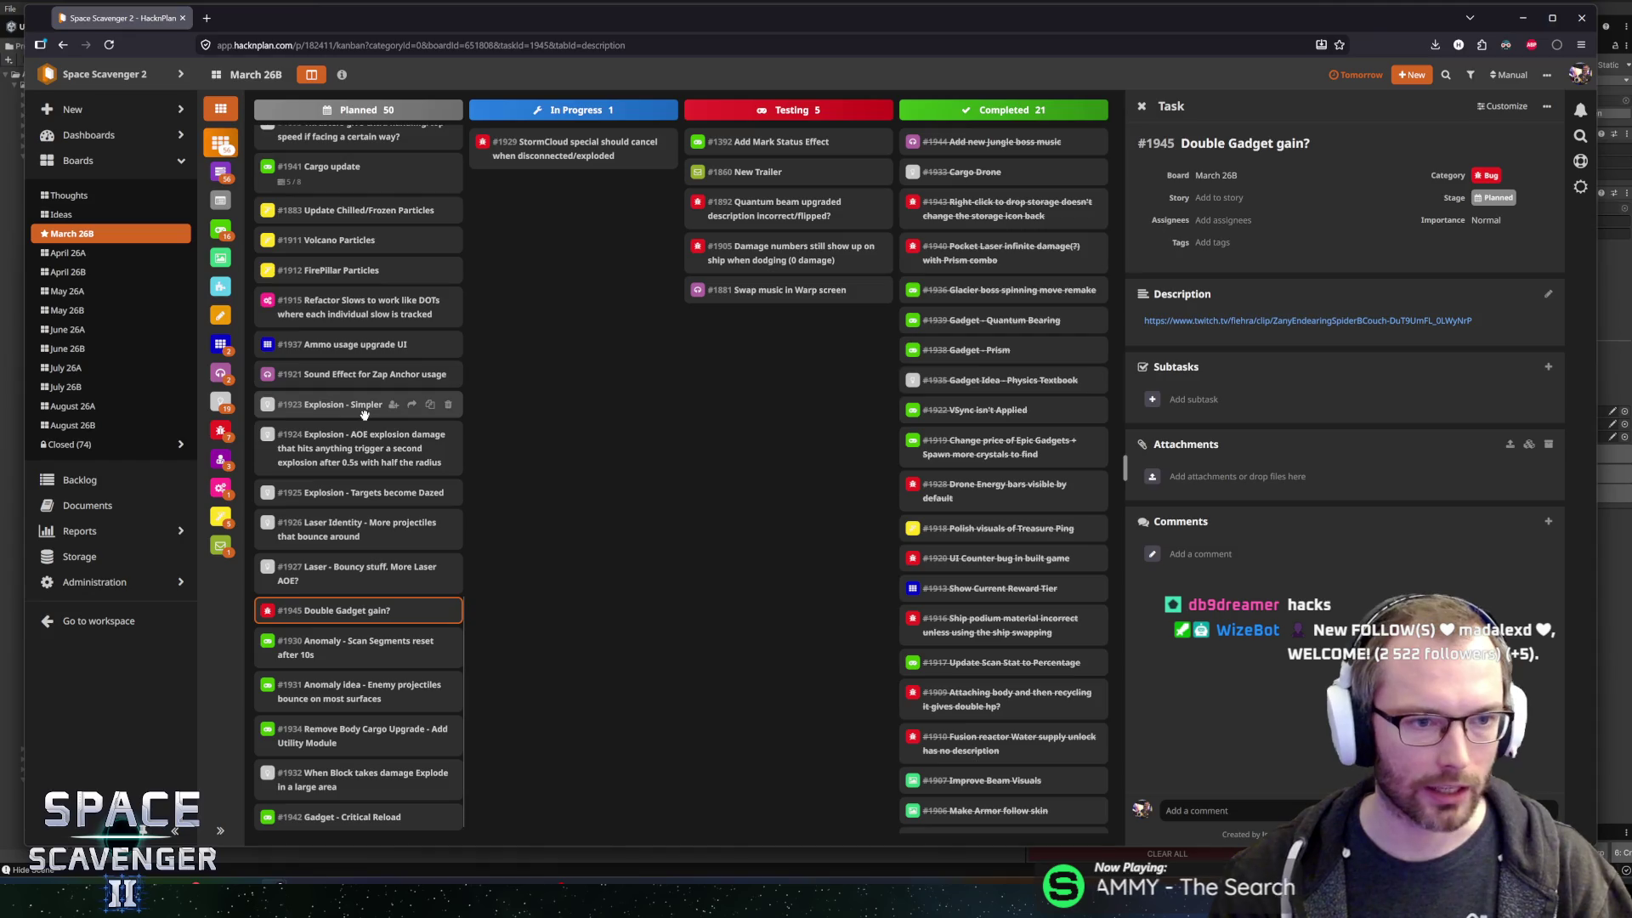
{"action": "scroll", "coordinate": [368, 435], "scroll_direction": "up", "scroll_amount": 2}
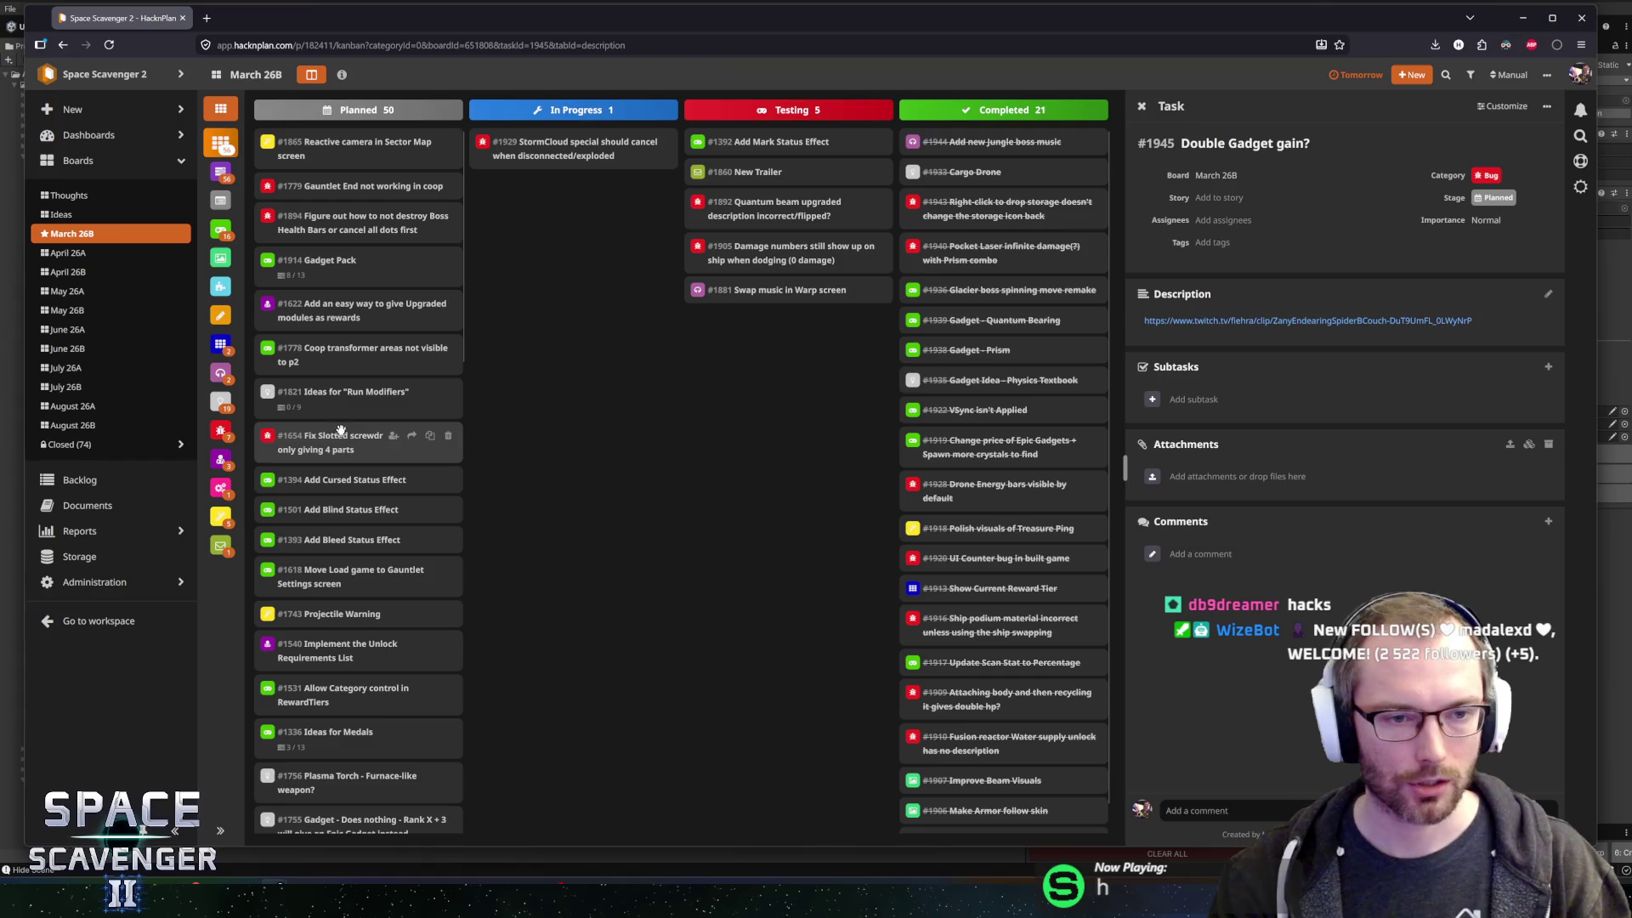
{"action": "scroll", "coordinate": [413, 441], "scroll_direction": "down", "scroll_amount": 15}
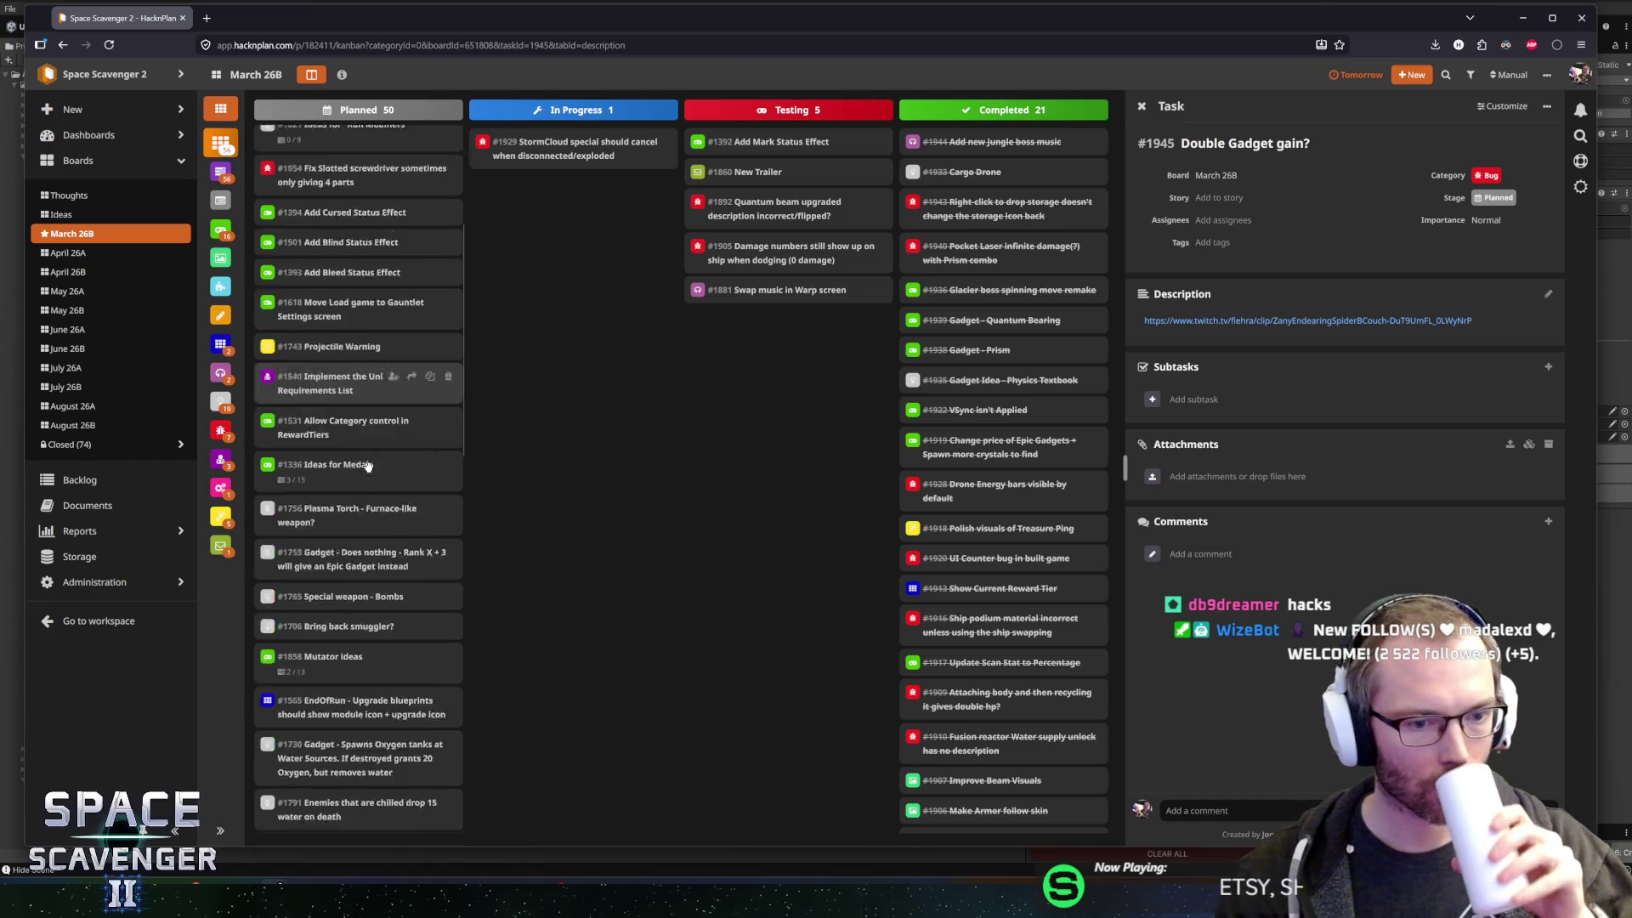
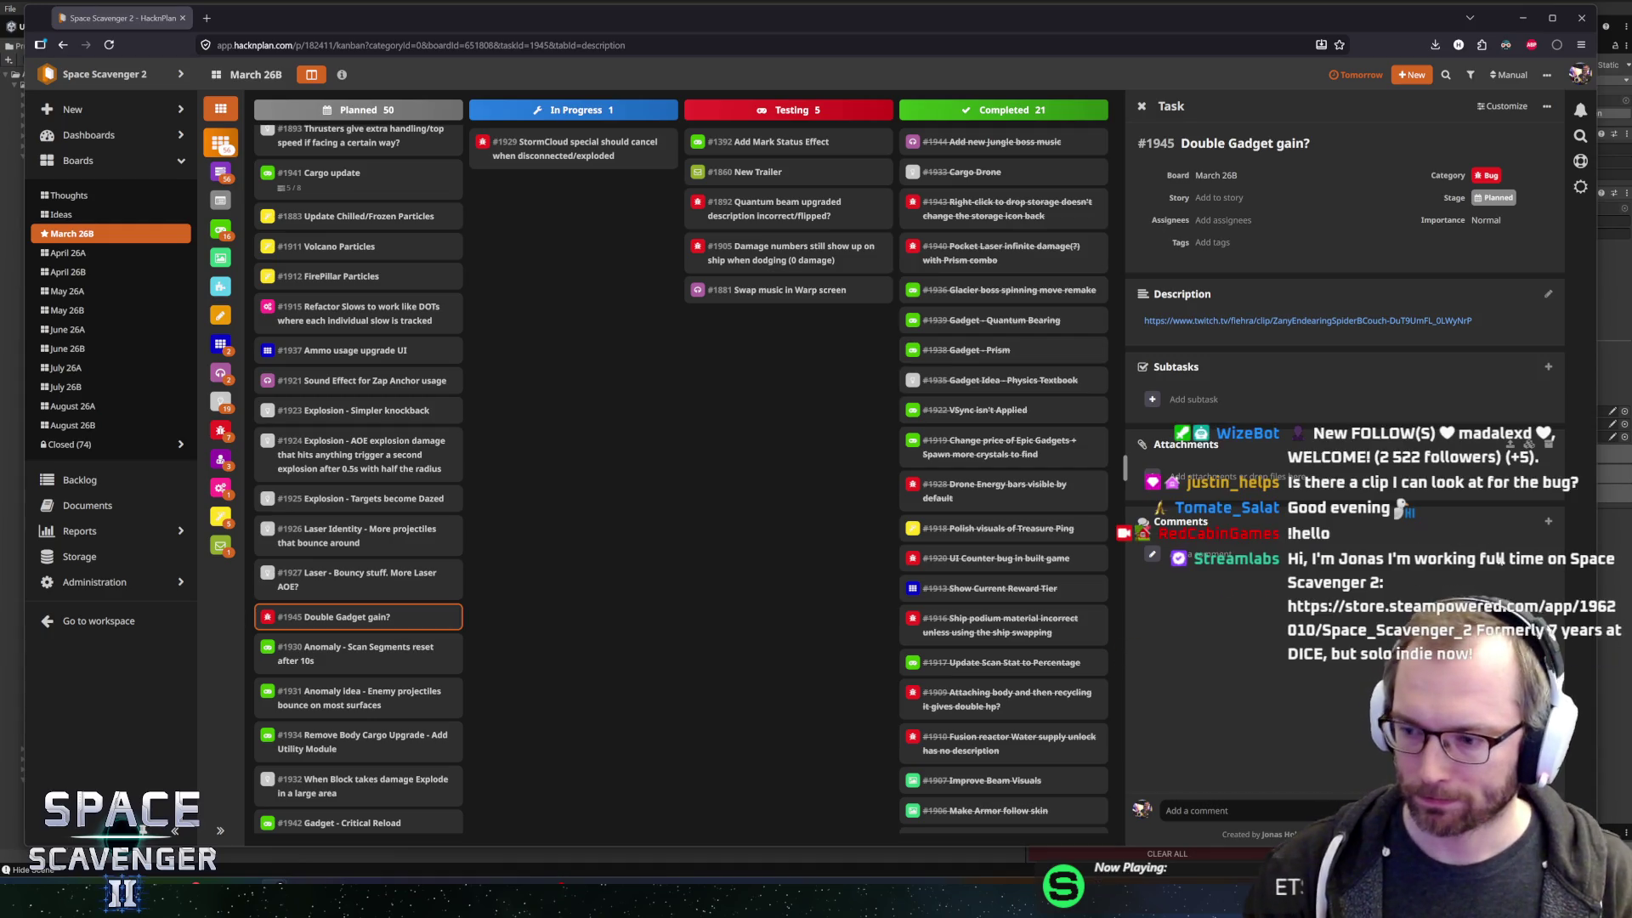
- Watch the Double Gadget bug clip linked in HacknPlan task #1945, then return to Unity
{"action": "left_click", "coordinate": [1270, 322]}
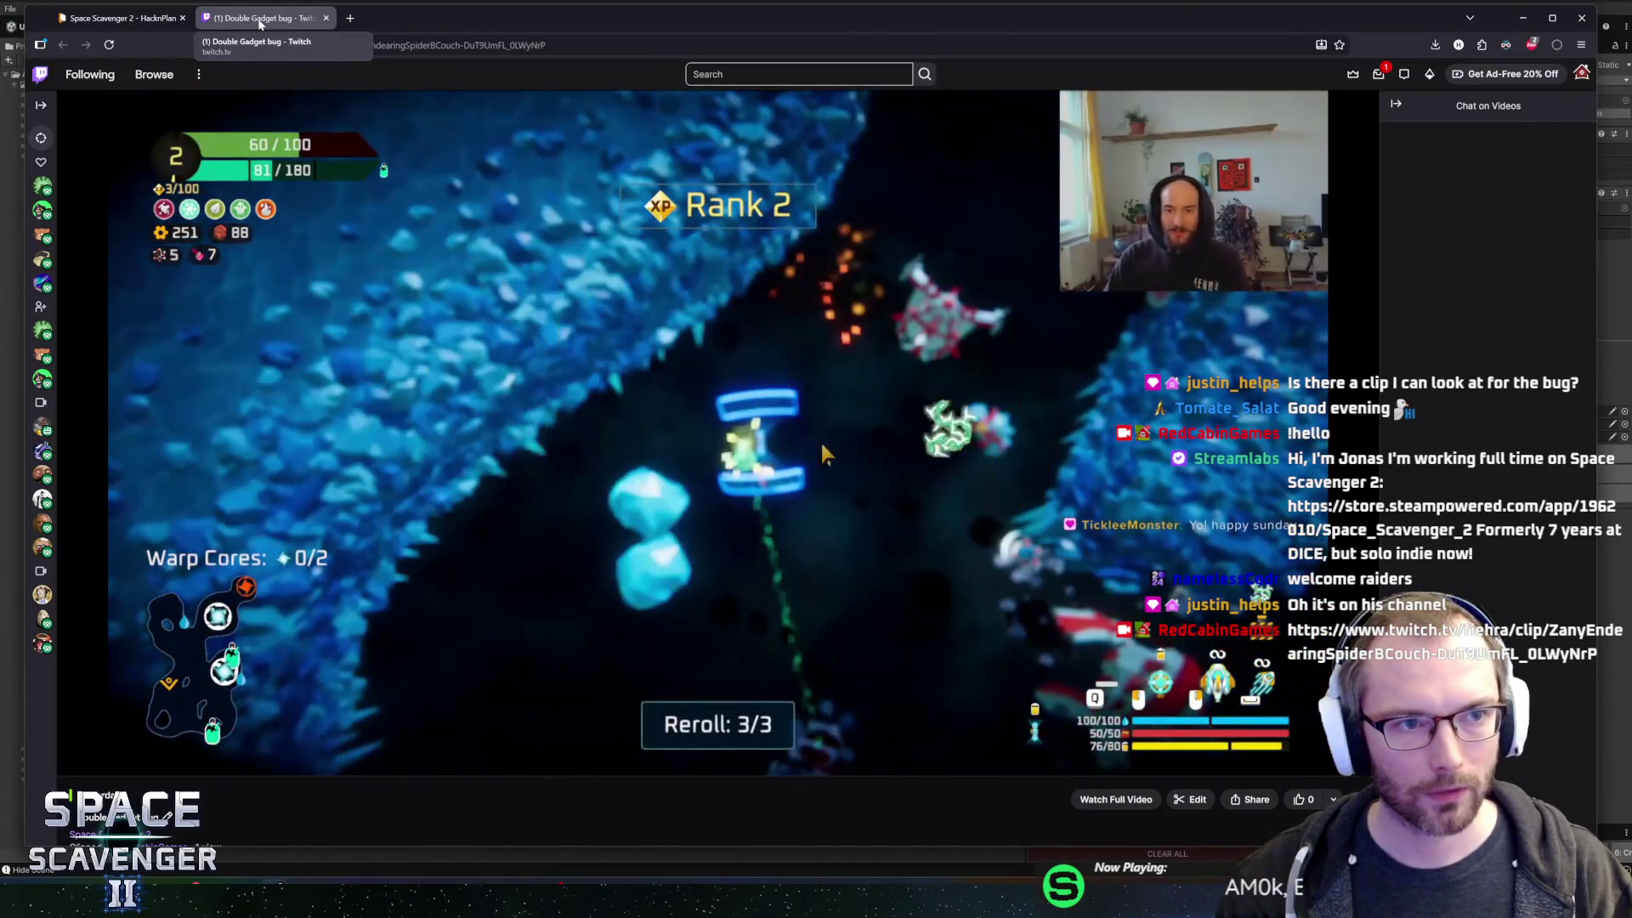
{"action": "middle_click", "coordinate": [259, 23]}
{"action": "key", "text": "alt+Tab"}
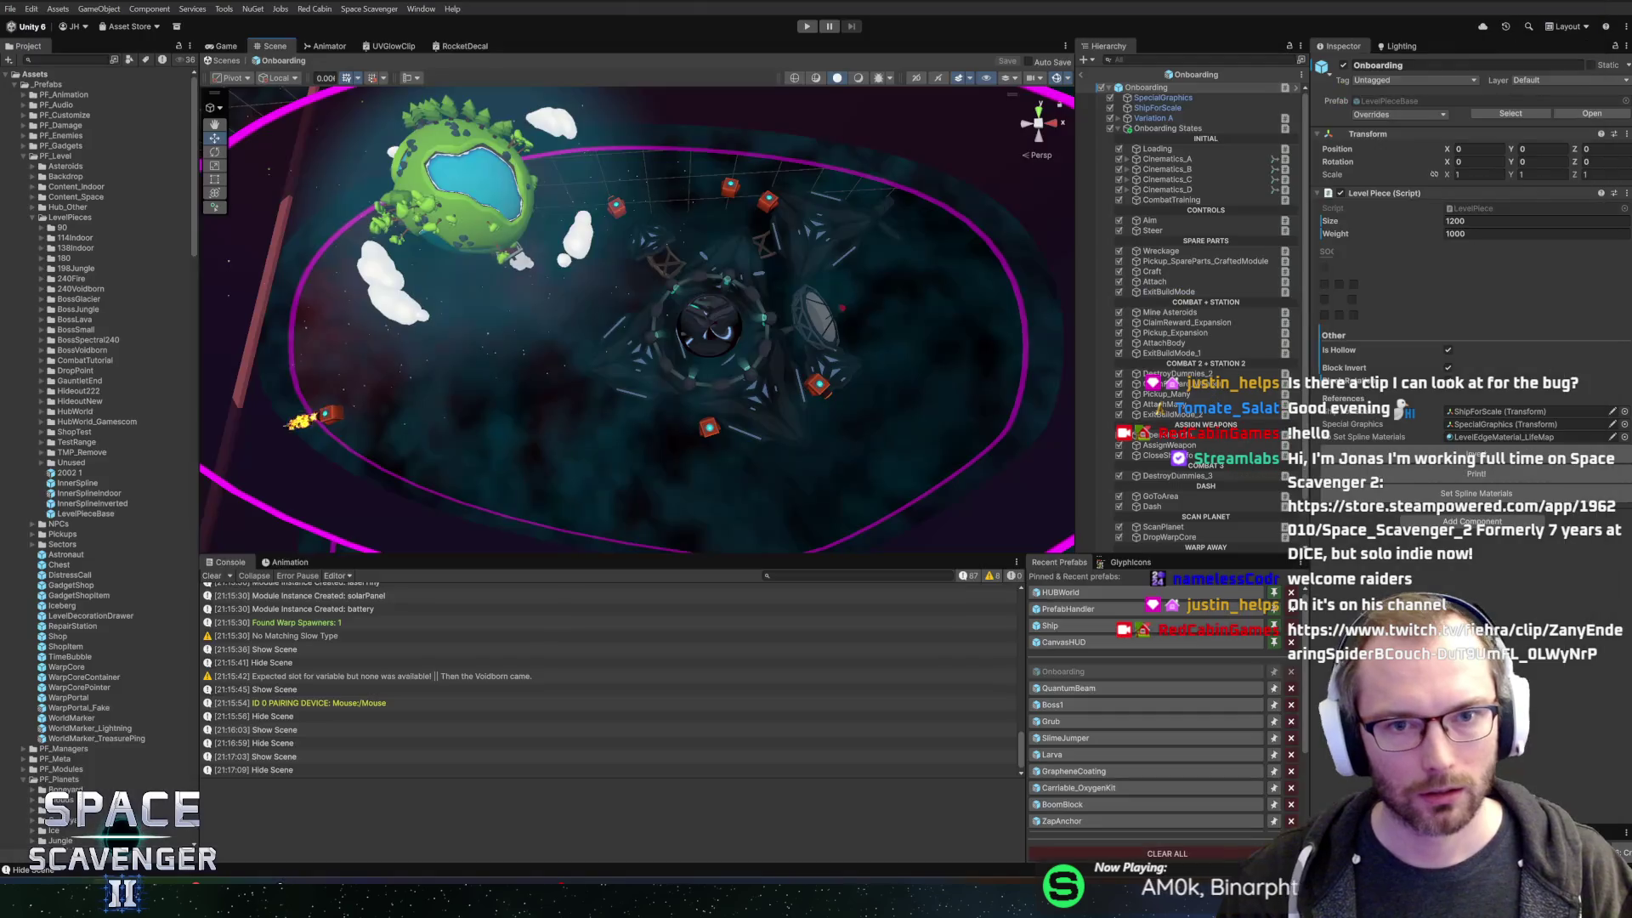
- Leave the Onboarding prefab for the Core scene, glancing at the task board
{"action": "scroll", "coordinate": [556, 315], "scroll_direction": "down", "scroll_amount": 3}
{"action": "scroll", "coordinate": [556, 316], "scroll_direction": "down", "scroll_amount": 2}
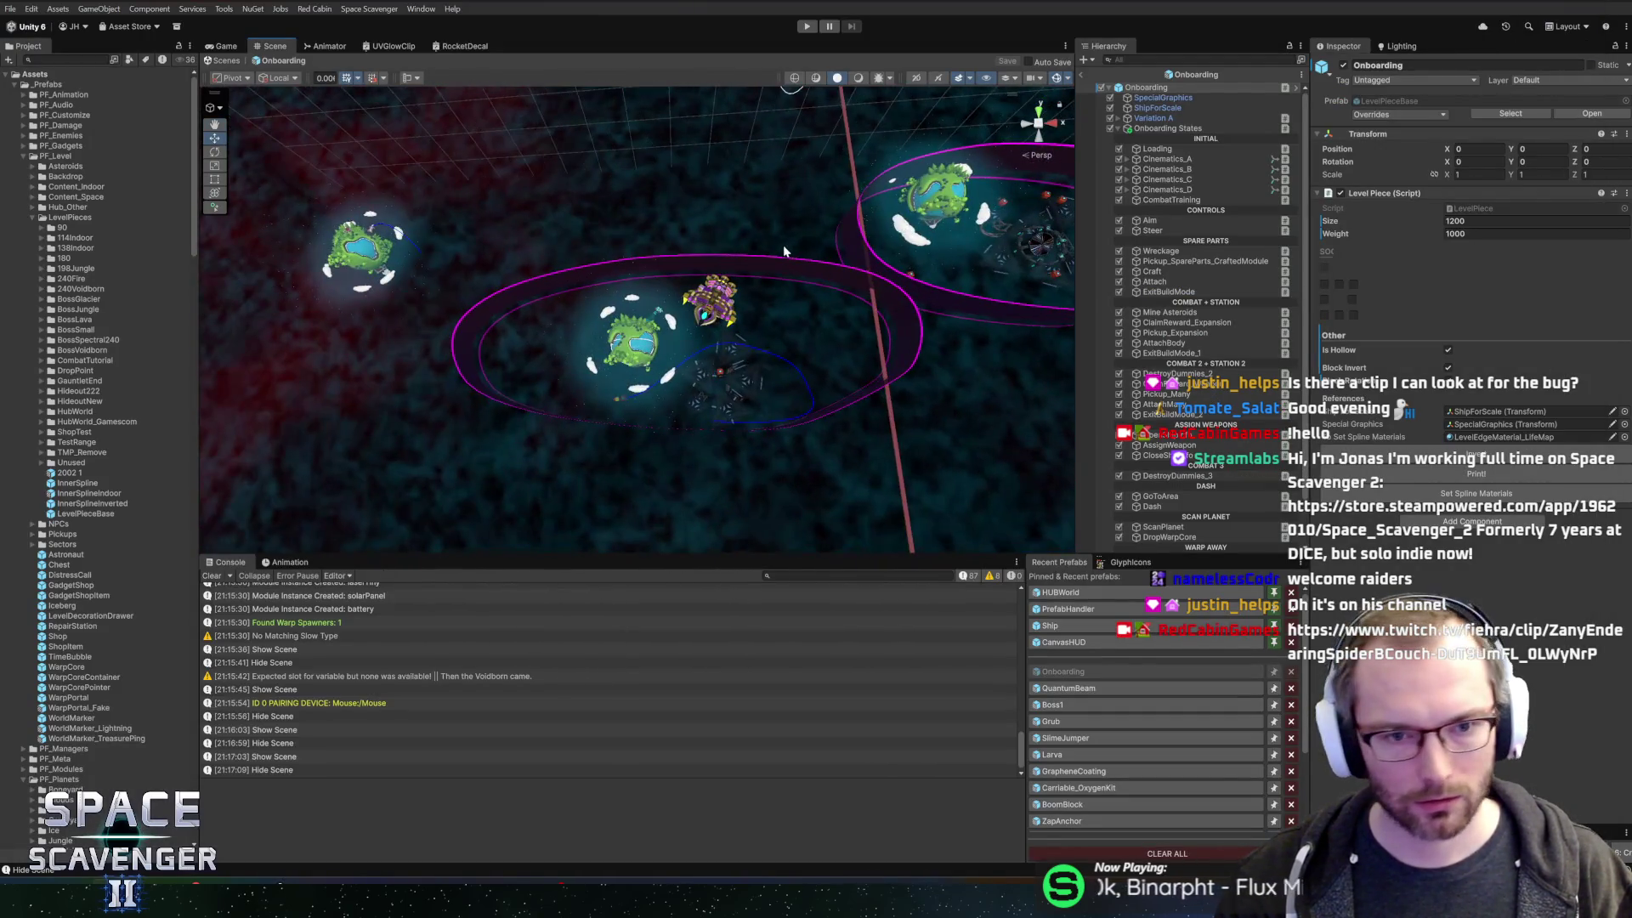
{"action": "scroll", "coordinate": [595, 323], "scroll_direction": "up", "scroll_amount": 5}
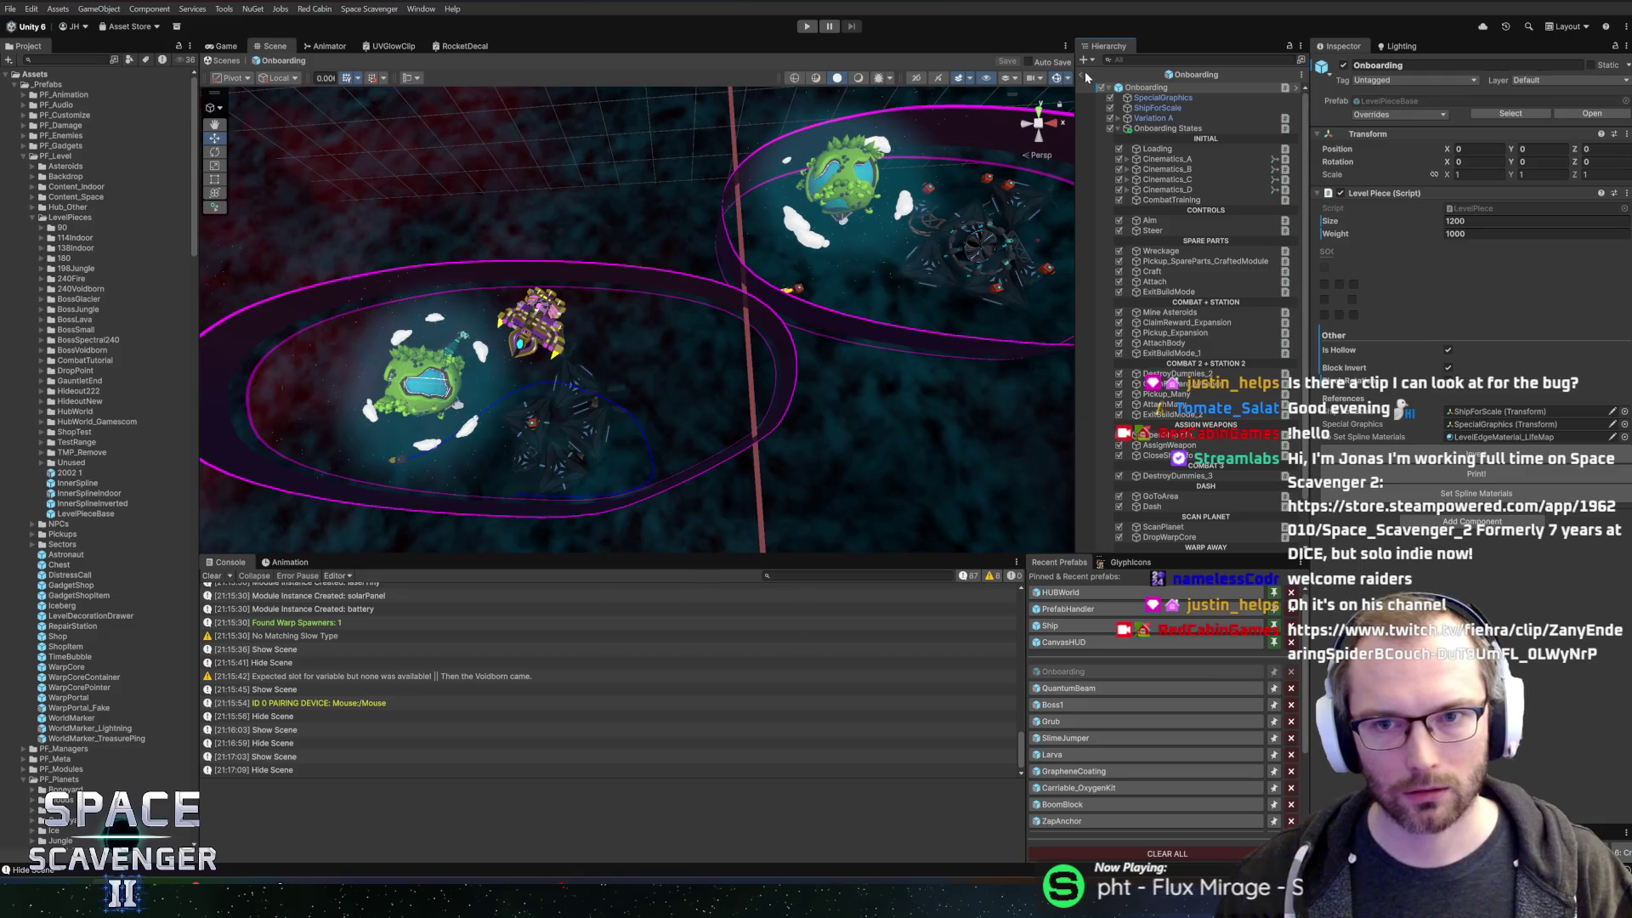
{"action": "left_click", "coordinate": [1085, 77]}
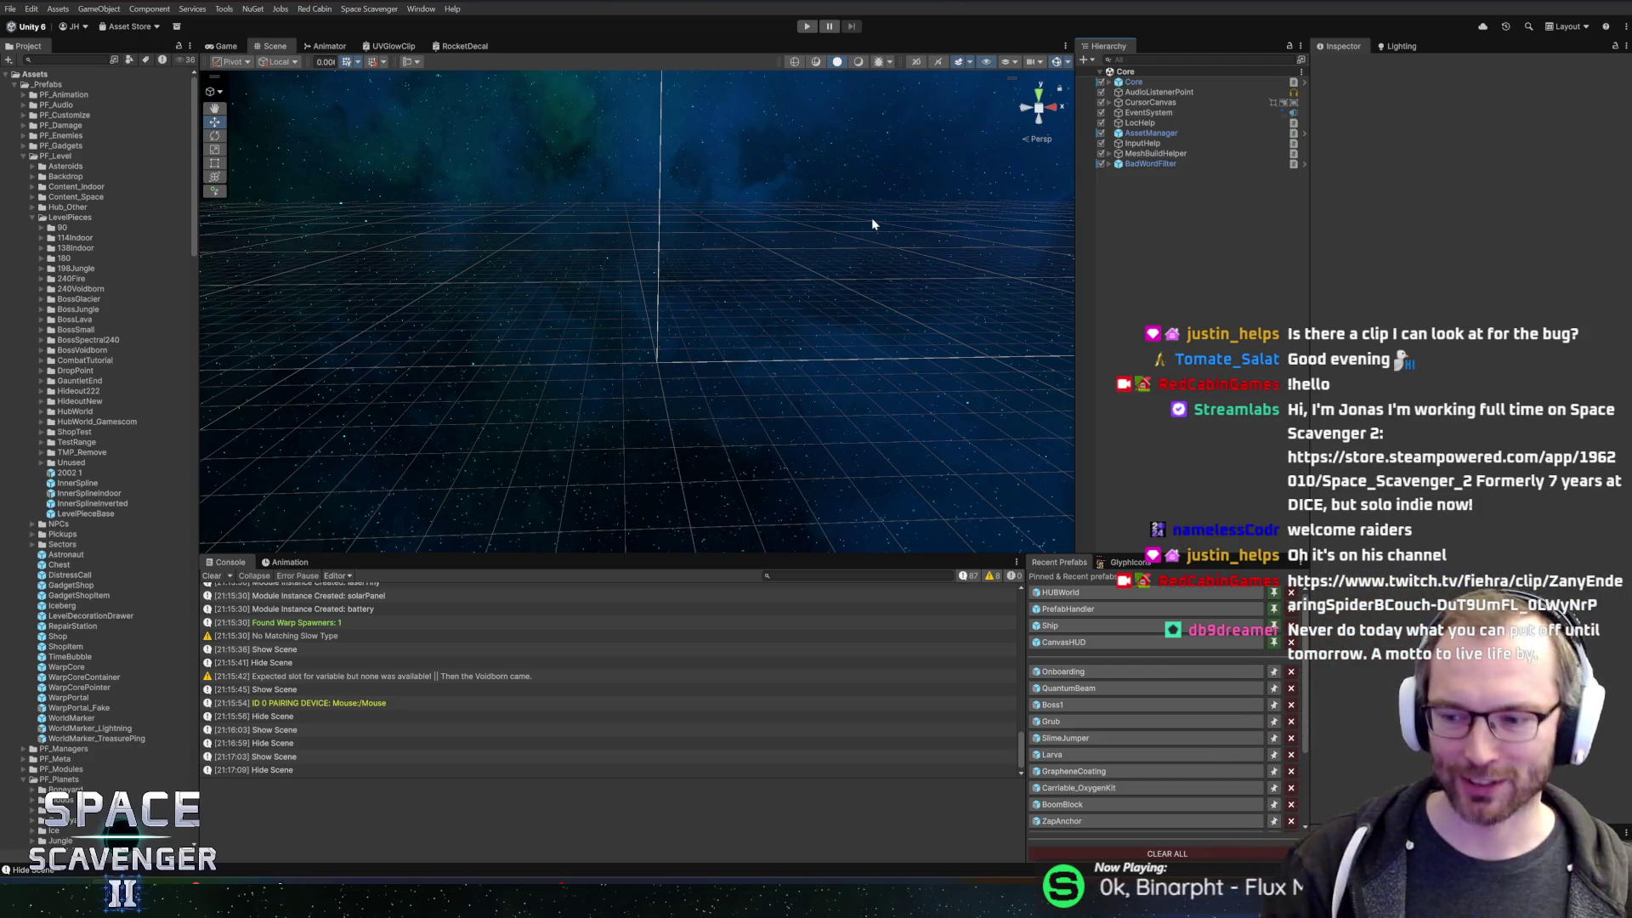
{"action": "key", "text": "alt+Tab"}
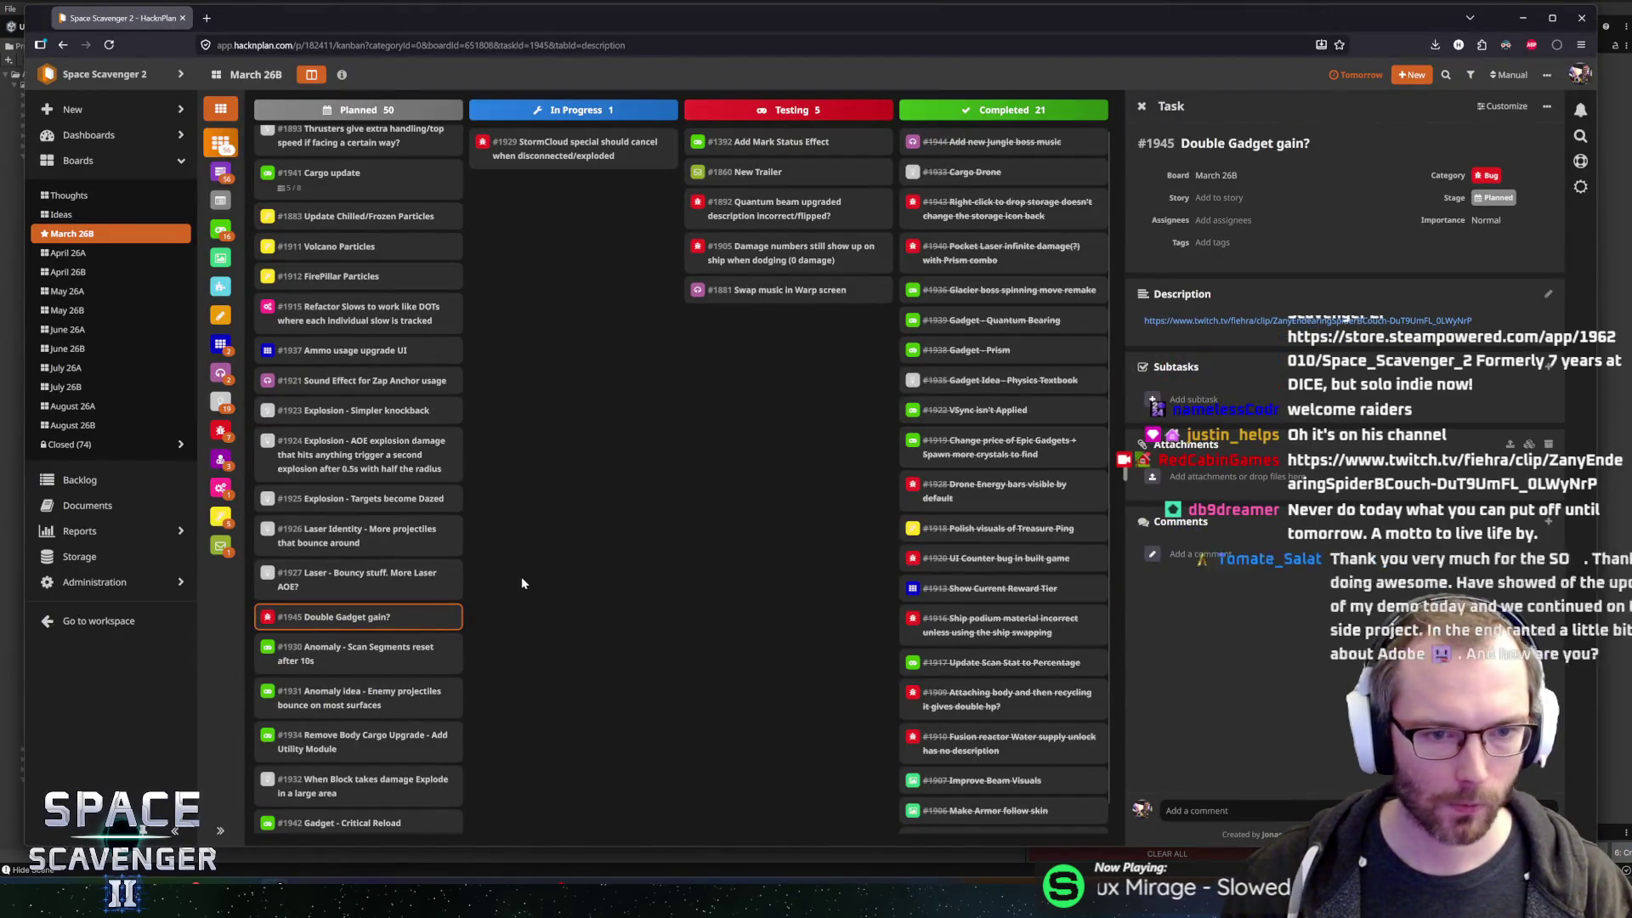
{"action": "key", "text": "alt+Tab"}
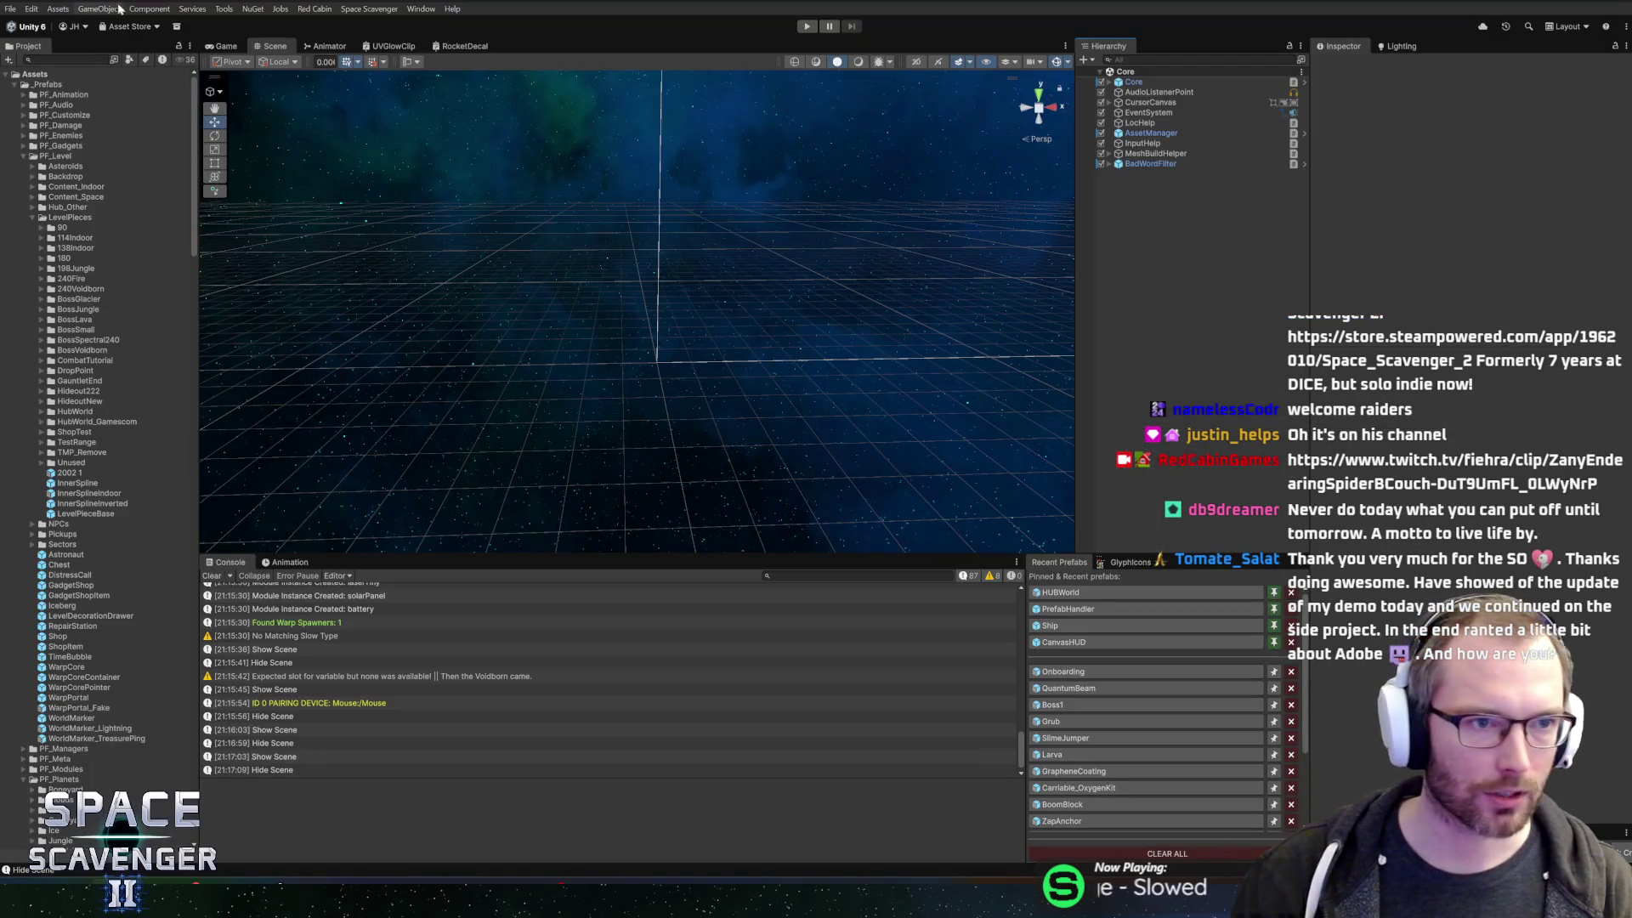
- Find Special_Stormcloud by searching 'stormc', open it, and edit its Action Listener script
{"action": "left_click", "coordinate": [96, 58]}
{"action": "type", "text": "s"}
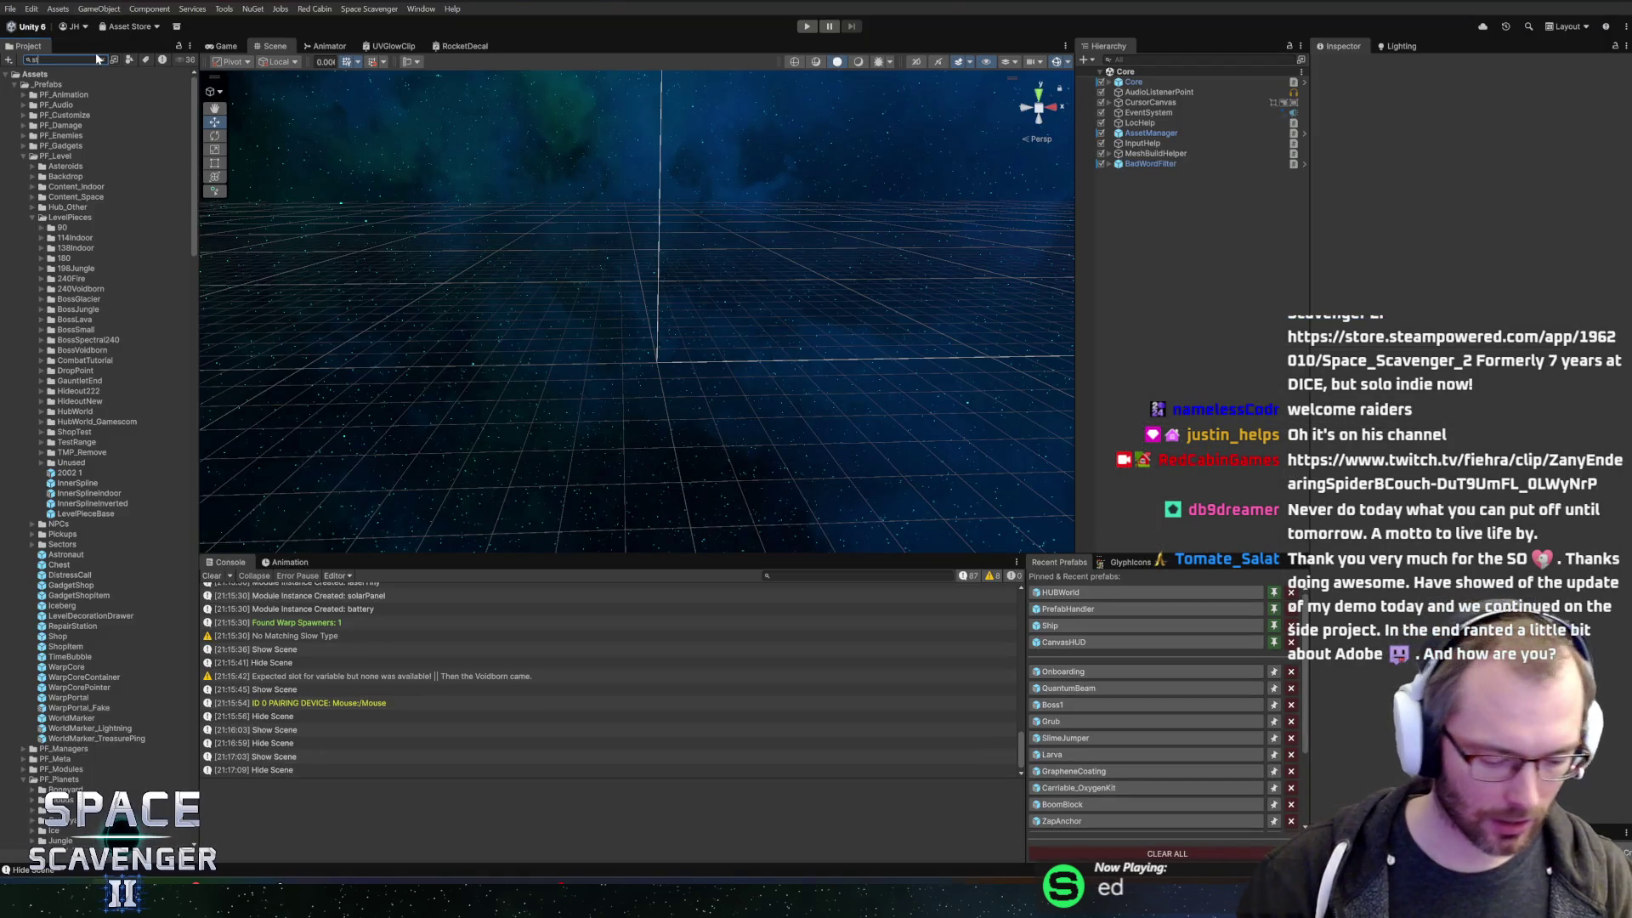
{"action": "type", "text": "tormc"}
{"action": "double_click", "coordinate": [56, 96]}
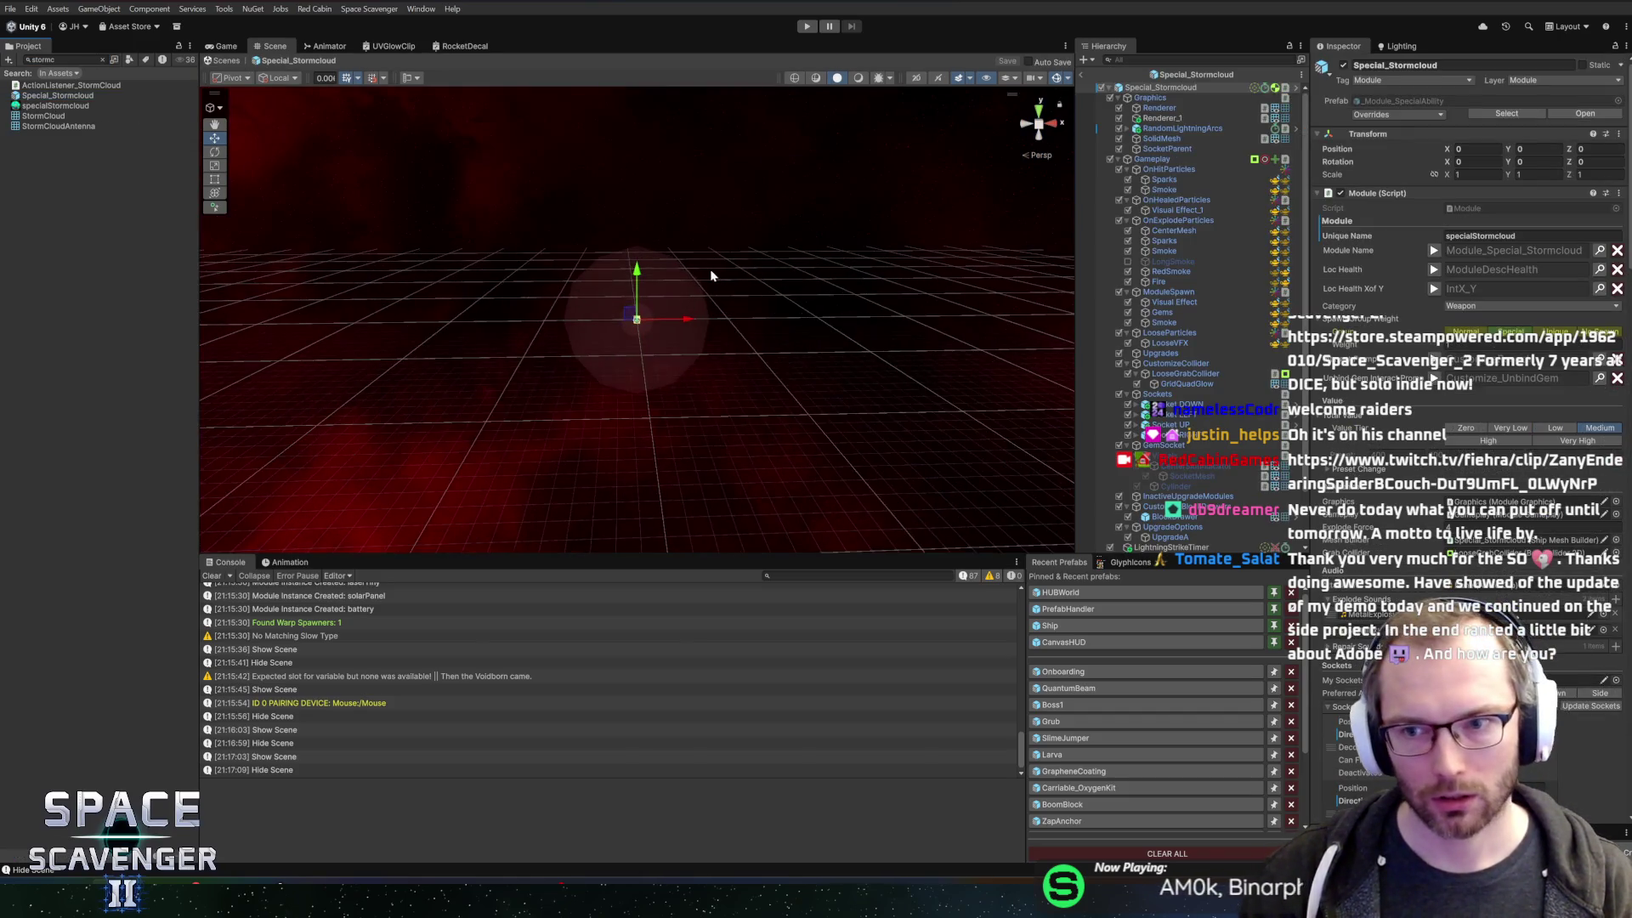
{"action": "scroll", "coordinate": [1335, 323], "scroll_direction": "down", "scroll_amount": 15}
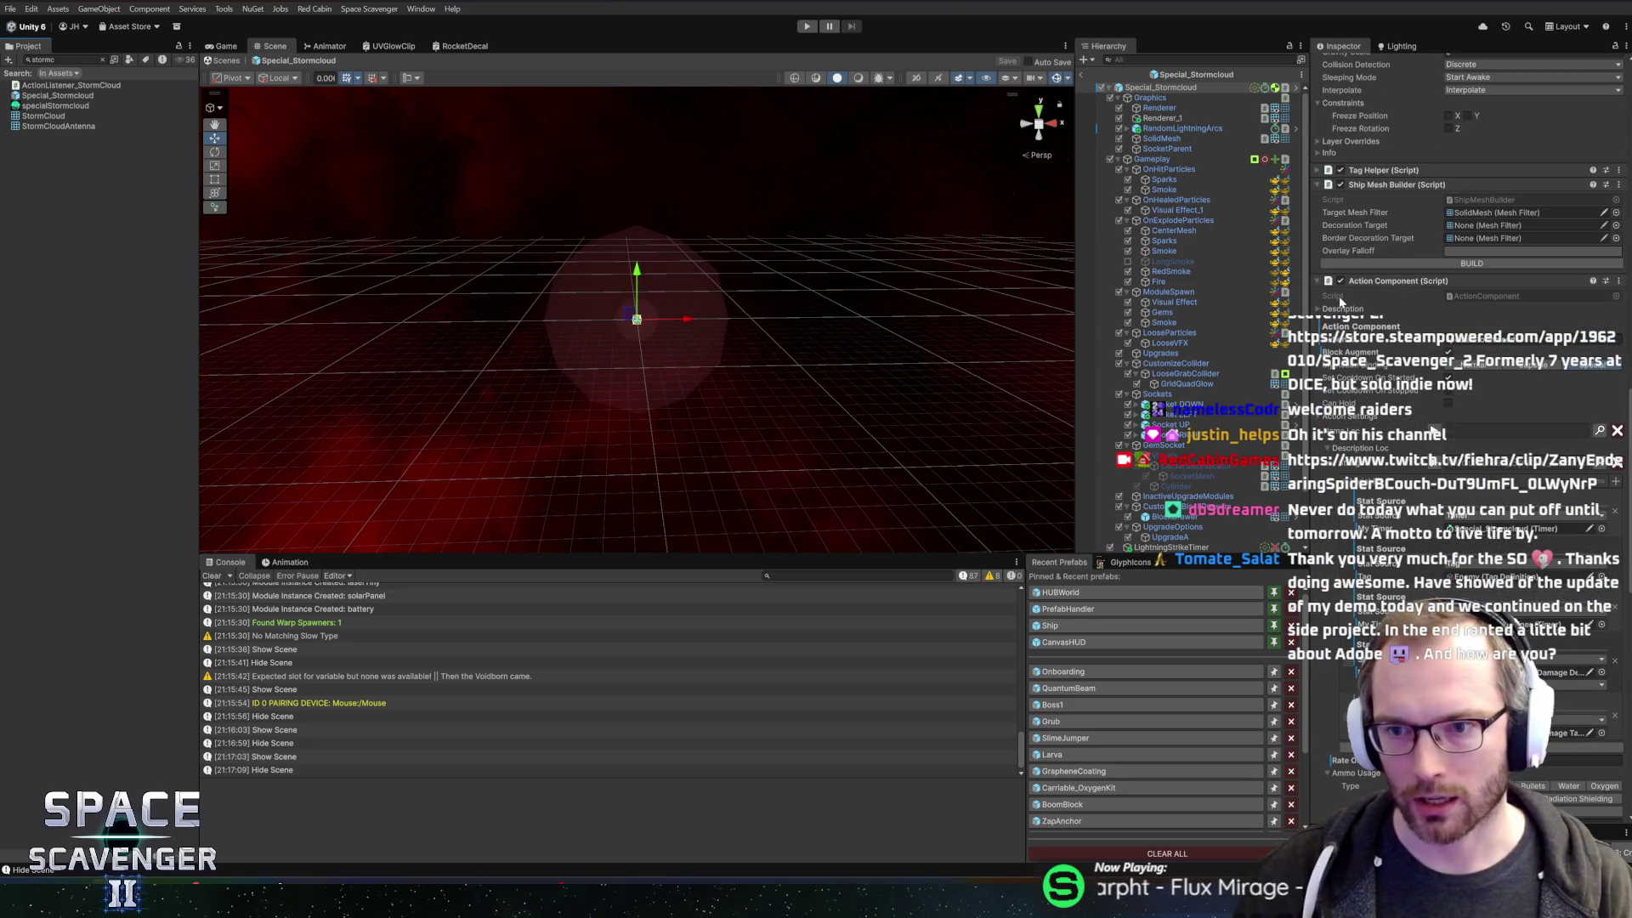
{"action": "scroll", "coordinate": [1341, 302], "scroll_direction": "down", "scroll_amount": 10}
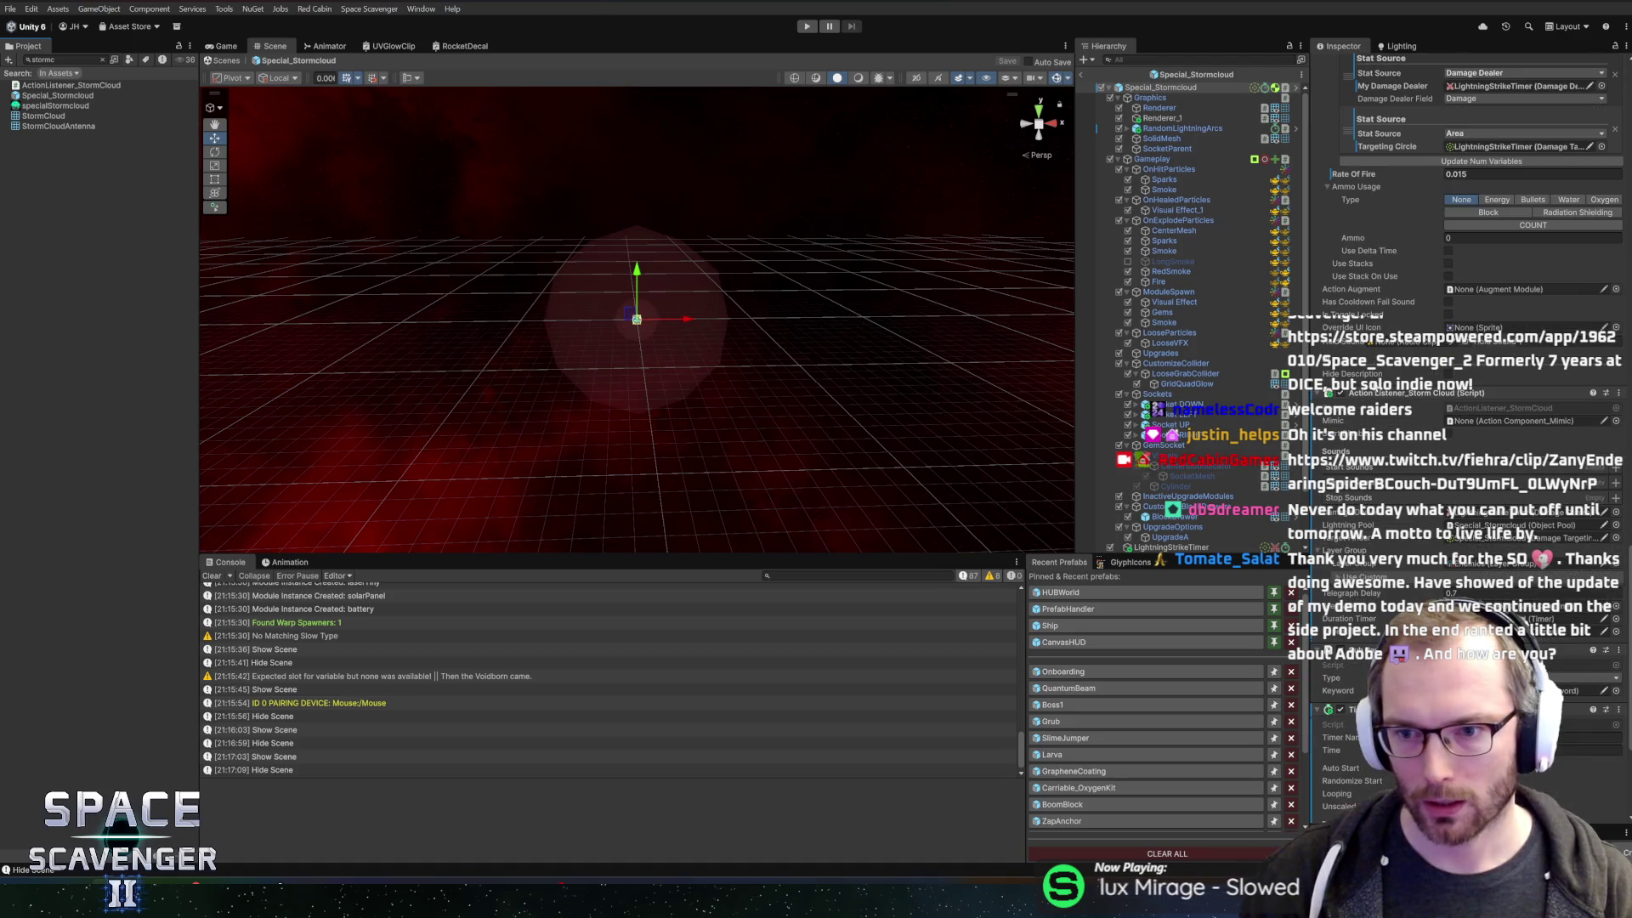
{"action": "right_click", "coordinate": [1371, 396]}
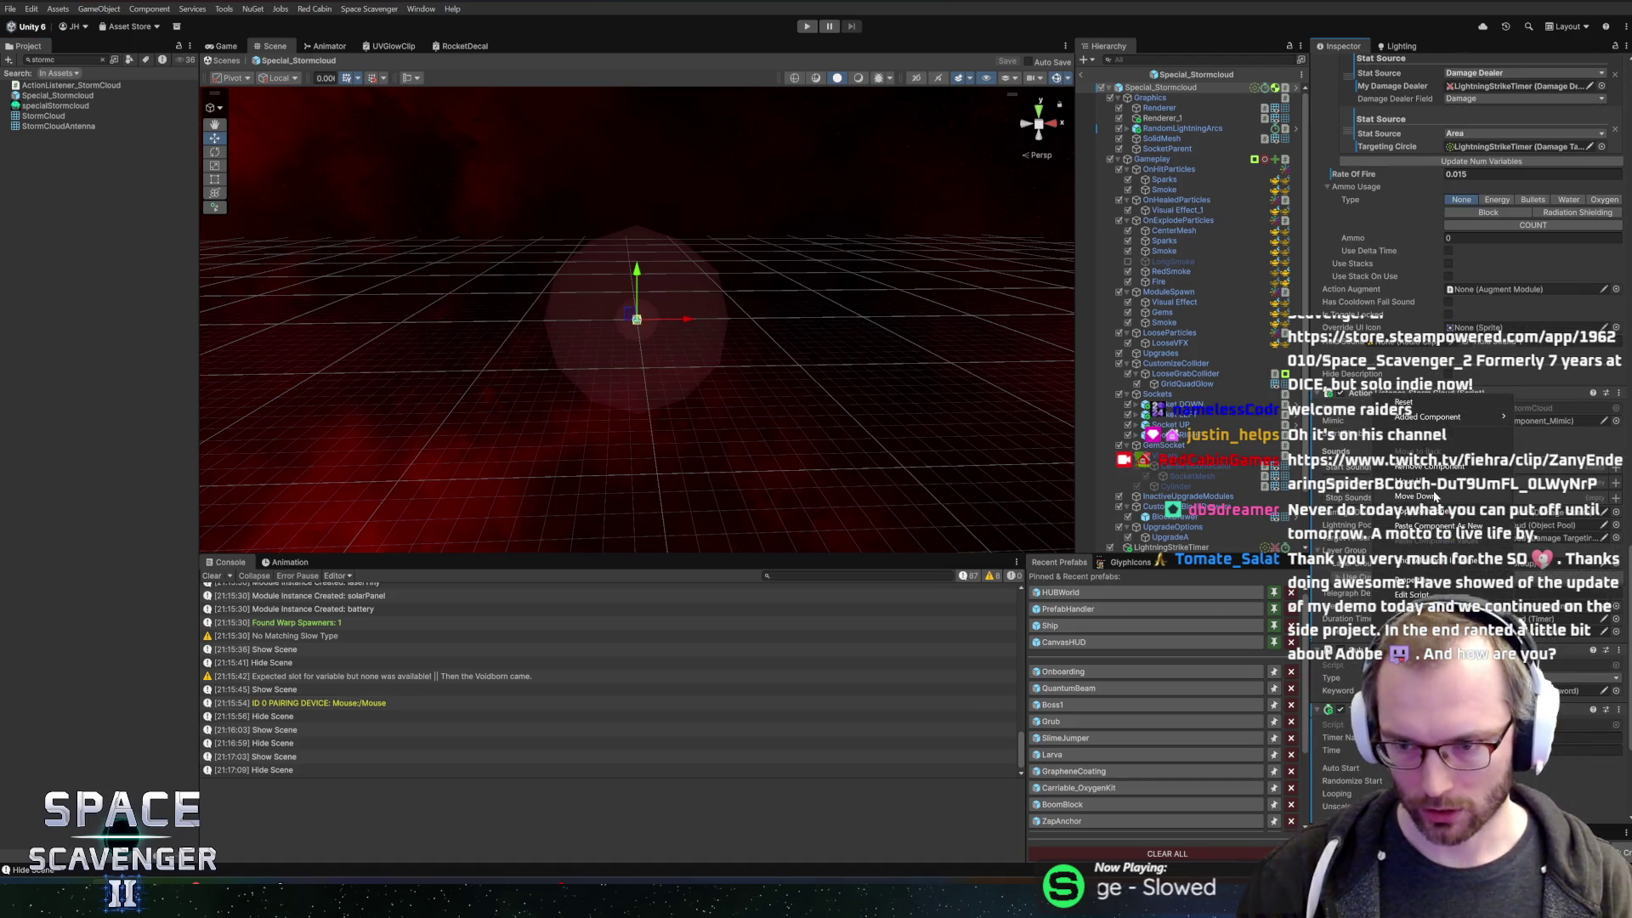
{"action": "left_click", "coordinate": [1411, 595]}
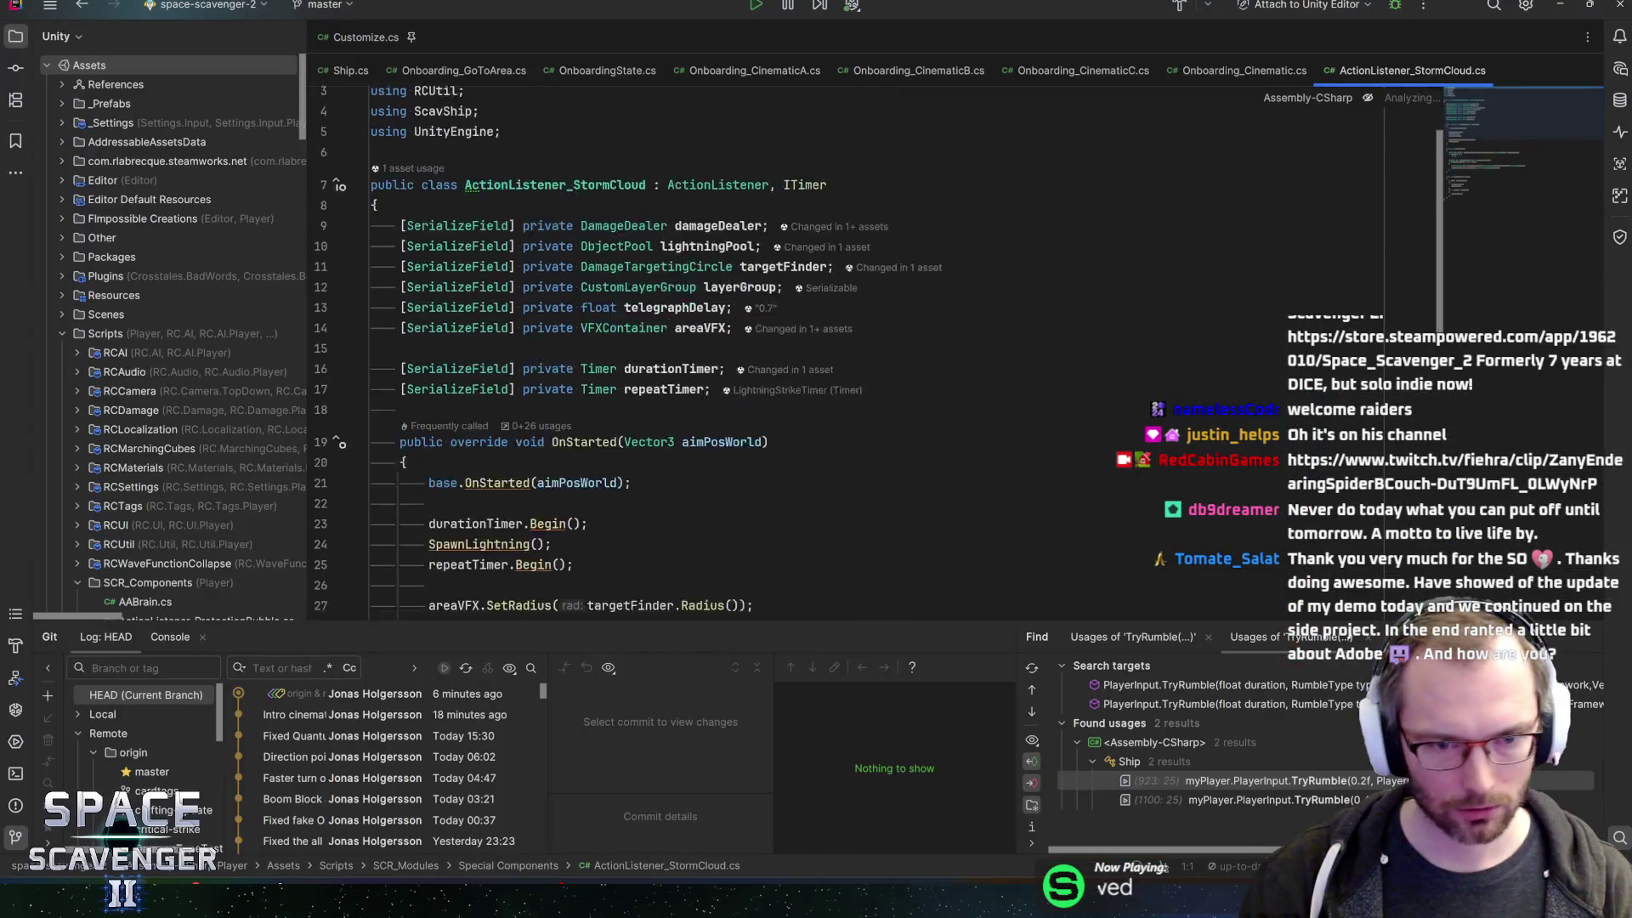
- Extract the two Stop() calls in OnTimerDone's durationTimer branch into a StopDamage method
{"action": "key", "text": "ctrl+f"}
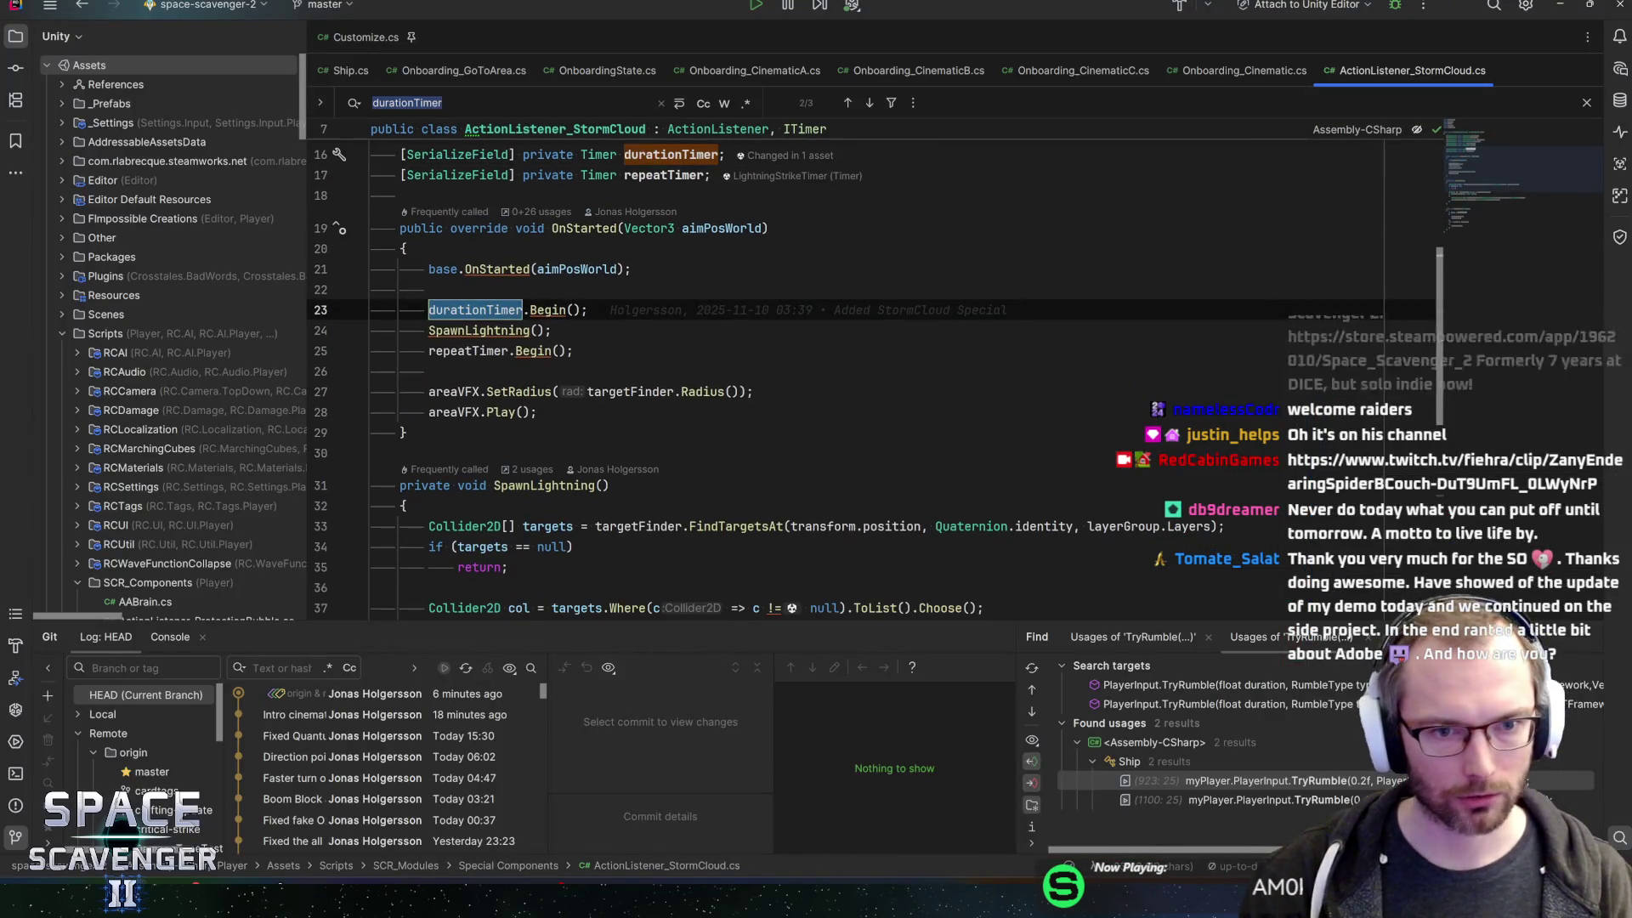
{"action": "key", "text": "Return"}
{"action": "key", "text": "Return"}
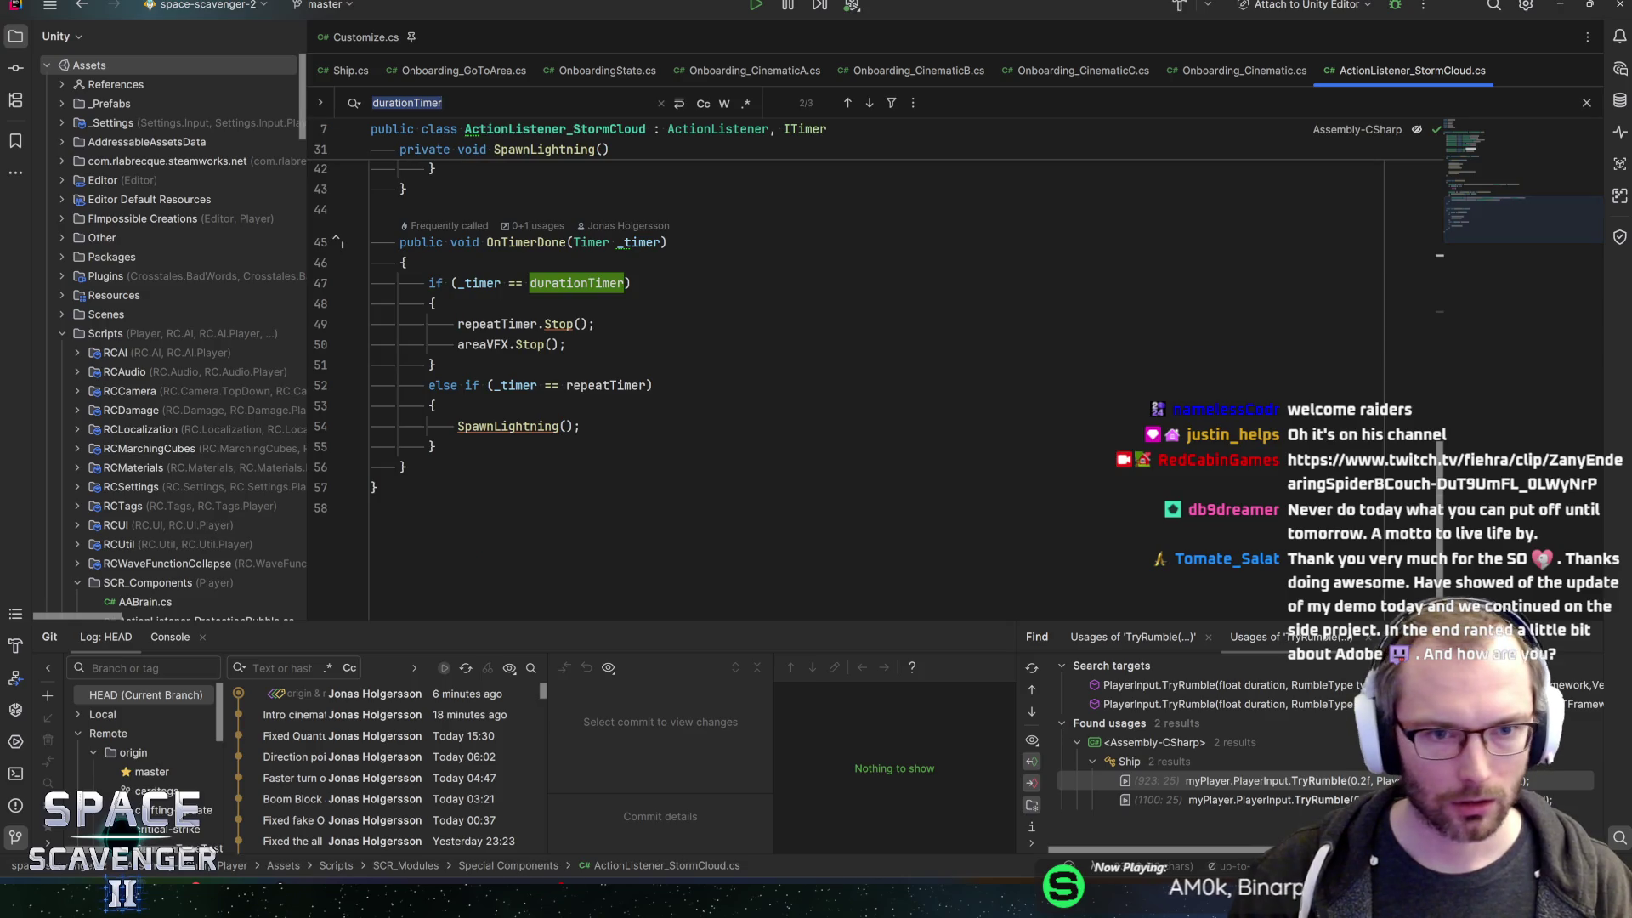
{"action": "left_click", "coordinate": [476, 324]}
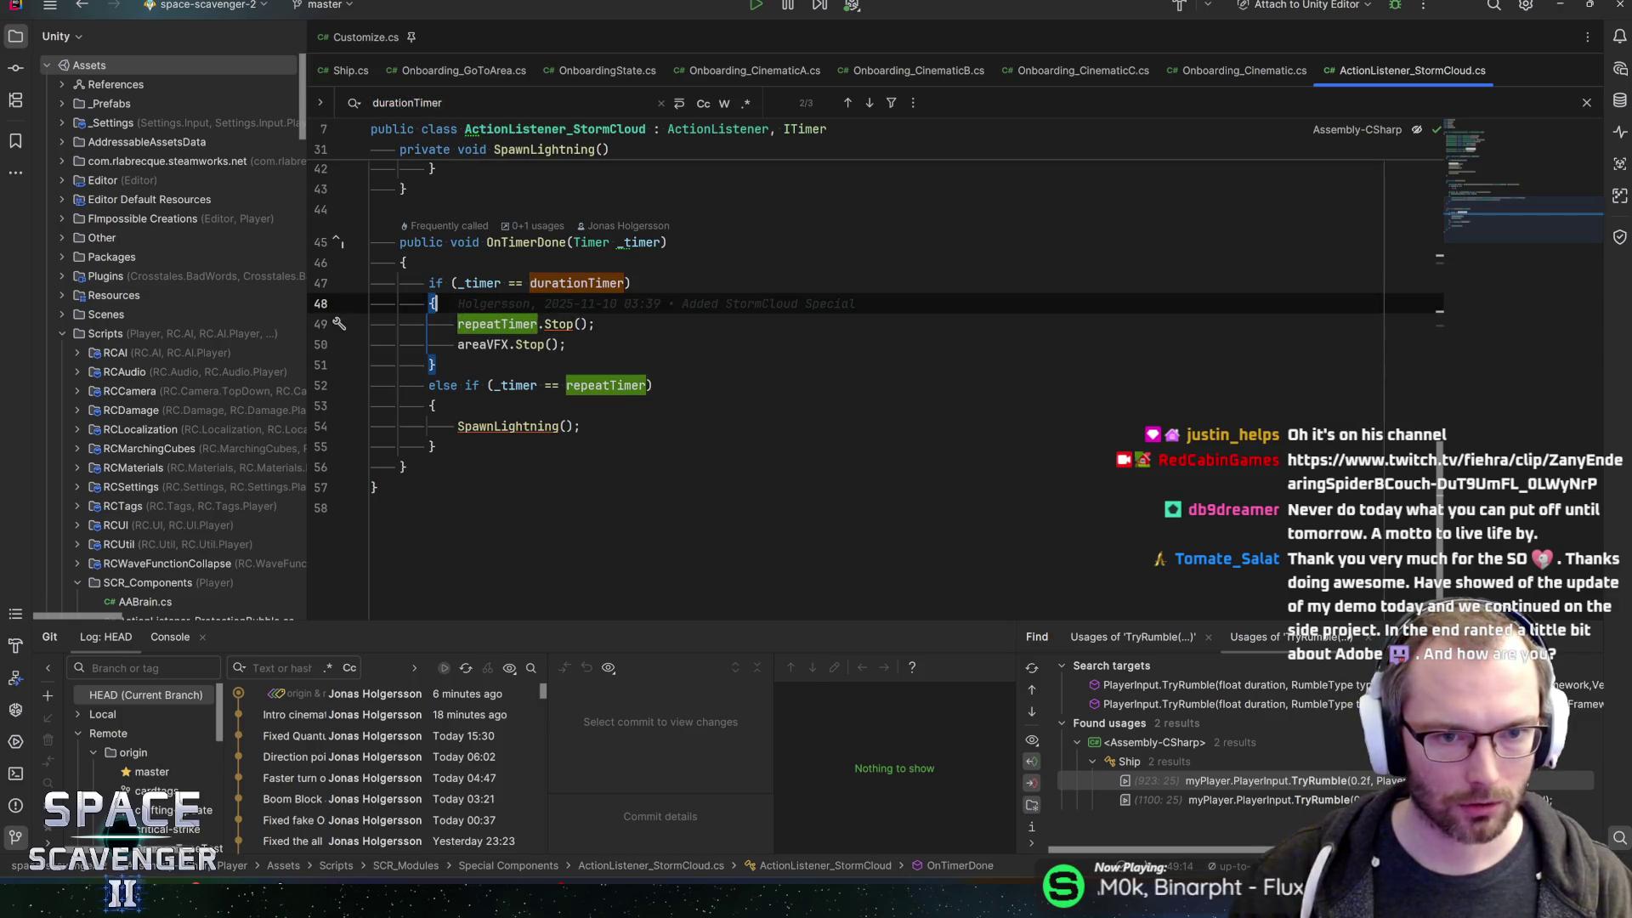
{"action": "key", "text": "Up"}
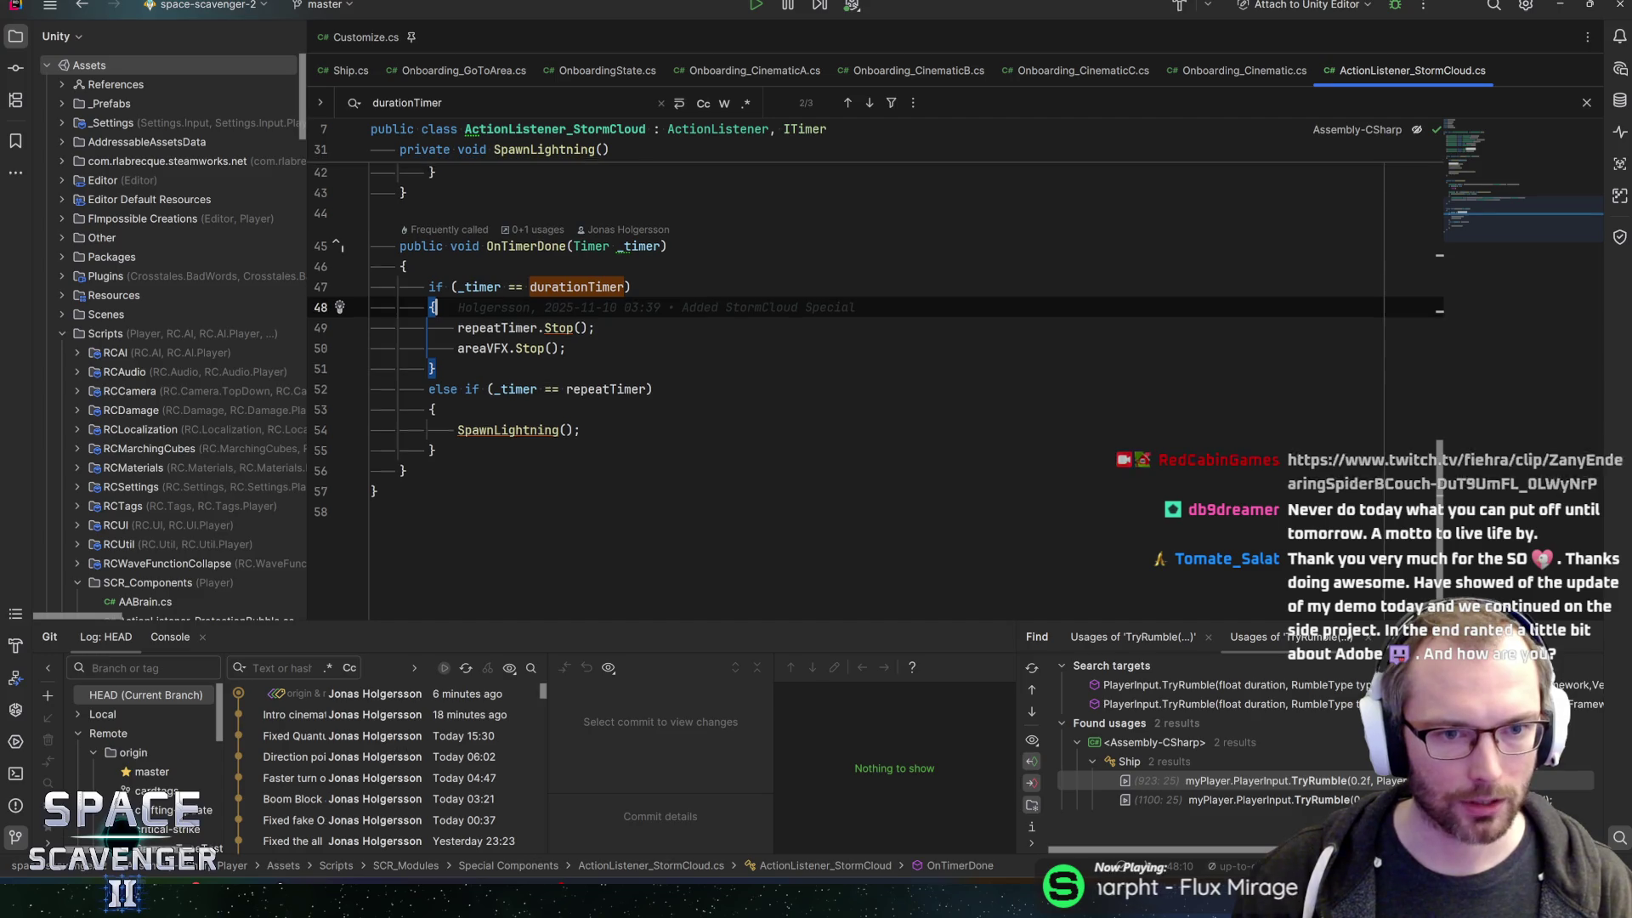
{"action": "scroll", "coordinate": [850, 383], "scroll_direction": "up", "scroll_amount": 3}
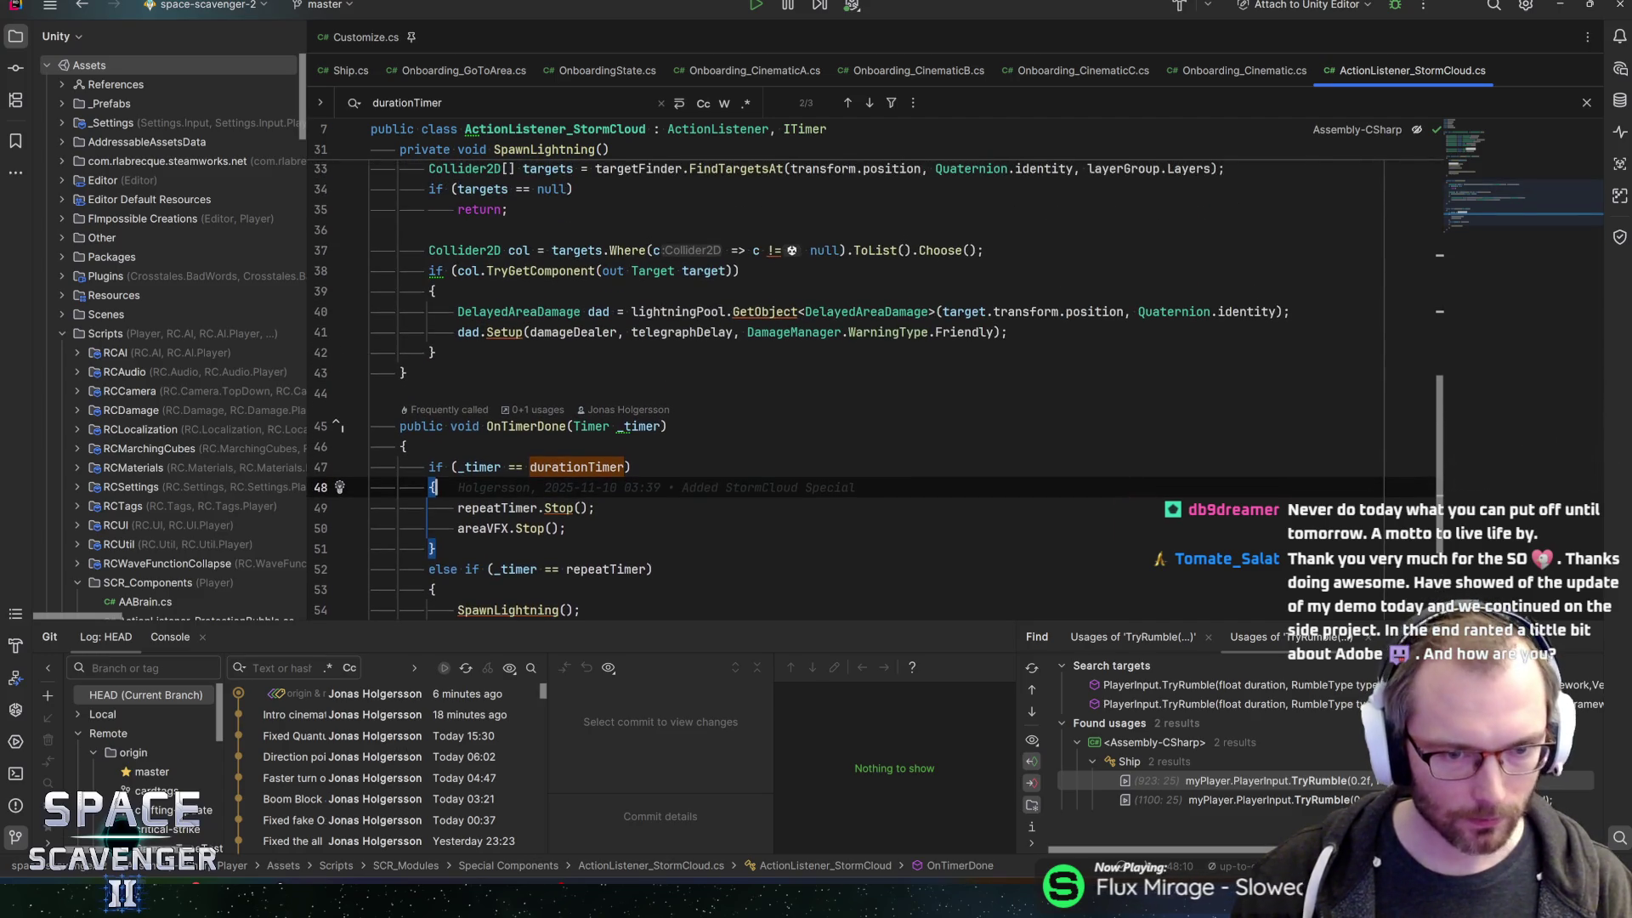
{"action": "key", "text": "ctrl+w"}
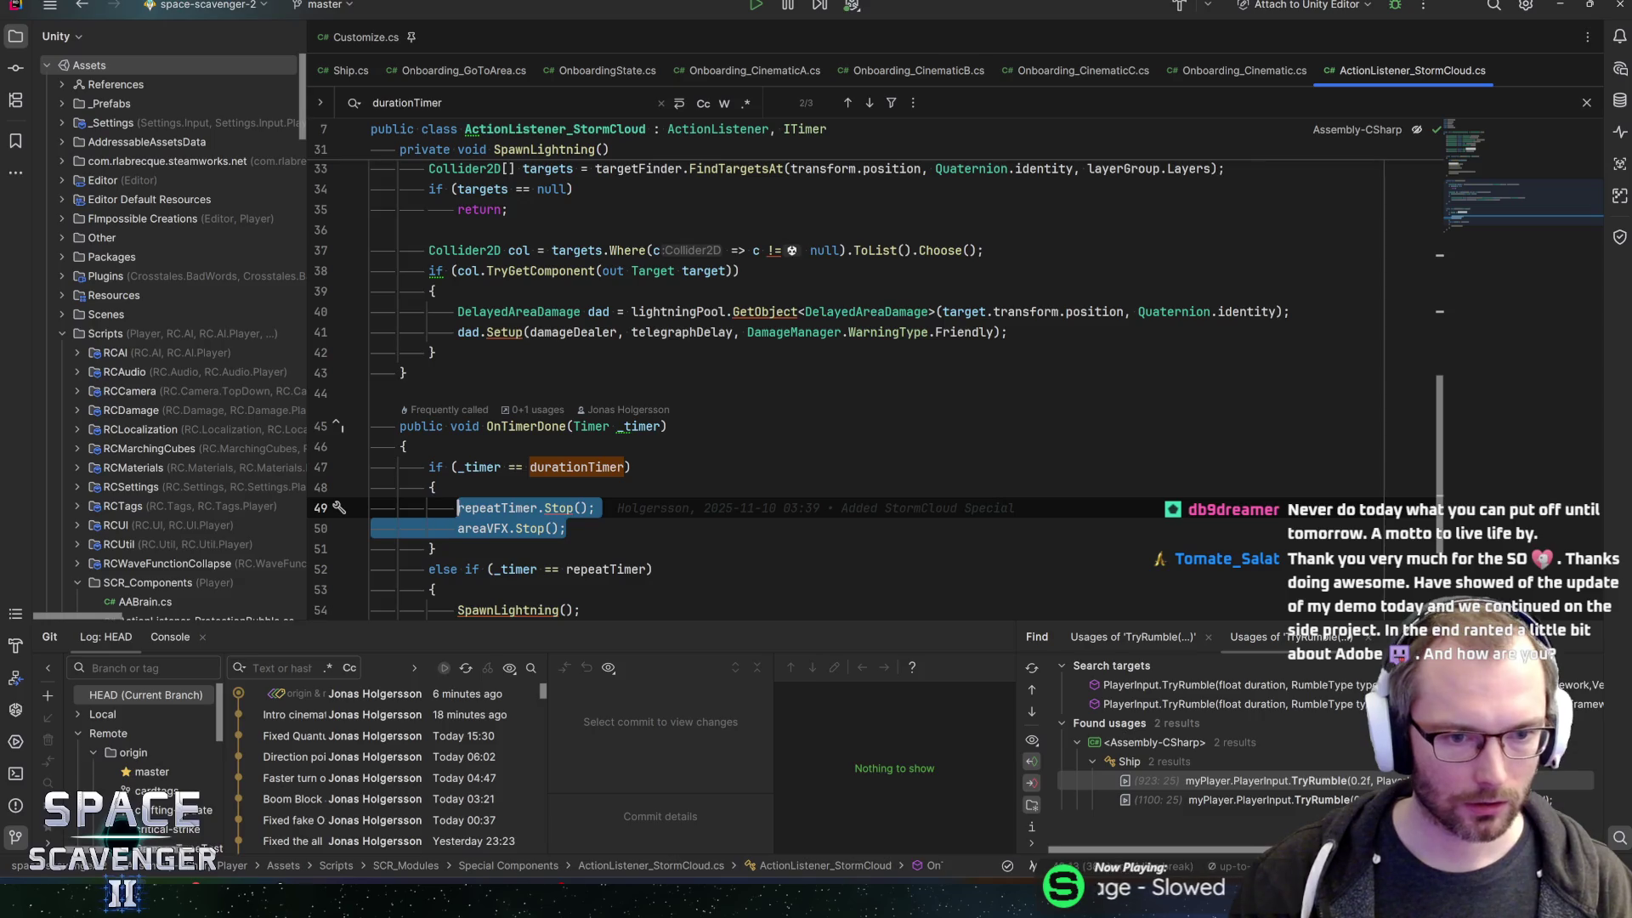
{"action": "key", "text": "ctrl+shift+r"}
{"action": "key", "text": "Return"}
{"action": "type", "text": "StopDamage"}
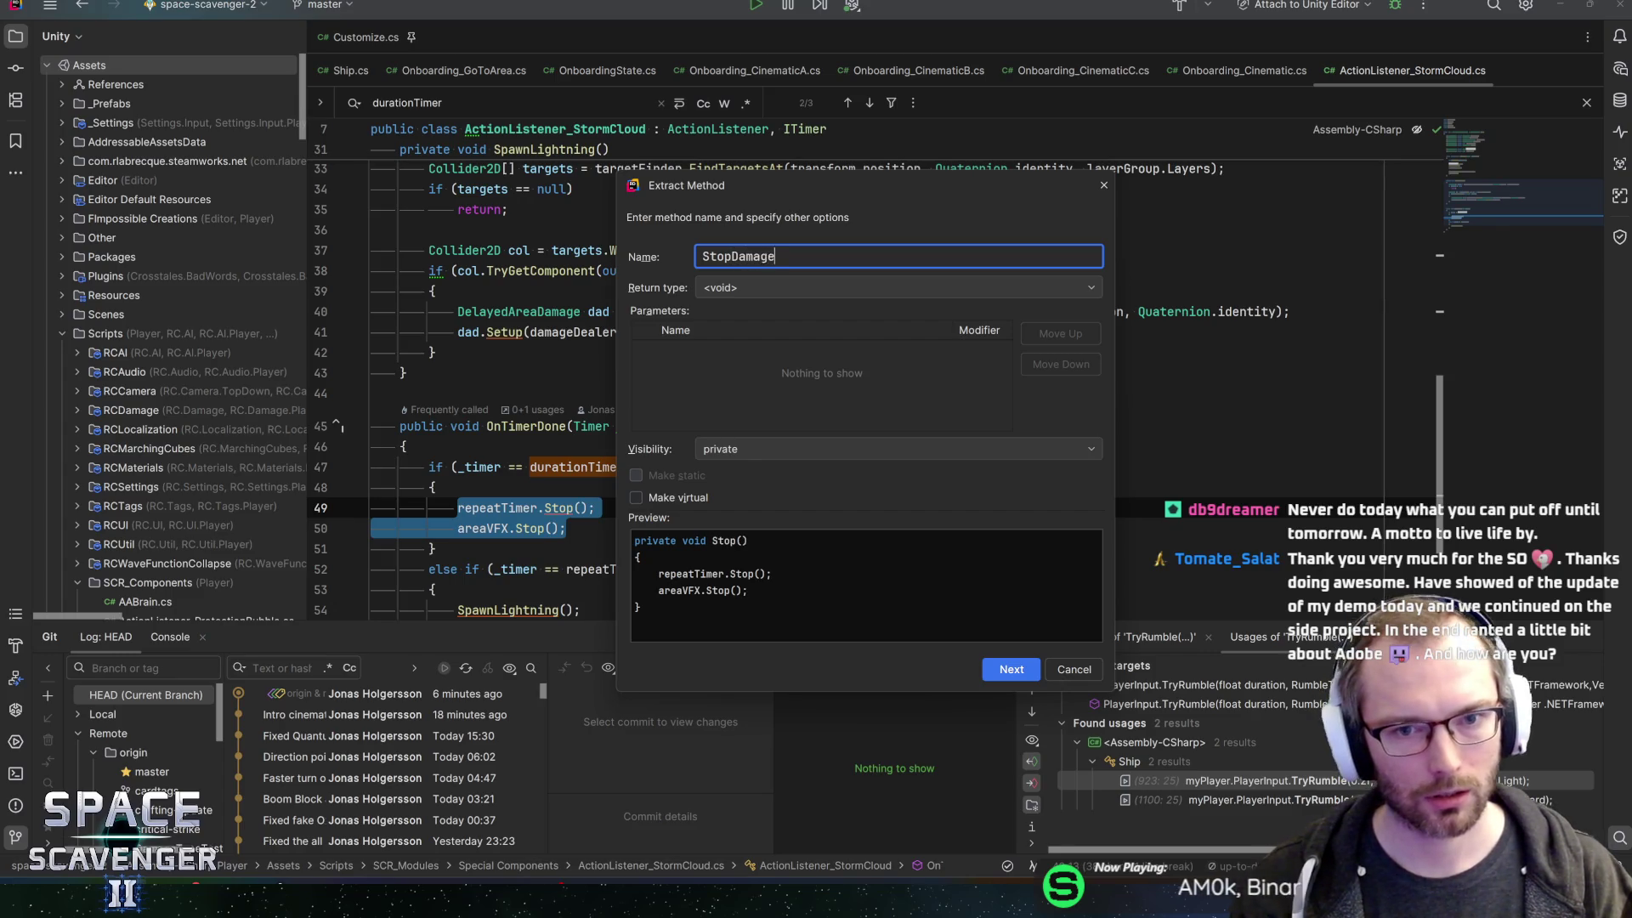
{"action": "key", "text": "Return"}
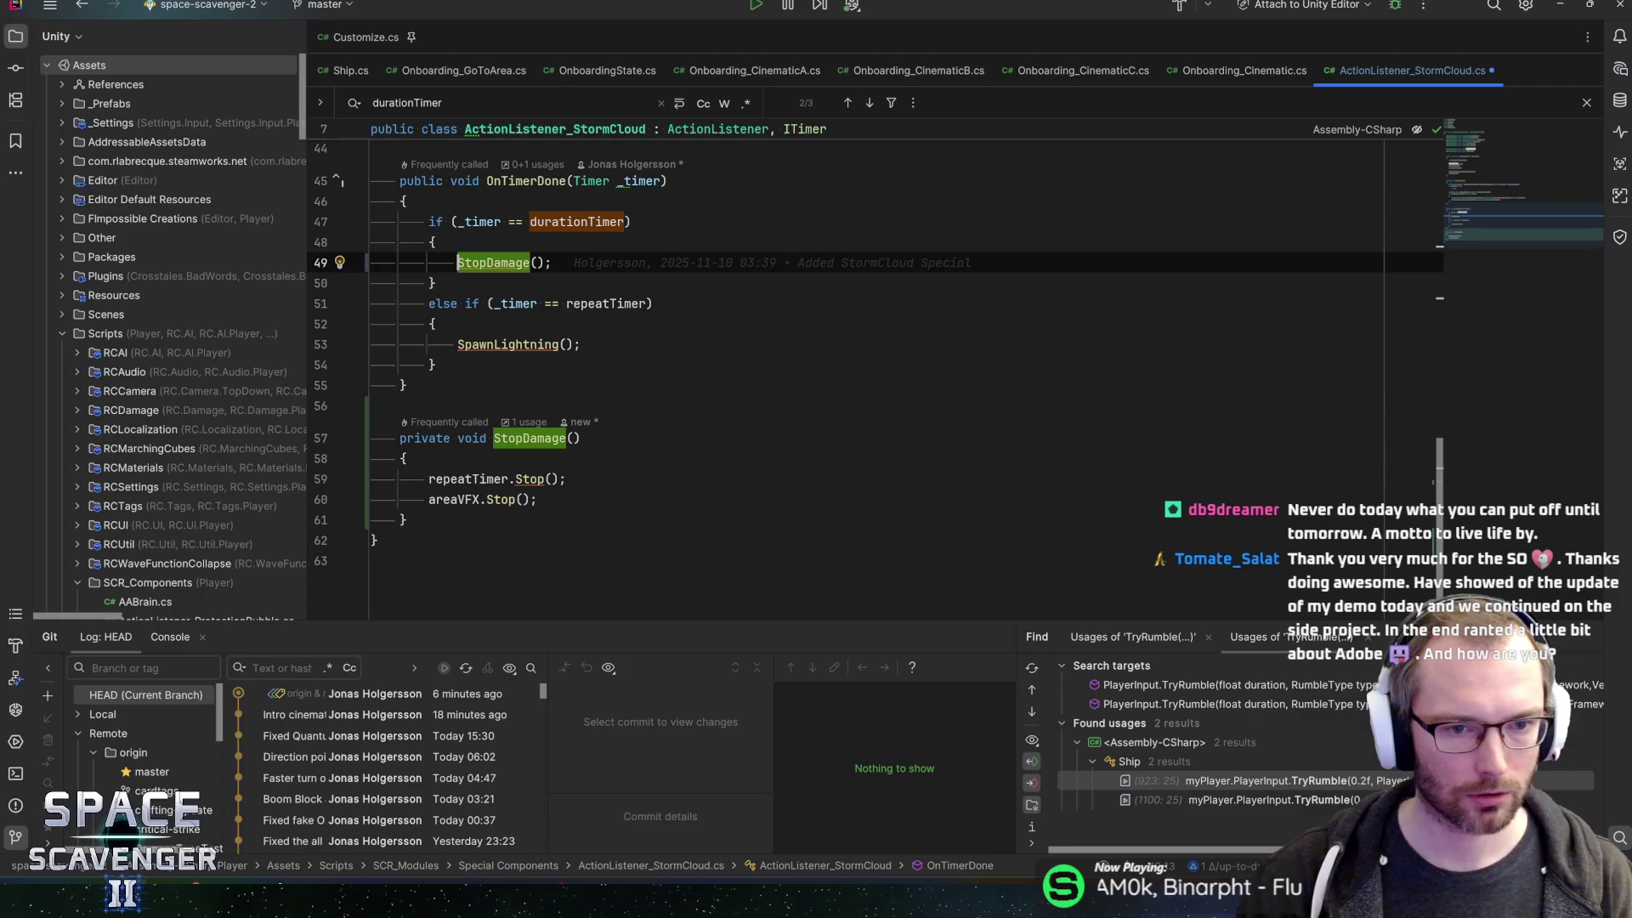
- Check the ActionListener base class definition, then add a blank line after OnStarted
{"action": "scroll", "coordinate": [850, 382], "scroll_direction": "up", "scroll_amount": 5}
{"action": "scroll", "coordinate": [875, 374], "scroll_direction": "up", "scroll_amount": 10}
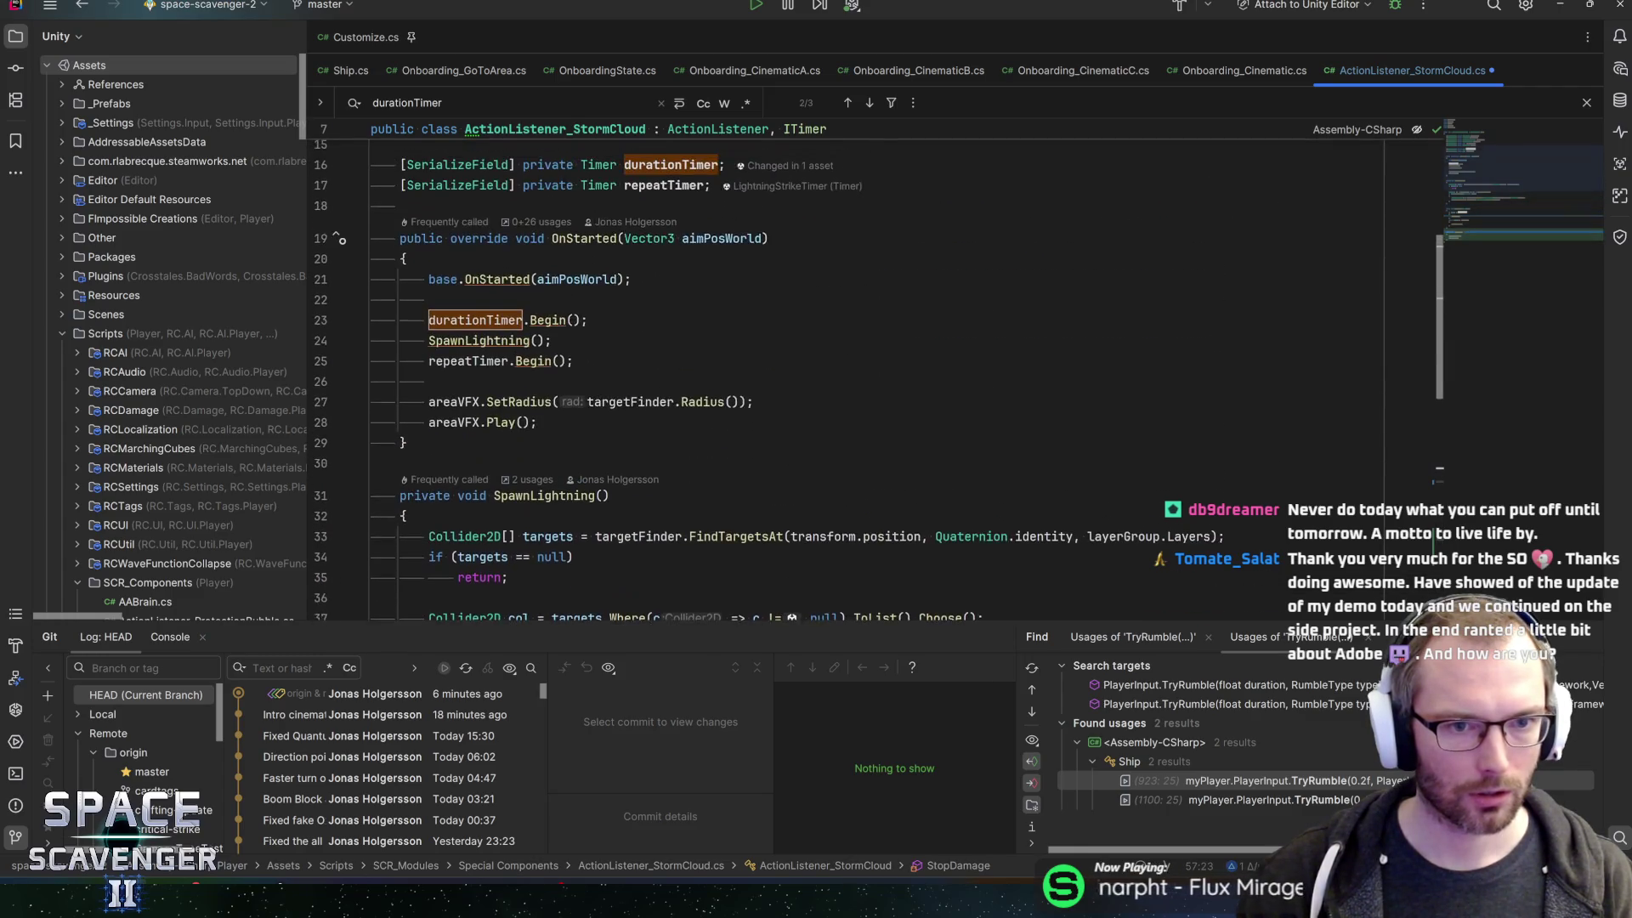
{"action": "left_click", "coordinate": [718, 263], "text": "ctrl"}
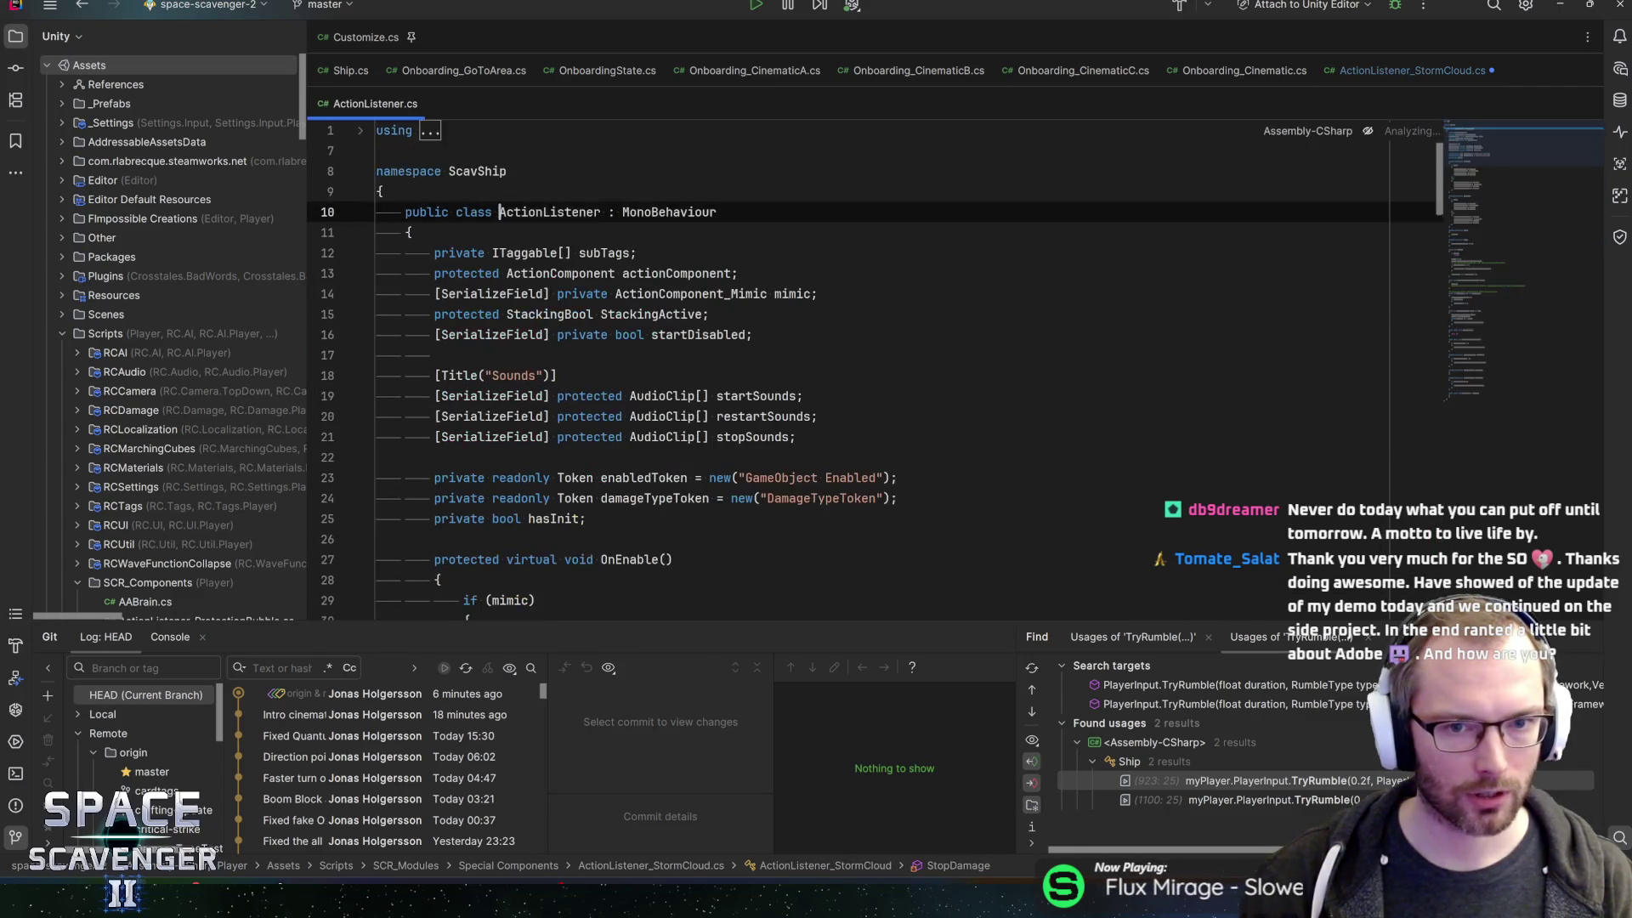
{"action": "key", "text": "ctrl+alt+Left"}
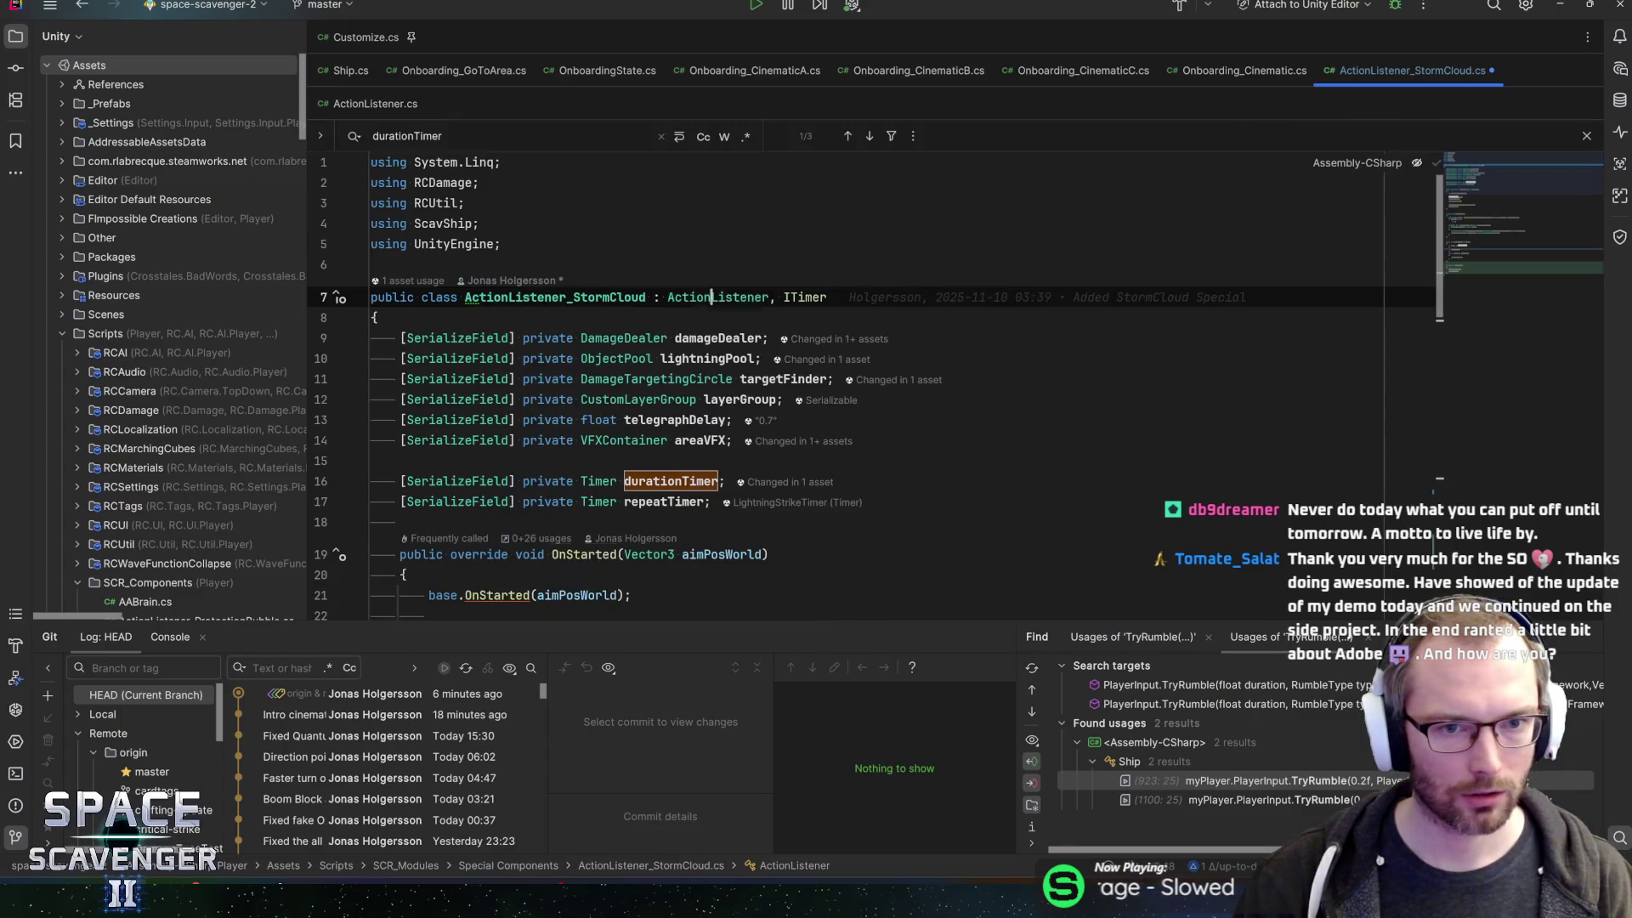
{"action": "scroll", "coordinate": [875, 374], "scroll_direction": "down", "scroll_amount": 3}
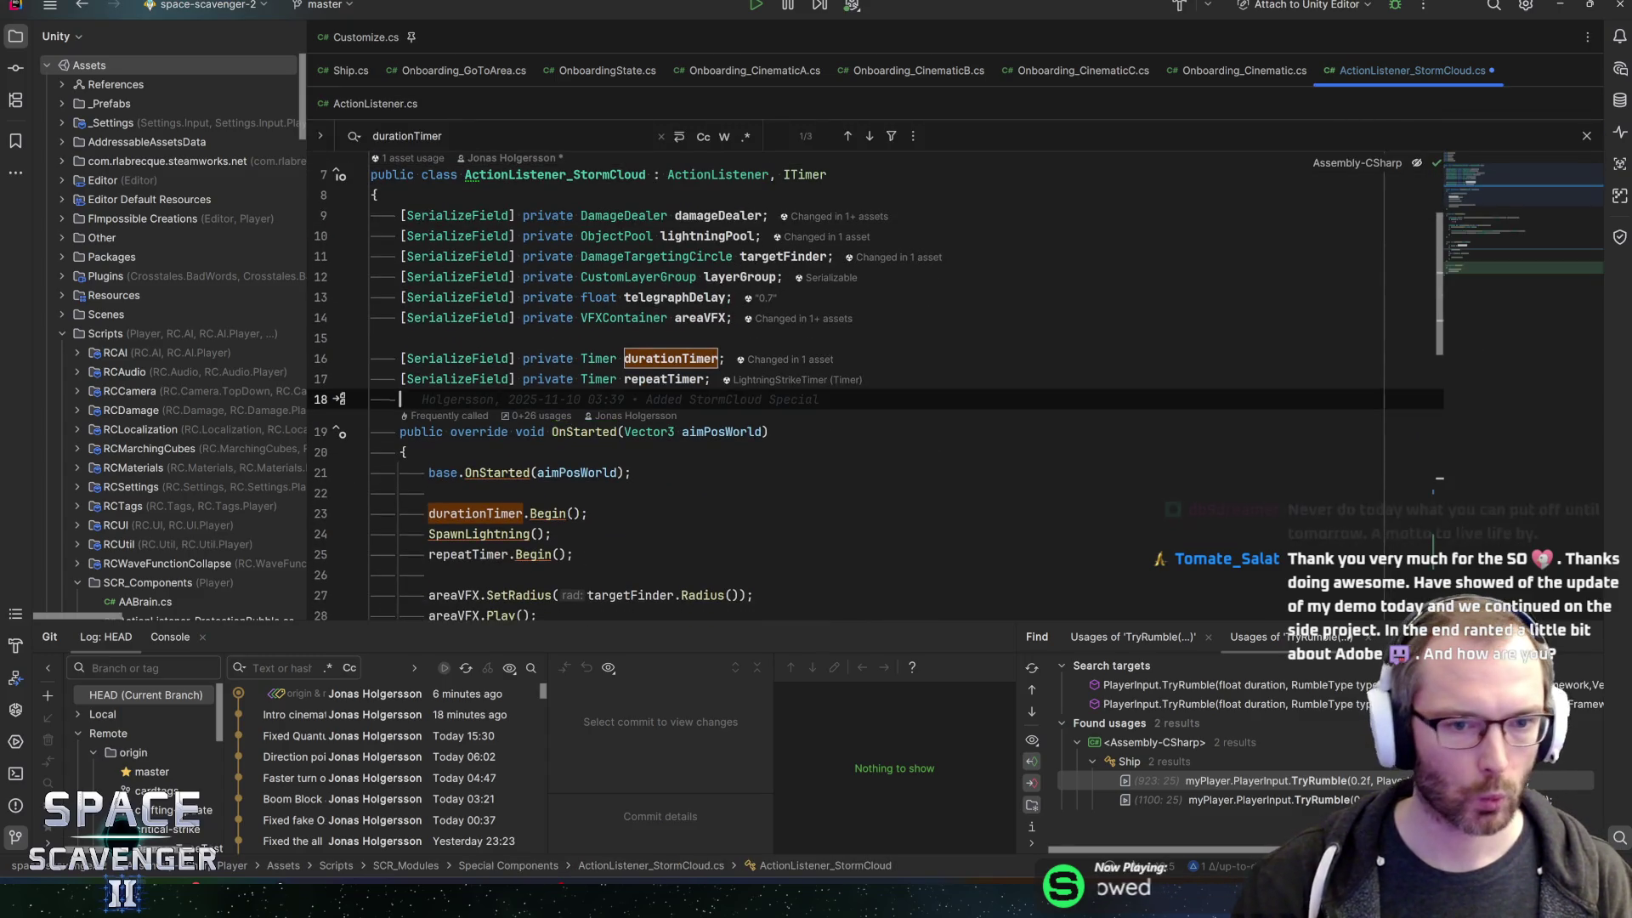
{"action": "scroll", "coordinate": [875, 391], "scroll_direction": "down", "scroll_amount": 5}
{"action": "key", "text": "Return"}
{"action": "scroll", "coordinate": [875, 391], "scroll_direction": "down", "scroll_amount": 3}
{"action": "scroll", "coordinate": [875, 391], "scroll_direction": "up", "scroll_amount": 5}
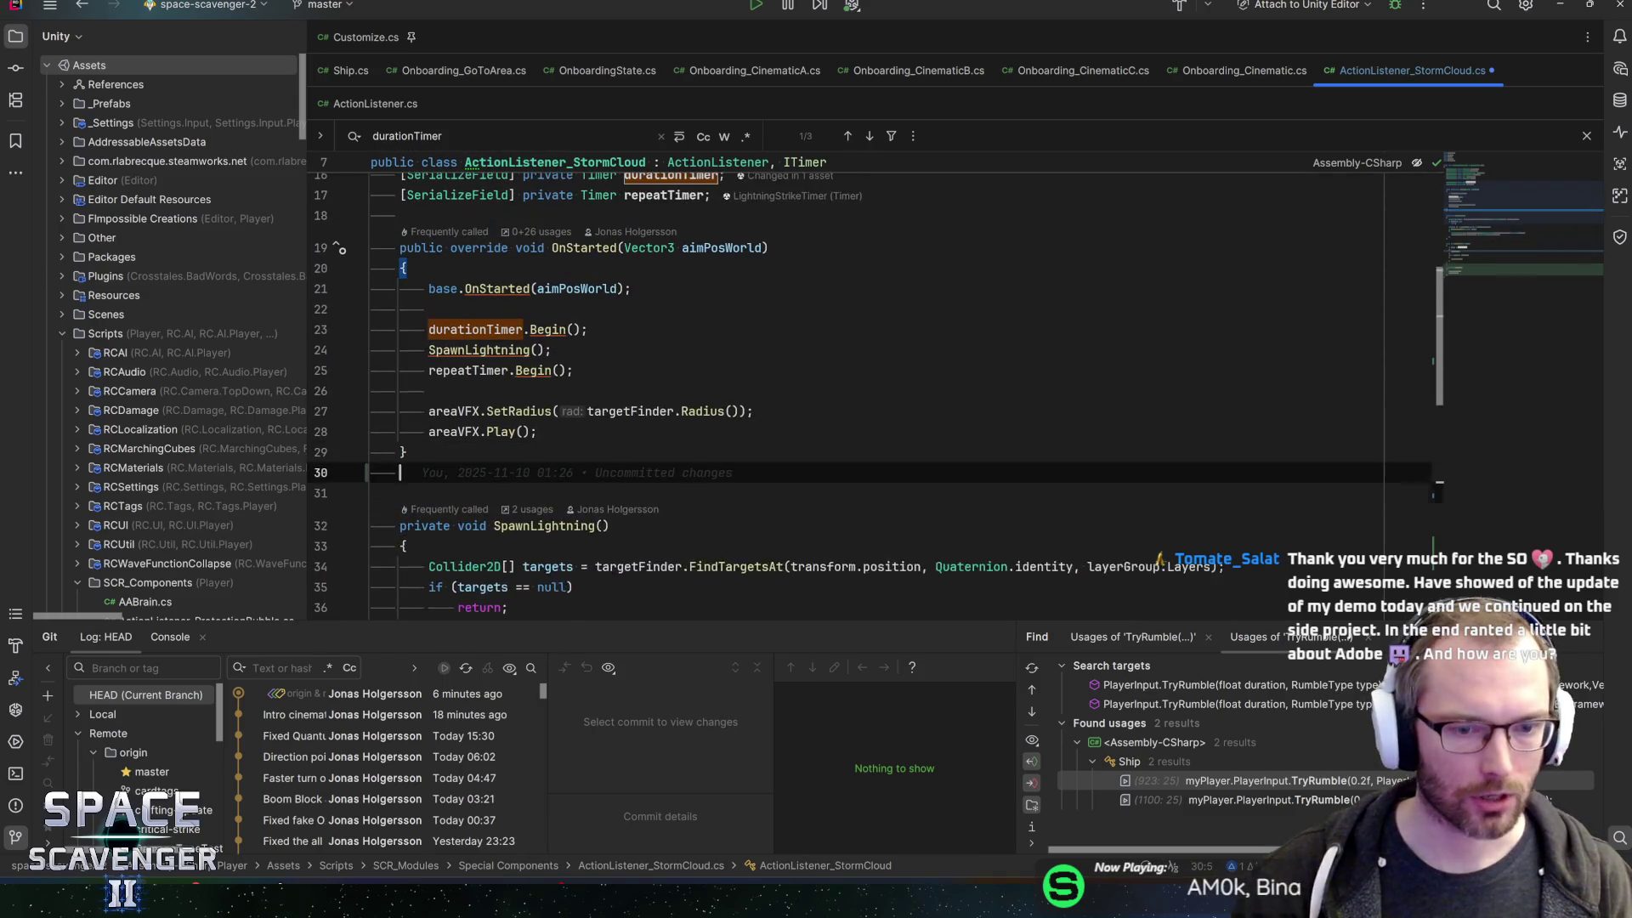
- Add an OnStopped override that calls StopDamage();
{"action": "key", "text": "Return"}
{"action": "type", "text": "onstop"}
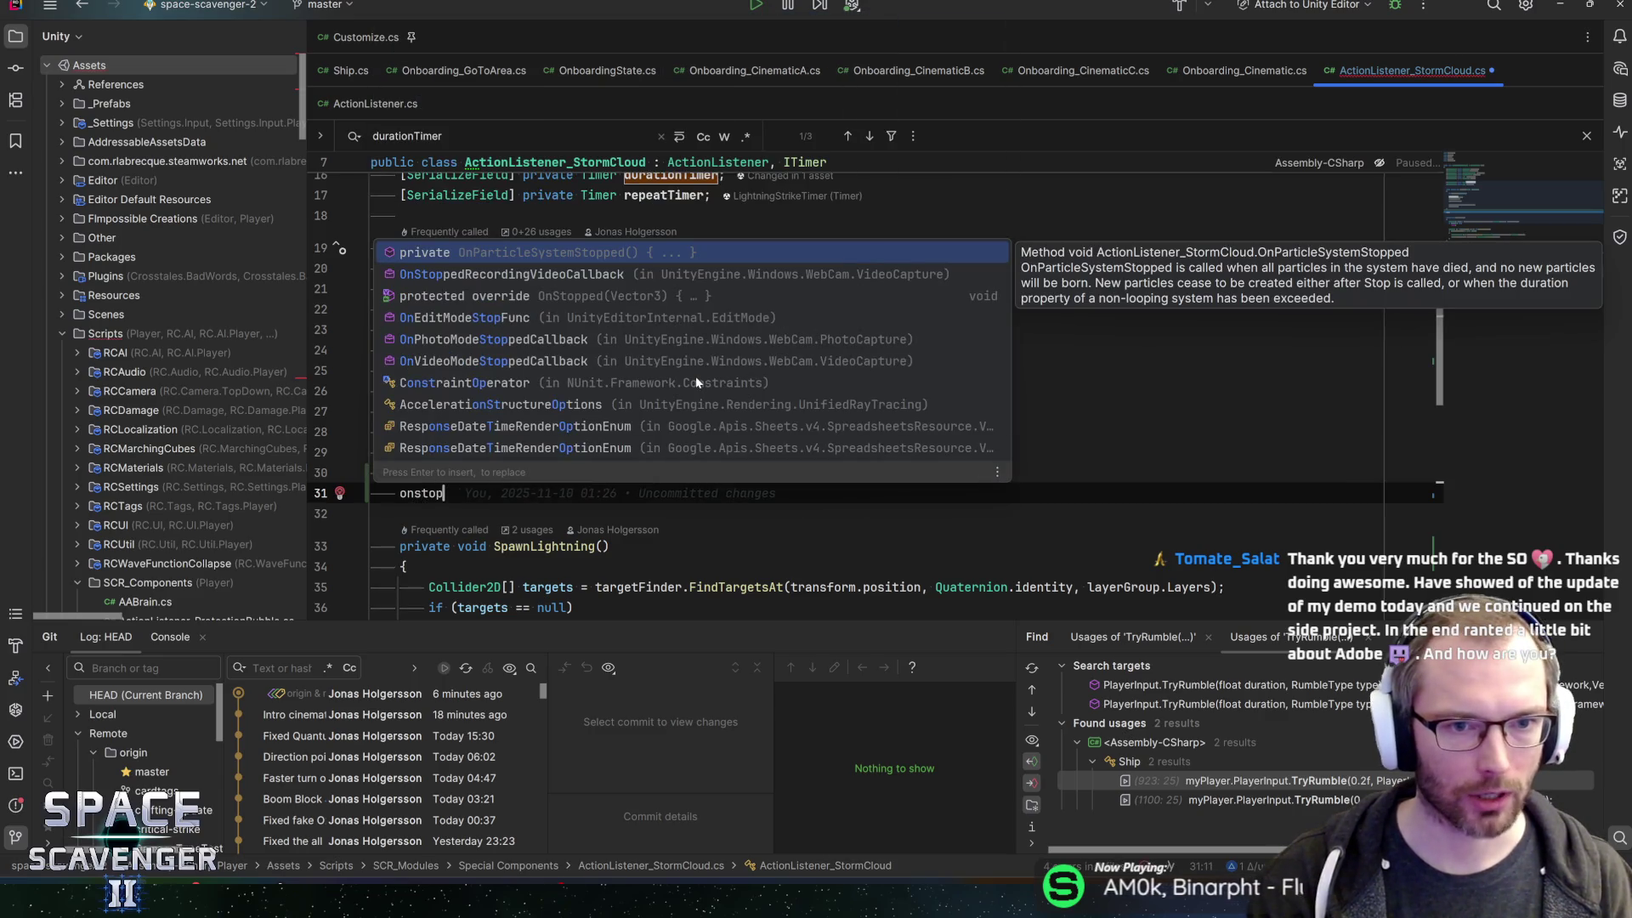
{"action": "key", "text": "Down"}
{"action": "key", "text": "Down"}
{"action": "key", "text": "Return"}
{"action": "key", "text": "Return"}
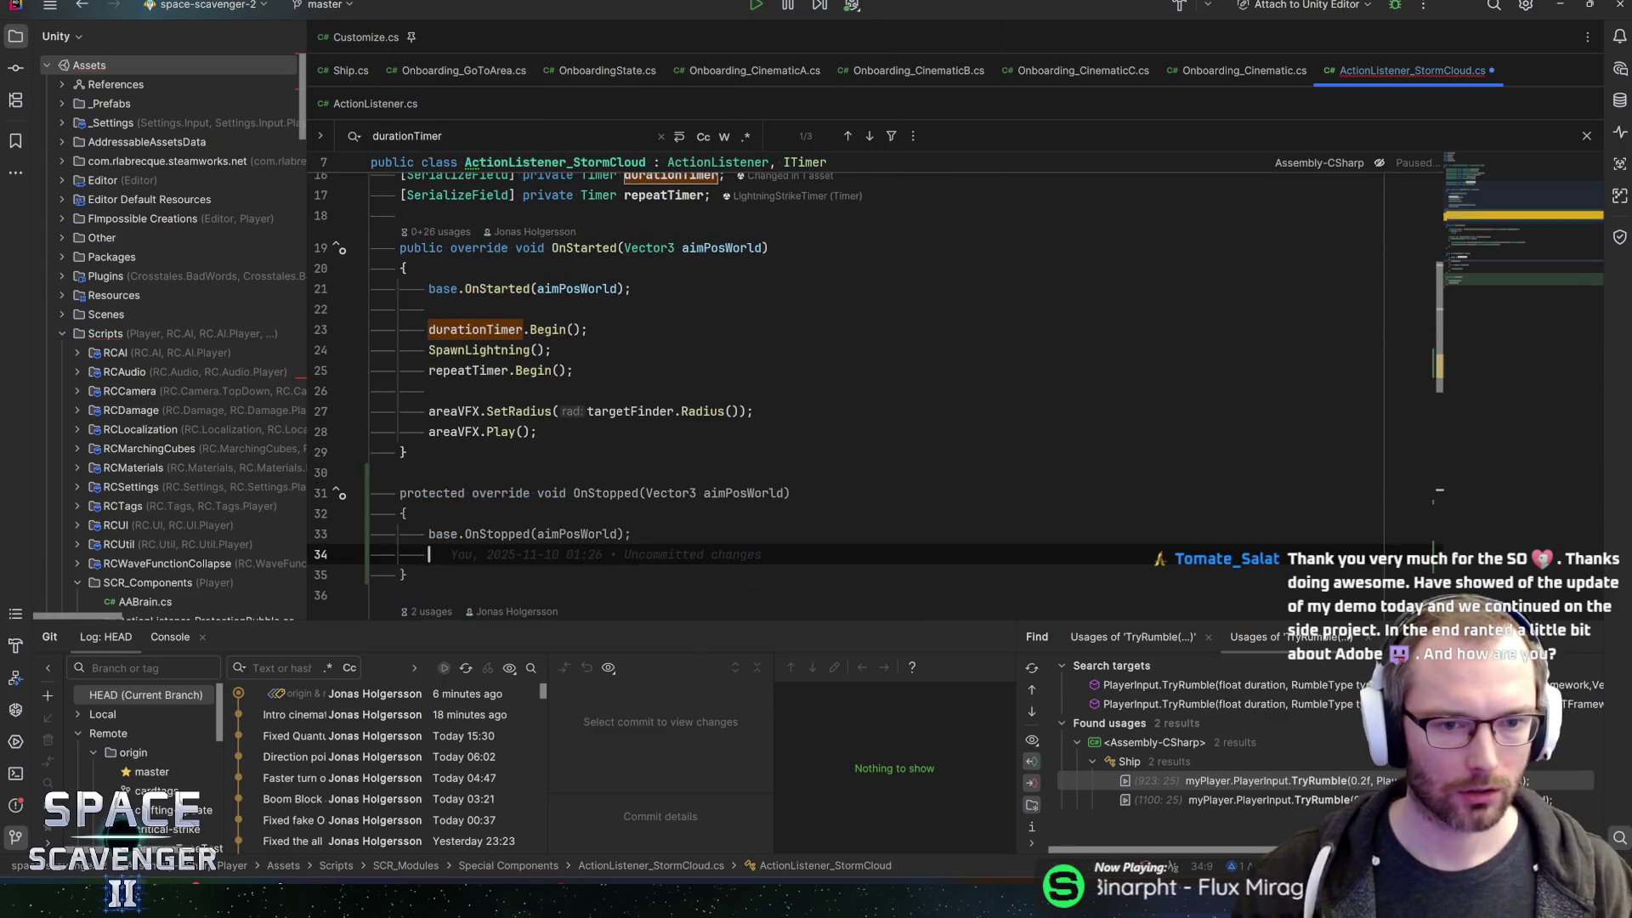
{"action": "type", "text": "Stpodam"}
{"action": "key", "text": "BackSpace"}
{"action": "key", "text": "BackSpace"}
{"action": "key", "text": "BackSpace"}
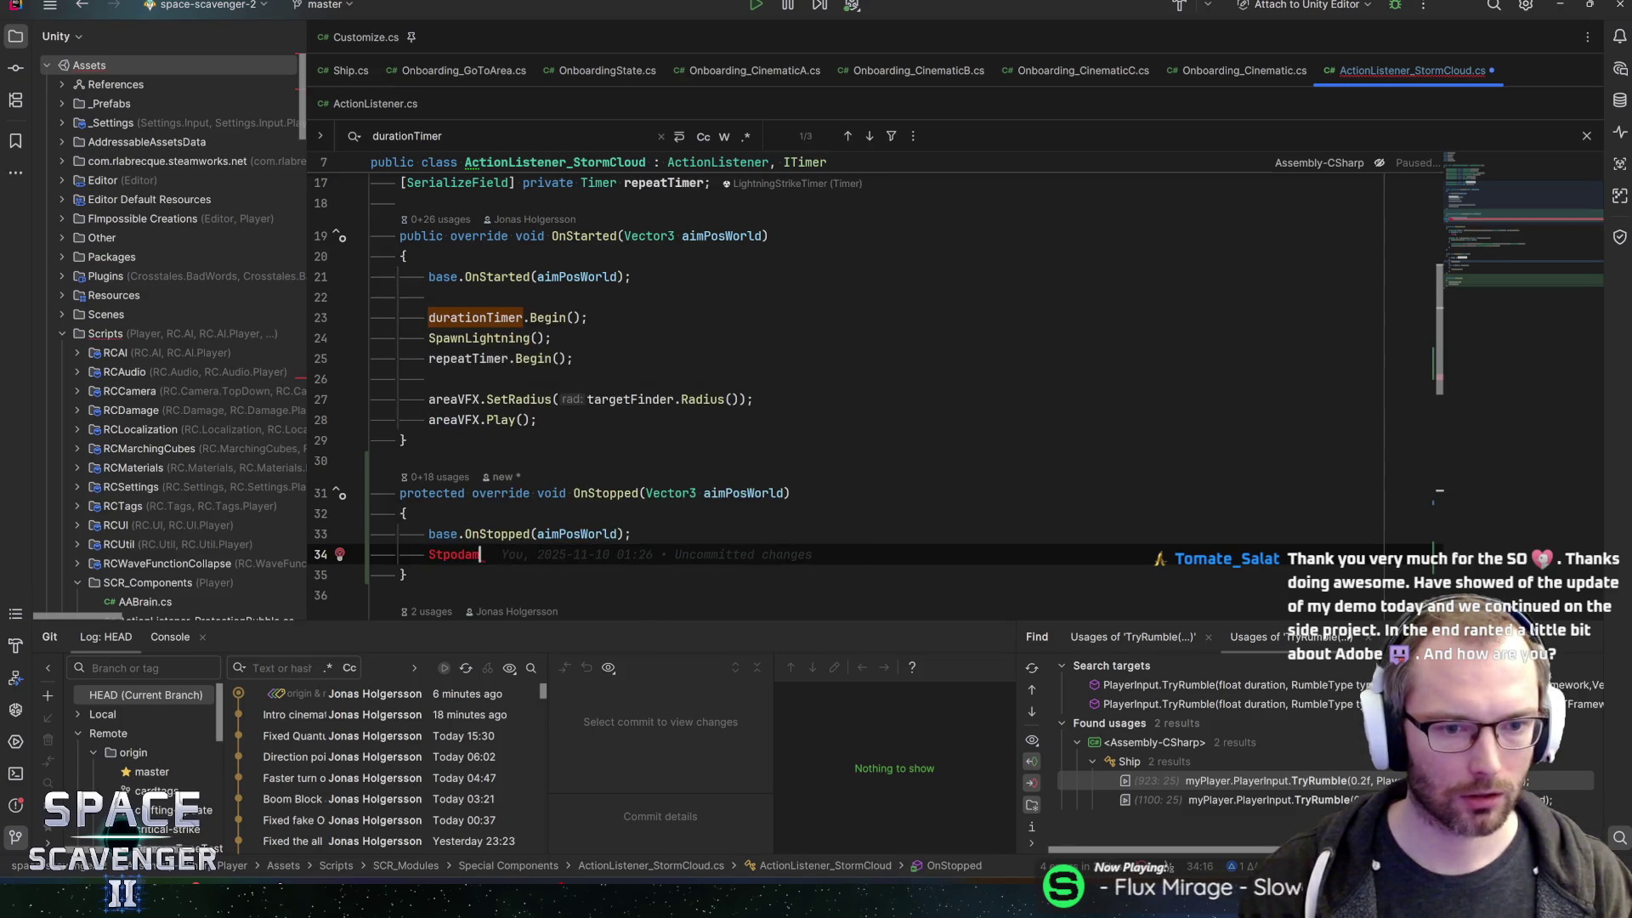
{"action": "type", "text": "stopd"}
{"action": "key", "text": "Return"}
{"action": "type", "text": ";"}
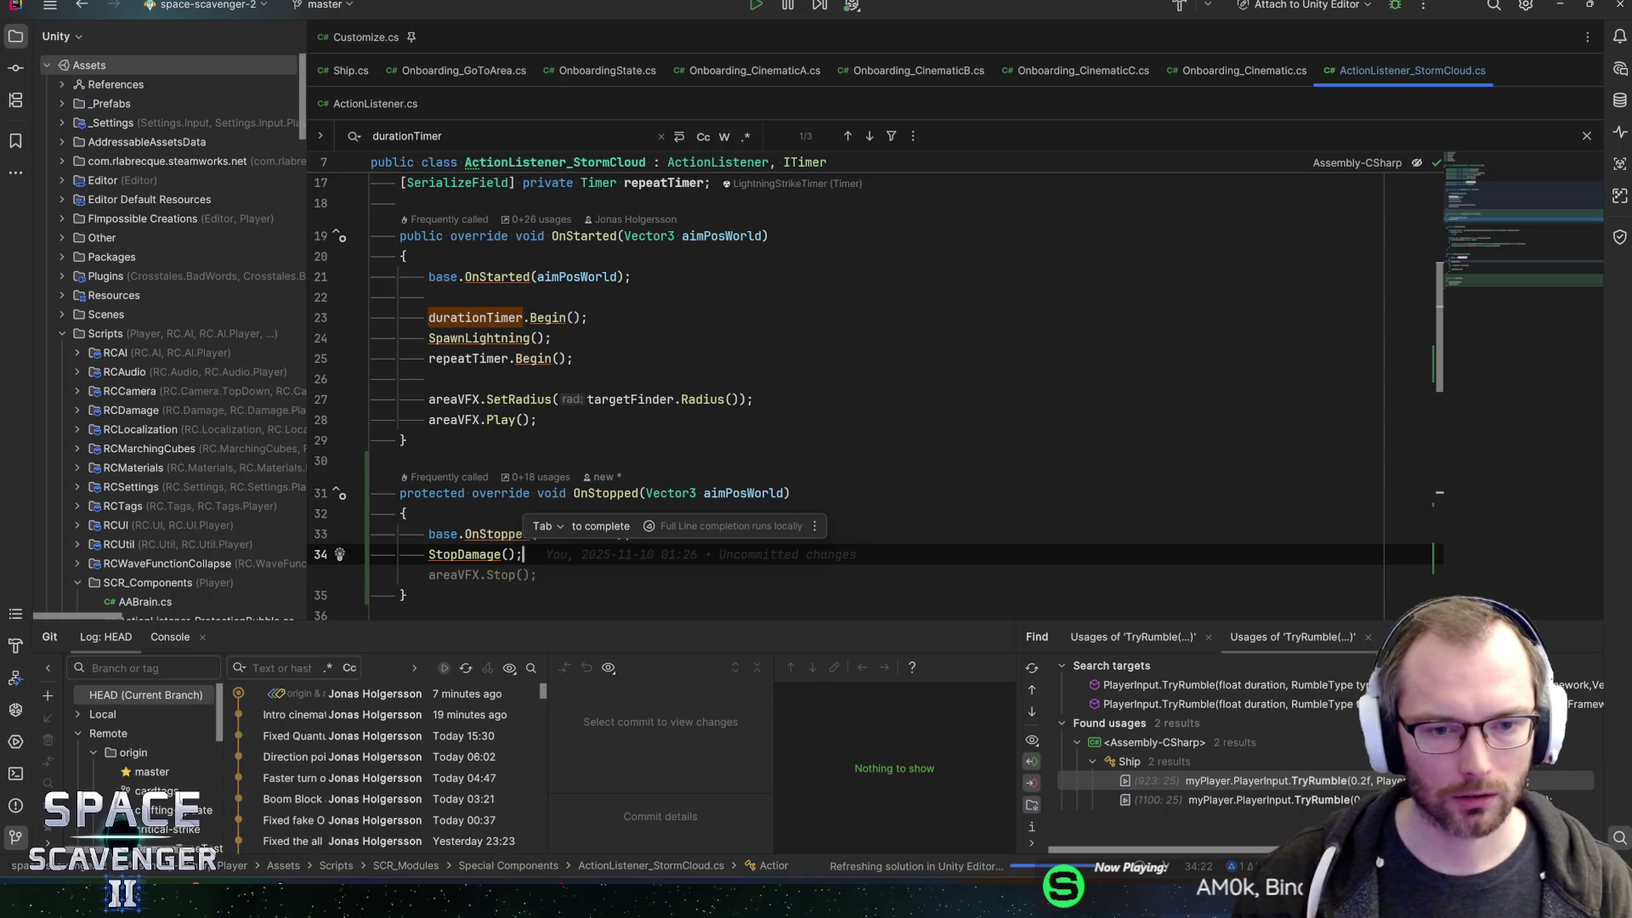
- Turn off AI inline code suggestions for C# in Inline Completion Settings
{"action": "left_click", "coordinate": [558, 527]}
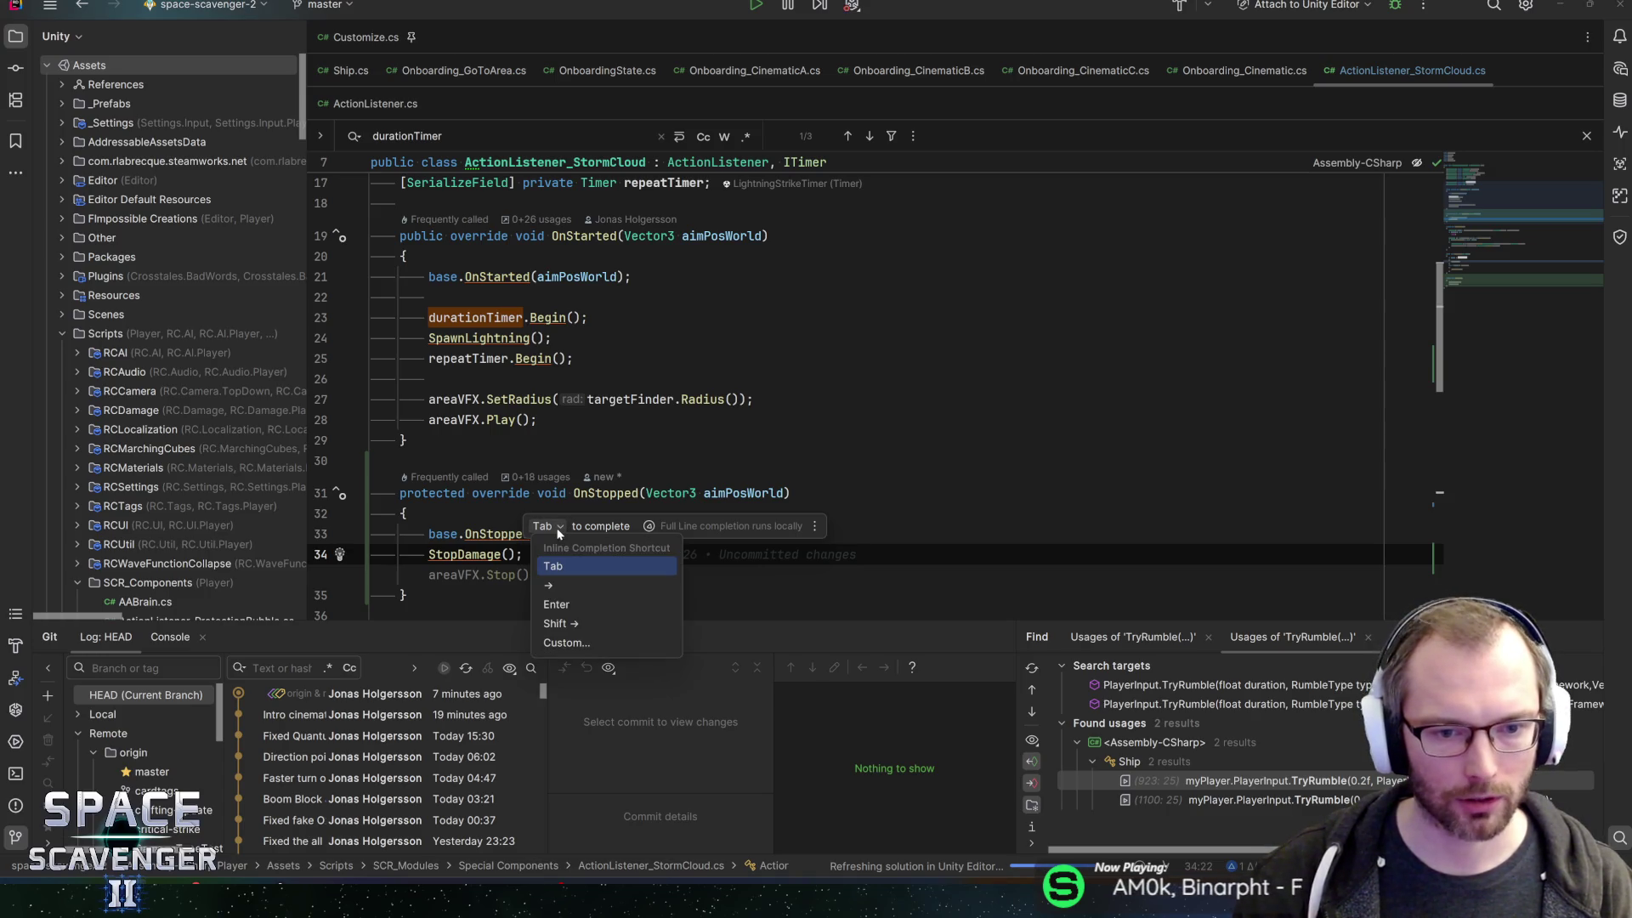
{"action": "key", "text": "Escape"}
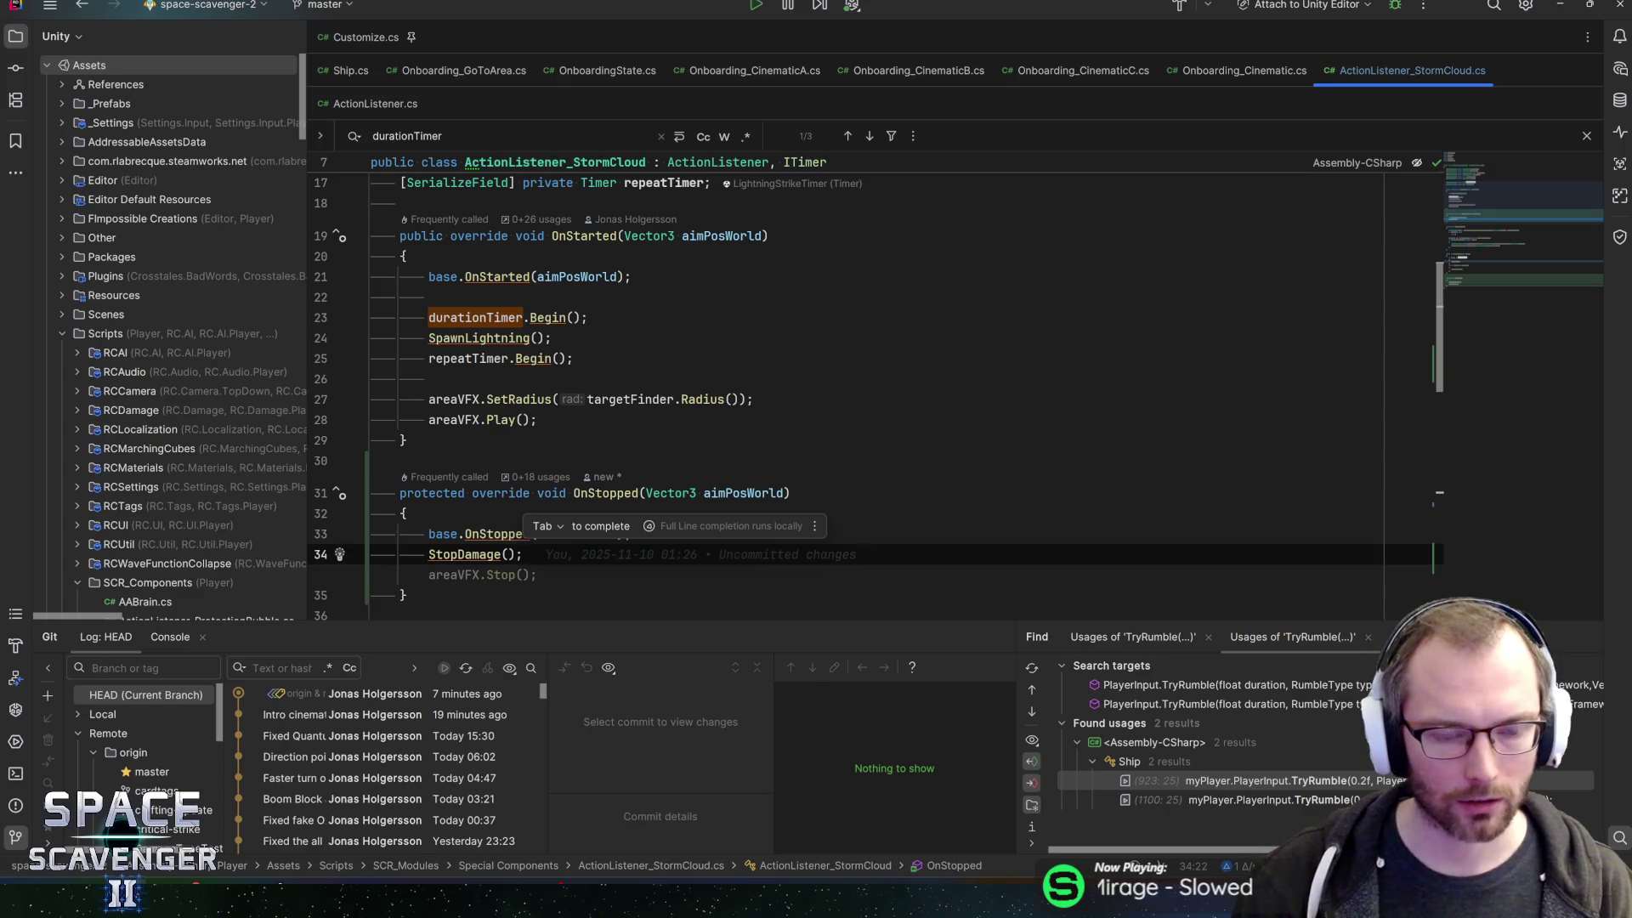
{"action": "left_click", "coordinate": [812, 526]}
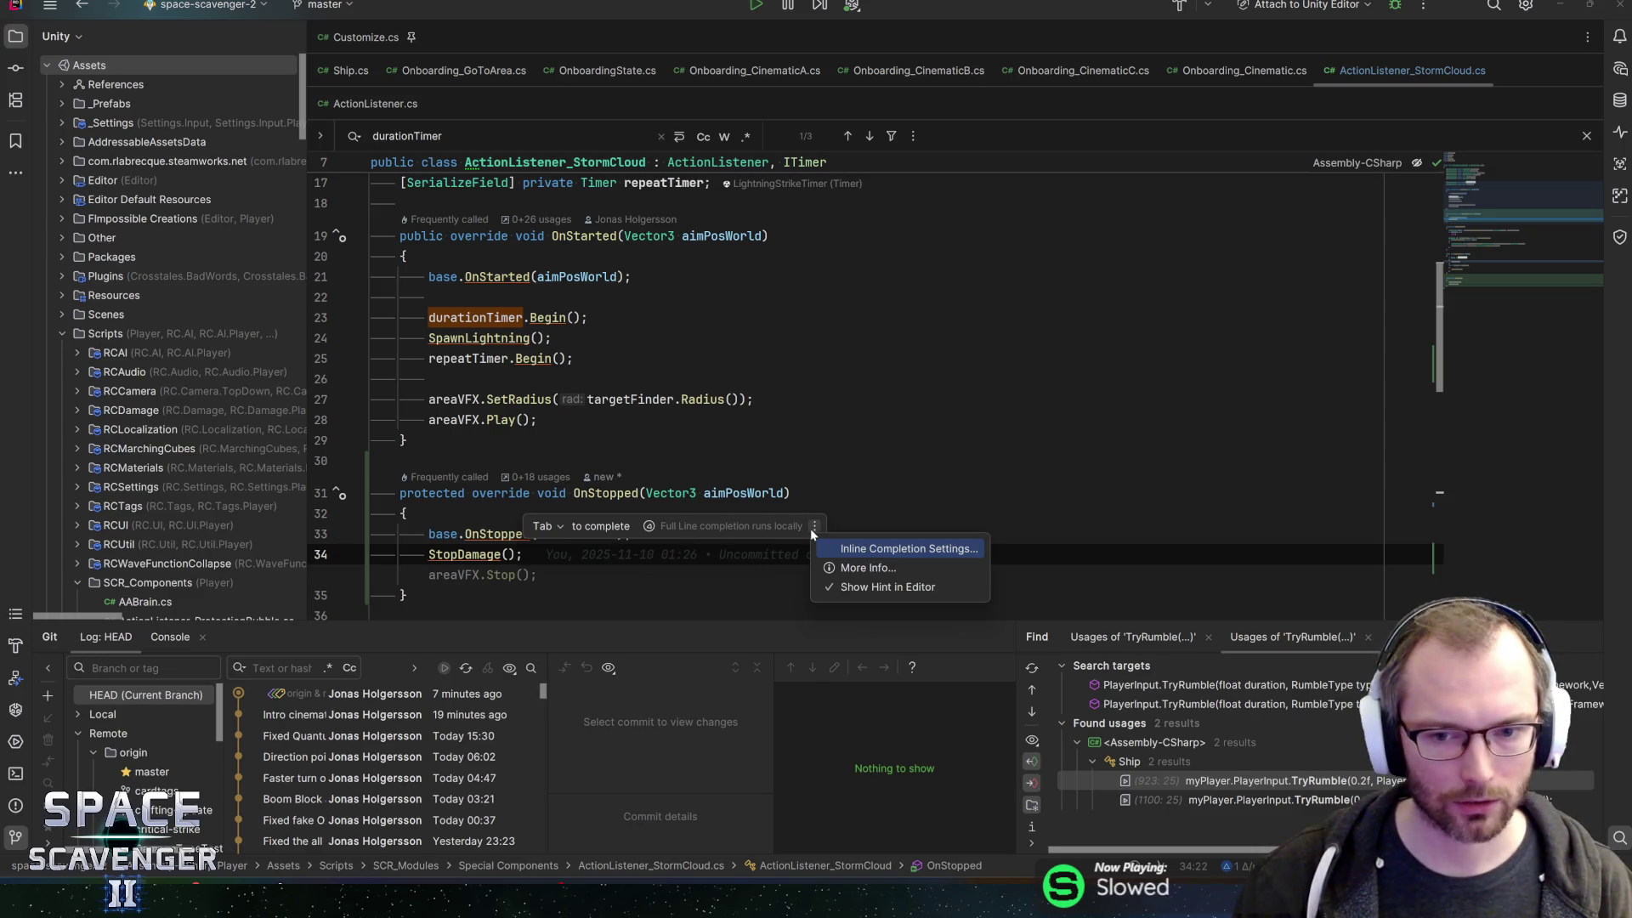
{"action": "left_click", "coordinate": [881, 552]}
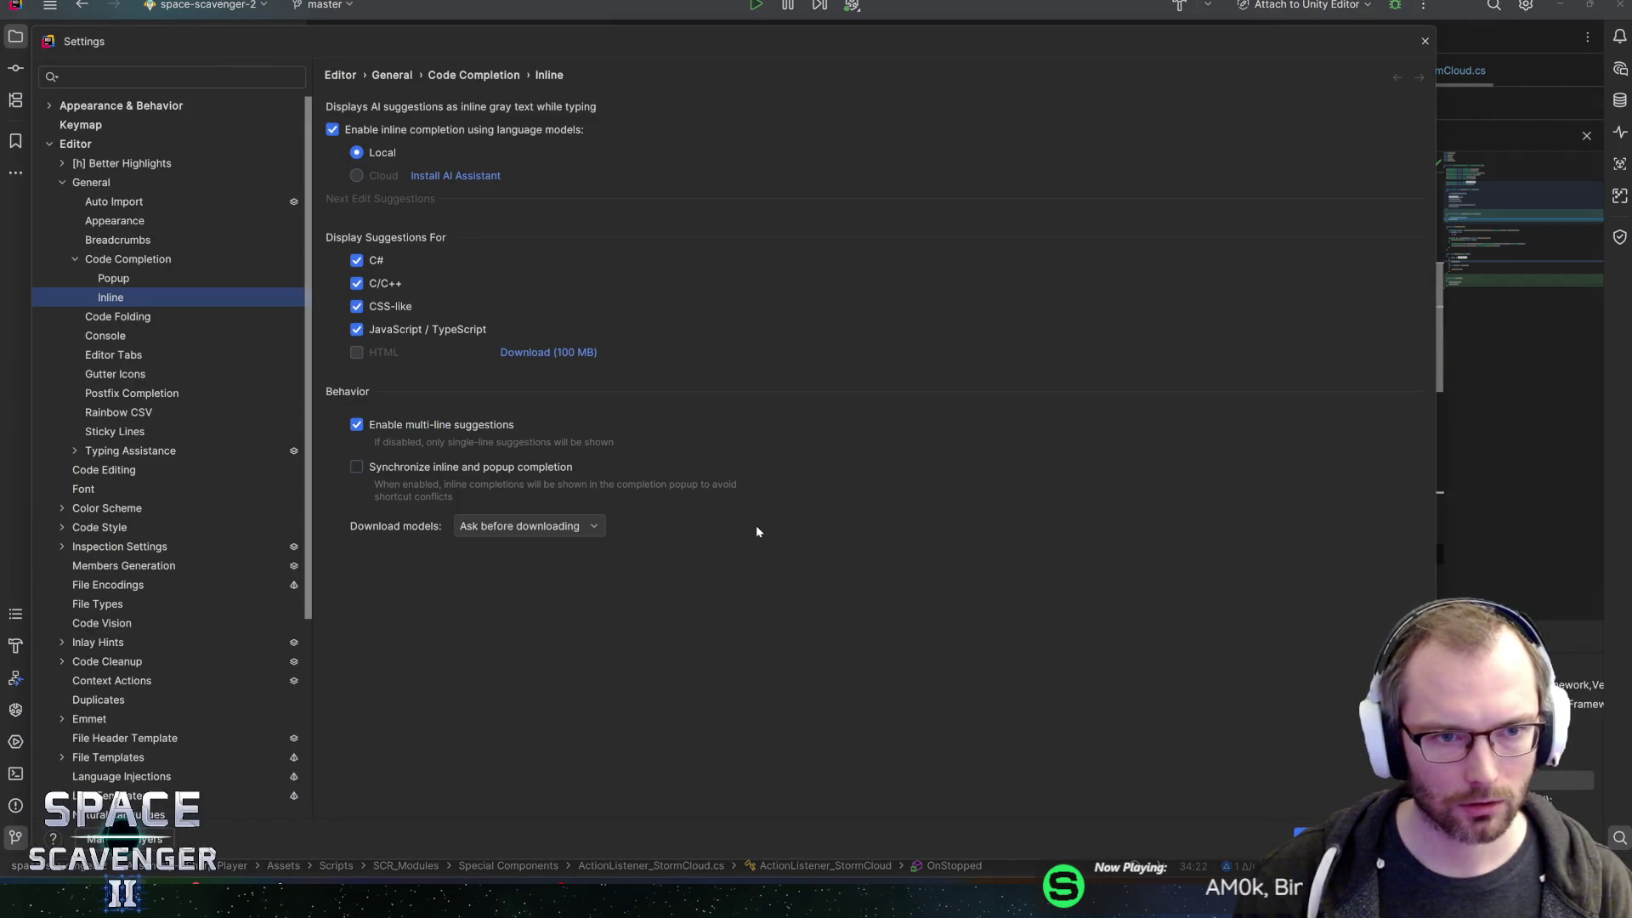
{"action": "left_click", "coordinate": [357, 260]}
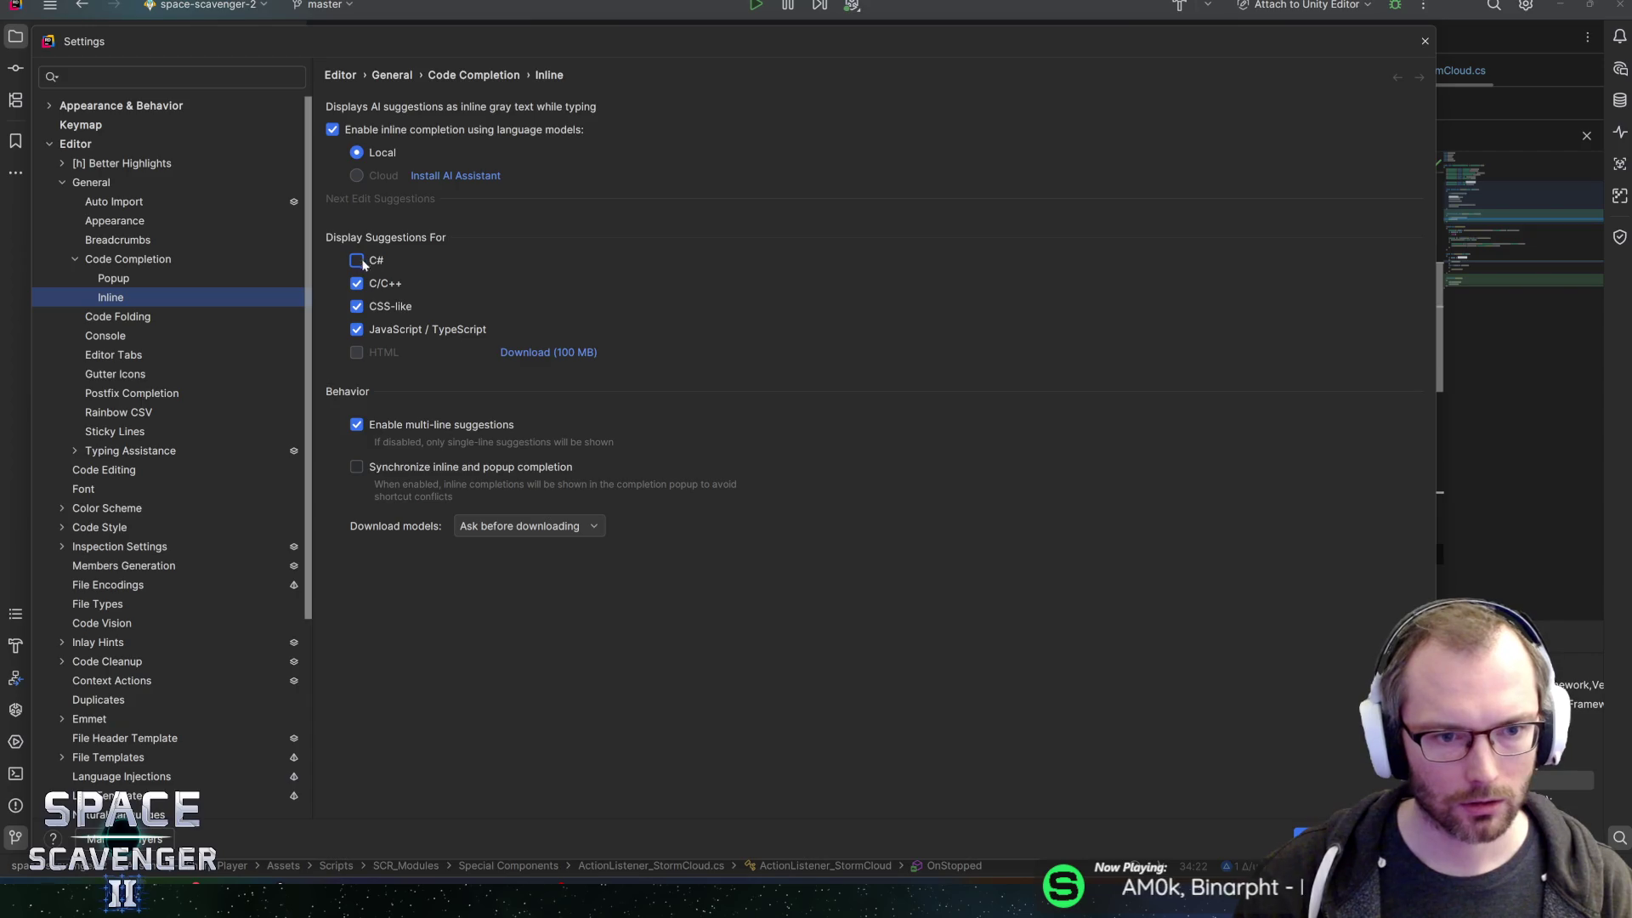
{"action": "key", "text": "Return"}
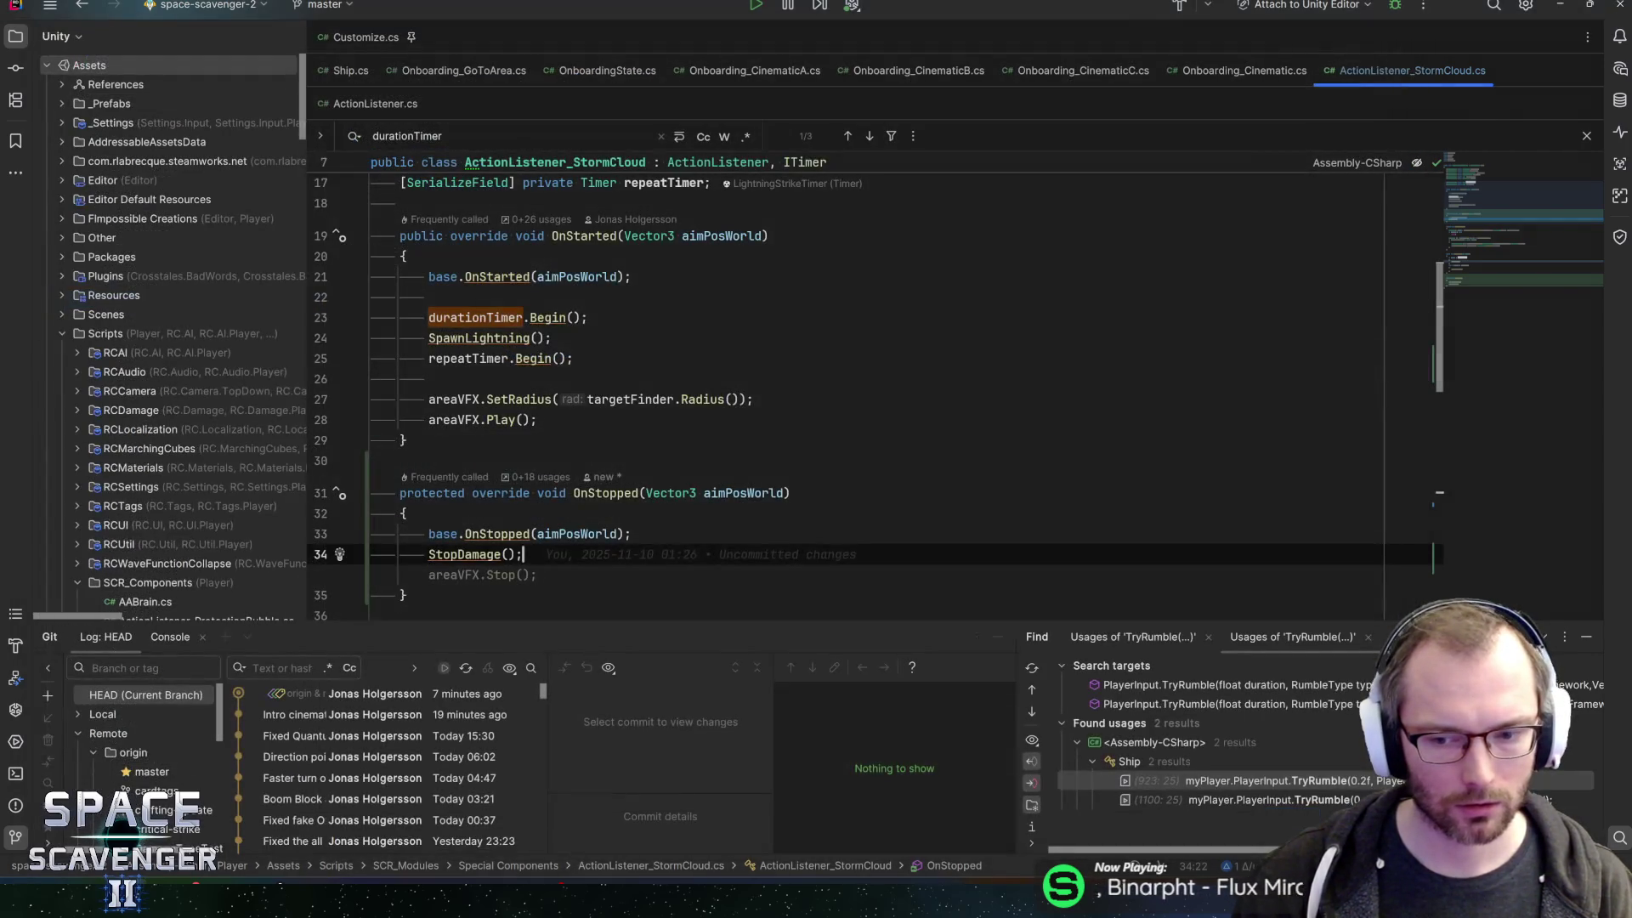
- Retype the StopDamage(); call on line 34 to confirm inline suggestions are gone
{"action": "key", "text": "Up"}
{"action": "key", "text": "Down"}
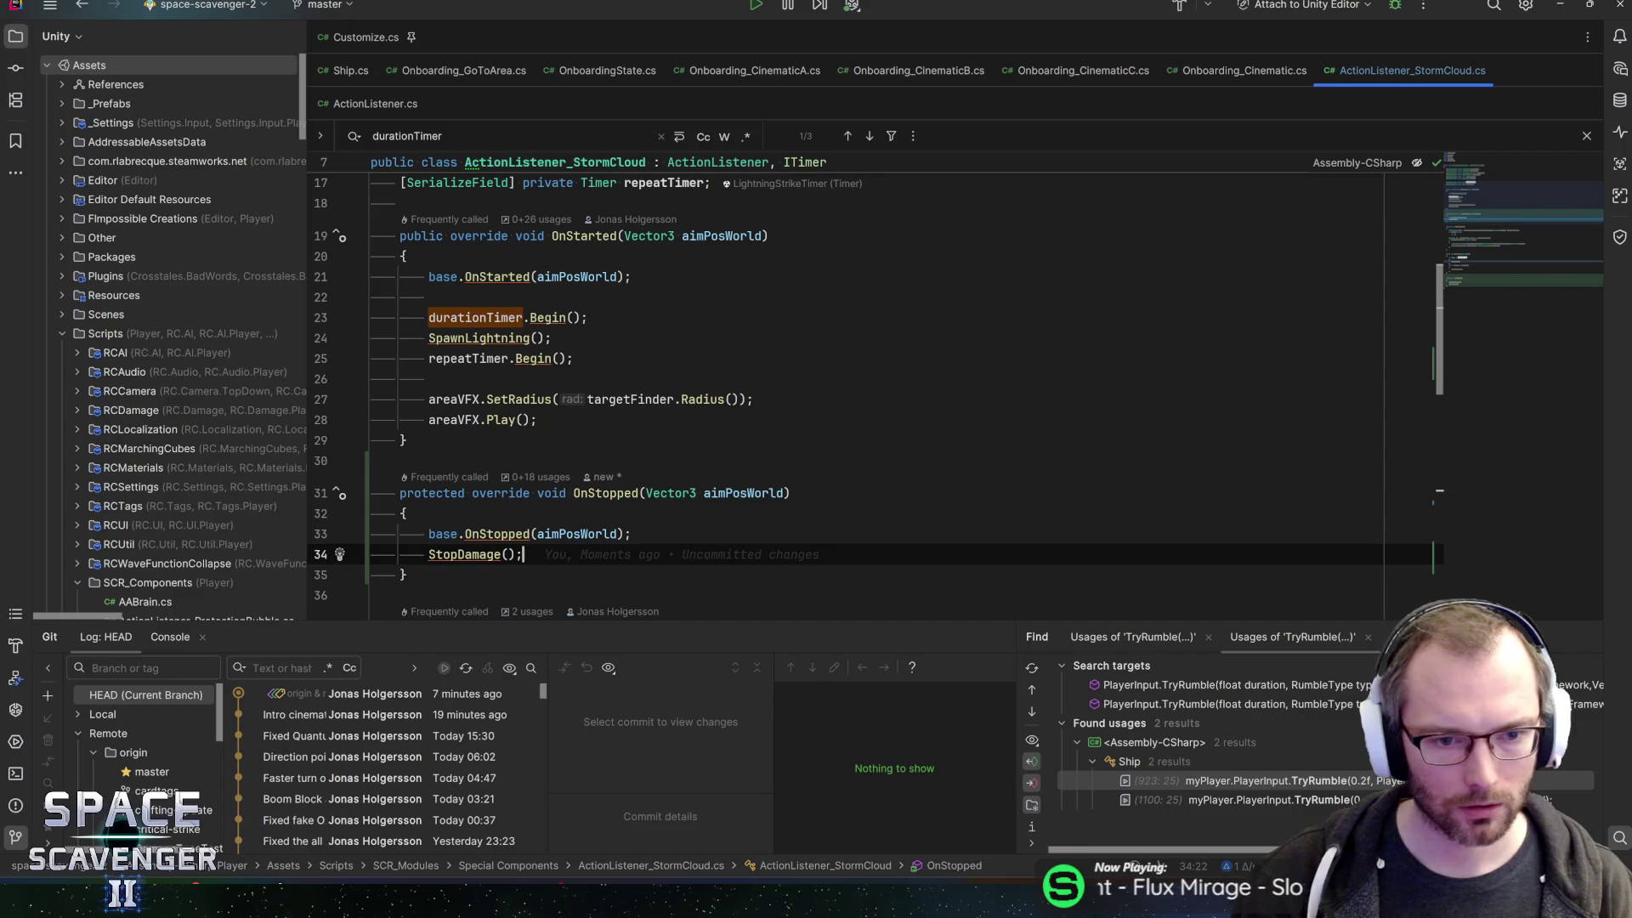
{"action": "key", "text": "BackSpace"}
{"action": "key", "text": "BackSpace"}
{"action": "key", "text": "BackSpace"}
{"action": "key", "text": "ctrl+shift+Left"}
{"action": "key", "text": "BackSpace"}
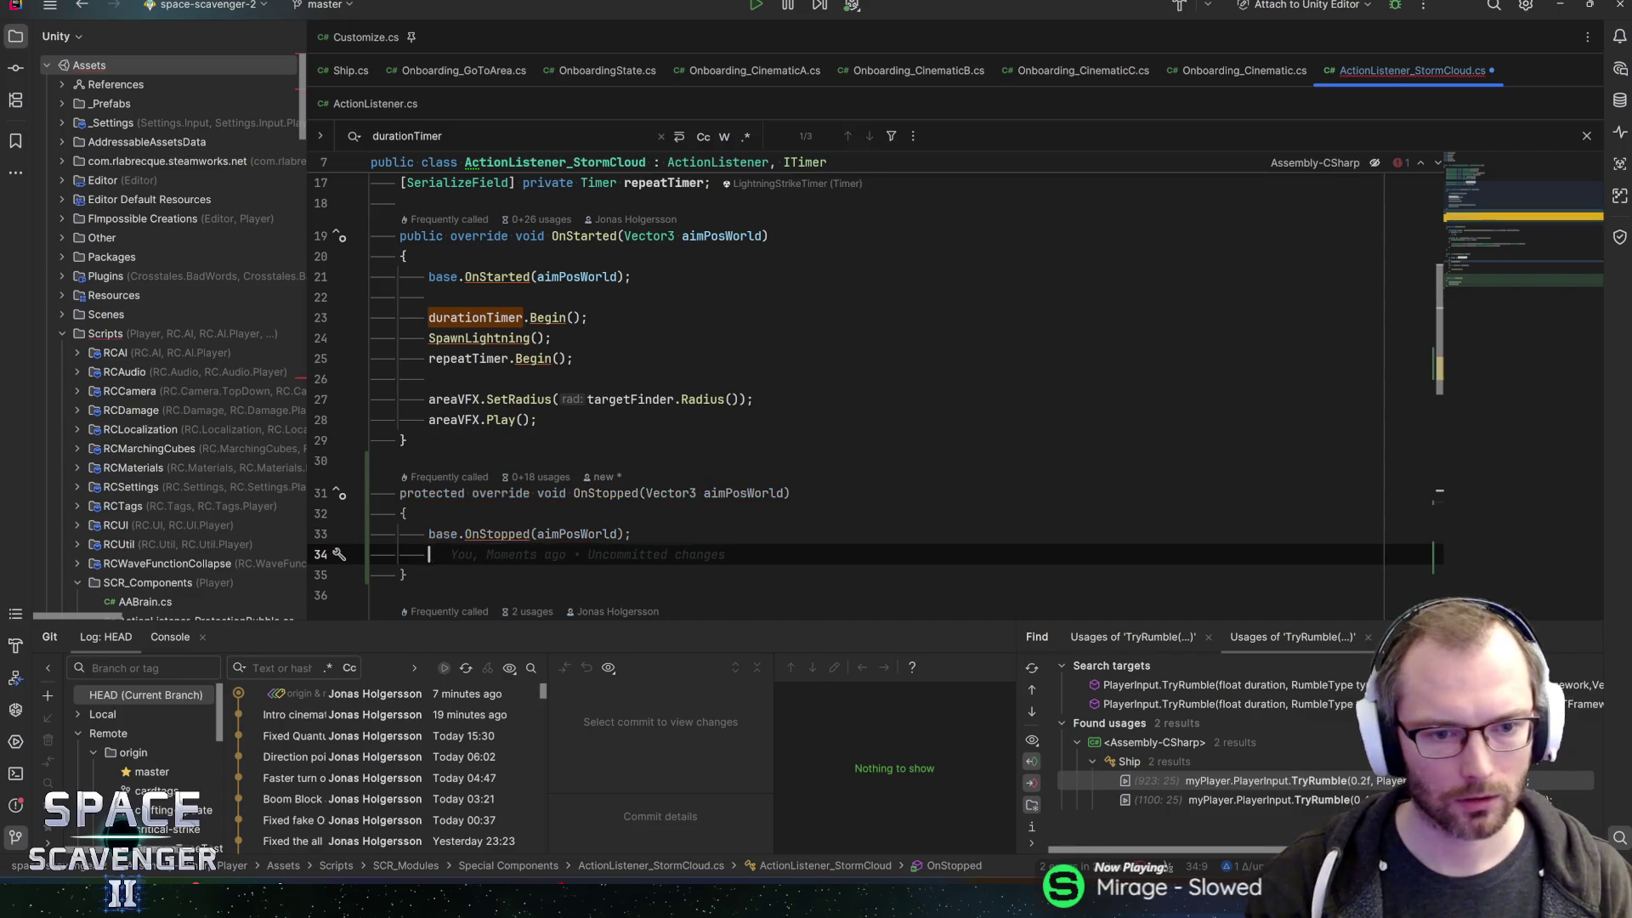
{"action": "type", "text": "StopDa"}
{"action": "key", "text": "Return"}
{"action": "type", "text": ";"}
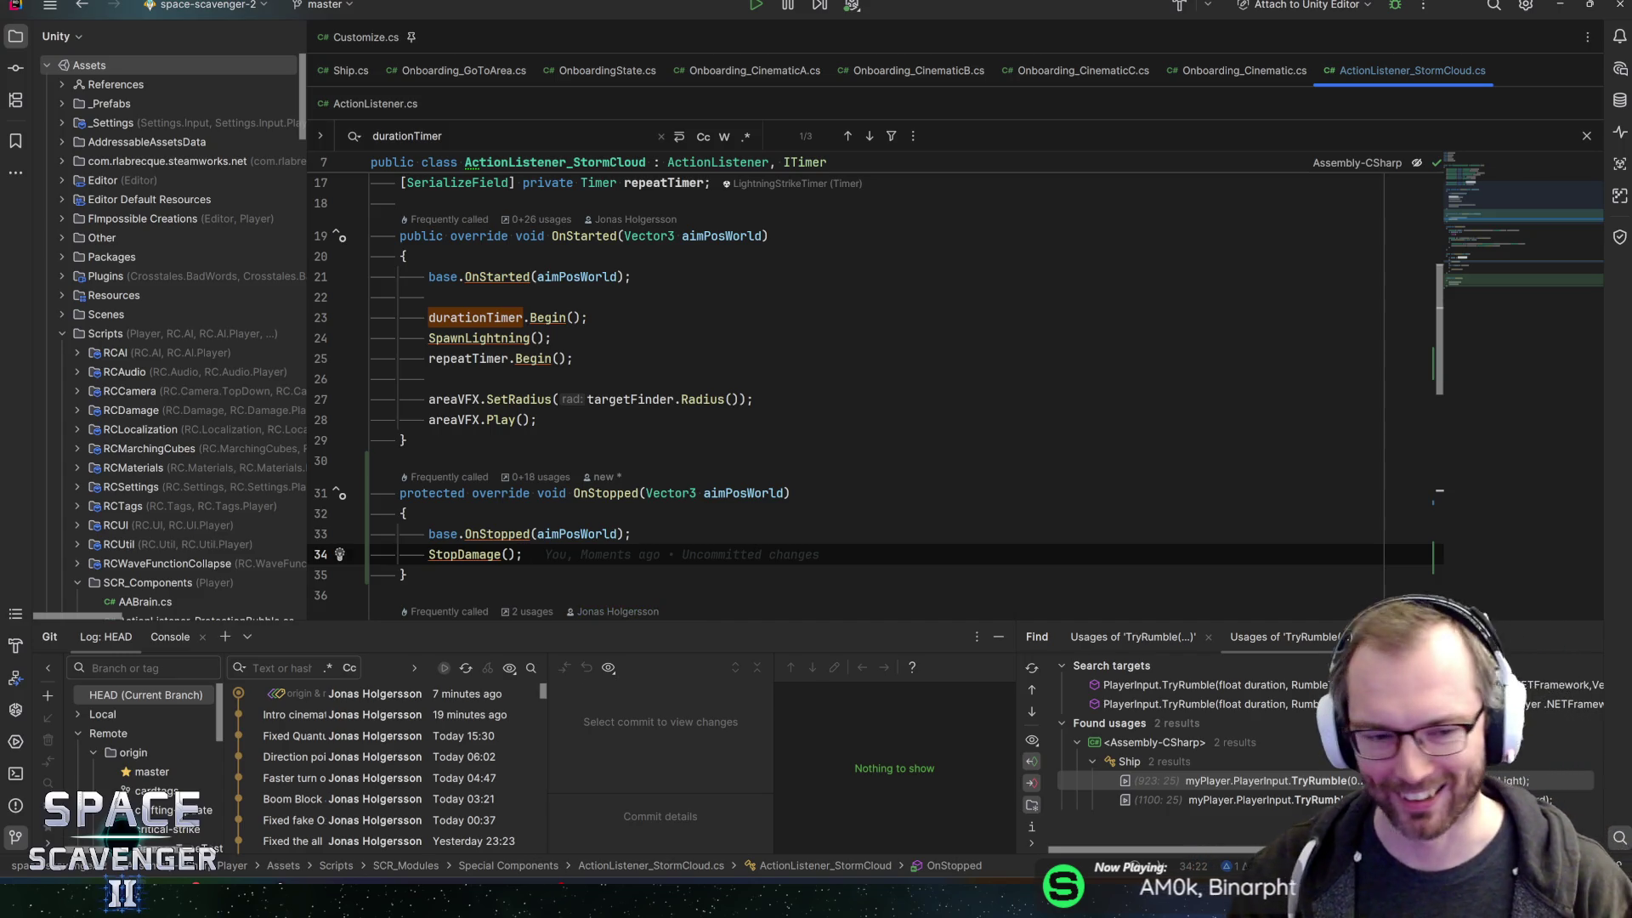
{"action": "left_click", "coordinate": [633, 534]}
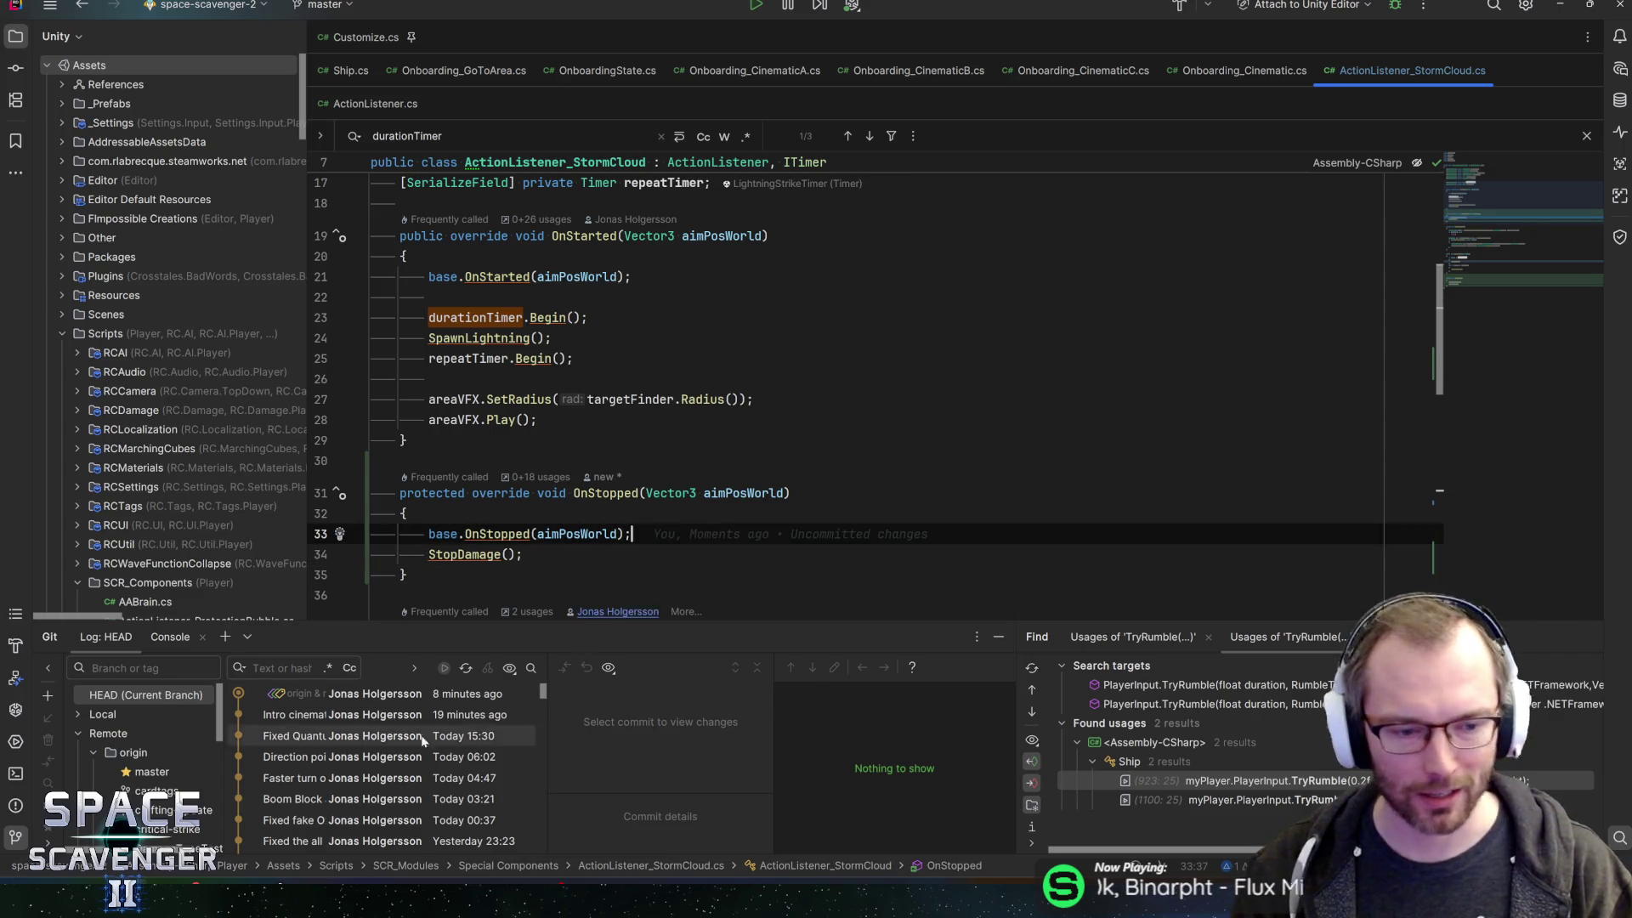
{"action": "key", "text": "alt+Tab"}
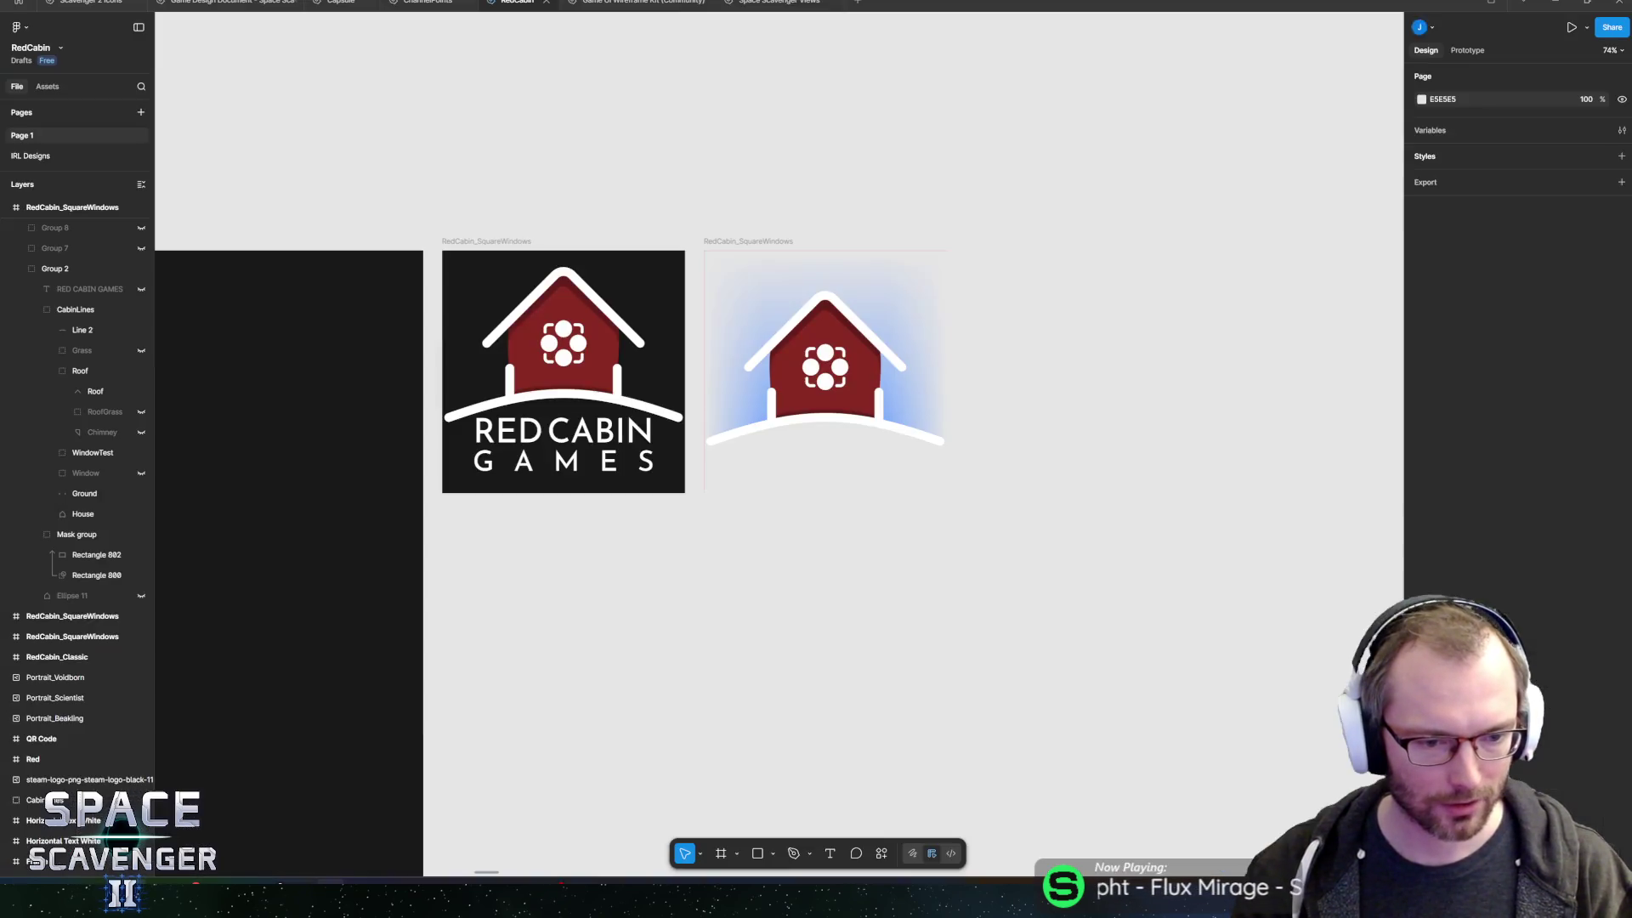
- Look over the glyph icon row in the Scavenger 2 Icons file, then return to Rider
{"action": "key", "text": "ctrl+Tab"}
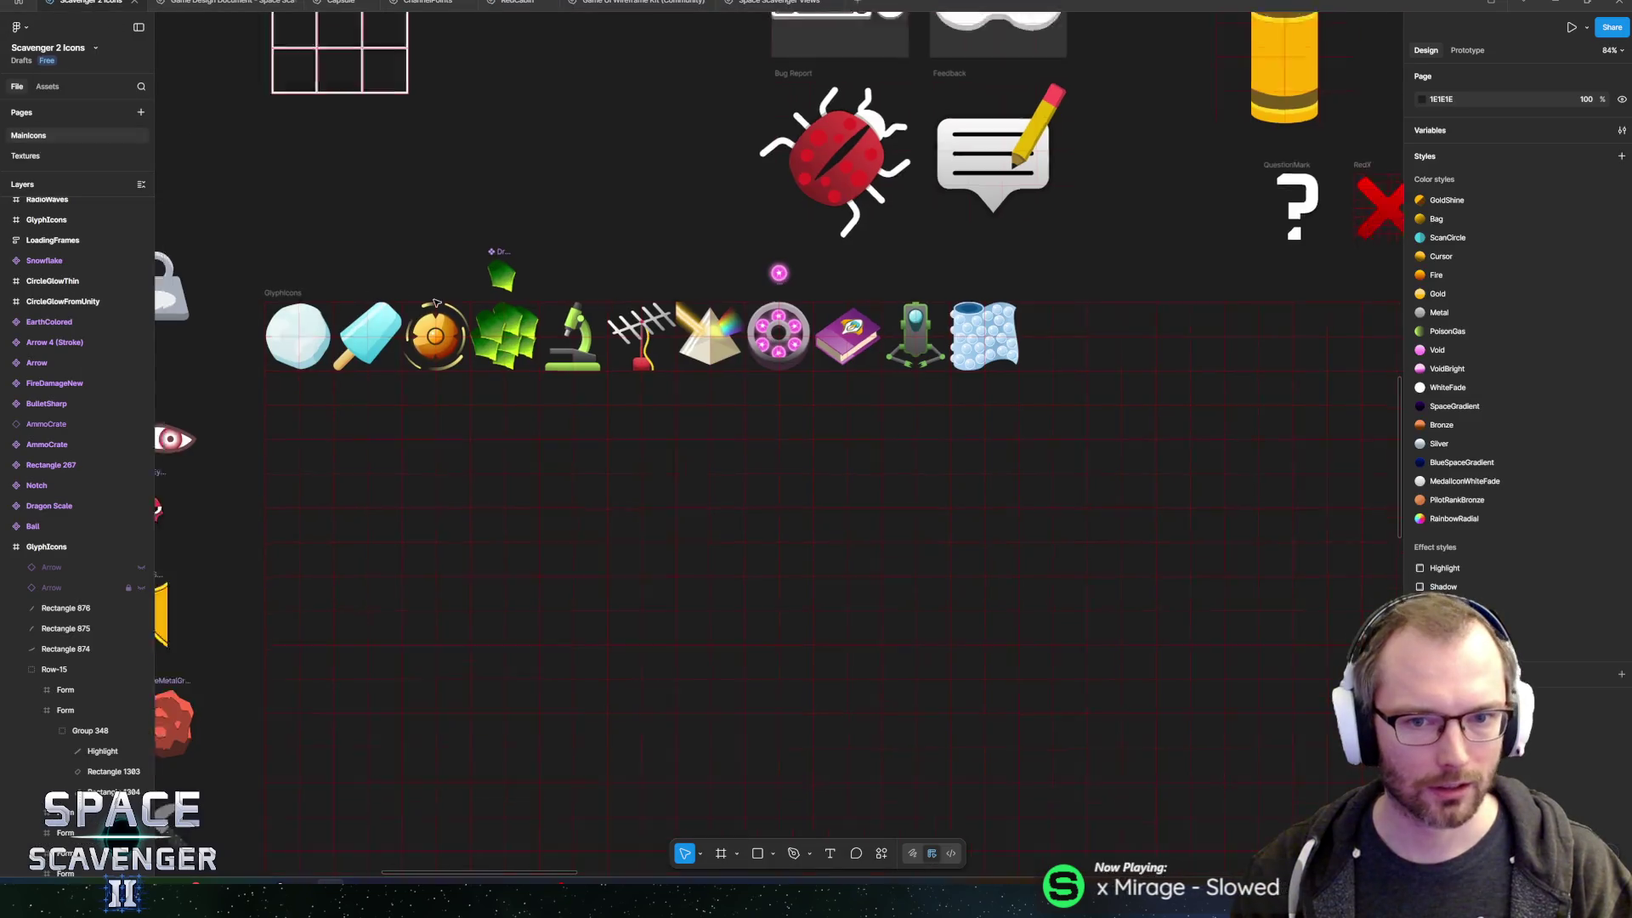
{"action": "scroll", "coordinate": [661, 221], "scroll_direction": "down", "scroll_amount": 5}
{"action": "scroll", "coordinate": [661, 221], "scroll_direction": "up", "scroll_amount": 5}
{"action": "scroll", "coordinate": [661, 221], "scroll_direction": "up", "scroll_amount": 2}
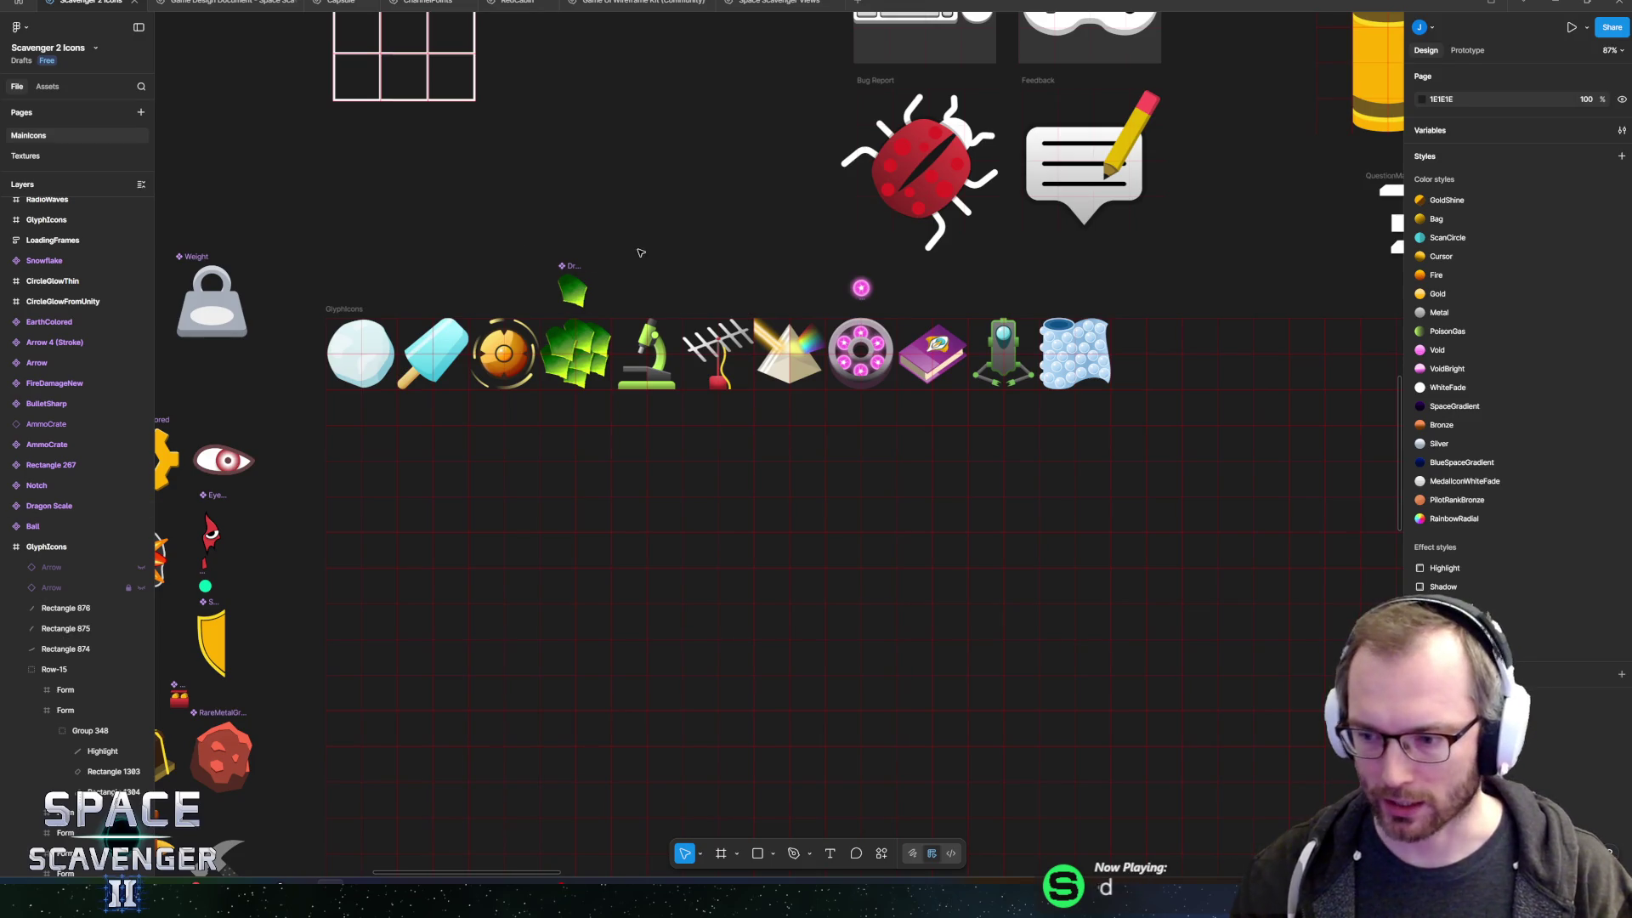
{"action": "key", "text": "alt+Tab"}
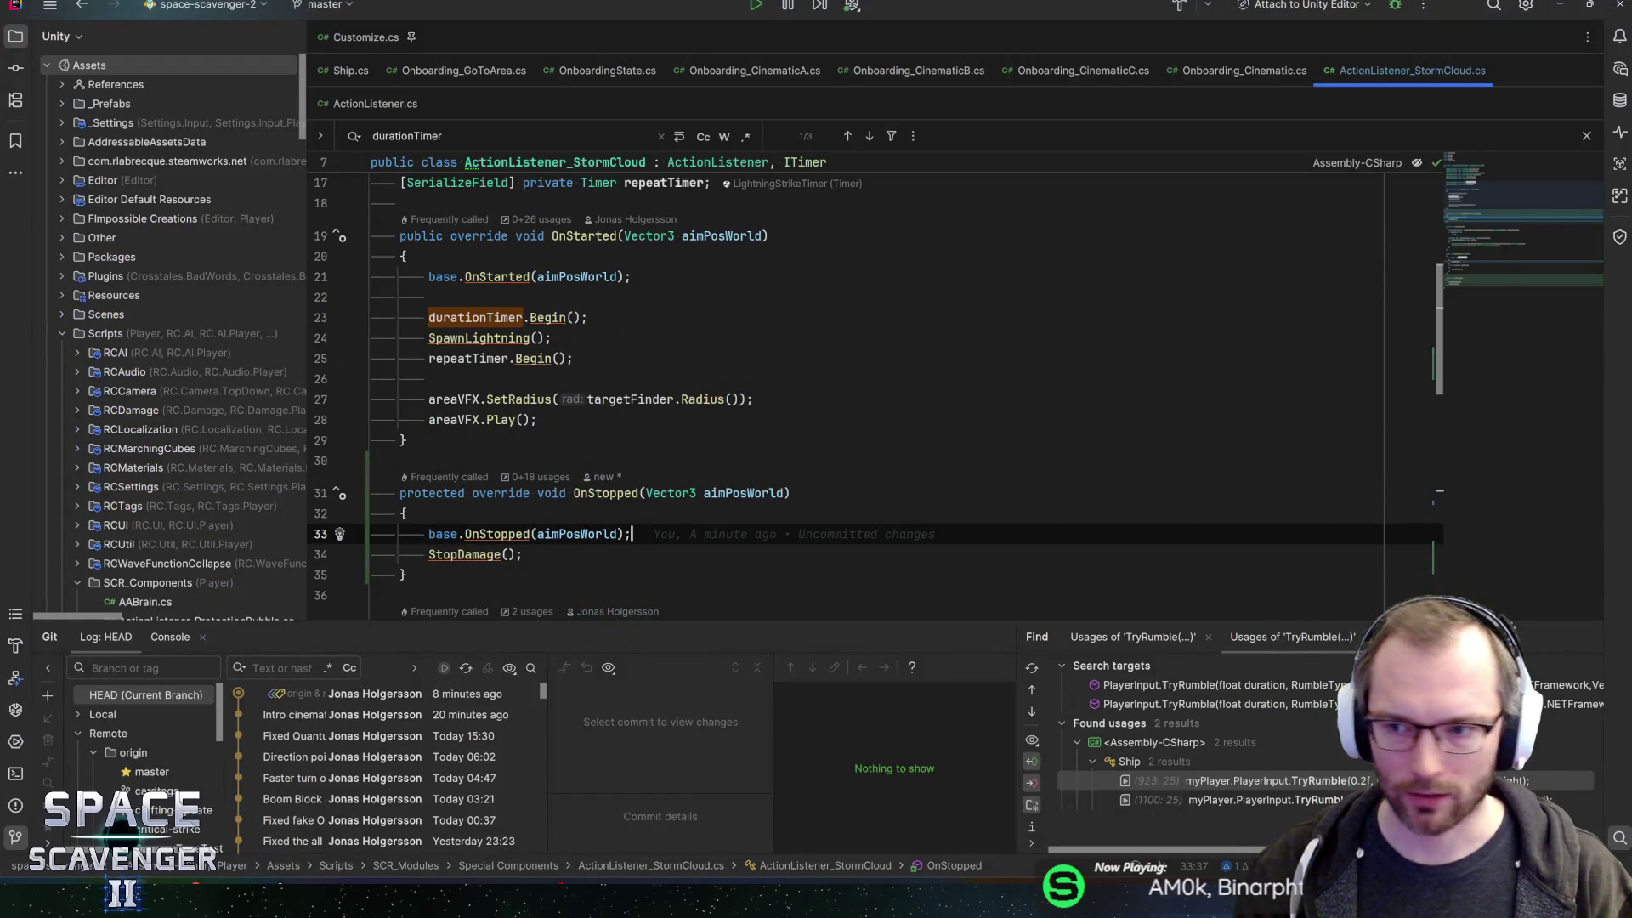
- Exit the Special_Stormcloud prefab to the Core scene and look around the Scene view
{"action": "key", "text": "alt+Tab"}
{"action": "key", "text": "alt+Tab"}
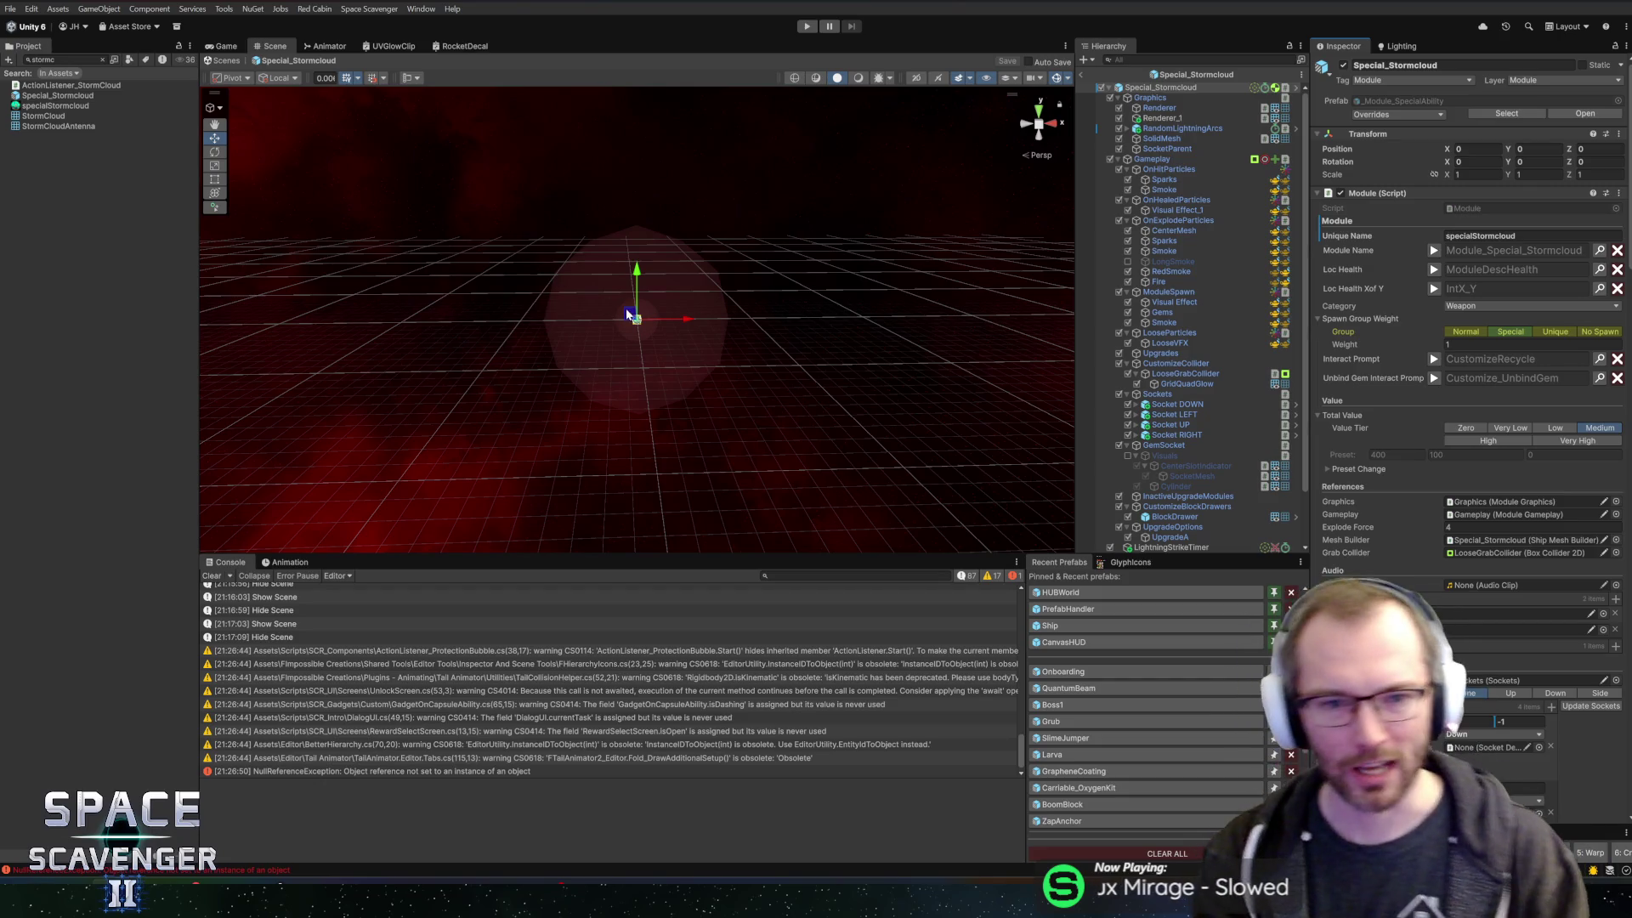
{"action": "left_click", "coordinate": [1083, 76]}
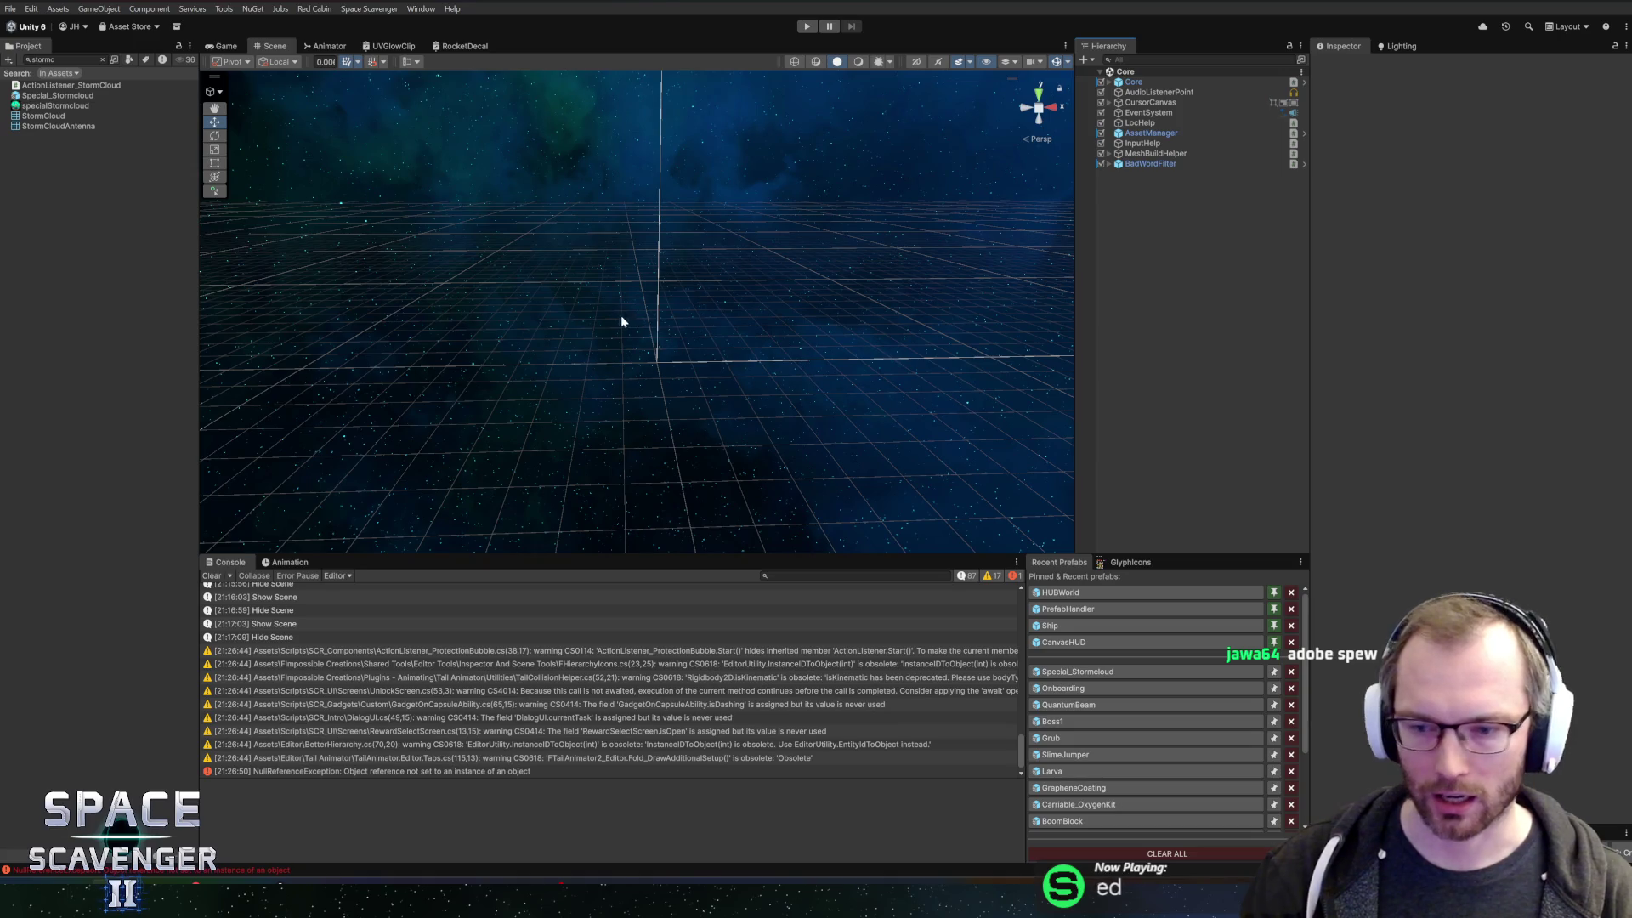
{"action": "mouse_move", "coordinate": [735, 321]}
{"action": "left_mouse_down"}
{"action": "mouse_move", "coordinate": [740, 302]}
{"action": "mouse_move", "coordinate": [755, 319]}
{"action": "mouse_move", "coordinate": [659, 259]}
{"action": "mouse_move", "coordinate": [684, 279]}
{"action": "left_mouse_up"}
{"action": "left_click_drag", "start_coordinate": [810, 289], "coordinate": [857, 283]}
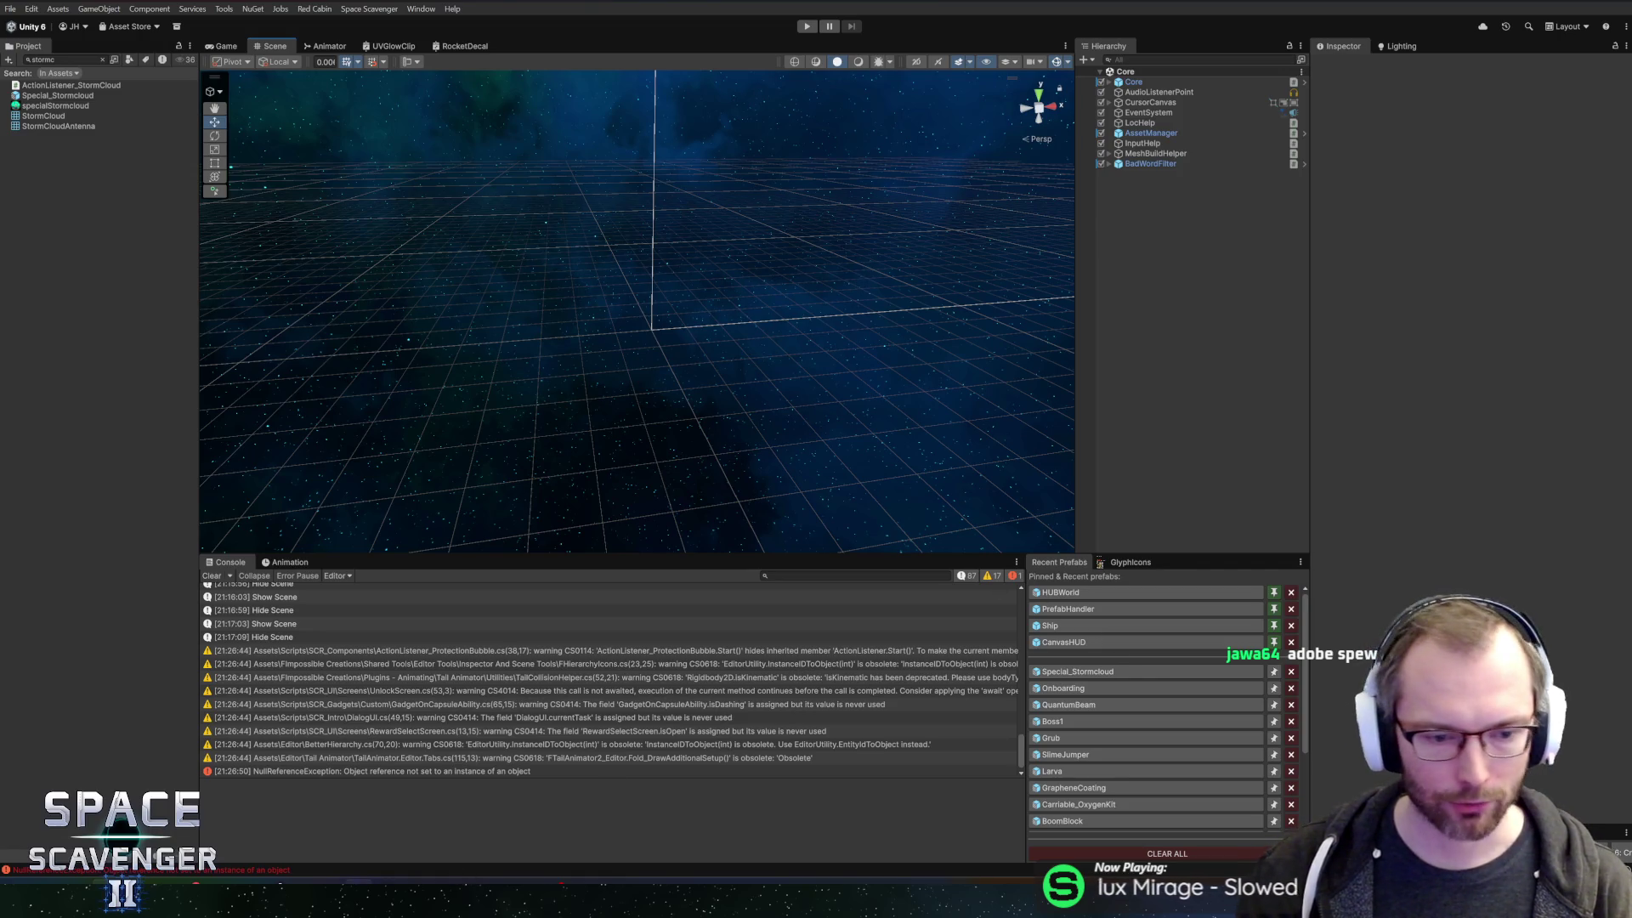
{"action": "key", "text": "alt+Tab"}
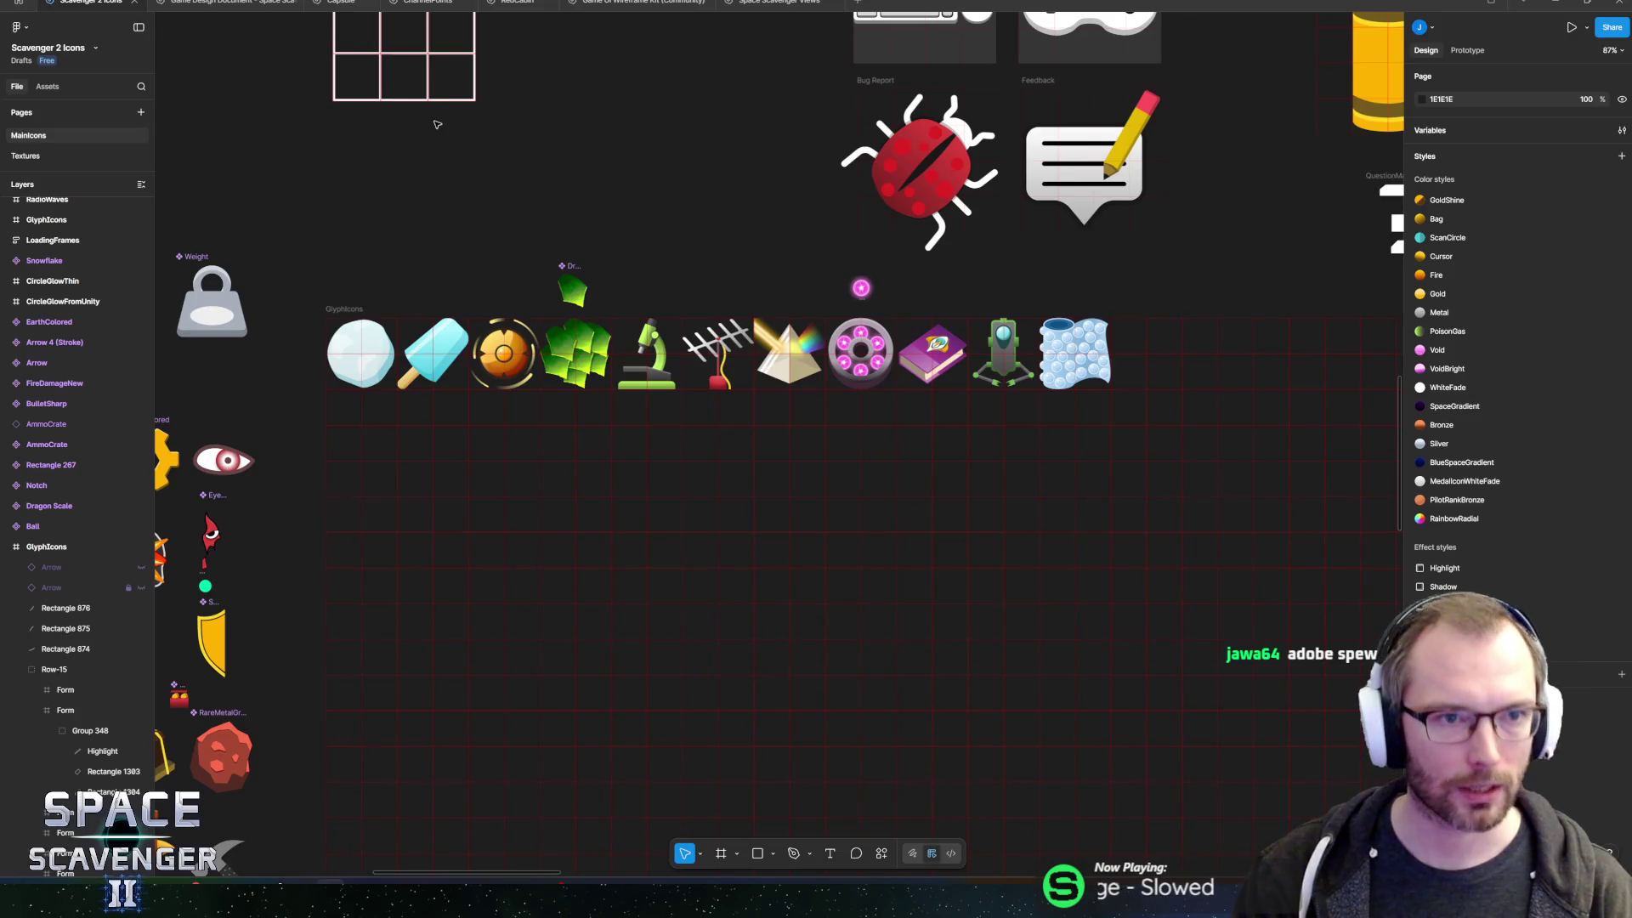
- Open the Timeline page of the Game Design Document
{"action": "left_click", "coordinate": [223, 2]}
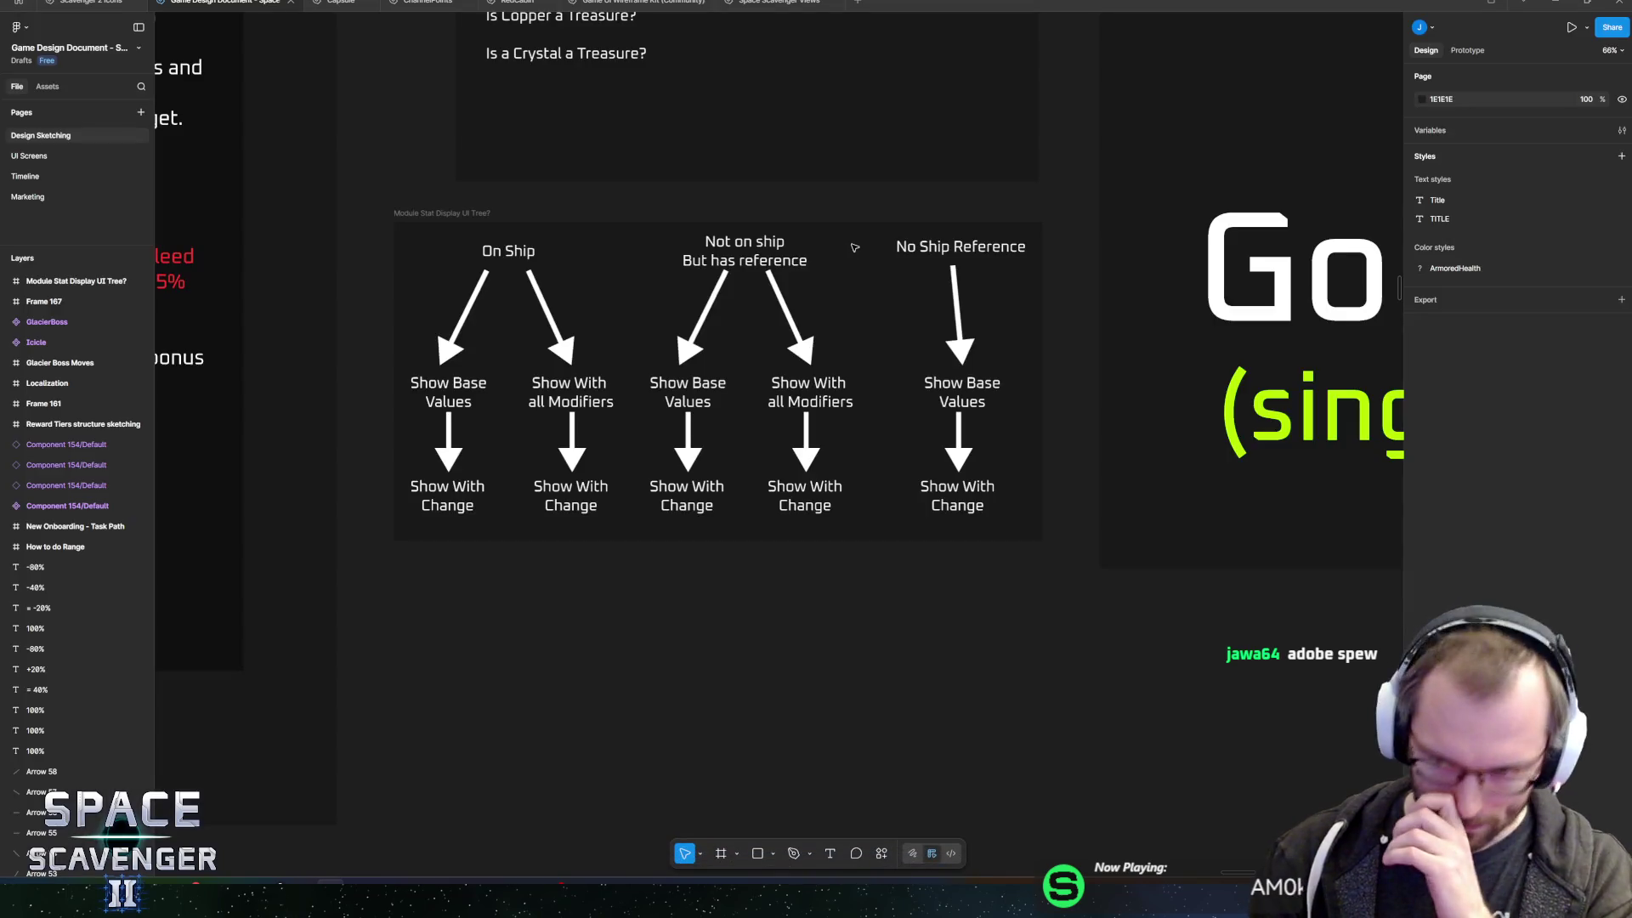
{"action": "scroll", "coordinate": [625, 507], "scroll_direction": "down", "scroll_amount": 3}
{"action": "scroll", "coordinate": [625, 508], "scroll_direction": "down", "scroll_amount": 5}
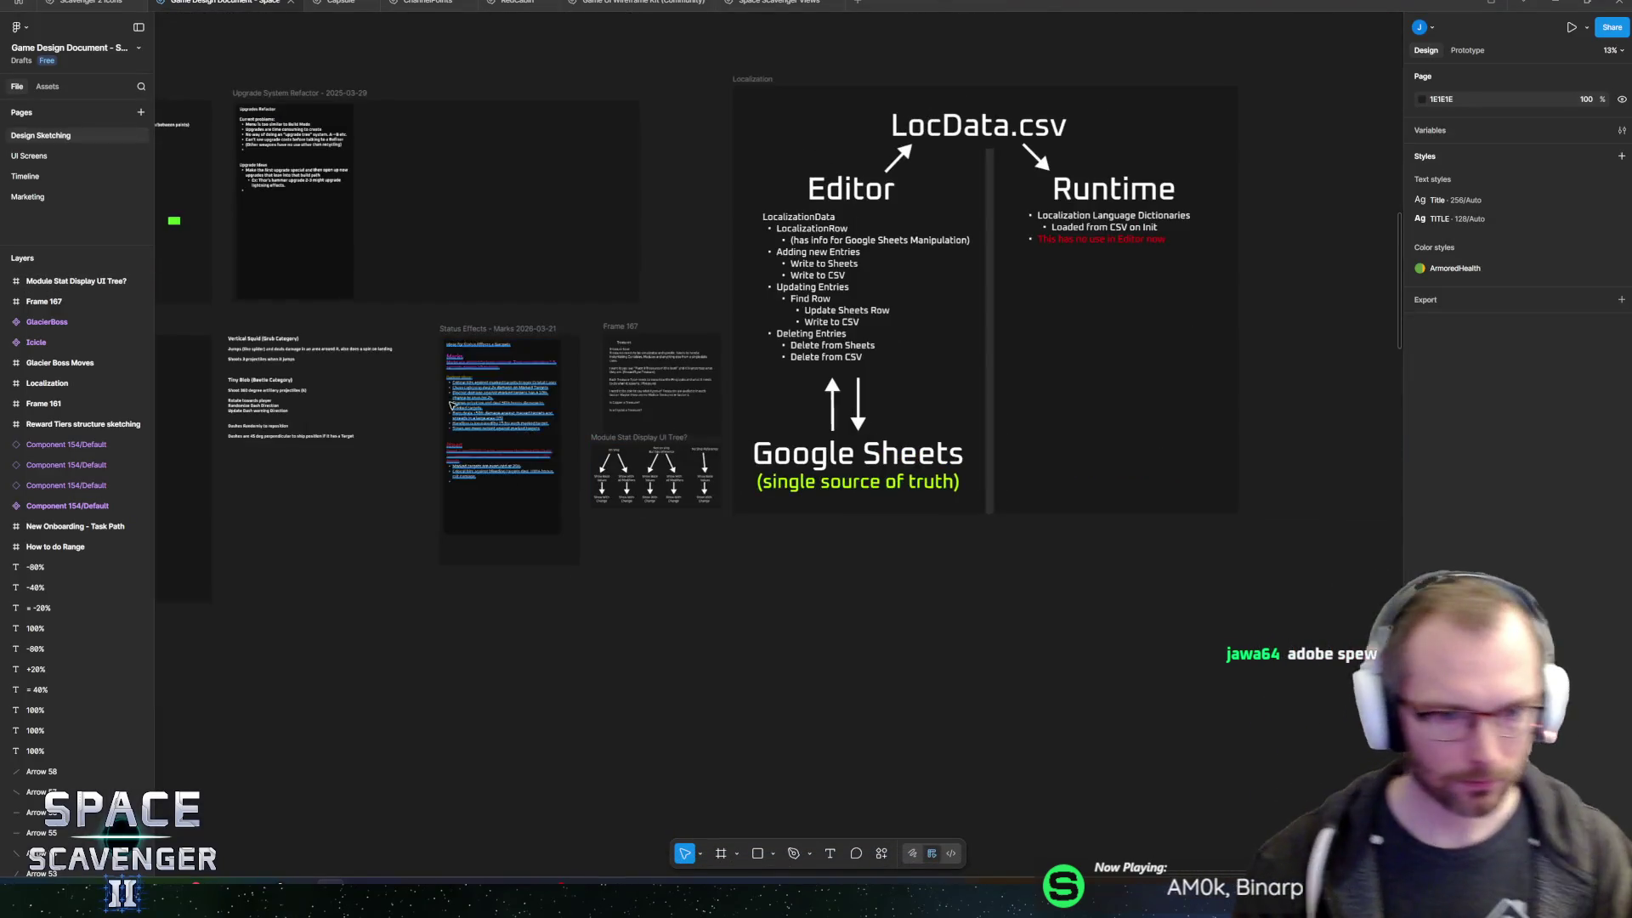
{"action": "left_click", "coordinate": [61, 177]}
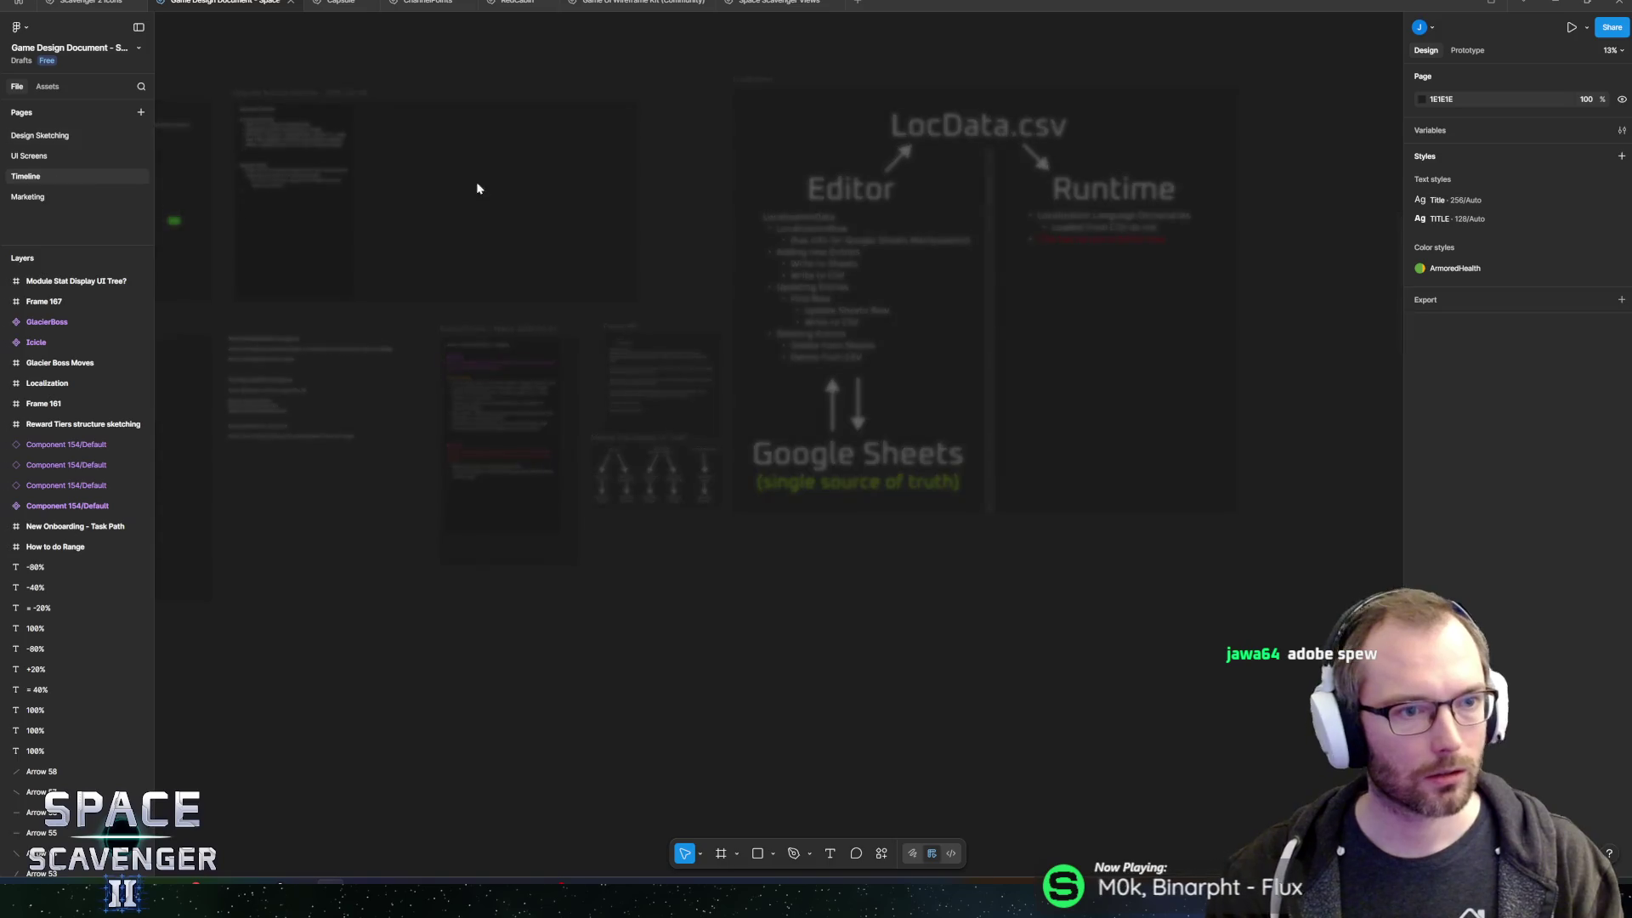
- Move the NOW arrow from mid-March to the March–April boundary
{"action": "scroll", "coordinate": [837, 375], "scroll_direction": "up", "scroll_amount": 5}
{"action": "scroll", "coordinate": [837, 374], "scroll_direction": "up", "scroll_amount": 4}
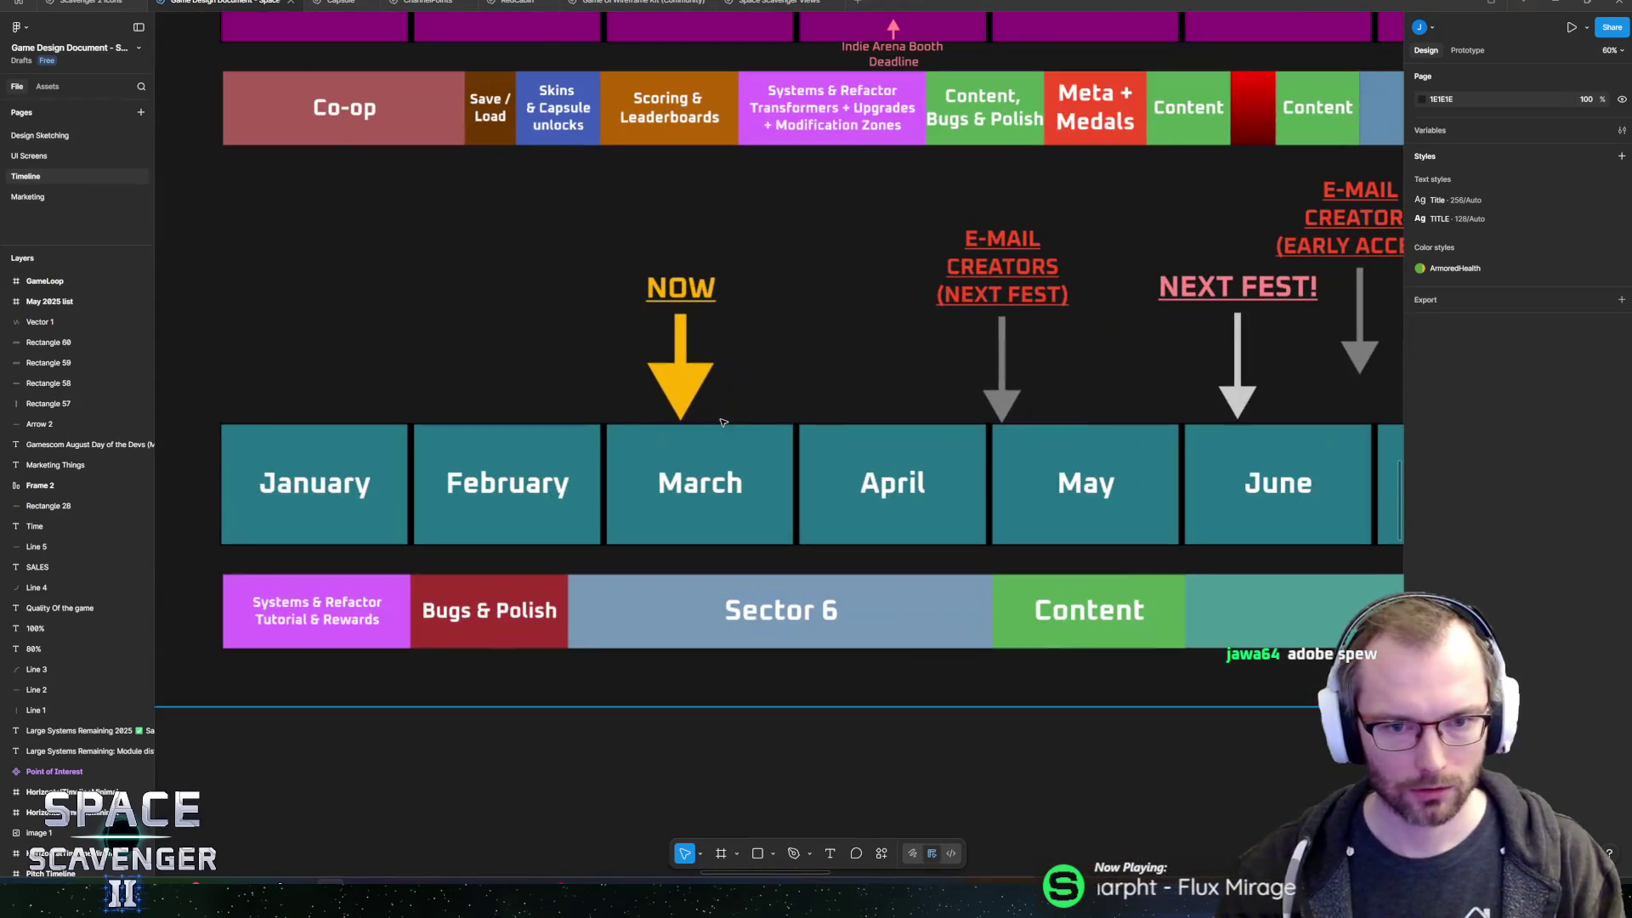
{"action": "scroll", "coordinate": [671, 425], "scroll_direction": "up", "scroll_amount": 1}
{"action": "left_click", "coordinate": [668, 430]}
{"action": "left_click_drag", "start_coordinate": [668, 430], "coordinate": [772, 412]}
{"action": "left_click", "coordinate": [873, 621]}
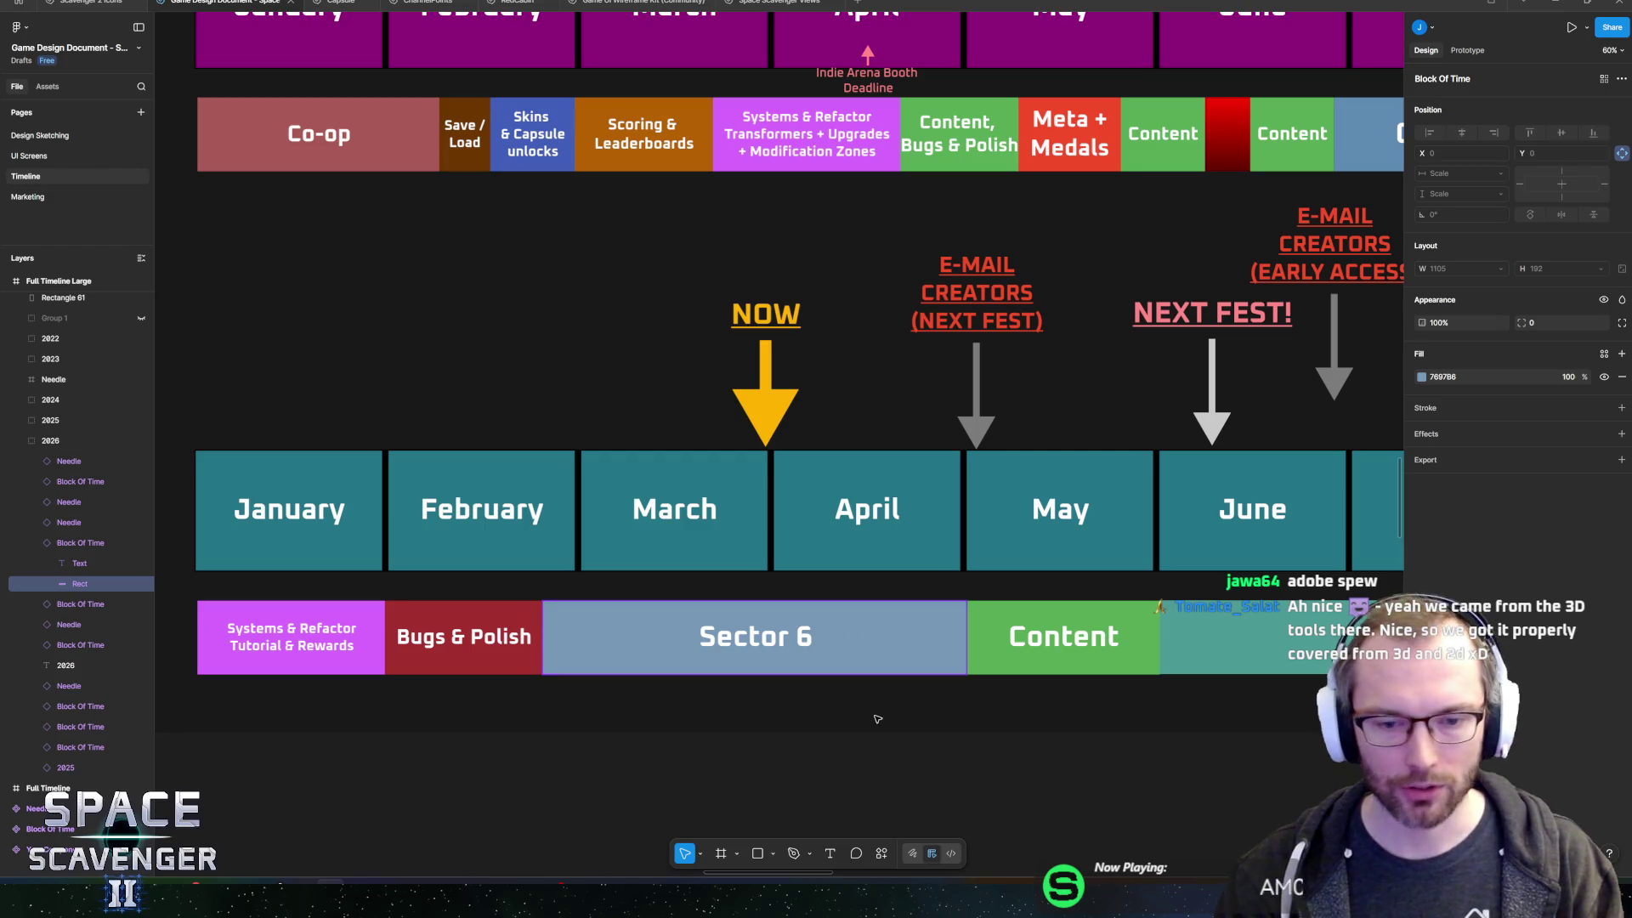
{"action": "left_click", "coordinate": [861, 653]}
{"action": "left_click", "coordinate": [864, 653]}
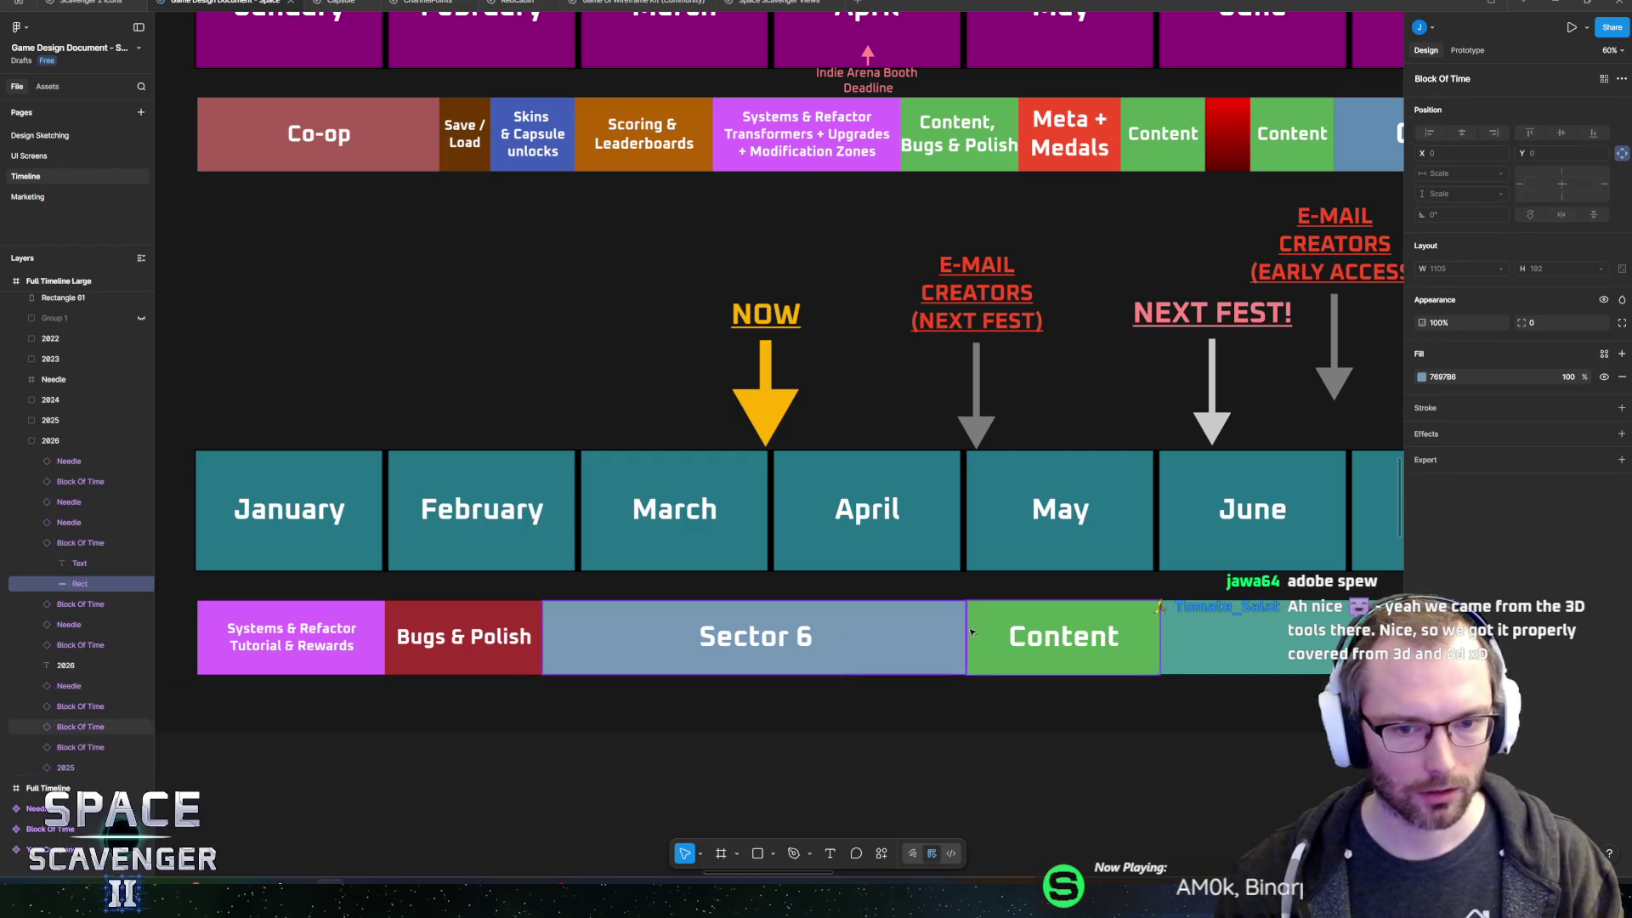
{"action": "left_click", "coordinate": [95, 544]}
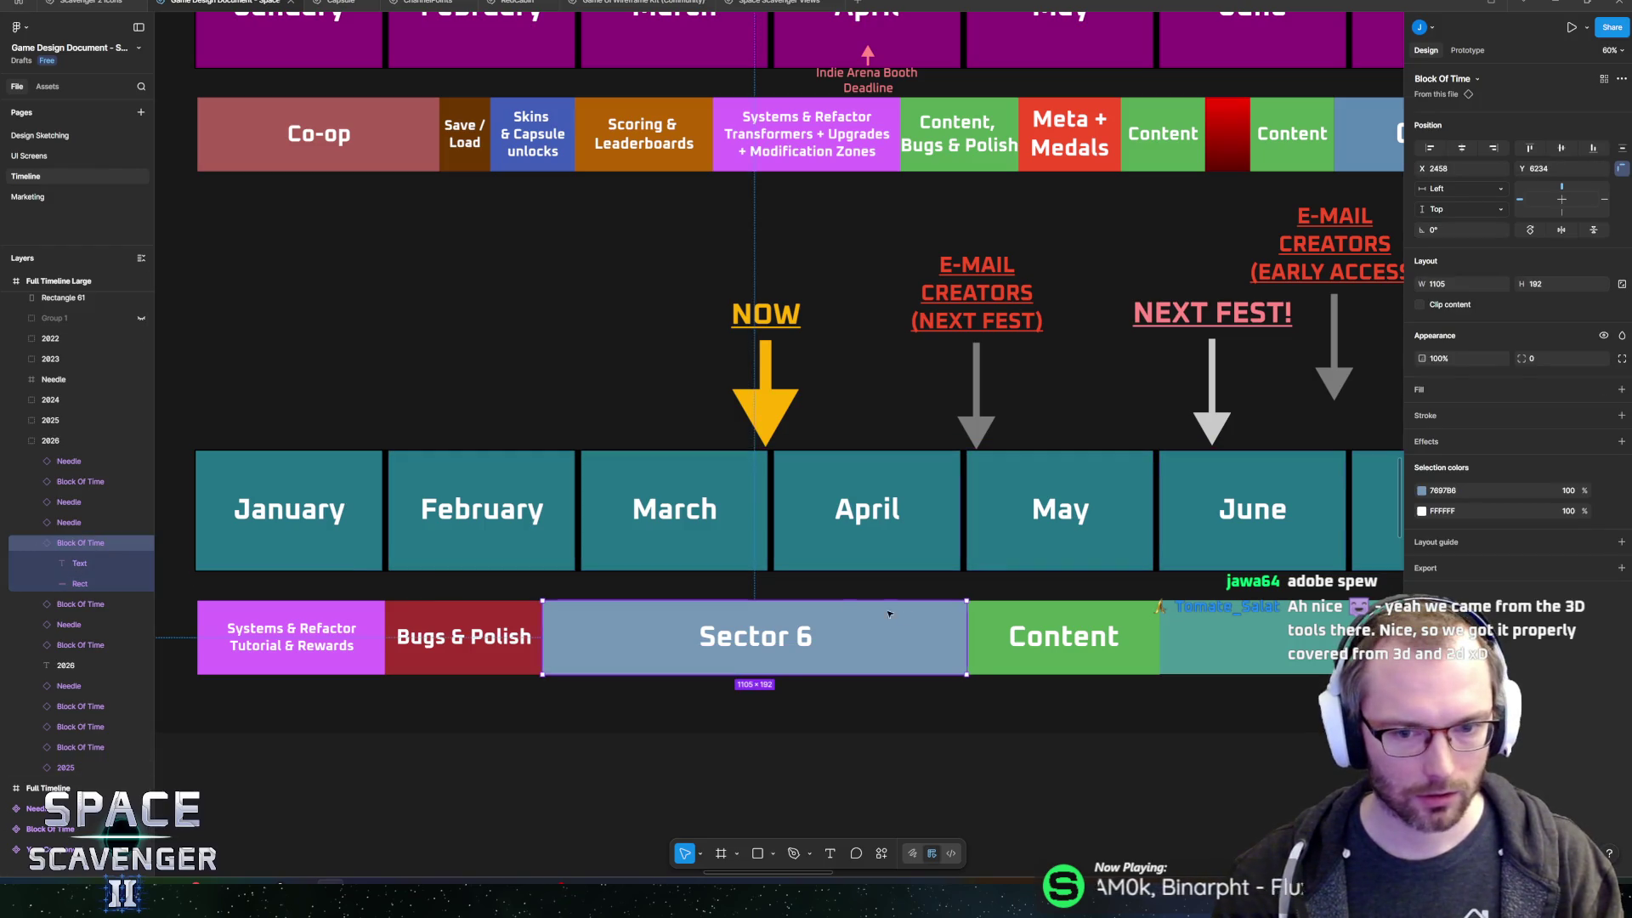
{"action": "mouse_move", "coordinate": [965, 632]}
{"action": "left_mouse_down"}
{"action": "mouse_move", "coordinate": [720, 621]}
{"action": "mouse_move", "coordinate": [671, 636]}
{"action": "left_mouse_up"}
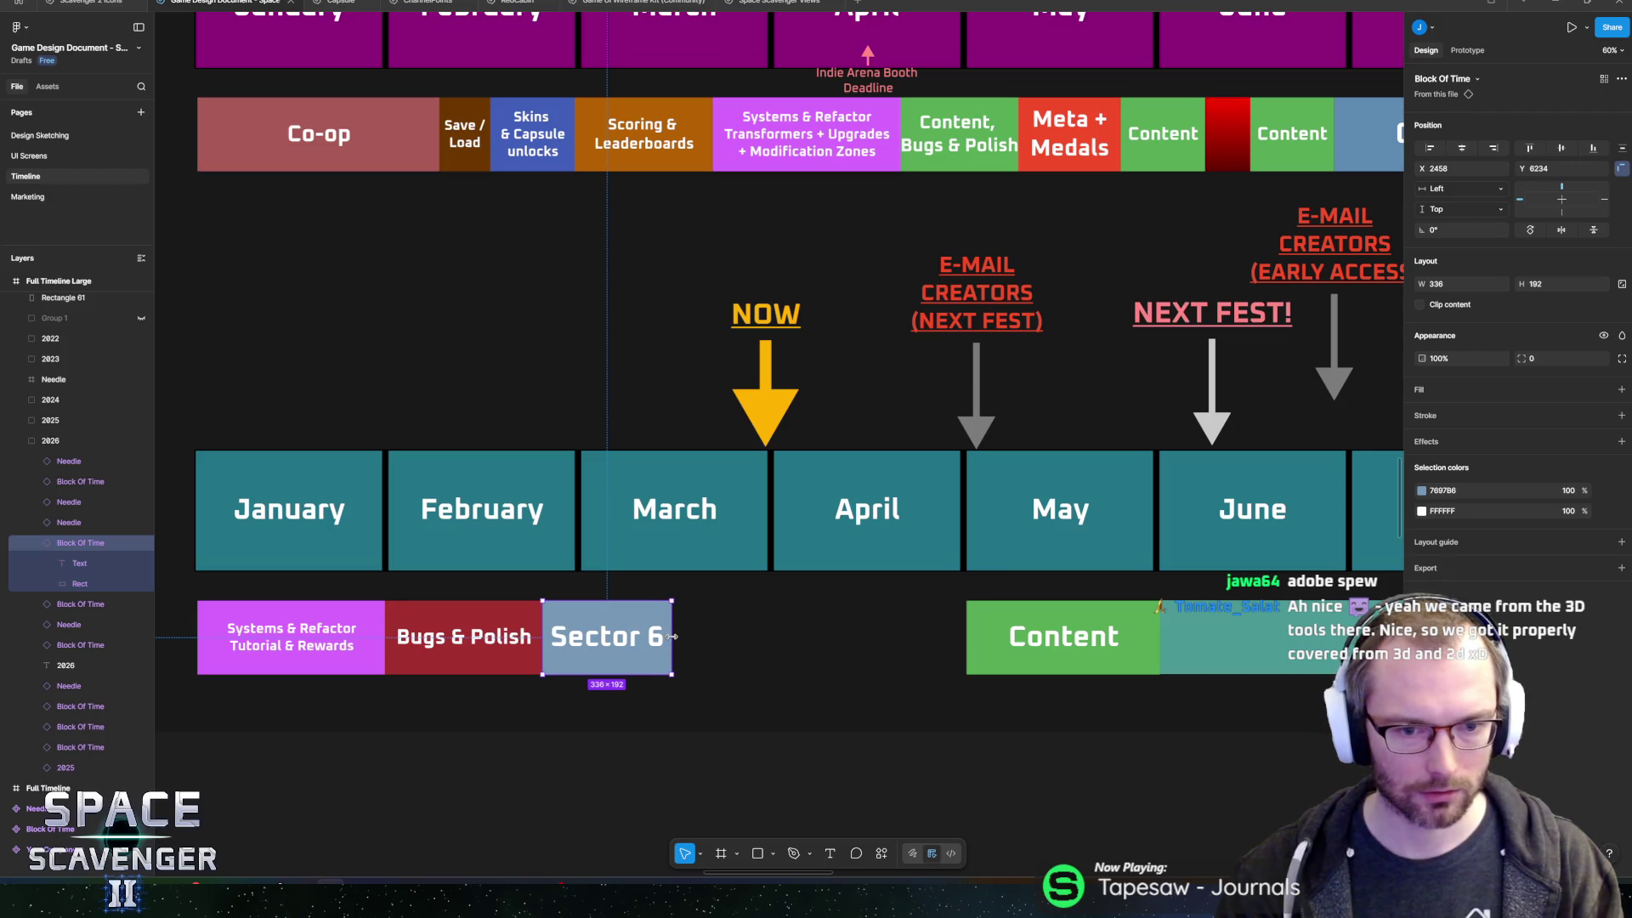
{"action": "left_click", "coordinate": [969, 642]}
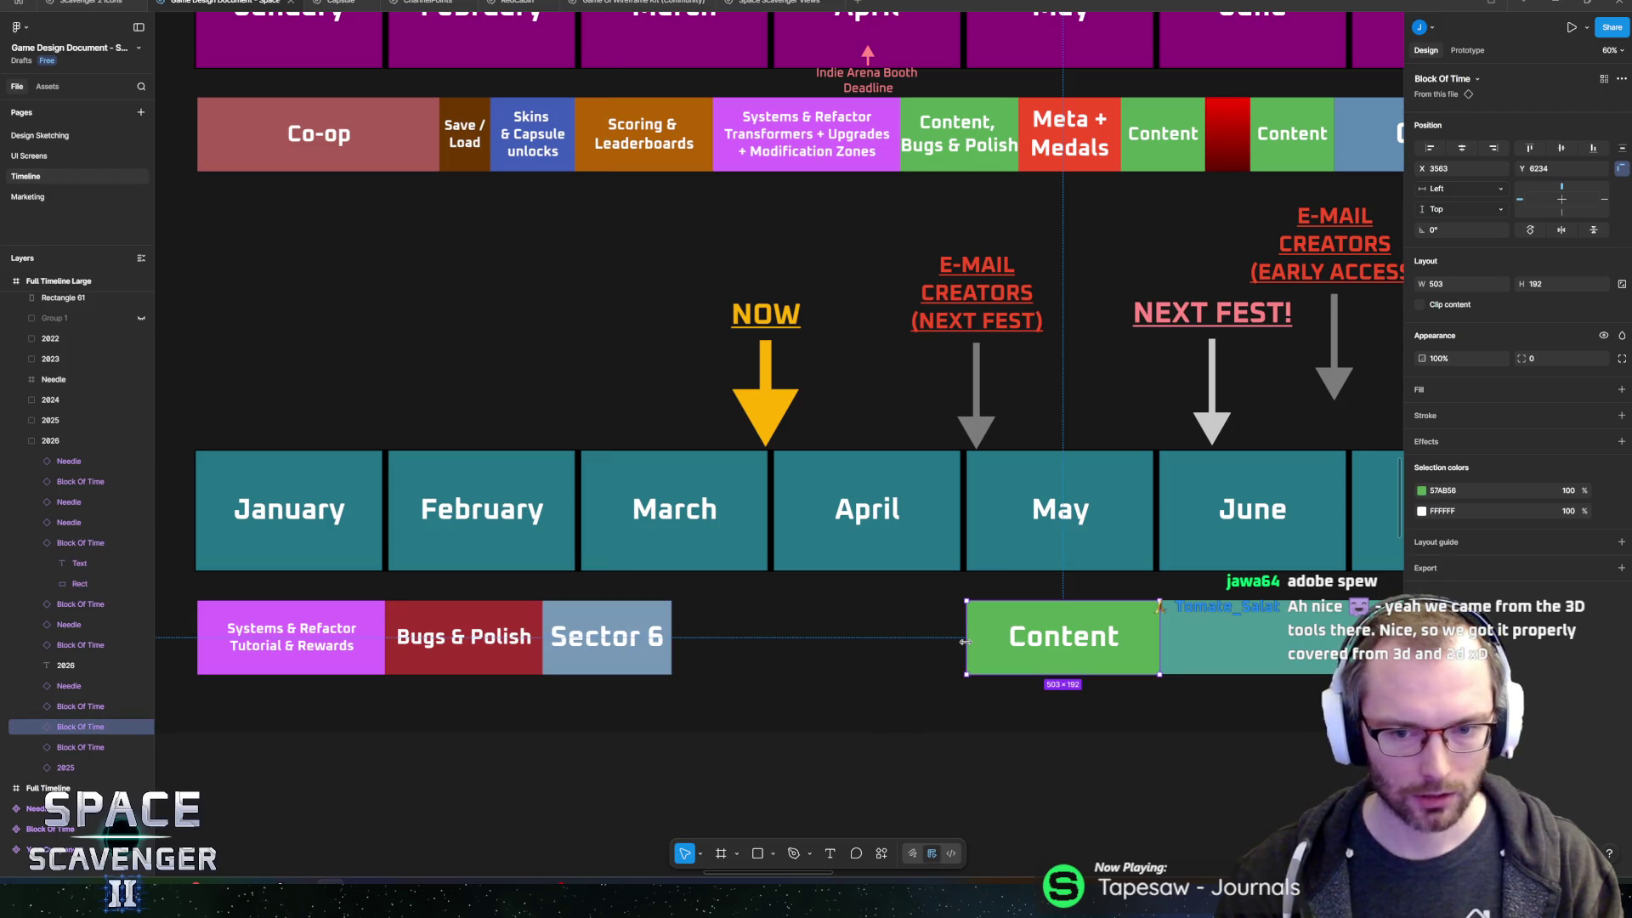
{"action": "left_click_drag", "start_coordinate": [965, 642], "coordinate": [672, 644]}
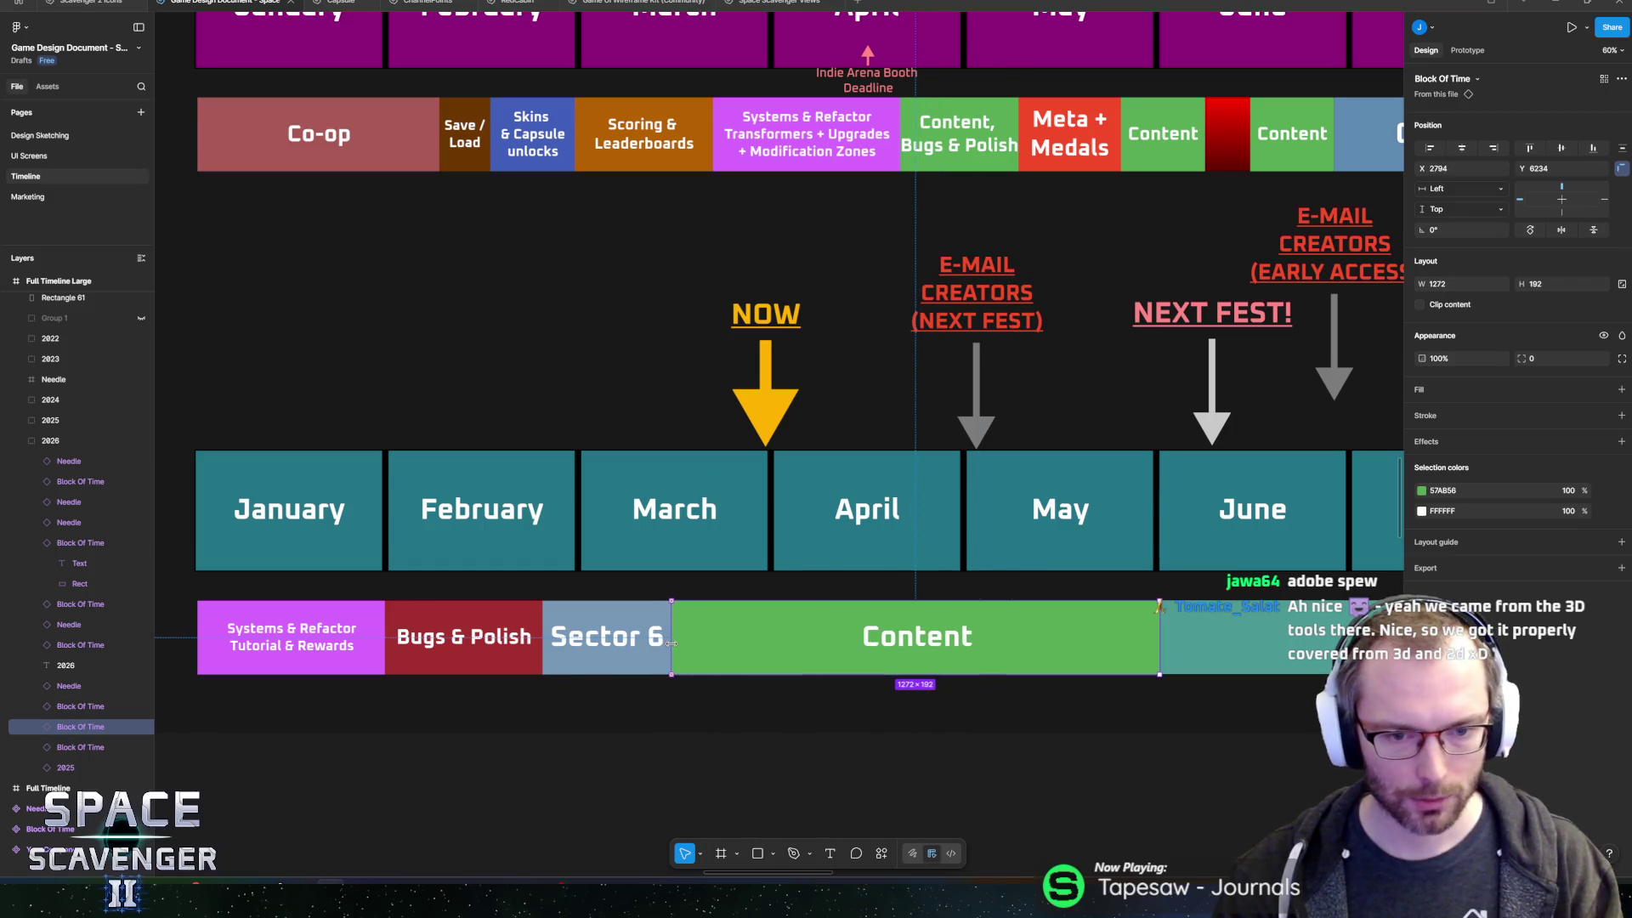
{"action": "left_click_drag", "start_coordinate": [935, 449], "coordinate": [682, 449]}
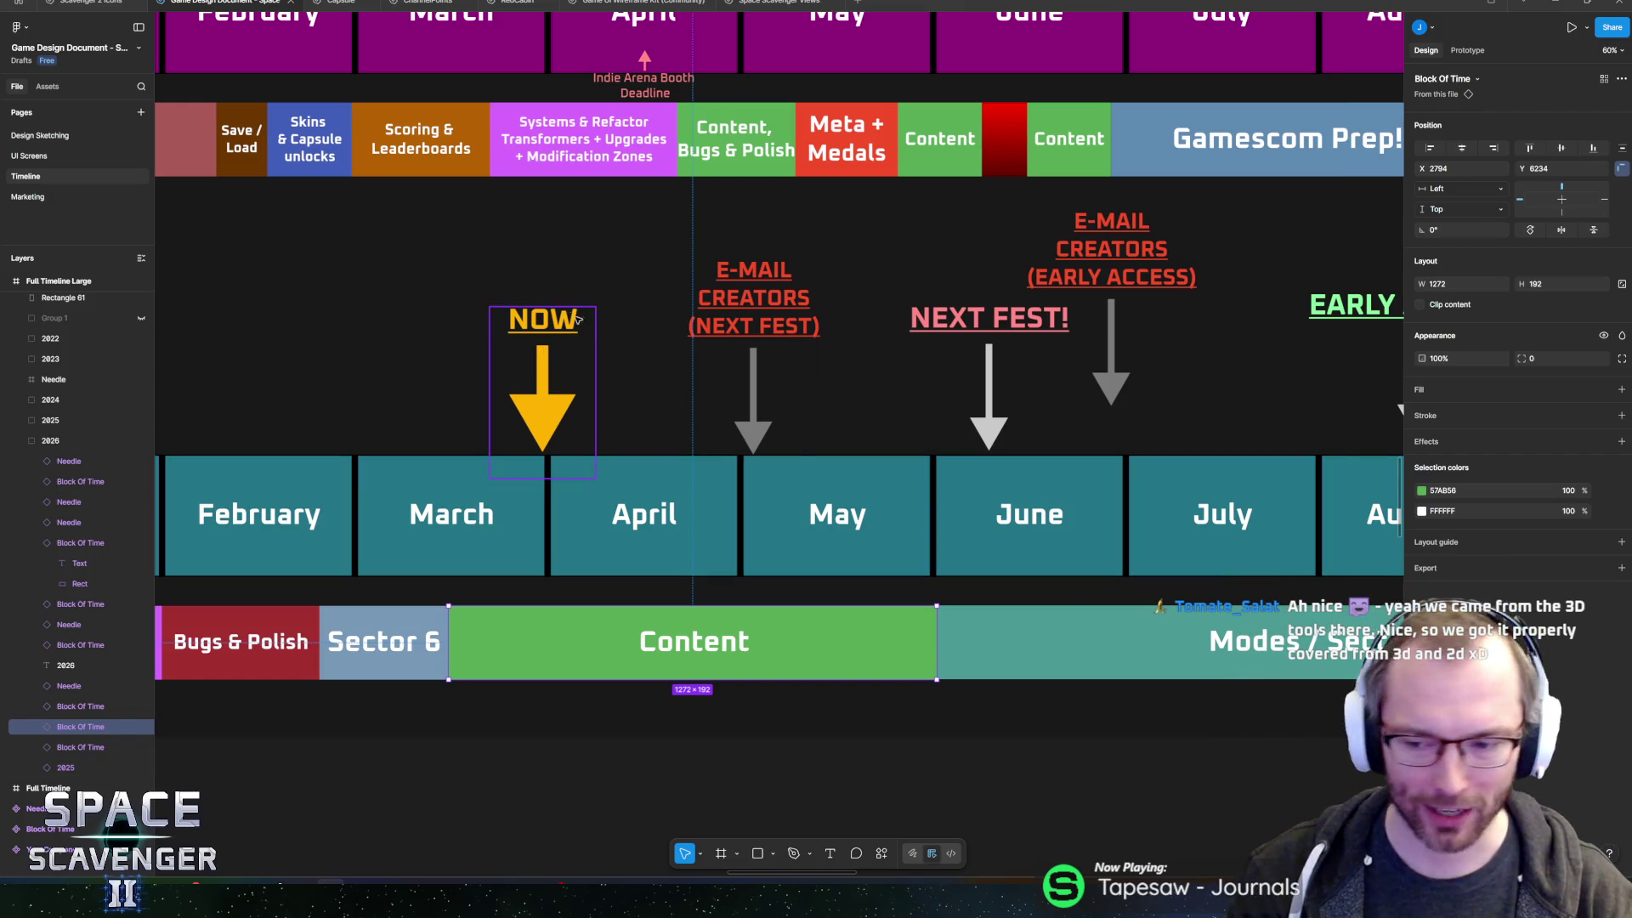
{"action": "mouse_move", "coordinate": [670, 292]}
{"action": "left_mouse_down"}
{"action": "mouse_move", "coordinate": [553, 277]}
{"action": "mouse_move", "coordinate": [672, 268]}
{"action": "left_mouse_up"}
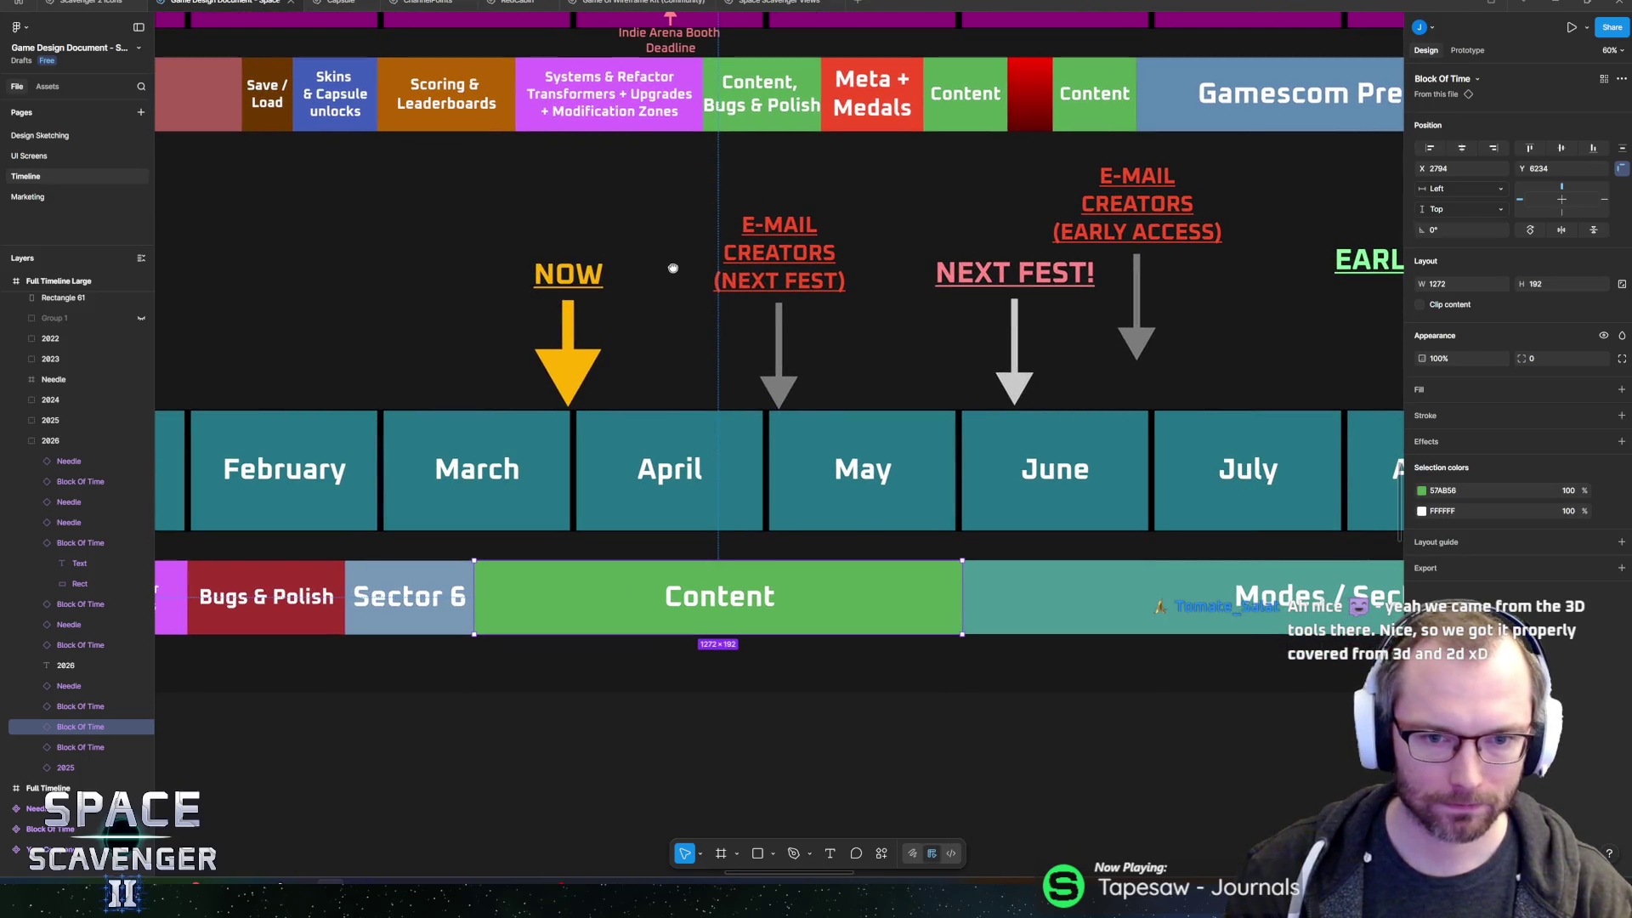
- Duplicate the E-MAIL CREATORS arrow onto April and shift the original toward May
{"action": "left_click", "coordinate": [780, 297]}
{"action": "scroll", "coordinate": [786, 309], "scroll_direction": "up", "scroll_amount": 1}
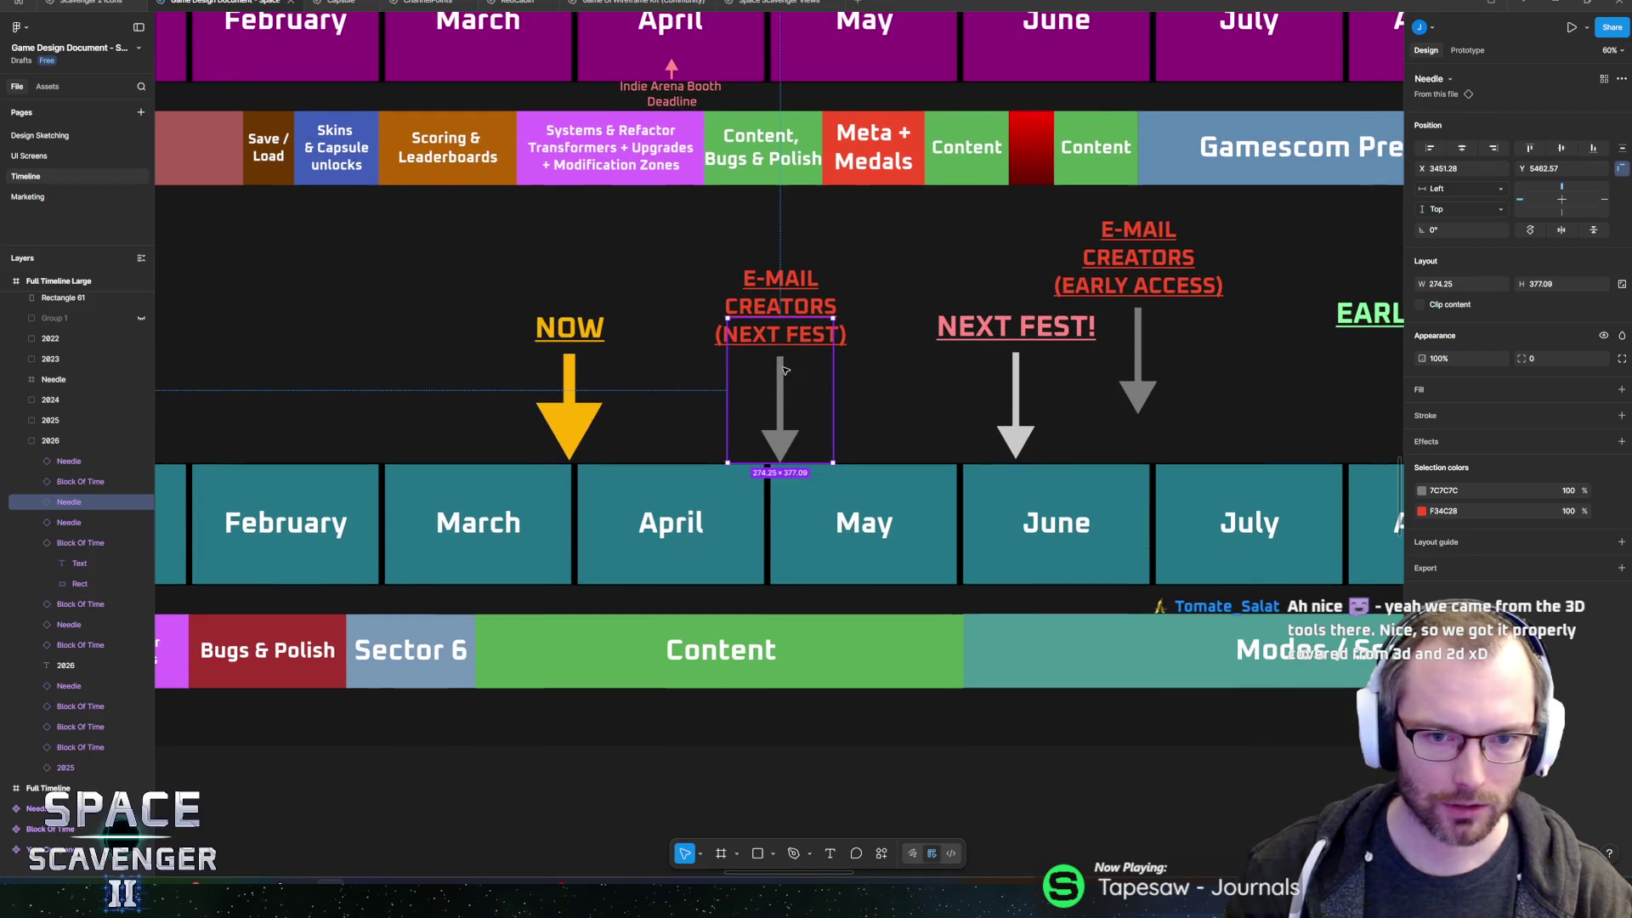
{"action": "key", "text": "ctrl+d"}
{"action": "left_click_drag", "start_coordinate": [776, 413], "coordinate": [705, 414]}
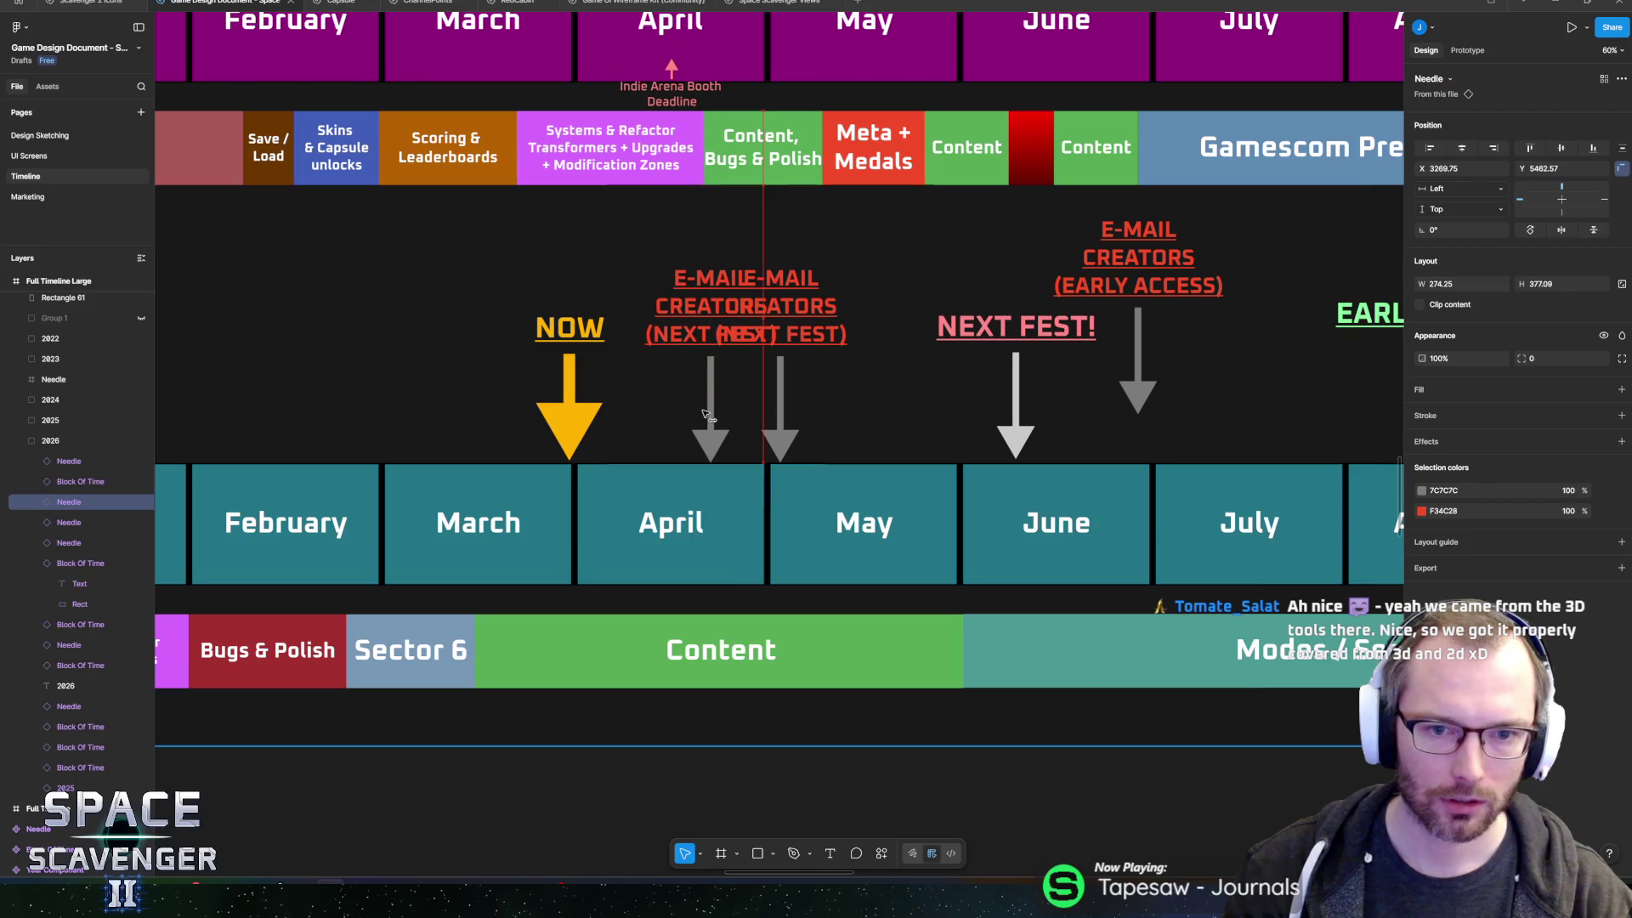
{"action": "left_click", "coordinate": [780, 408]}
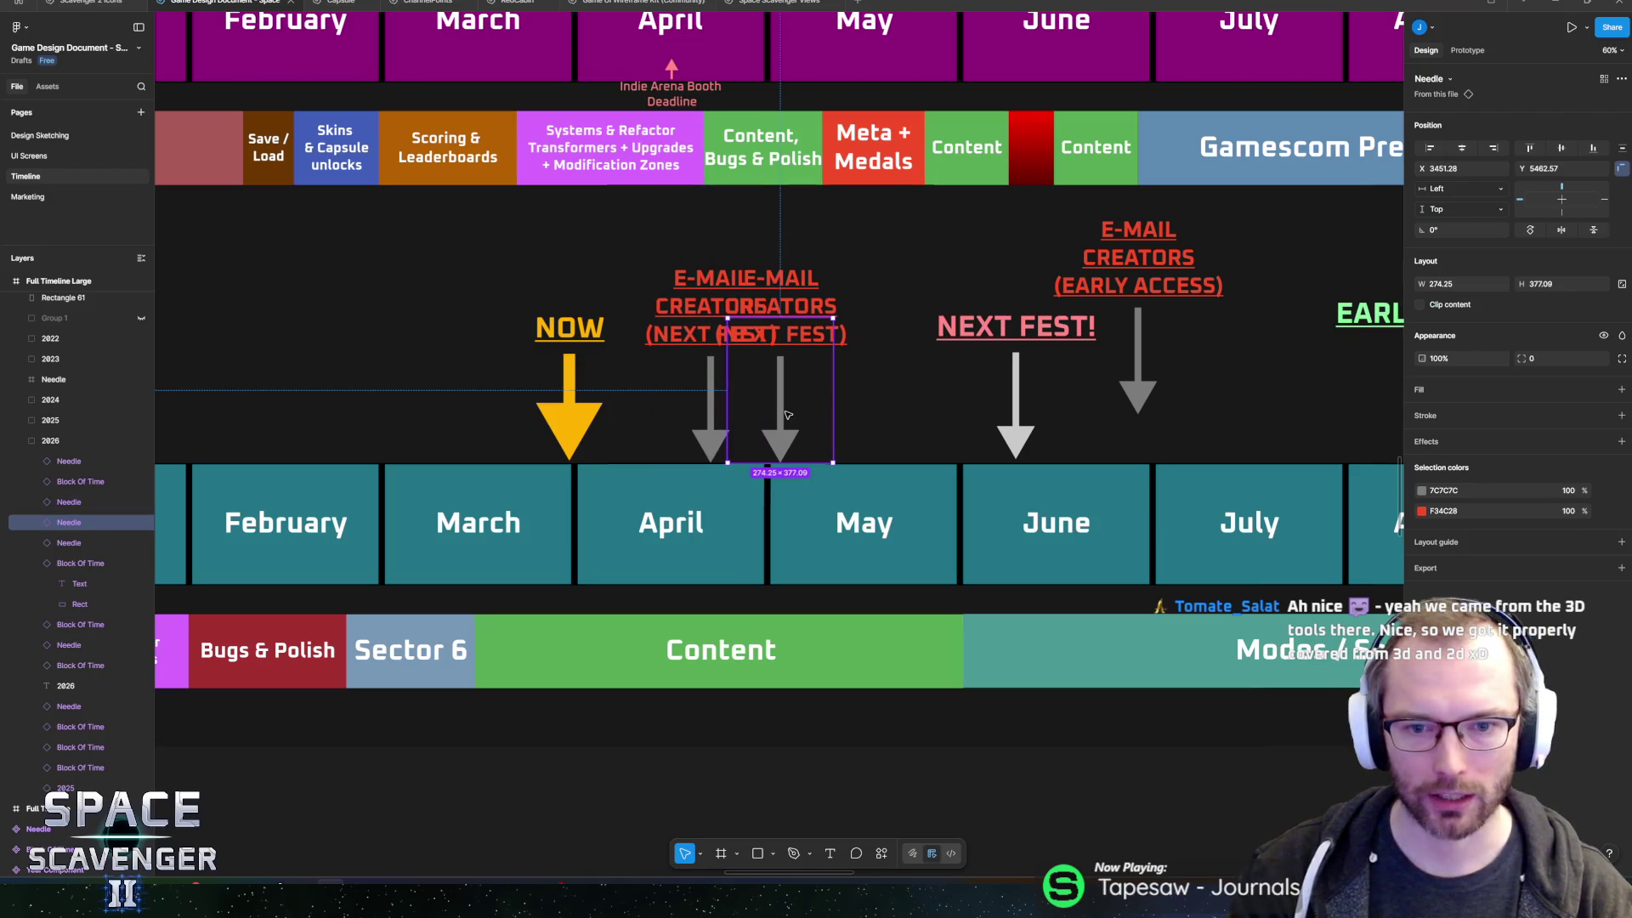
{"action": "mouse_move", "coordinate": [786, 416]}
{"action": "left_mouse_down"}
{"action": "mouse_move", "coordinate": [862, 416]}
{"action": "mouse_move", "coordinate": [803, 425]}
{"action": "left_mouse_up"}
- Relabel the copied arrow 'UPDATE DEMO'
{"action": "double_click", "coordinate": [711, 306]}
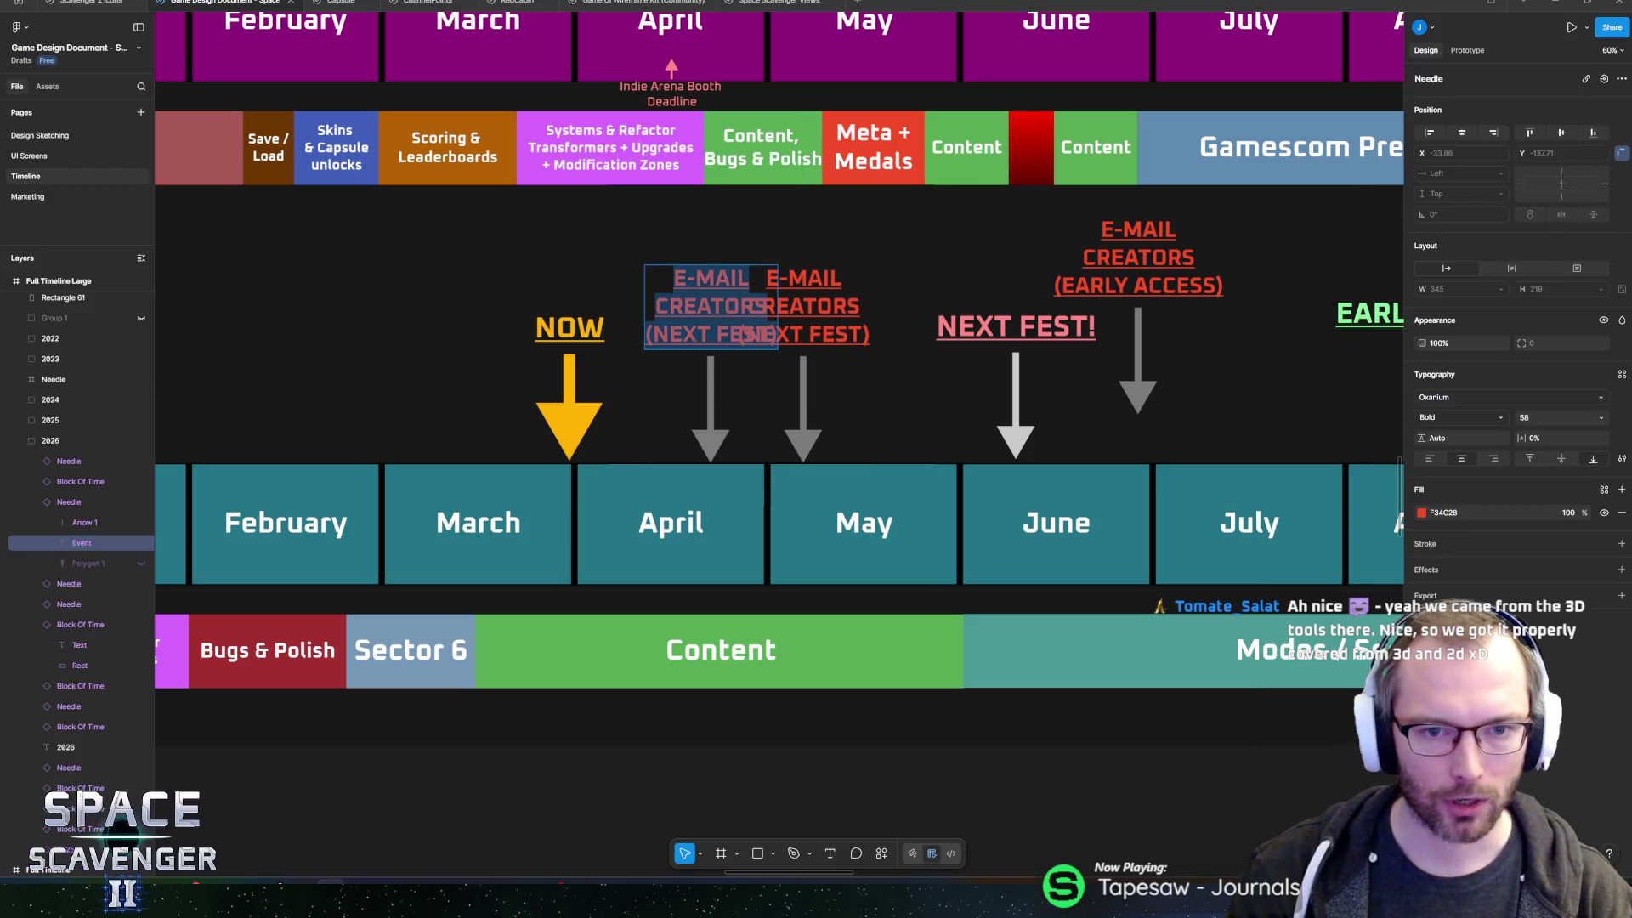
{"action": "key", "text": "BackSpace"}
{"action": "type", "text": "UPDATE DEMO"}
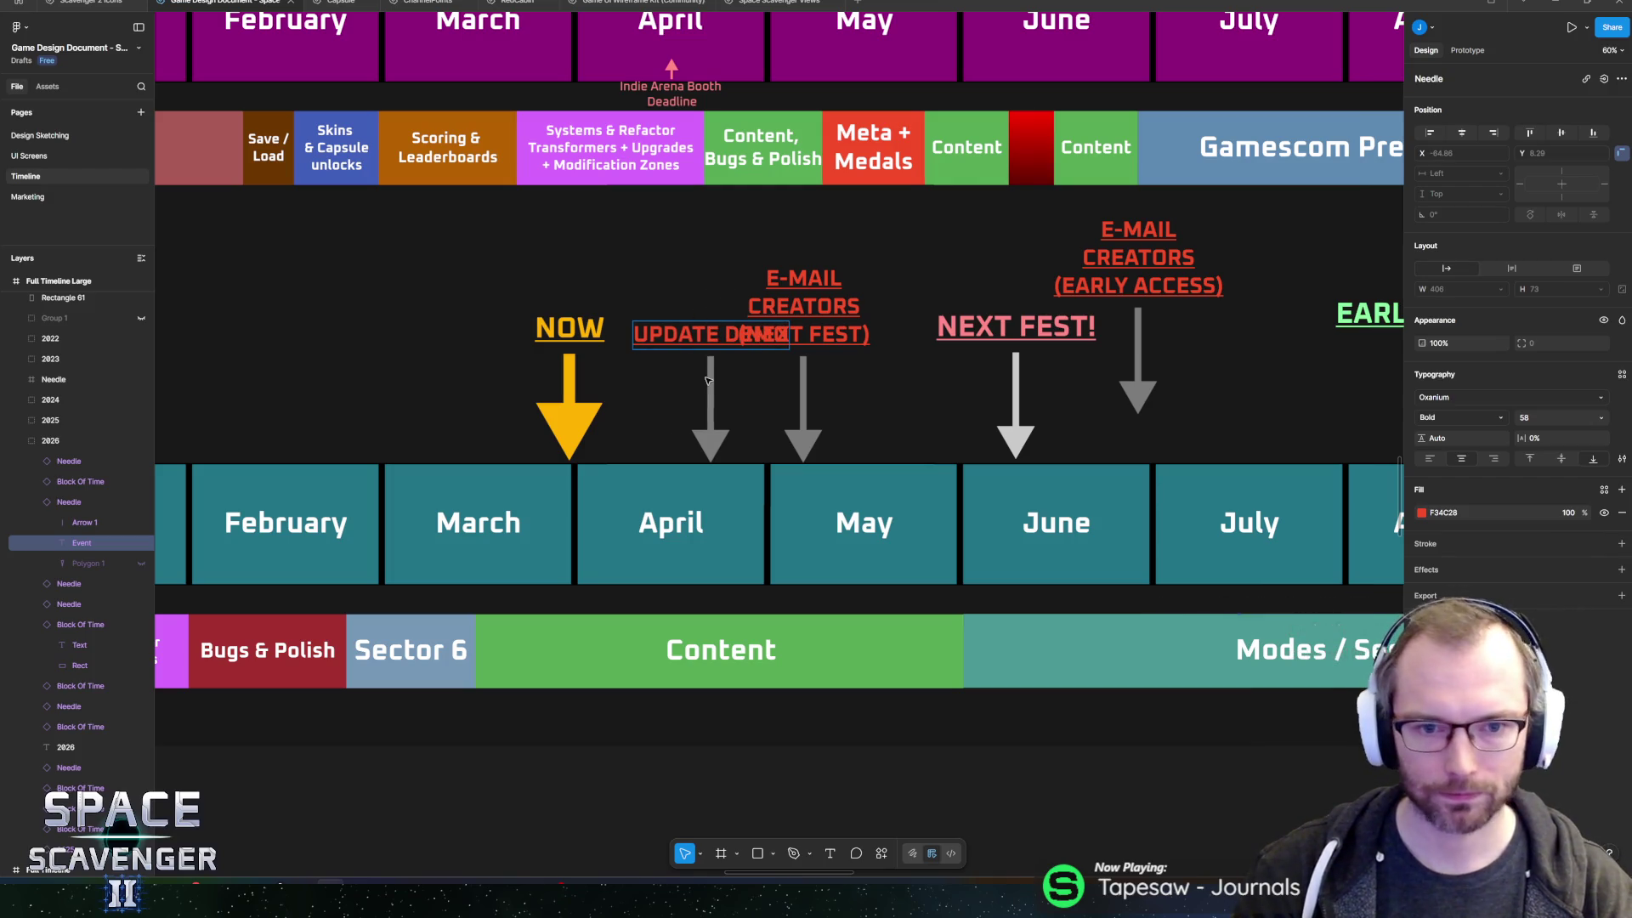
- Recolour the UPDATE DEMO arrow from red to green
{"action": "left_click", "coordinate": [75, 500]}
{"action": "left_click", "coordinate": [1421, 513]}
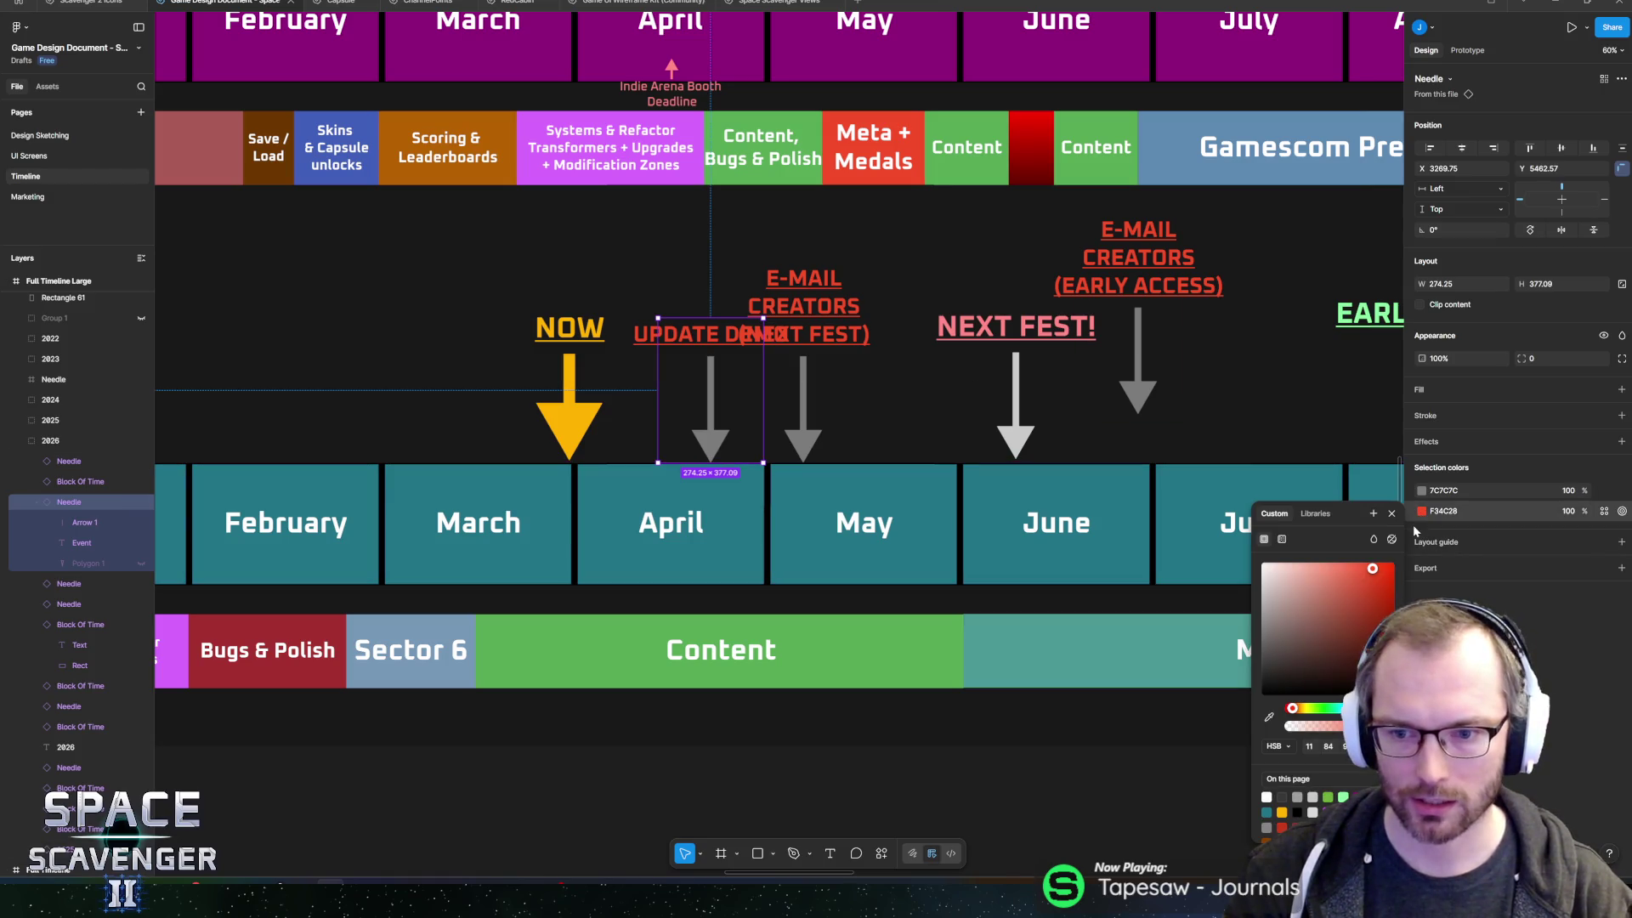
{"action": "scroll", "coordinate": [1032, 450], "scroll_direction": "down", "scroll_amount": 5}
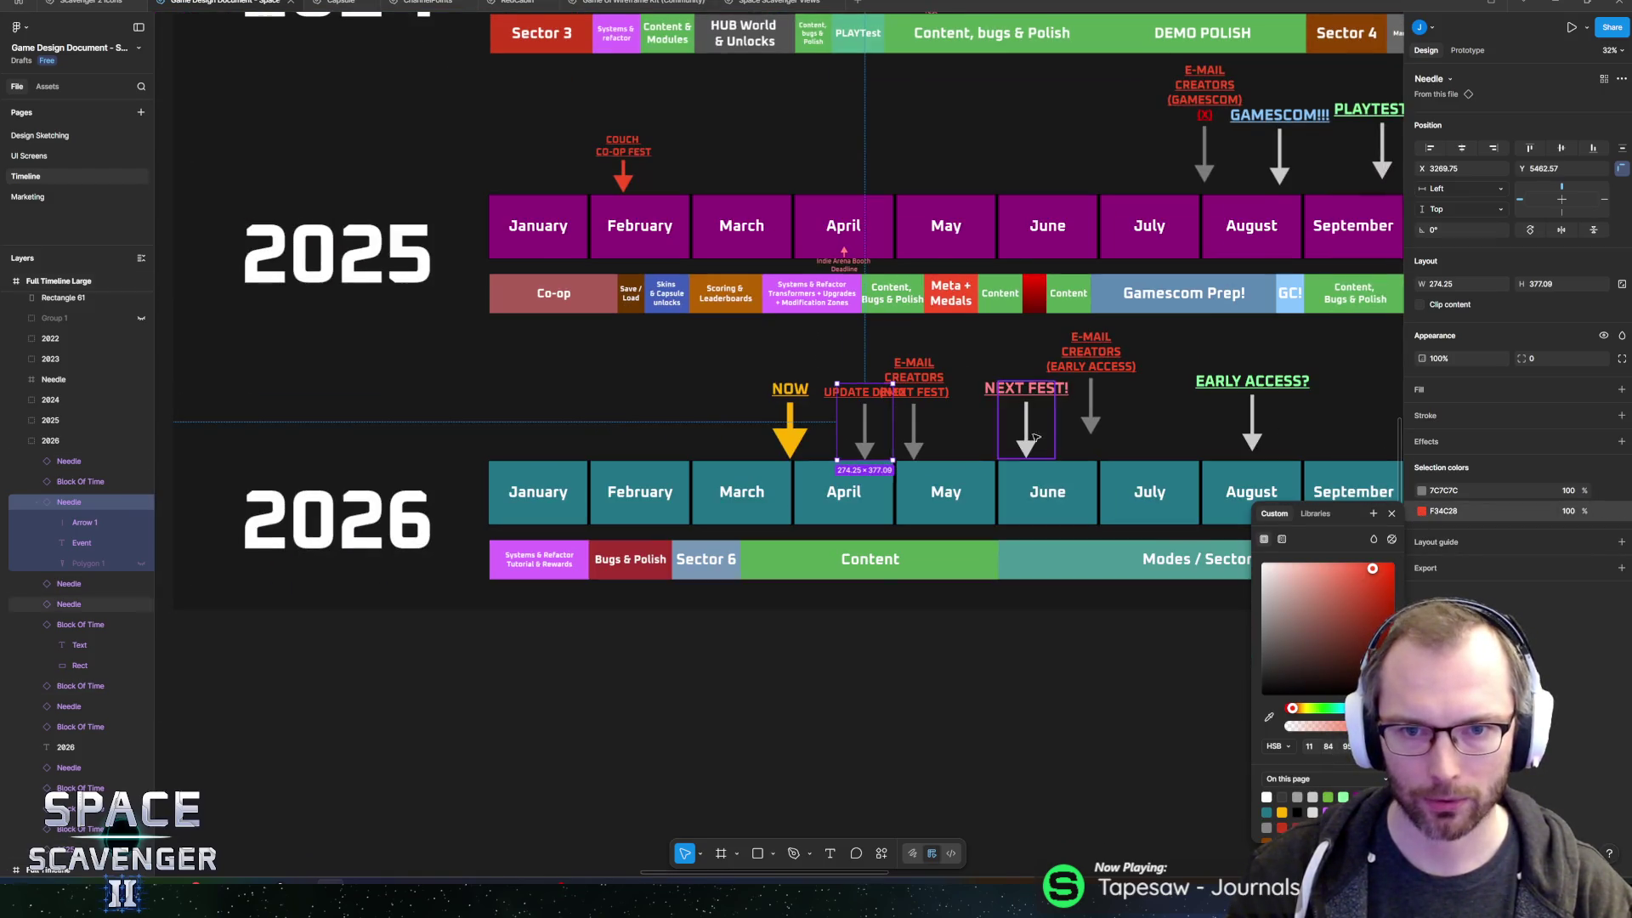
{"action": "scroll", "coordinate": [1208, 440], "scroll_direction": "right", "scroll_amount": 5}
{"action": "scroll", "coordinate": [1209, 439], "scroll_direction": "up", "scroll_amount": 5}
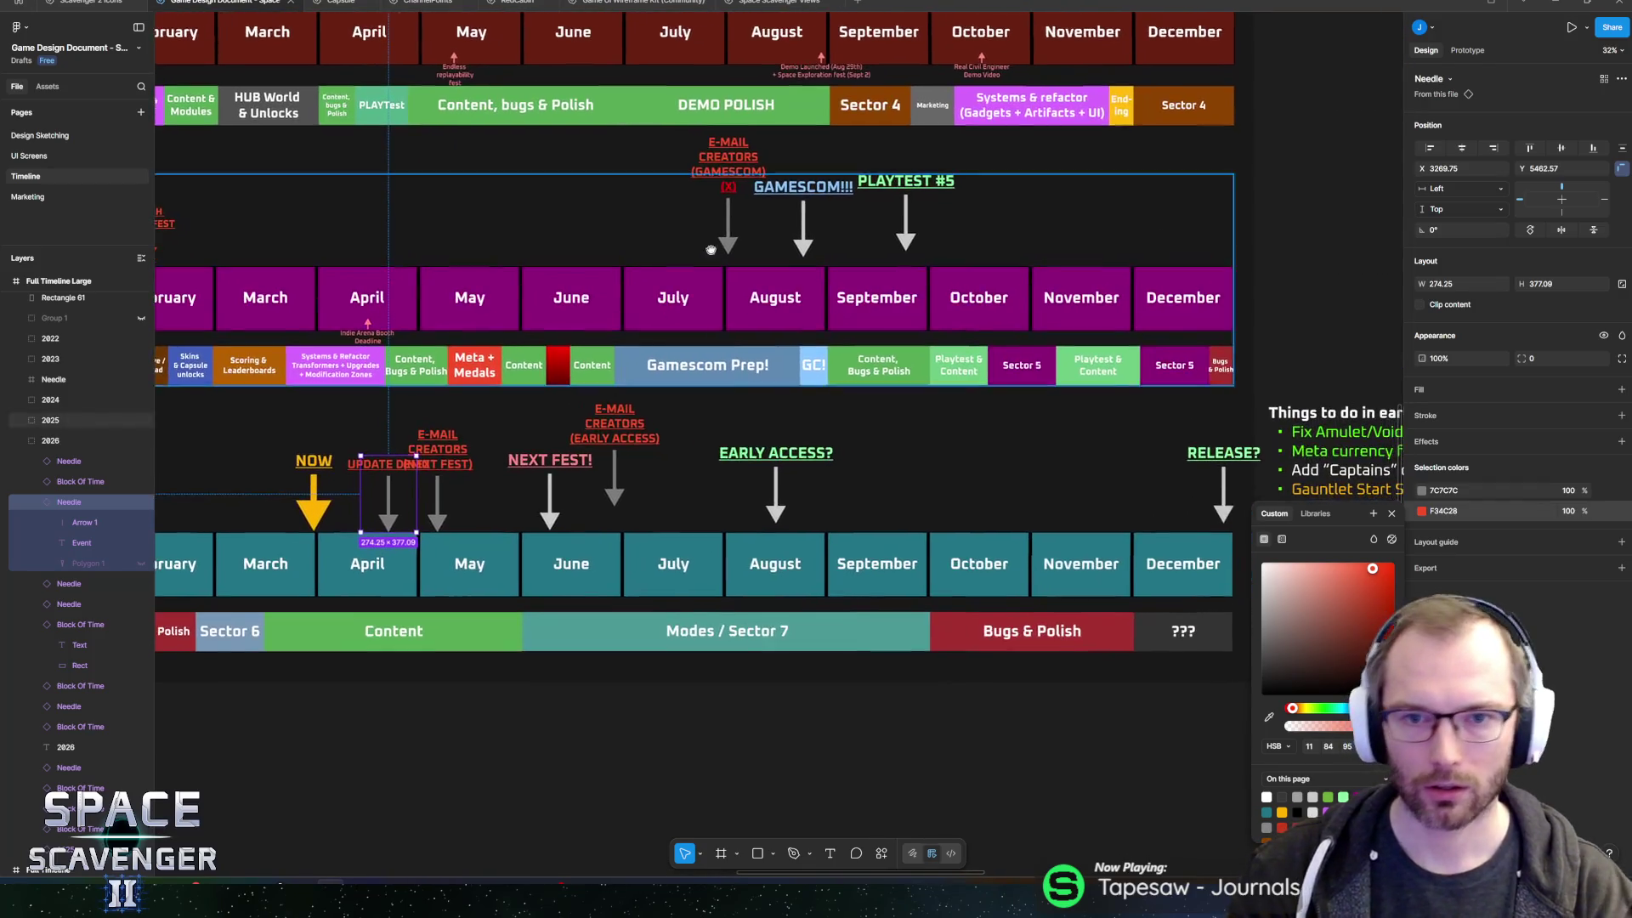
{"action": "scroll", "coordinate": [831, 393], "scroll_direction": "left", "scroll_amount": 5}
{"action": "scroll", "coordinate": [831, 393], "scroll_direction": "down", "scroll_amount": 4}
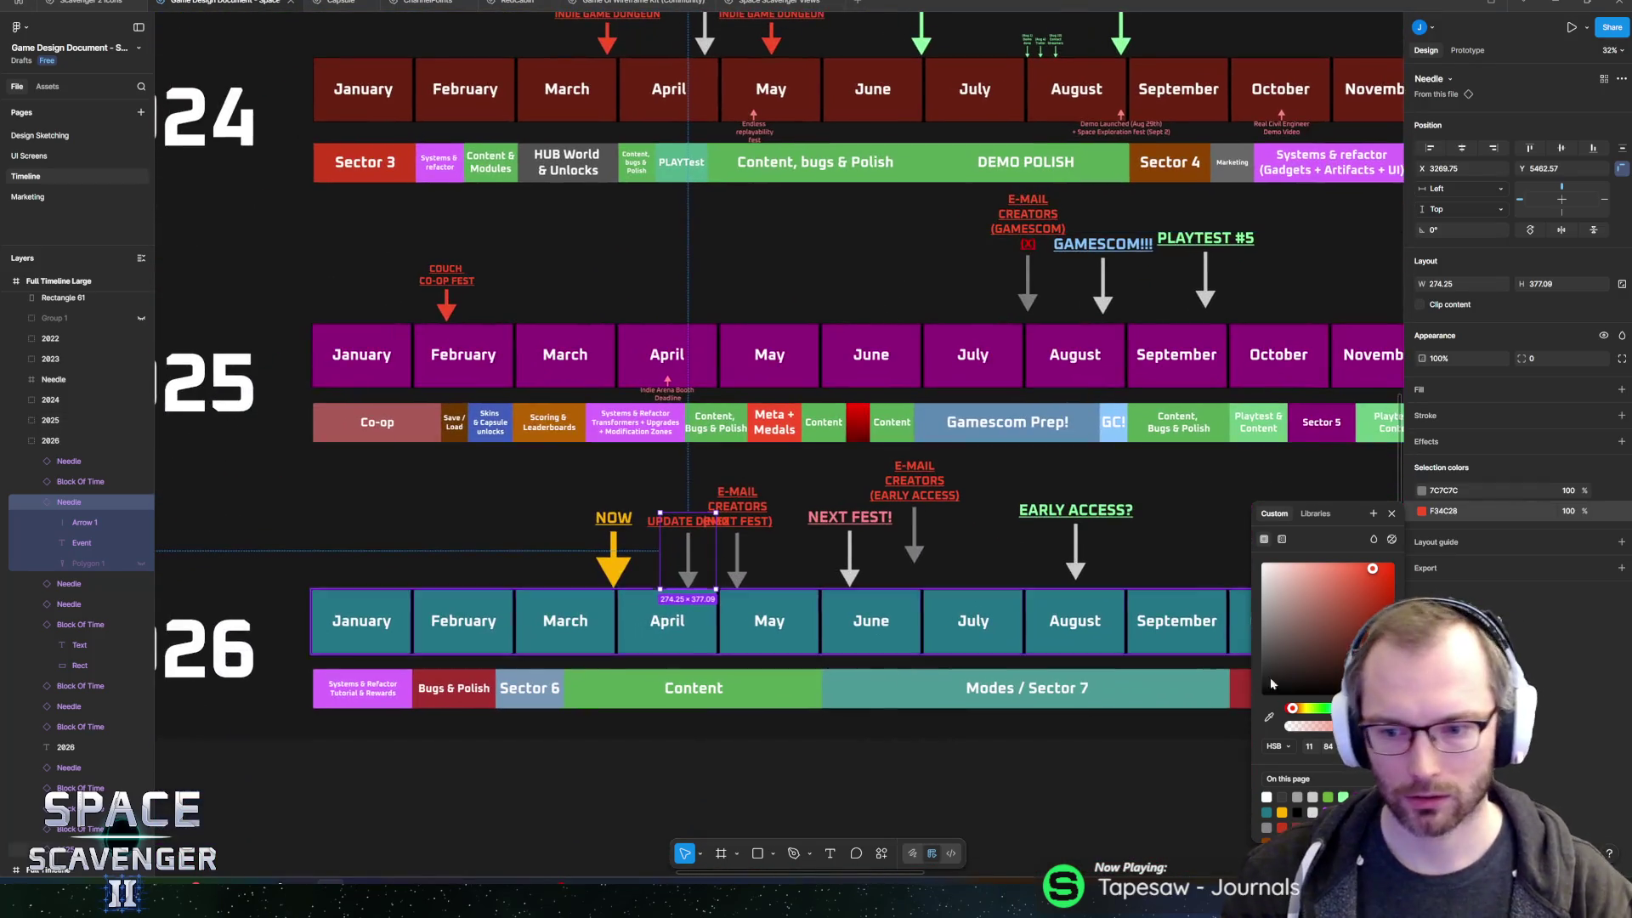
{"action": "left_click", "coordinate": [1343, 796]}
{"action": "scroll", "coordinate": [663, 577], "scroll_direction": "up", "scroll_amount": 5}
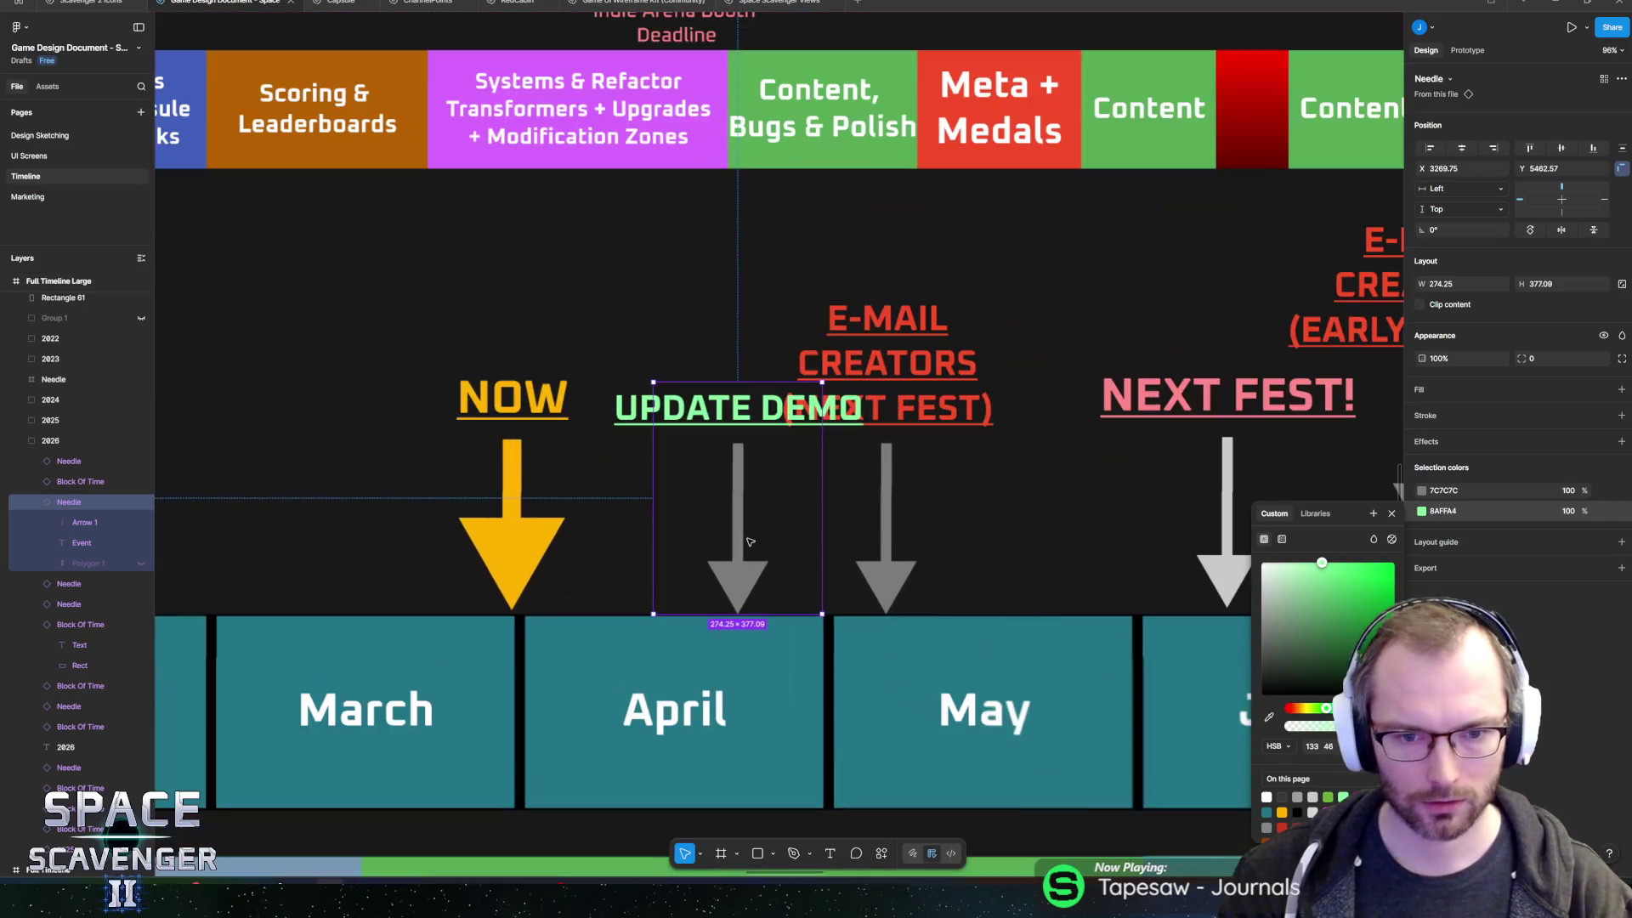
- Undo the arrow resize and recolour the UPDATE DEMO needle green (8AFFA4)
{"action": "left_click_drag", "start_coordinate": [765, 364], "coordinate": [766, 472]}
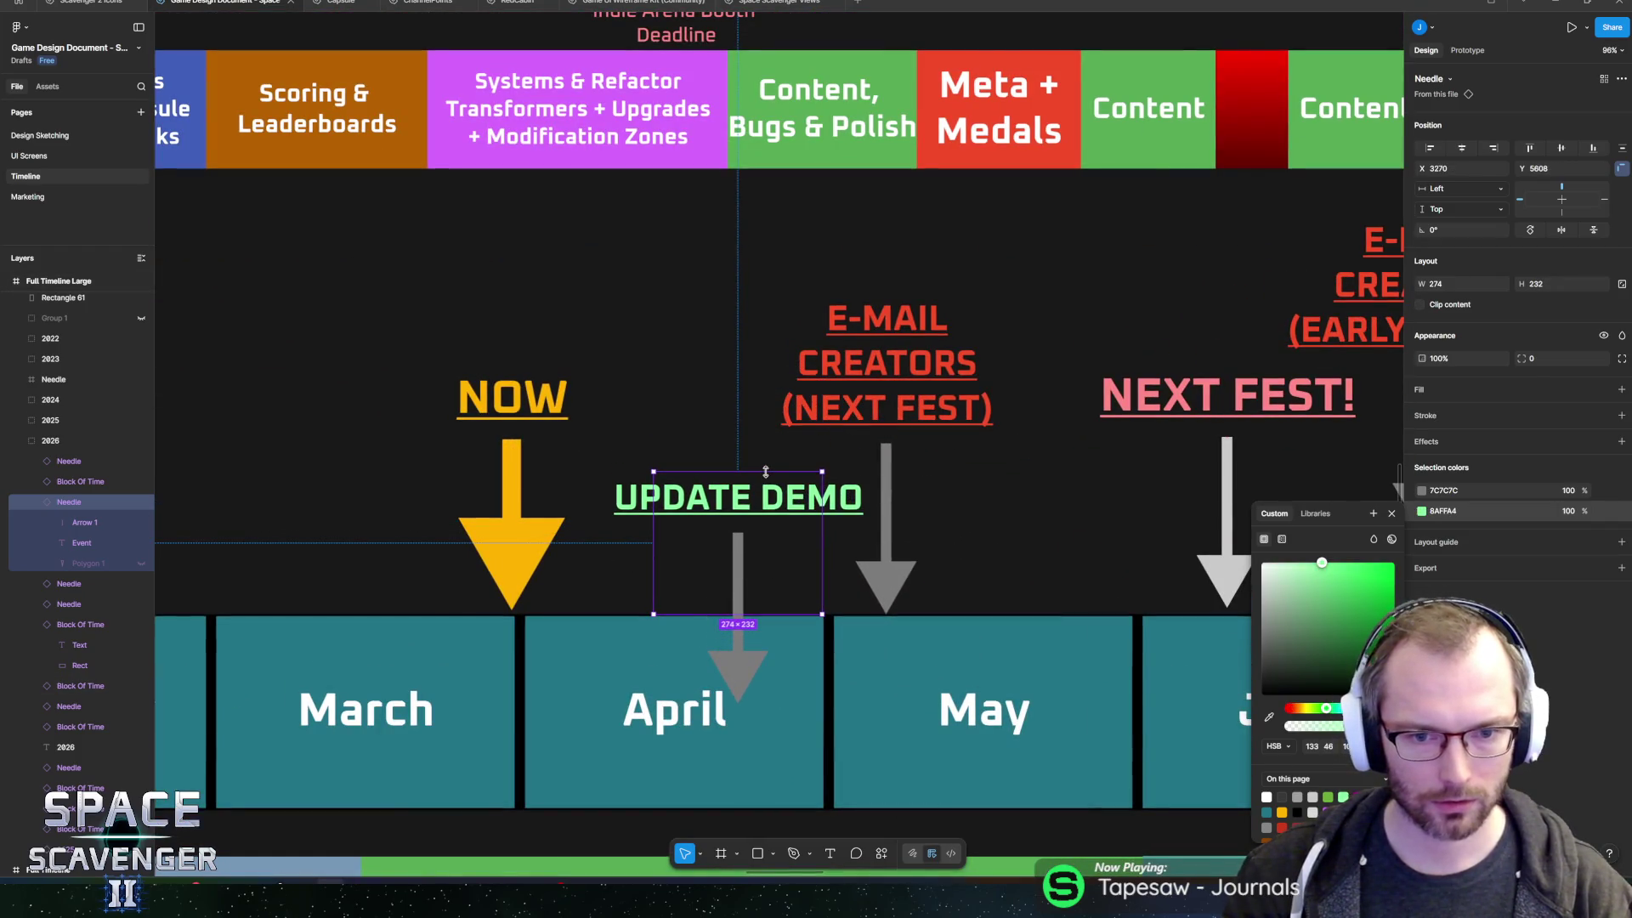
{"action": "key", "text": "Escape"}
{"action": "key", "text": "Escape"}
{"action": "left_click", "coordinate": [741, 589]}
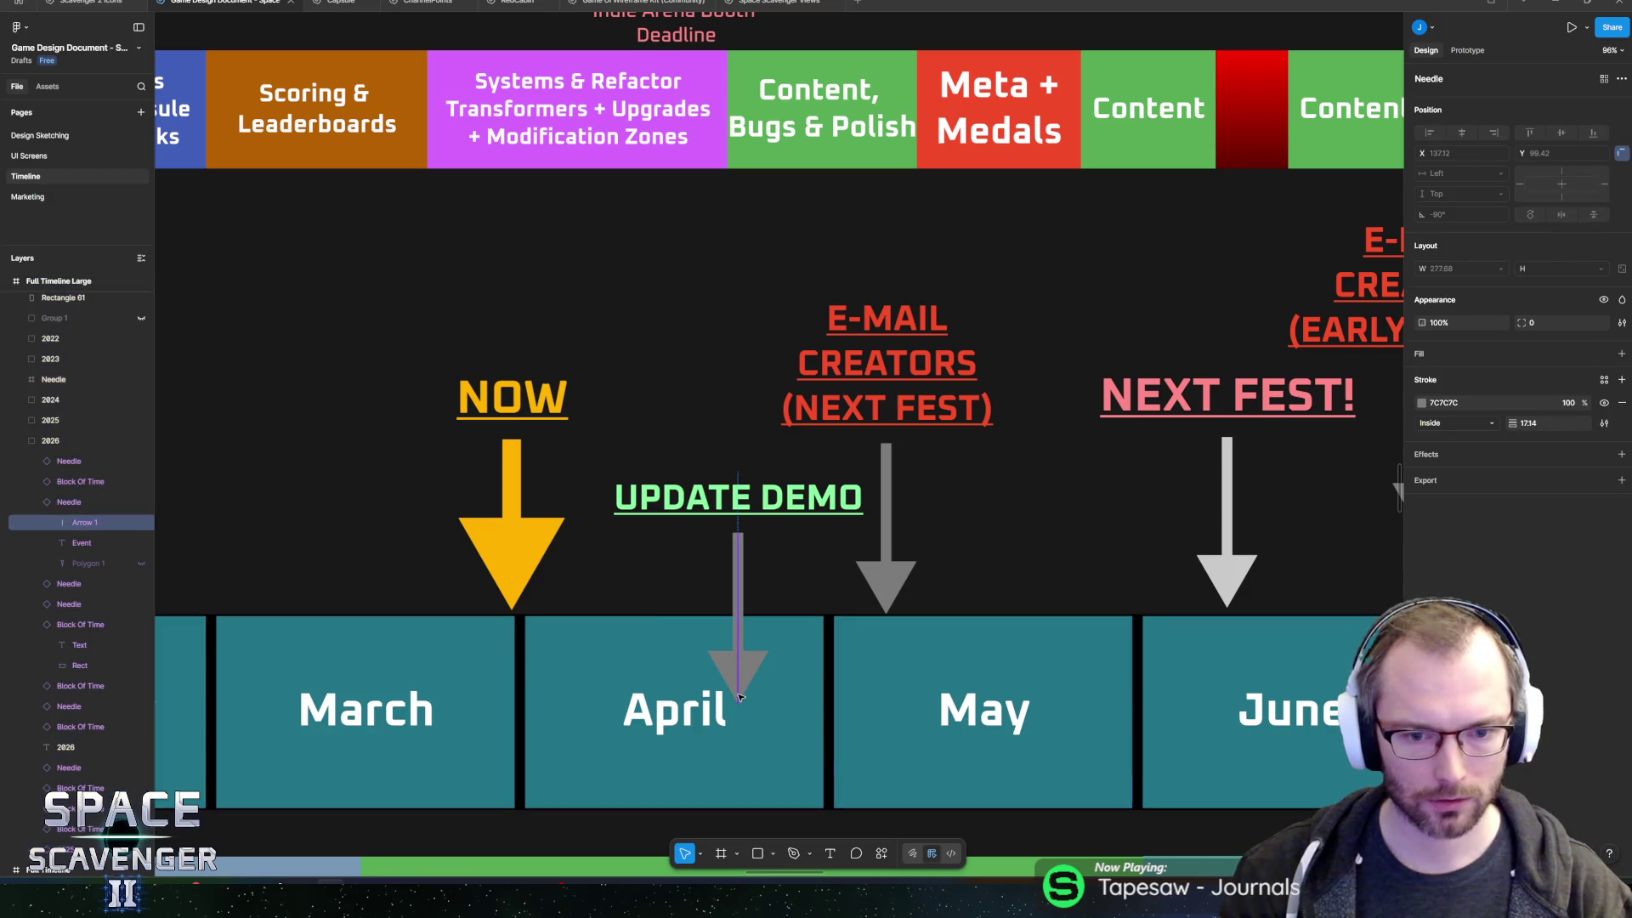
{"action": "key", "text": "ctrl+z"}
{"action": "key", "text": "ctrl+z"}
{"action": "key", "text": "ctrl+z"}
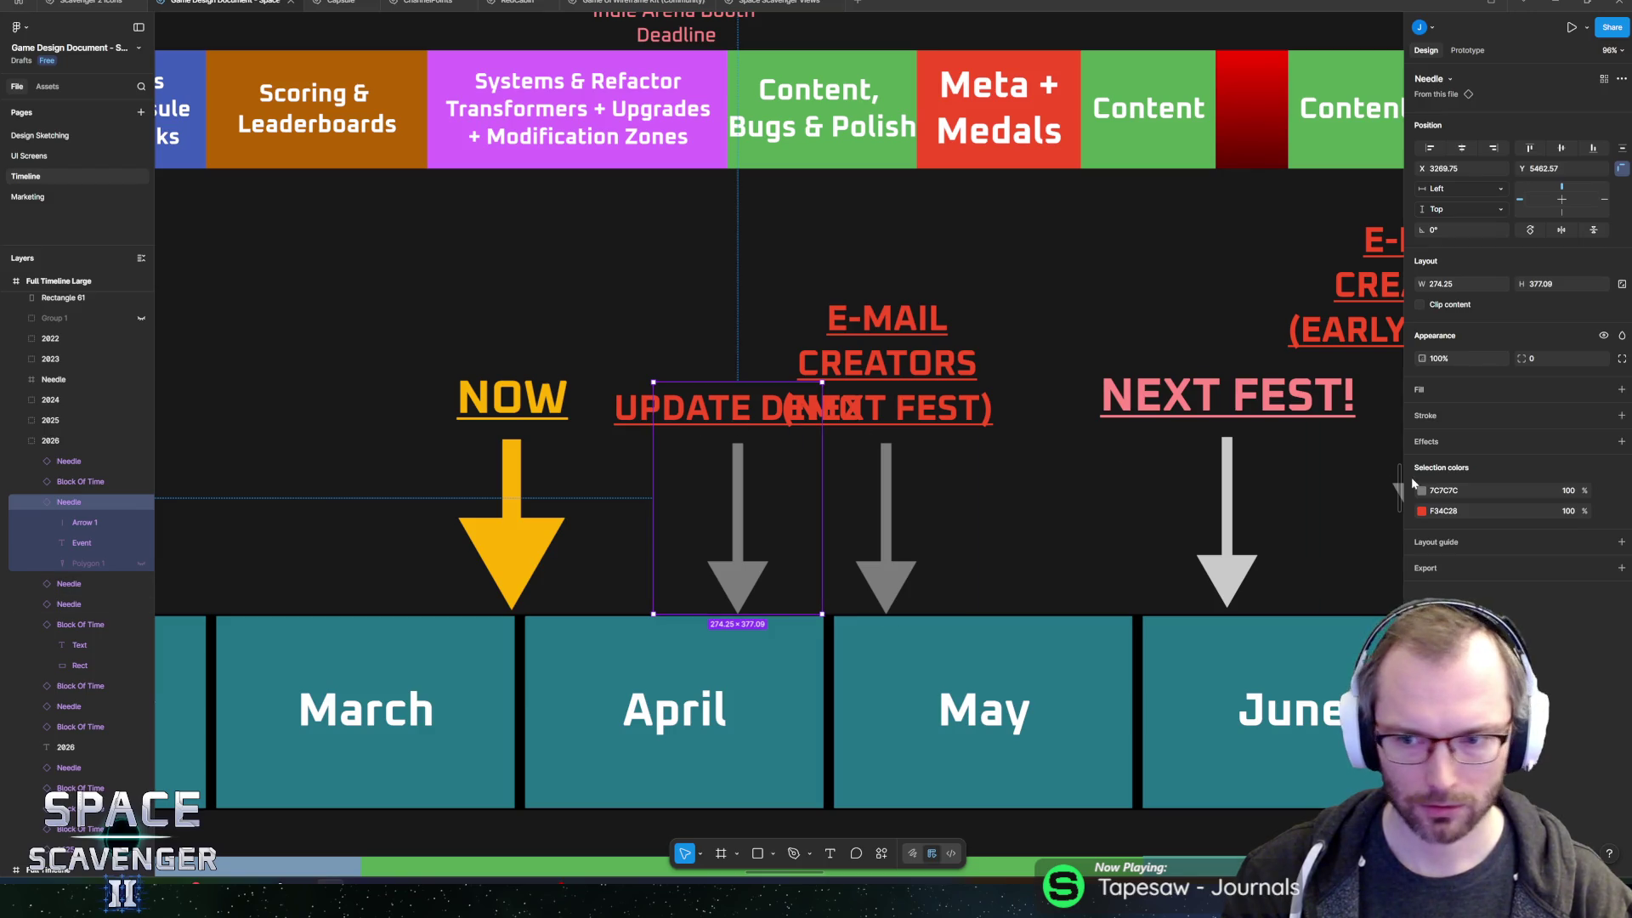
{"action": "left_click", "coordinate": [1421, 511]}
{"action": "left_click", "coordinate": [1344, 797]}
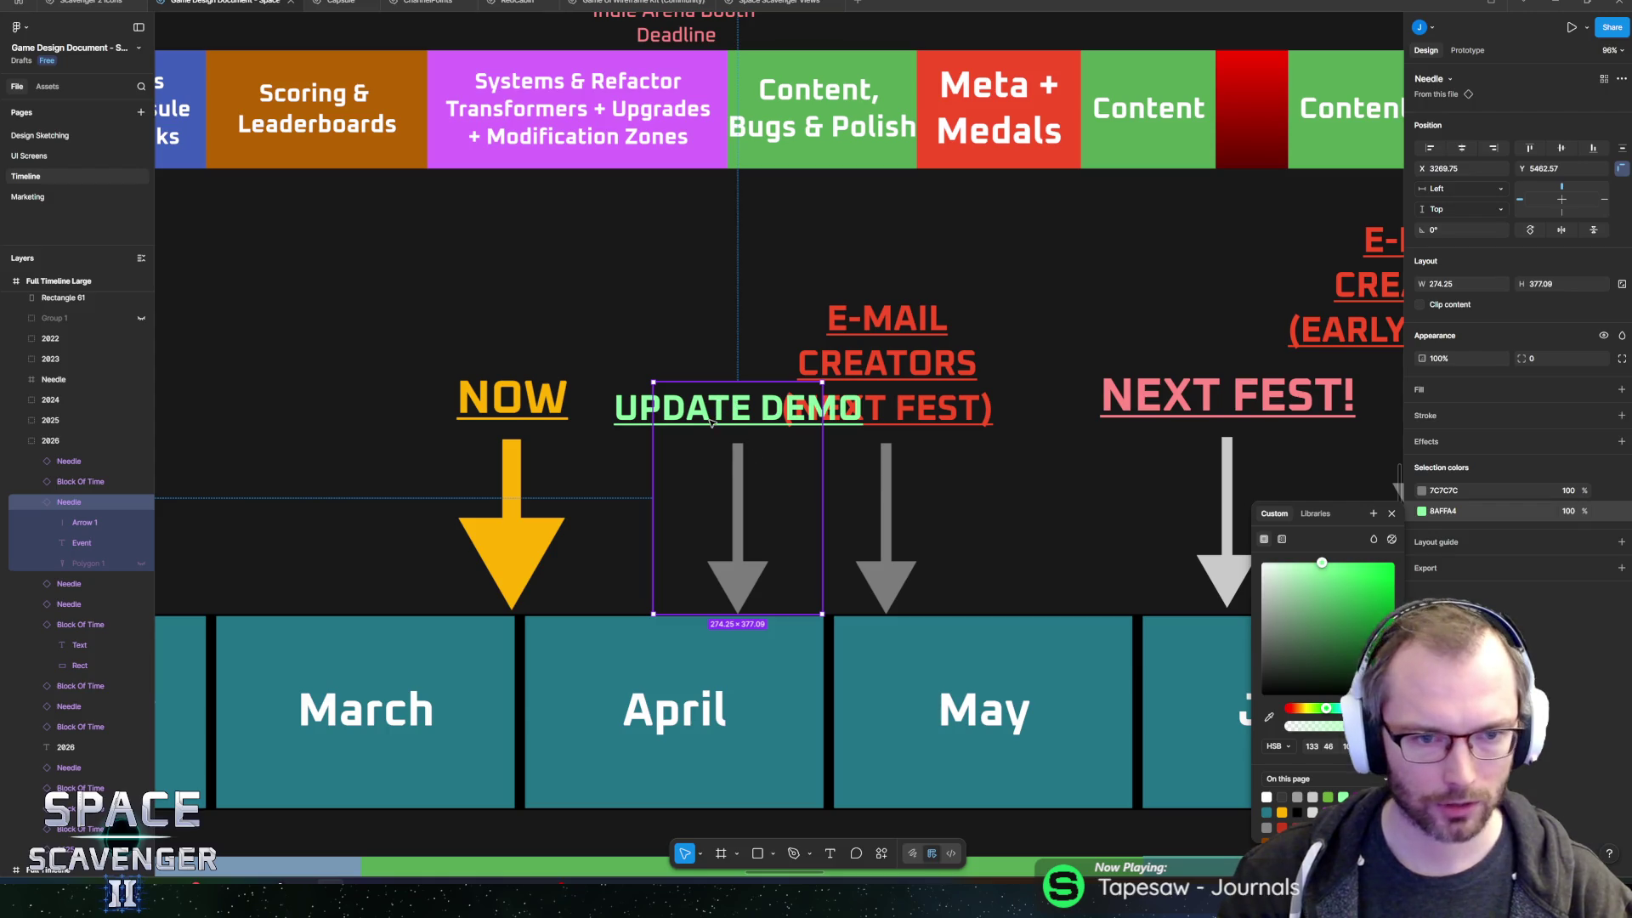
- Lengthen the UPDATE DEMO arrow down to the month row
{"action": "left_click", "coordinate": [82, 544]}
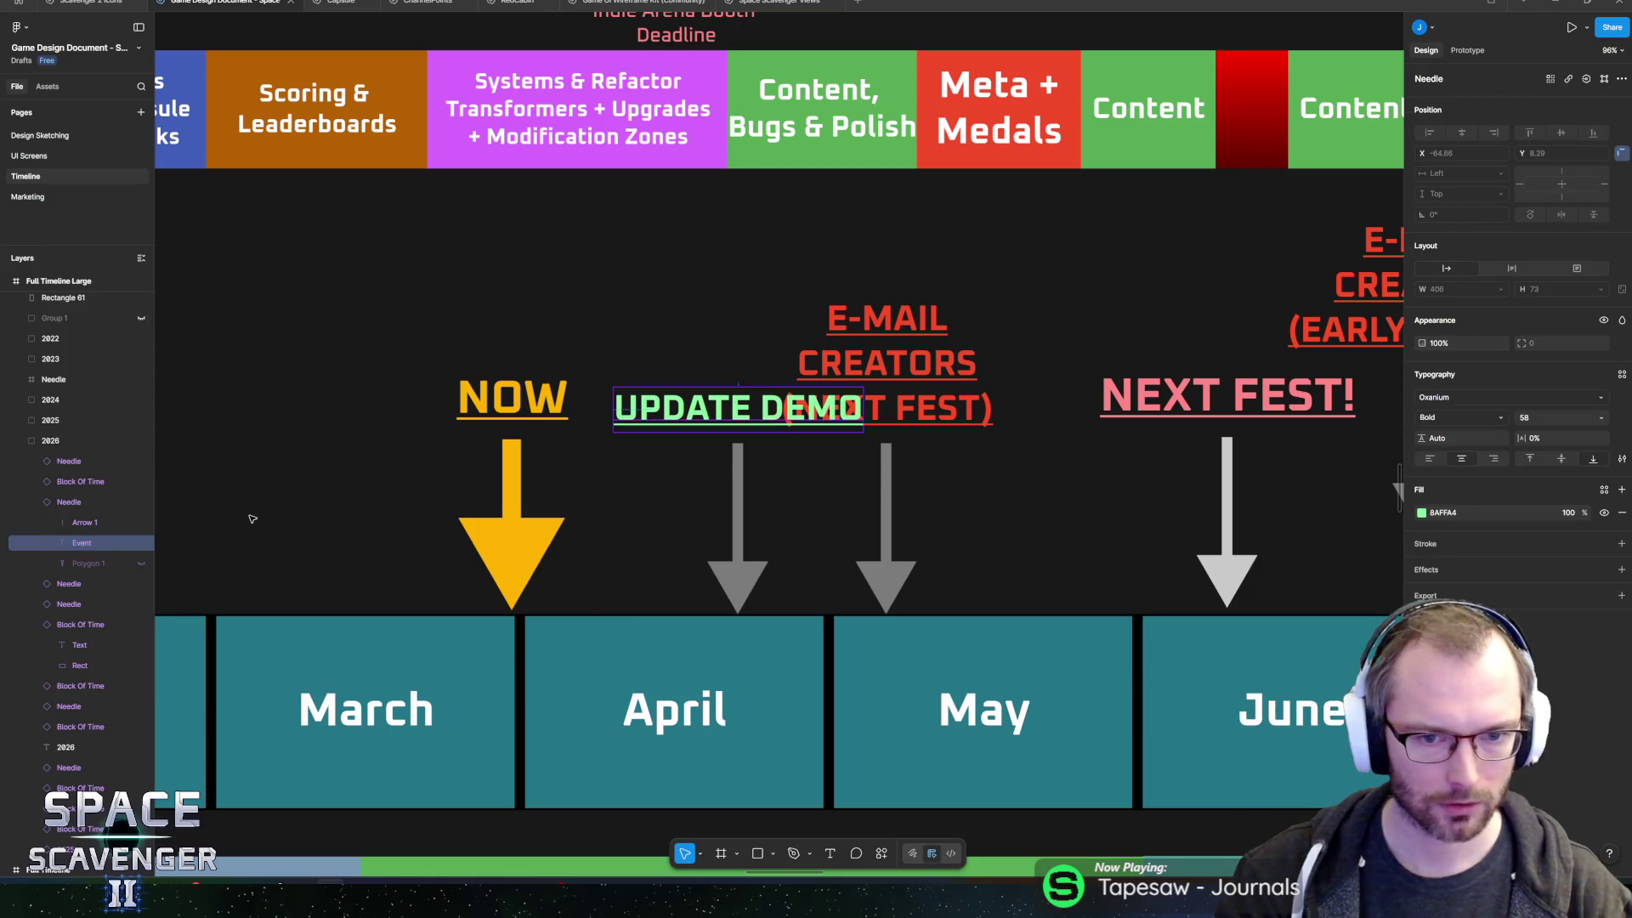
{"action": "left_click", "coordinate": [737, 544]}
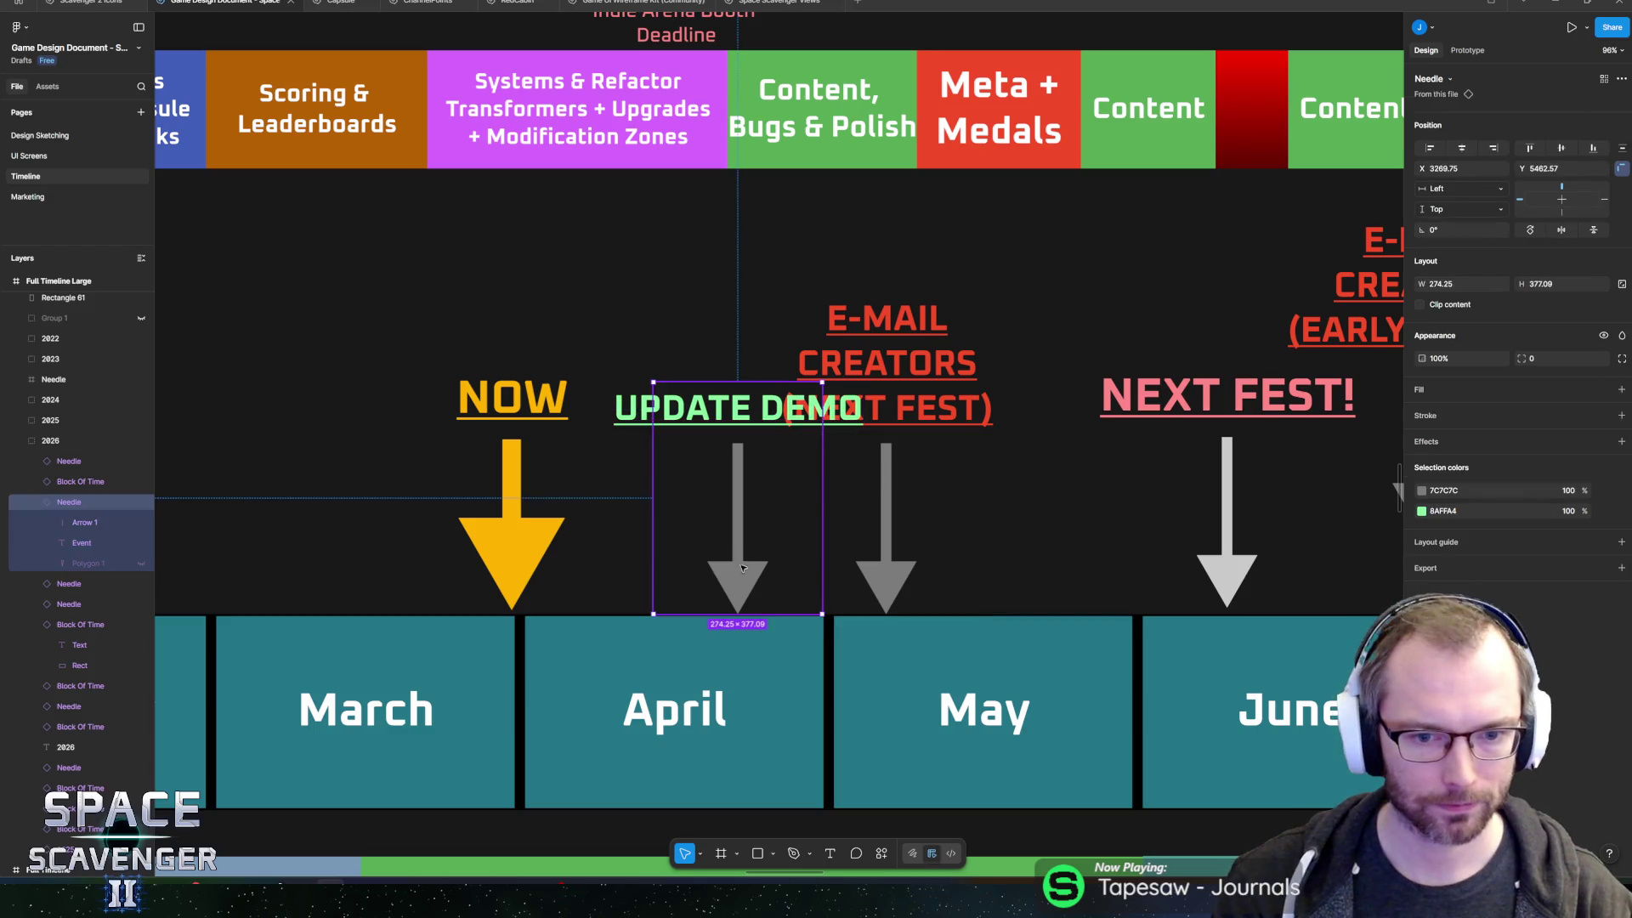
{"action": "mouse_move", "coordinate": [734, 585]}
{"action": "left_mouse_down"}
{"action": "mouse_move", "coordinate": [736, 484]}
{"action": "mouse_move", "coordinate": [736, 614]}
{"action": "left_mouse_up"}
{"action": "key", "text": "Escape"}
{"action": "scroll", "coordinate": [745, 474], "scroll_direction": "down", "scroll_amount": 5, "text": "ctrl"}
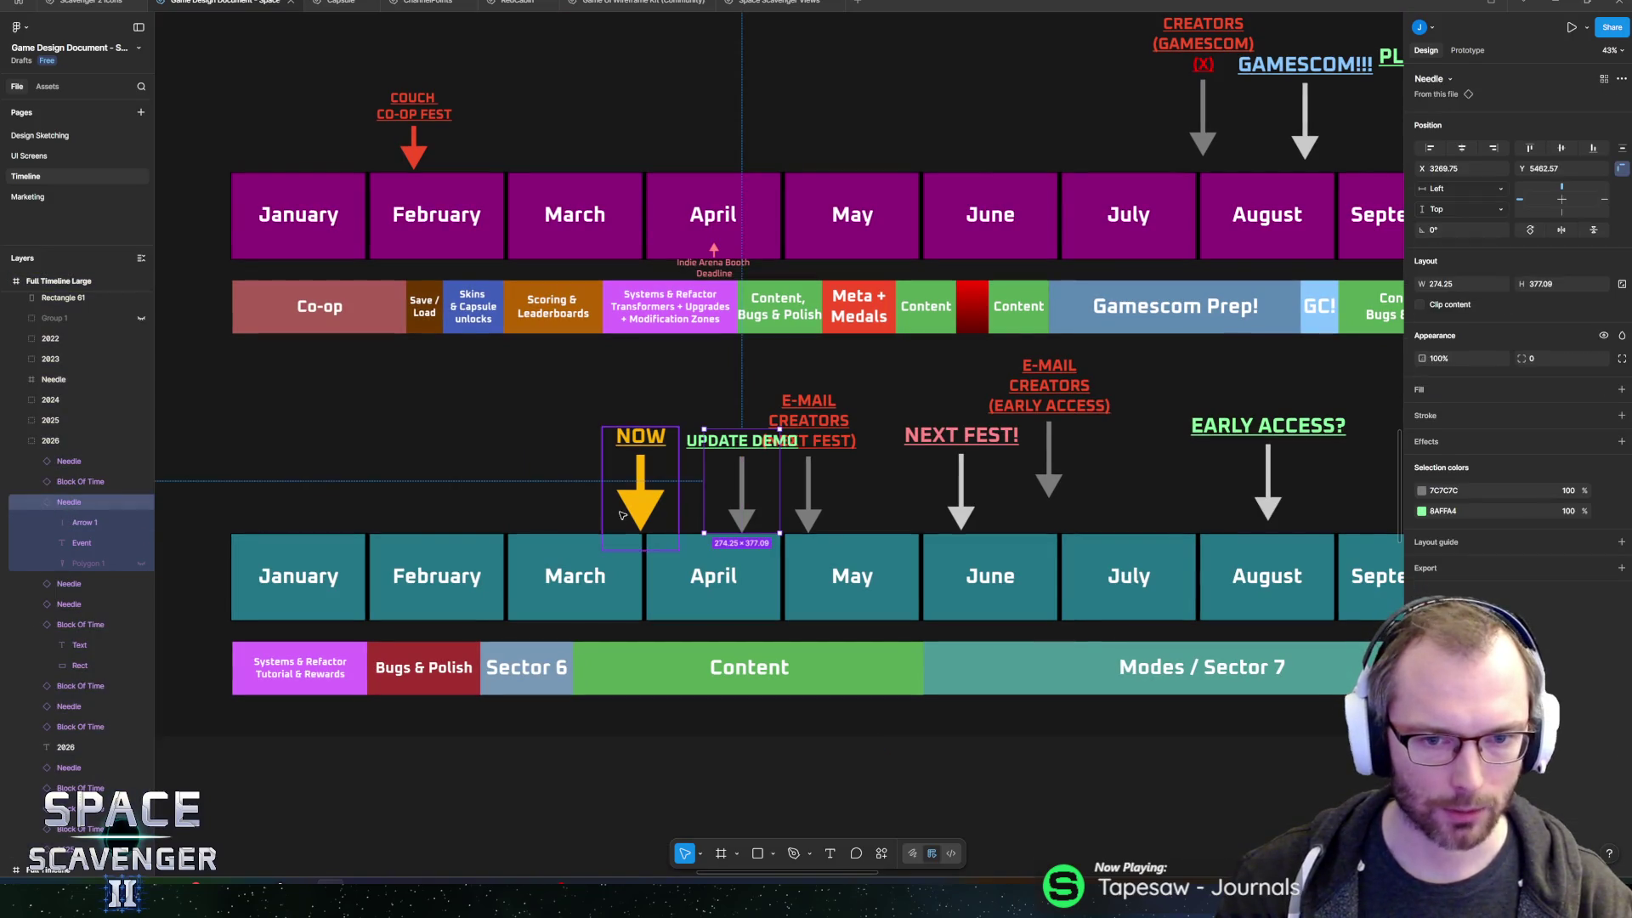
{"action": "scroll", "coordinate": [765, 482], "scroll_direction": "up", "scroll_amount": 5, "text": "ctrl"}
{"action": "scroll", "coordinate": [716, 544], "scroll_direction": "up", "scroll_amount": 5, "text": "ctrl"}
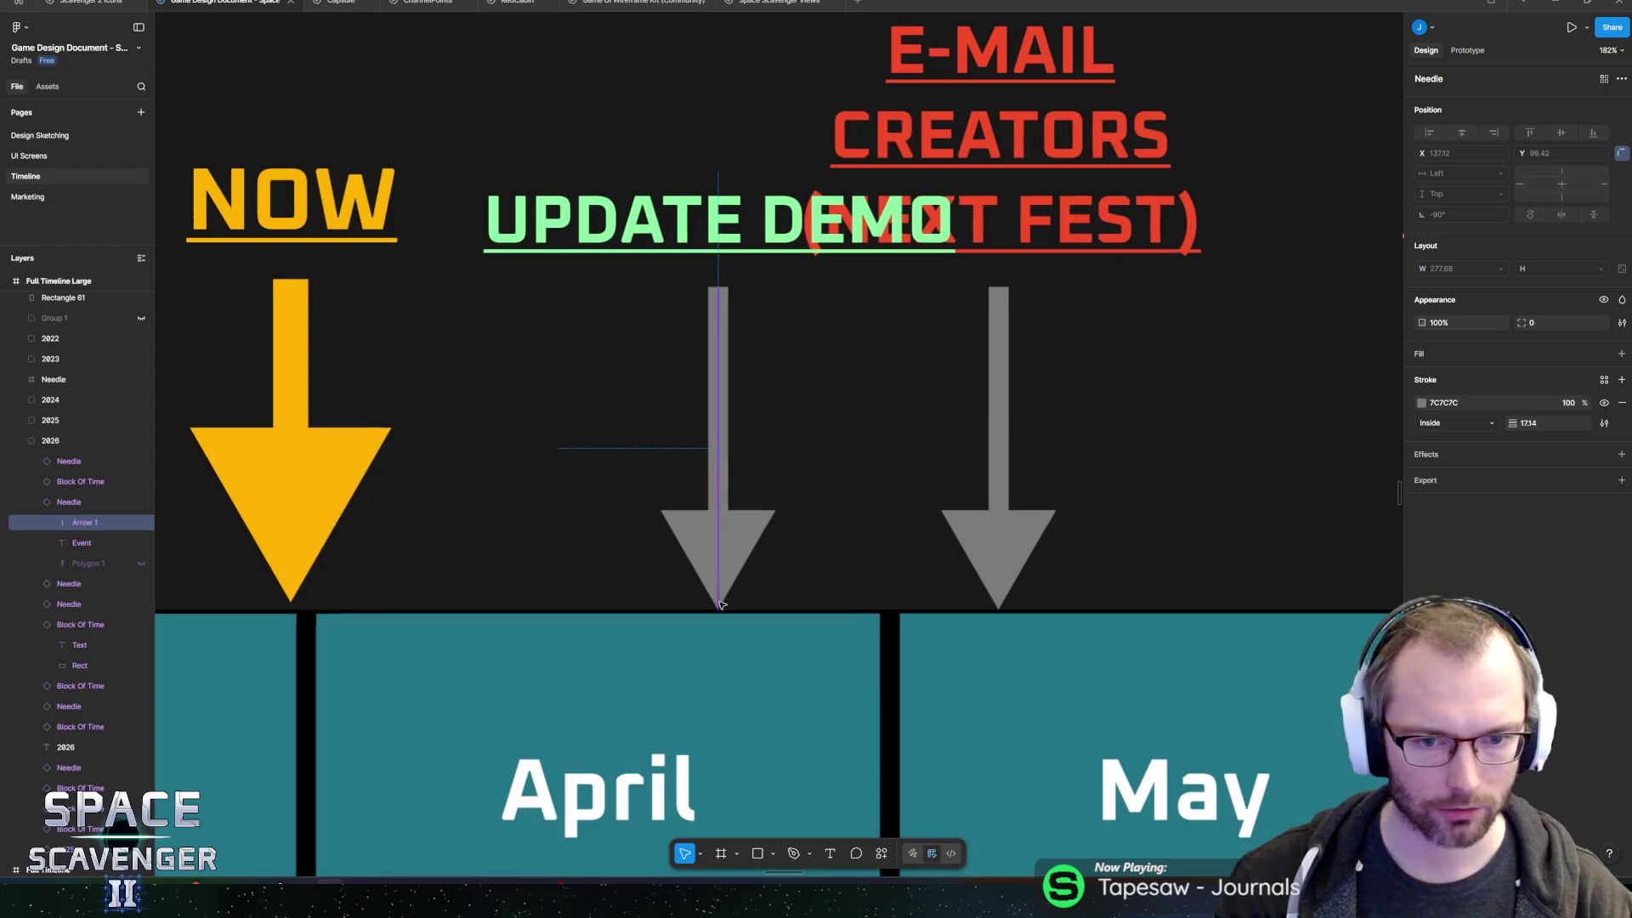
- Lower the UPDATE DEMO label so it clears the E-MAIL CREATORS (NEXT FEST) label
{"action": "left_click", "coordinate": [722, 498]}
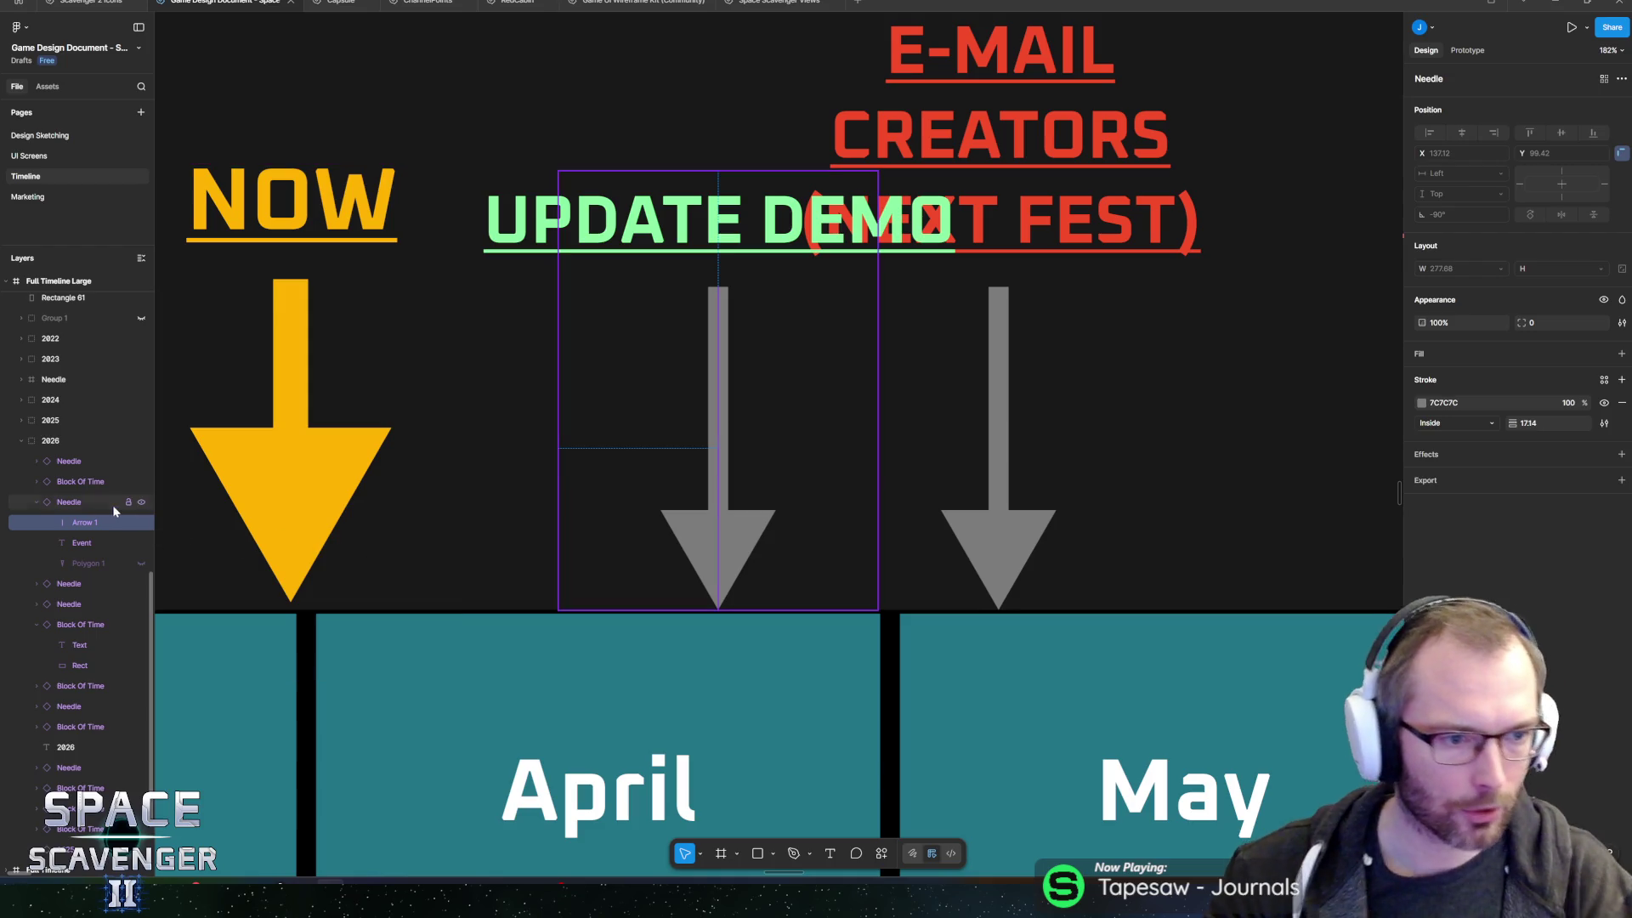
{"action": "mouse_move", "coordinate": [721, 297]}
{"action": "left_mouse_down"}
{"action": "mouse_move", "coordinate": [751, 297]}
{"action": "mouse_move", "coordinate": [615, 296]}
{"action": "mouse_move", "coordinate": [721, 296]}
{"action": "mouse_move", "coordinate": [699, 308]}
{"action": "mouse_move", "coordinate": [699, 382]}
{"action": "left_mouse_up"}
{"action": "left_click", "coordinate": [693, 233]}
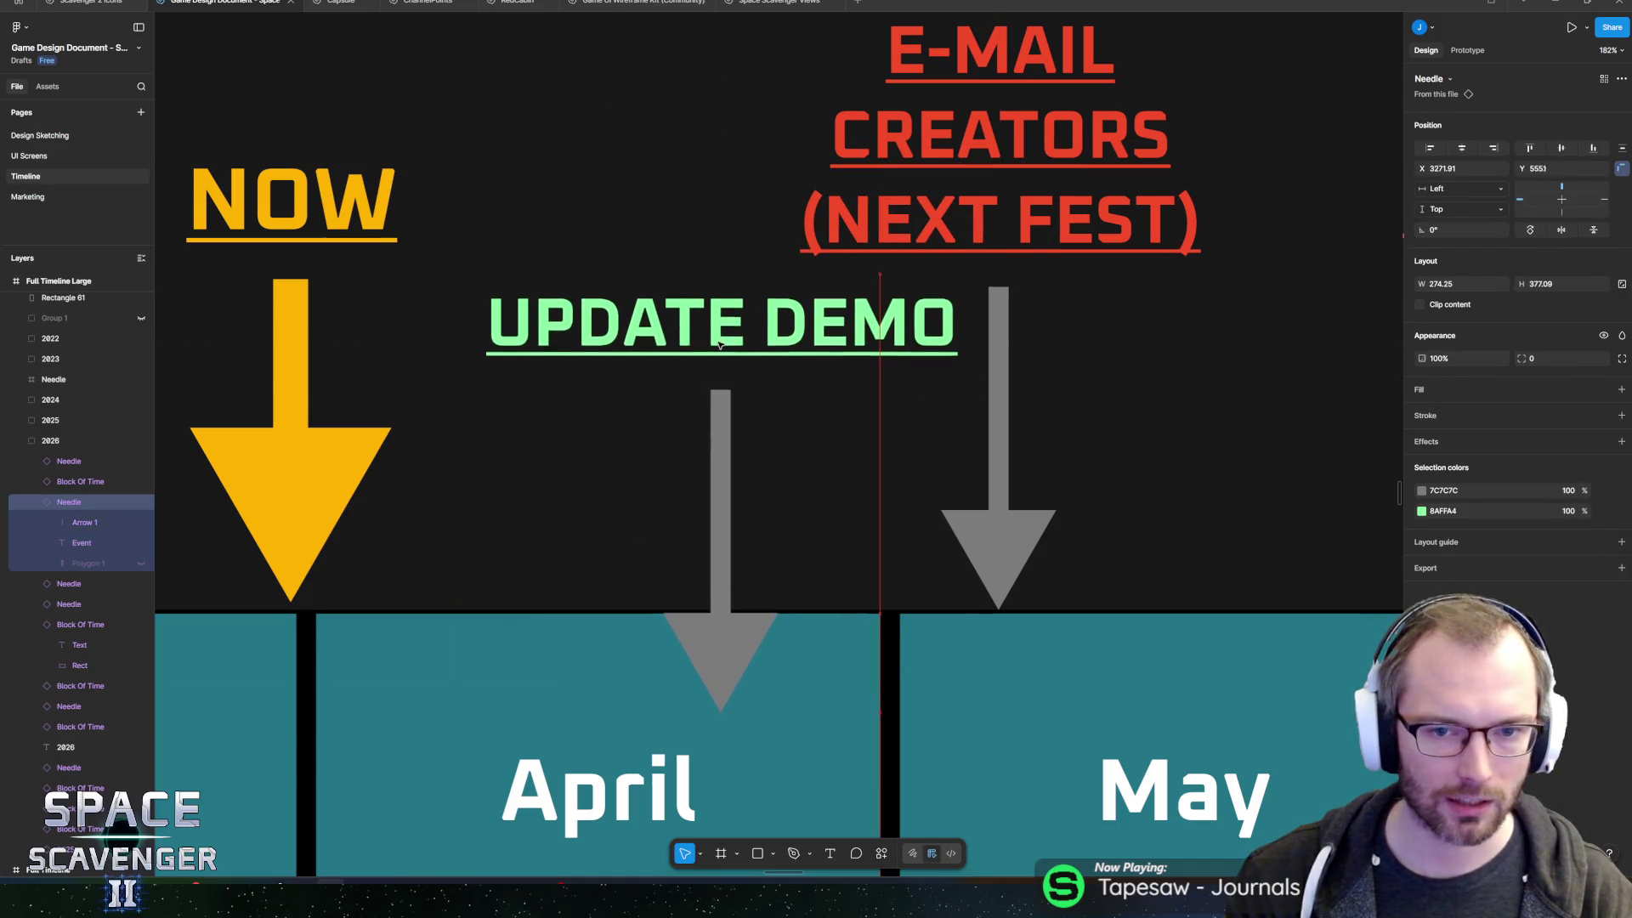
{"action": "key", "text": "ctrl+z"}
{"action": "scroll", "coordinate": [718, 344], "scroll_direction": "down", "scroll_amount": 10}
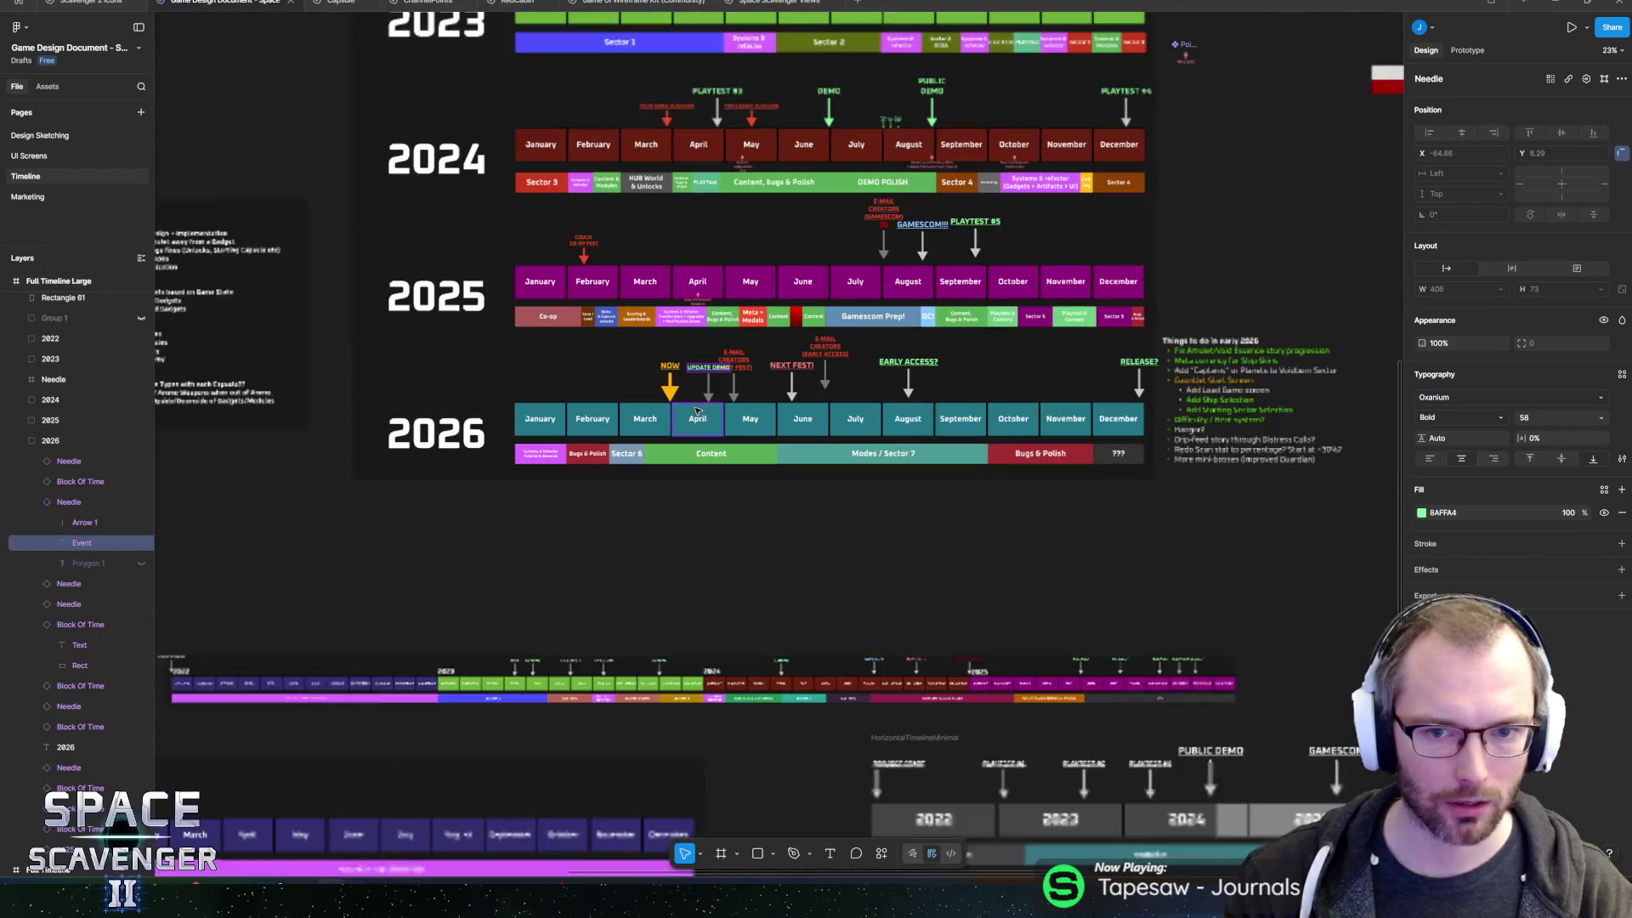
- Try raising the UPDATE DEMO label, undo the accidental needle stretch, and reframe the timeline
{"action": "scroll", "coordinate": [708, 353], "scroll_direction": "up", "scroll_amount": 3}
{"action": "scroll", "coordinate": [708, 353], "scroll_direction": "up", "scroll_amount": 3}
{"action": "mouse_move", "coordinate": [662, 512]}
{"action": "left_mouse_down"}
{"action": "mouse_move", "coordinate": [662, 412]}
{"action": "mouse_move", "coordinate": [651, 561]}
{"action": "left_mouse_up"}
{"action": "key", "text": "ctrl+z"}
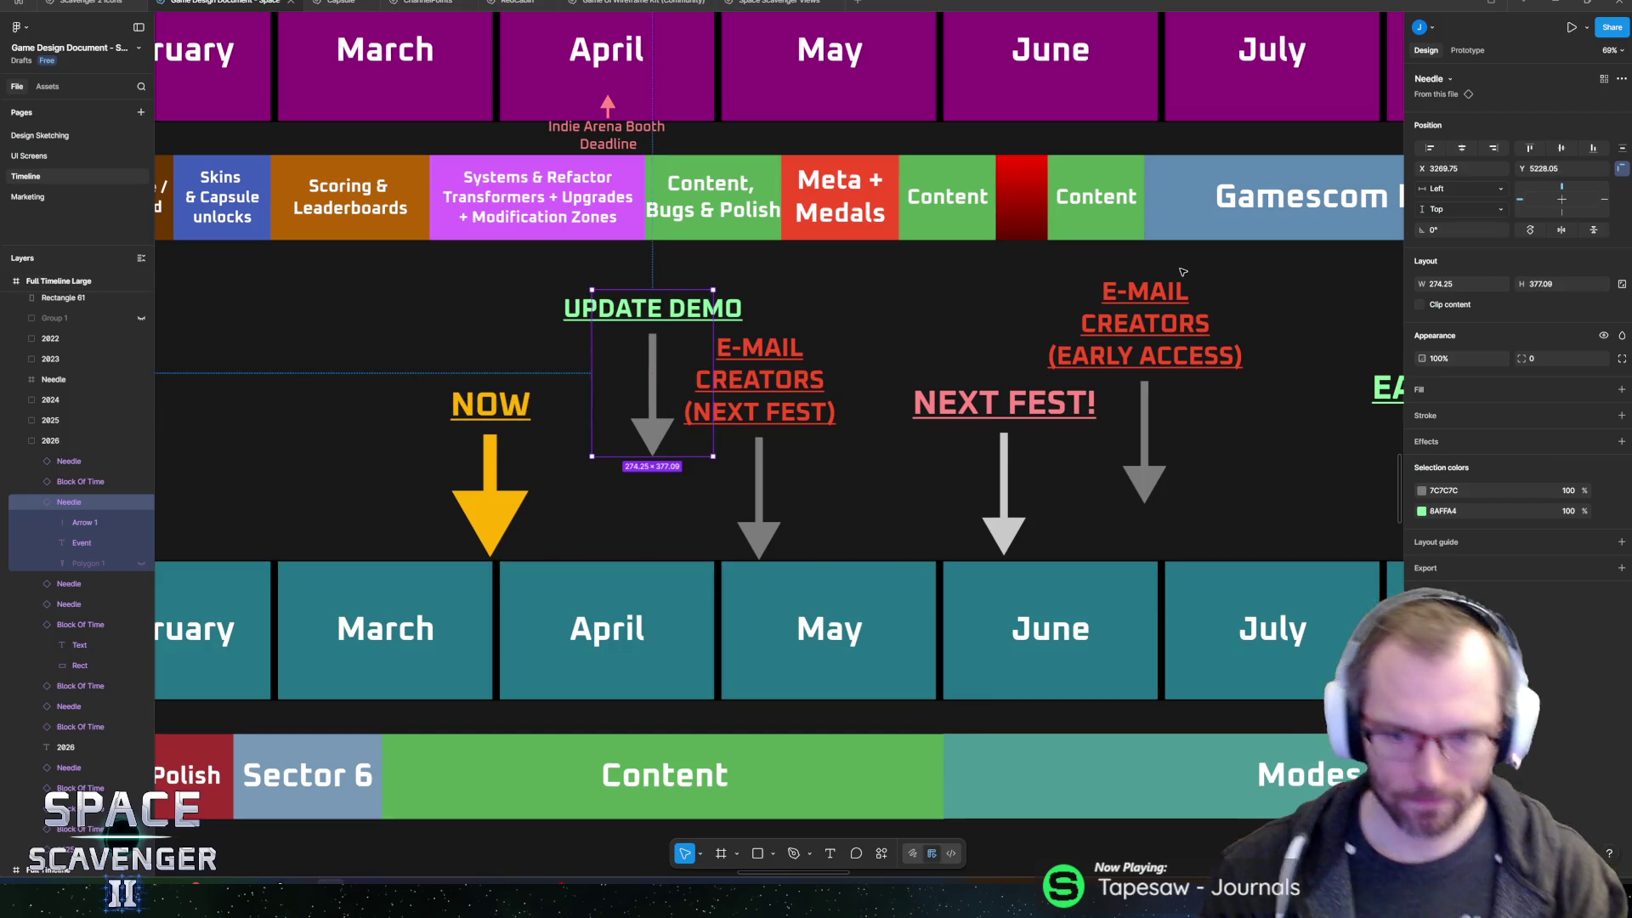
{"action": "scroll", "coordinate": [982, 372], "scroll_direction": "down", "scroll_amount": 3}
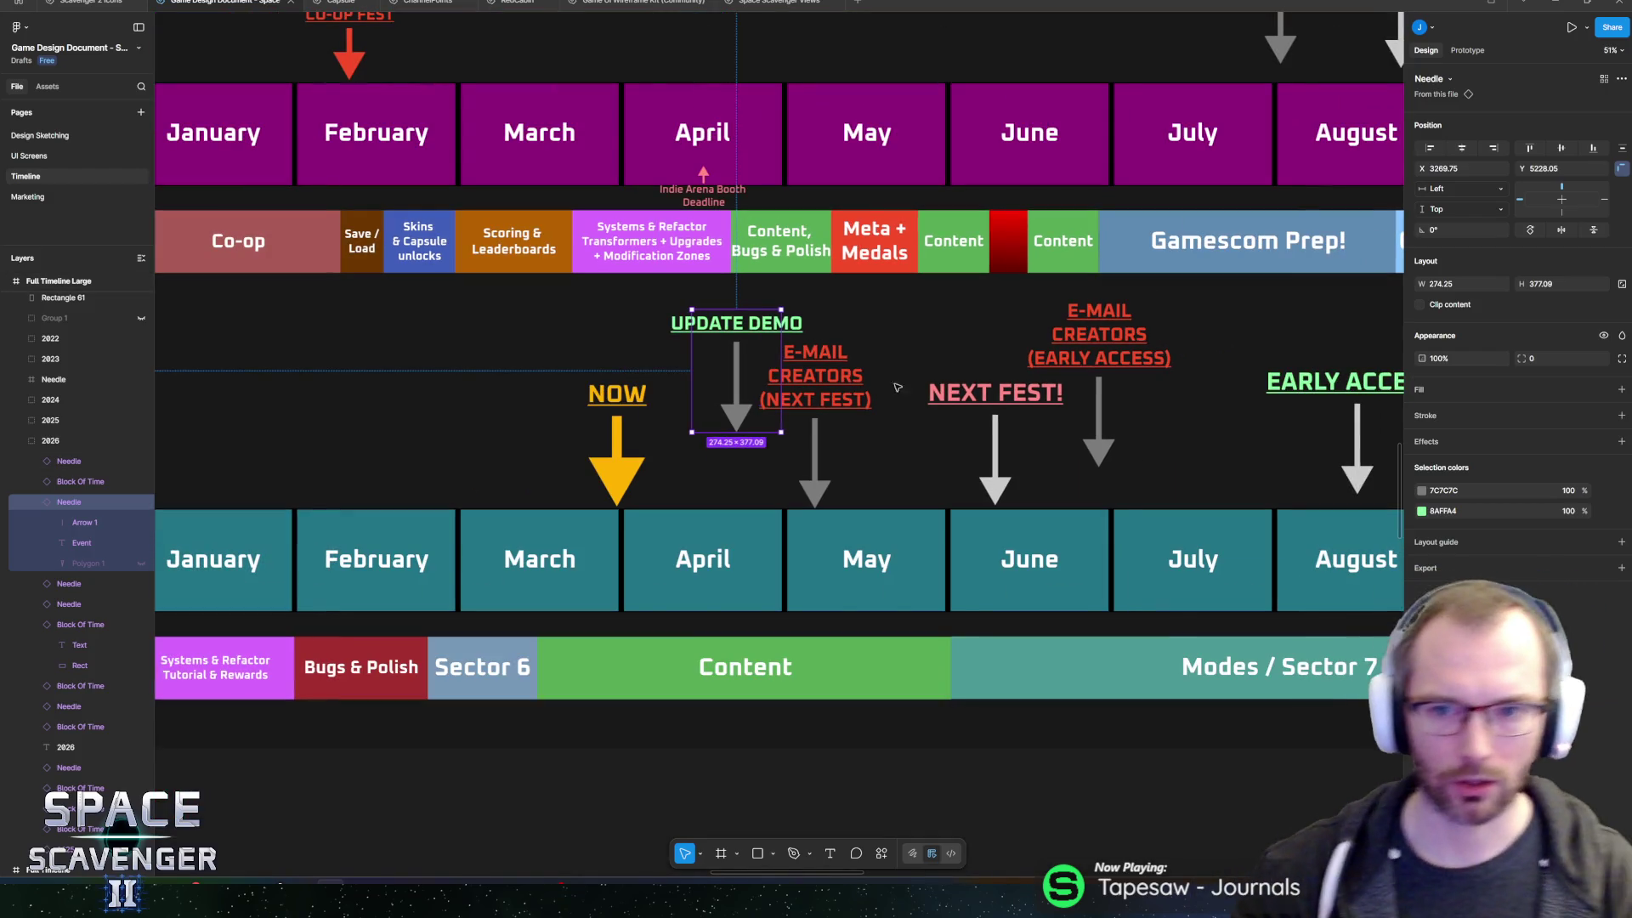
{"action": "scroll", "coordinate": [982, 373], "scroll_direction": "down", "scroll_amount": 5}
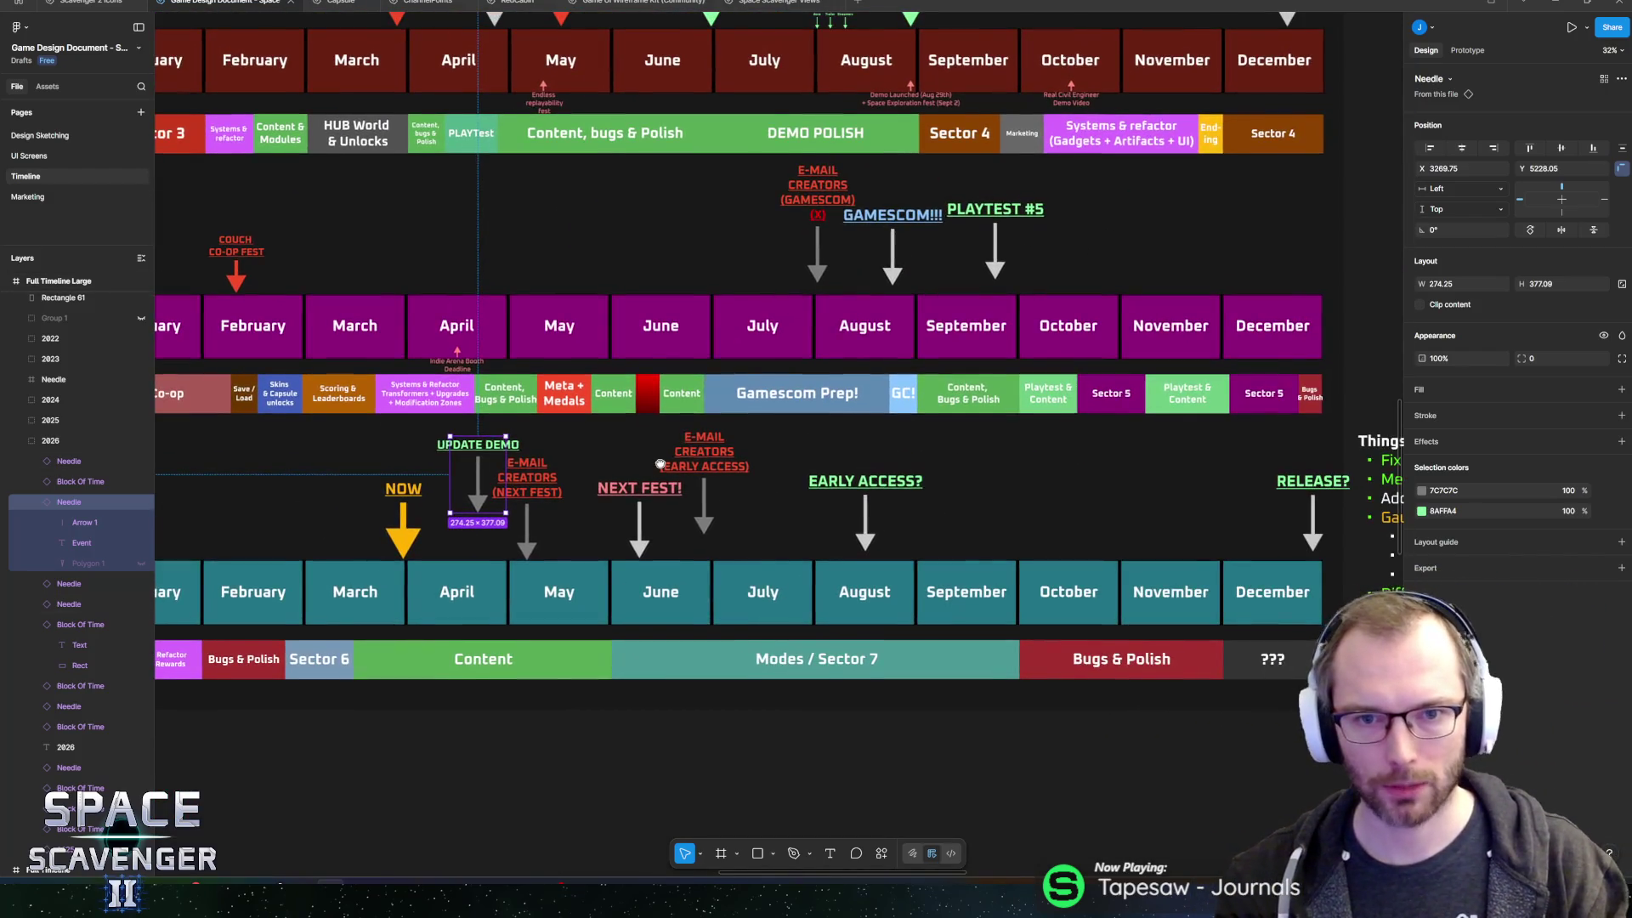
{"action": "scroll", "coordinate": [898, 447], "scroll_direction": "left", "scroll_amount": 1}
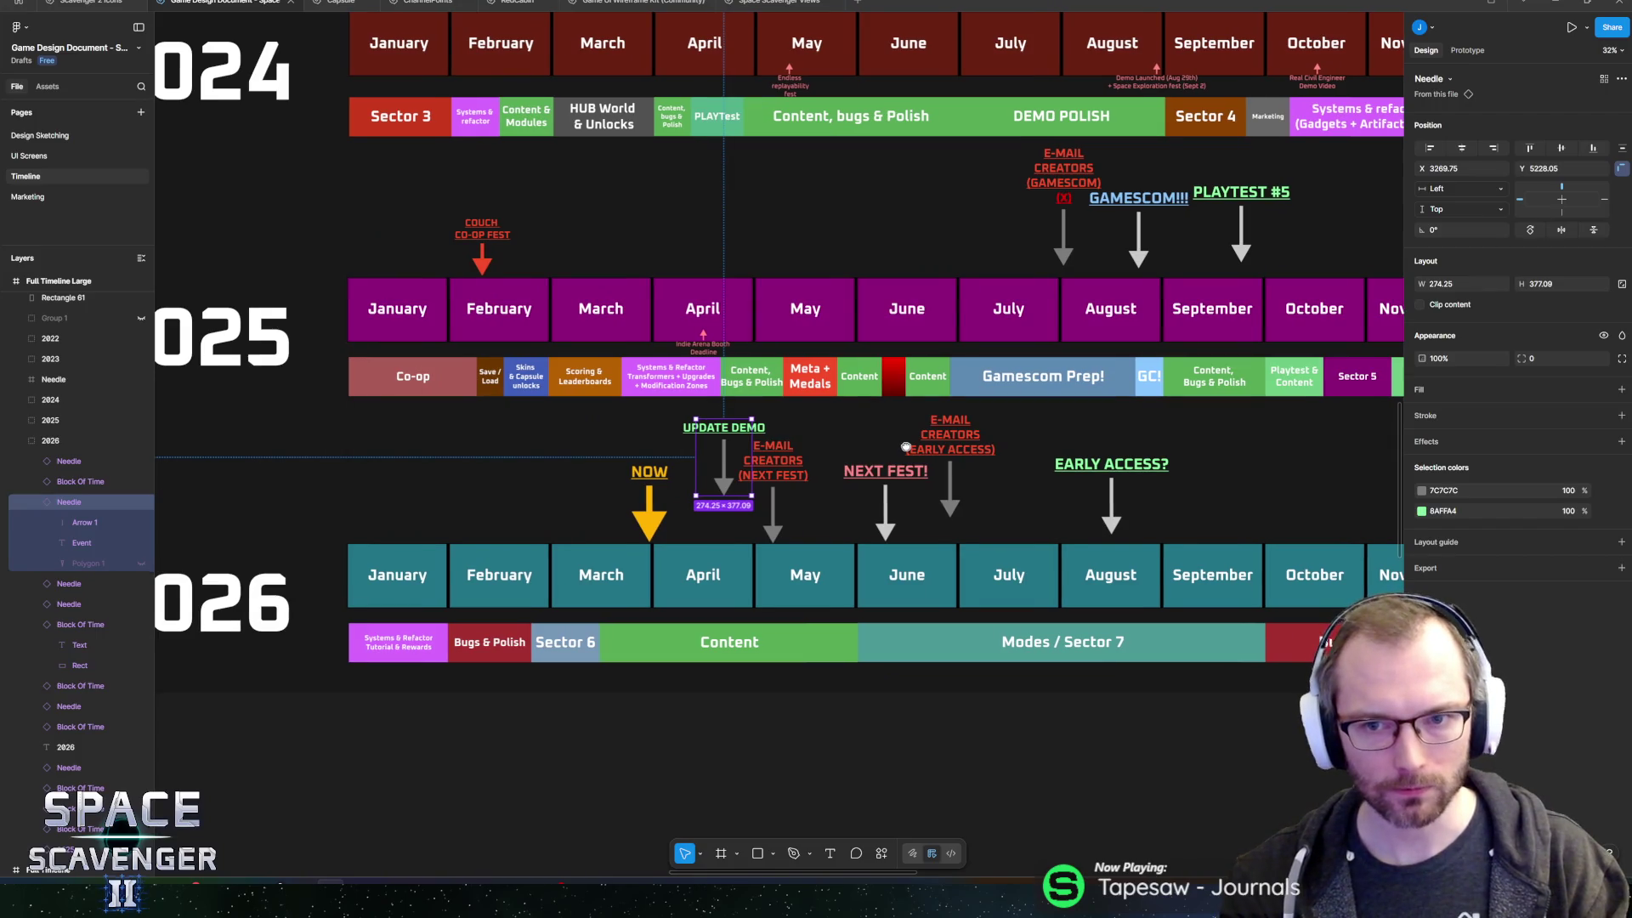
{"action": "left_click_drag", "start_coordinate": [906, 447], "coordinate": [955, 454]}
{"action": "scroll", "coordinate": [789, 517], "scroll_direction": "up", "scroll_amount": 5}
- Detach the UPDATE DEMO needle from its component and drop its label onto the grey arrow
{"action": "right_click", "coordinate": [69, 502]}
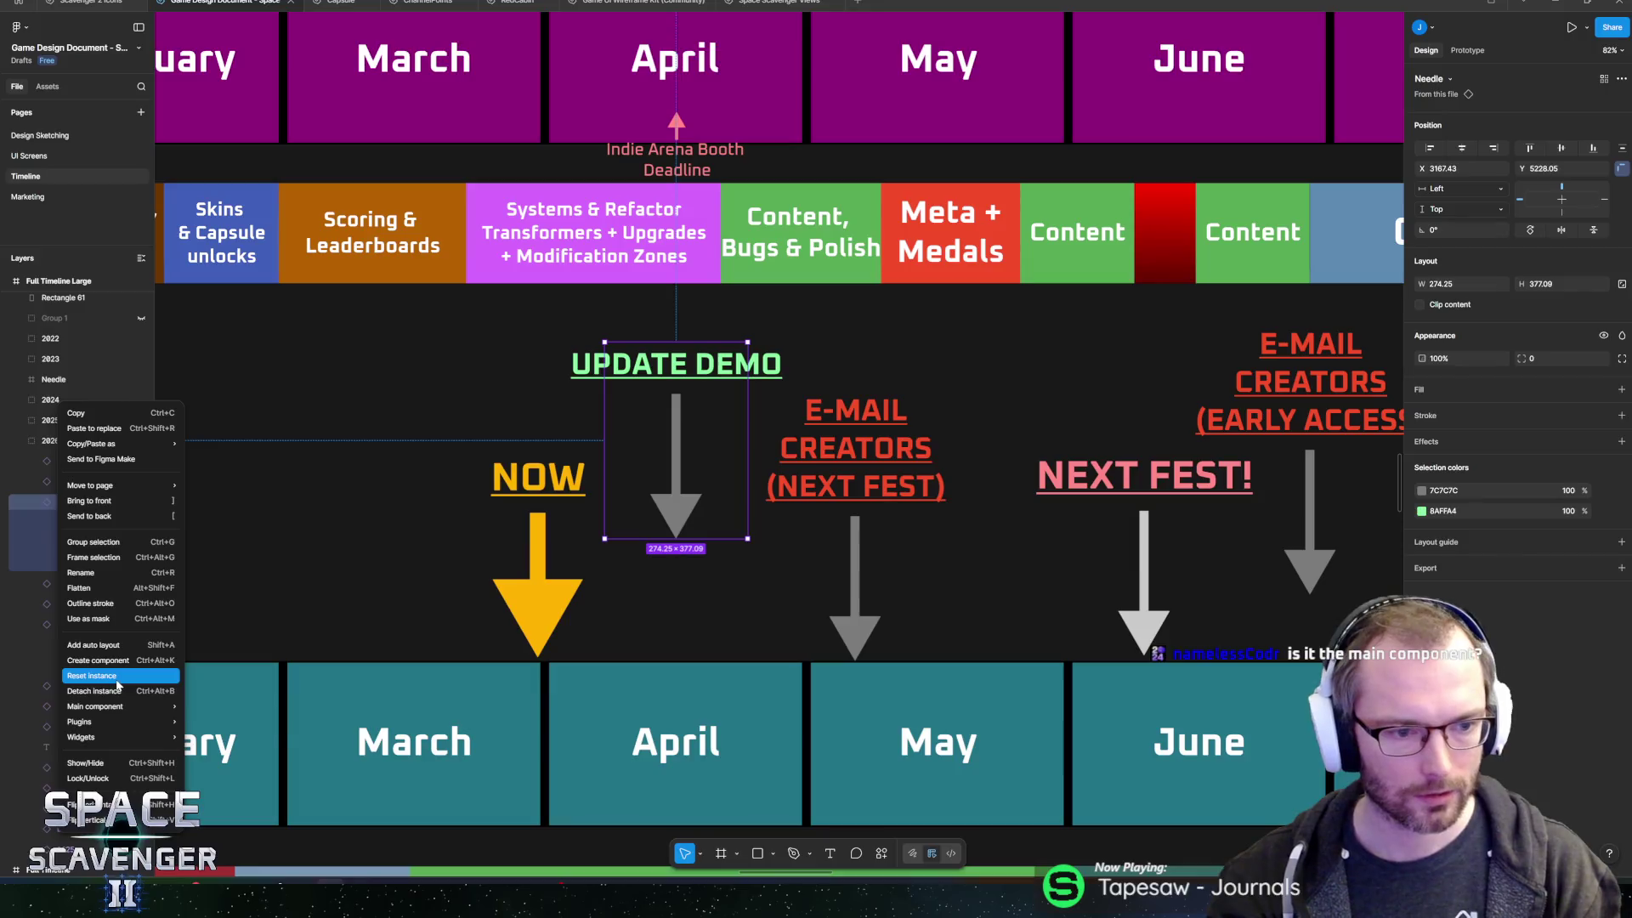
{"action": "left_click", "coordinate": [119, 687]}
{"action": "mouse_move", "coordinate": [668, 368]}
{"action": "left_mouse_down"}
{"action": "mouse_move", "coordinate": [668, 483]}
{"action": "mouse_move", "coordinate": [687, 486]}
{"action": "left_mouse_up"}
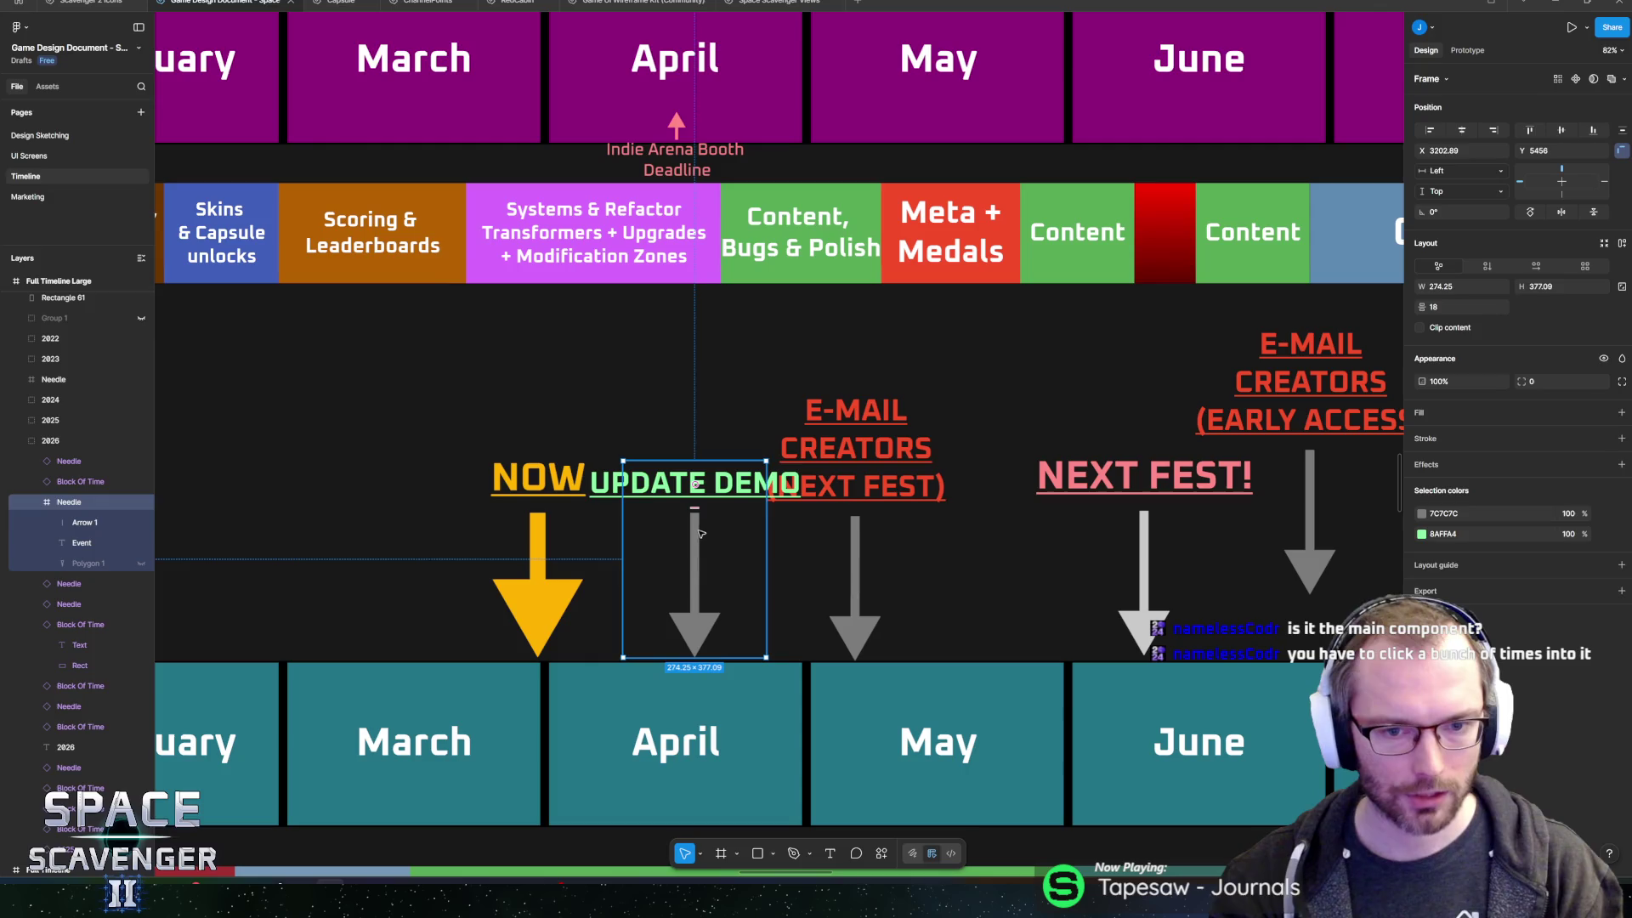
{"action": "double_click", "coordinate": [695, 532]}
{"action": "left_click", "coordinate": [695, 491]}
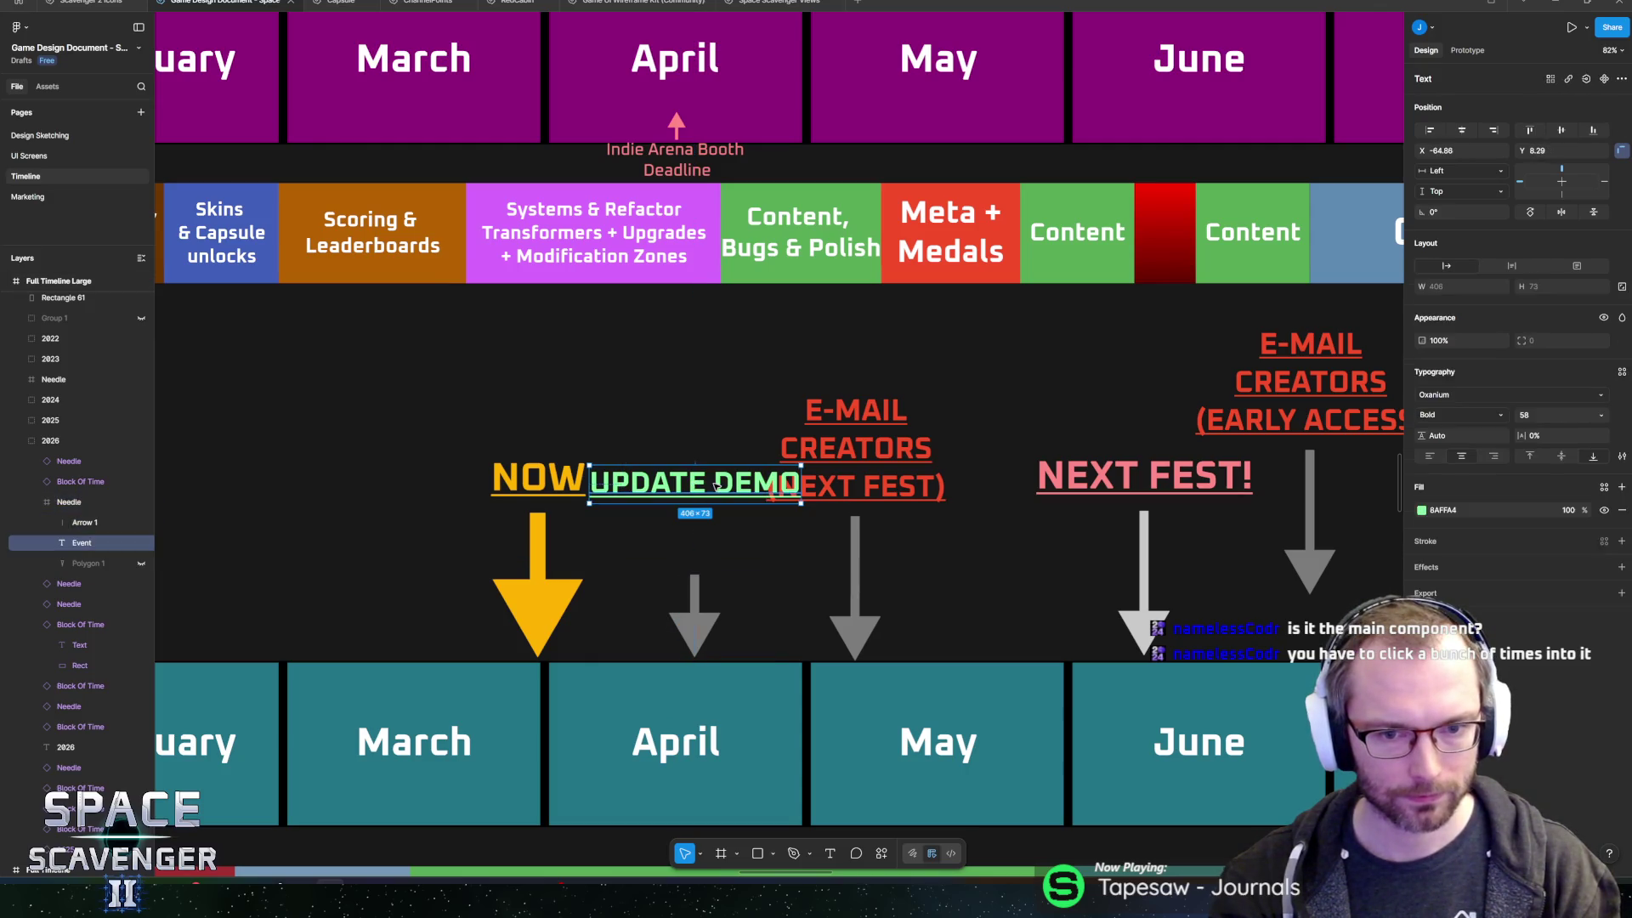
{"action": "left_click", "coordinate": [707, 487]}
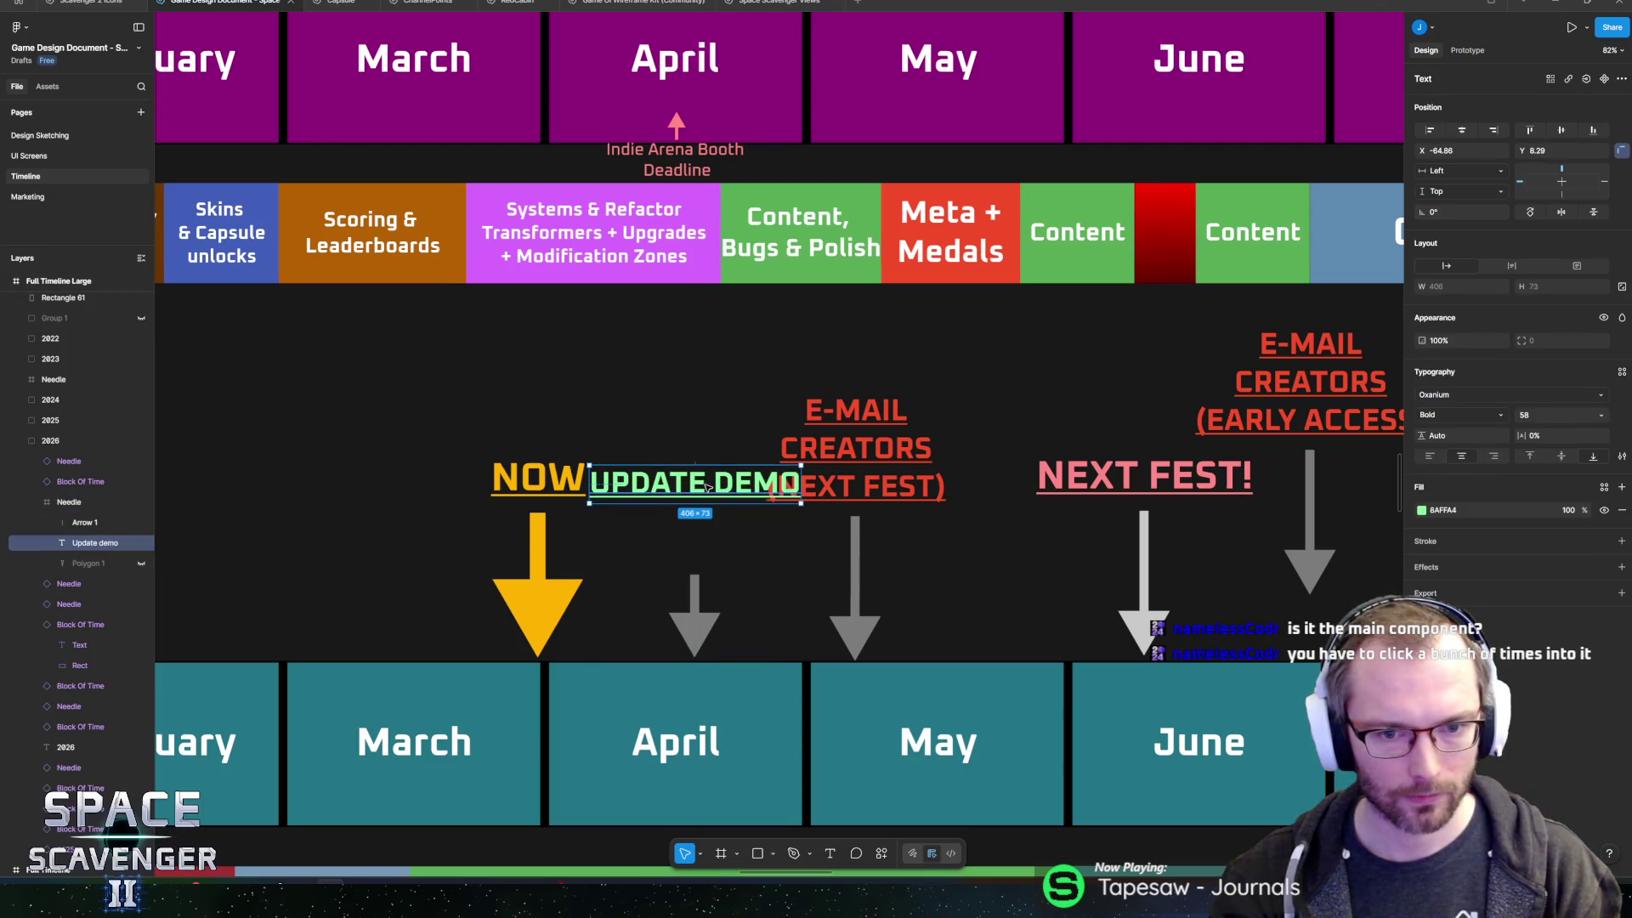
{"action": "left_click_drag", "start_coordinate": [707, 487], "coordinate": [707, 553]}
{"action": "left_click", "coordinate": [754, 371]}
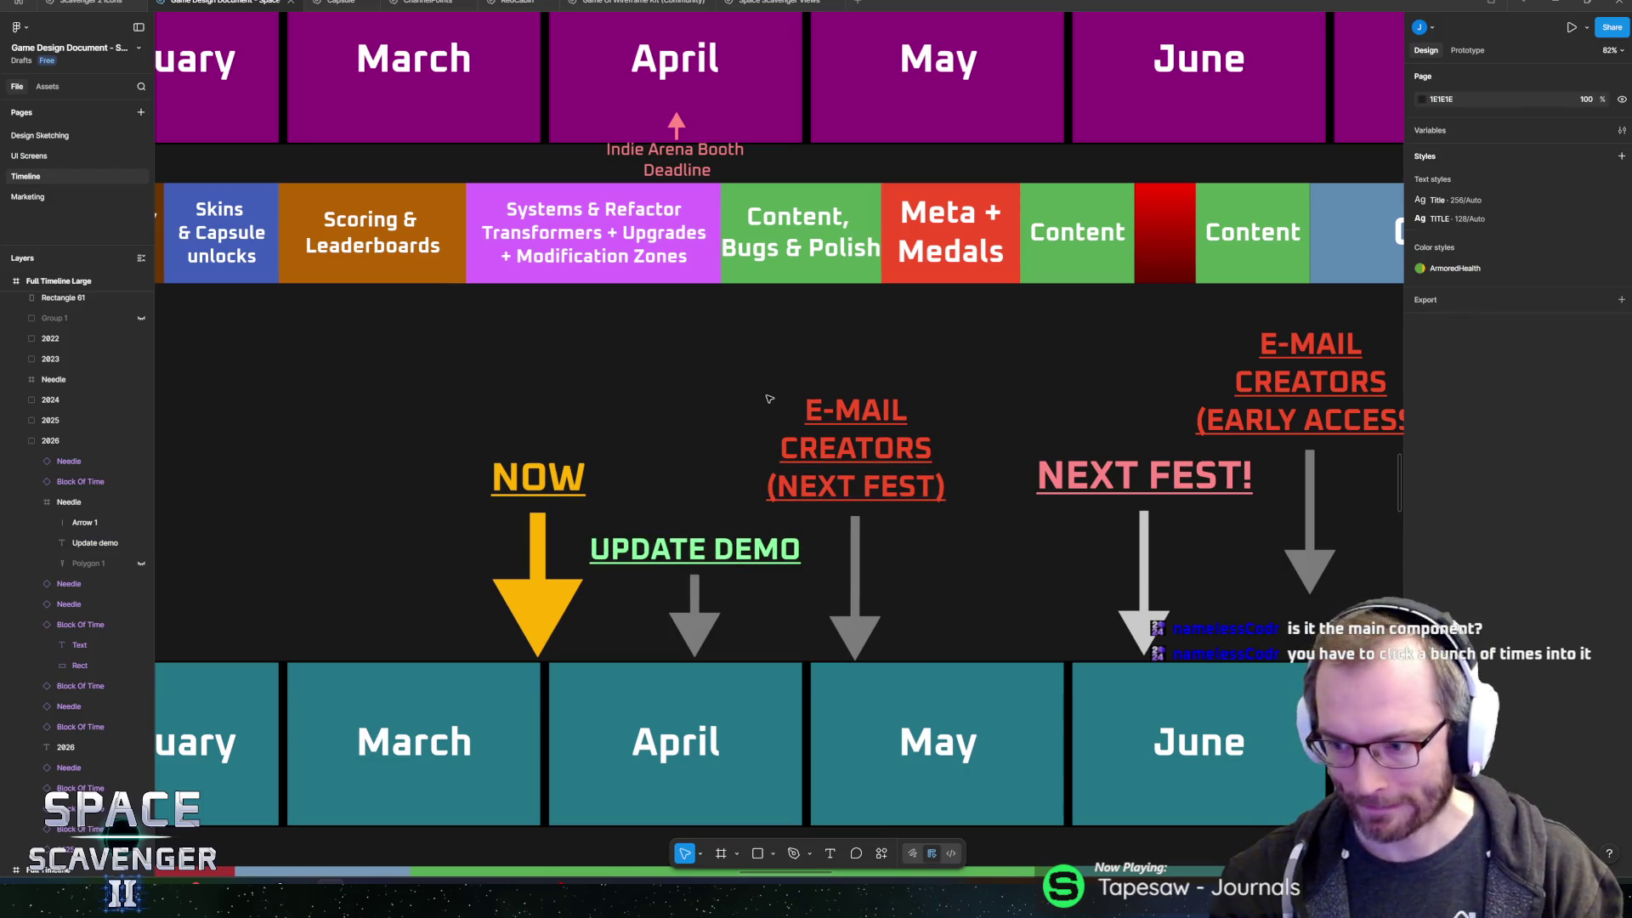
- Select the arrow in the E-MAIL CREATORS needle, trying its opacity and nudging it
{"action": "scroll", "coordinate": [731, 403], "scroll_direction": "down", "scroll_amount": 2}
{"action": "scroll", "coordinate": [748, 476], "scroll_direction": "up", "scroll_amount": 5}
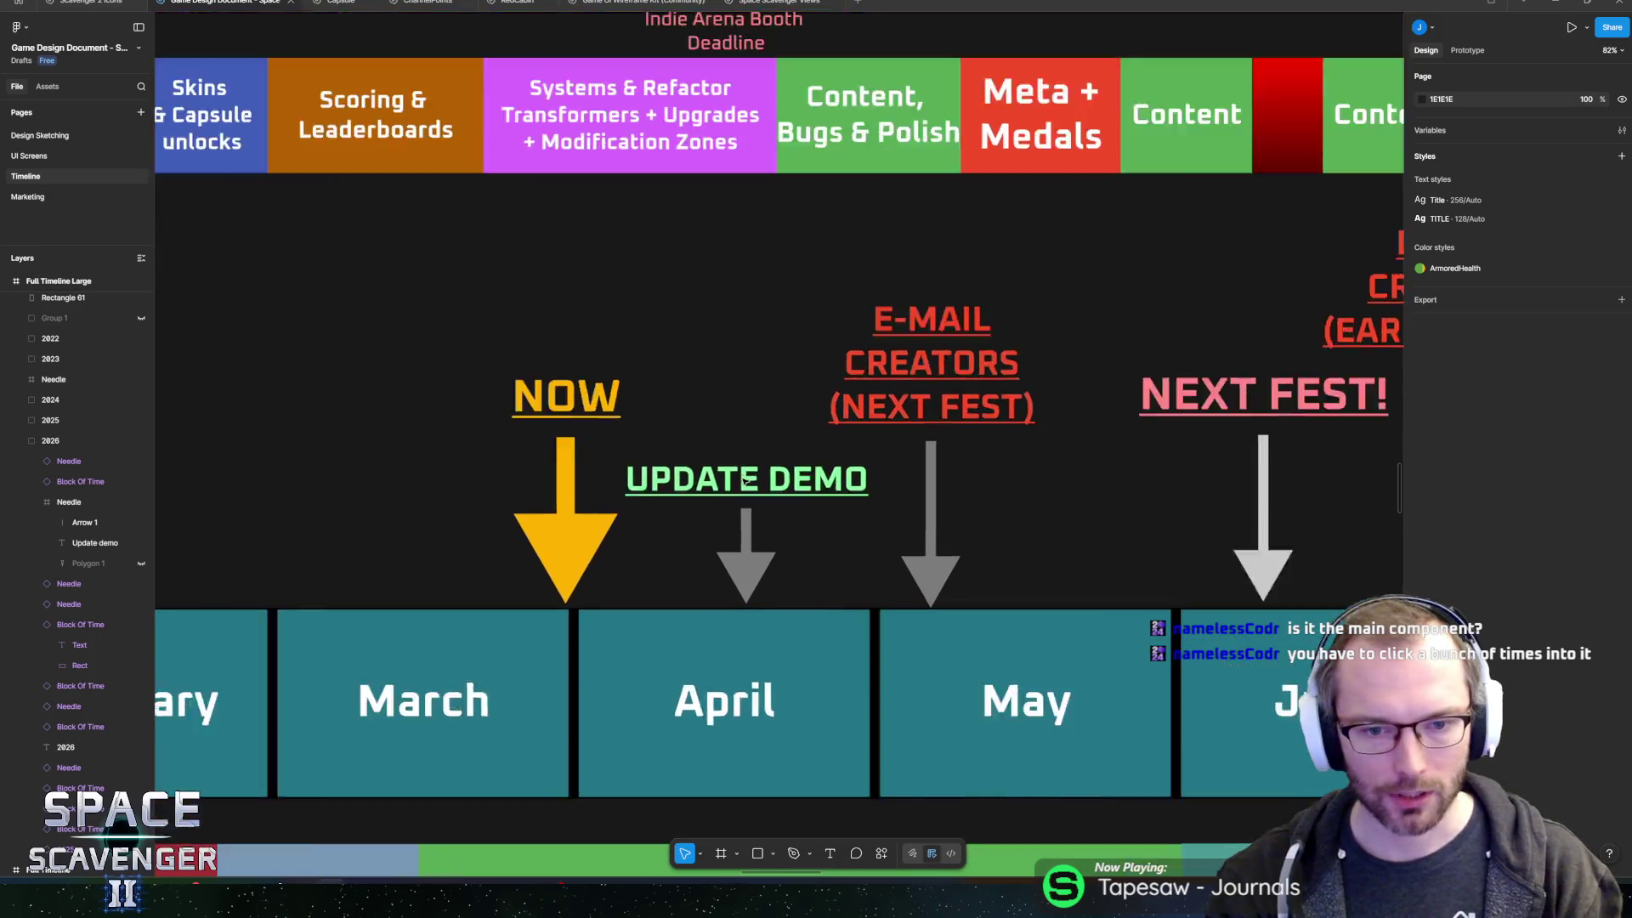
{"action": "left_click", "coordinate": [763, 588]}
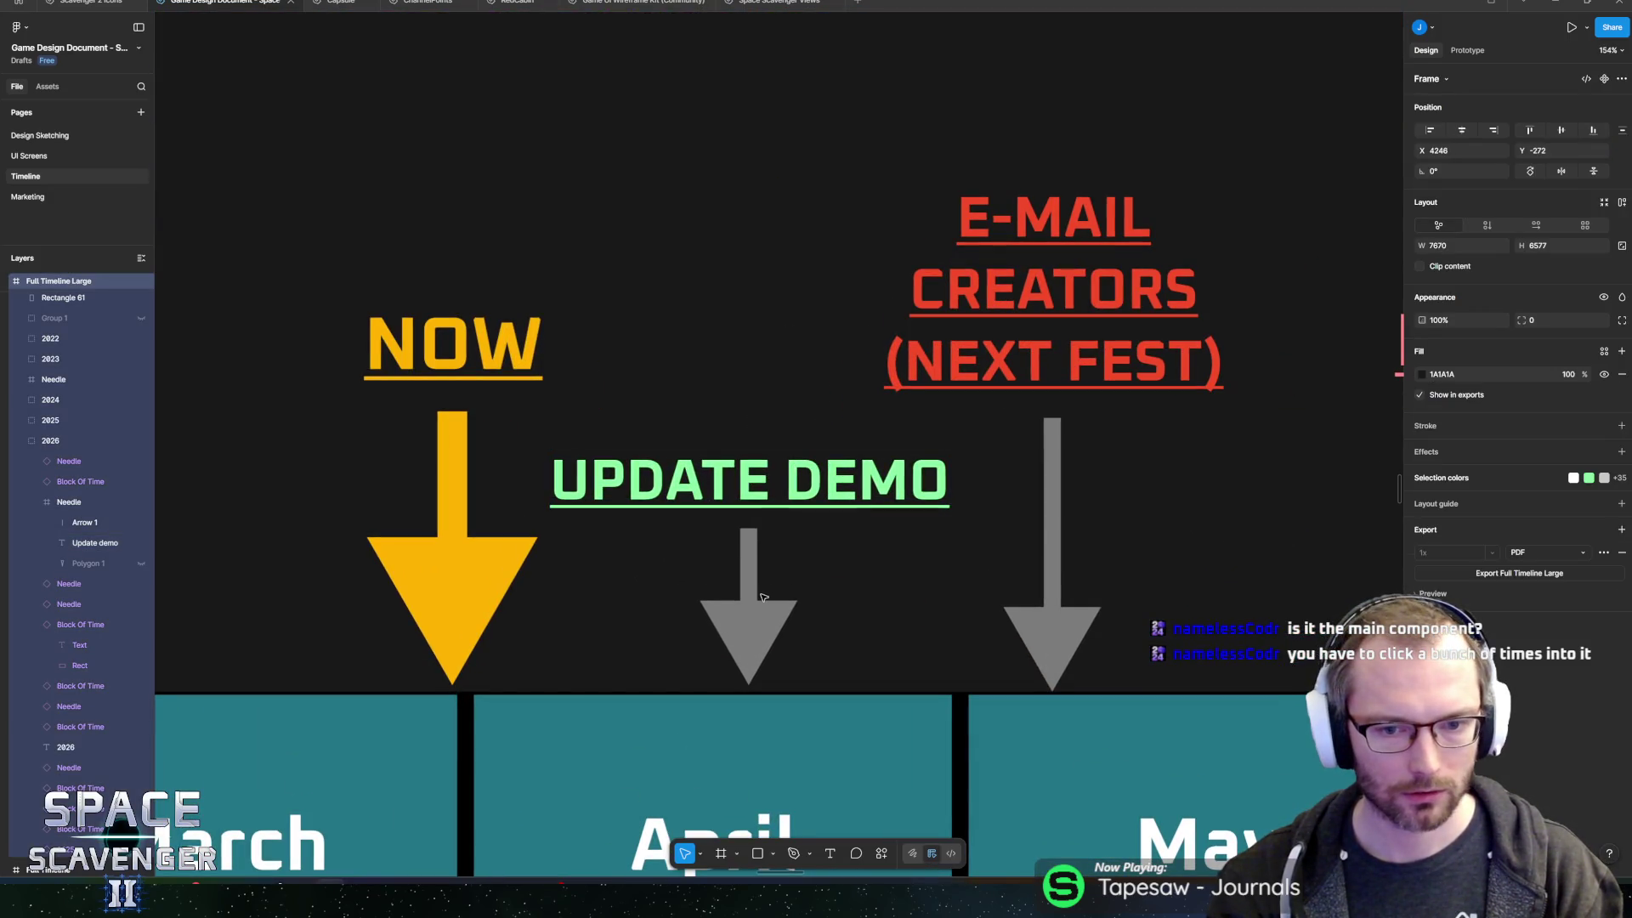
{"action": "left_click", "coordinate": [974, 552]}
{"action": "scroll", "coordinate": [974, 552], "scroll_direction": "right", "scroll_amount": 3}
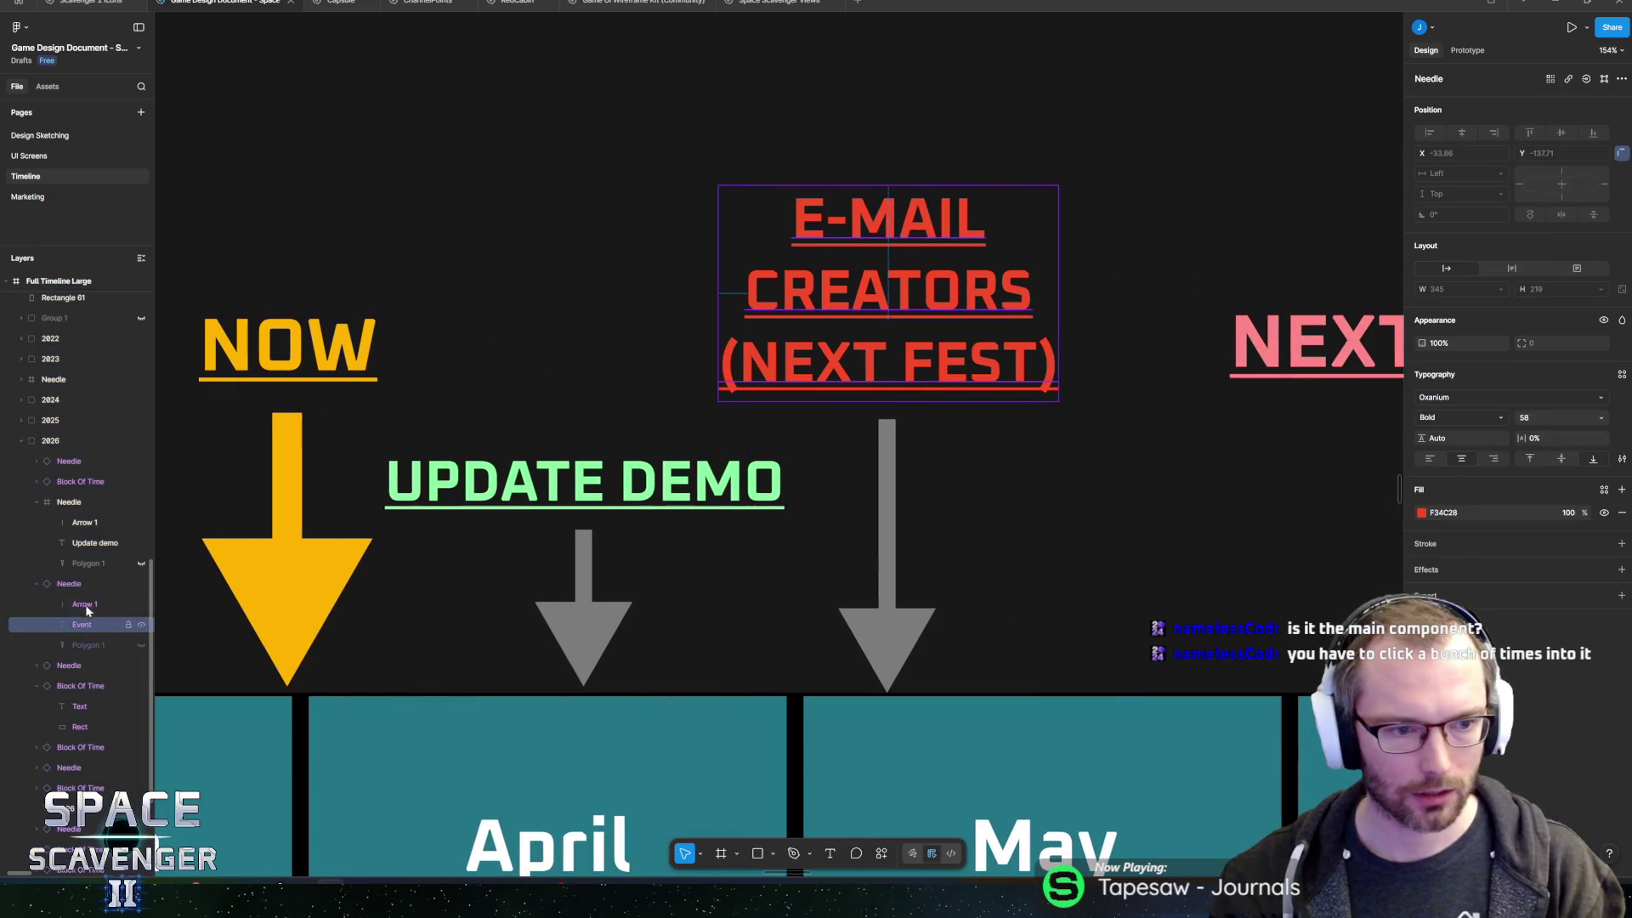
{"action": "left_click", "coordinate": [974, 553]}
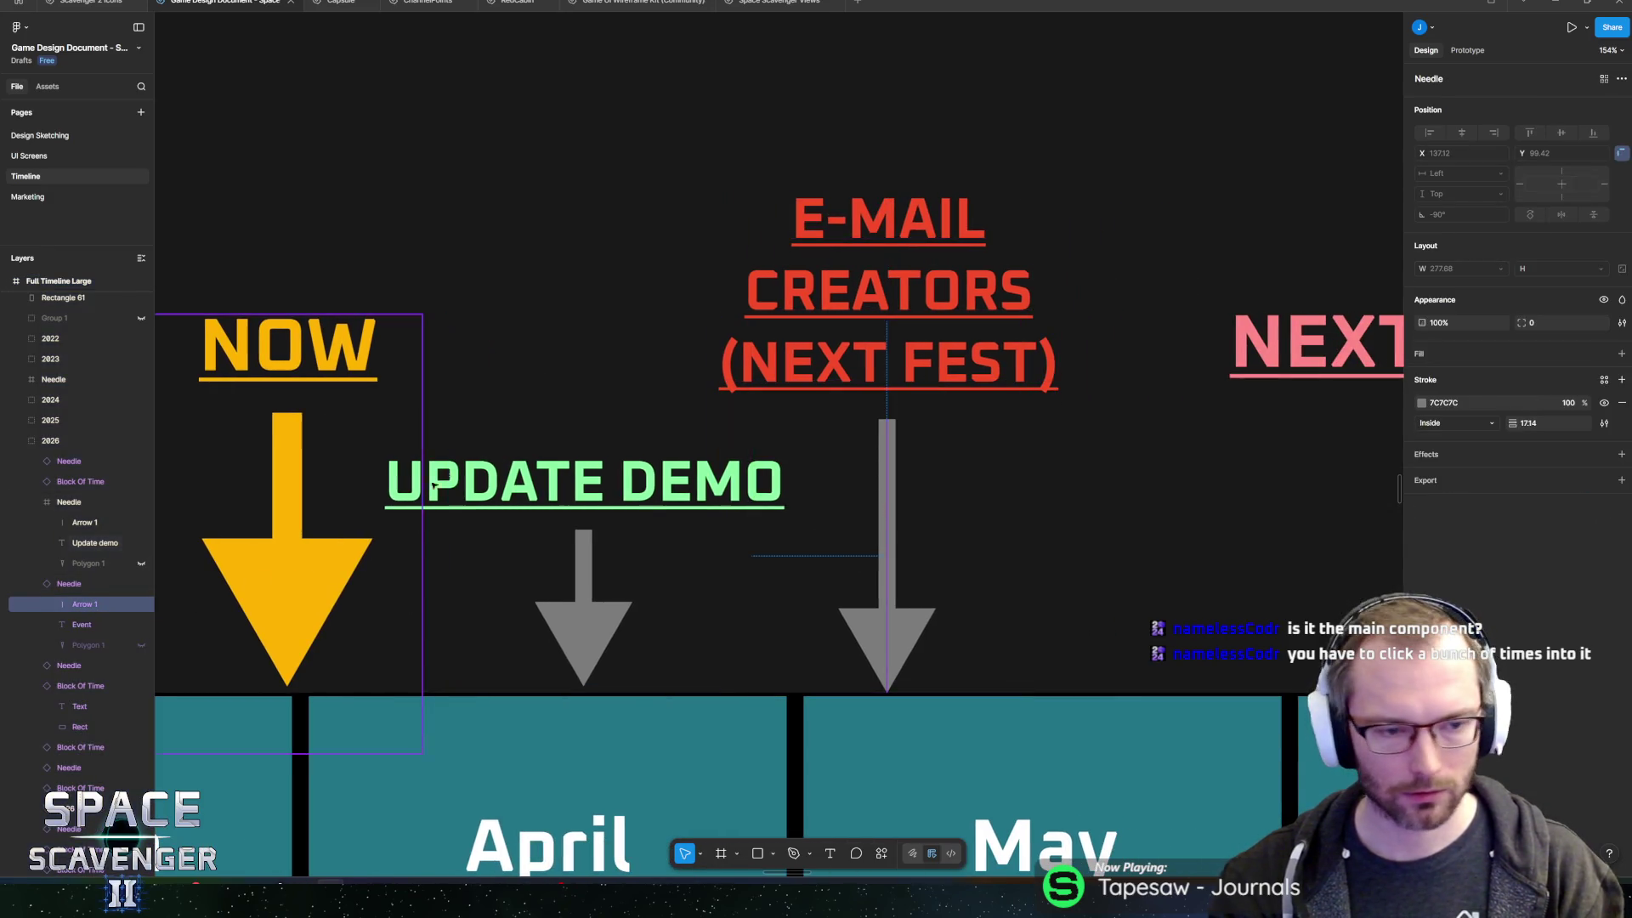
{"action": "key", "text": "Escape"}
{"action": "key", "text": "Escape"}
{"action": "key", "text": "Escape"}
{"action": "left_click", "coordinate": [891, 485]}
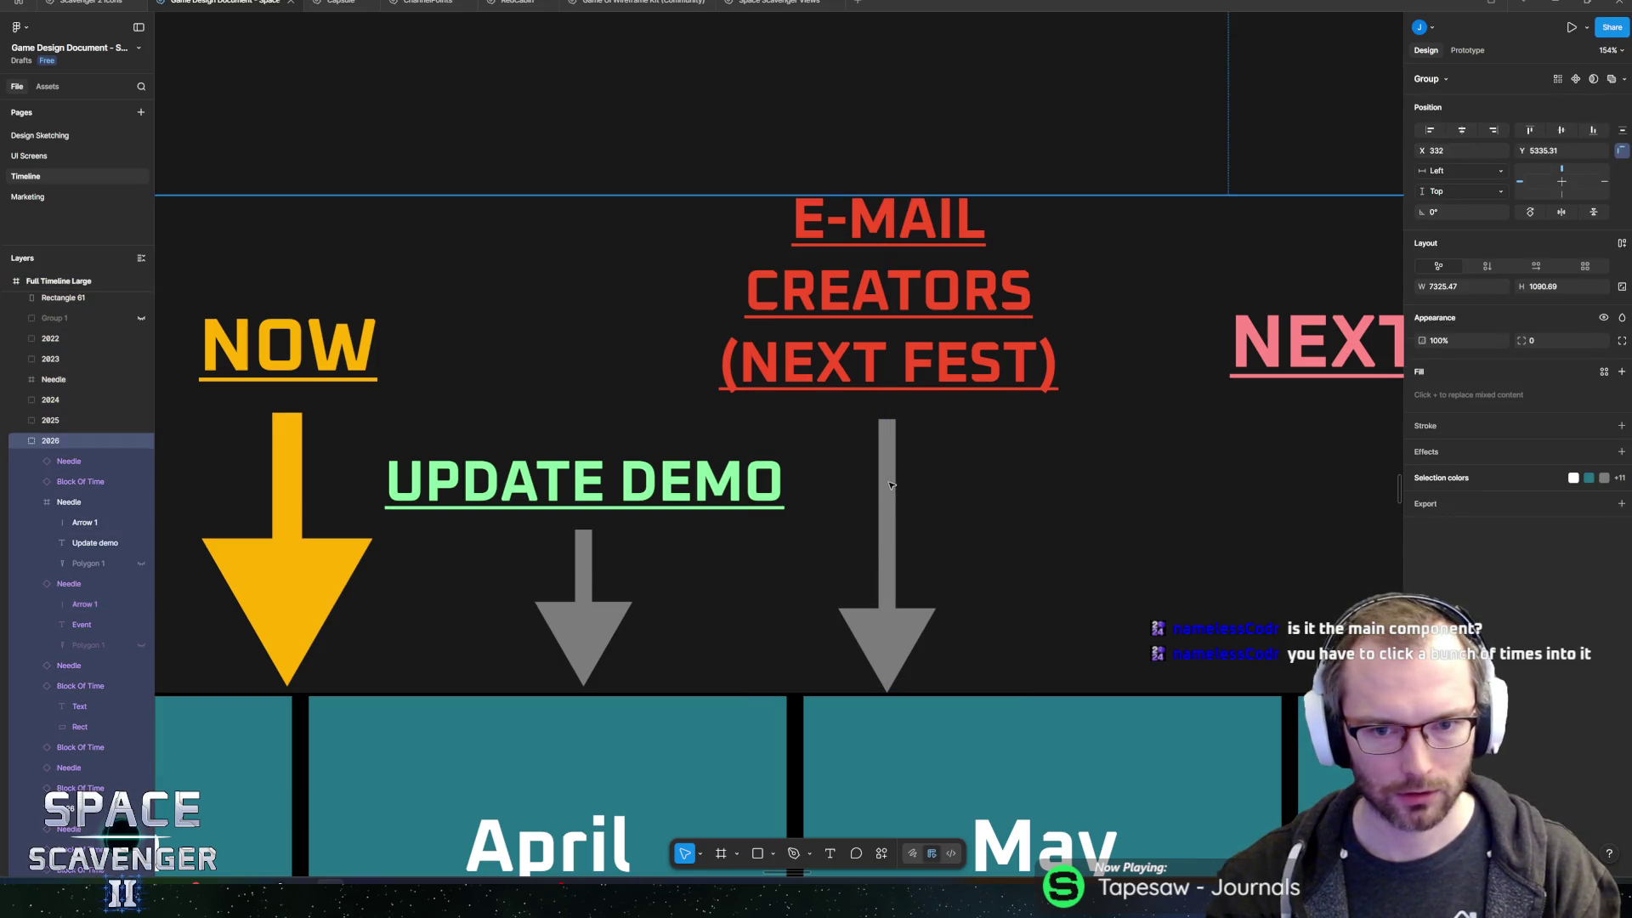
{"action": "double_click", "coordinate": [891, 486]}
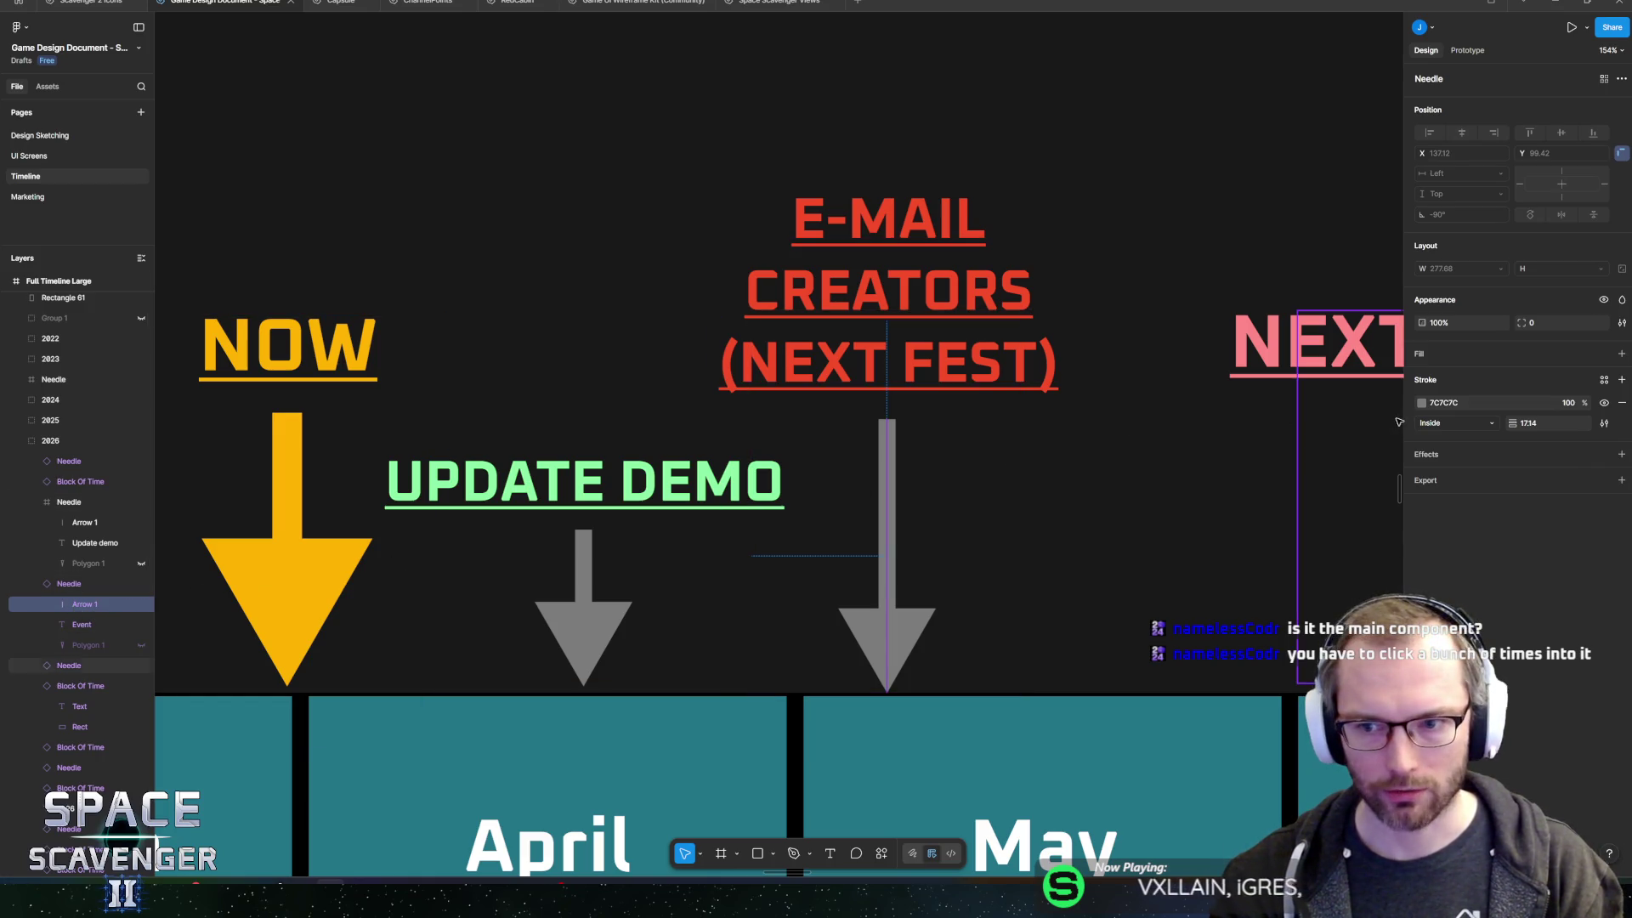
{"action": "mouse_move", "coordinate": [1418, 323]}
{"action": "left_mouse_down"}
{"action": "mouse_move", "coordinate": [1263, 331]}
{"action": "mouse_move", "coordinate": [1399, 319]}
{"action": "mouse_move", "coordinate": [1226, 305]}
{"action": "mouse_move", "coordinate": [1360, 308]}
{"action": "left_mouse_up"}
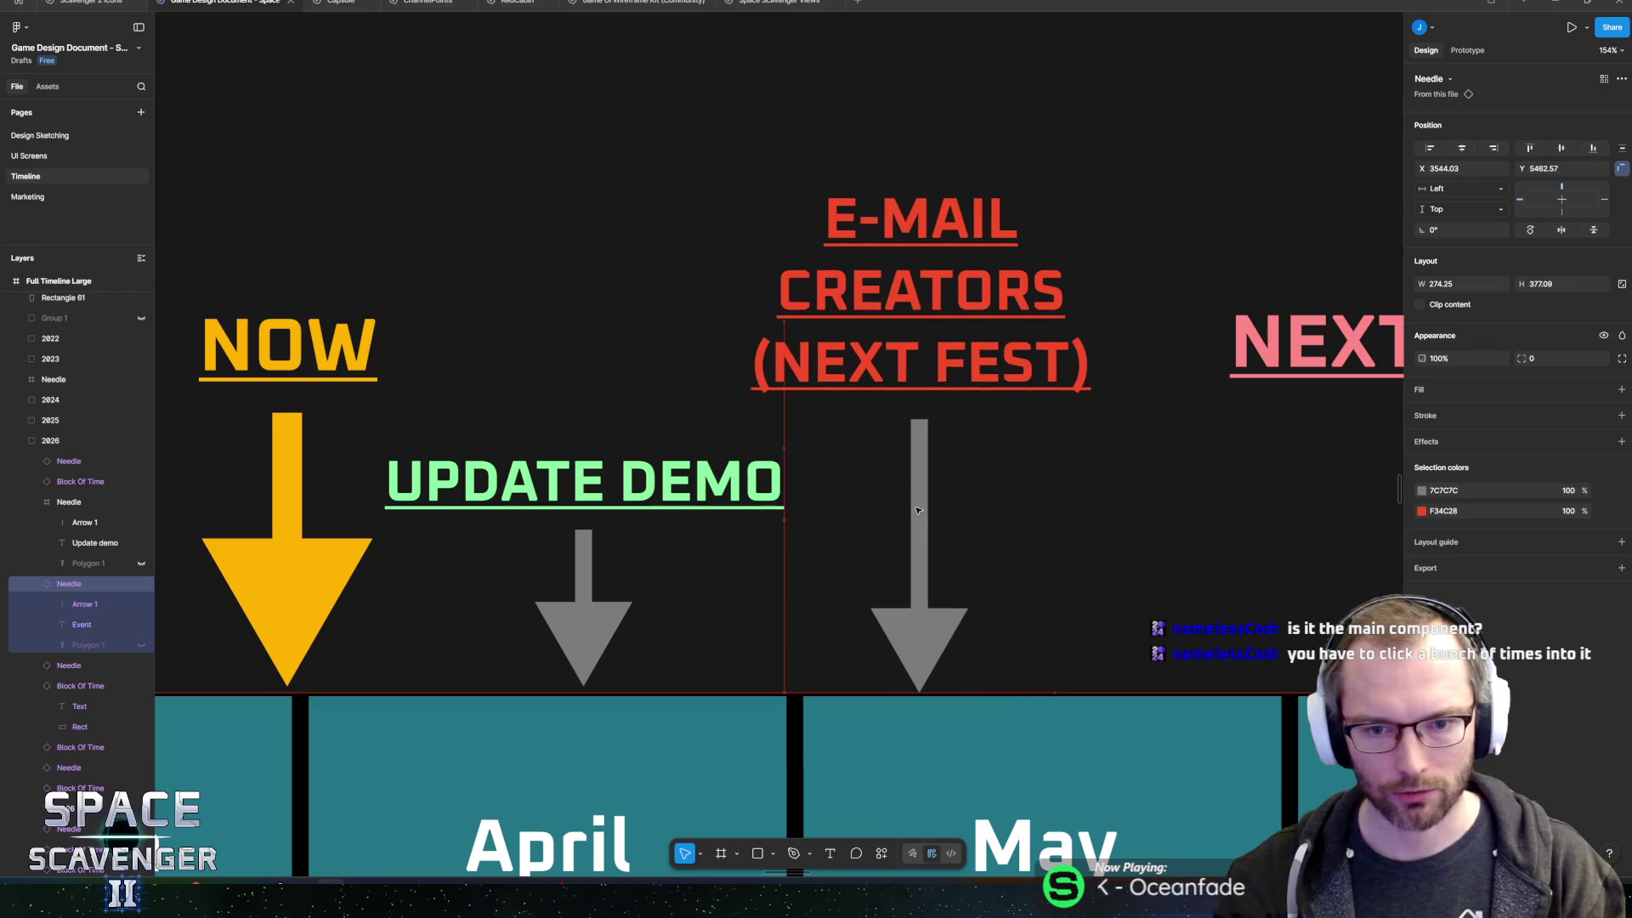
{"action": "mouse_move", "coordinate": [887, 510]}
{"action": "left_mouse_down"}
{"action": "mouse_move", "coordinate": [947, 519]}
{"action": "mouse_move", "coordinate": [901, 531]}
{"action": "left_mouse_up"}
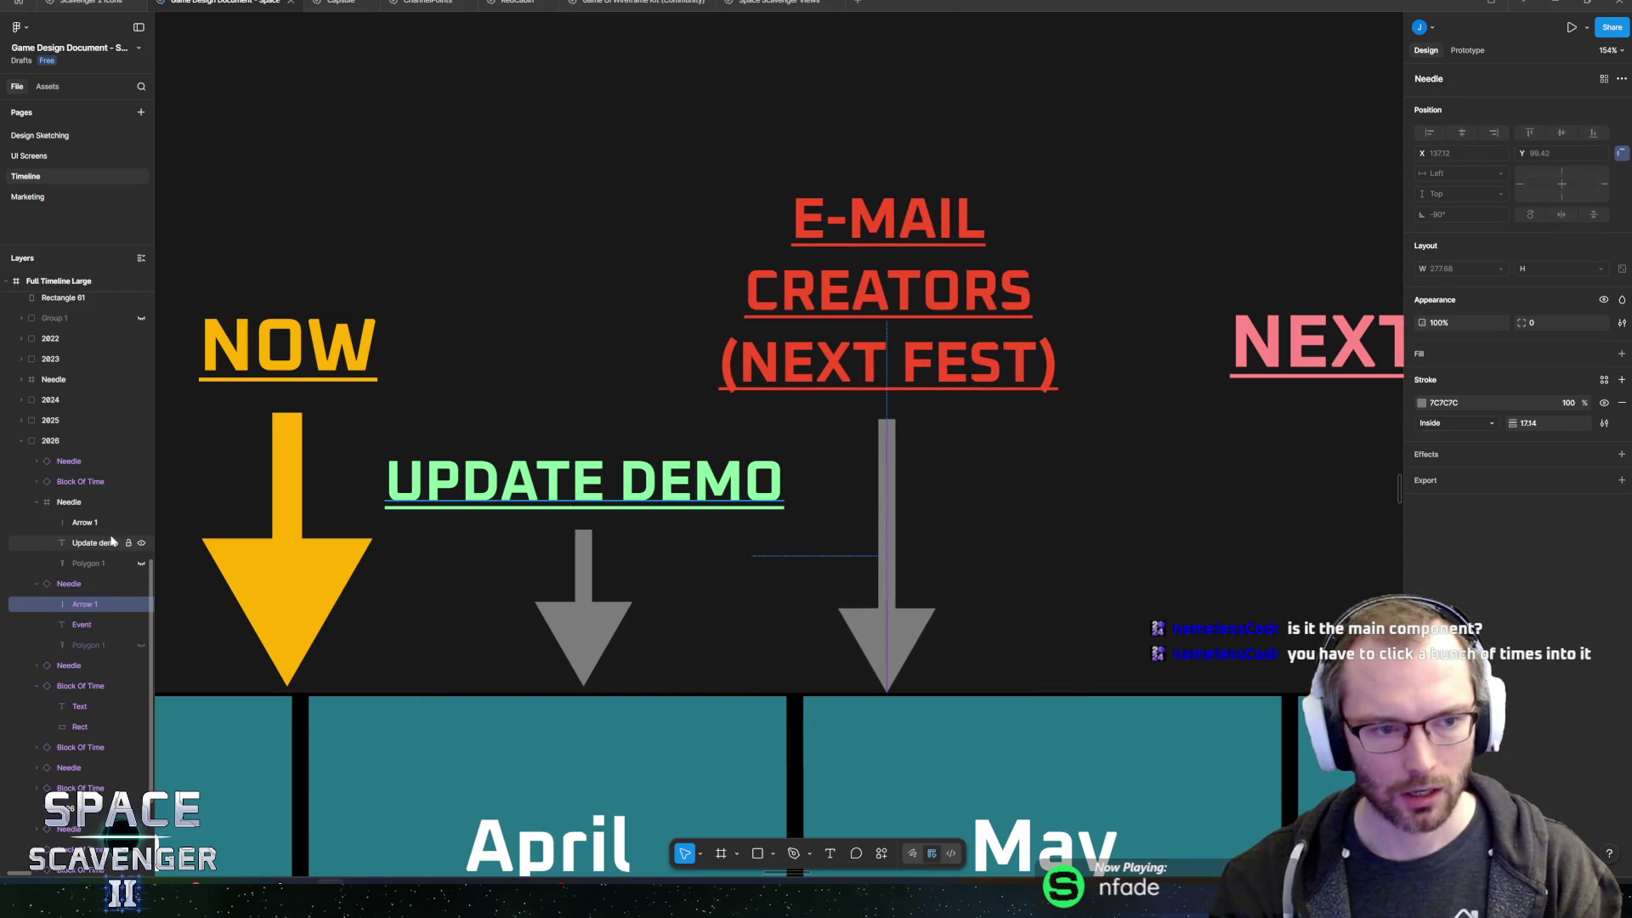
{"action": "scroll", "coordinate": [901, 451], "scroll_direction": "down", "scroll_amount": 3, "text": "ctrl"}
{"action": "scroll", "coordinate": [901, 451], "scroll_direction": "down", "scroll_amount": 10, "text": "ctrl"}
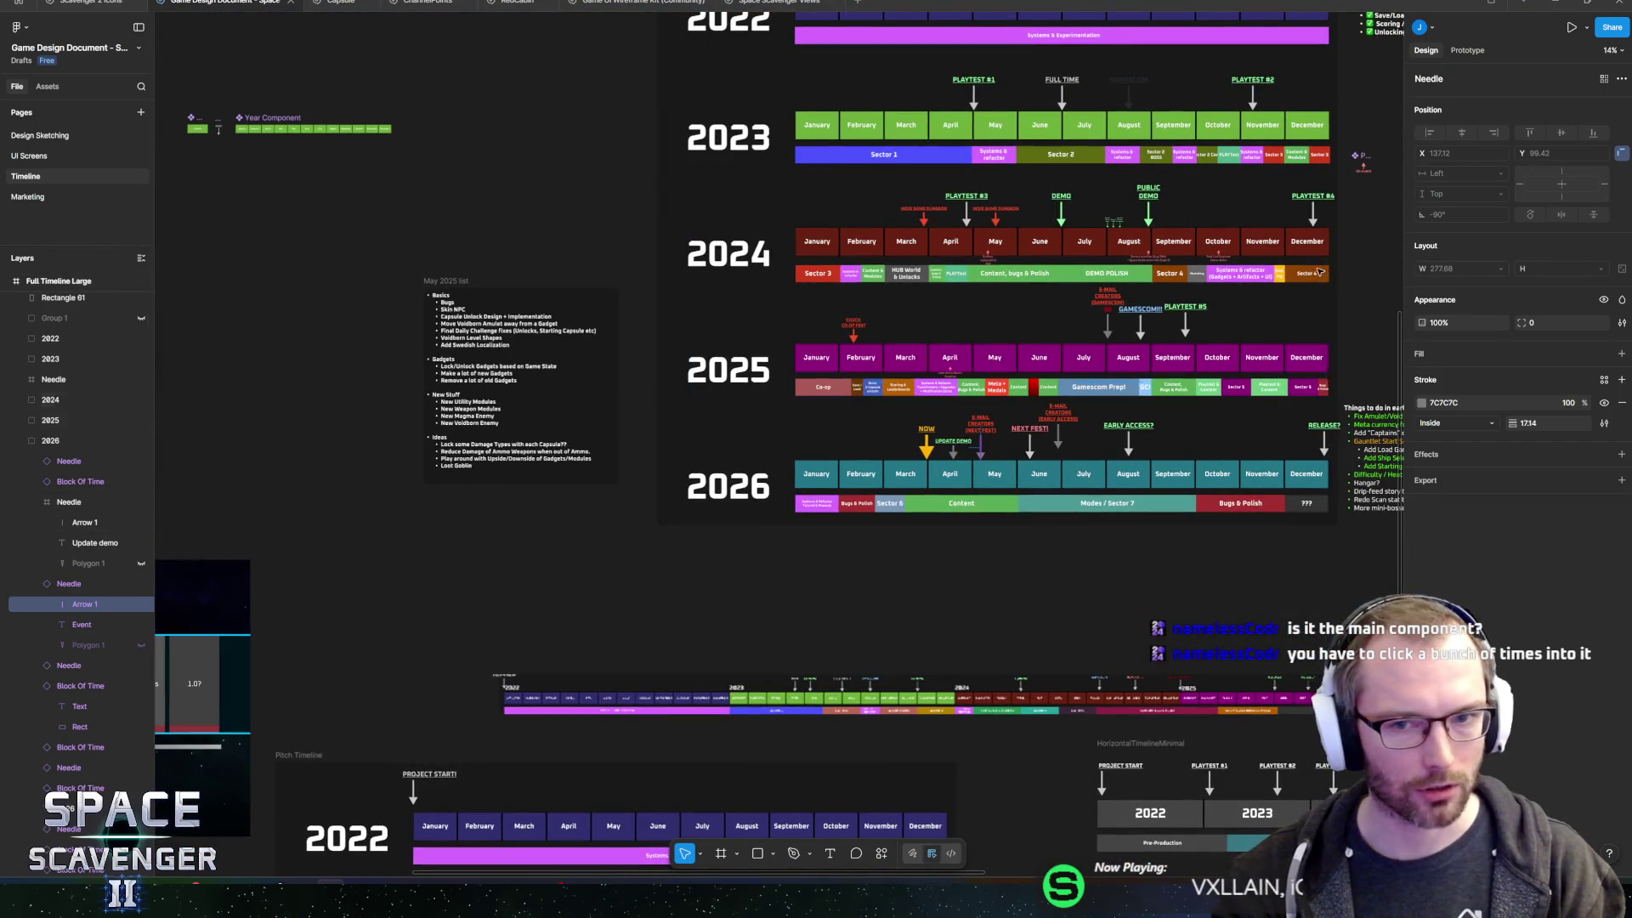
{"action": "scroll", "coordinate": [1105, 340], "scroll_direction": "up", "scroll_amount": 3}
{"action": "scroll", "coordinate": [1105, 340], "scroll_direction": "right", "scroll_amount": 2}
{"action": "scroll", "coordinate": [1123, 305], "scroll_direction": "up", "scroll_amount": 3}
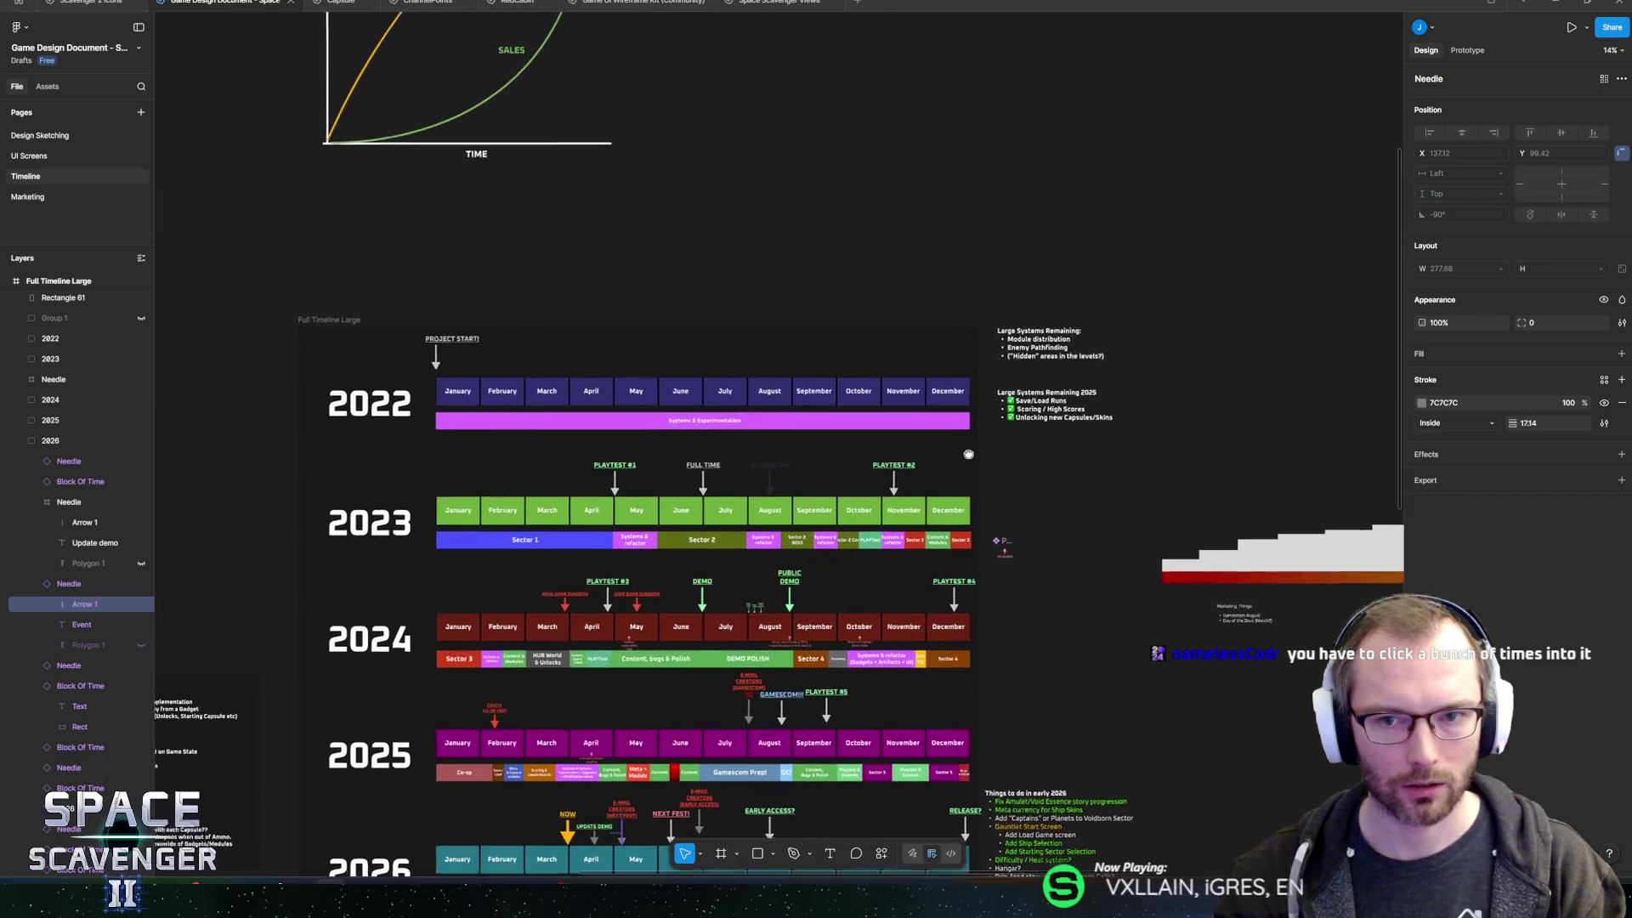
{"action": "scroll", "coordinate": [598, 403], "scroll_direction": "down", "scroll_amount": 3}
{"action": "scroll", "coordinate": [598, 403], "scroll_direction": "right", "scroll_amount": 5}
{"action": "scroll", "coordinate": [598, 403], "scroll_direction": "left", "scroll_amount": 10}
{"action": "scroll", "coordinate": [599, 403], "scroll_direction": "down", "scroll_amount": 3}
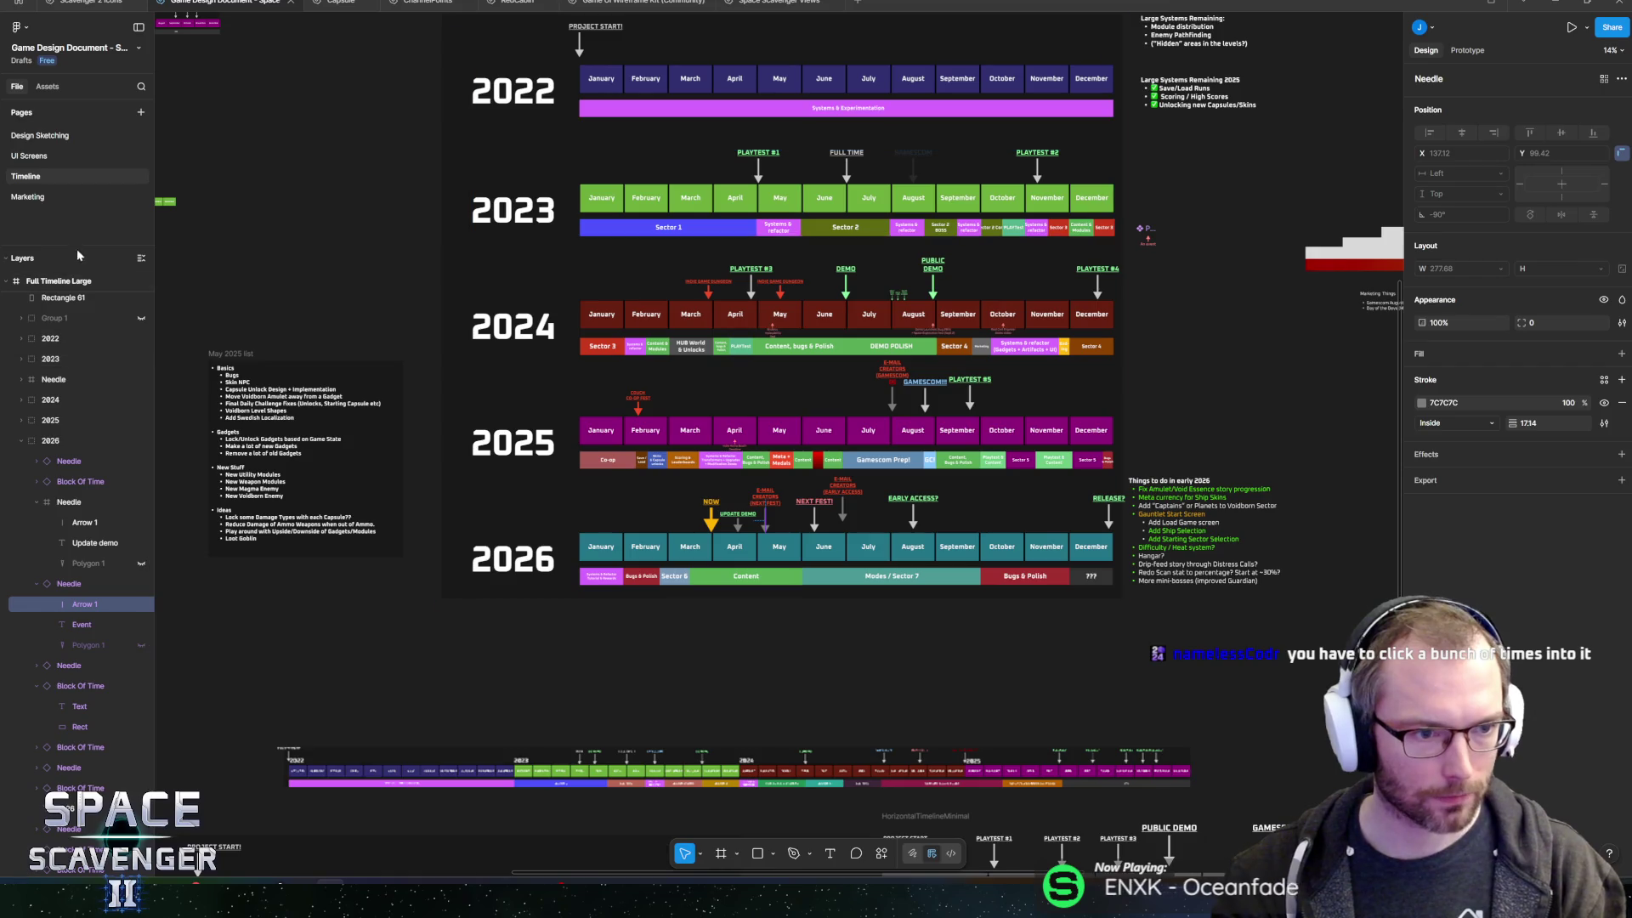
{"action": "scroll", "coordinate": [85, 408], "scroll_direction": "up", "scroll_amount": 5}
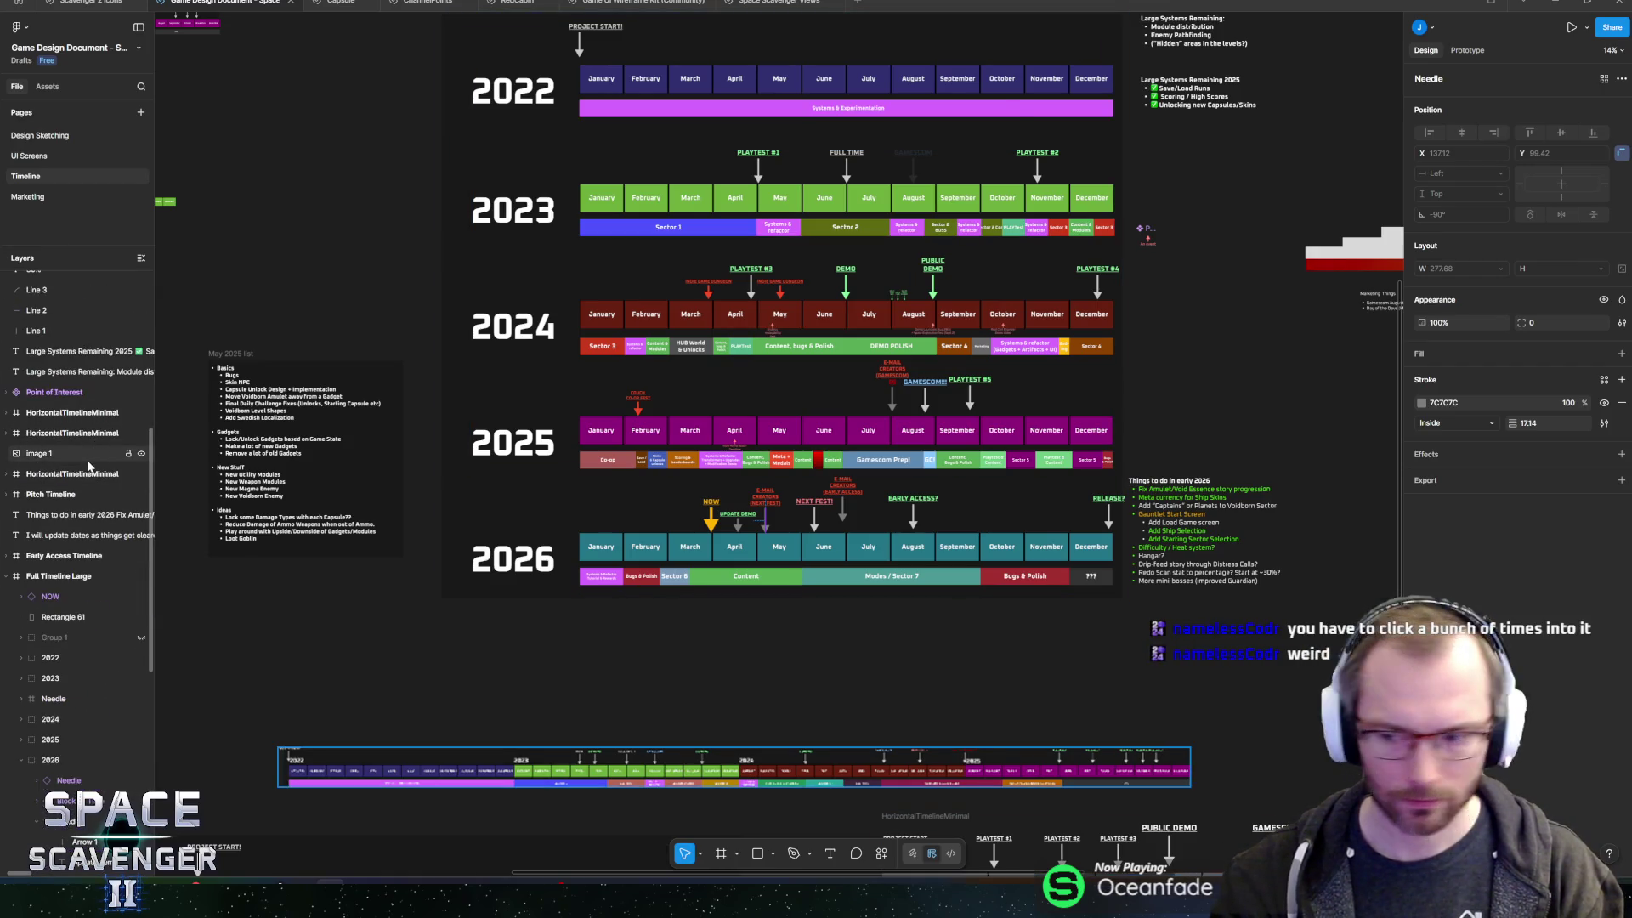
{"action": "scroll", "coordinate": [89, 464], "scroll_direction": "down", "scroll_amount": 6}
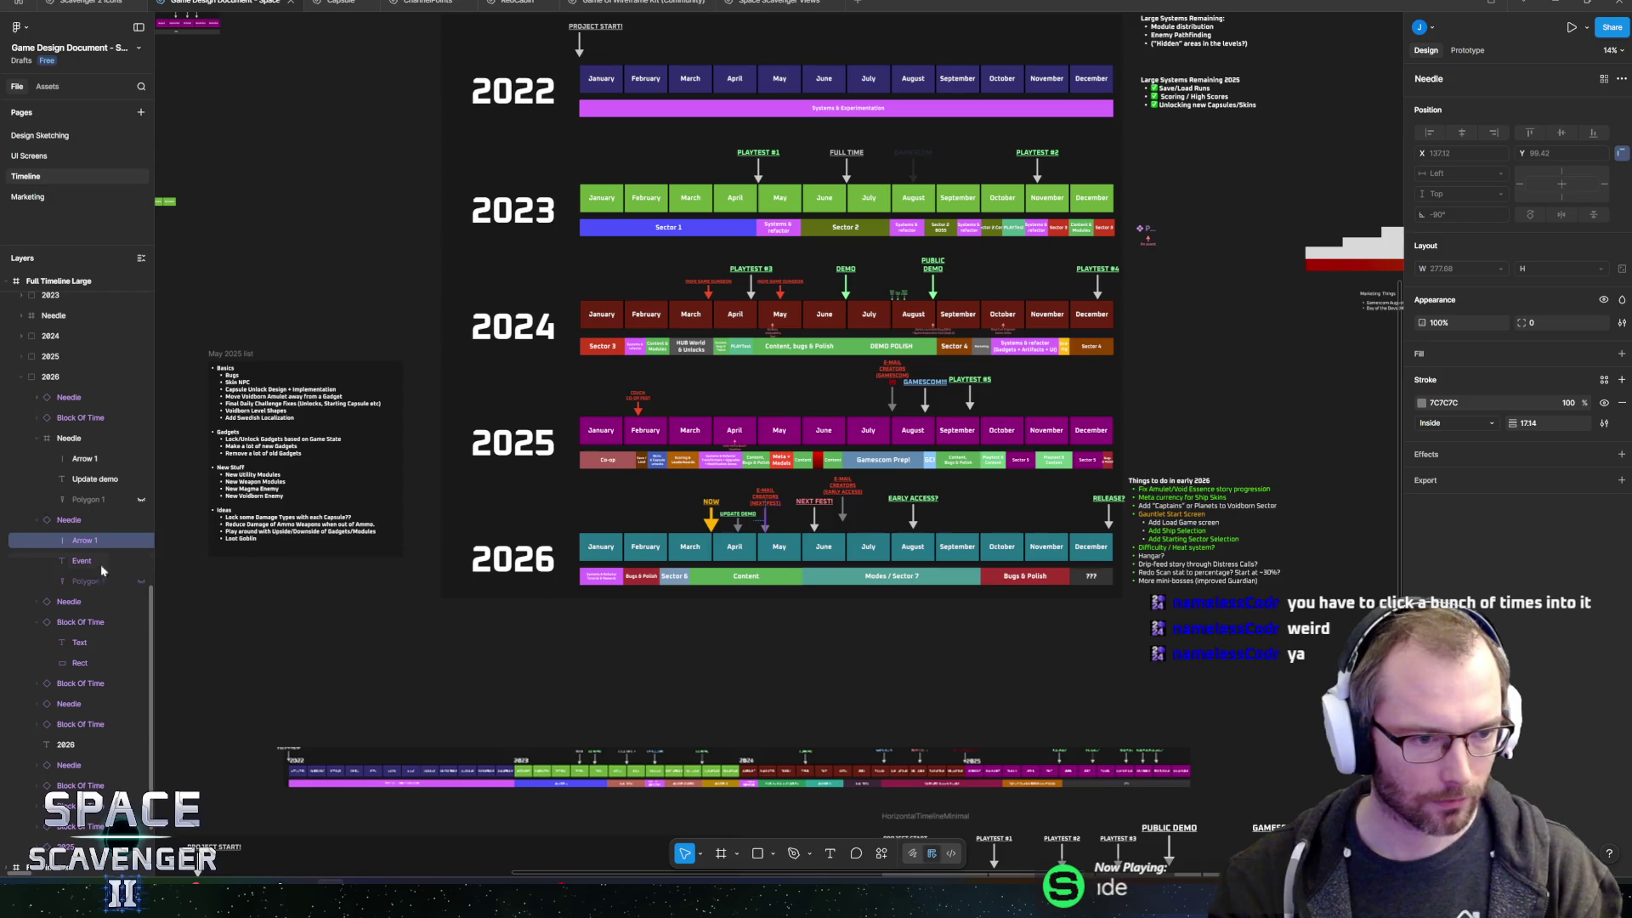
{"action": "scroll", "coordinate": [85, 587], "scroll_direction": "down", "scroll_amount": 2}
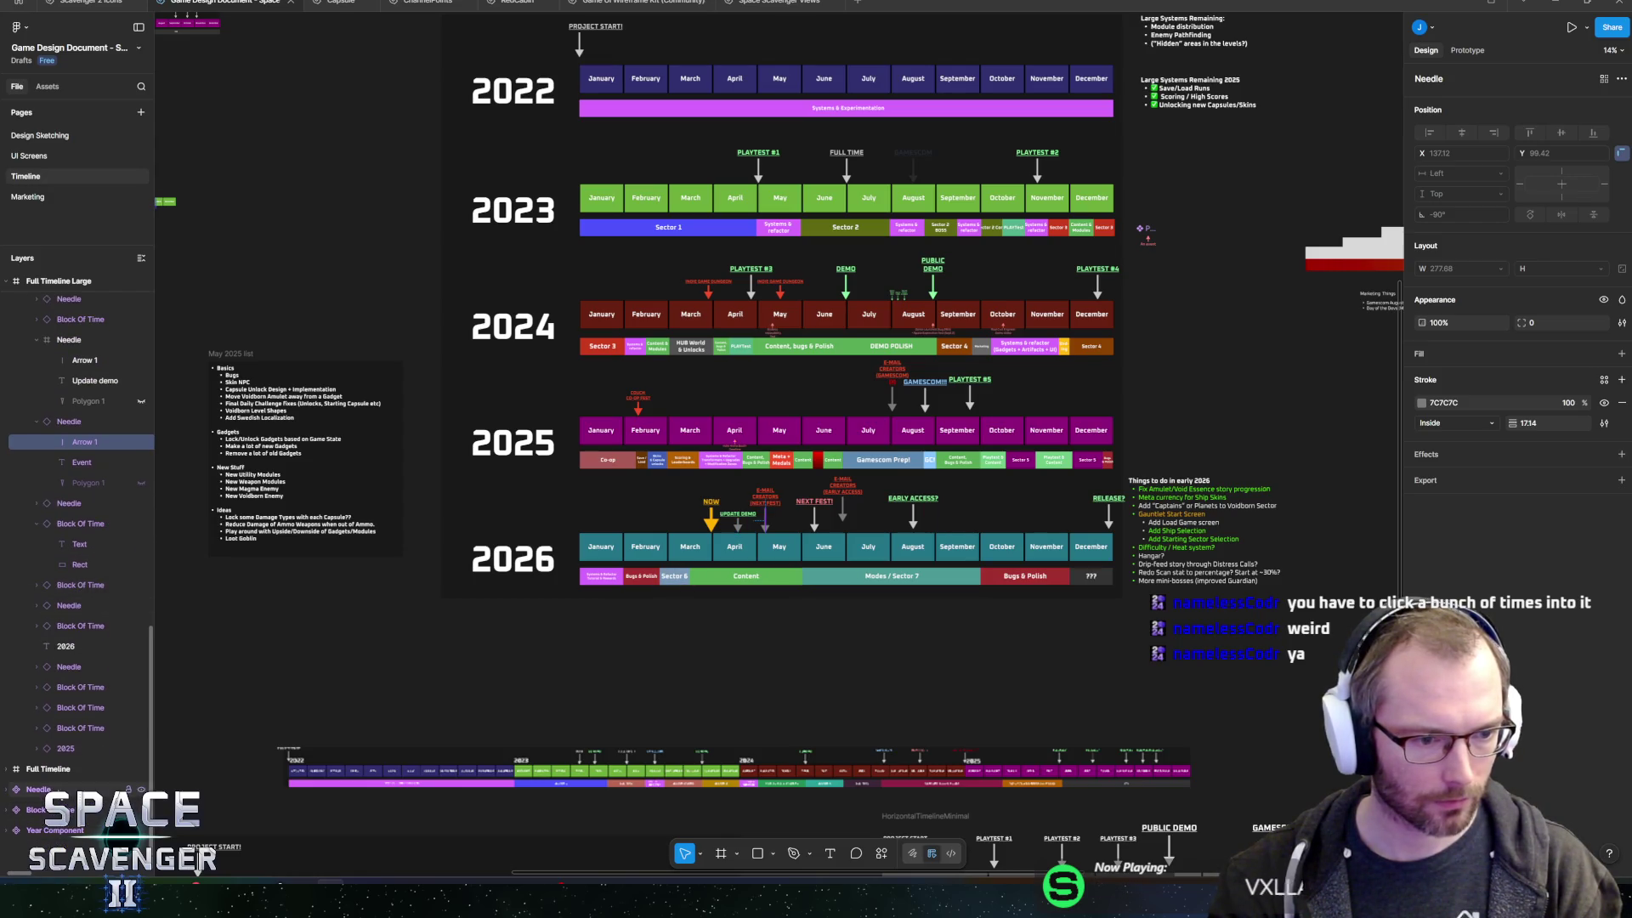
{"action": "left_click", "coordinate": [38, 788]}
{"action": "left_click", "coordinate": [8, 791]}
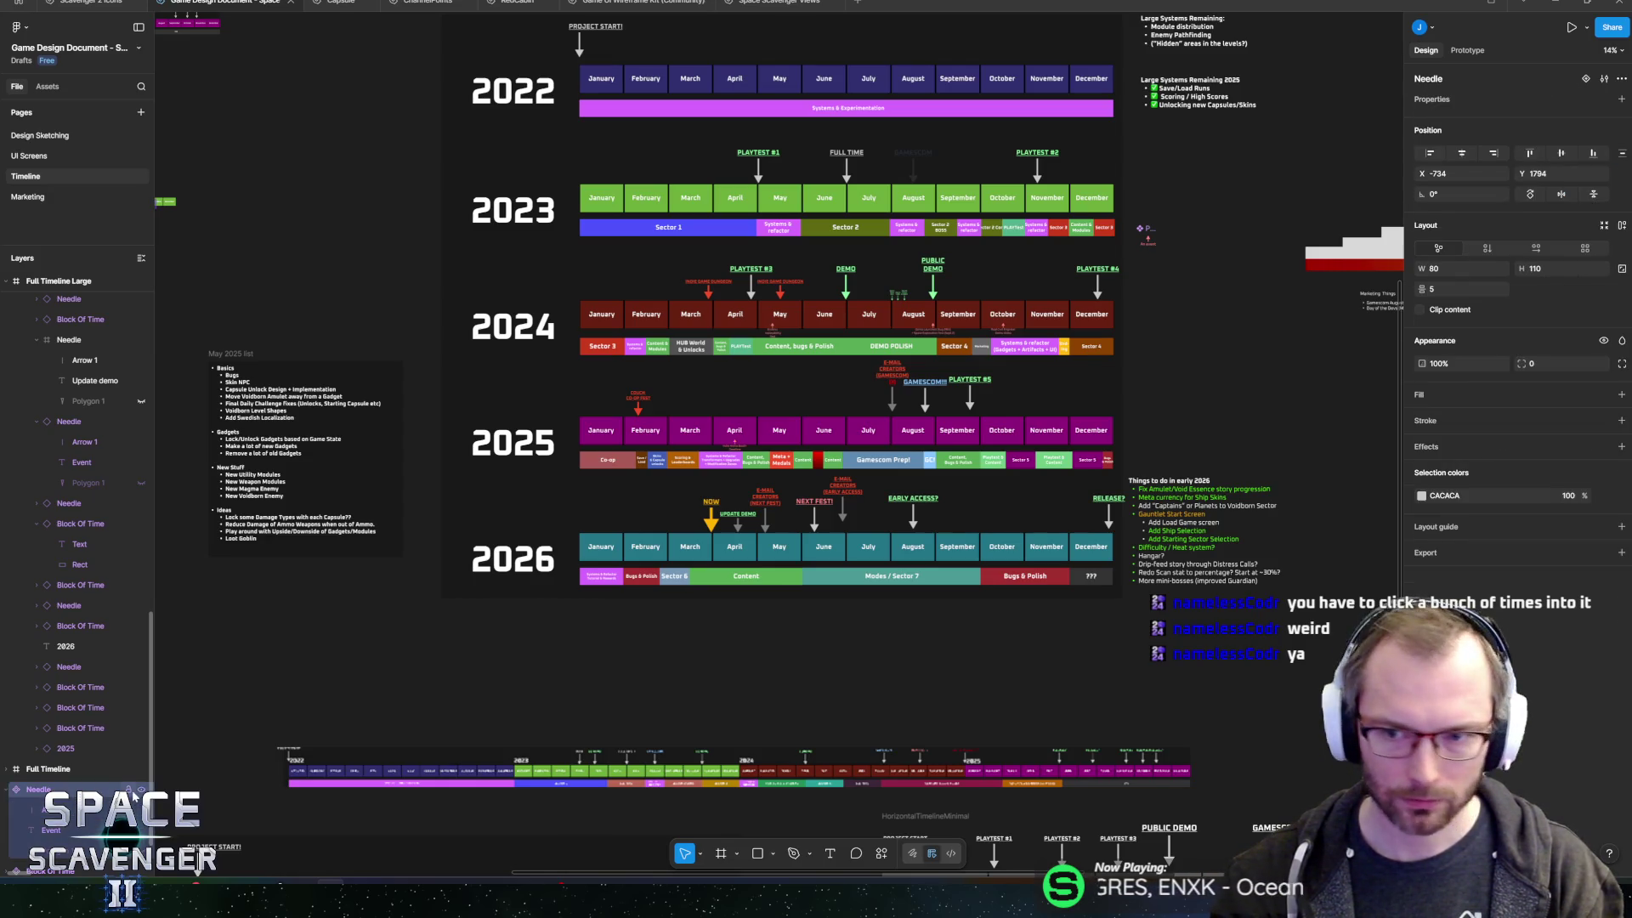
{"action": "scroll", "coordinate": [522, 617], "scroll_direction": "down", "scroll_amount": 5}
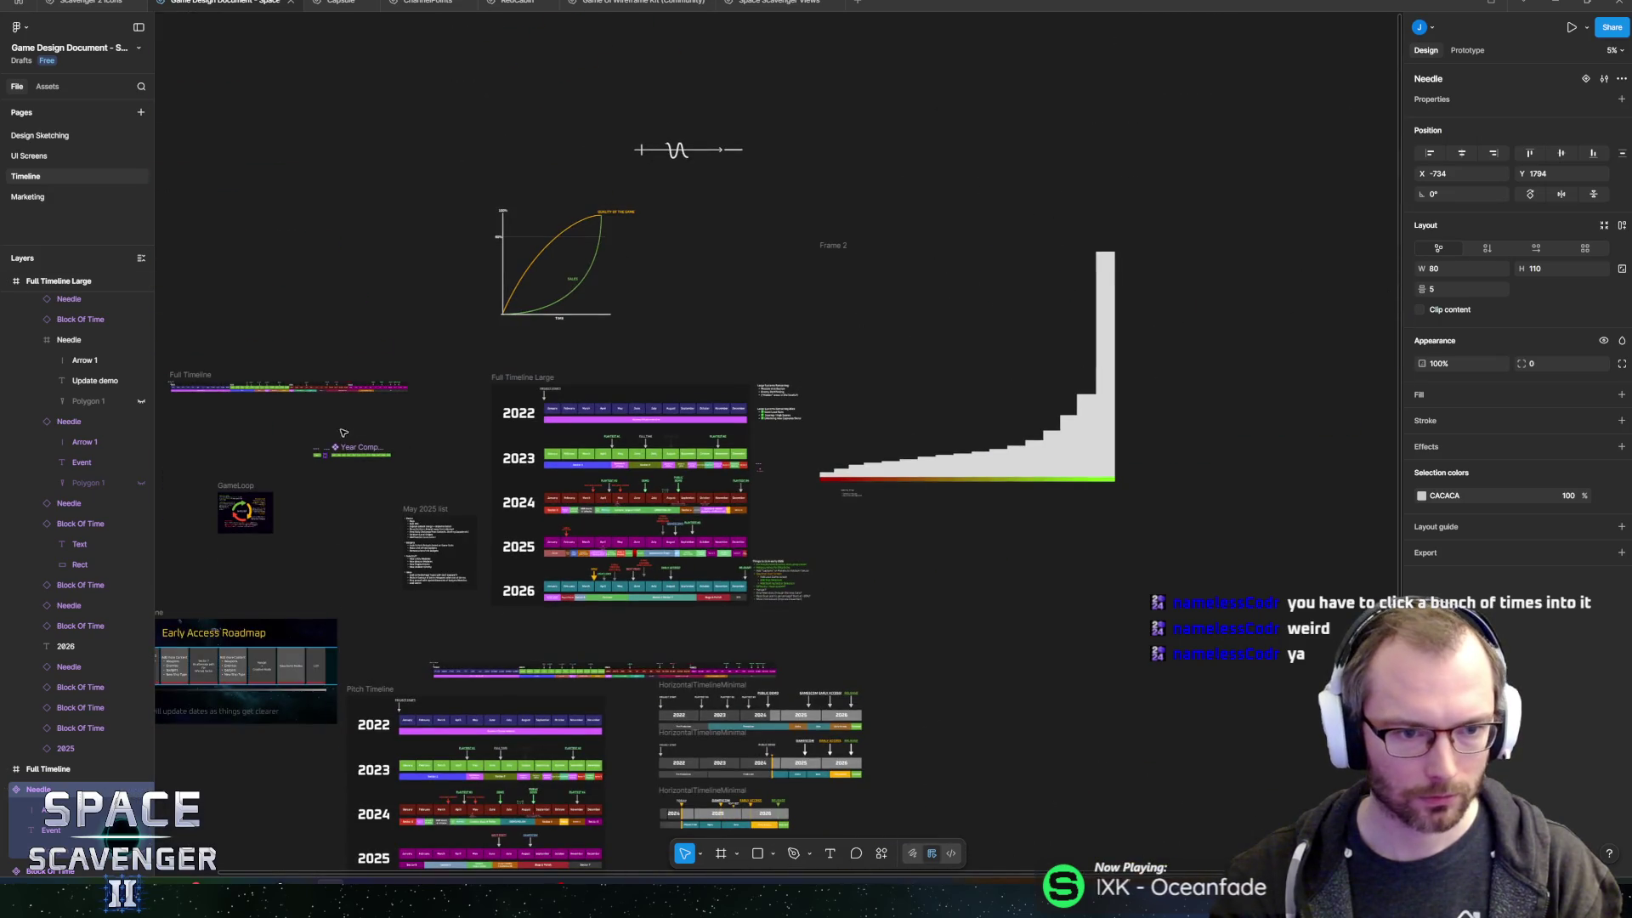
{"action": "scroll", "coordinate": [374, 450], "scroll_direction": "up", "scroll_amount": 15}
{"action": "scroll", "coordinate": [654, 595], "scroll_direction": "up", "scroll_amount": 5}
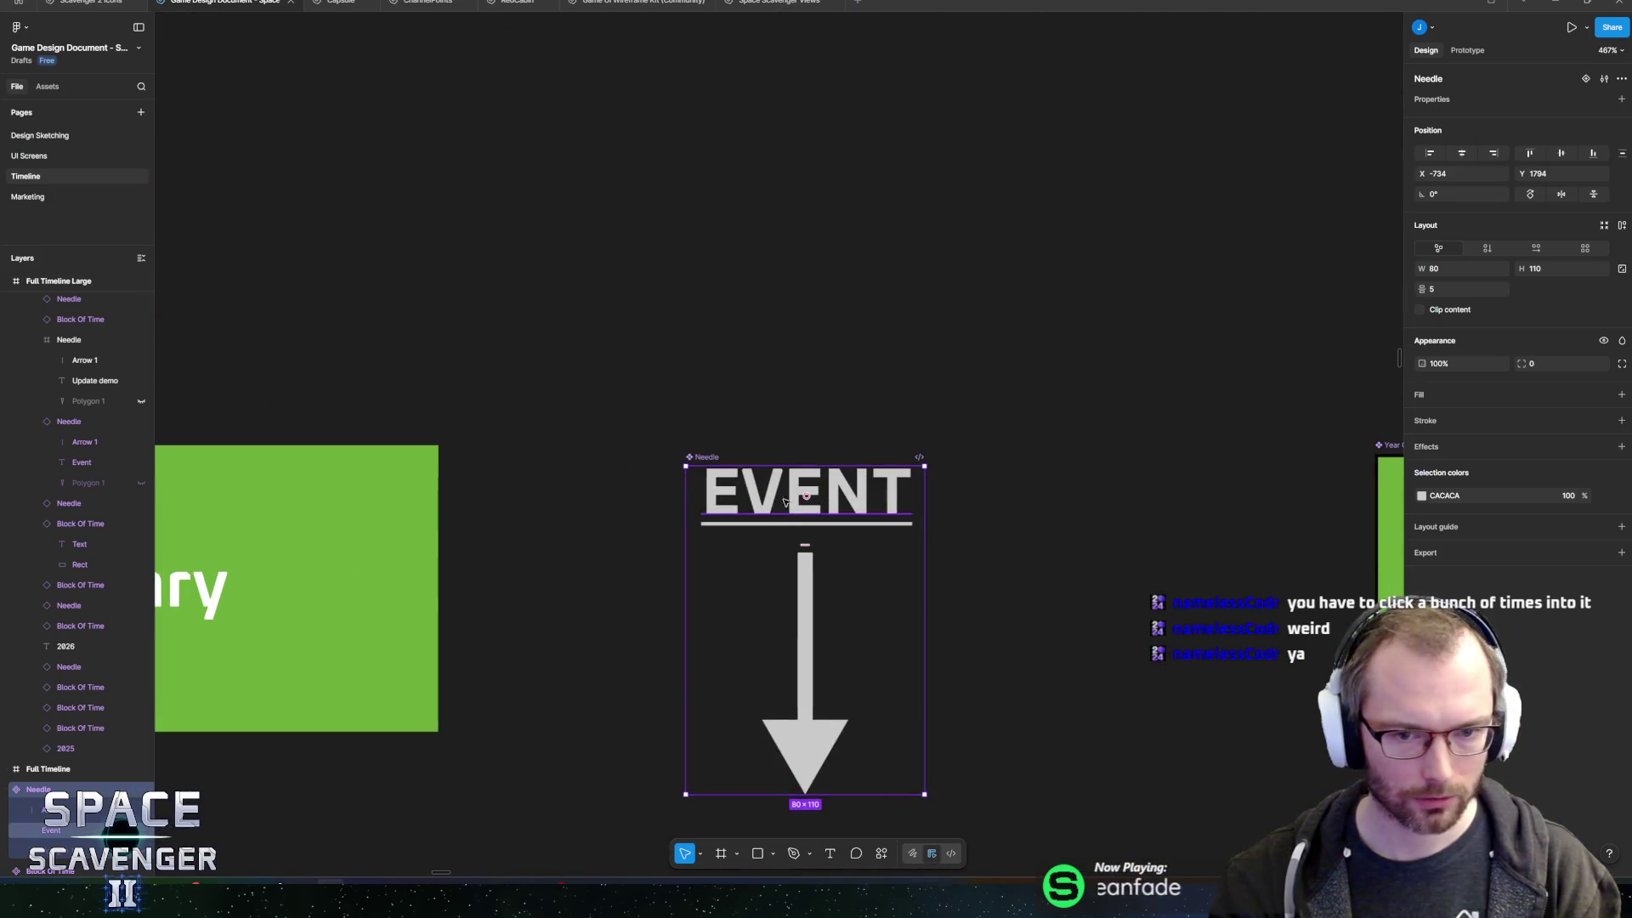
{"action": "scroll", "coordinate": [935, 468], "scroll_direction": "right", "scroll_amount": 2}
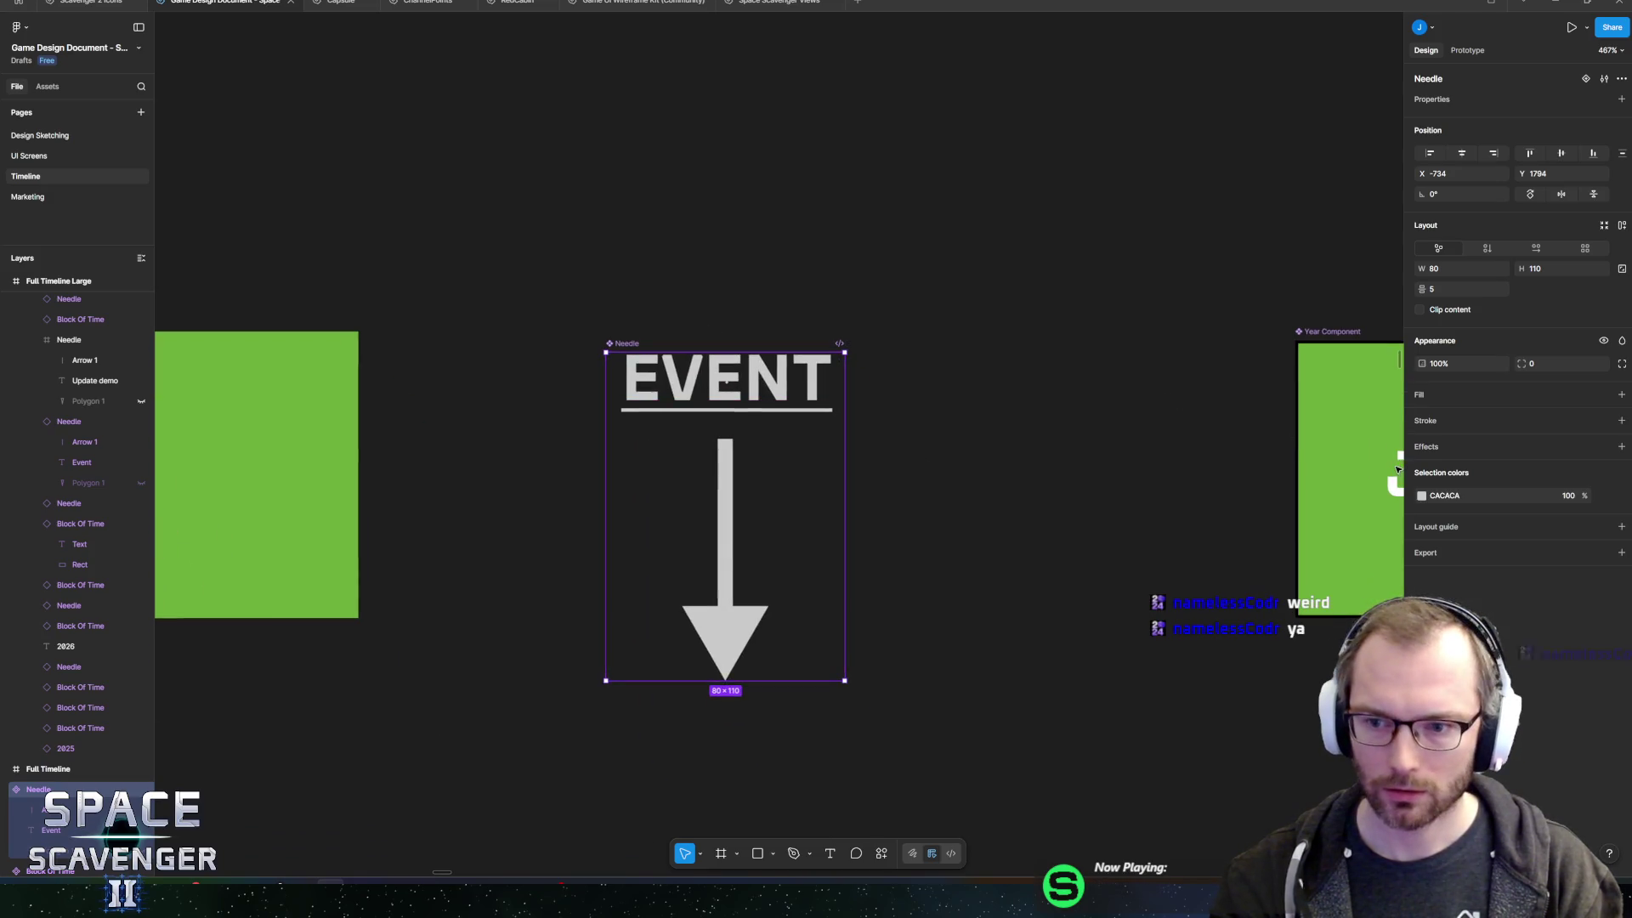
{"action": "scroll", "coordinate": [1025, 547], "scroll_direction": "down", "scroll_amount": 15}
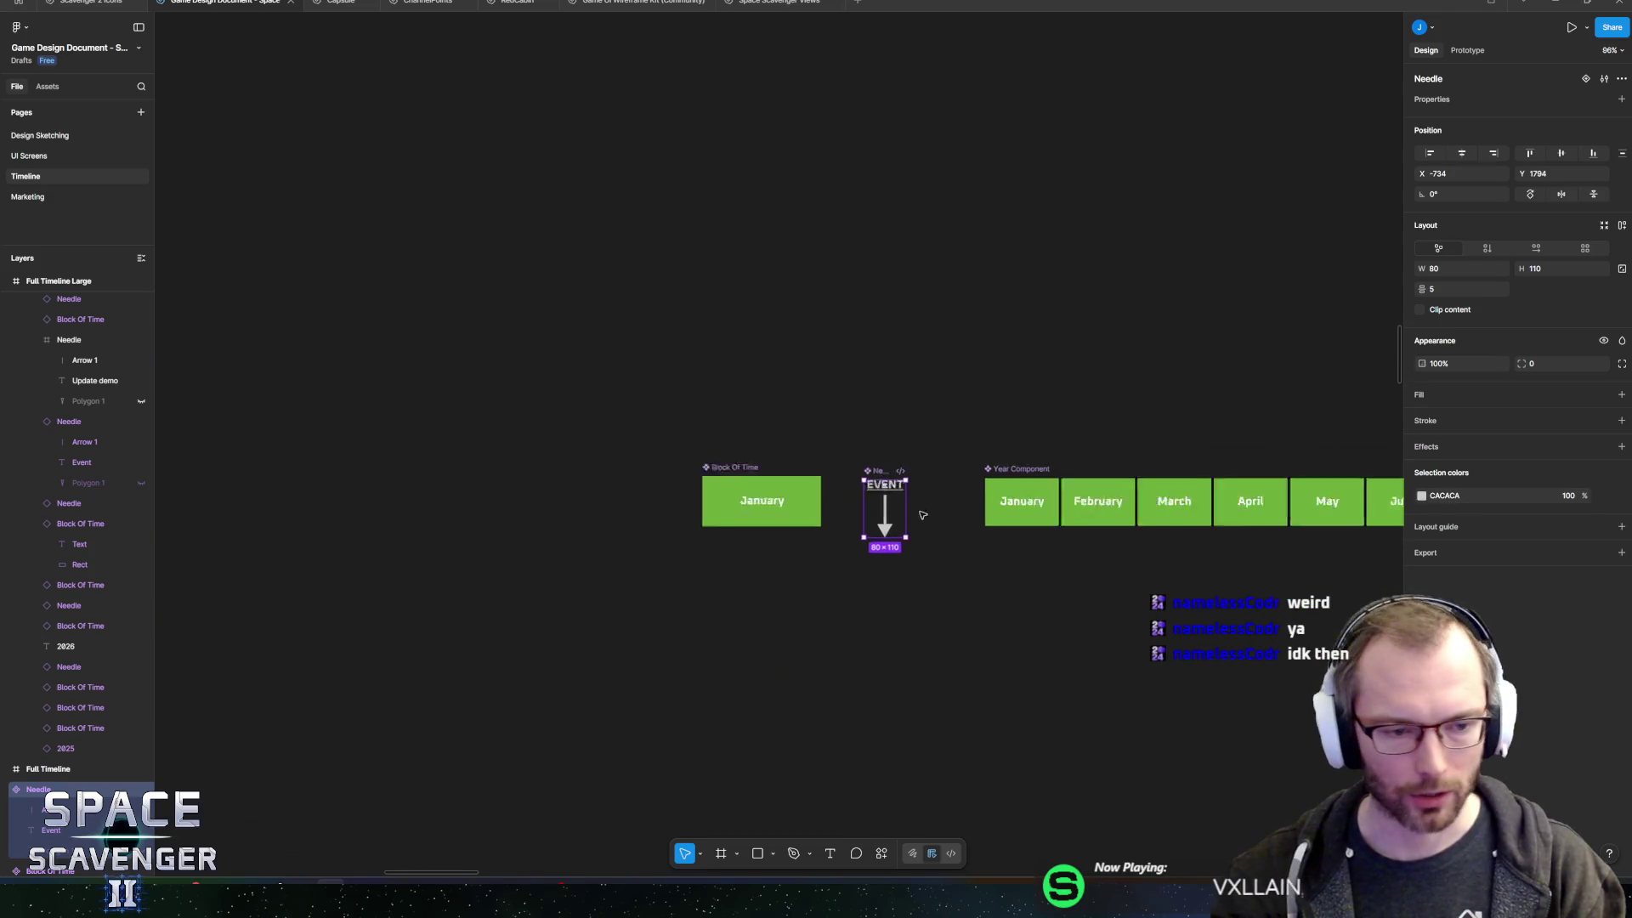
{"action": "left_click_drag", "start_coordinate": [849, 424], "coordinate": [687, 343]}
{"action": "scroll", "coordinate": [631, 379], "scroll_direction": "down", "scroll_amount": 5}
{"action": "scroll", "coordinate": [631, 379], "scroll_direction": "down", "scroll_amount": 5}
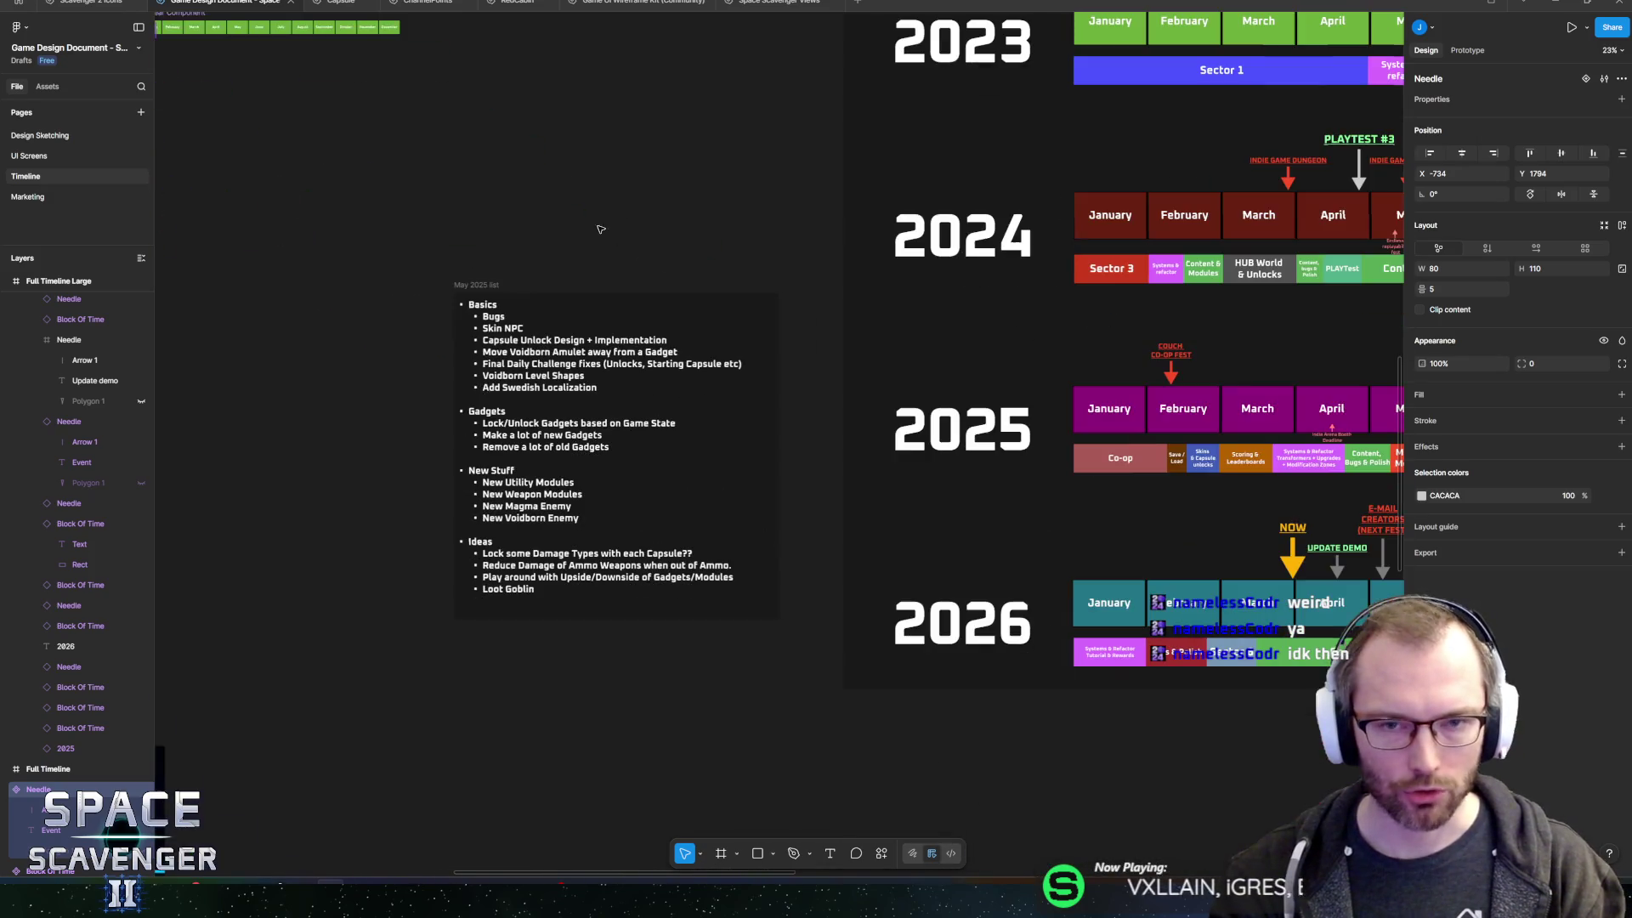
- Glance over the Scavenger 2 Icons file, then bring up the Game Design Document Timeline
{"action": "left_click", "coordinate": [80, 3]}
{"action": "scroll", "coordinate": [879, 344], "scroll_direction": "down", "scroll_amount": 10}
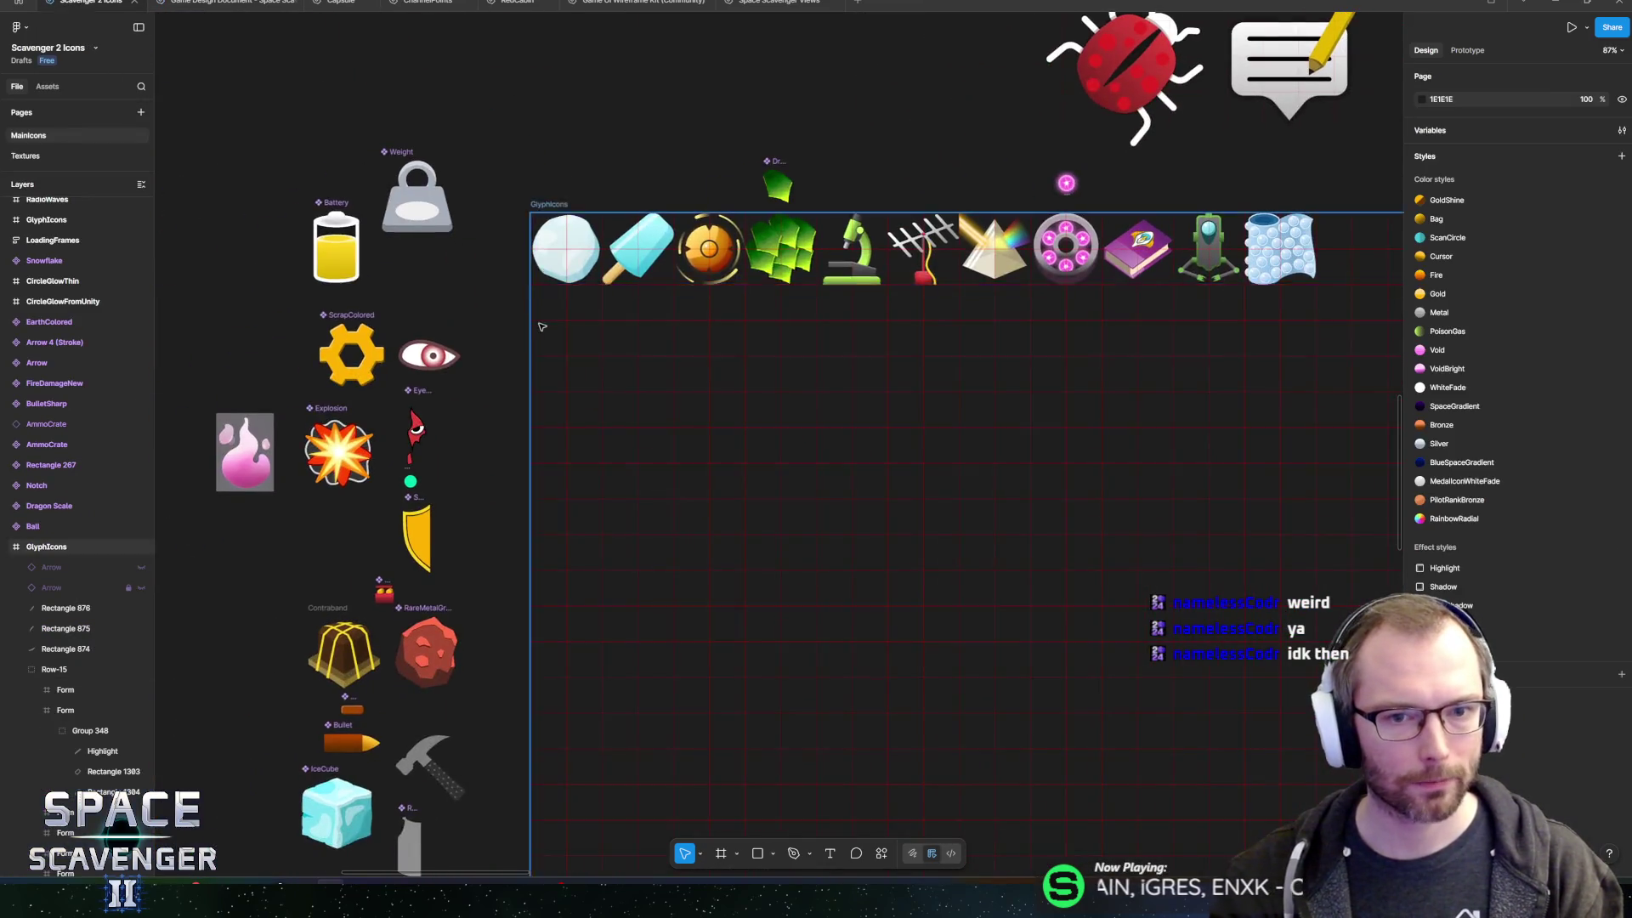
{"action": "scroll", "coordinate": [879, 345], "scroll_direction": "down", "scroll_amount": 5}
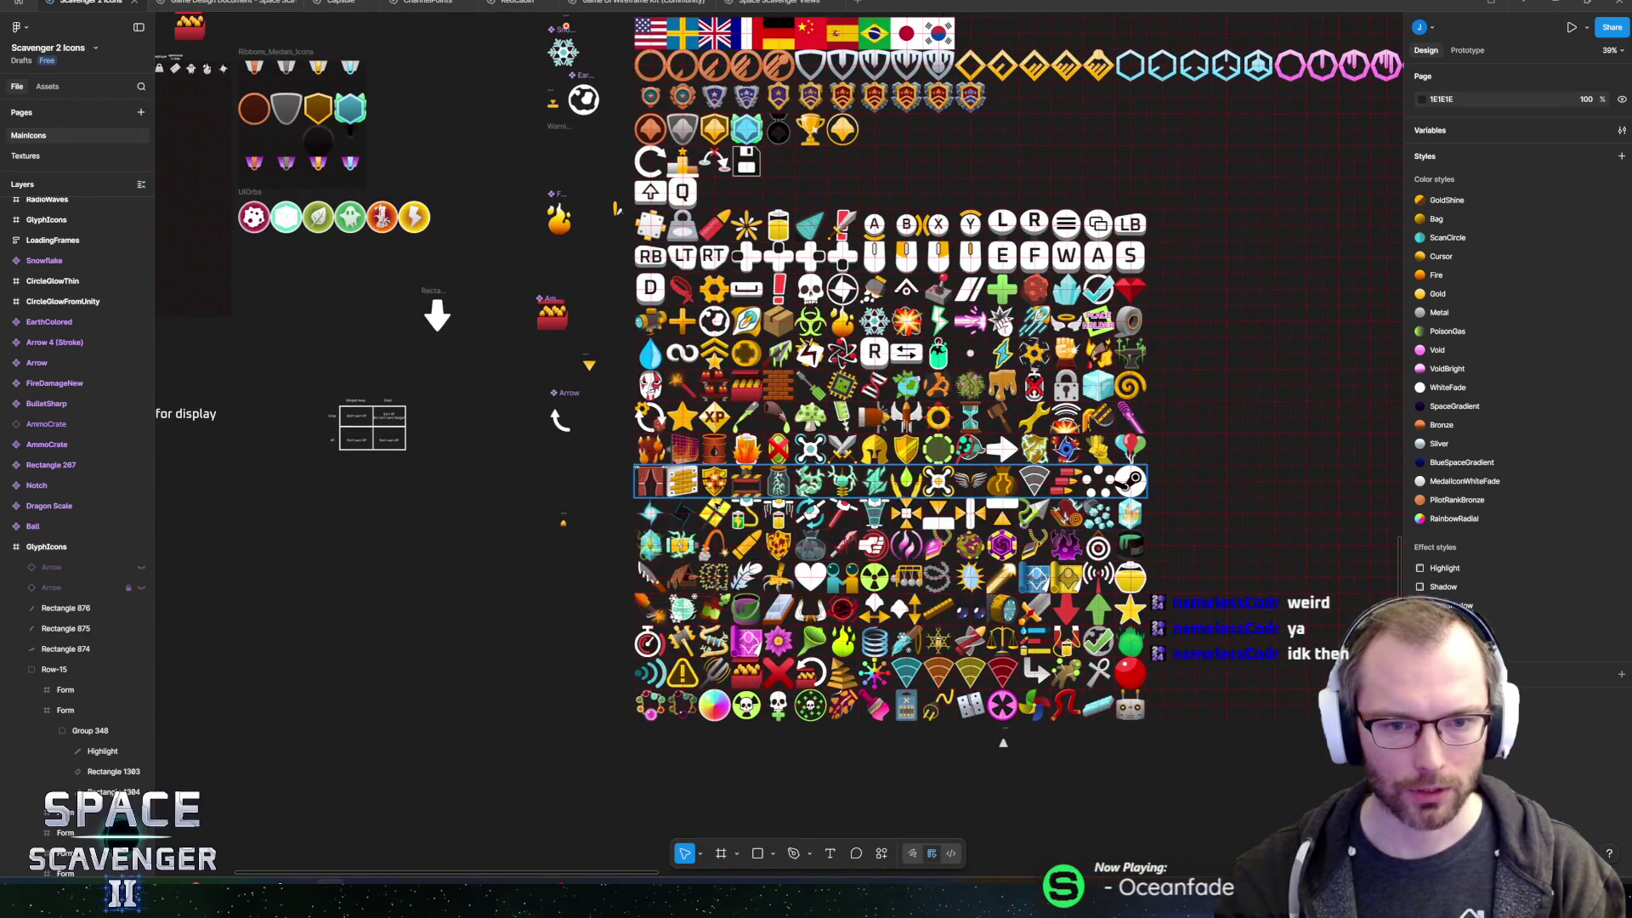
{"action": "scroll", "coordinate": [1113, 522], "scroll_direction": "right", "scroll_amount": 3}
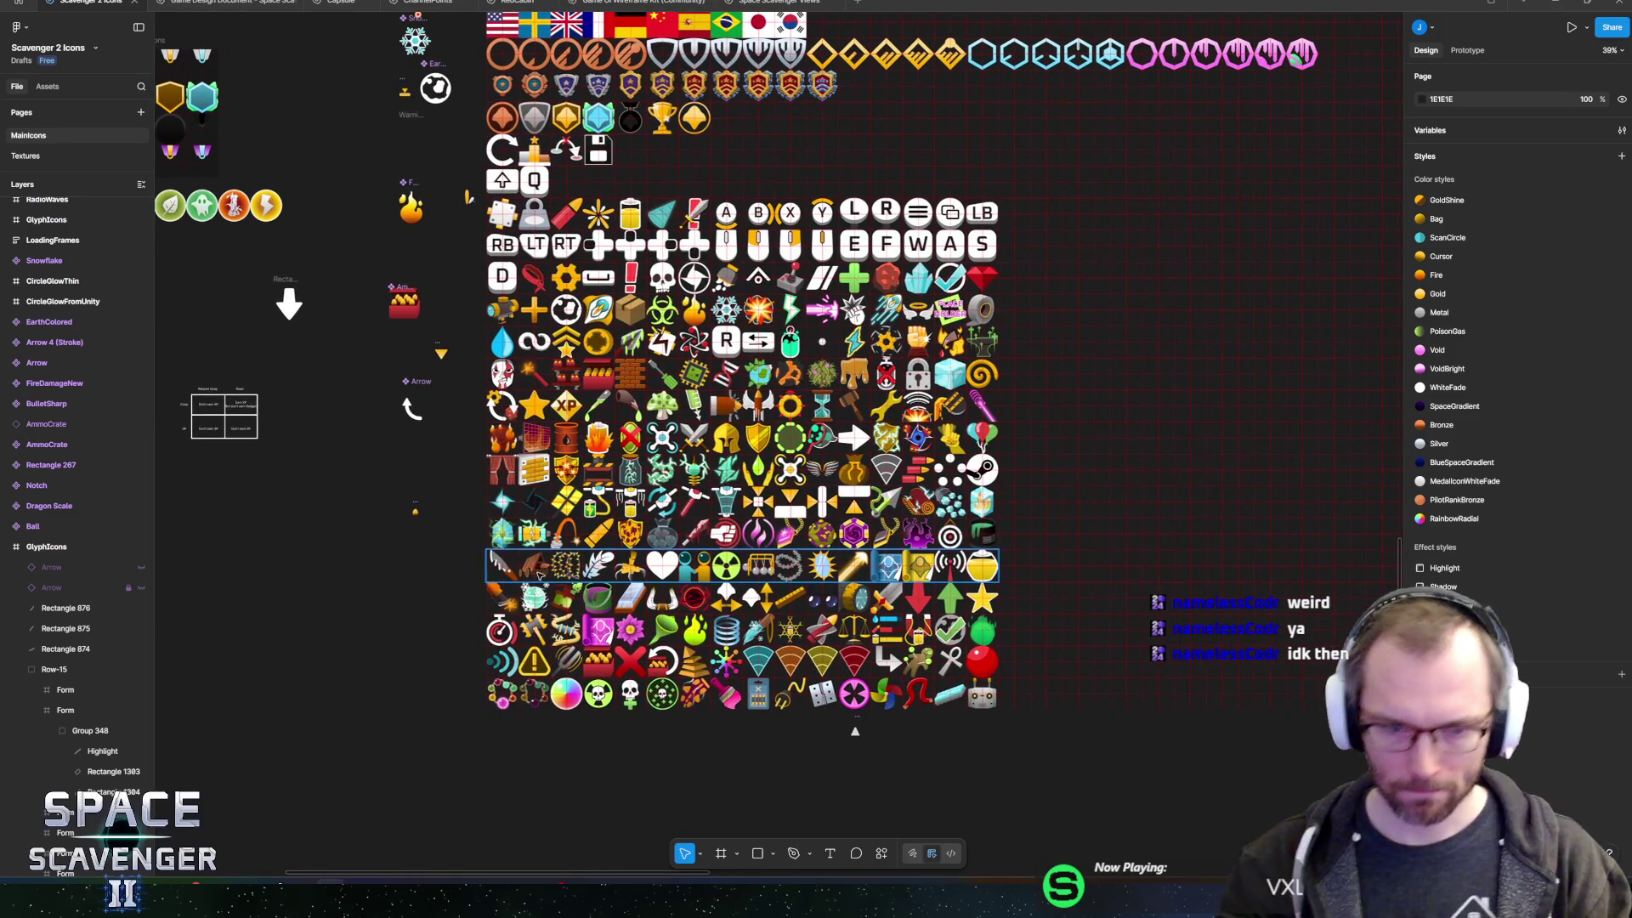
{"action": "scroll", "coordinate": [348, 373], "scroll_direction": "up", "scroll_amount": 8}
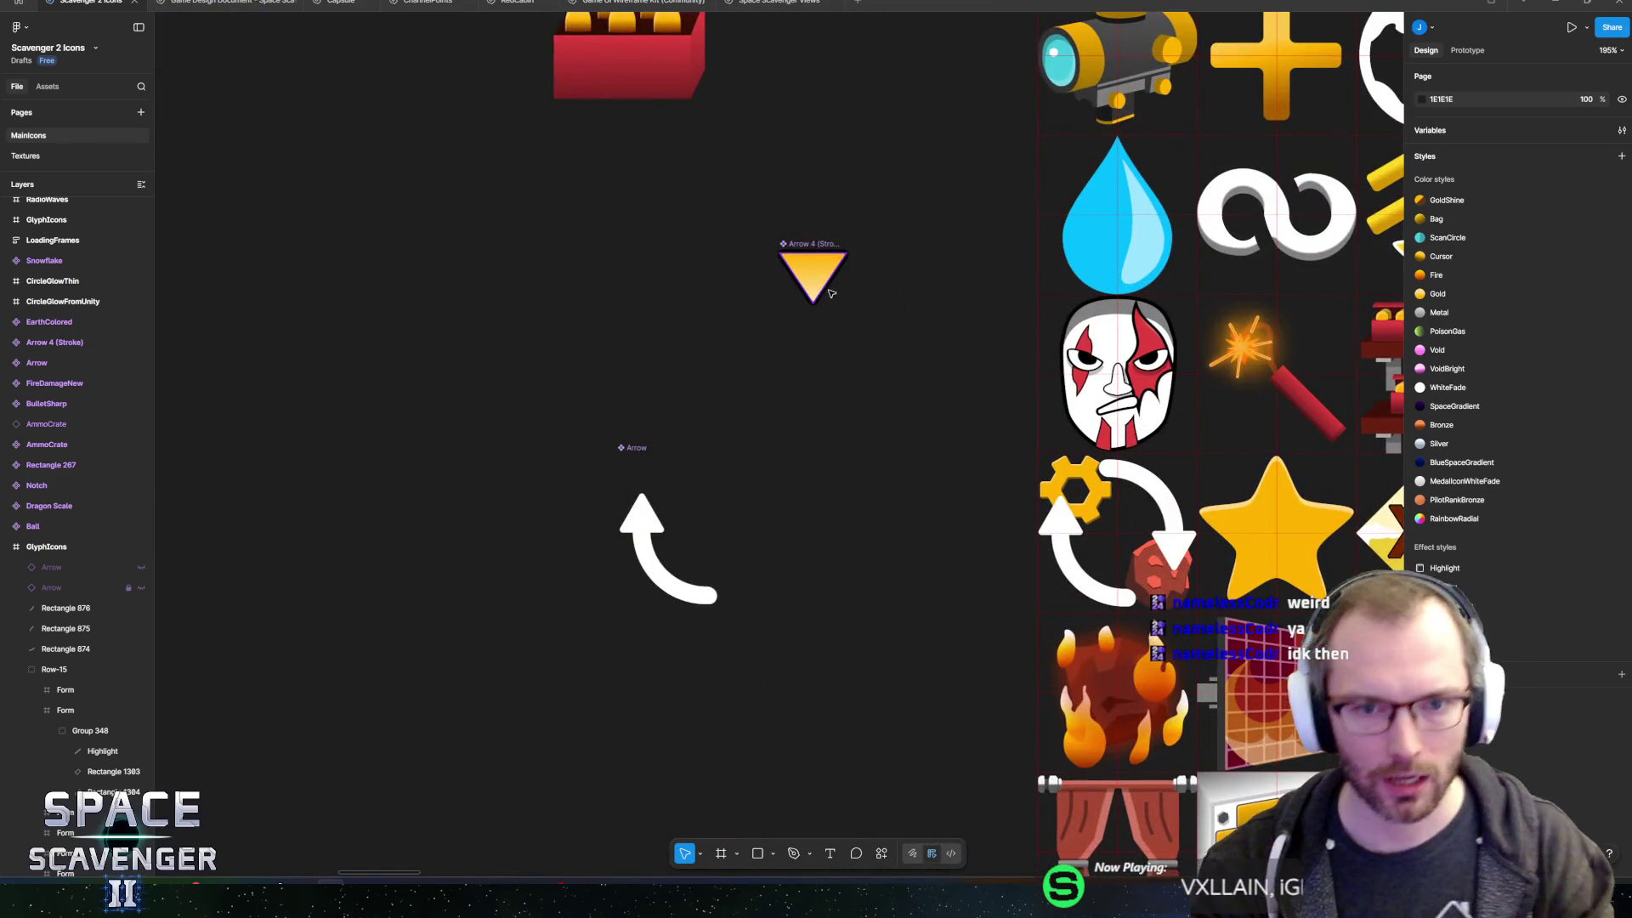
{"action": "scroll", "coordinate": [747, 417], "scroll_direction": "down", "scroll_amount": 6}
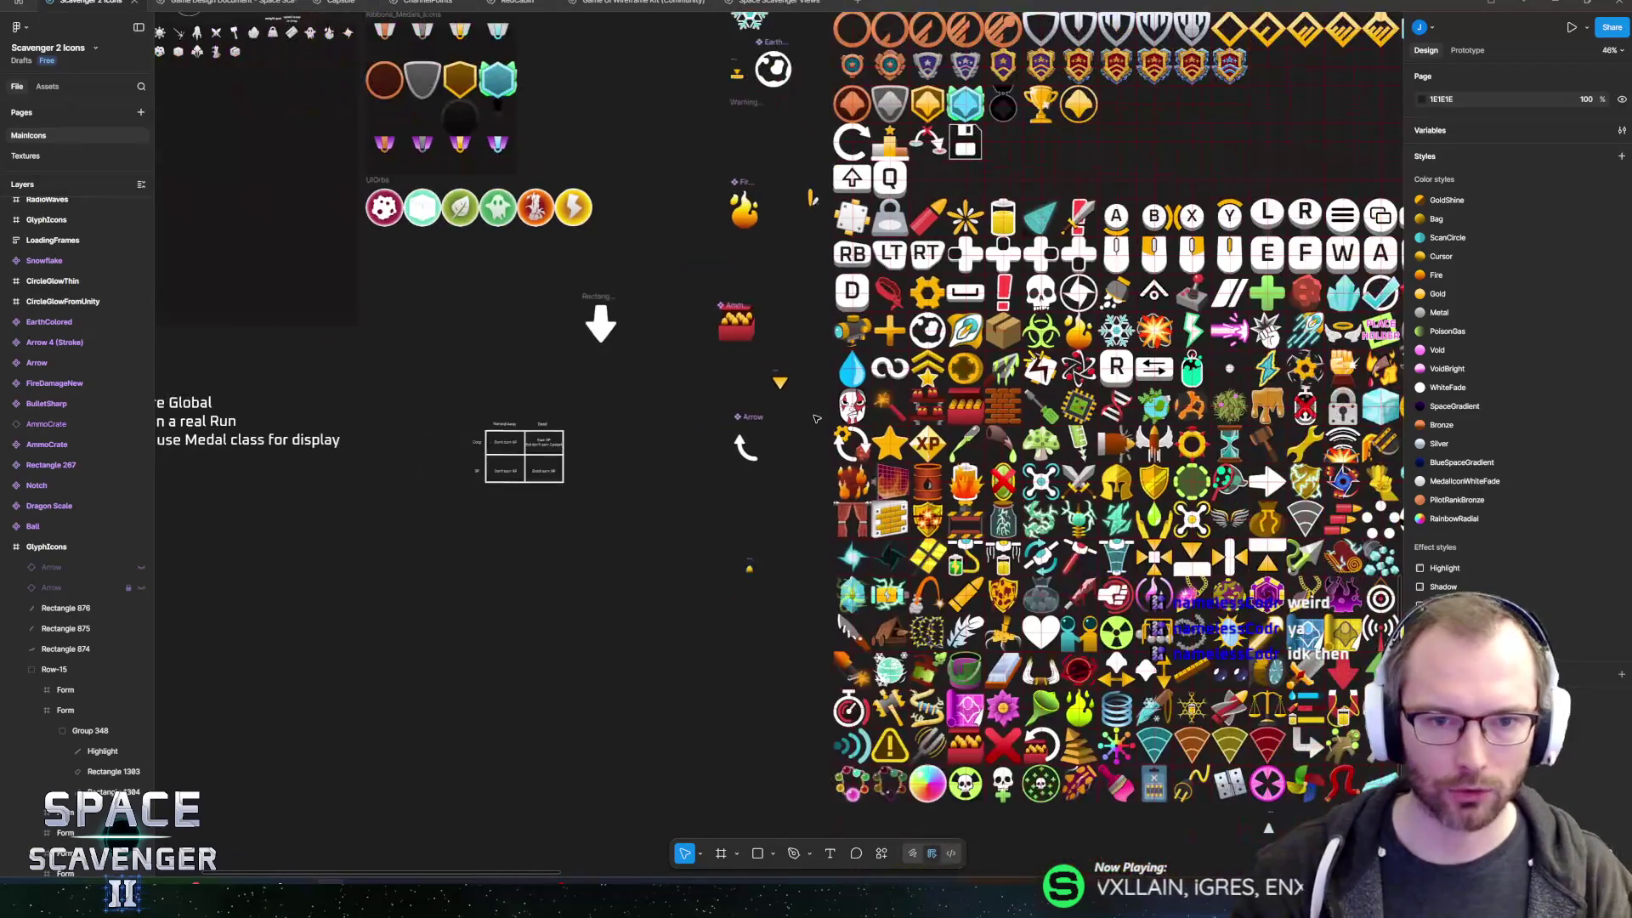
{"action": "scroll", "coordinate": [1067, 614], "scroll_direction": "right", "scroll_amount": 3}
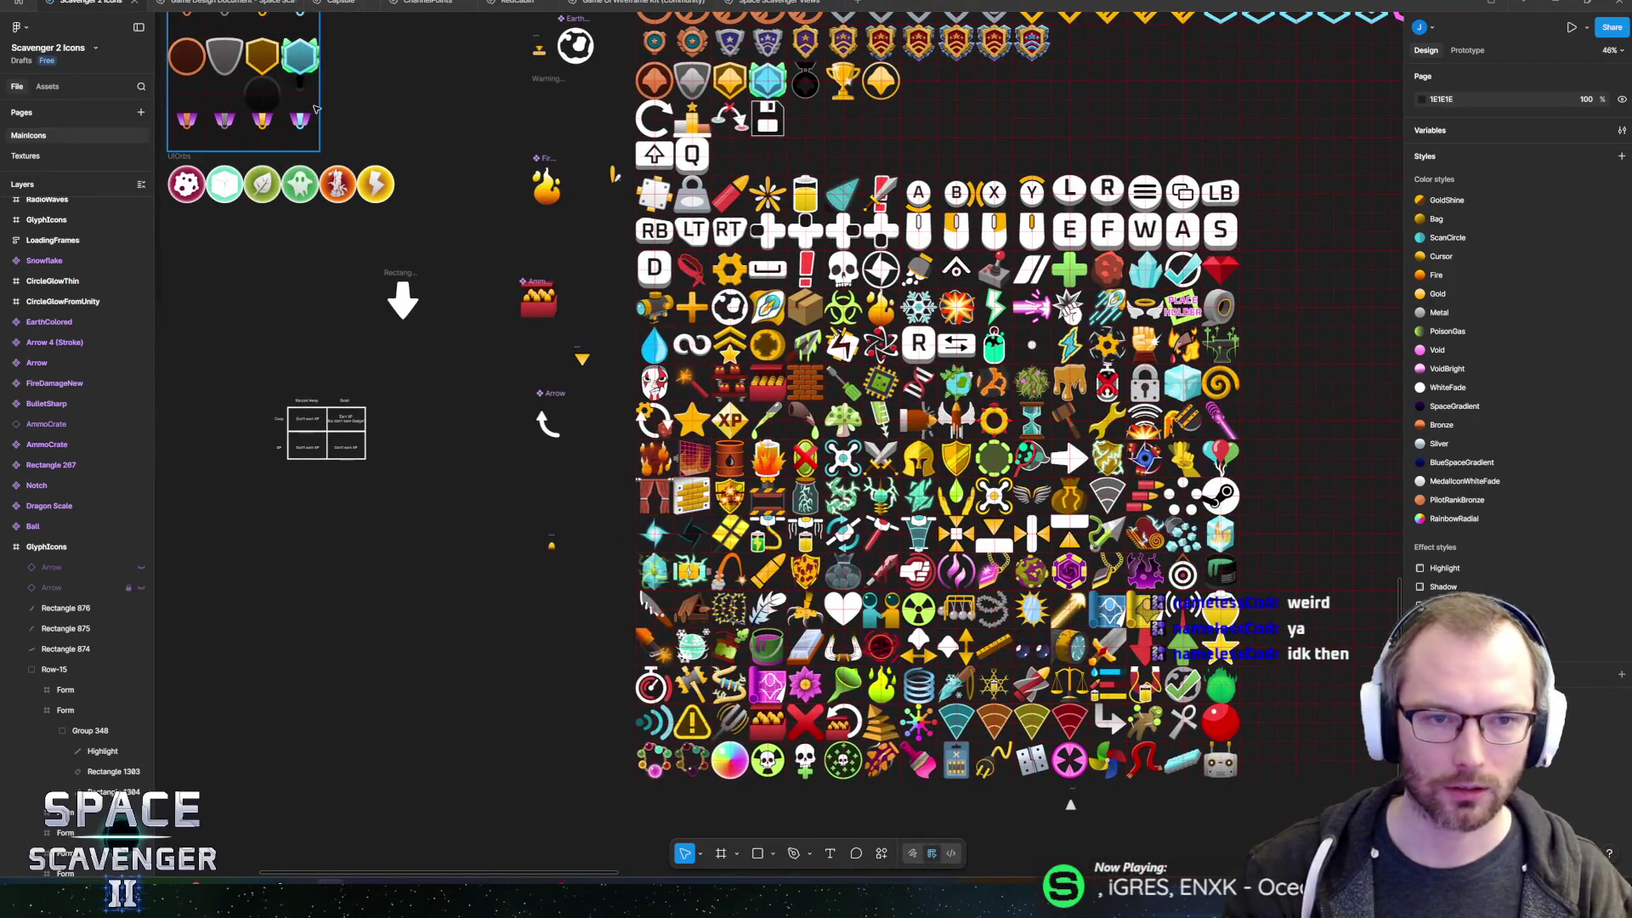
{"action": "left_click", "coordinate": [231, 4]}
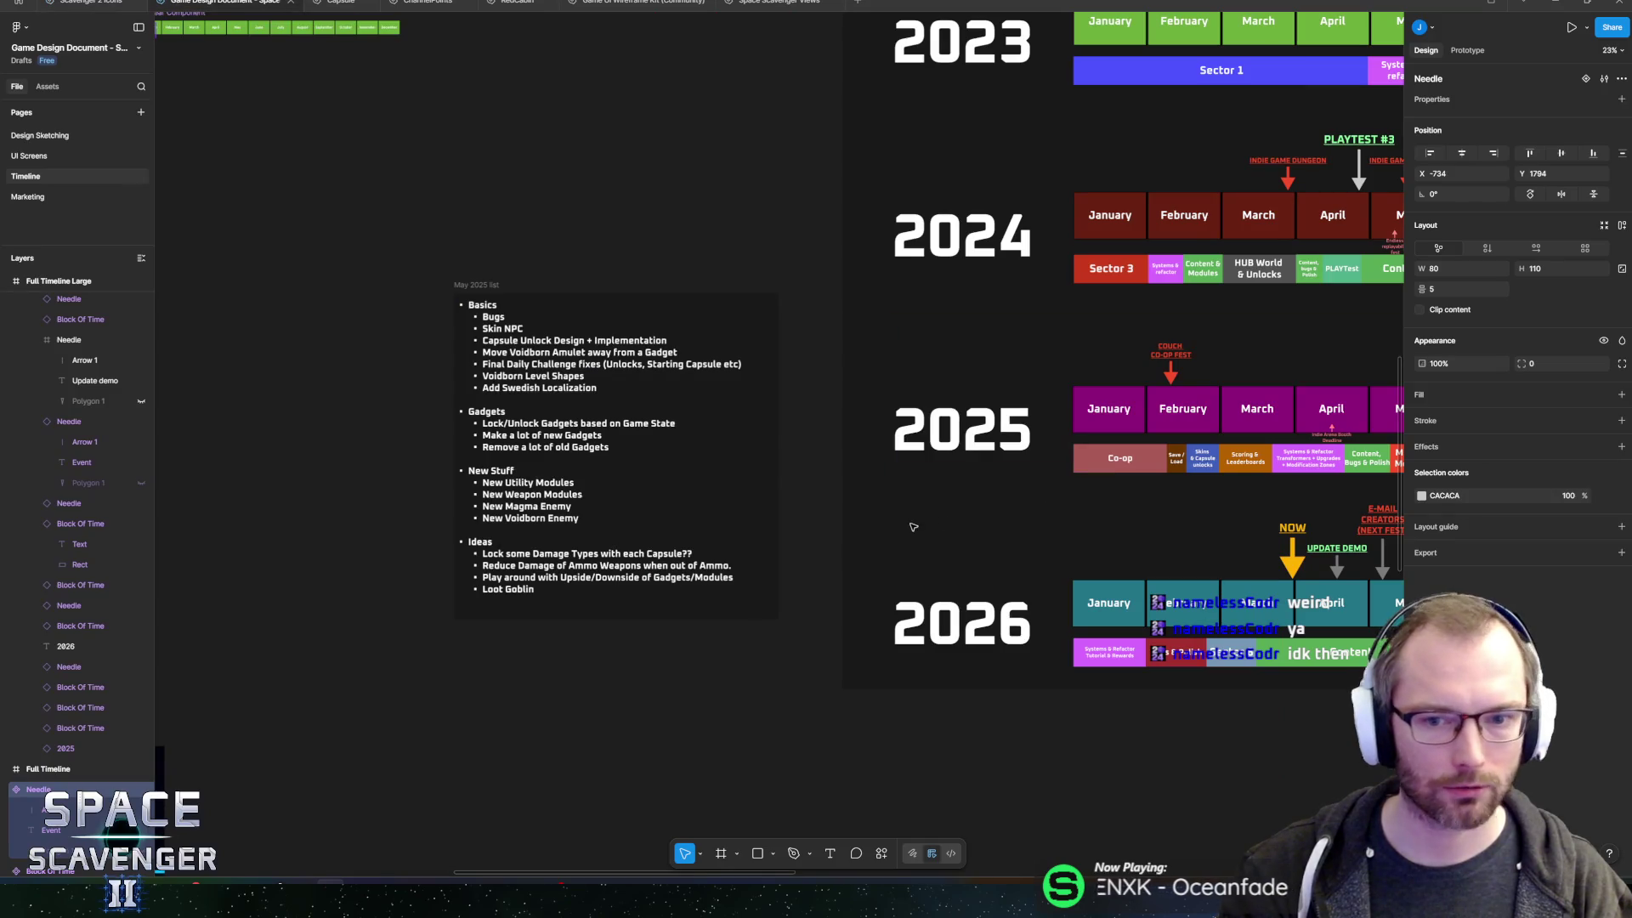
- Duplicate the 2026 Content block and shorten the original to end after March
{"action": "scroll", "coordinate": [912, 527], "scroll_direction": "right", "scroll_amount": 7}
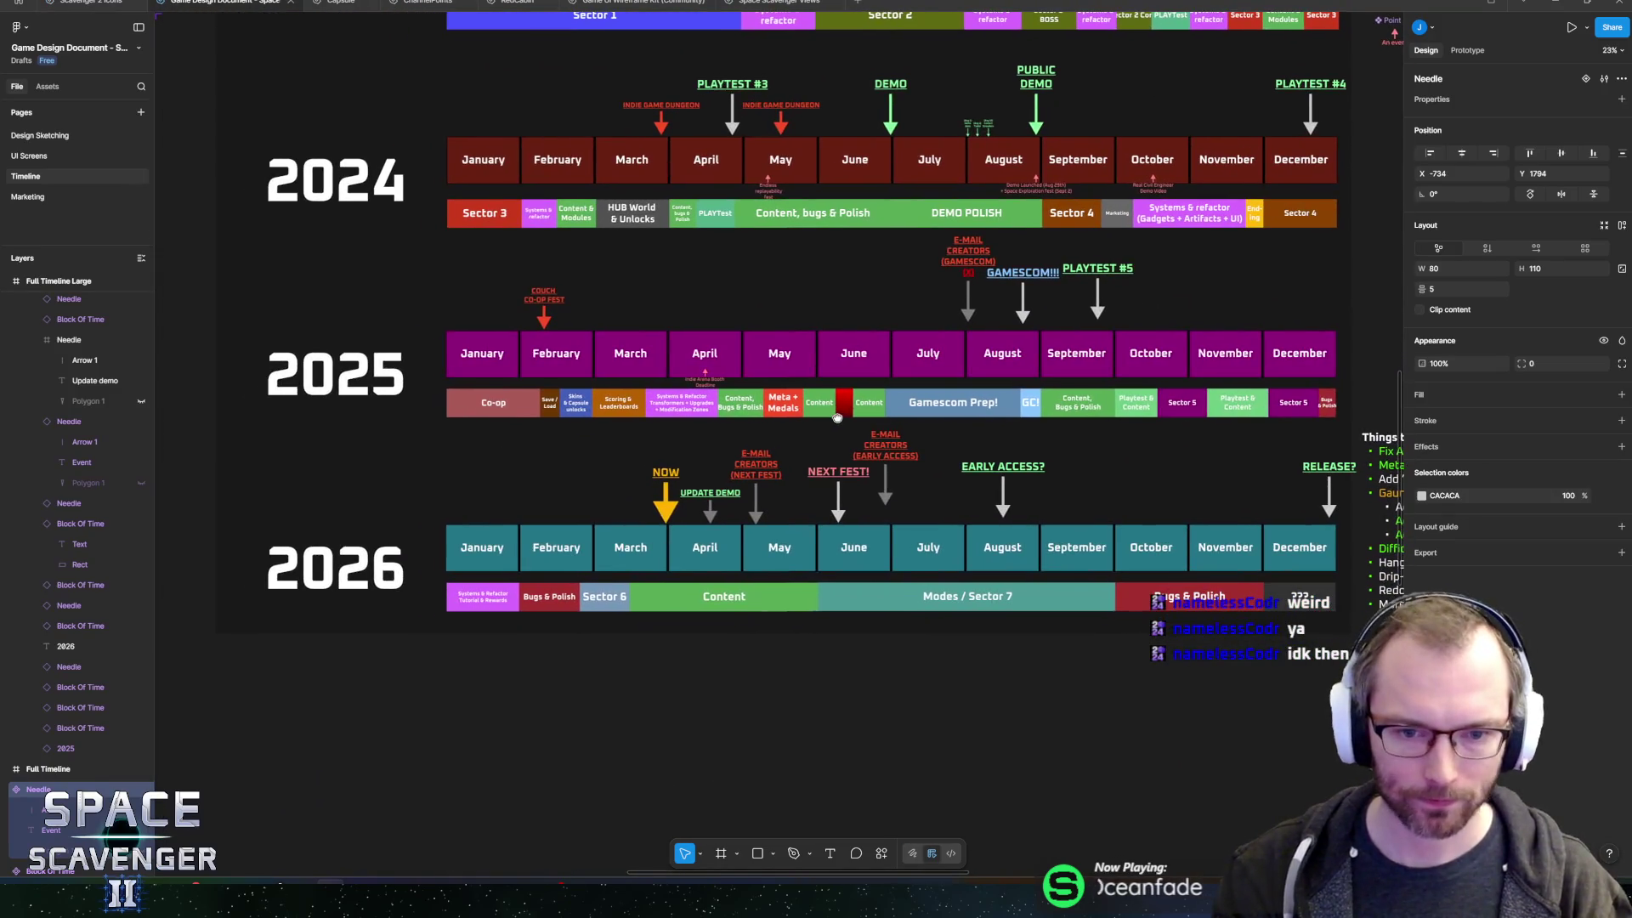
{"action": "scroll", "coordinate": [837, 418], "scroll_direction": "right", "scroll_amount": 1}
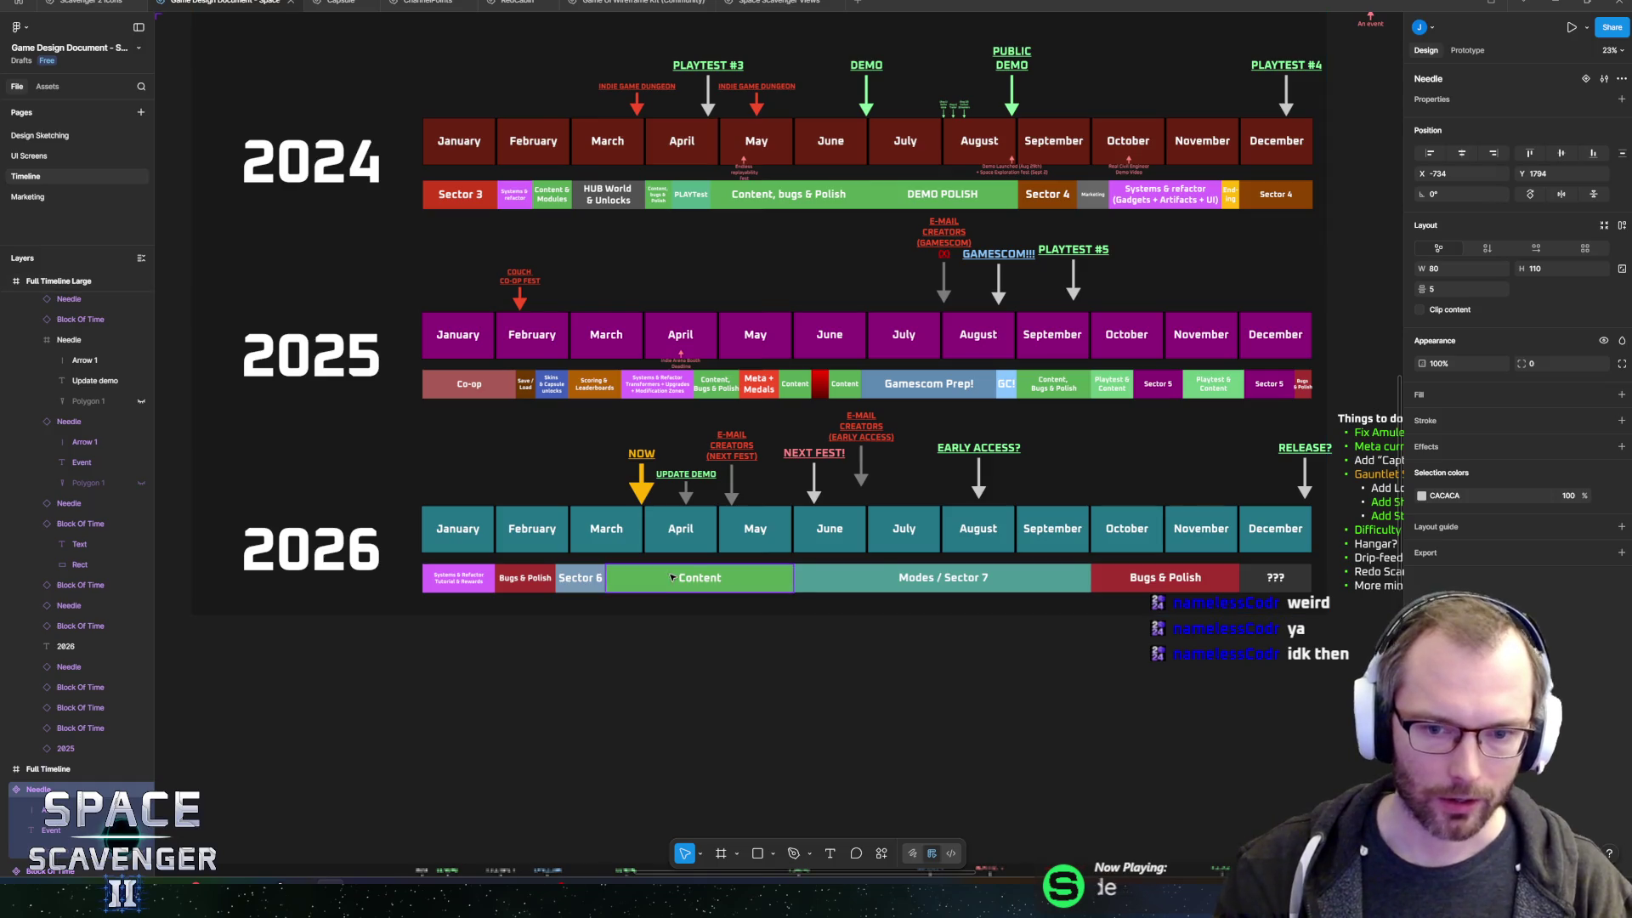
{"action": "scroll", "coordinate": [693, 545], "scroll_direction": "up", "scroll_amount": 5}
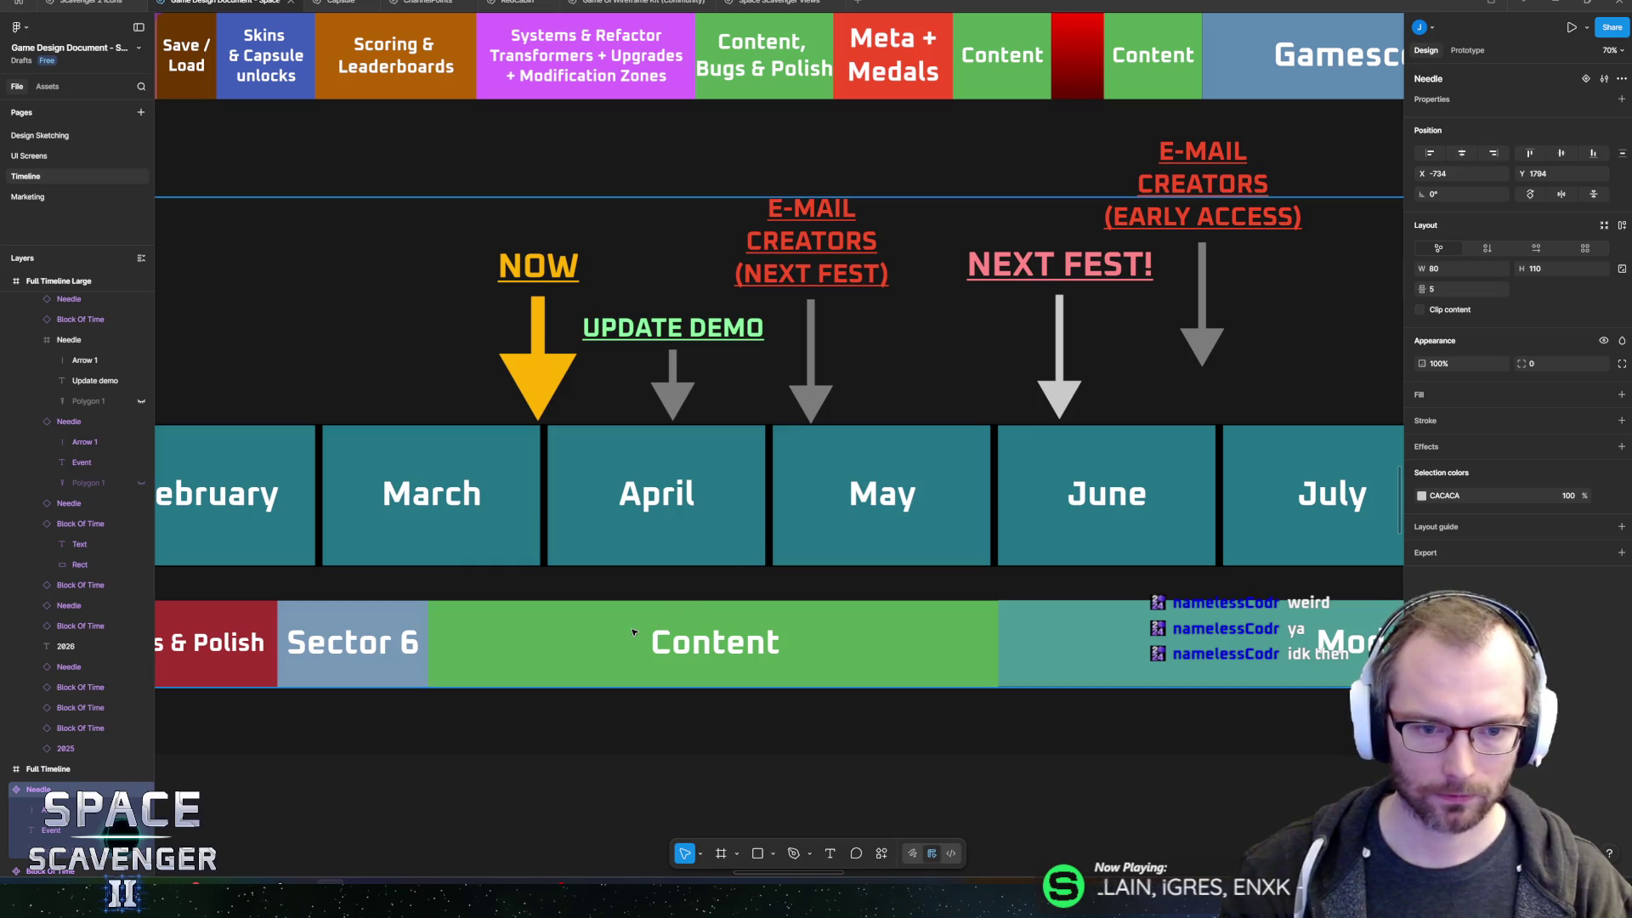
{"action": "left_click", "coordinate": [867, 625]}
{"action": "scroll", "coordinate": [869, 623], "scroll_direction": "left", "scroll_amount": 2}
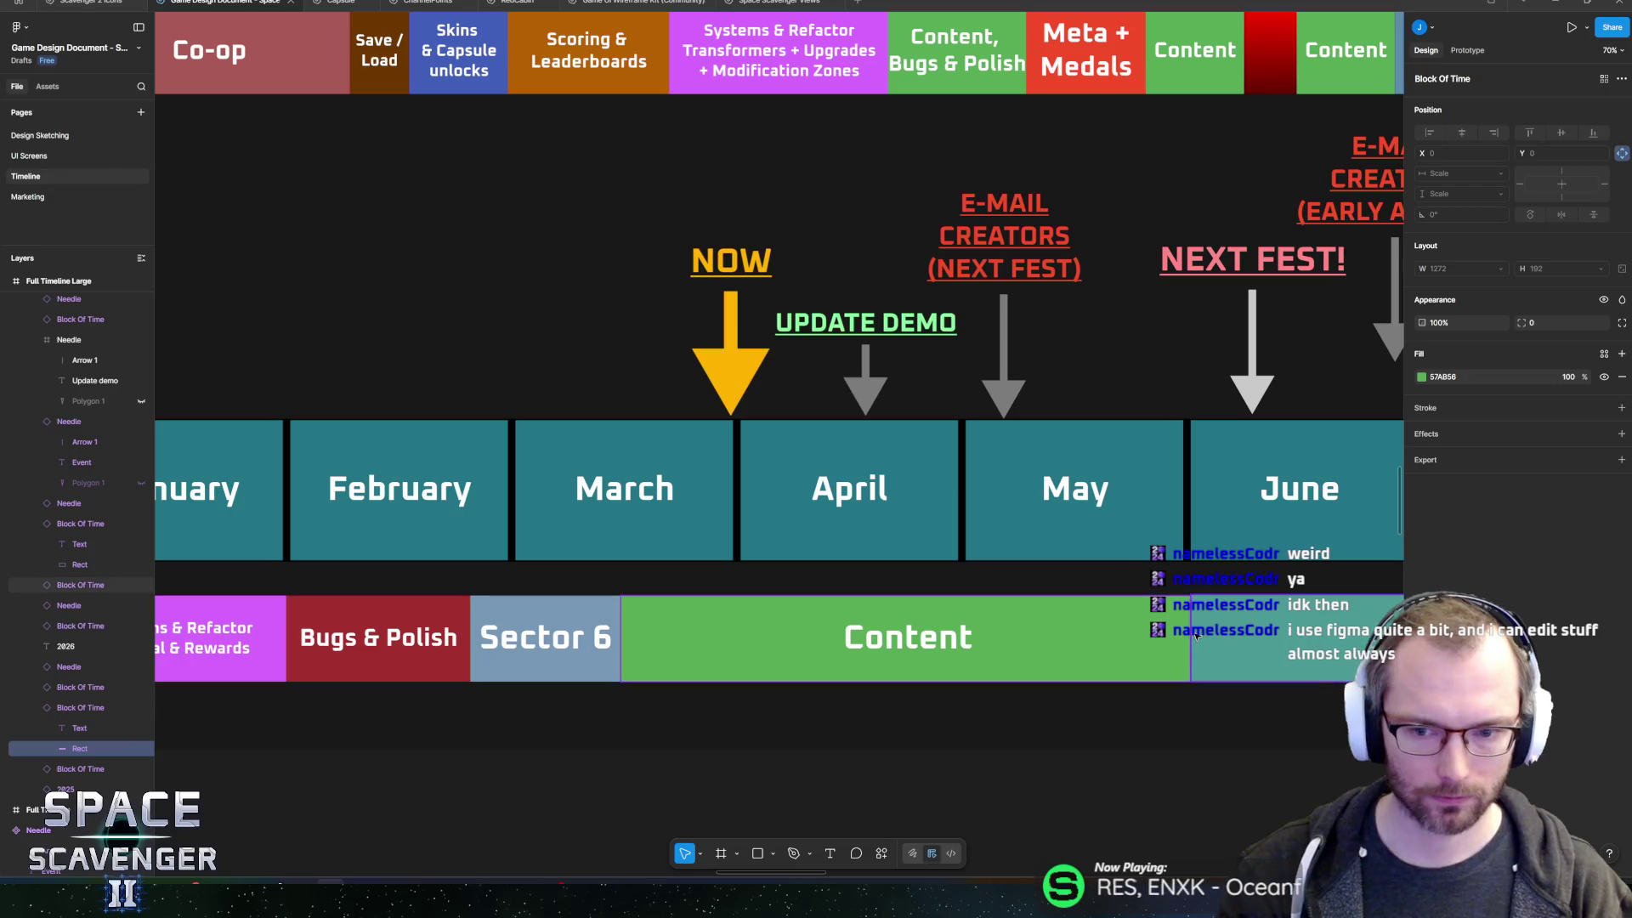
{"action": "left_click", "coordinate": [85, 708]}
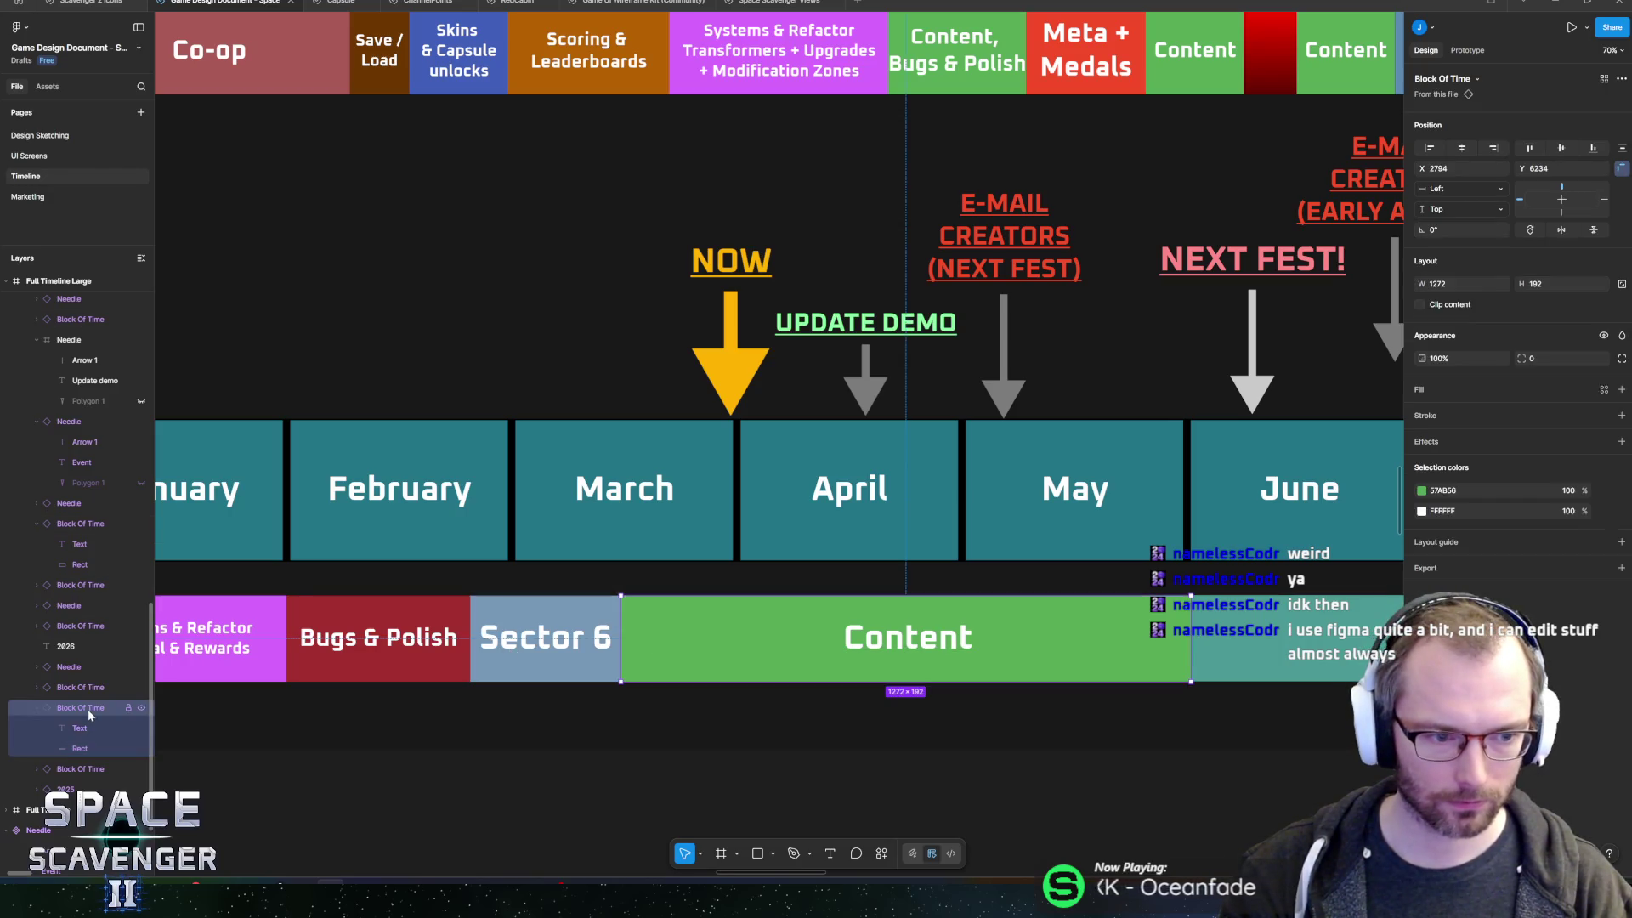
{"action": "key", "text": "ctrl+d"}
{"action": "mouse_move", "coordinate": [621, 646]}
{"action": "left_mouse_down"}
{"action": "mouse_move", "coordinate": [939, 646]}
{"action": "mouse_move", "coordinate": [900, 646]}
{"action": "left_mouse_up"}
{"action": "left_click", "coordinate": [888, 646]}
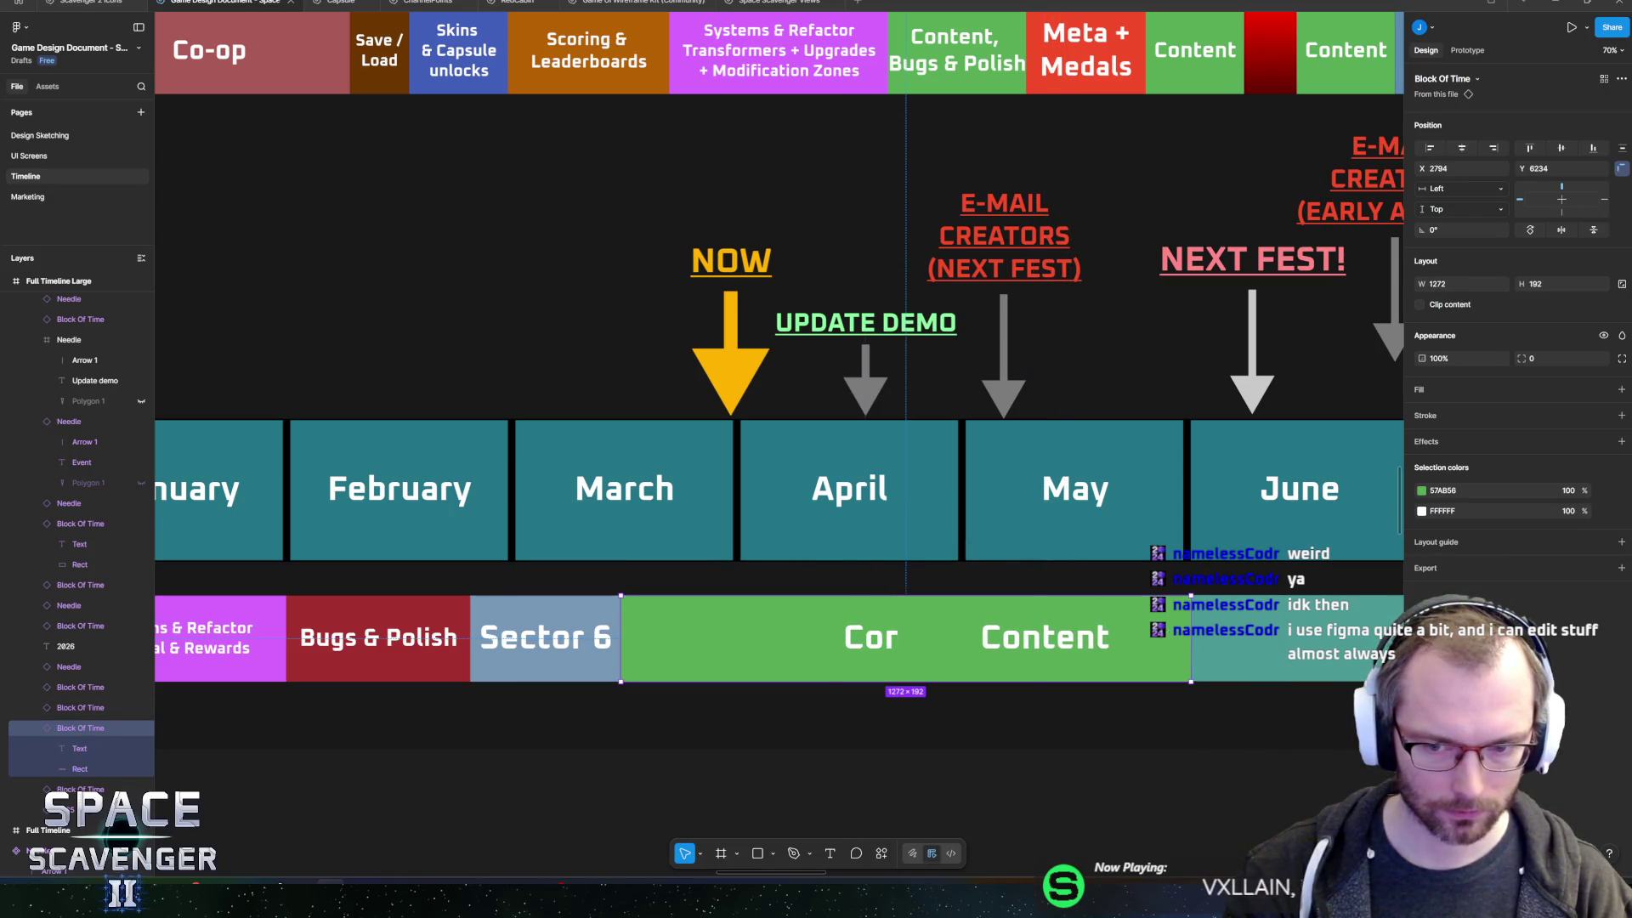
{"action": "left_click_drag", "start_coordinate": [1191, 646], "coordinate": [740, 634]}
- Place a Bugs & Polish block in April, its label wrapped onto two lines
{"action": "left_click", "coordinate": [394, 631]}
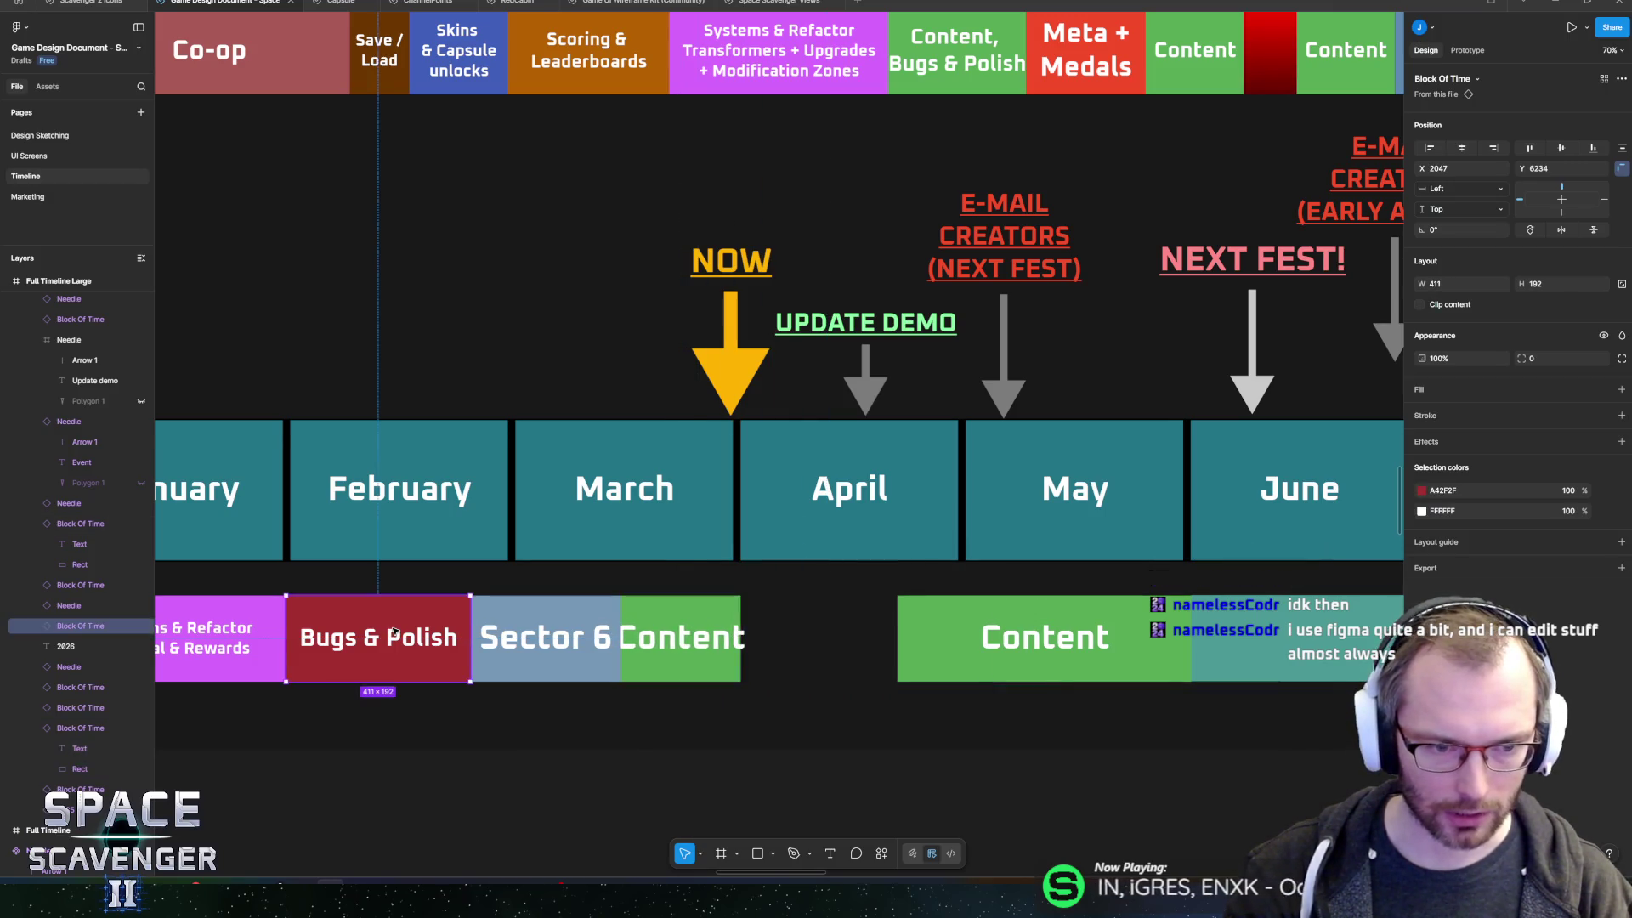
{"action": "mouse_move", "coordinate": [393, 630]}
{"action": "left_mouse_down"}
{"action": "mouse_move", "coordinate": [850, 646]}
{"action": "mouse_move", "coordinate": [817, 650]}
{"action": "left_mouse_up"}
{"action": "left_click_drag", "start_coordinate": [924, 638], "coordinate": [899, 638]}
{"action": "double_click", "coordinate": [827, 650]}
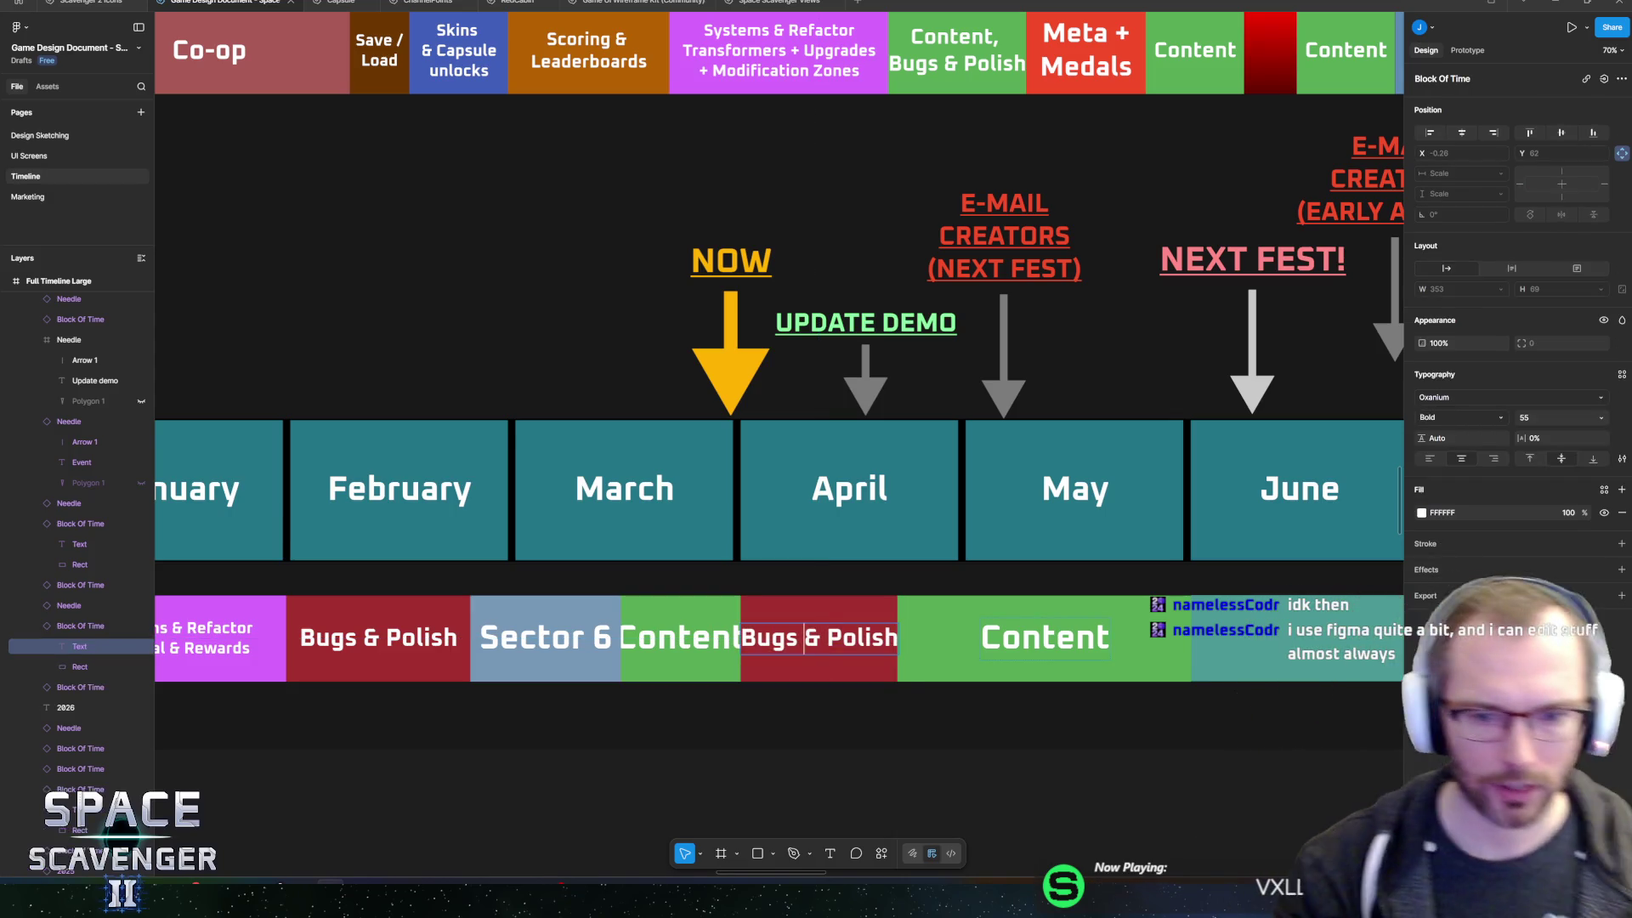
{"action": "left_click_drag", "start_coordinate": [898, 637], "coordinate": [867, 637]}
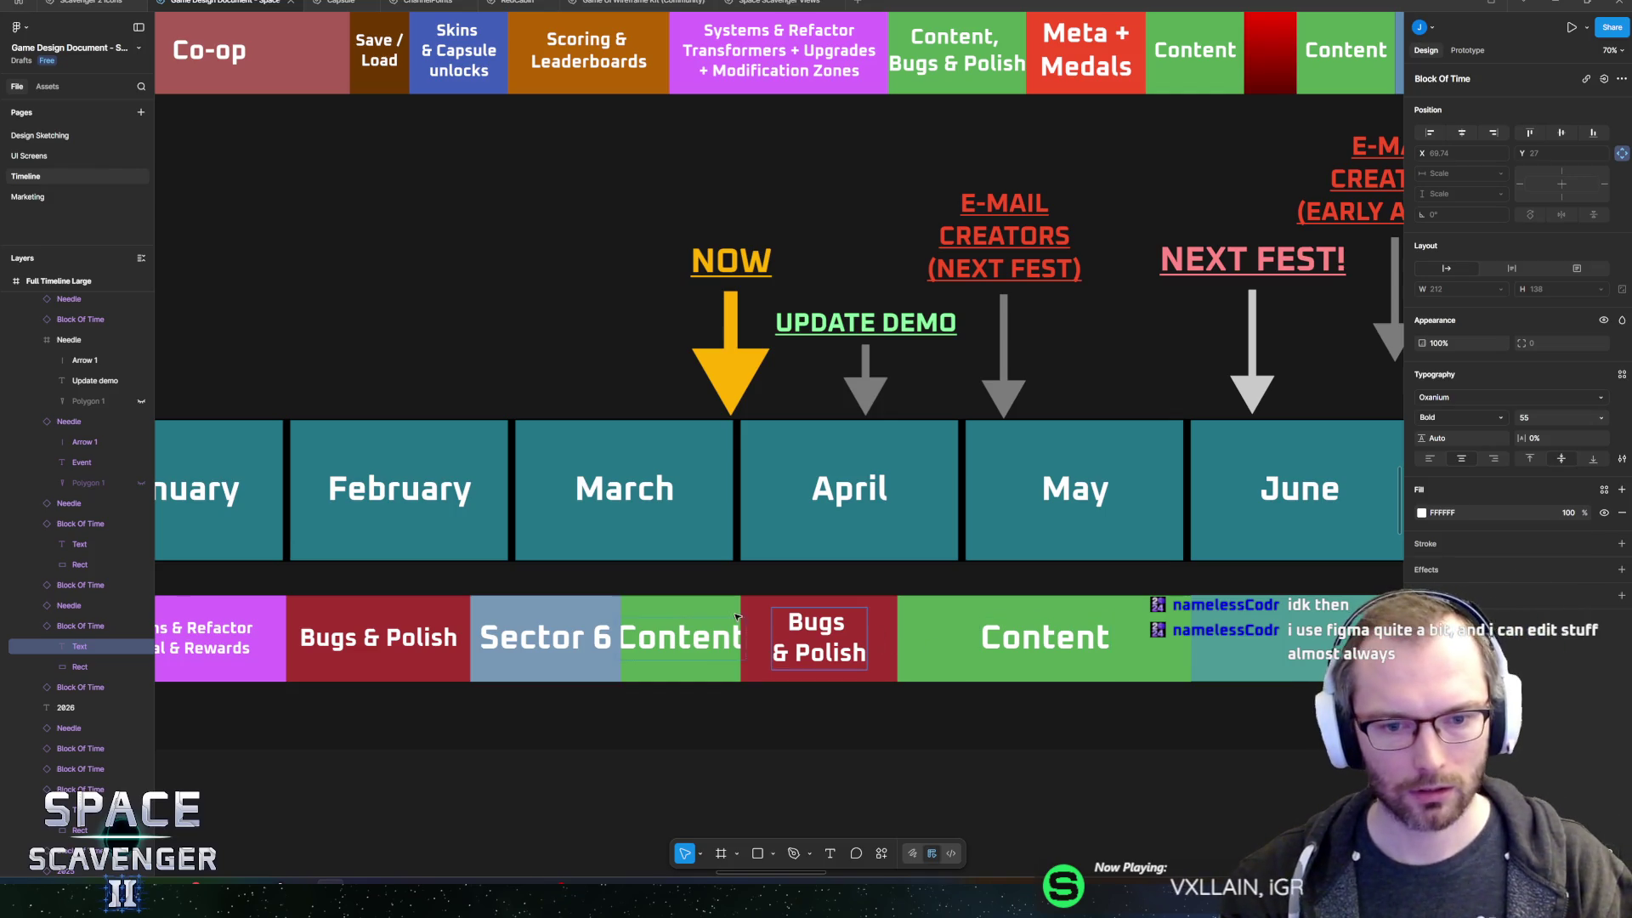
- Shrink the short Content block's label to font size 46.4
{"action": "double_click", "coordinate": [677, 637]}
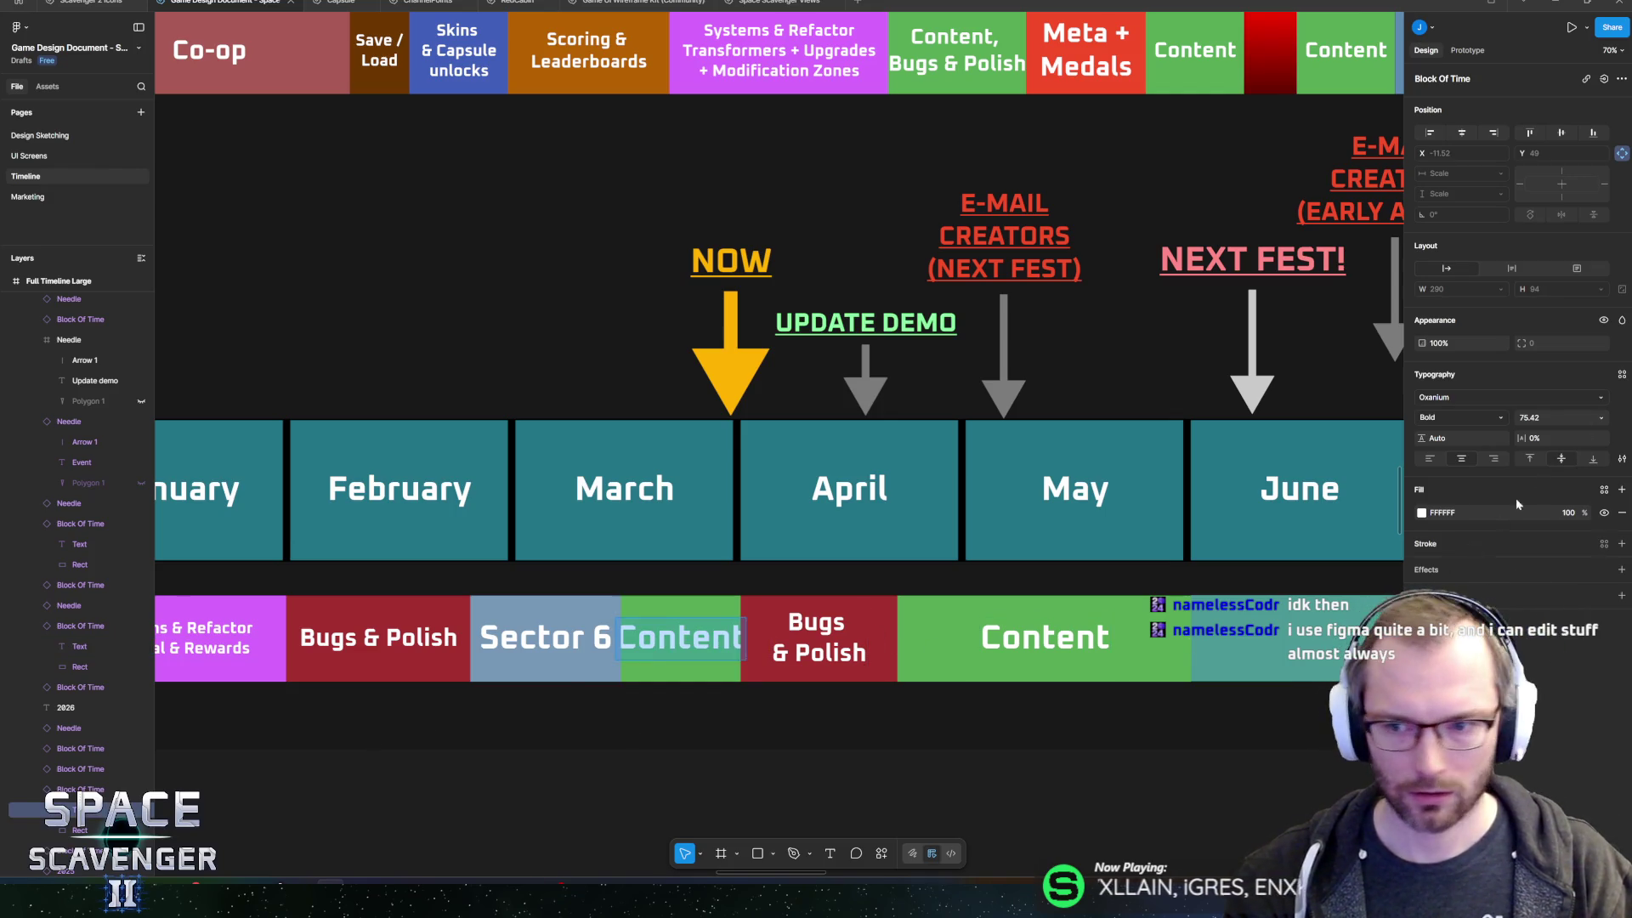
{"action": "key", "text": "Escape"}
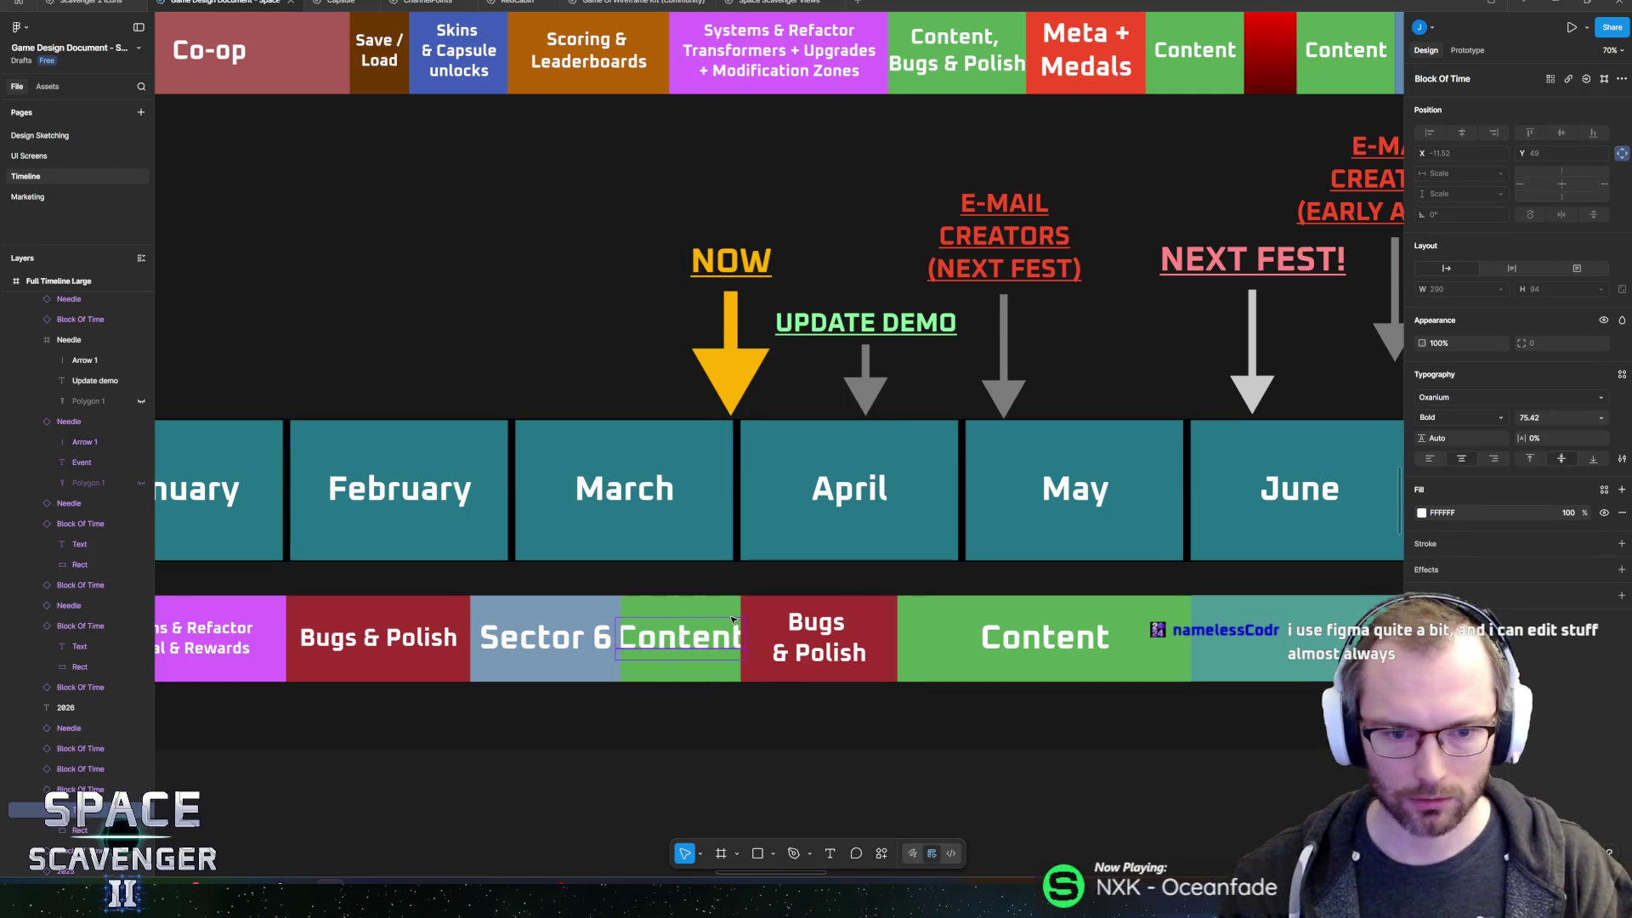
{"action": "left_click_drag", "start_coordinate": [700, 635], "coordinate": [709, 630]}
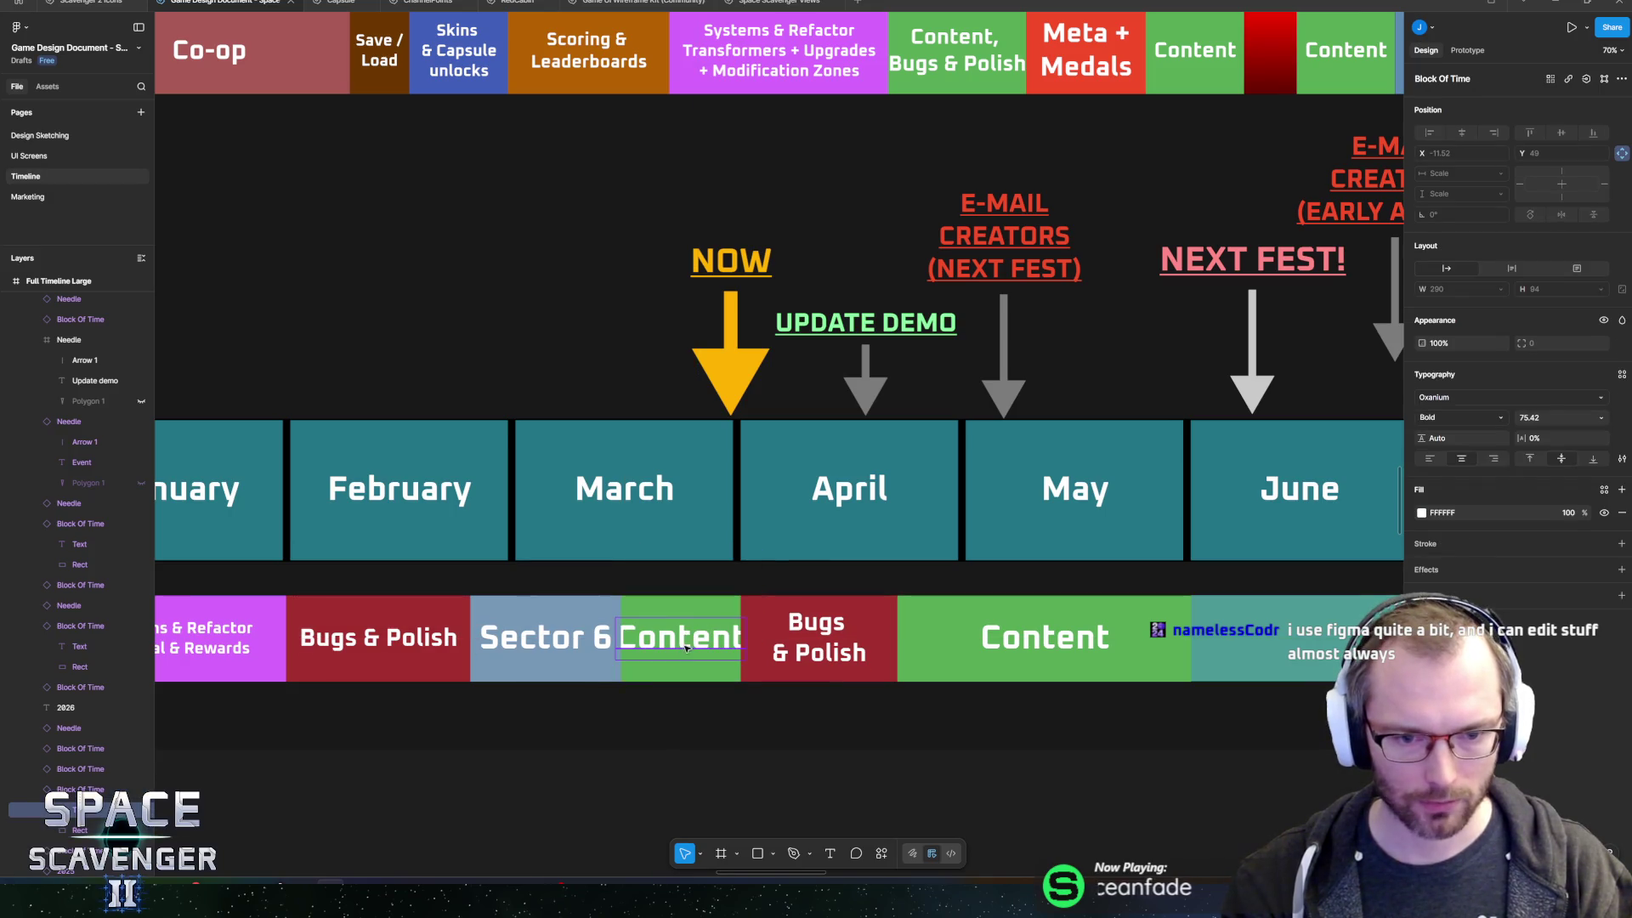
{"action": "scroll", "coordinate": [689, 627], "scroll_direction": "up", "scroll_amount": 3}
{"action": "scroll", "coordinate": [689, 626], "scroll_direction": "down", "scroll_amount": 2}
{"action": "scroll", "coordinate": [690, 563], "scroll_direction": "up", "scroll_amount": 5}
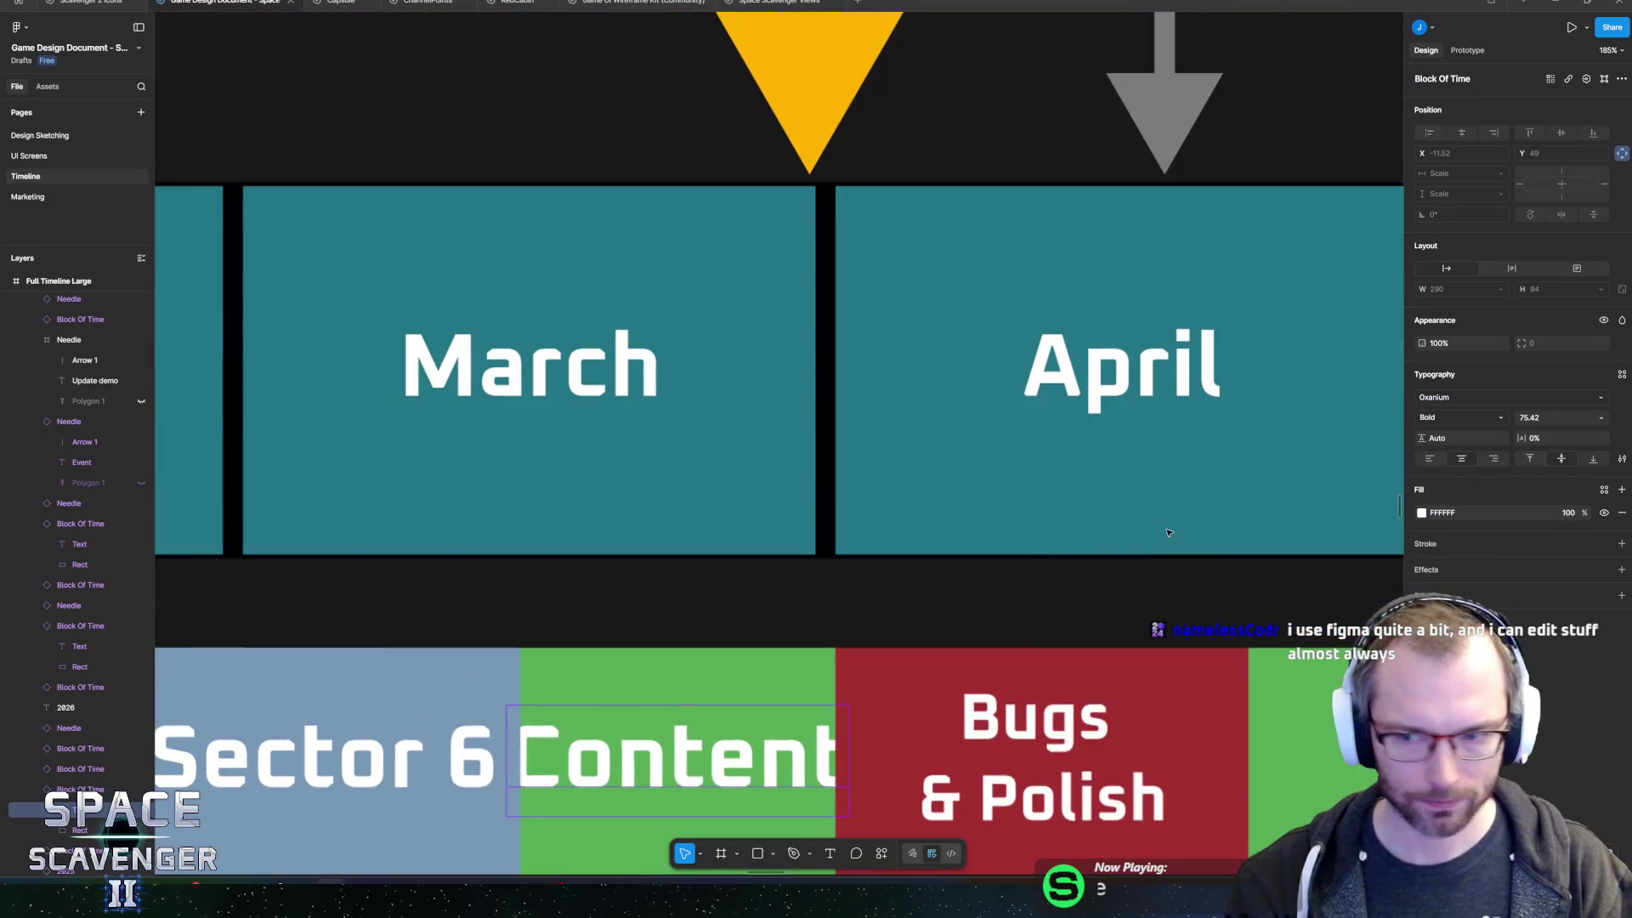
{"action": "left_click_drag", "start_coordinate": [1521, 421], "coordinate": [1482, 417]}
{"action": "scroll", "coordinate": [987, 643], "scroll_direction": "down", "scroll_amount": 10}
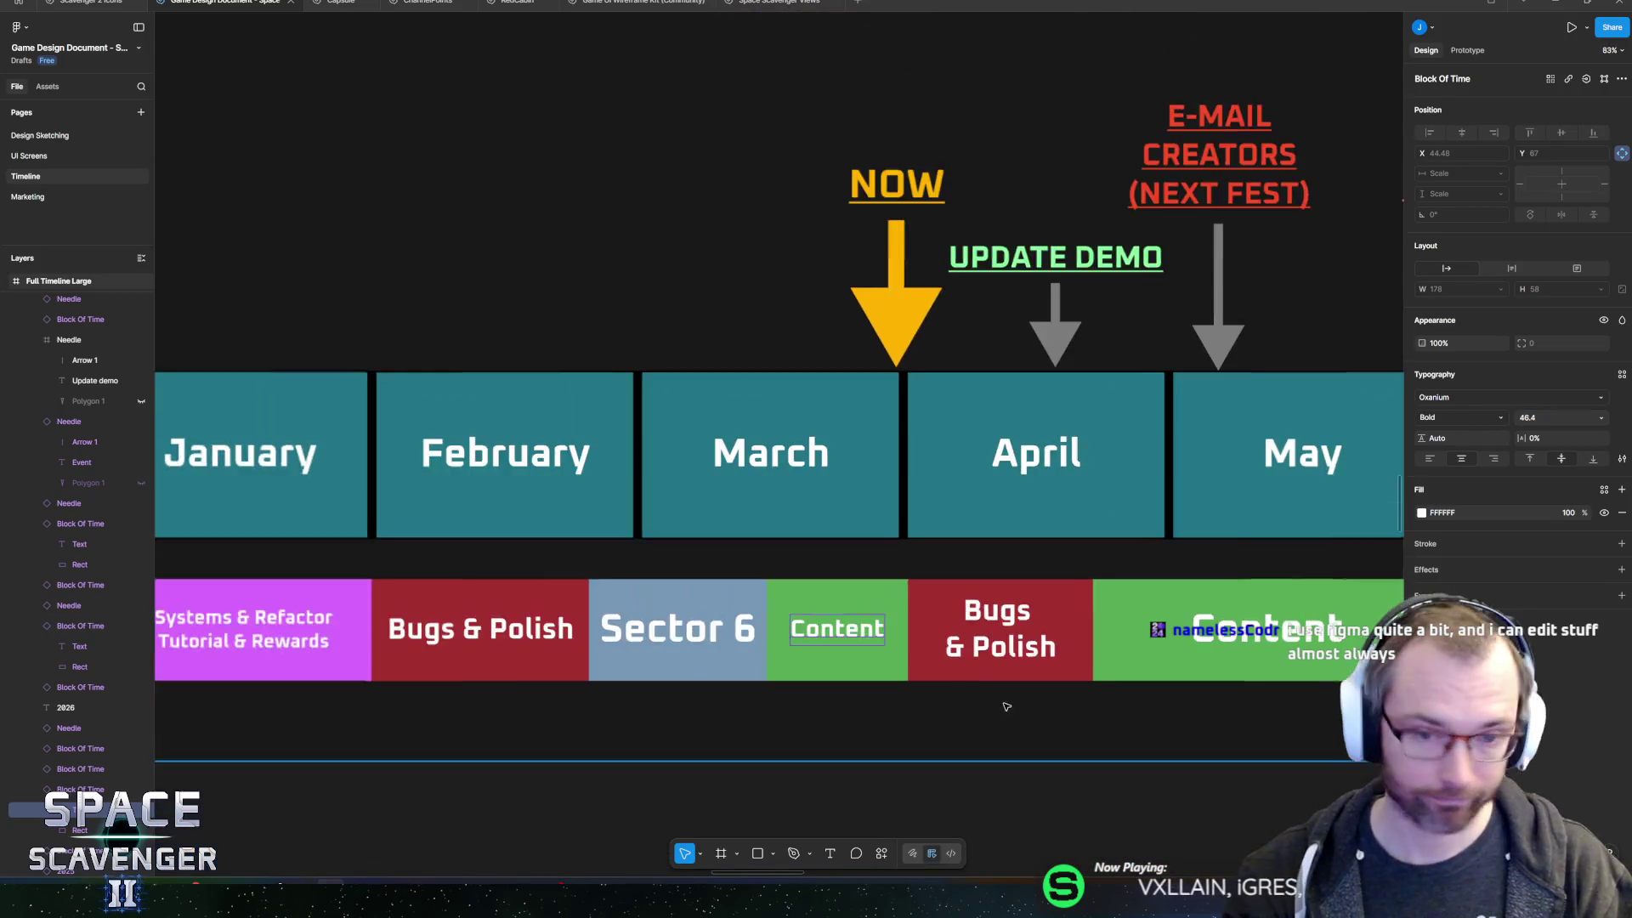
{"action": "key", "text": "Escape"}
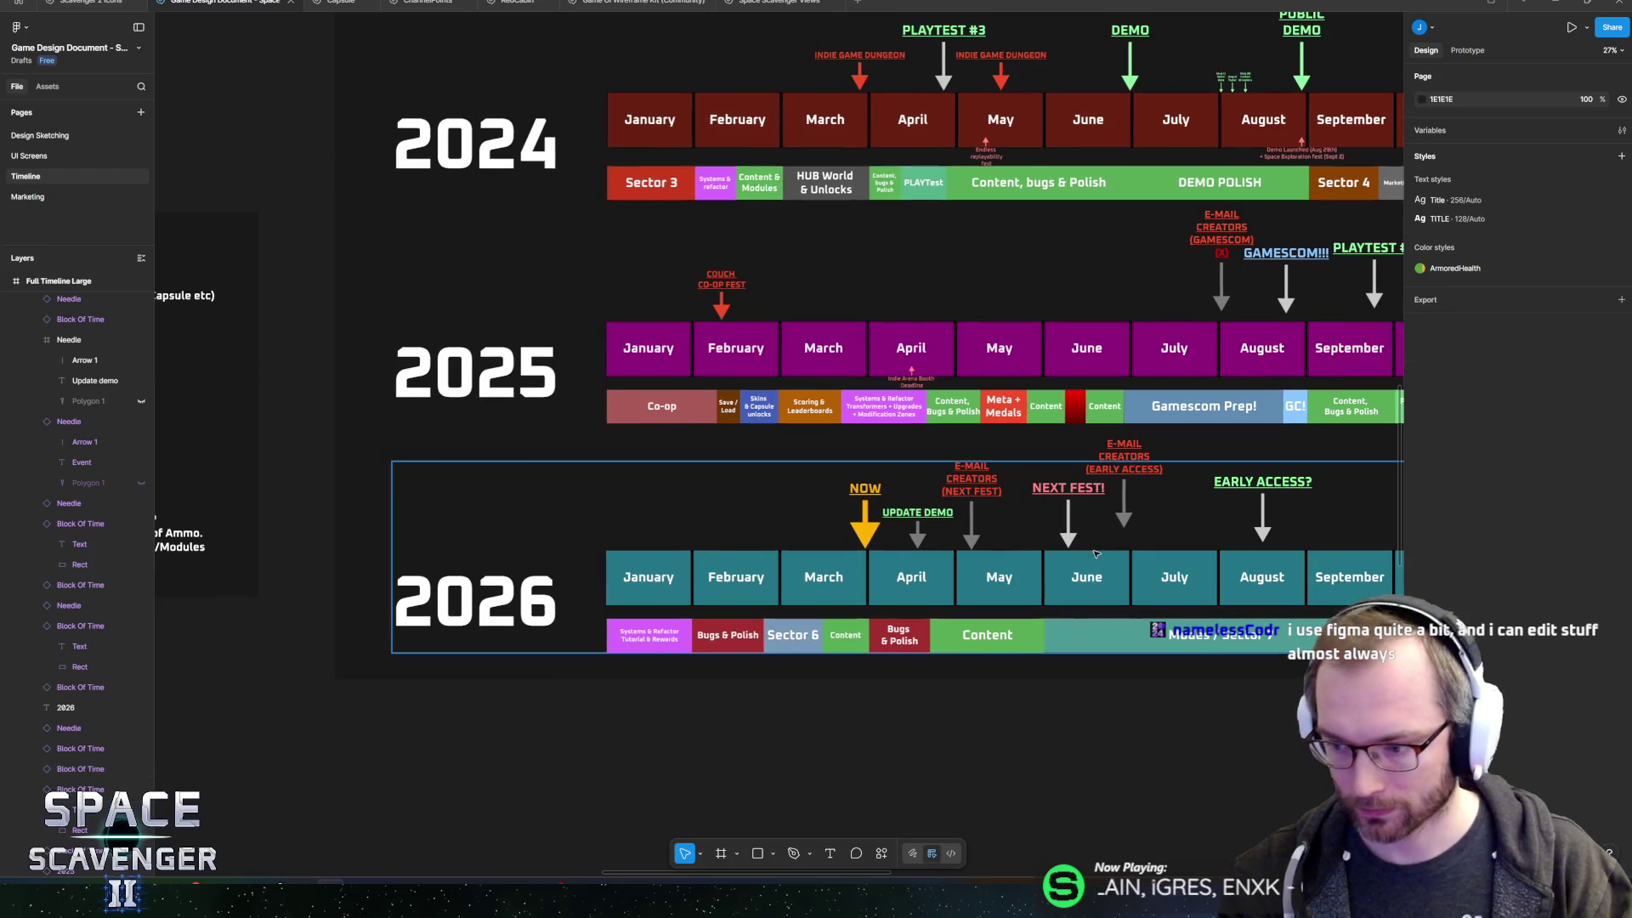
{"action": "scroll", "coordinate": [1071, 551], "scroll_direction": "up", "scroll_amount": 5}
{"action": "scroll", "coordinate": [1070, 550], "scroll_direction": "down", "scroll_amount": 3}
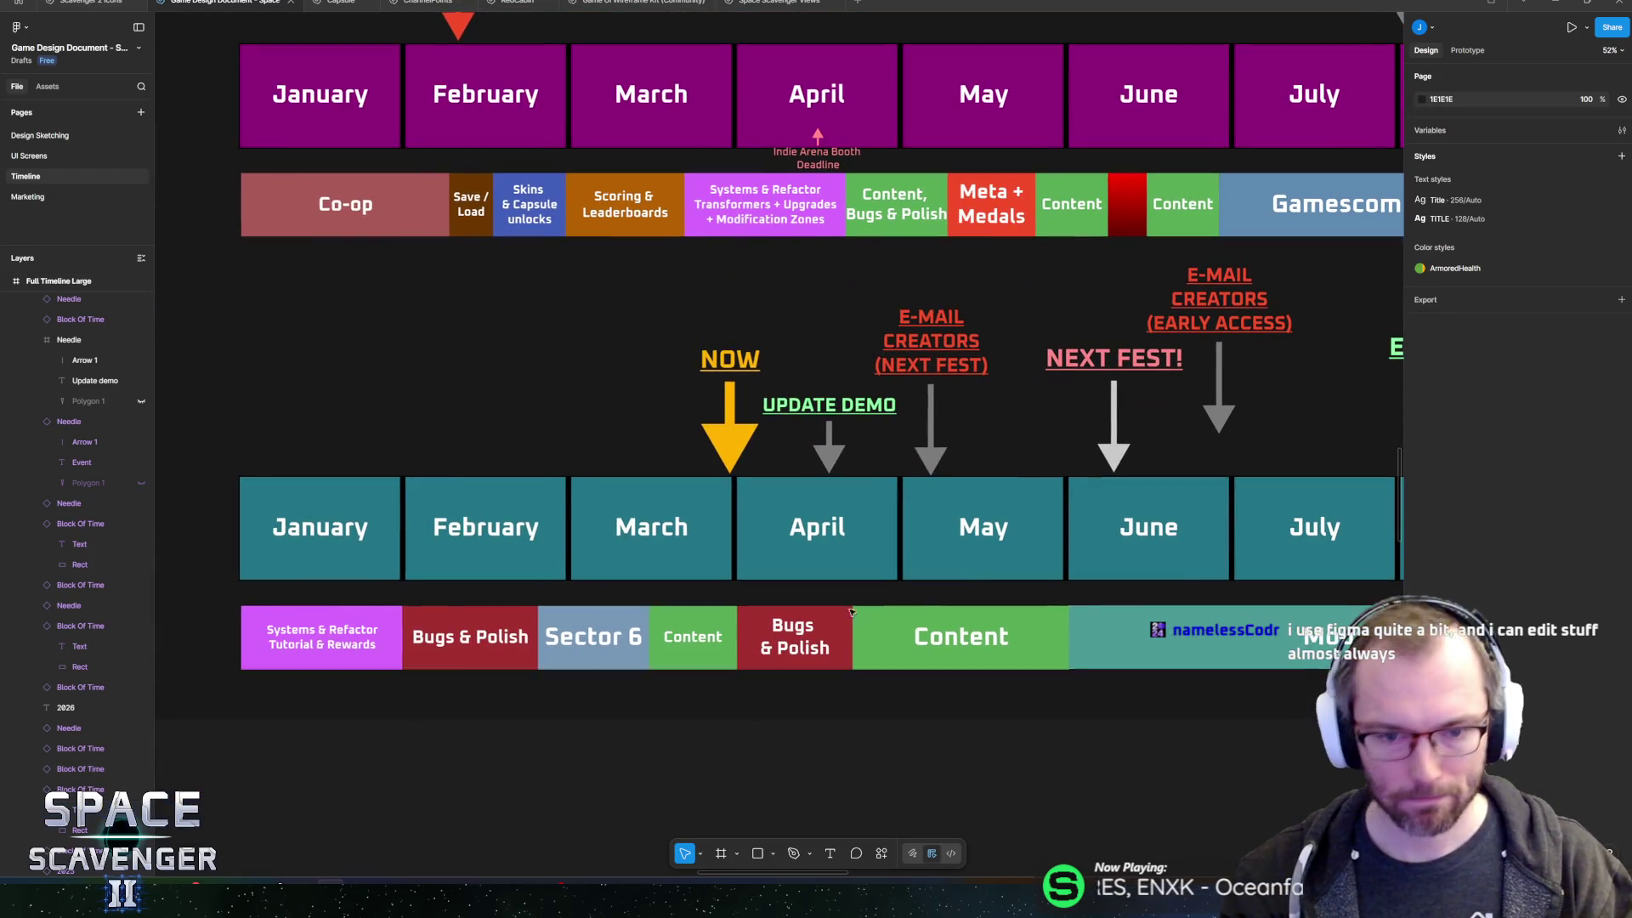
{"action": "double_click", "coordinate": [784, 650]}
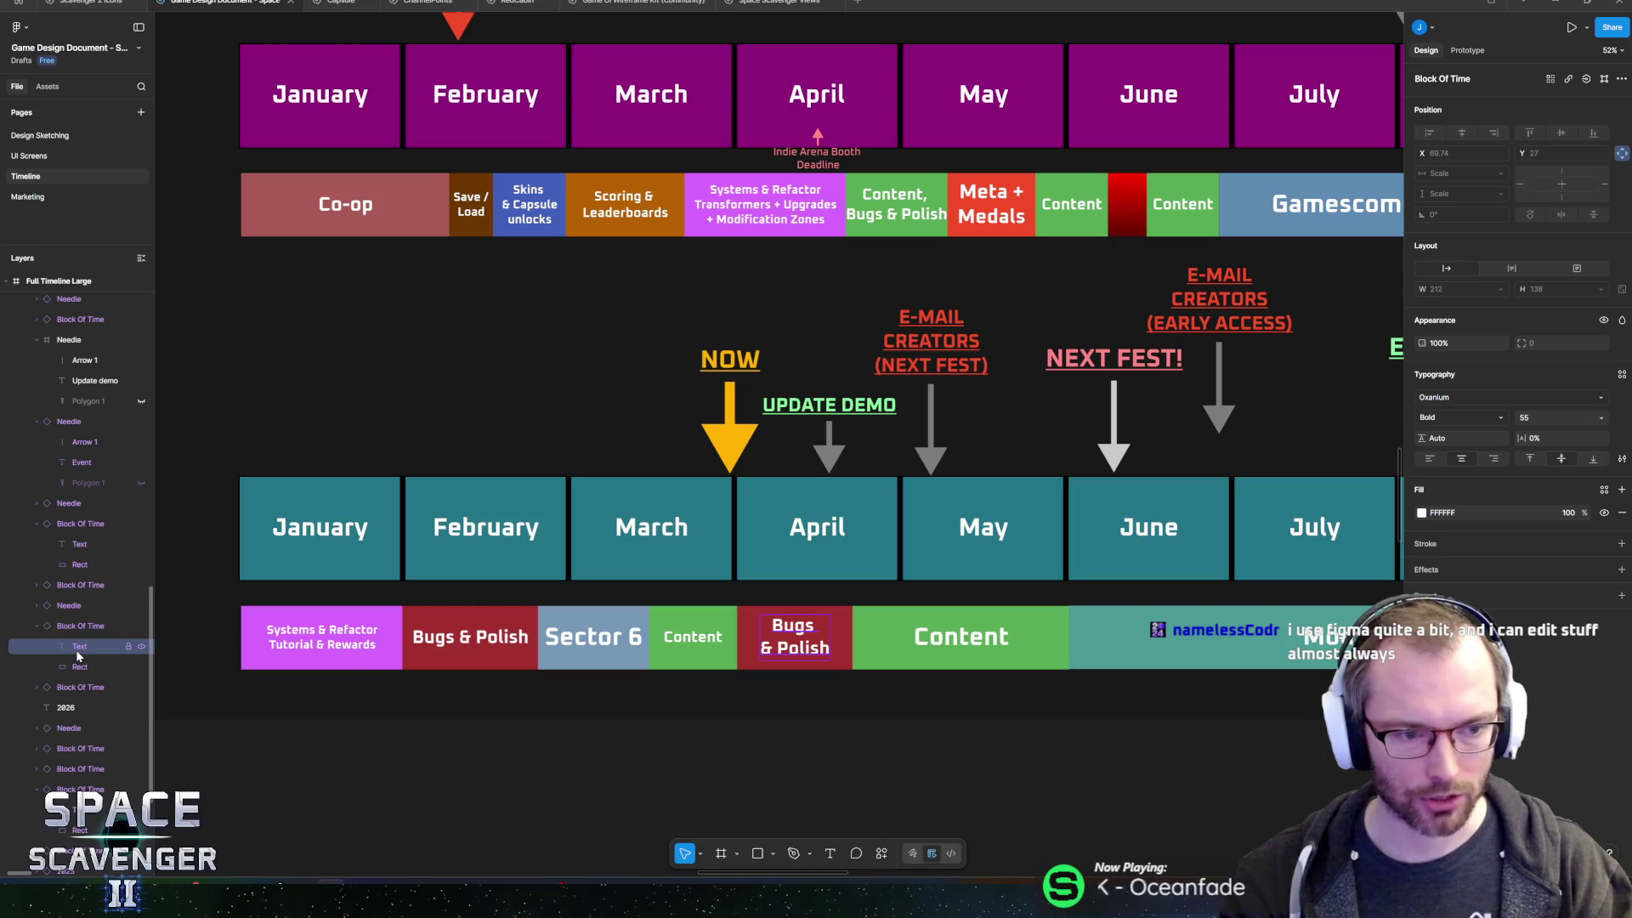
{"action": "left_click", "coordinate": [85, 627]}
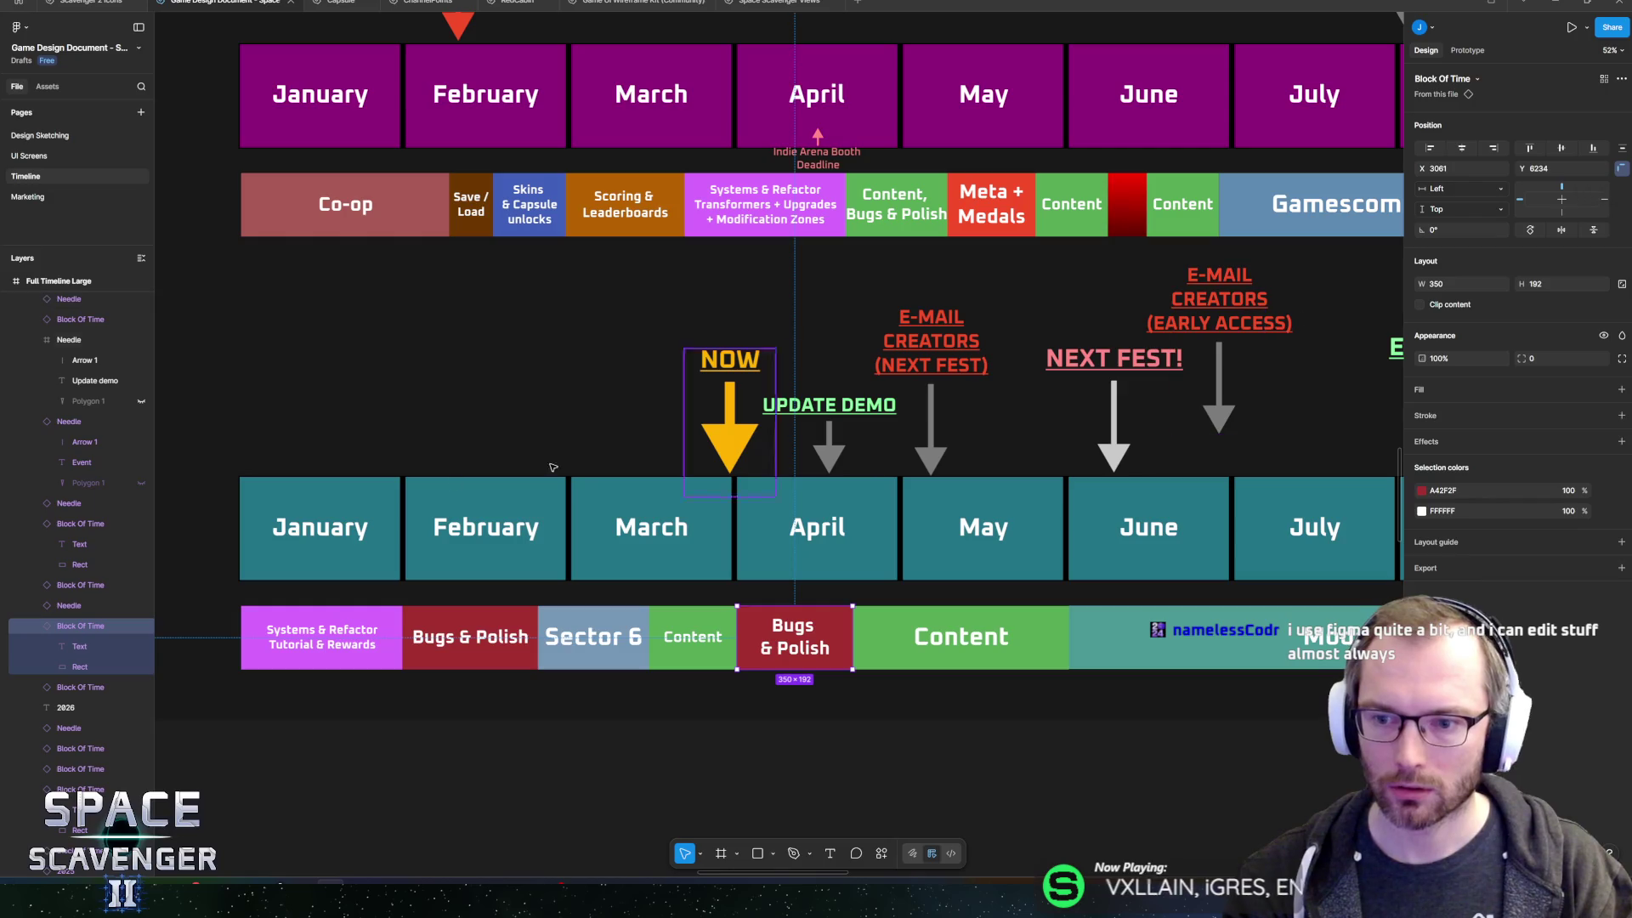
{"action": "left_click", "coordinate": [78, 648]}
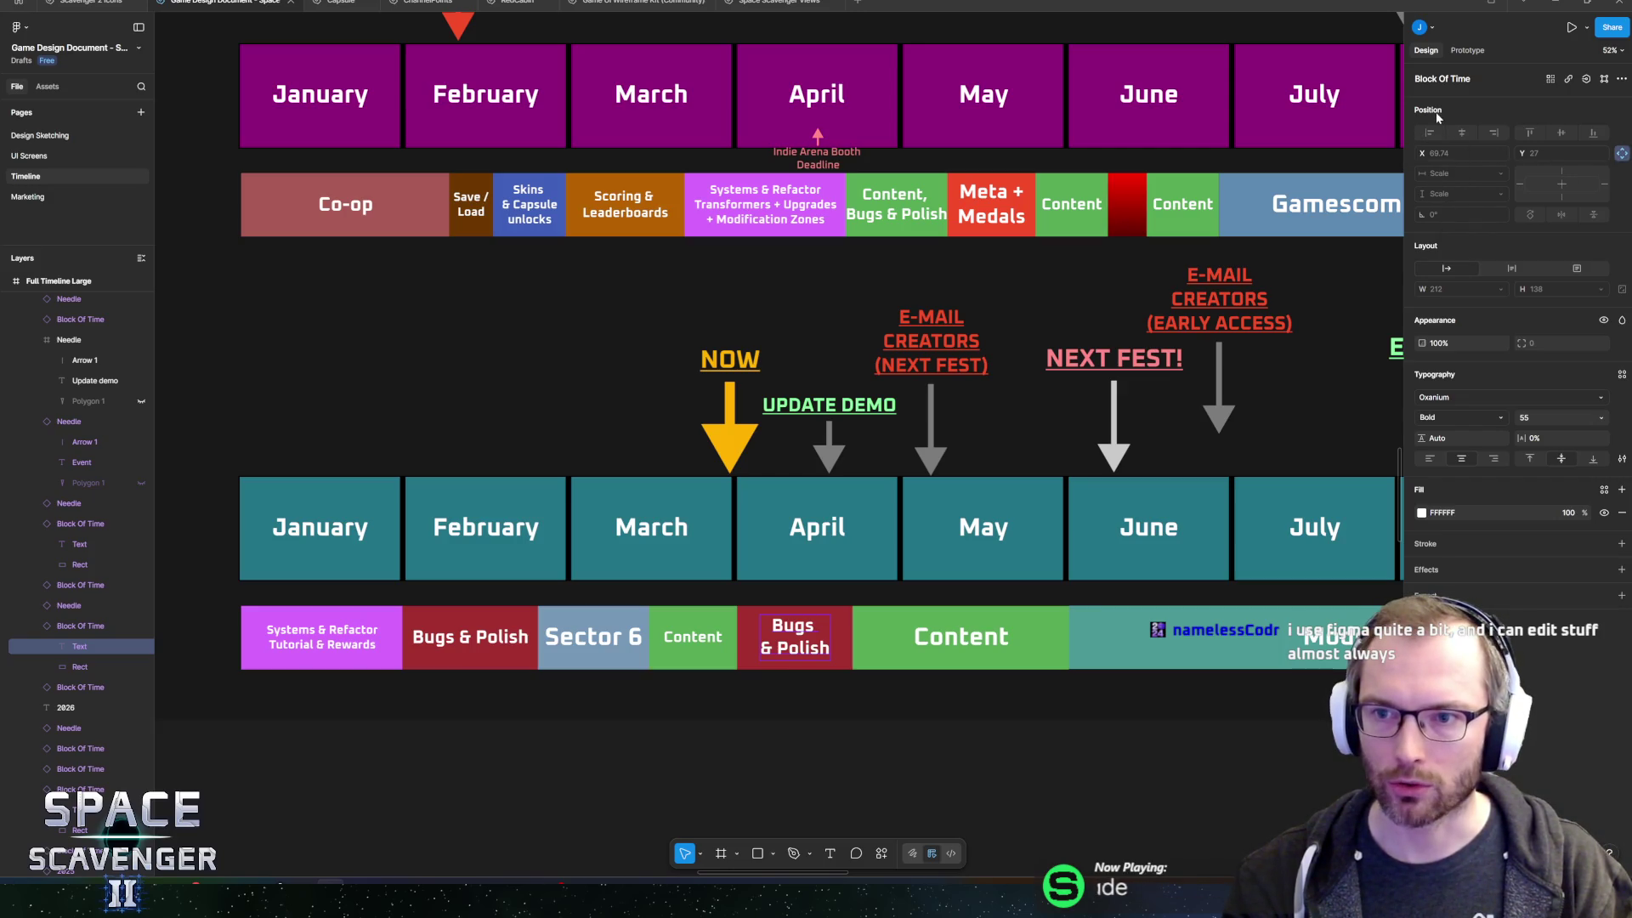
{"action": "left_click", "coordinate": [1621, 156]}
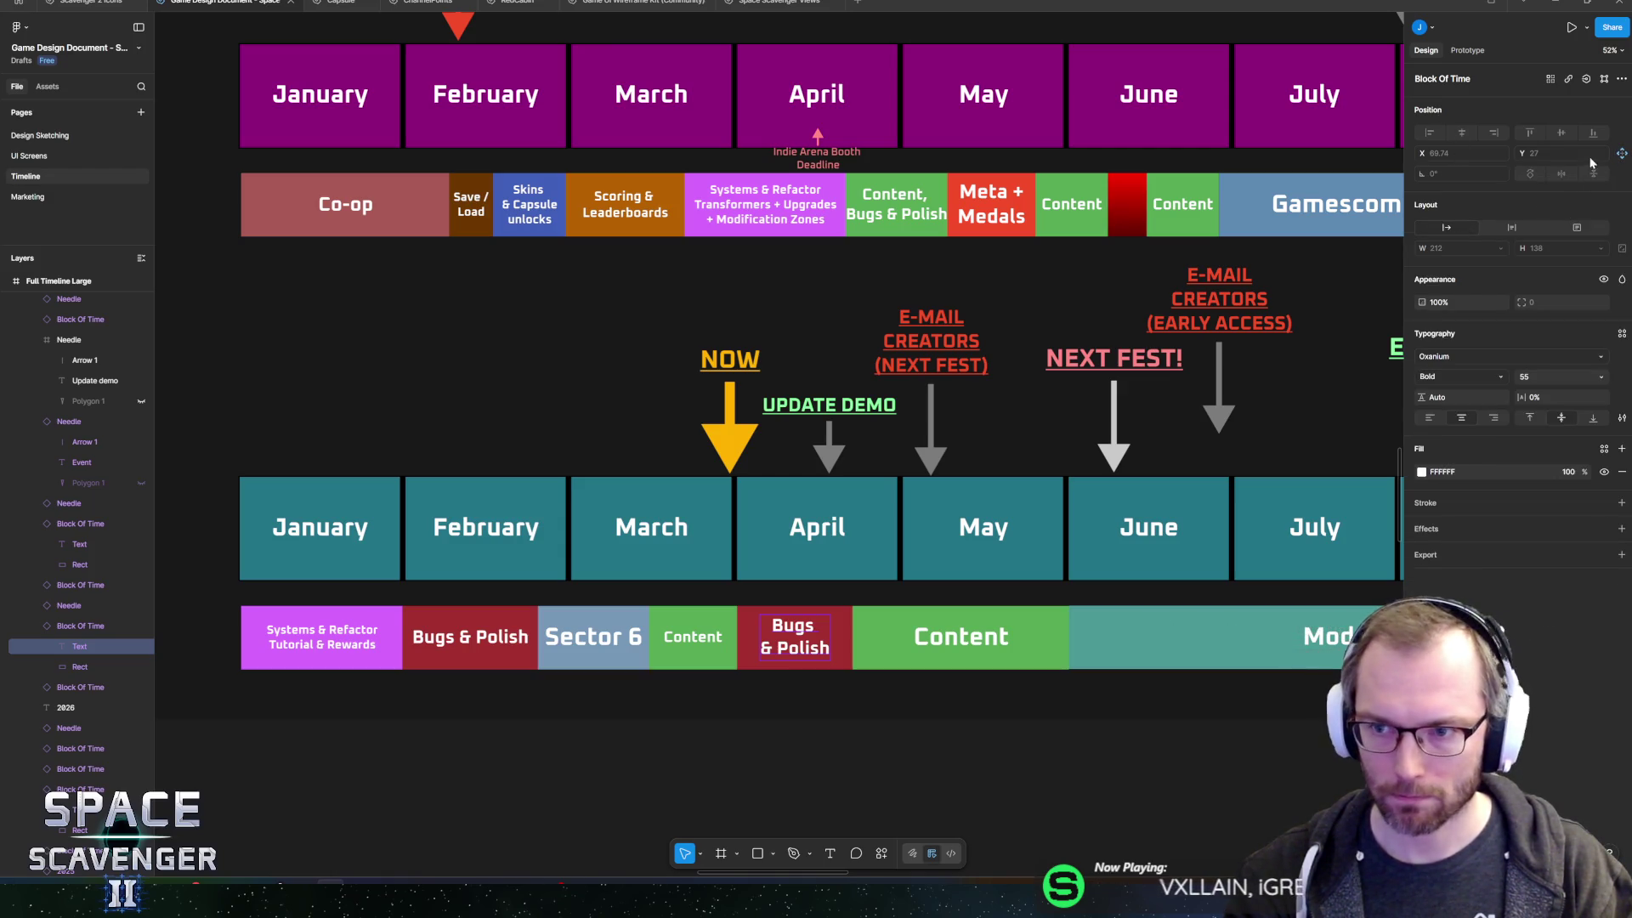
{"action": "left_click", "coordinate": [1622, 153]}
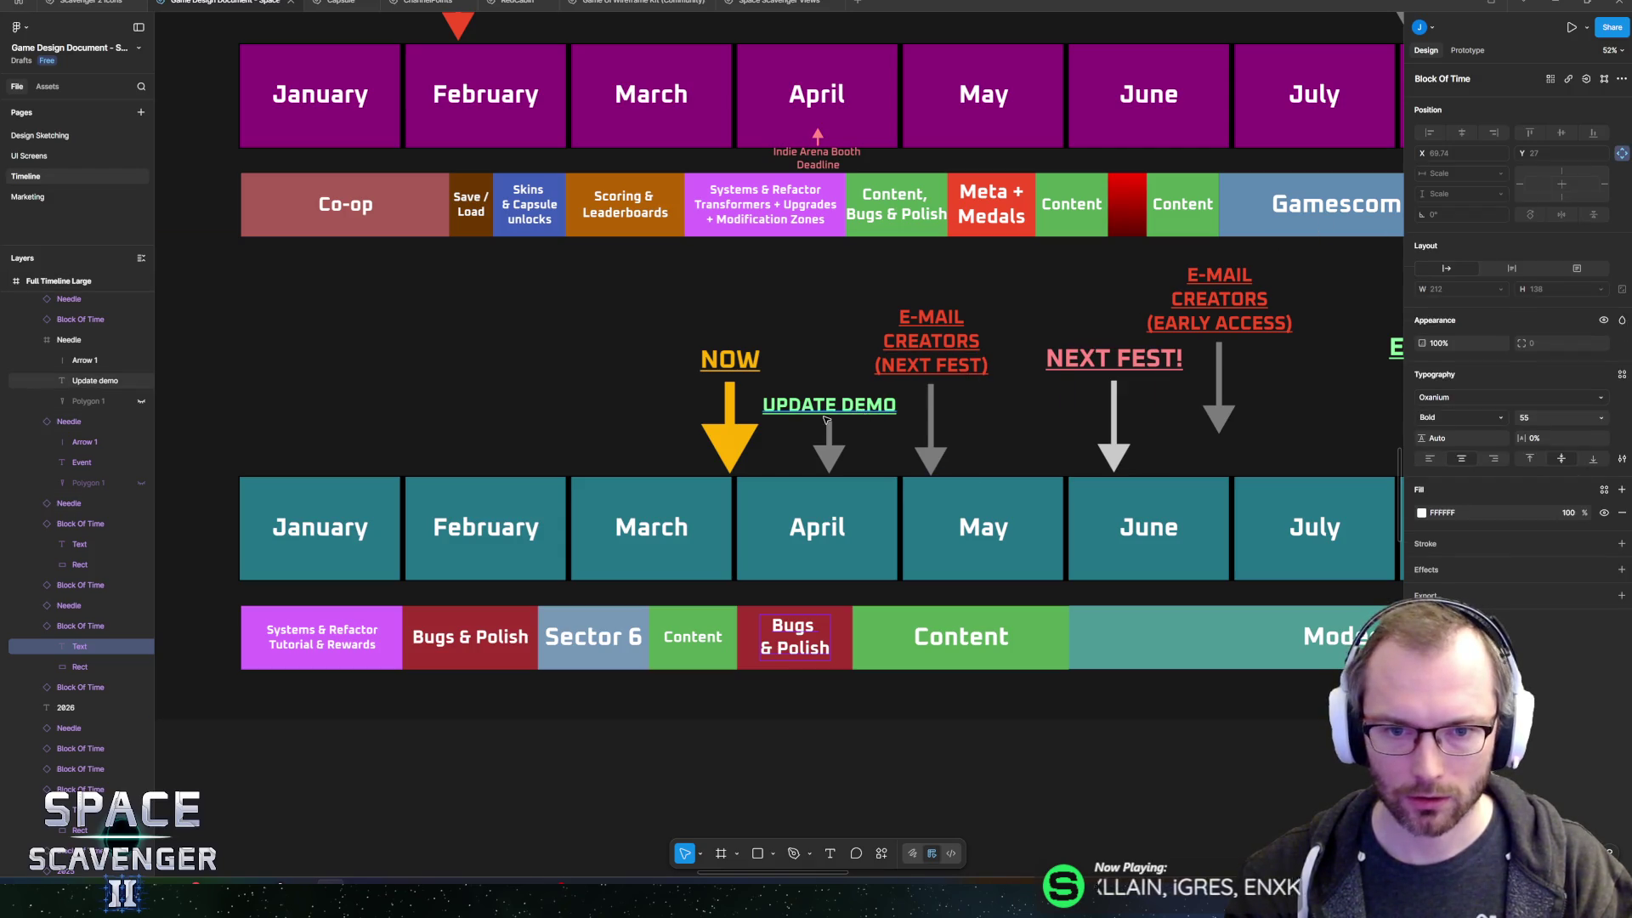
{"action": "left_click", "coordinate": [932, 348]}
{"action": "scroll", "coordinate": [948, 349], "scroll_direction": "right", "scroll_amount": 4}
{"action": "scroll", "coordinate": [948, 349], "scroll_direction": "up", "scroll_amount": 5}
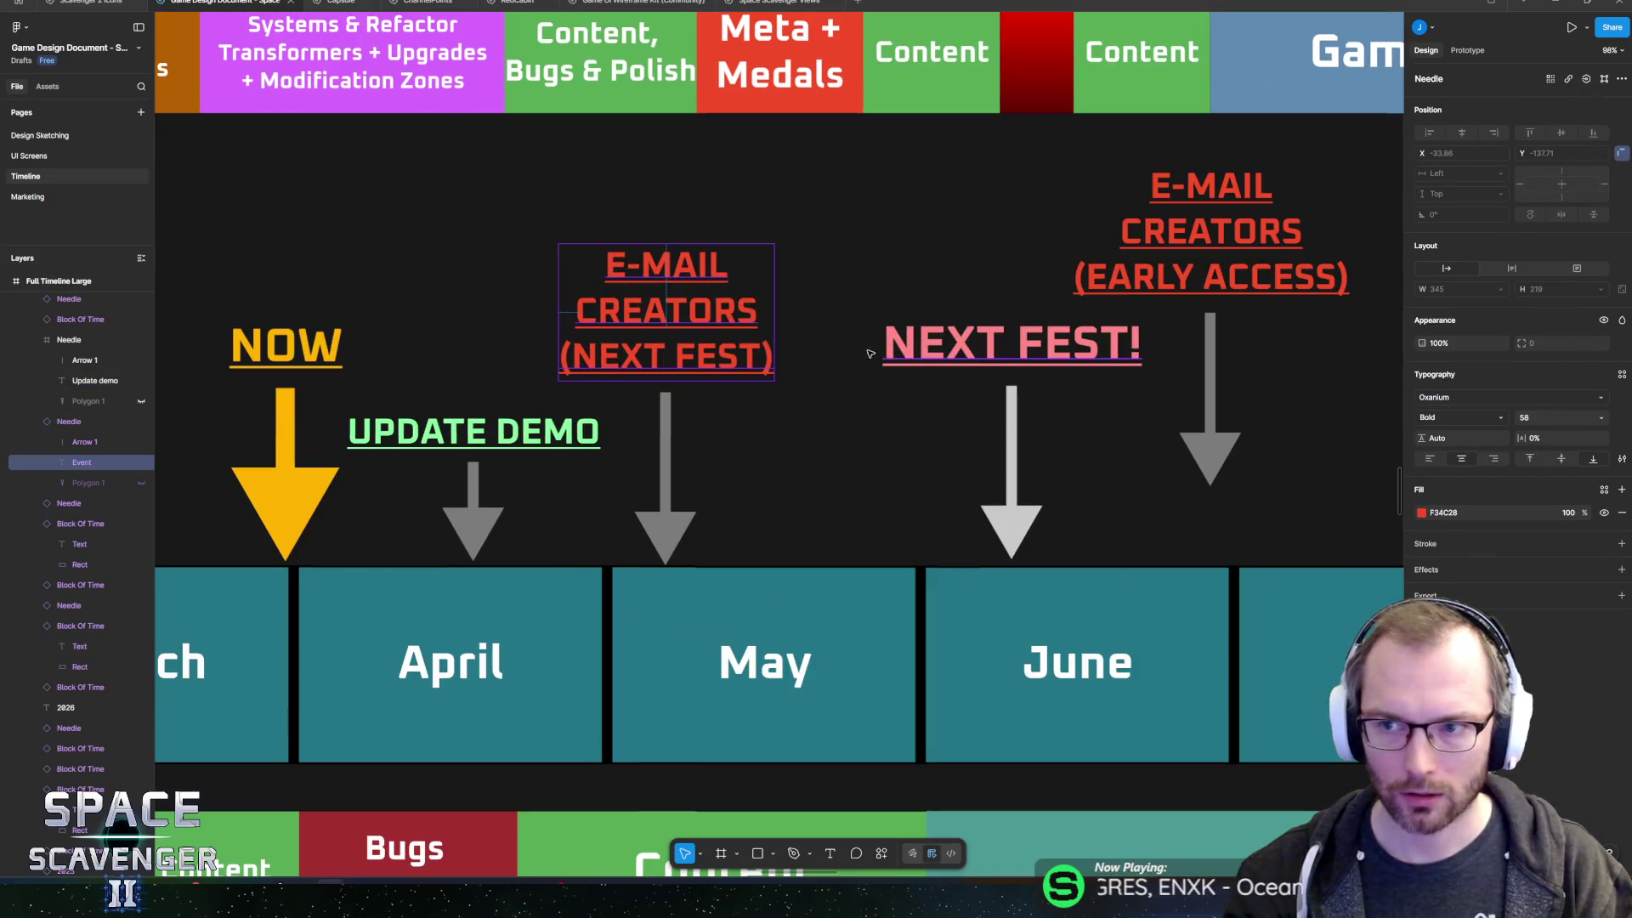
{"action": "left_click", "coordinate": [665, 476]}
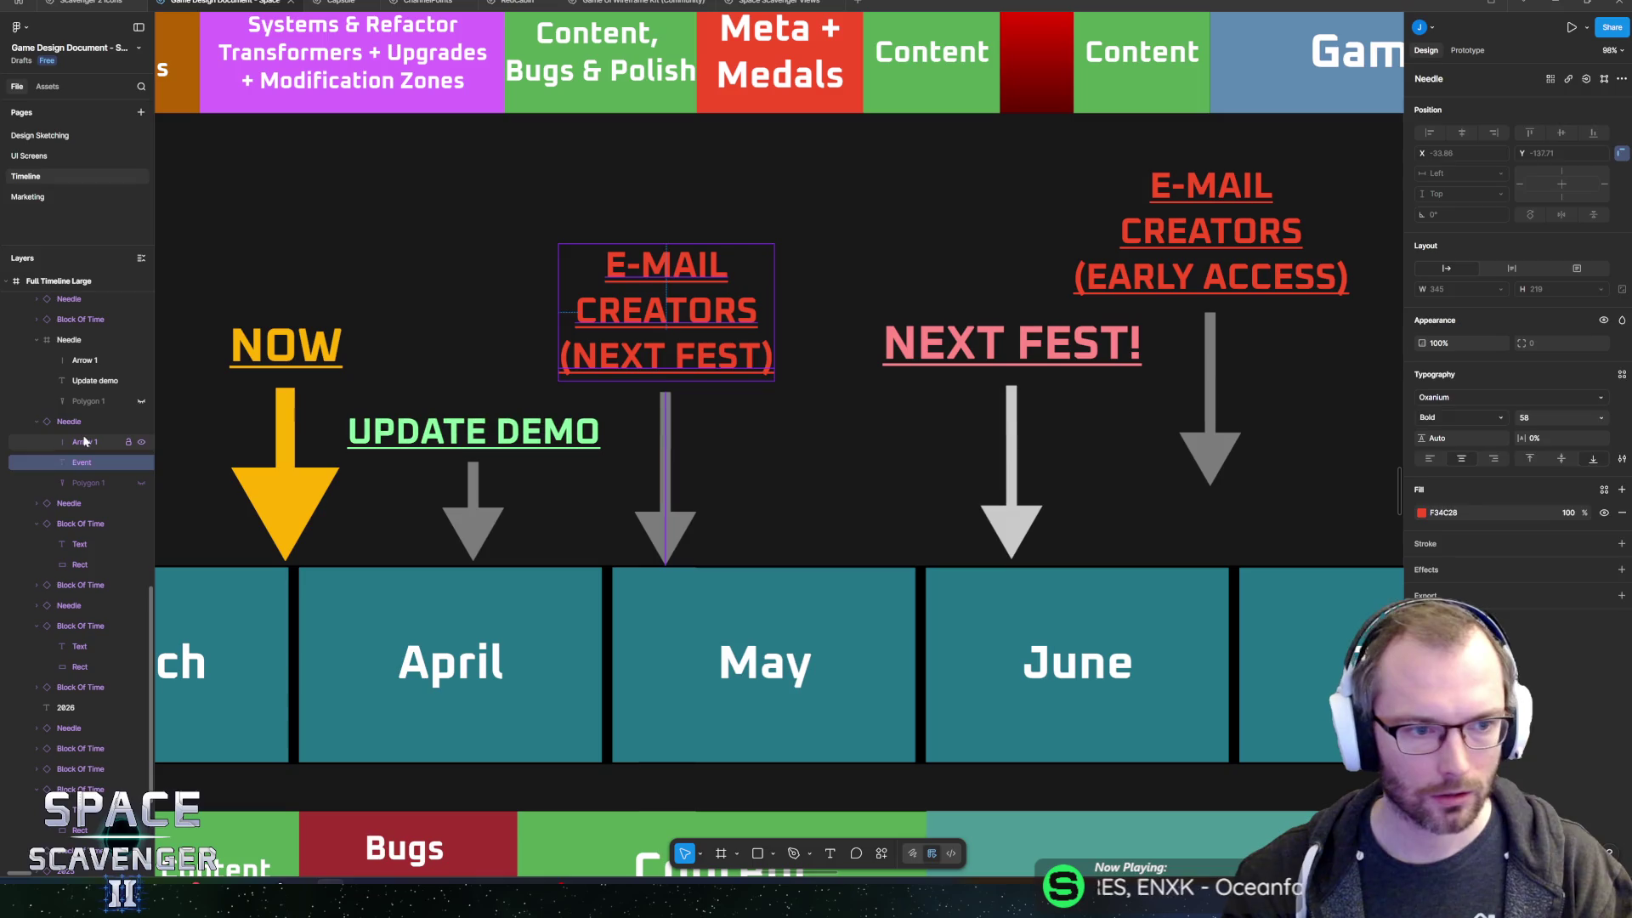
{"action": "left_click", "coordinate": [1622, 153]}
{"action": "left_click", "coordinate": [1622, 153]}
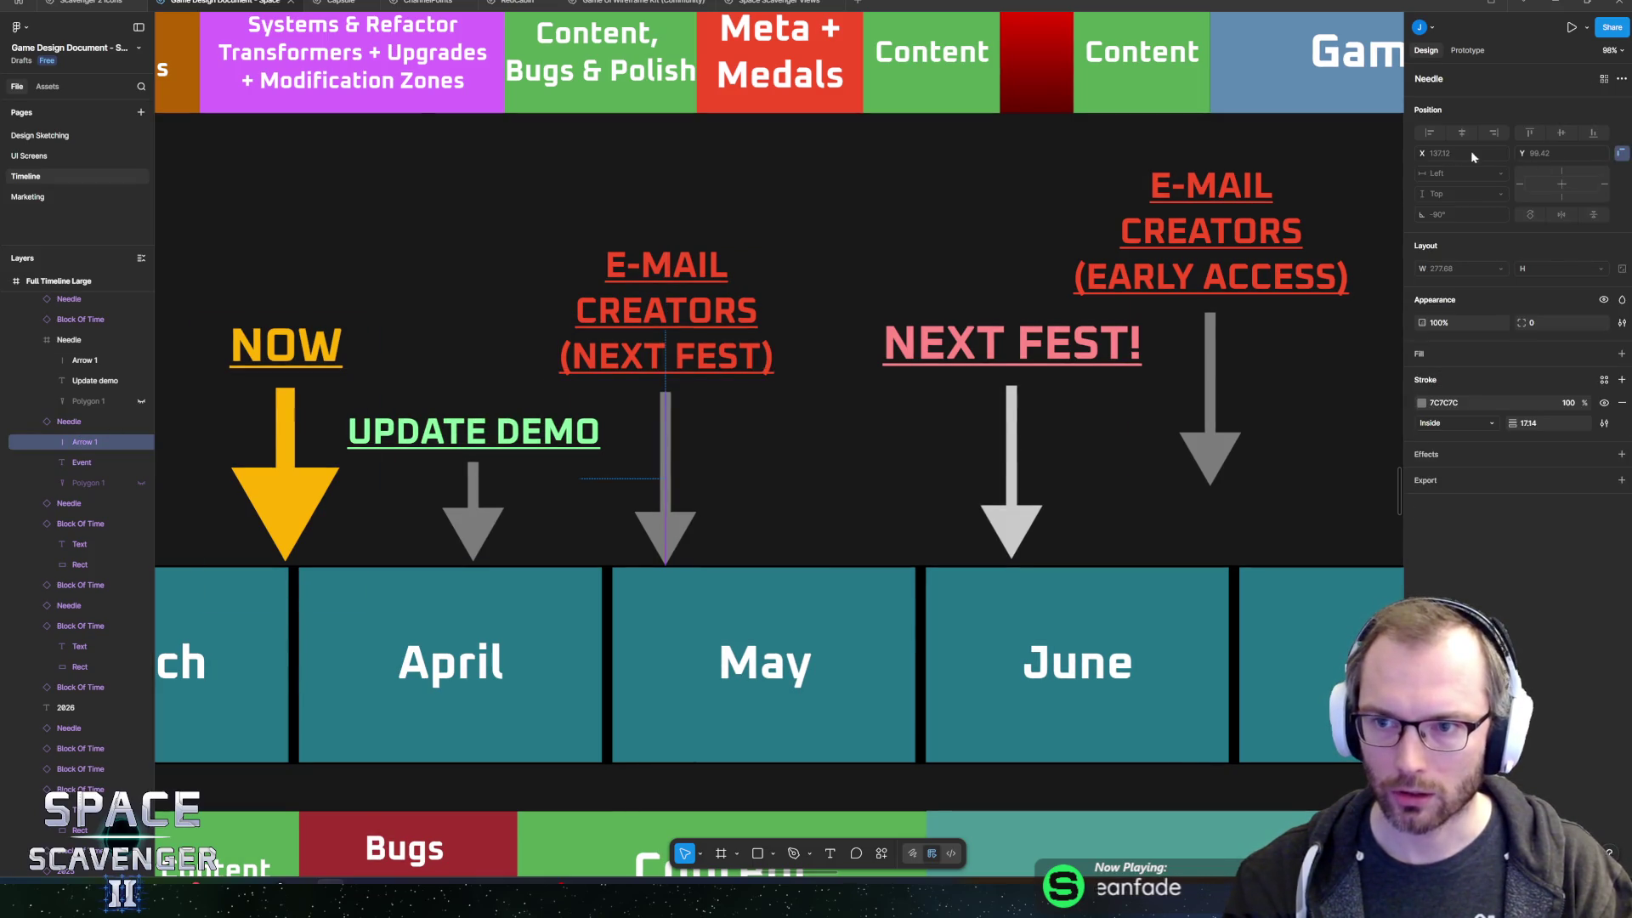
{"action": "left_click", "coordinate": [1428, 153]}
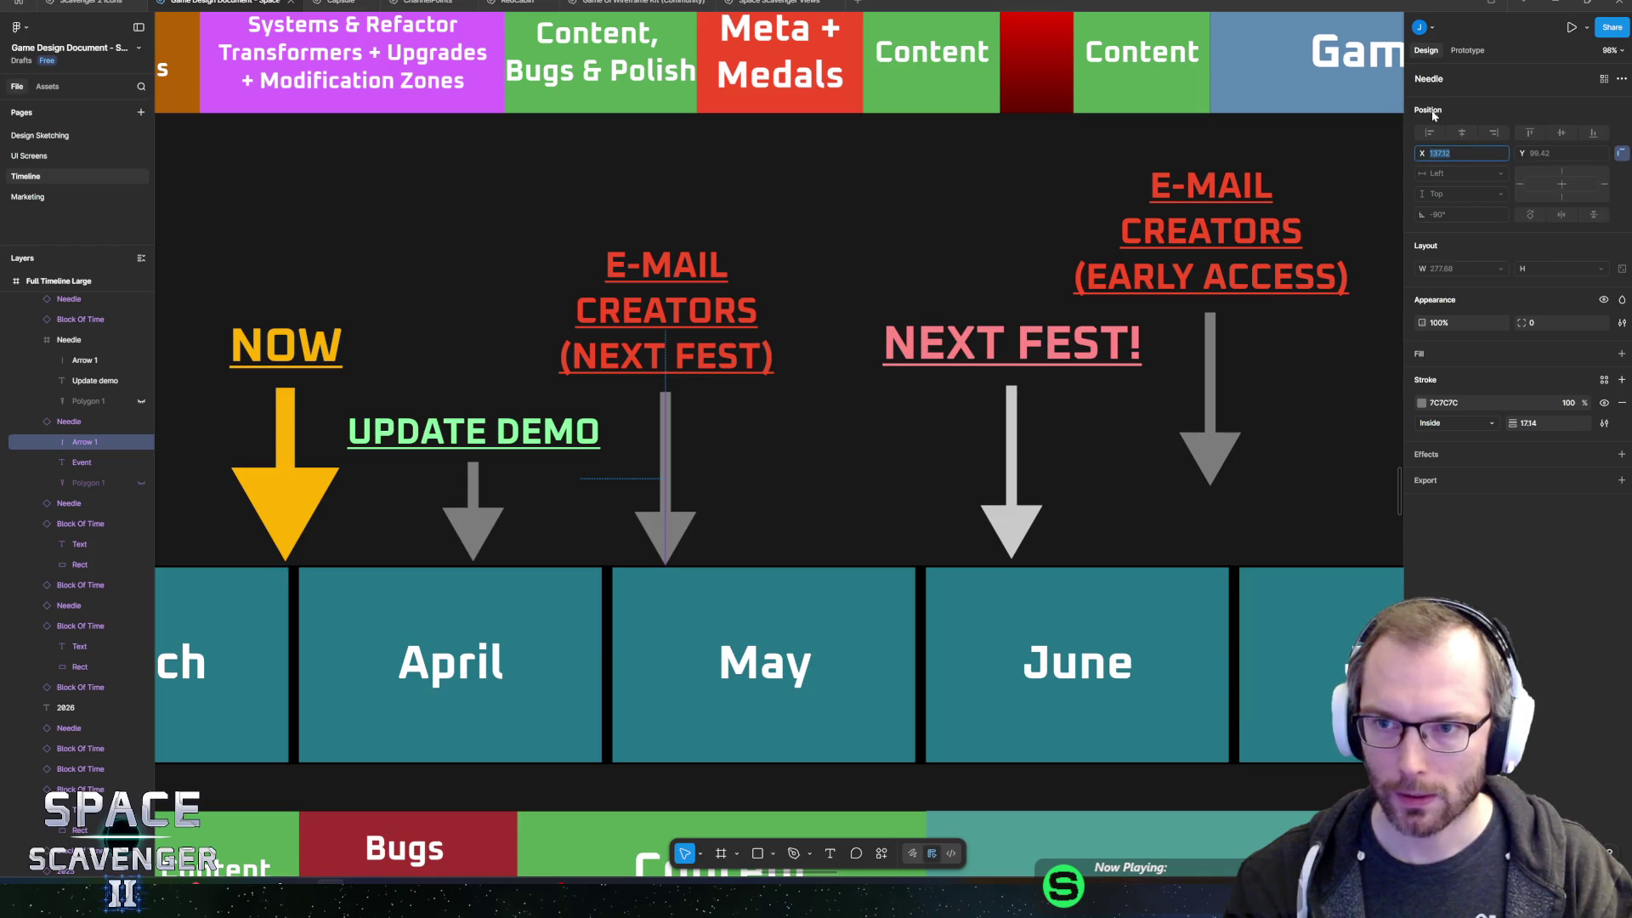
{"action": "left_click", "coordinate": [1622, 80]}
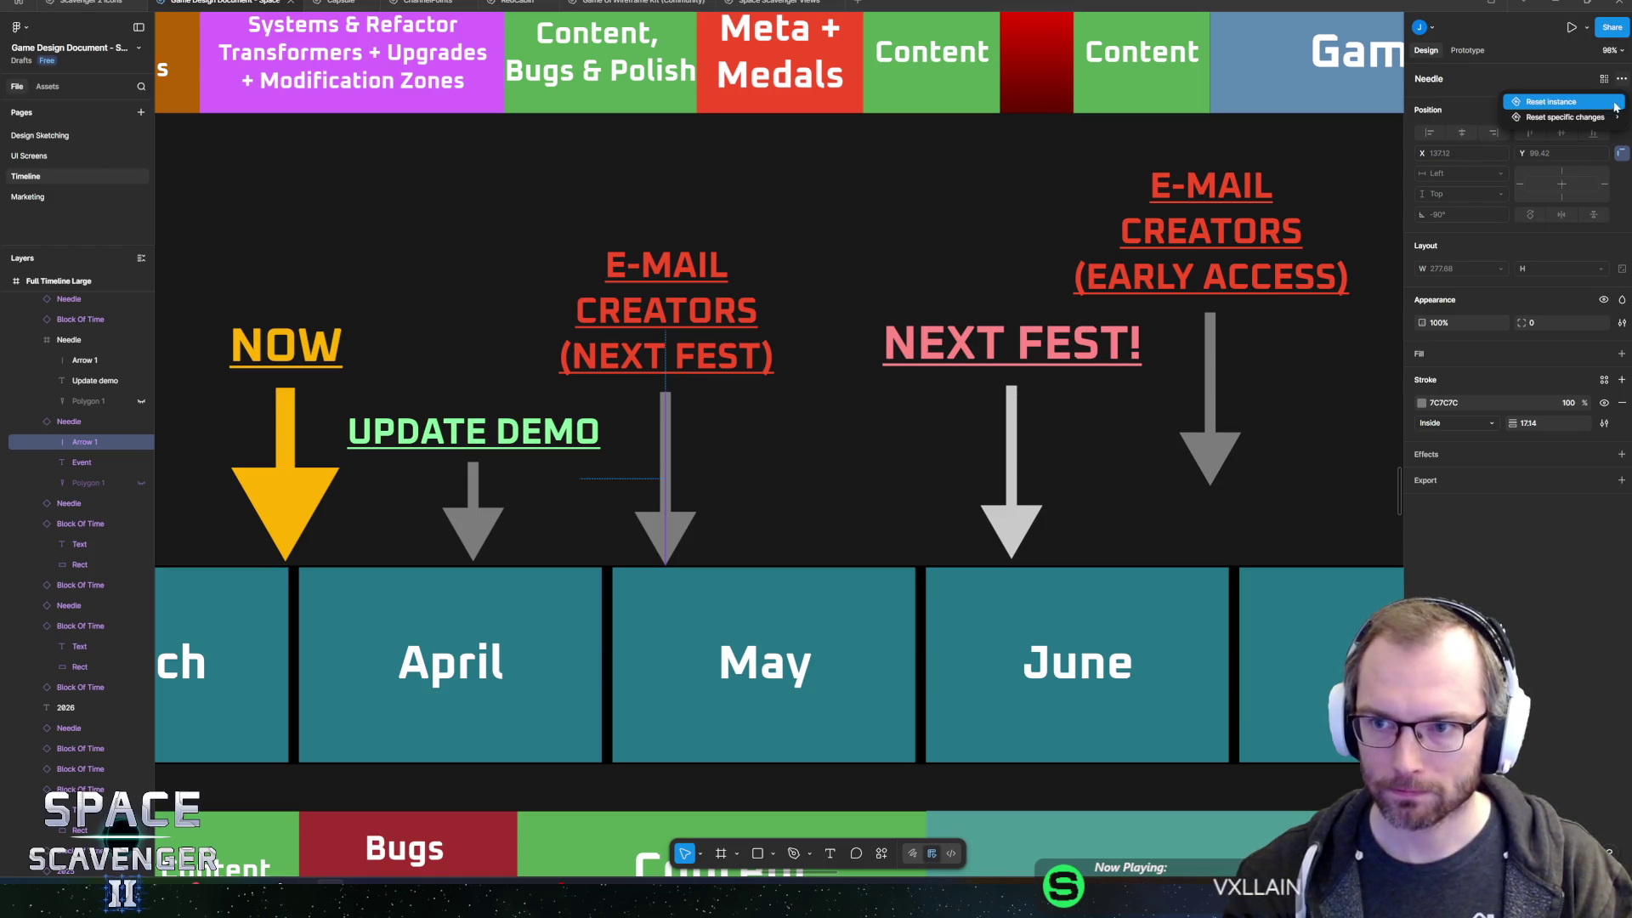
{"action": "mouse_move", "coordinate": [1605, 123]}
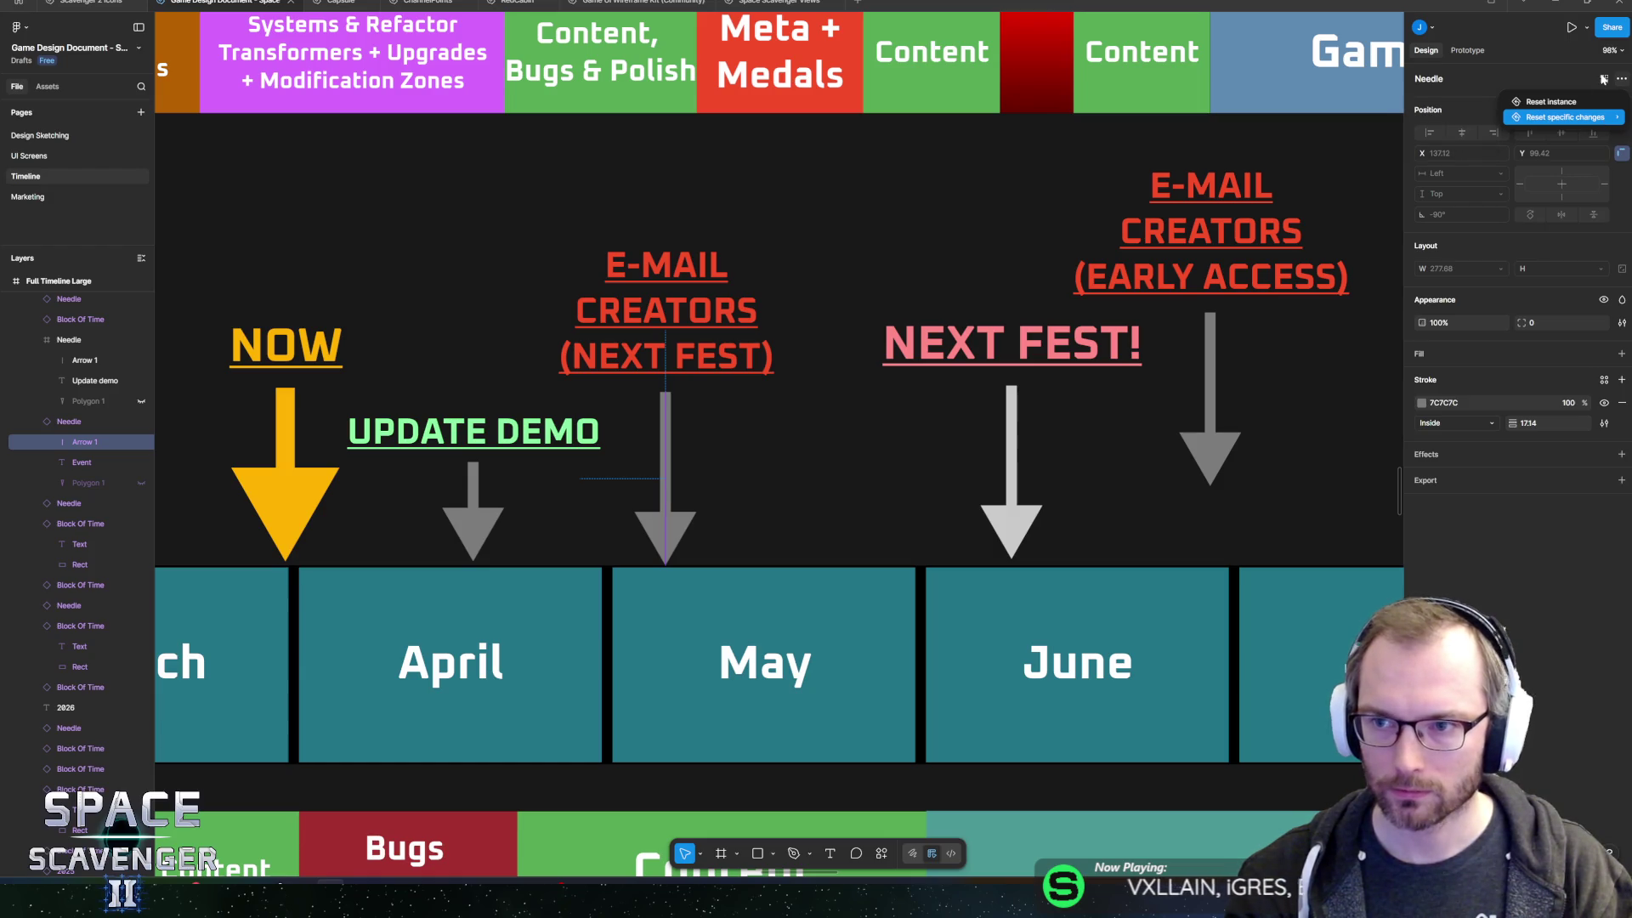
{"action": "key", "text": "Escape"}
{"action": "left_click", "coordinate": [1067, 473]}
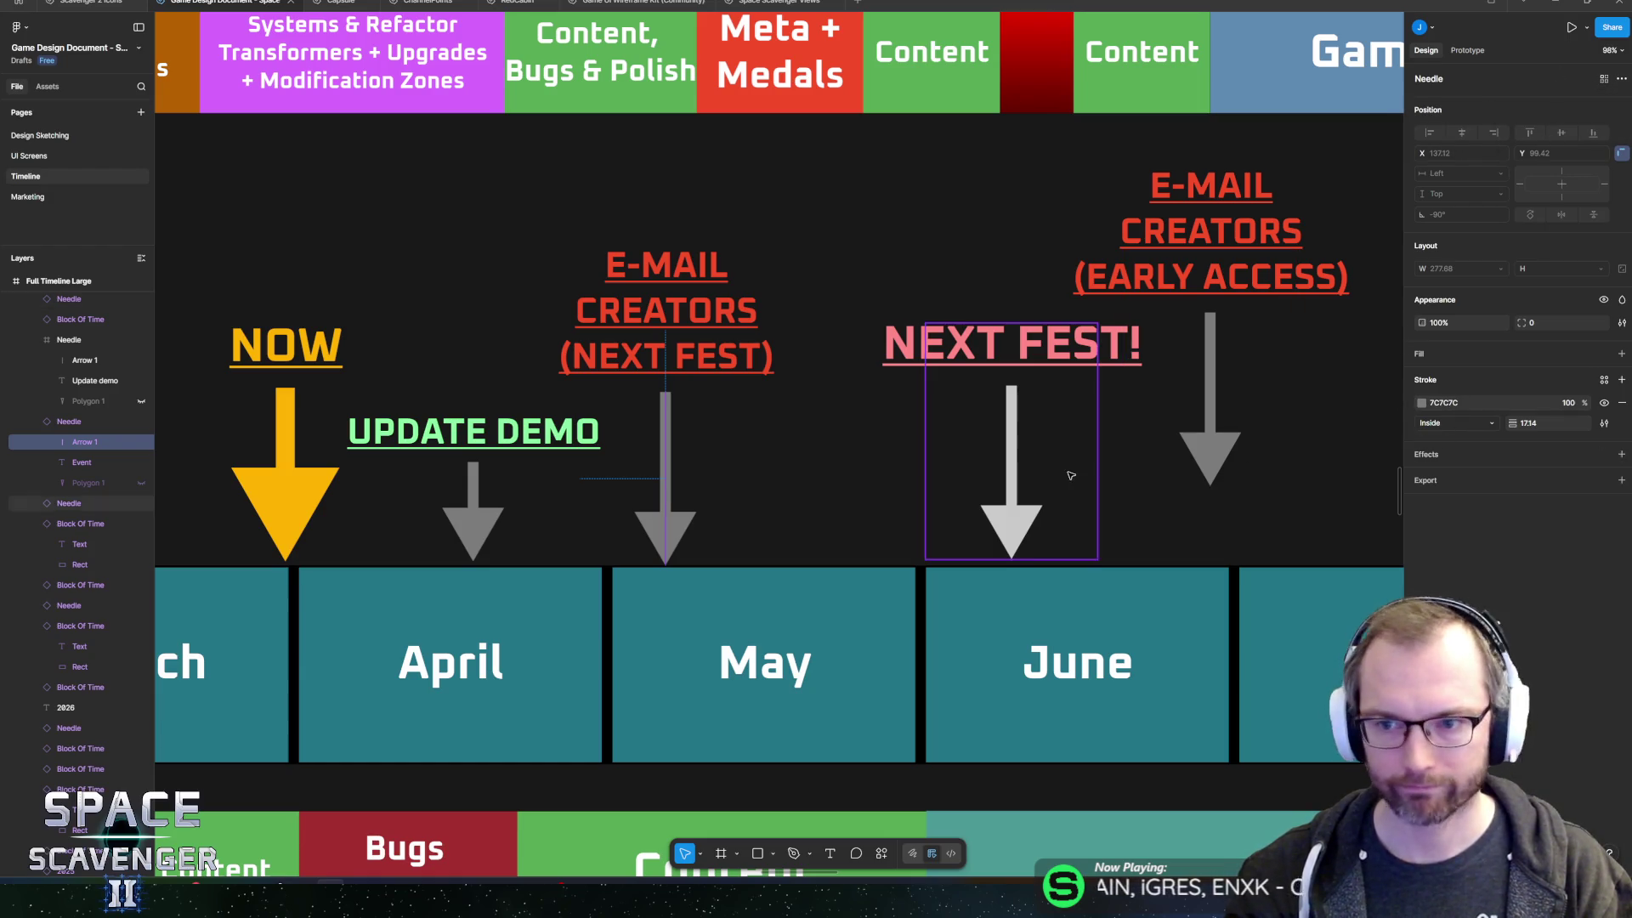
{"action": "scroll", "coordinate": [1119, 462], "scroll_direction": "down", "scroll_amount": 5}
{"action": "scroll", "coordinate": [909, 570], "scroll_direction": "up", "scroll_amount": 5}
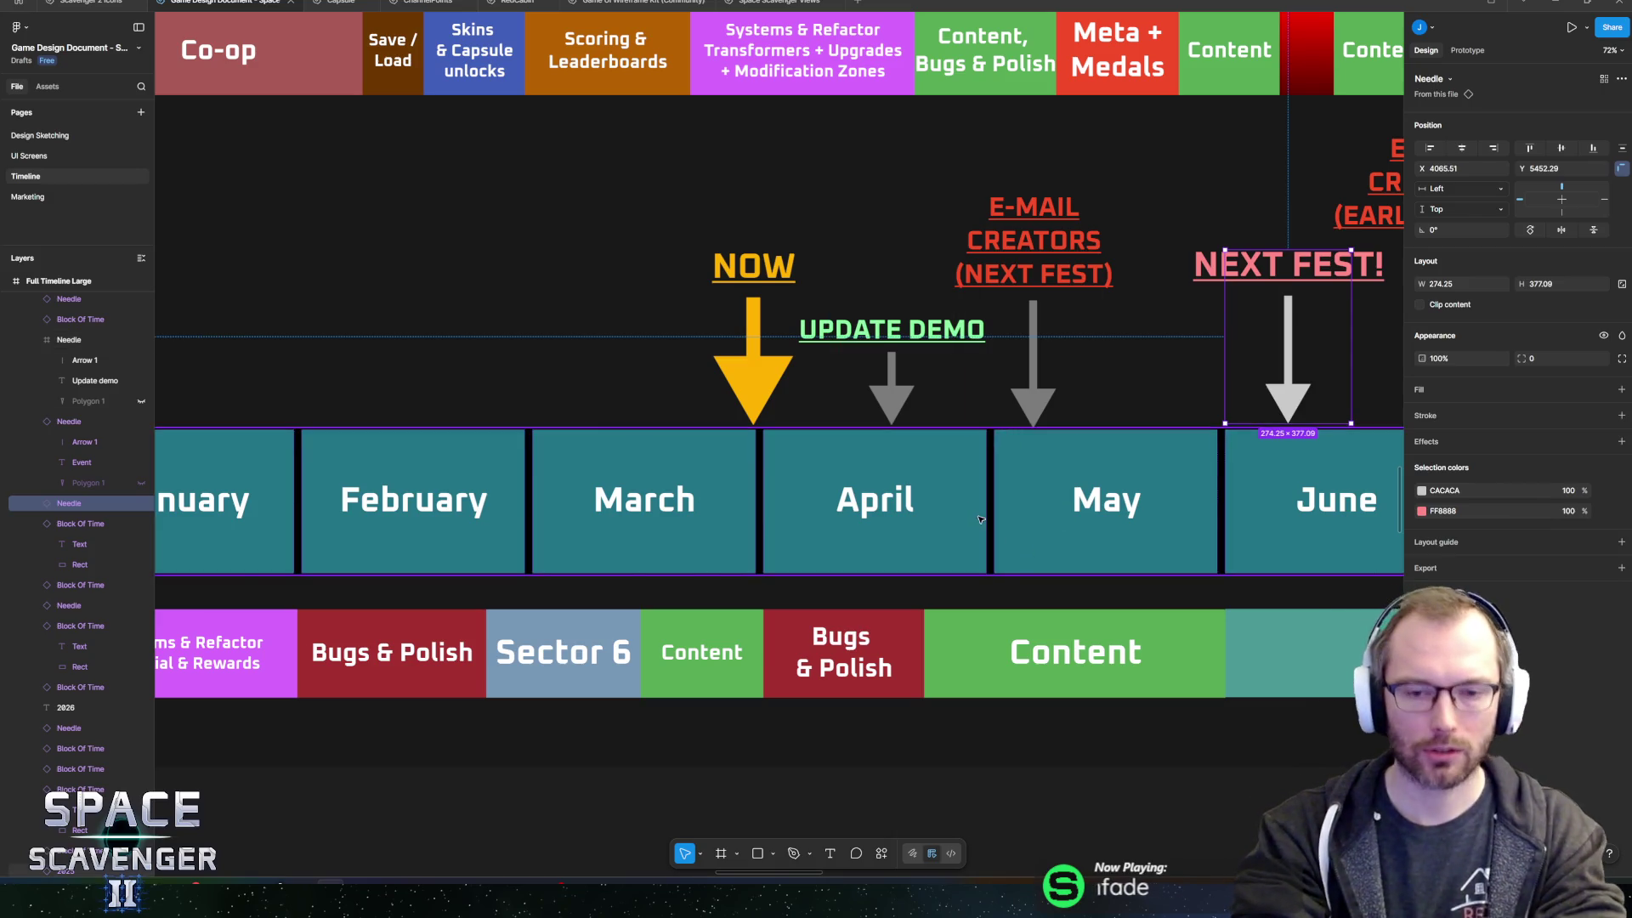
{"action": "key", "text": "alt+Tab"}
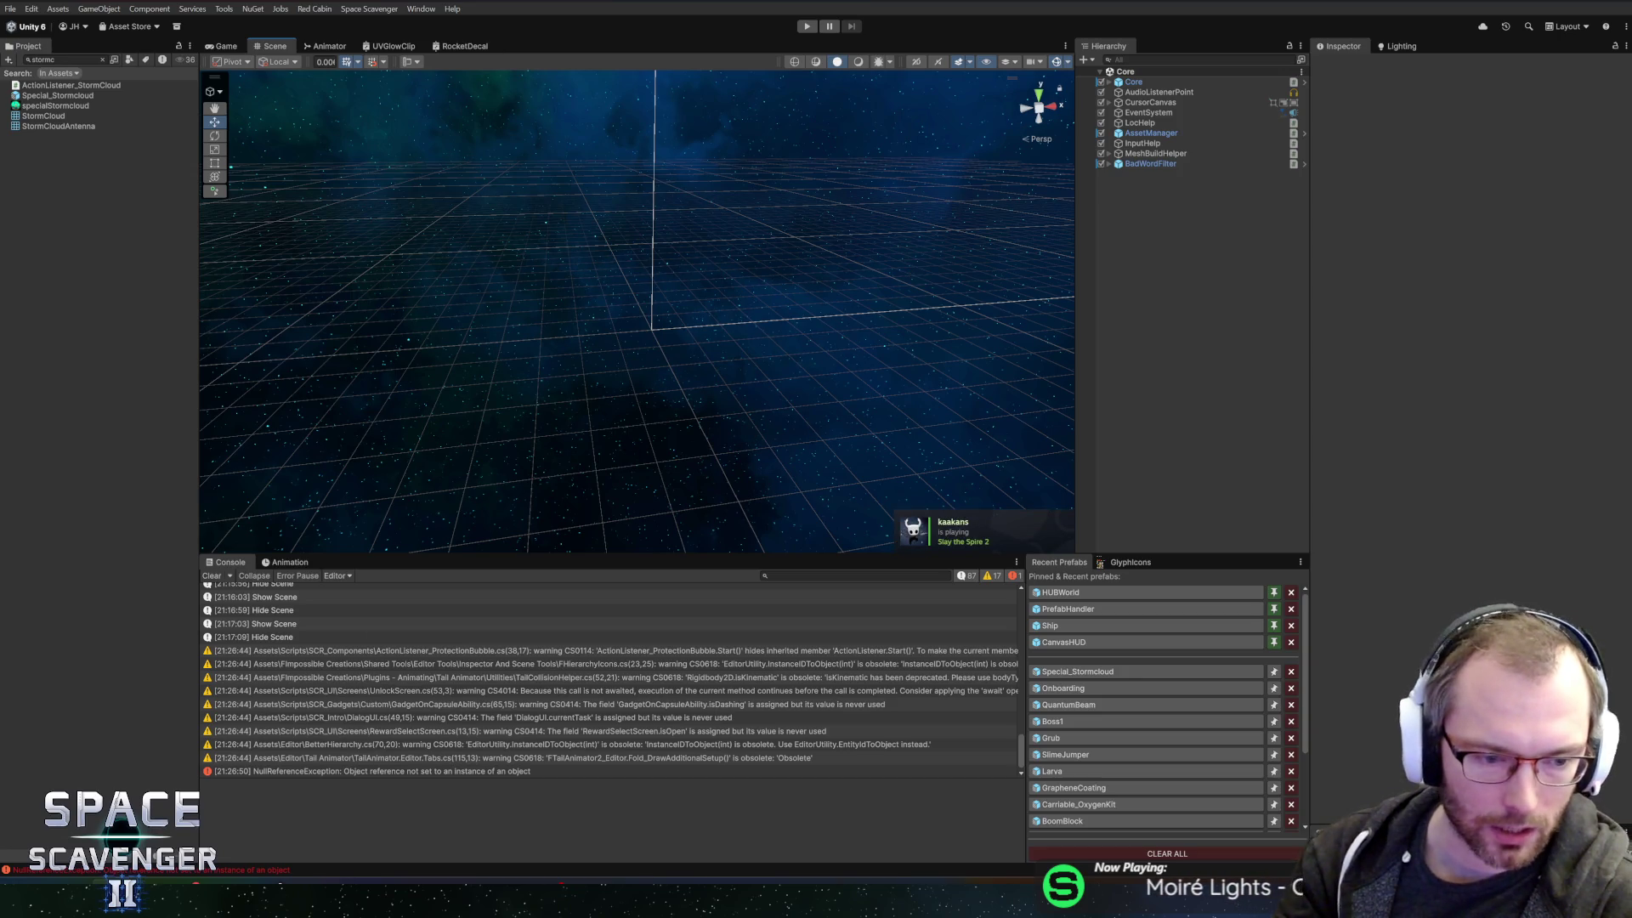
{"action": "key", "text": "alt+Tab"}
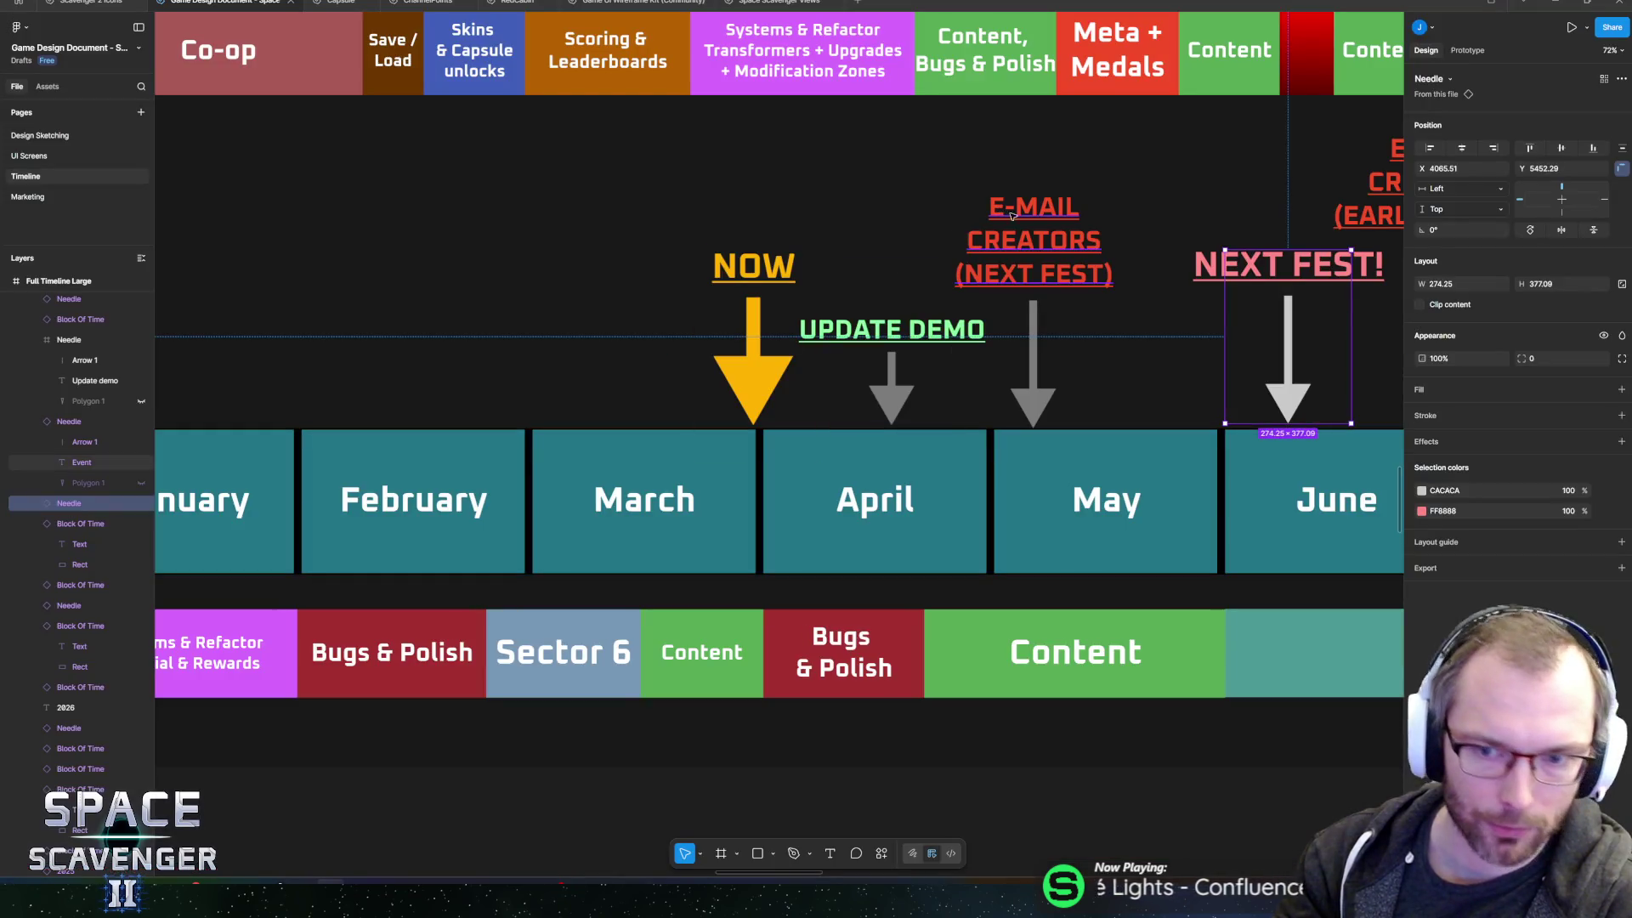
{"action": "left_click", "coordinate": [1033, 357]}
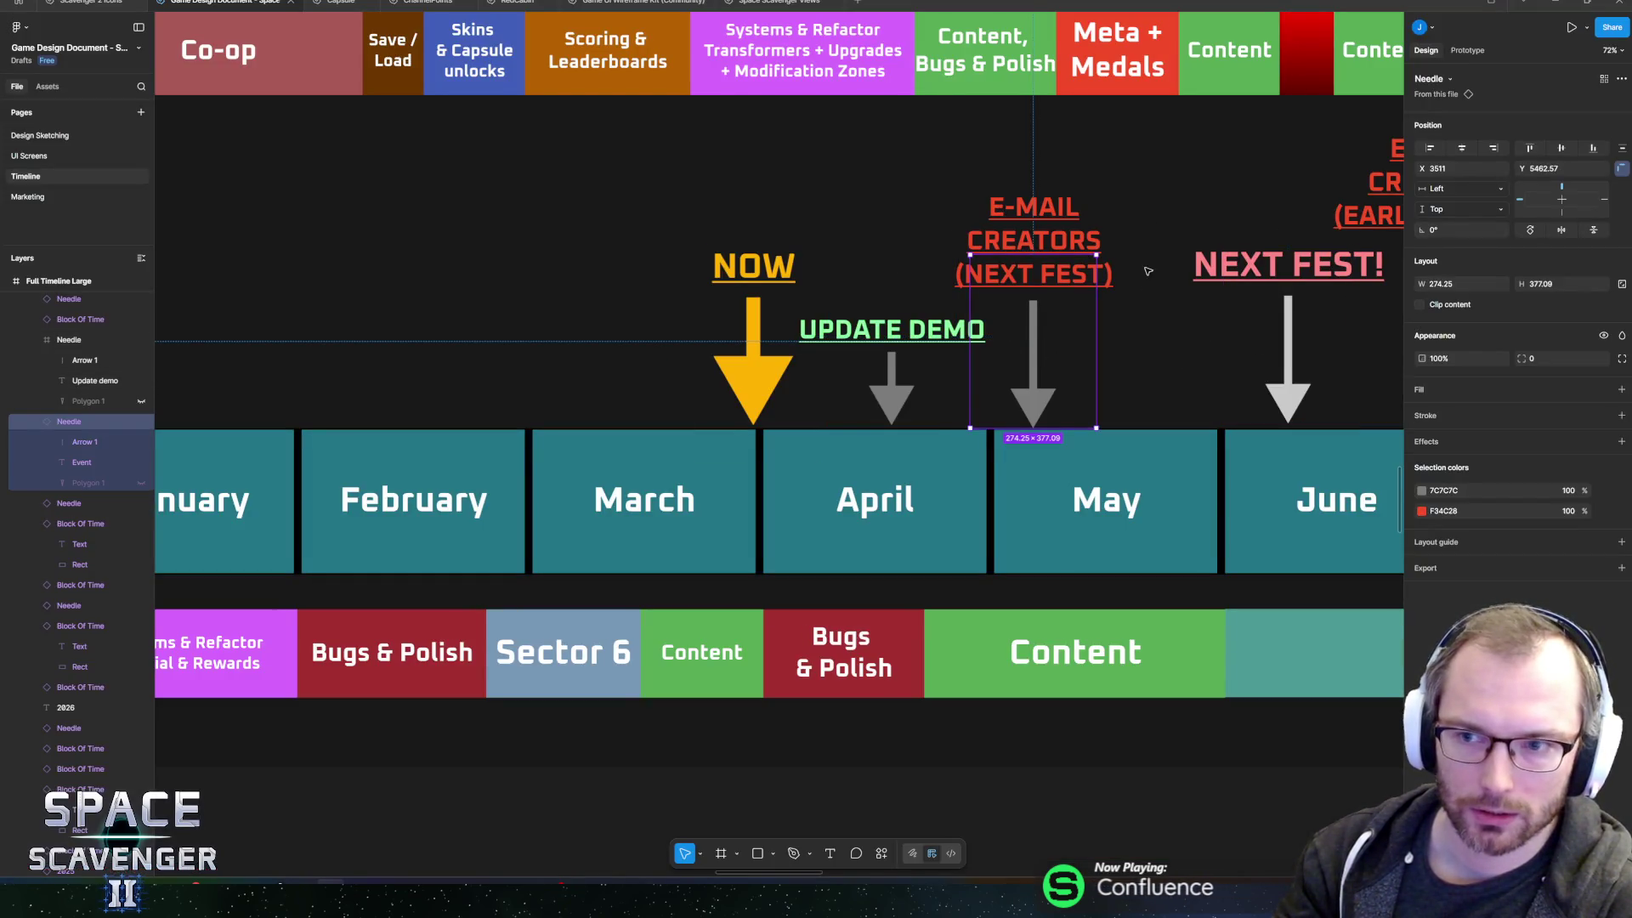
{"action": "scroll", "coordinate": [935, 382], "scroll_direction": "right", "scroll_amount": 3}
{"action": "left_click", "coordinate": [85, 442]}
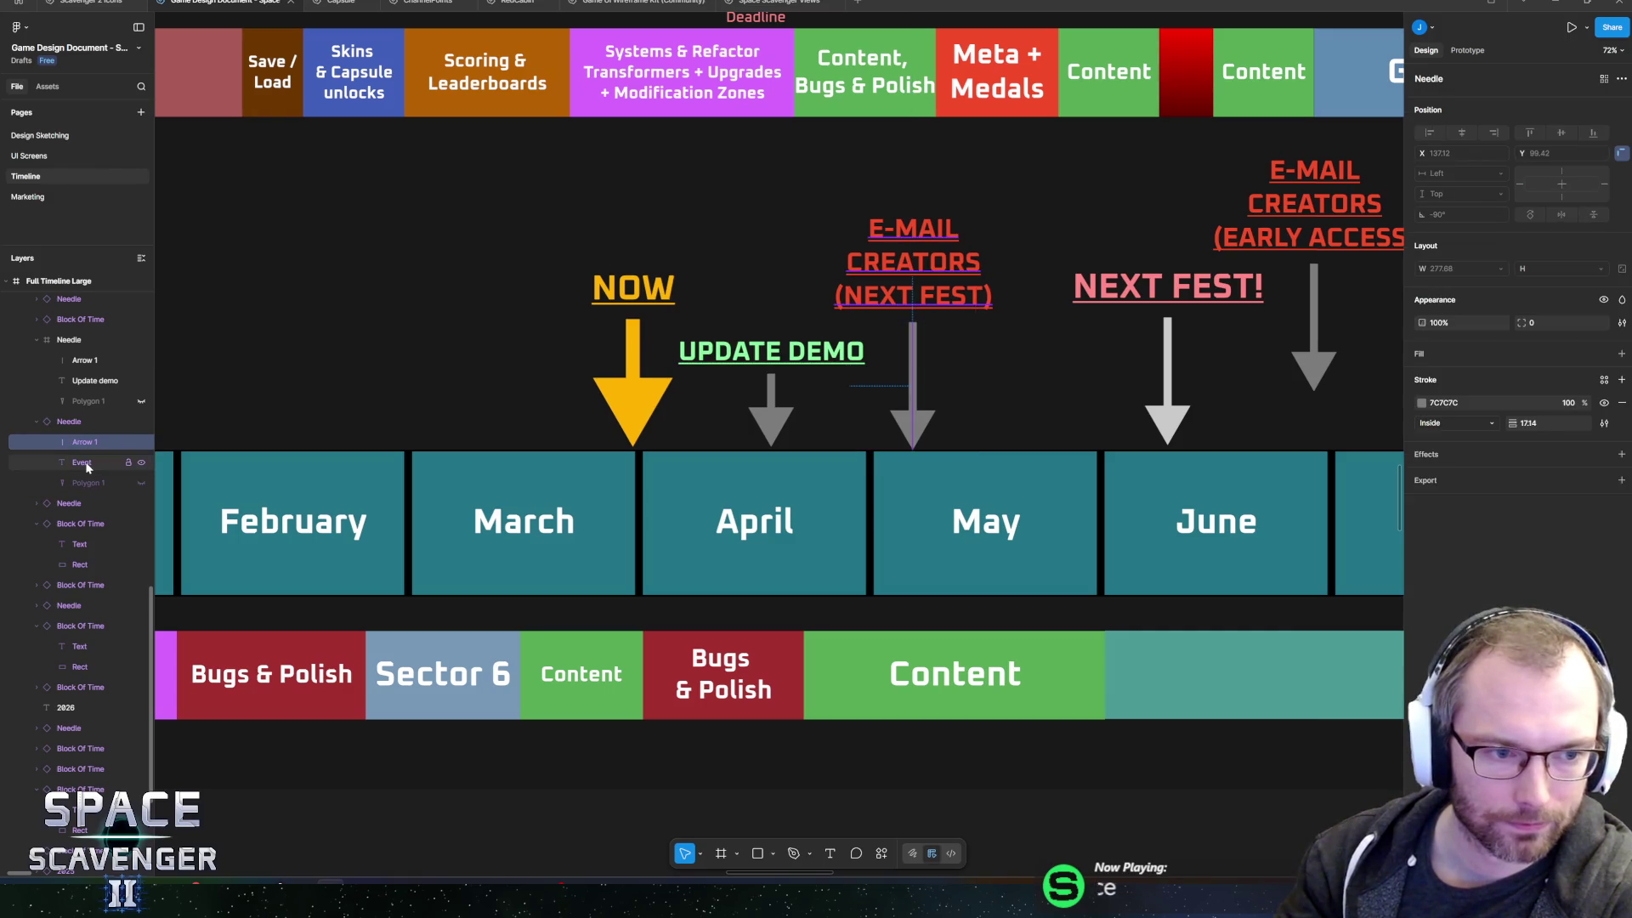
{"action": "left_click", "coordinate": [85, 462]}
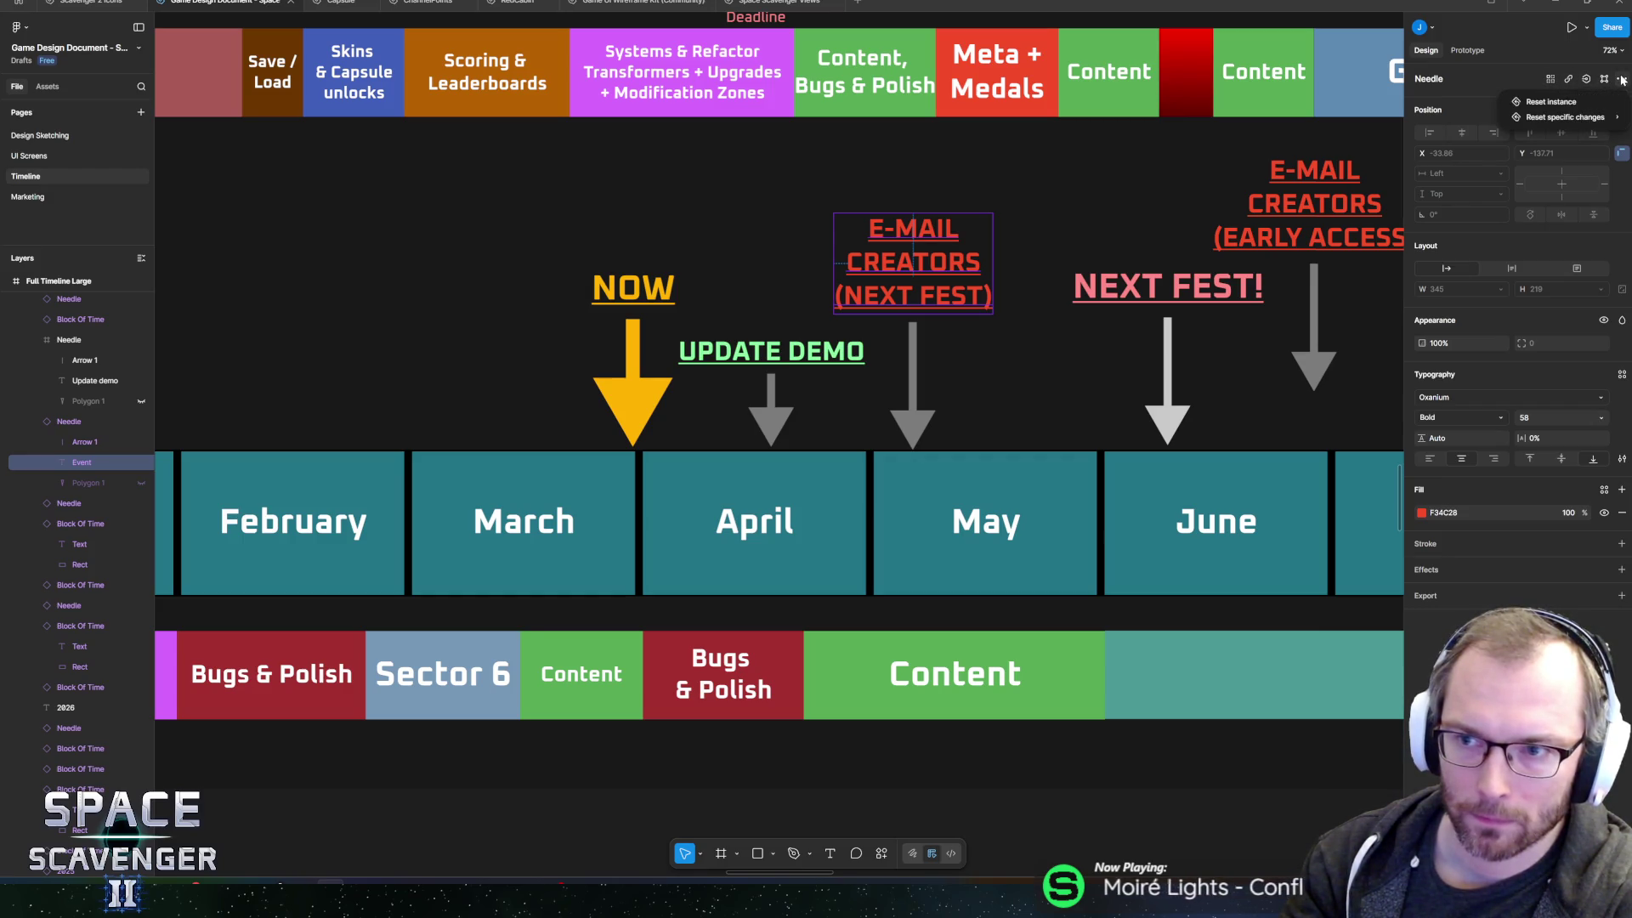
{"action": "key", "text": "Return"}
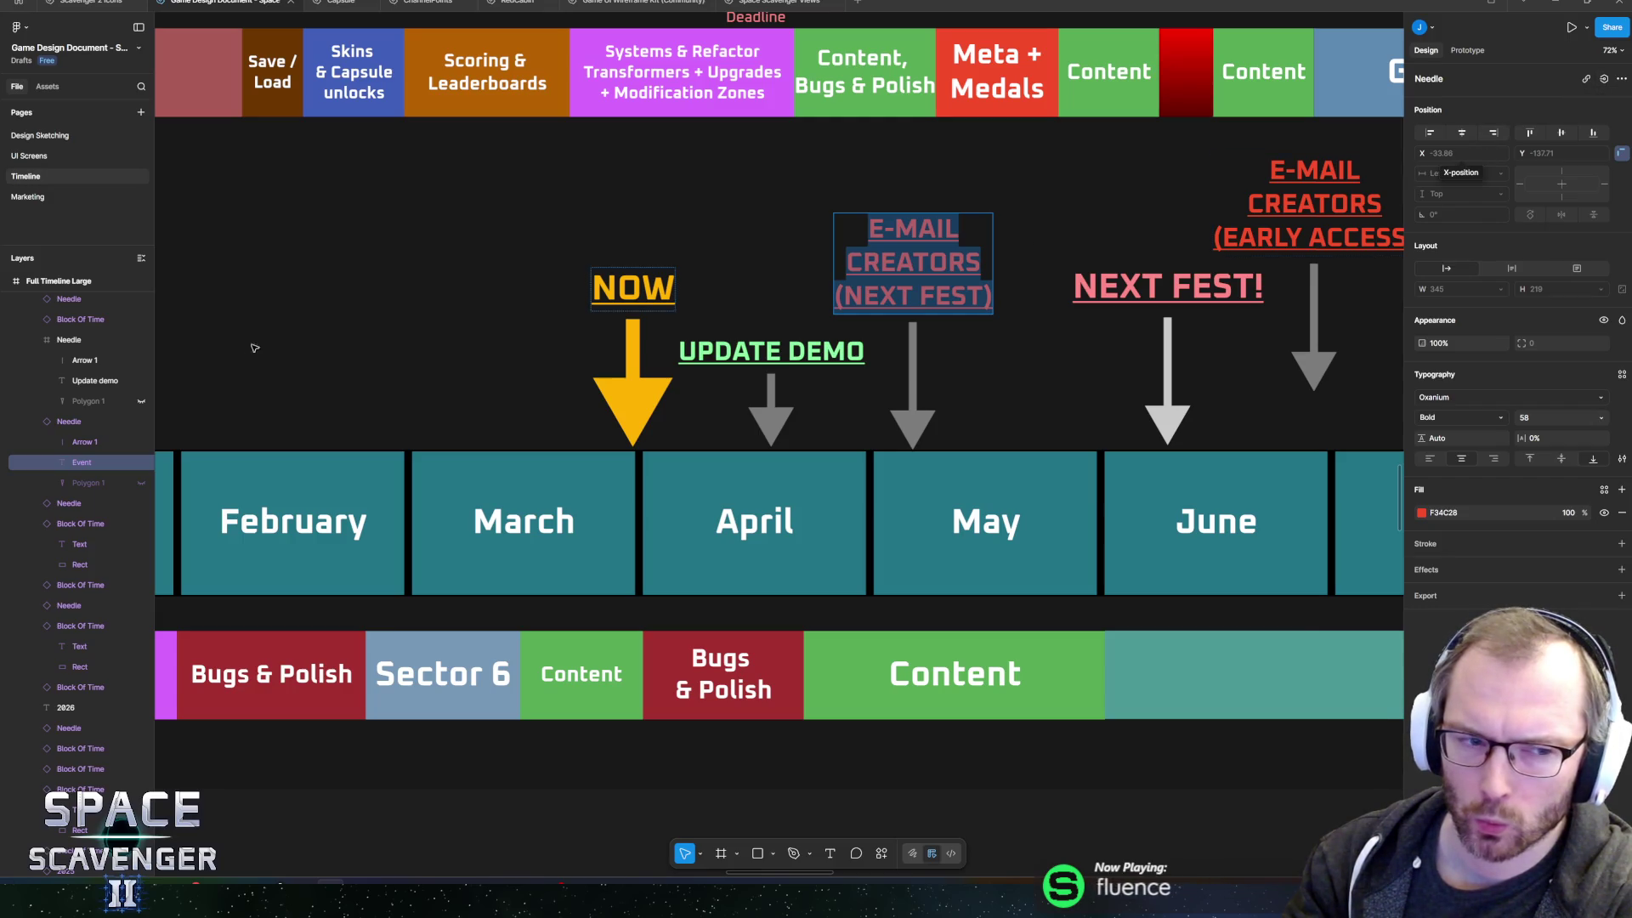
{"action": "left_click", "coordinate": [92, 448]}
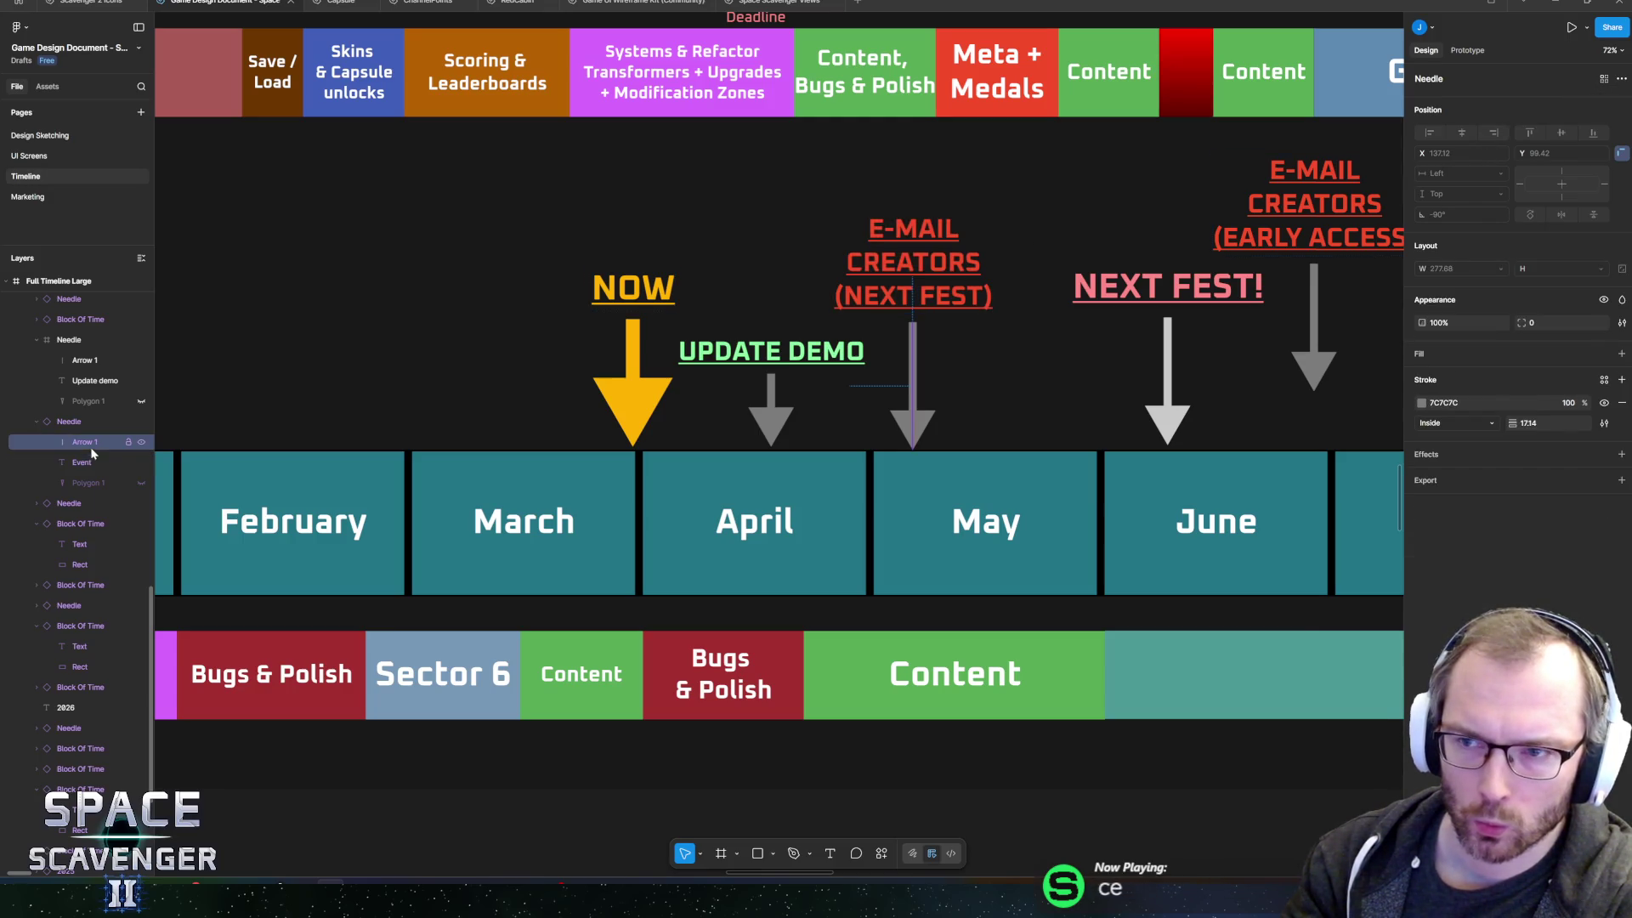
{"action": "left_click", "coordinate": [1622, 78]}
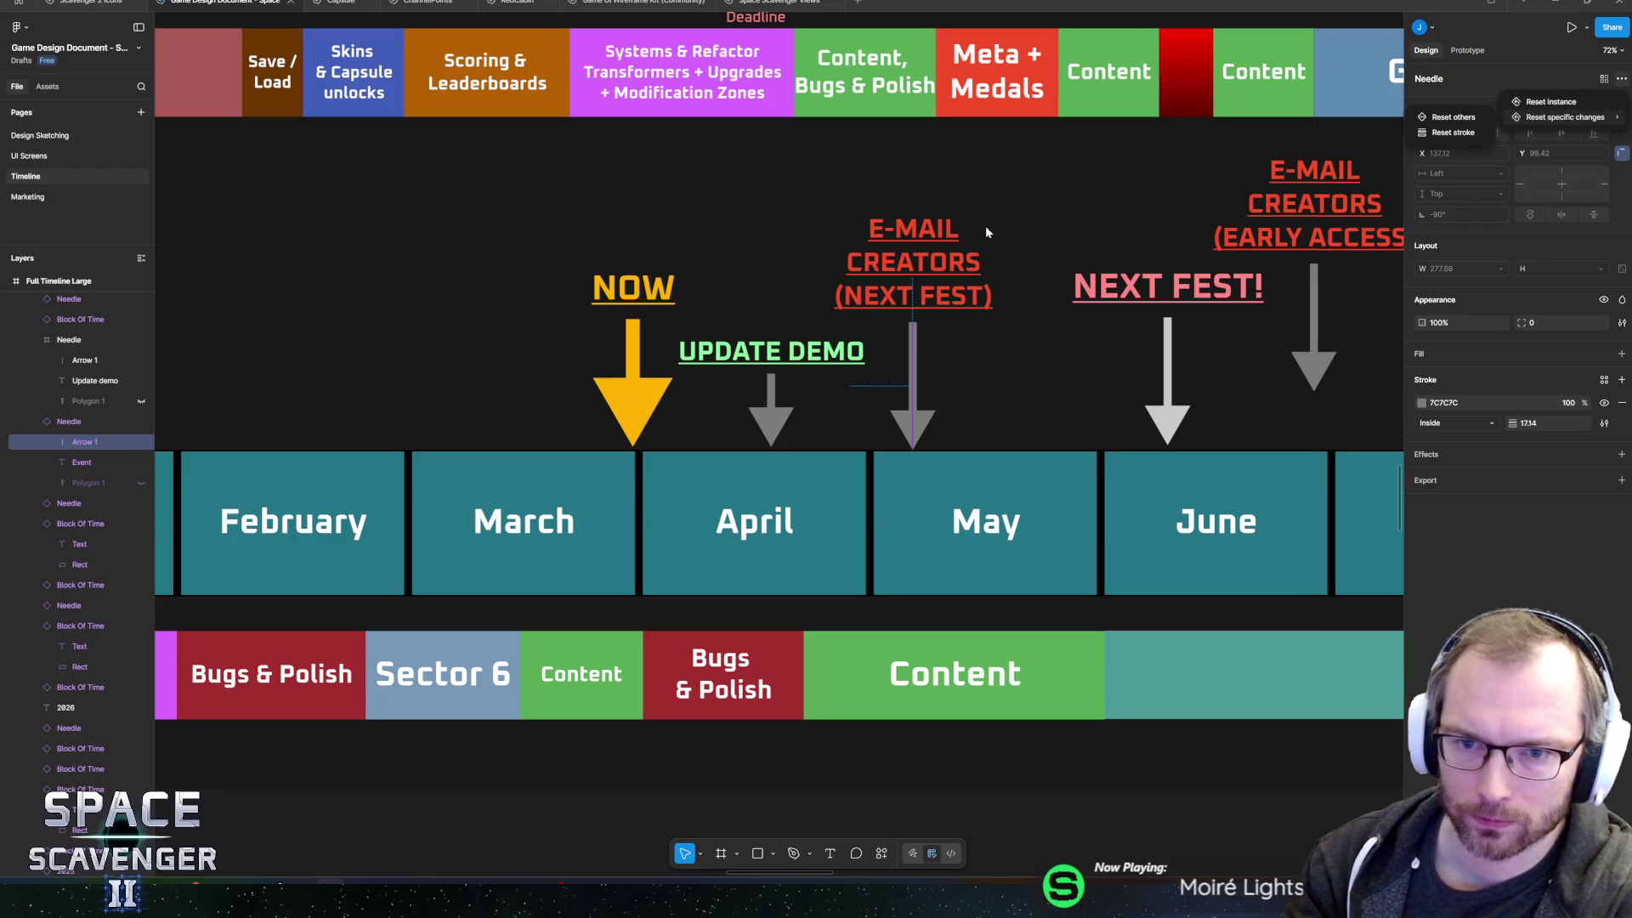
{"action": "key", "text": "Escape"}
{"action": "key", "text": "alt+Tab"}
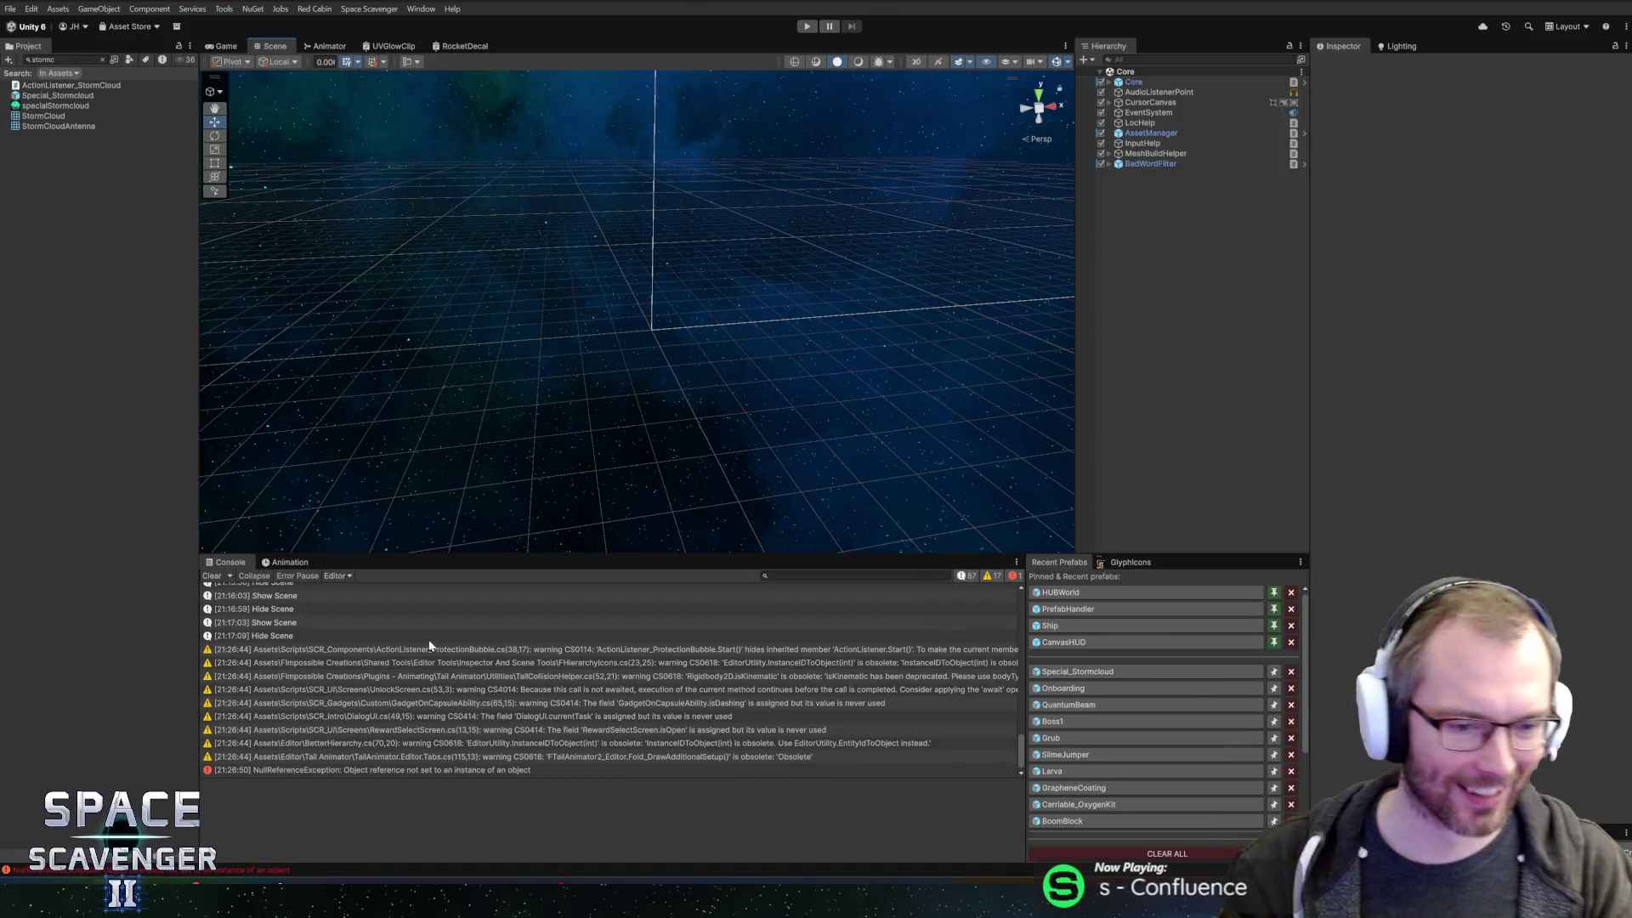
- Clear the Console, open the Special_Stormcloud prefab, and glance at the Figma timeline
{"action": "left_click", "coordinate": [212, 575]}
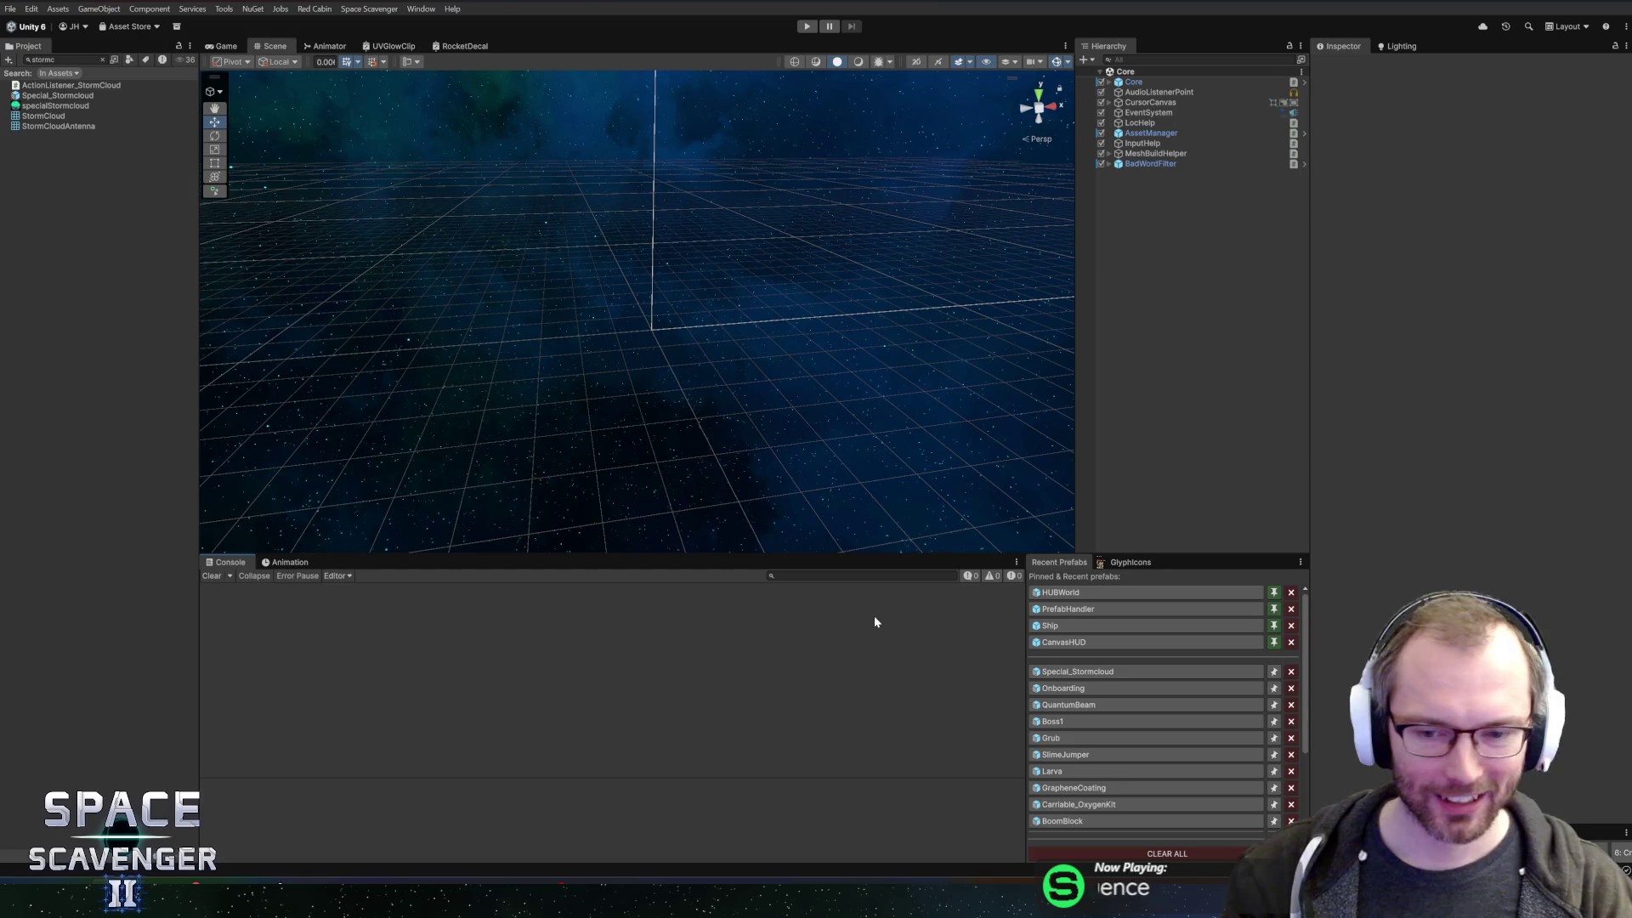
{"action": "left_click", "coordinate": [1103, 671]}
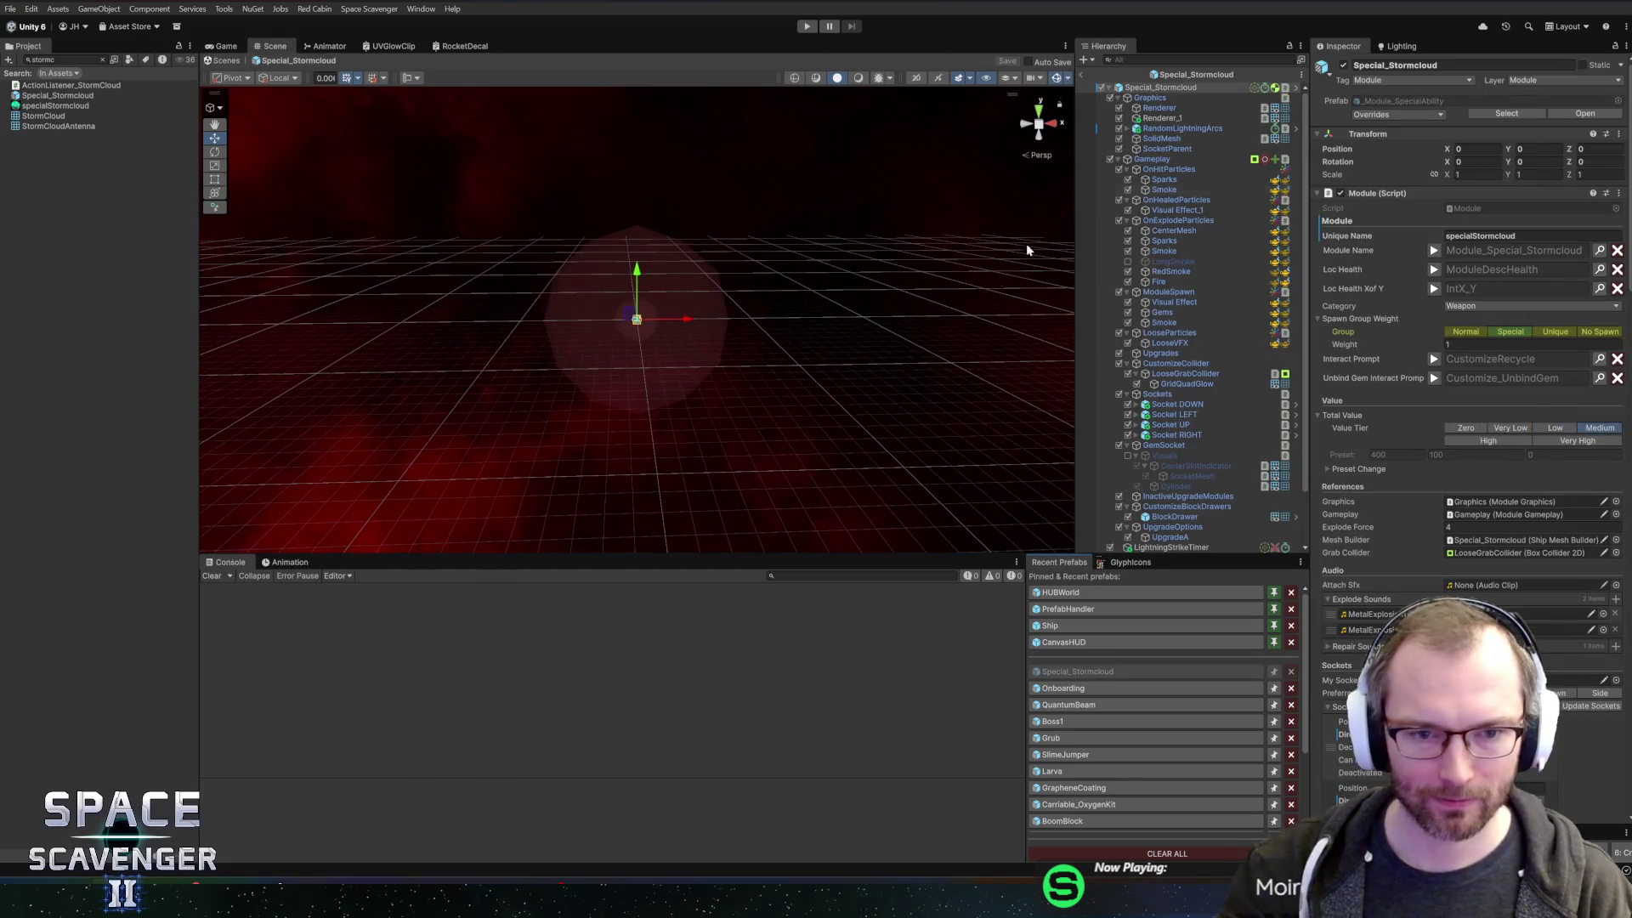
{"action": "key", "text": "alt+Tab"}
{"action": "scroll", "coordinate": [884, 397], "scroll_direction": "down", "scroll_amount": 5}
{"action": "scroll", "coordinate": [748, 459], "scroll_direction": "up", "scroll_amount": 3}
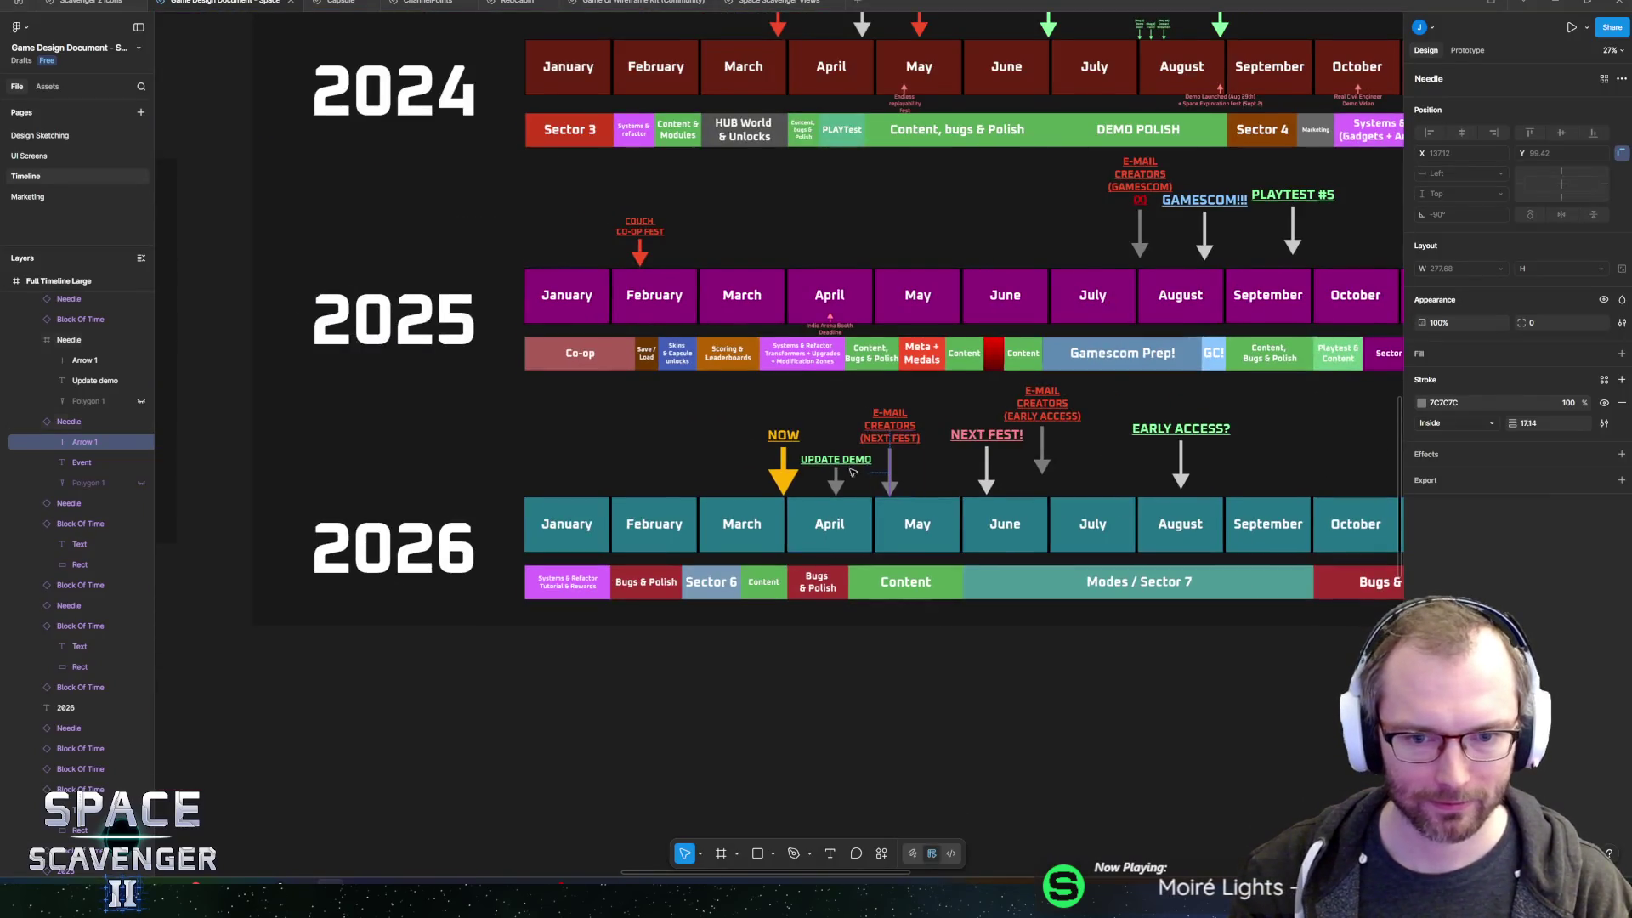
{"action": "scroll", "coordinate": [739, 470], "scroll_direction": "up", "scroll_amount": 4}
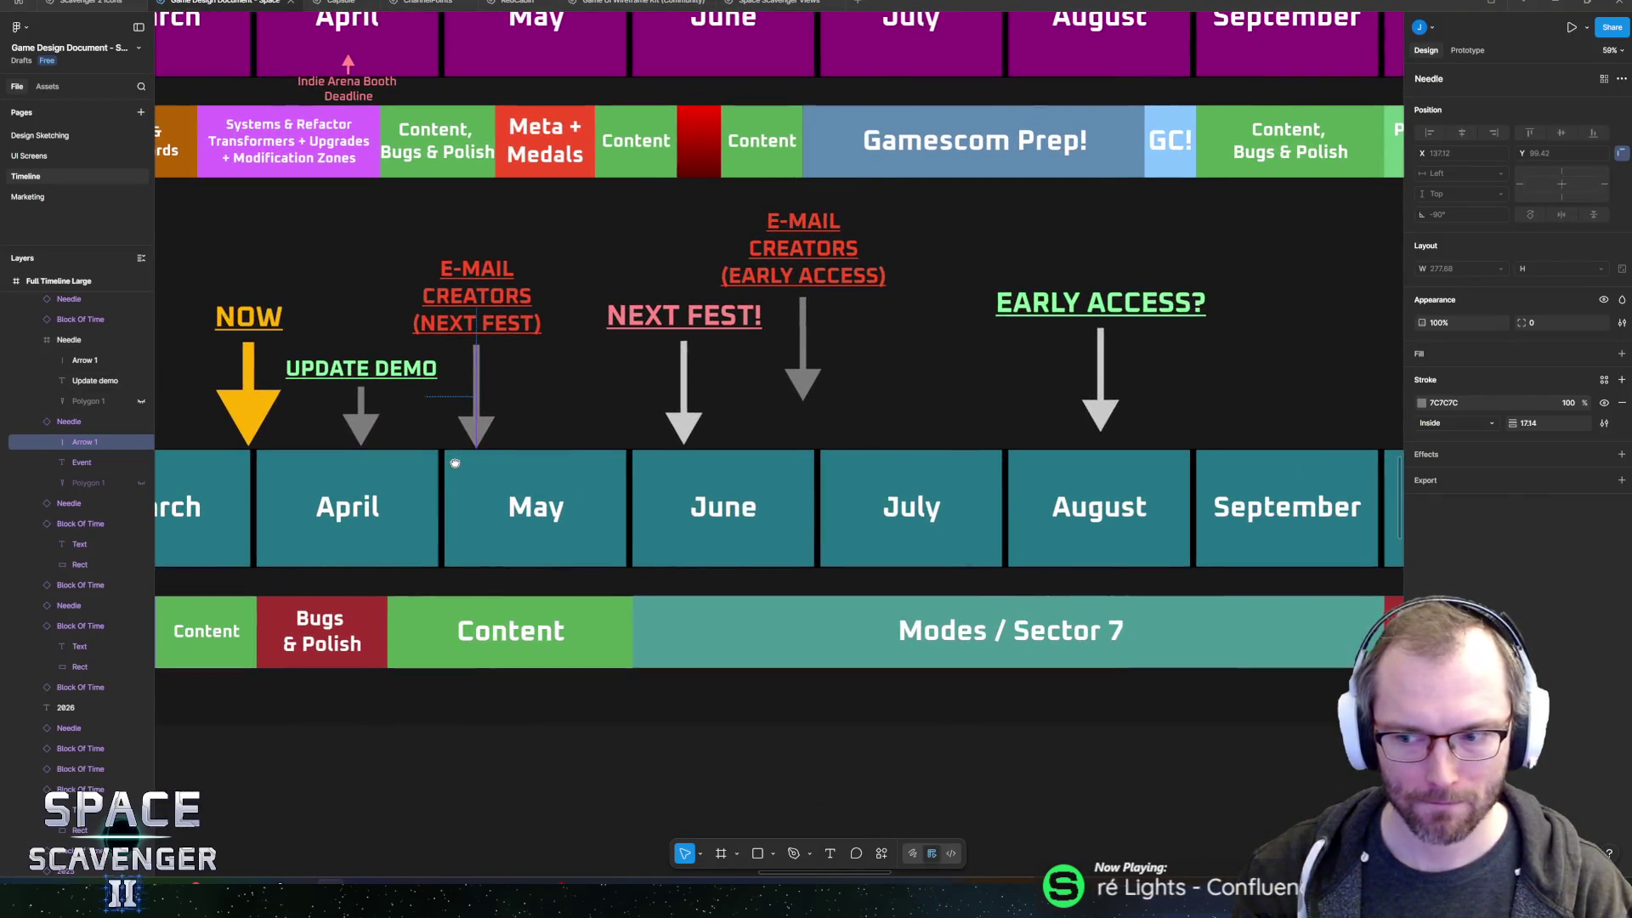
{"action": "scroll", "coordinate": [772, 448], "scroll_direction": "right", "scroll_amount": 2}
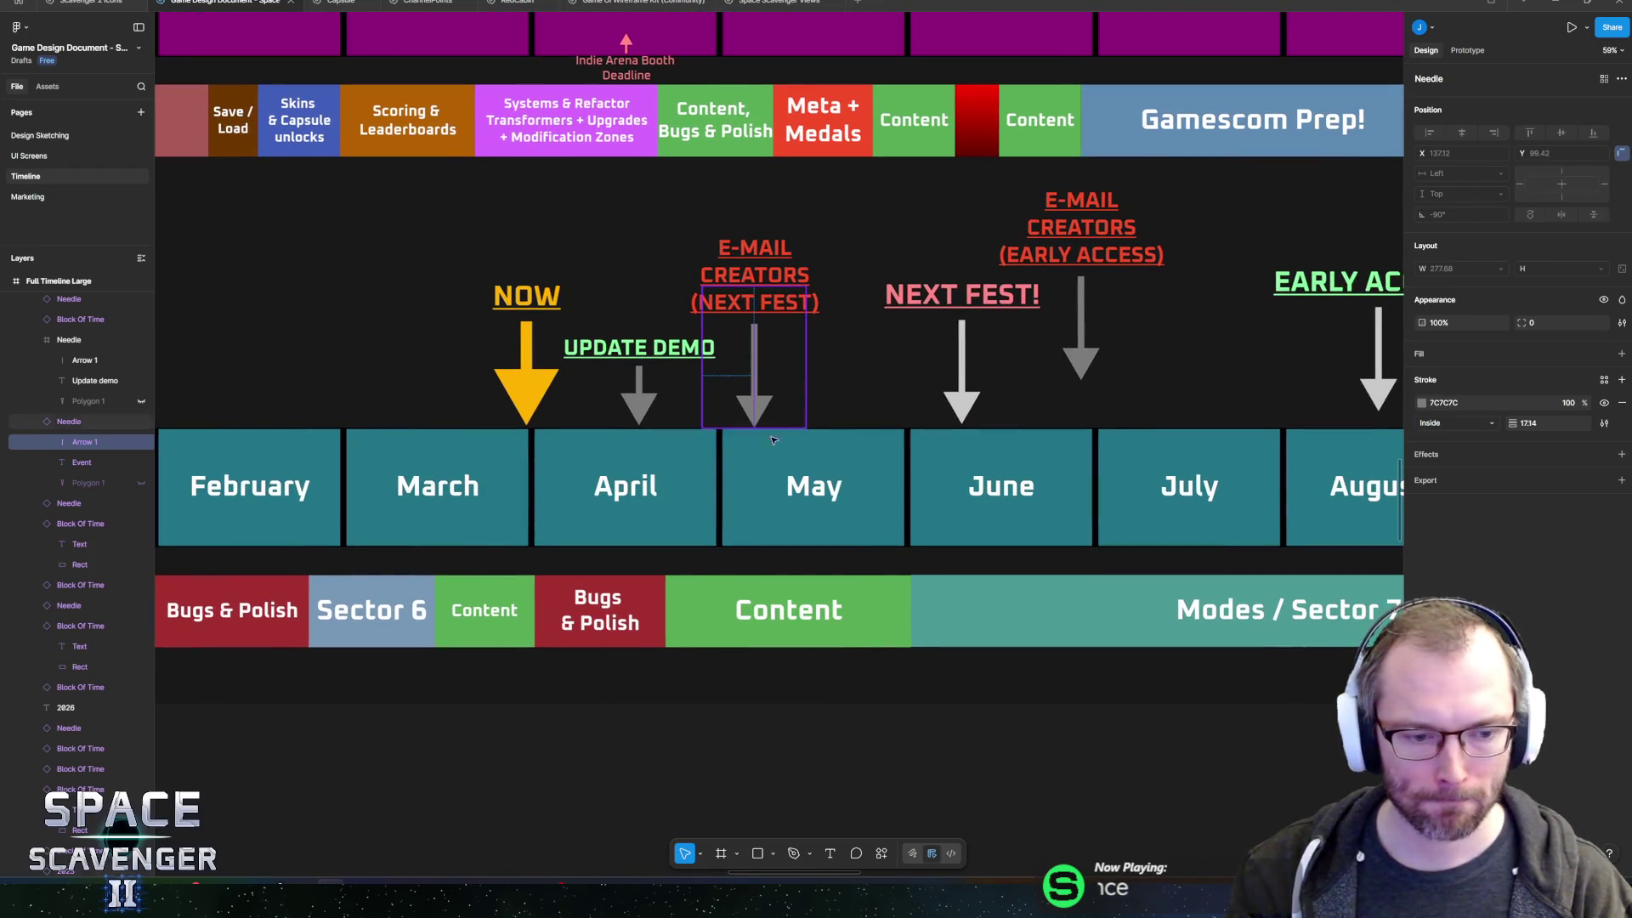
{"action": "key", "text": "alt+Tab"}
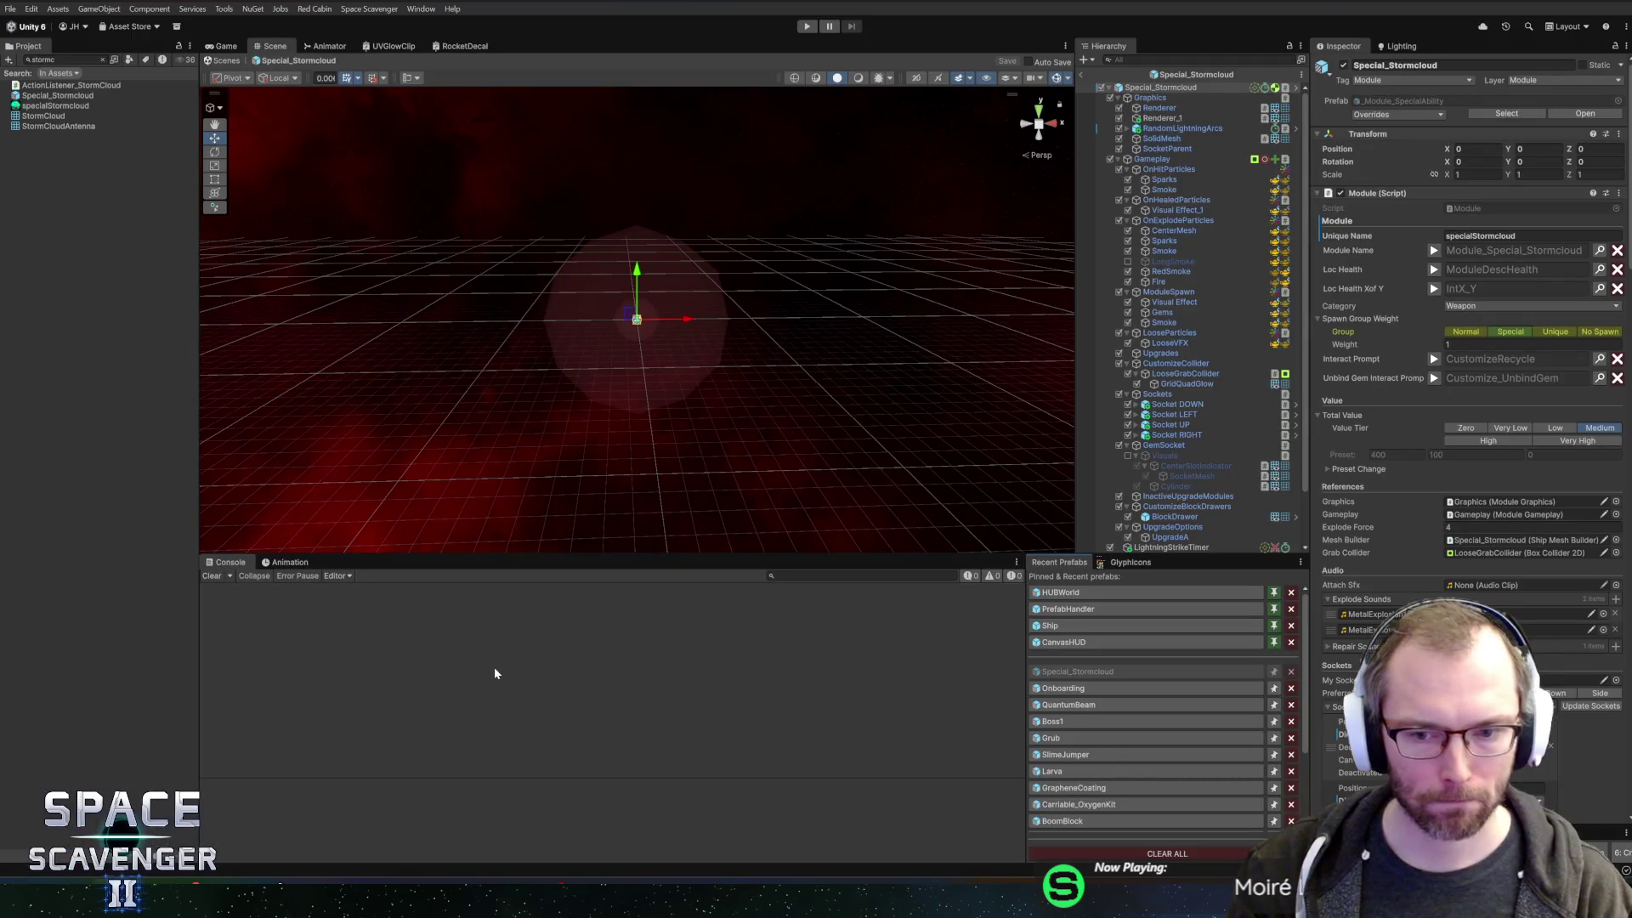
- Move over to Rider and start a class search
{"action": "left_click", "coordinate": [60, 60]}
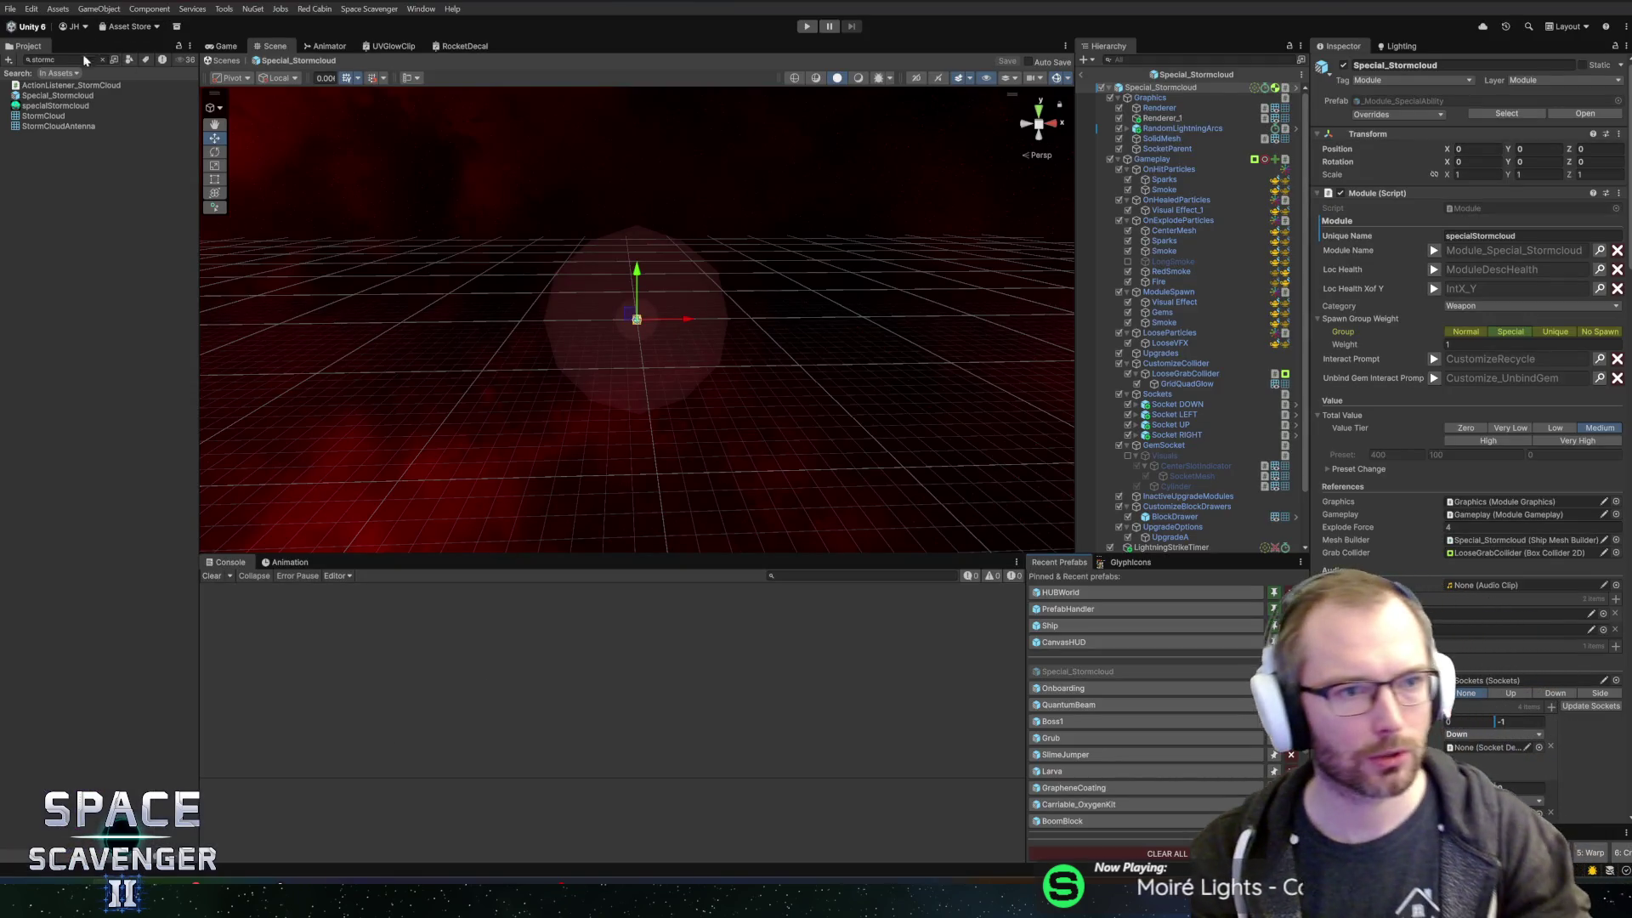
{"action": "key", "text": "alt+Tab"}
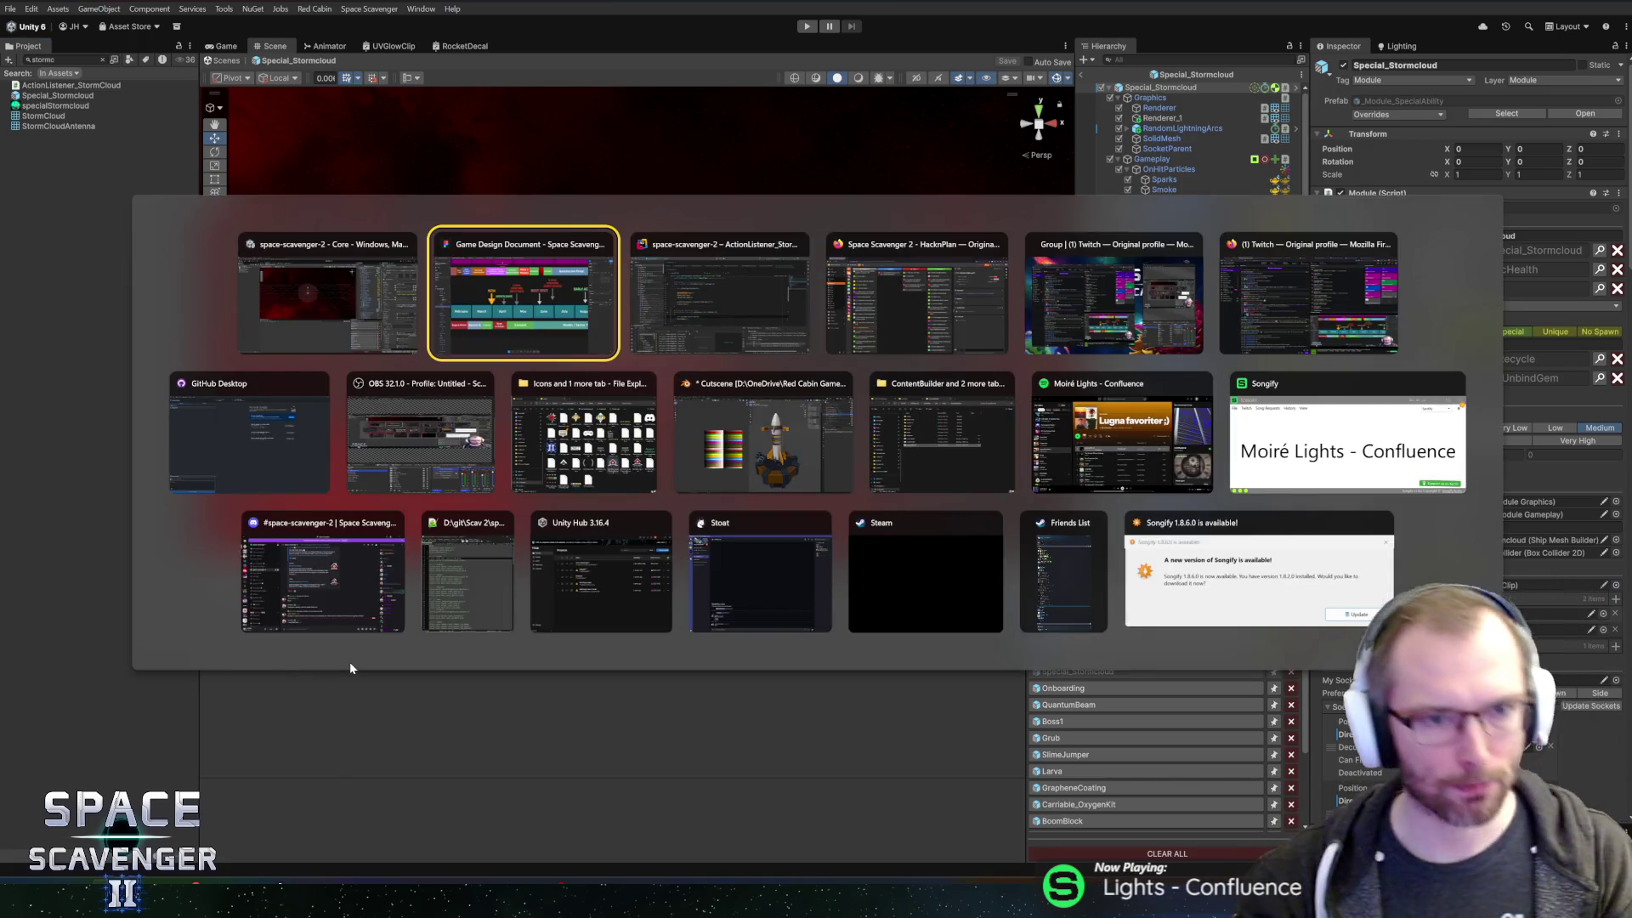
{"action": "key", "text": "ctrl+t"}
- Open BossBasics.cs and search it for DEMO_ and demoEndToken occurrences
{"action": "type", "text": "bossbasics"}
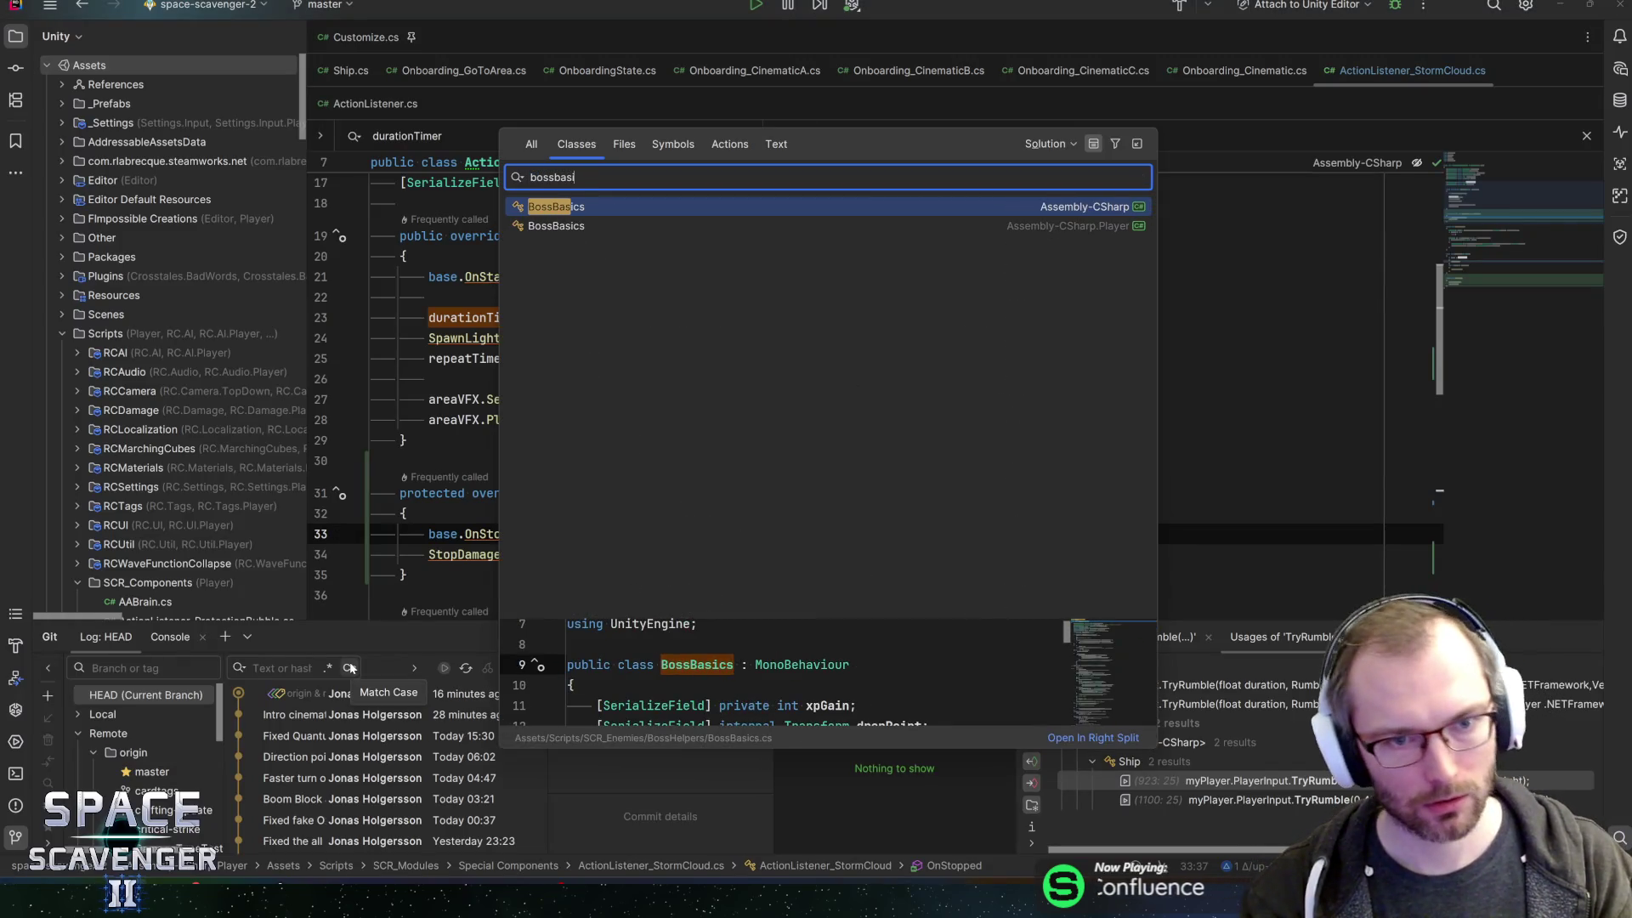
{"action": "key", "text": "Return"}
{"action": "left_click", "coordinate": [566, 396]}
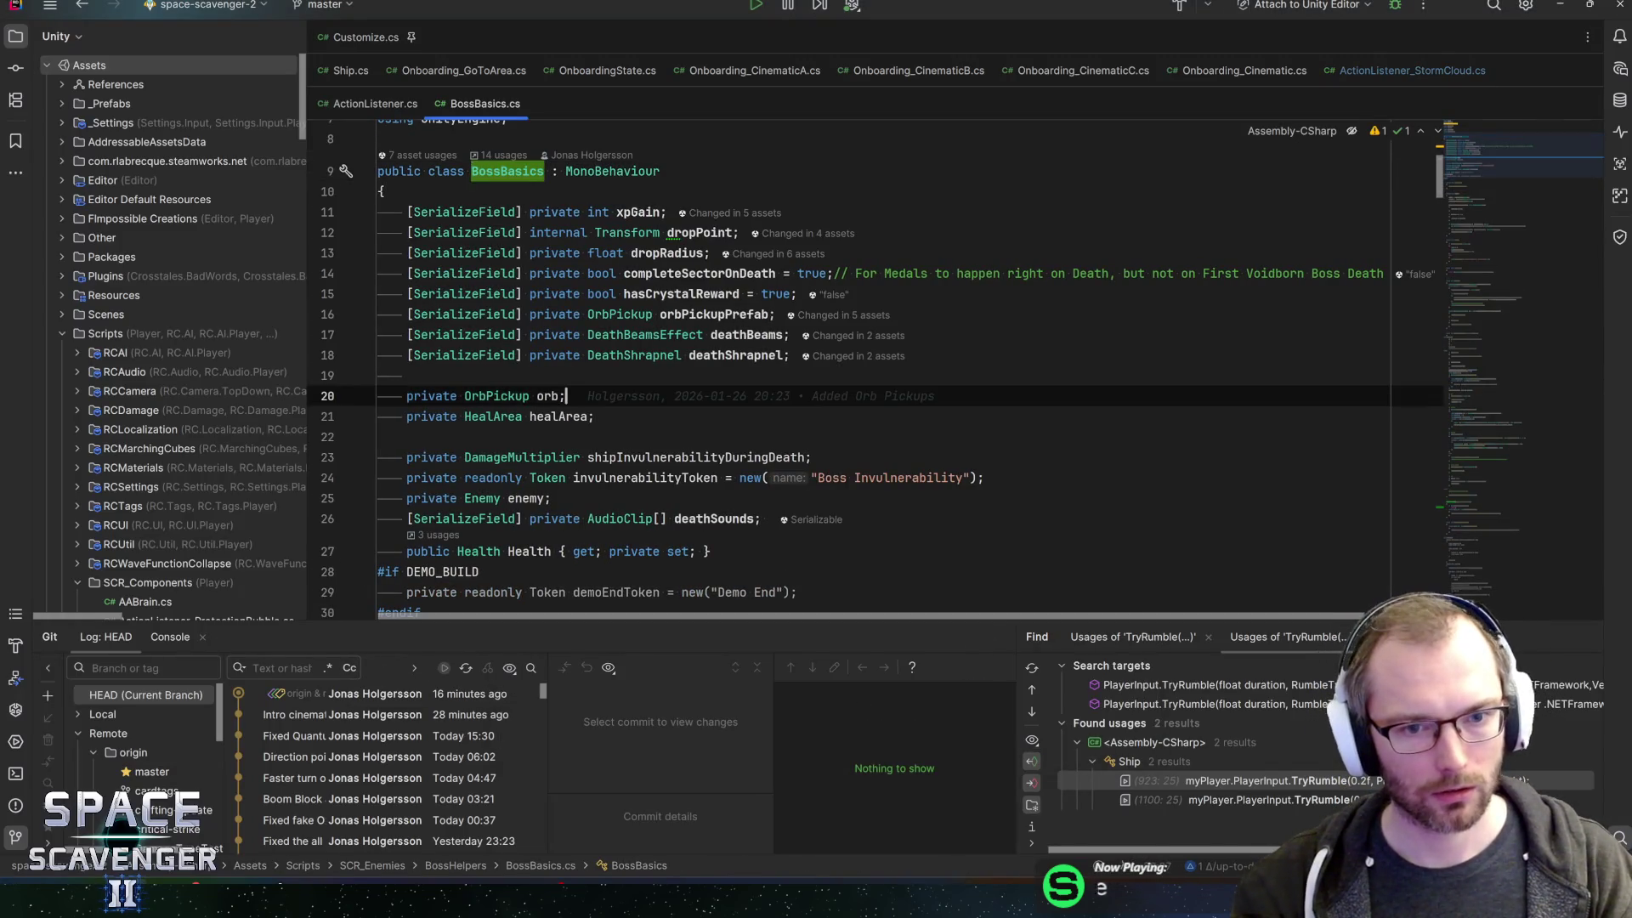
{"action": "key", "text": "ctrl+f"}
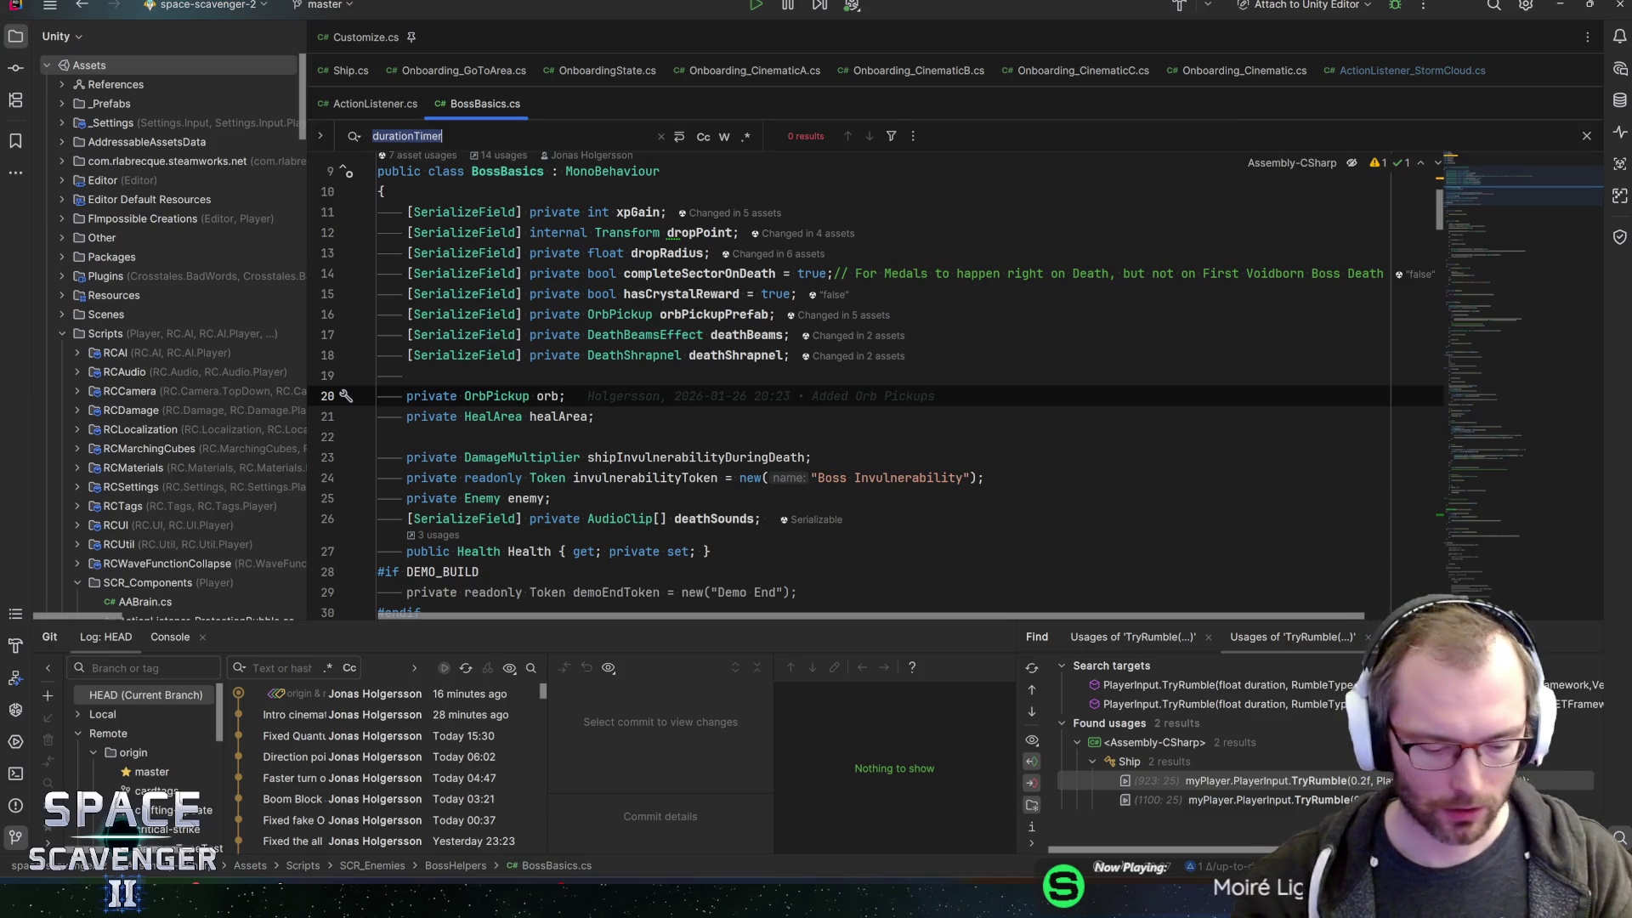
{"action": "type", "text": "DEMO_"}
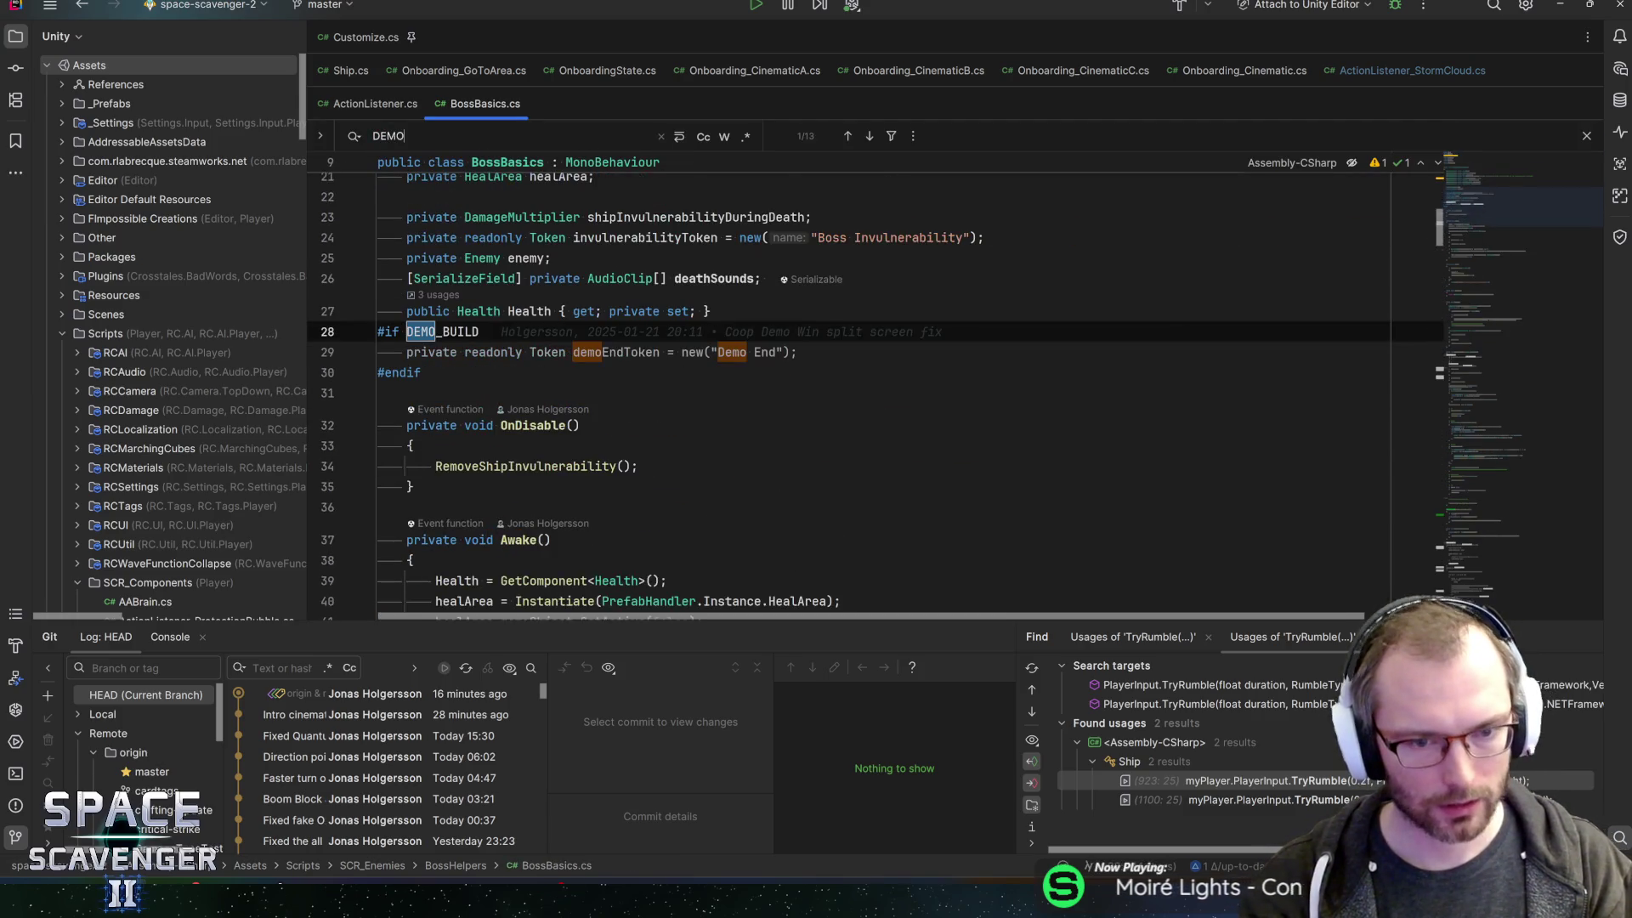
{"action": "double_click", "coordinate": [607, 352]}
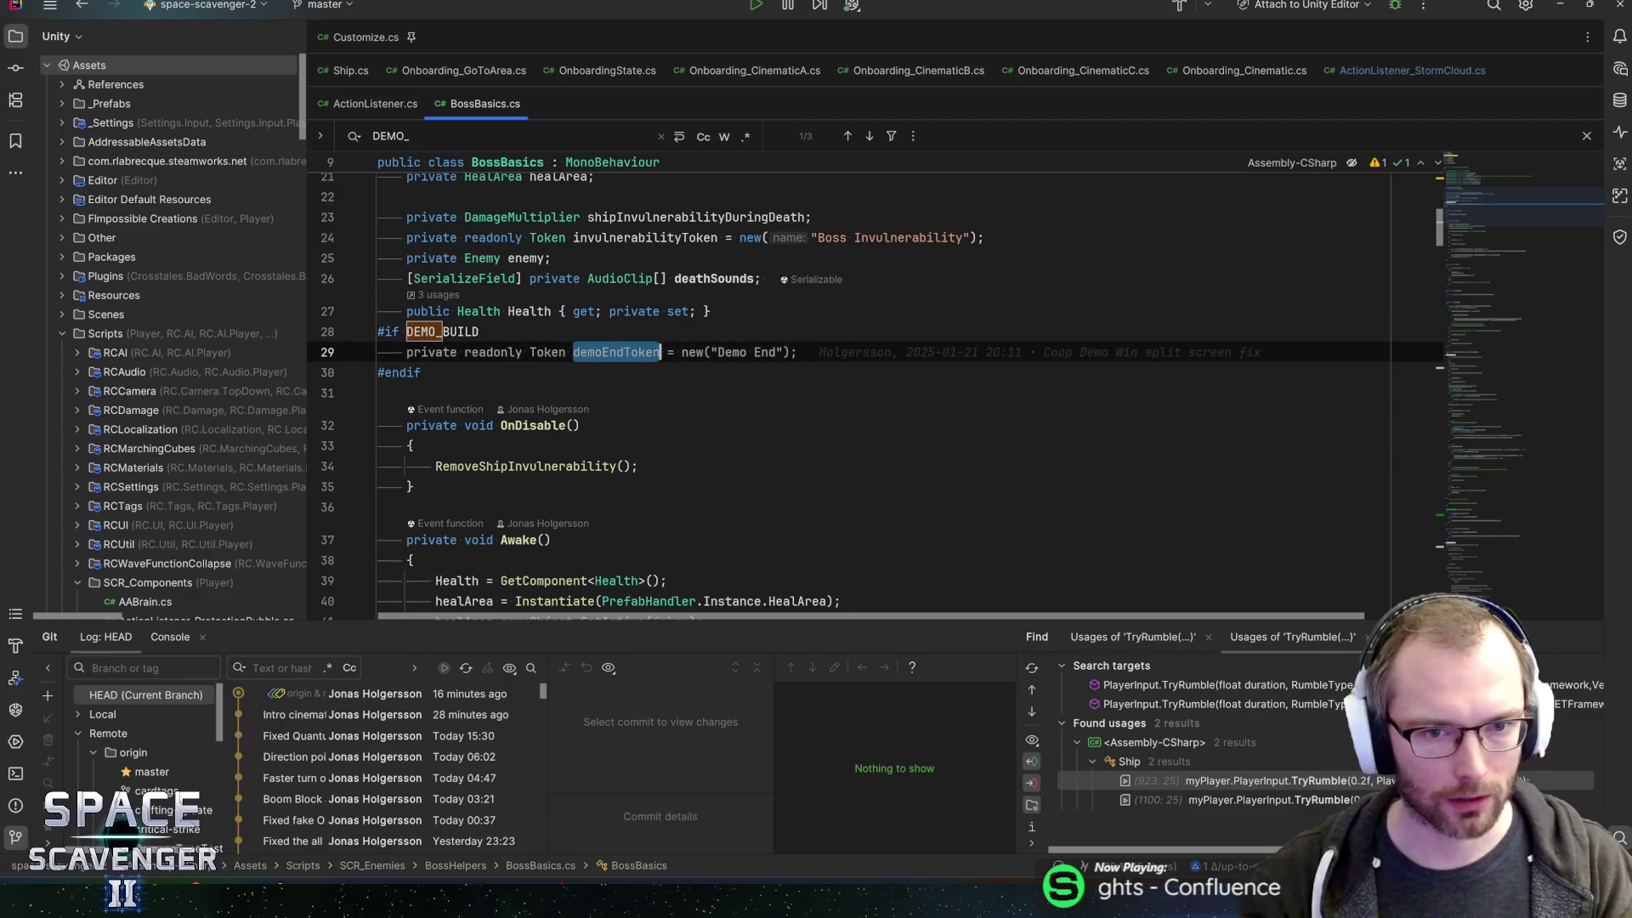
{"action": "key", "text": "ctrl+f"}
{"action": "key", "text": "Return"}
- Trace DemoEnd through the coroutine to the DelayDemoWinScreen call site
{"action": "scroll", "coordinate": [850, 383], "scroll_direction": "up", "scroll_amount": 4}
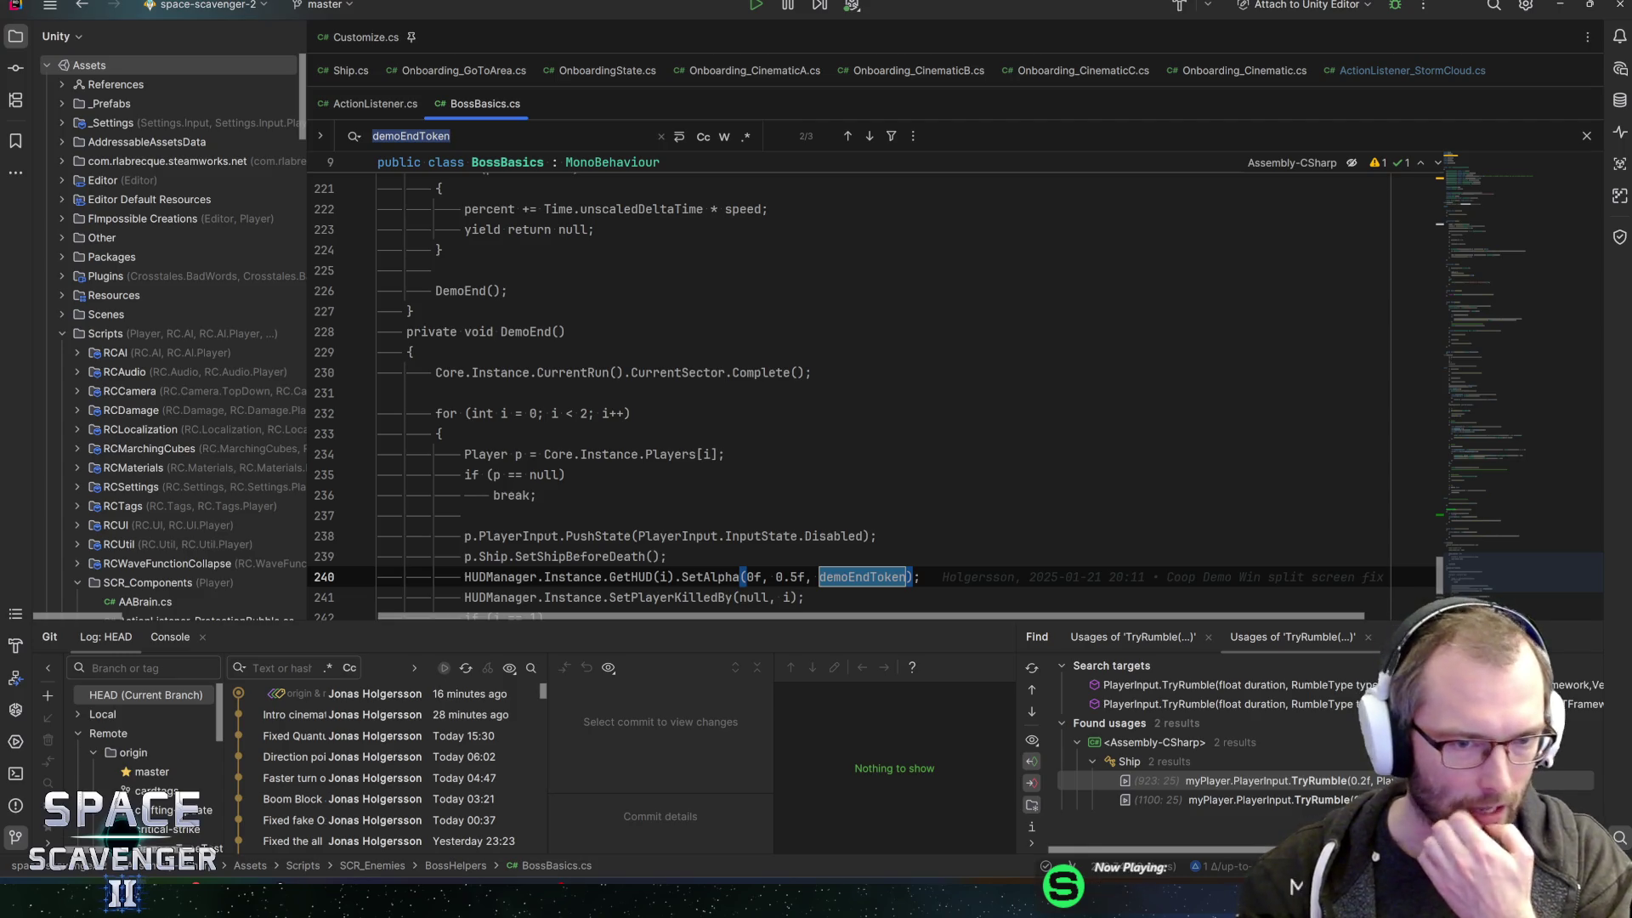
{"action": "double_click", "coordinate": [525, 332]}
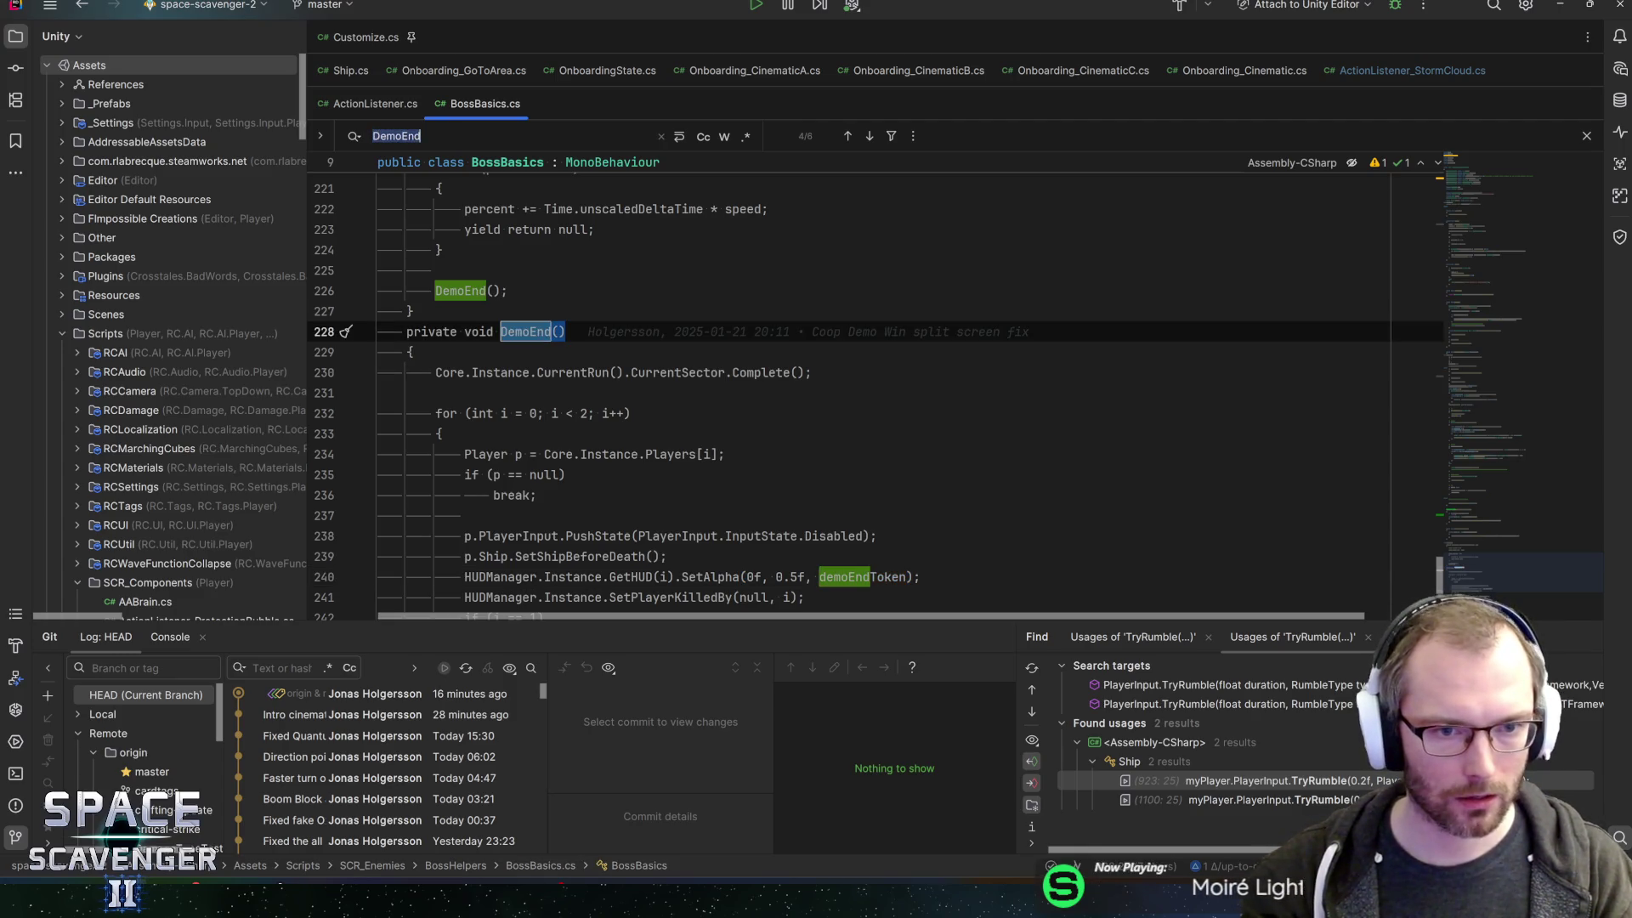
{"action": "key", "text": "ctrl+f"}
{"action": "scroll", "coordinate": [850, 383], "scroll_direction": "up", "scroll_amount": 3}
{"action": "left_click", "coordinate": [436, 454]}
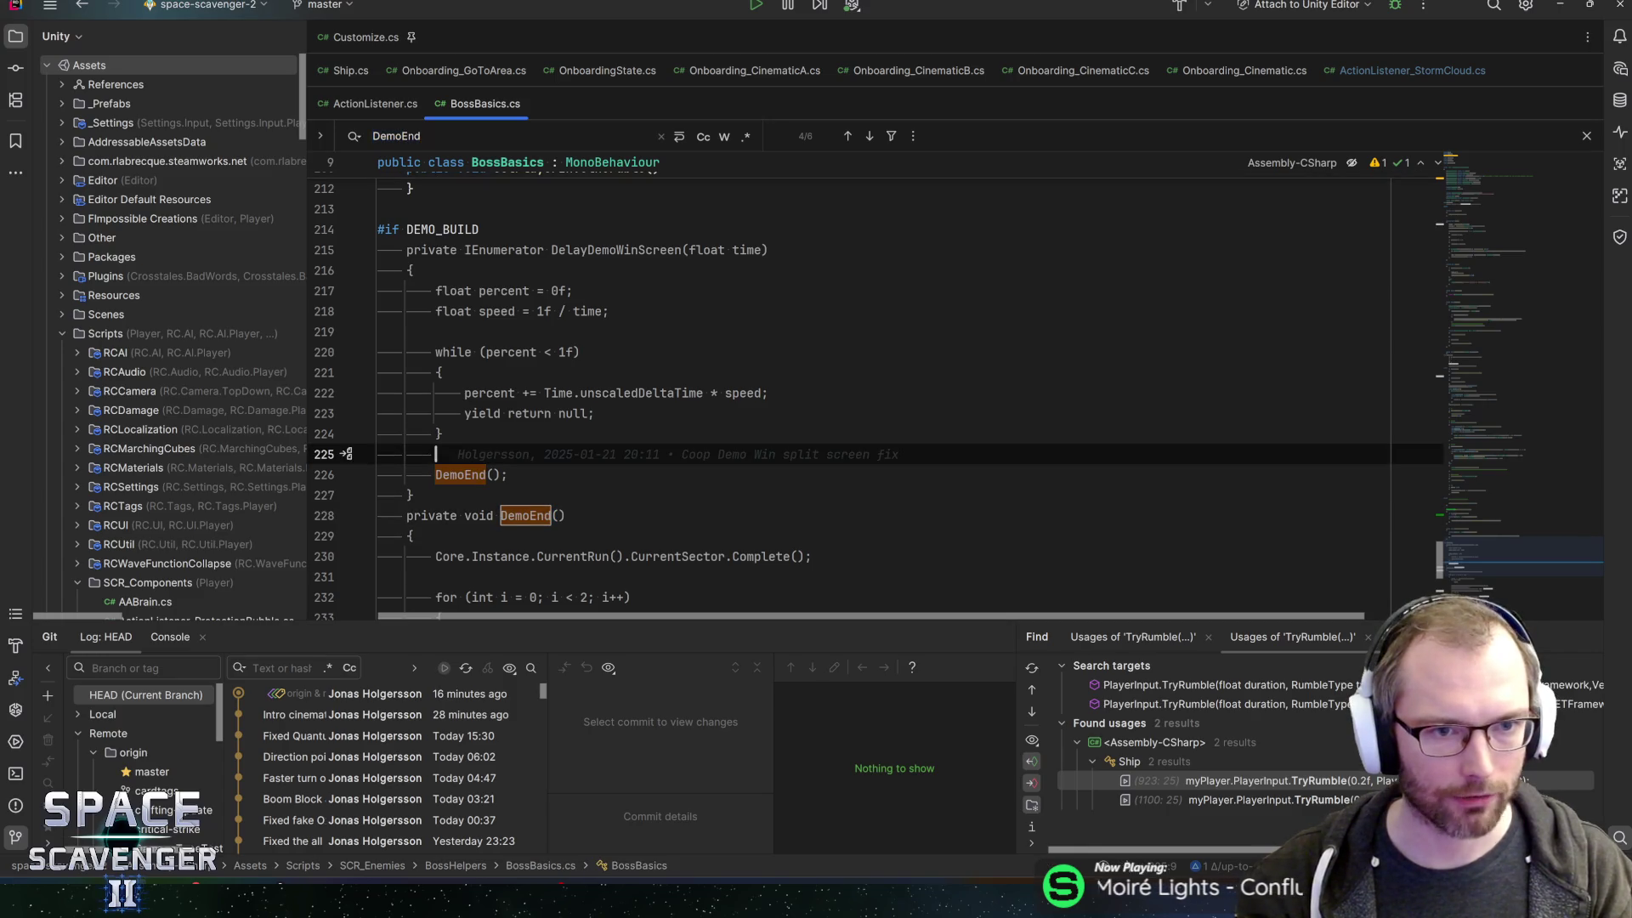
{"action": "left_click", "coordinate": [603, 250]}
{"action": "double_click", "coordinate": [603, 250]}
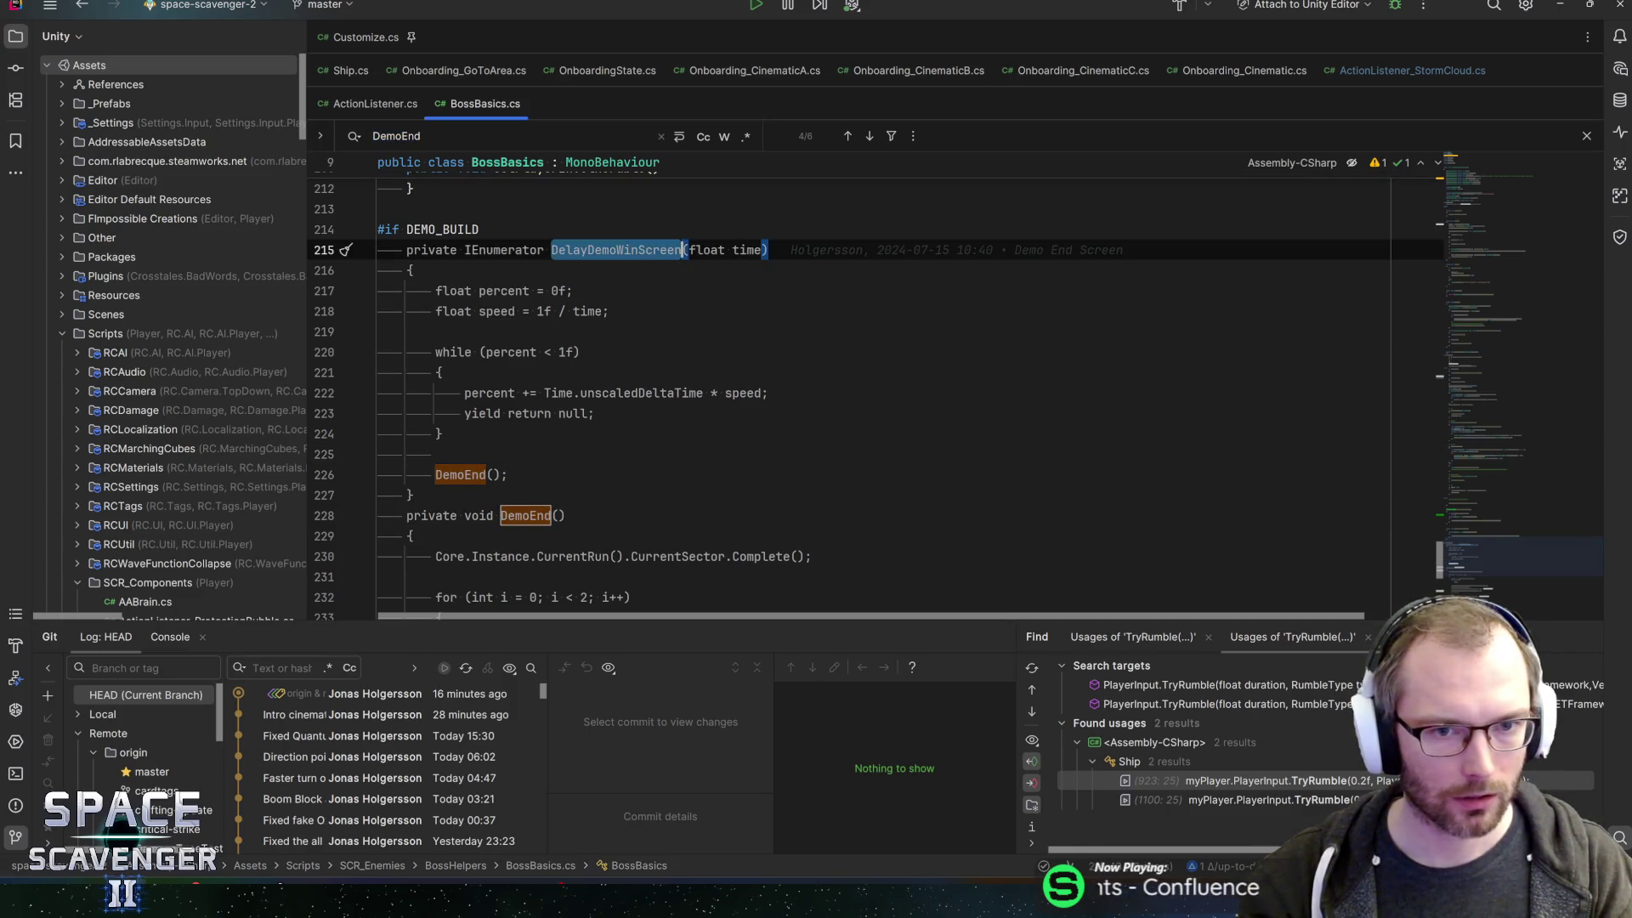
{"action": "key", "text": "ctrl+f"}
{"action": "key", "text": "Return"}
{"action": "key", "text": "Return"}
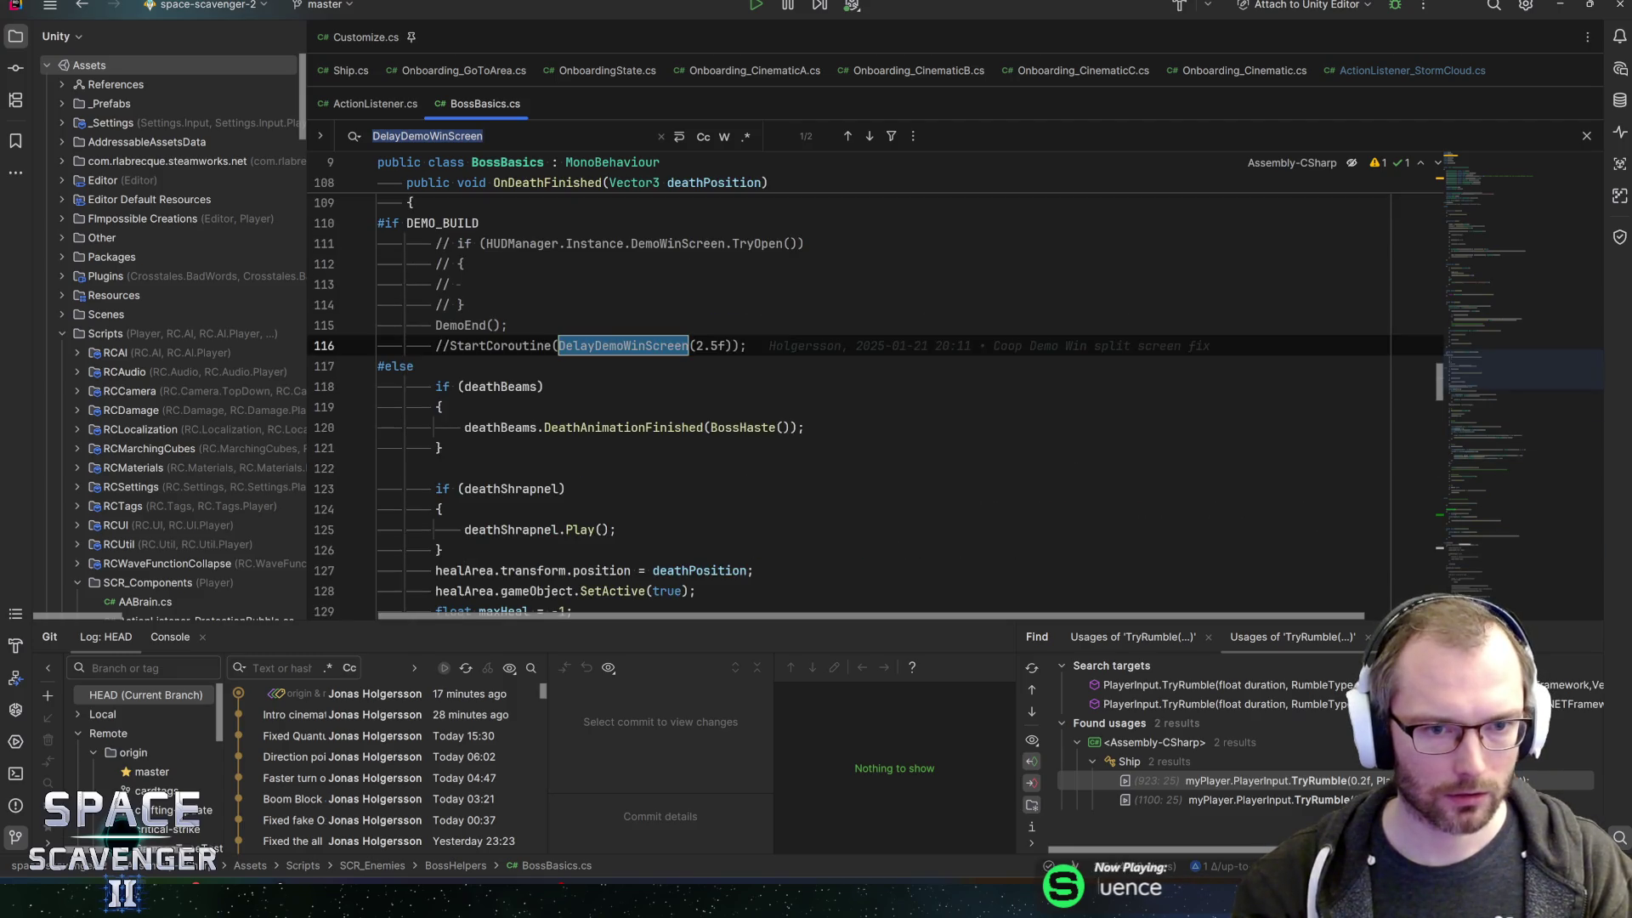
- Read the commented-out DemoWinScreen.TryOpen lines, then return to Unity
{"action": "scroll", "coordinate": [876, 406], "scroll_direction": "up", "scroll_amount": 3}
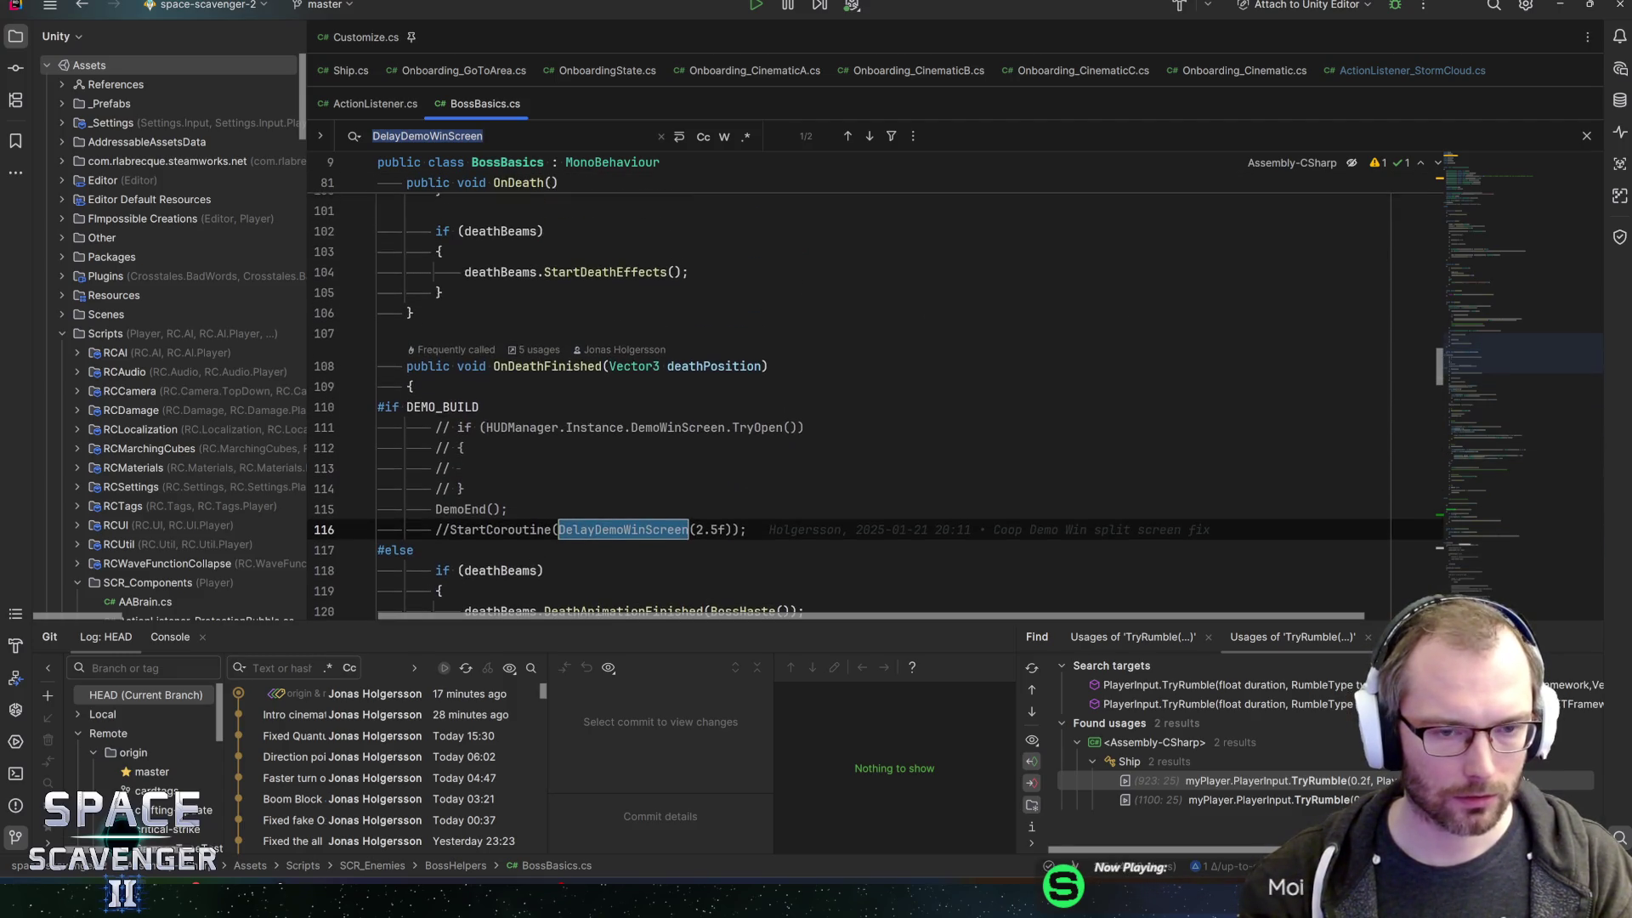
{"action": "scroll", "coordinate": [875, 408], "scroll_direction": "down", "scroll_amount": 1}
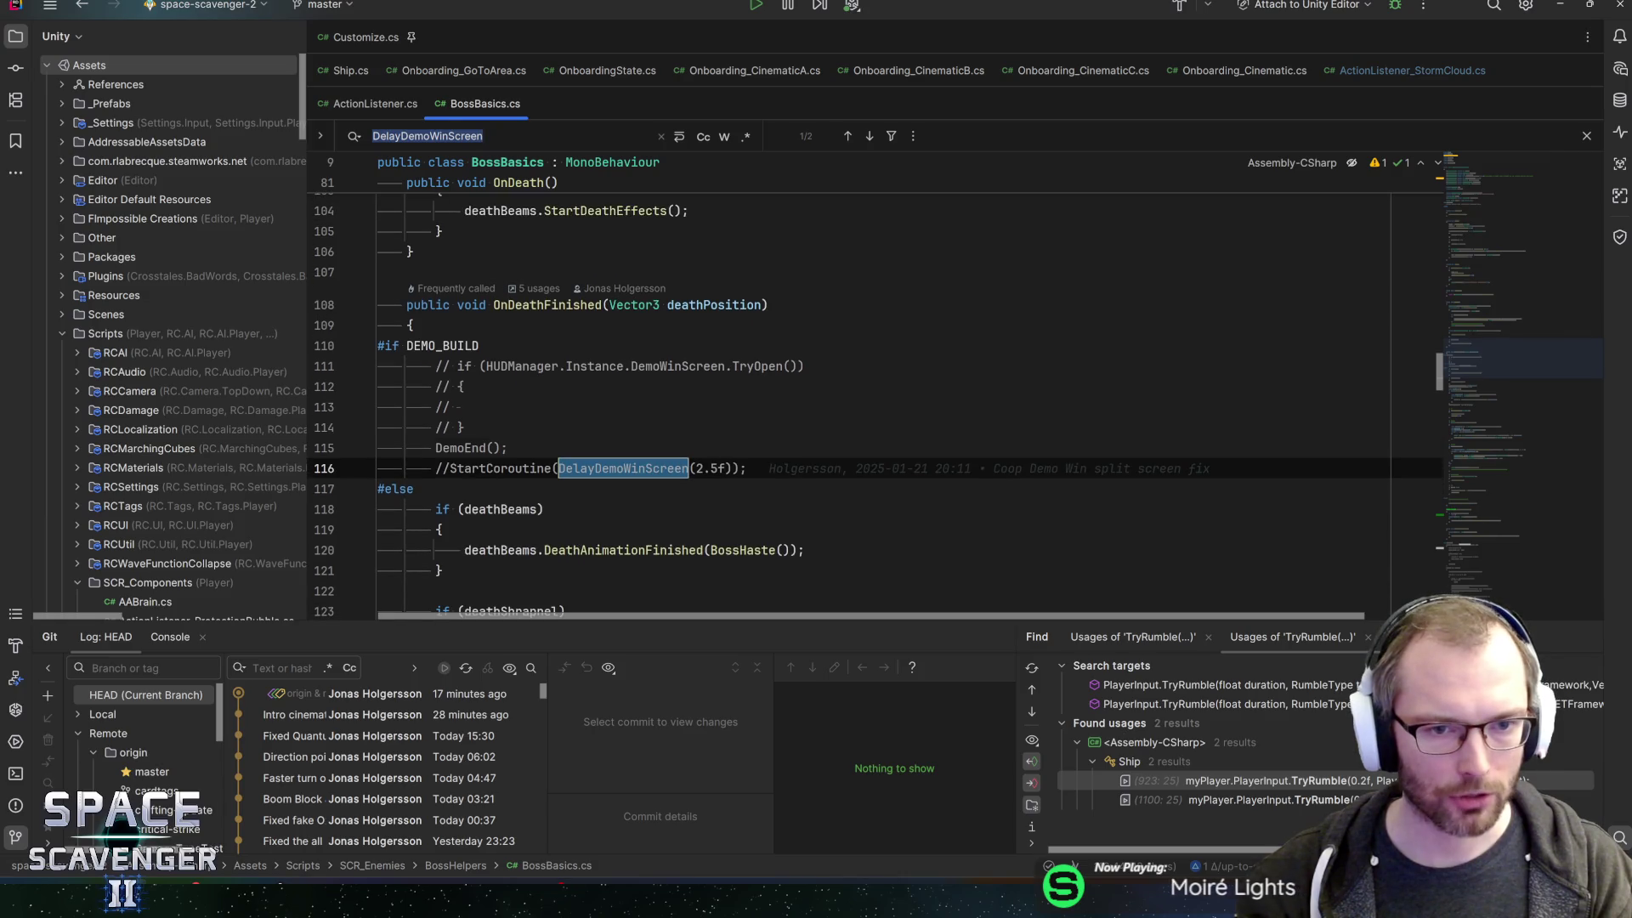
{"action": "key", "text": "Up"}
{"action": "key", "text": "Up"}
{"action": "key", "text": "Up"}
{"action": "key", "text": "Down"}
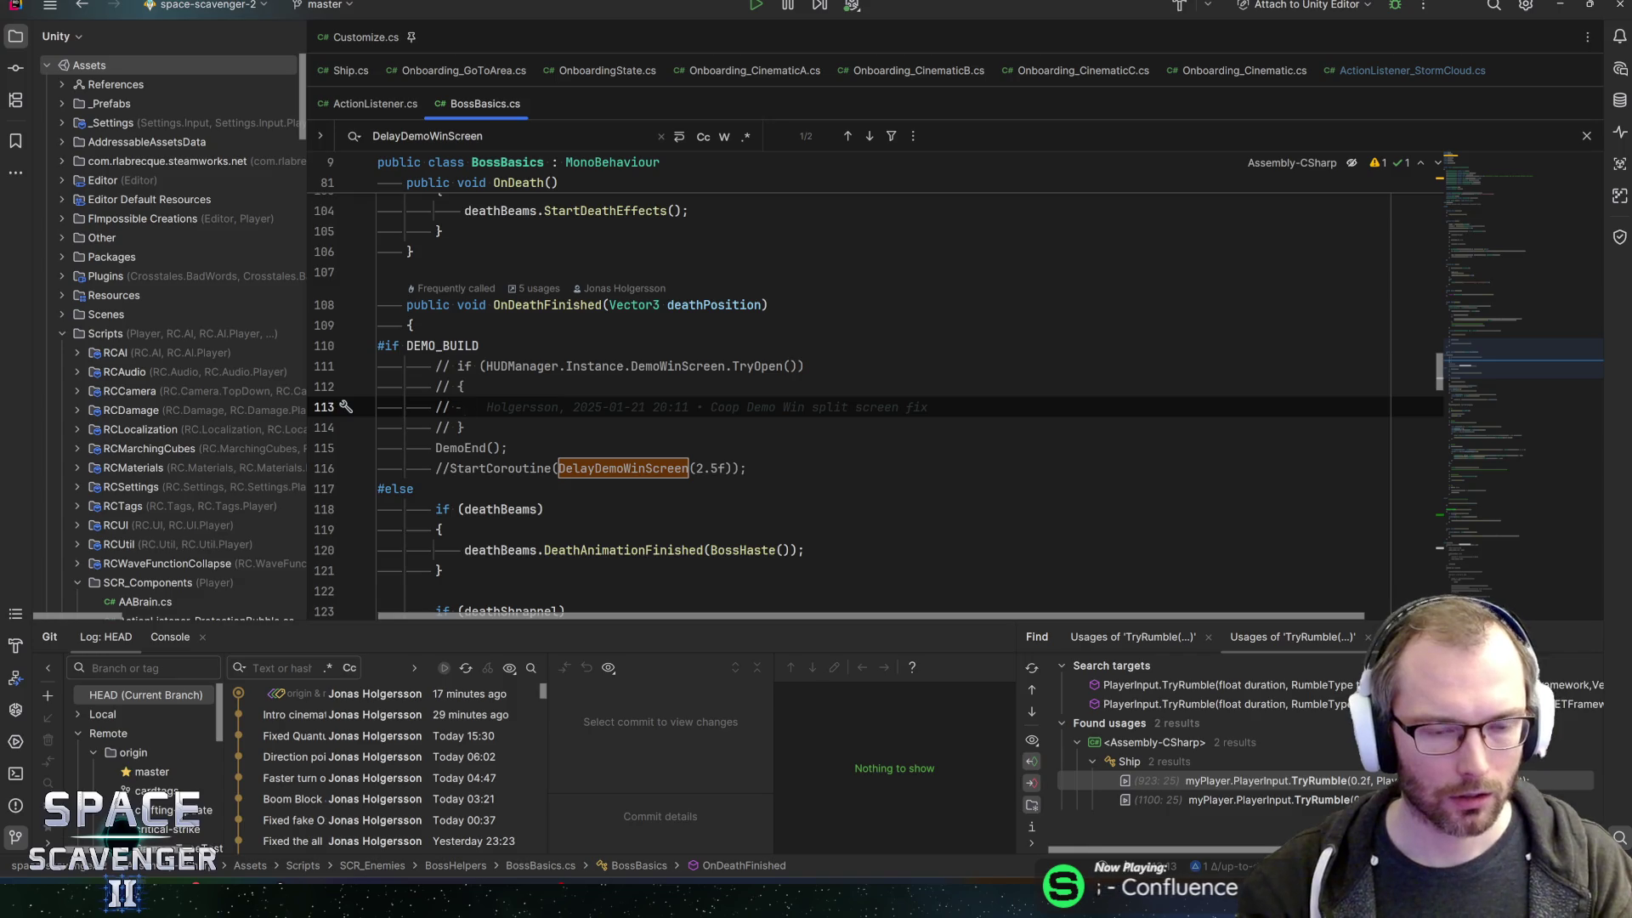
{"action": "left_click", "coordinate": [491, 365]}
{"action": "scroll", "coordinate": [850, 395], "scroll_direction": "down", "scroll_amount": 4}
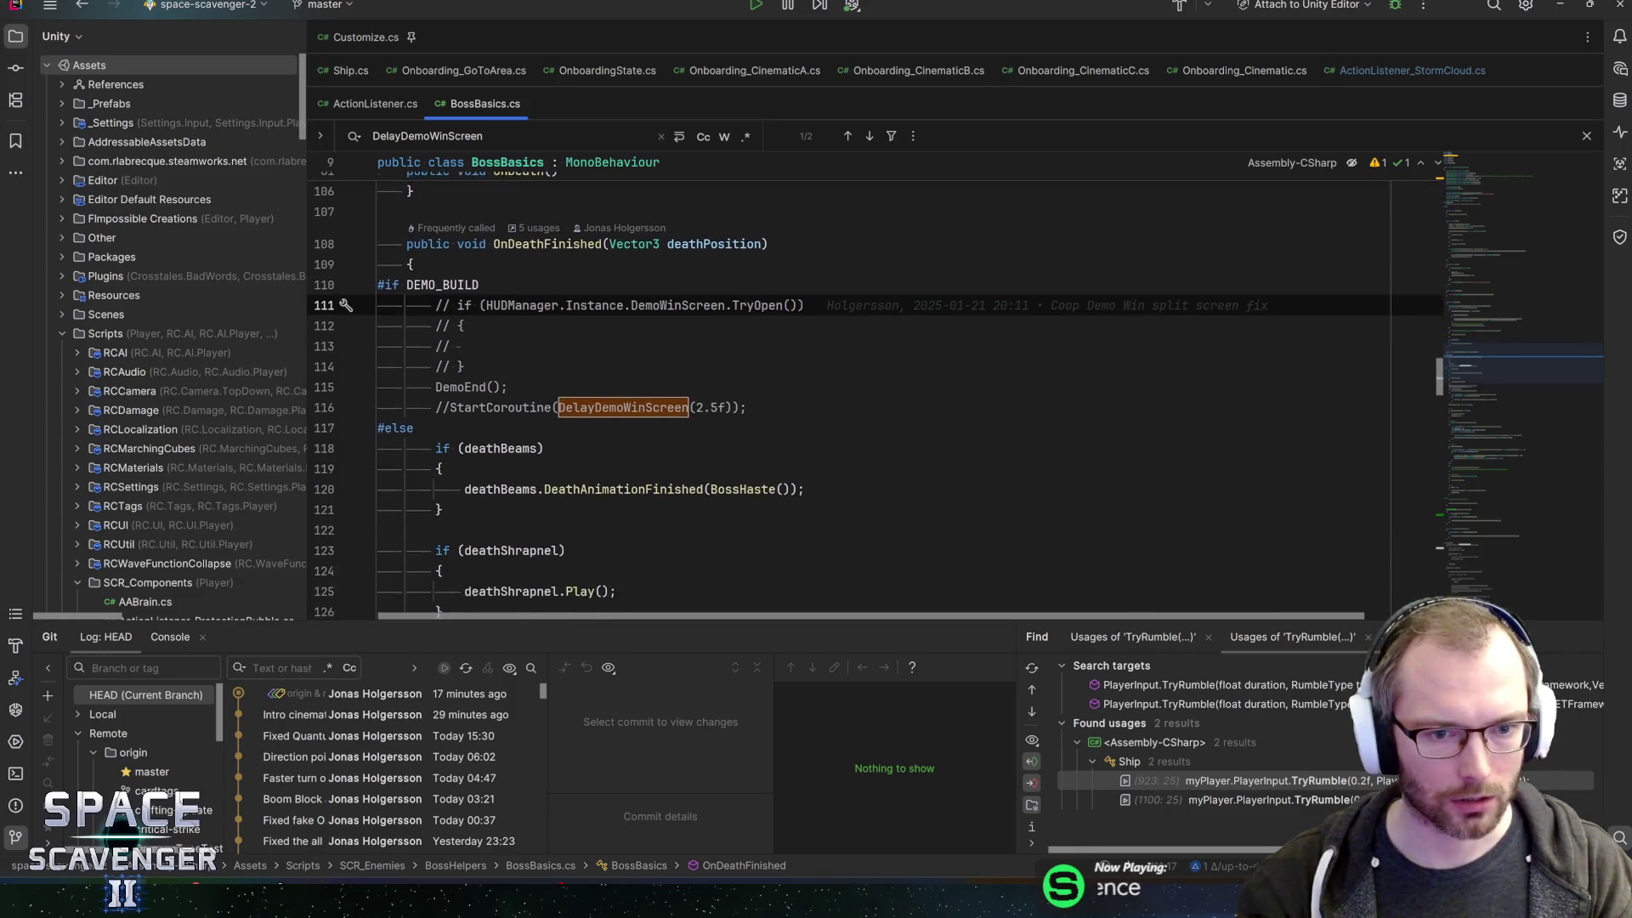
{"action": "scroll", "coordinate": [850, 382], "scroll_direction": "up", "scroll_amount": 4}
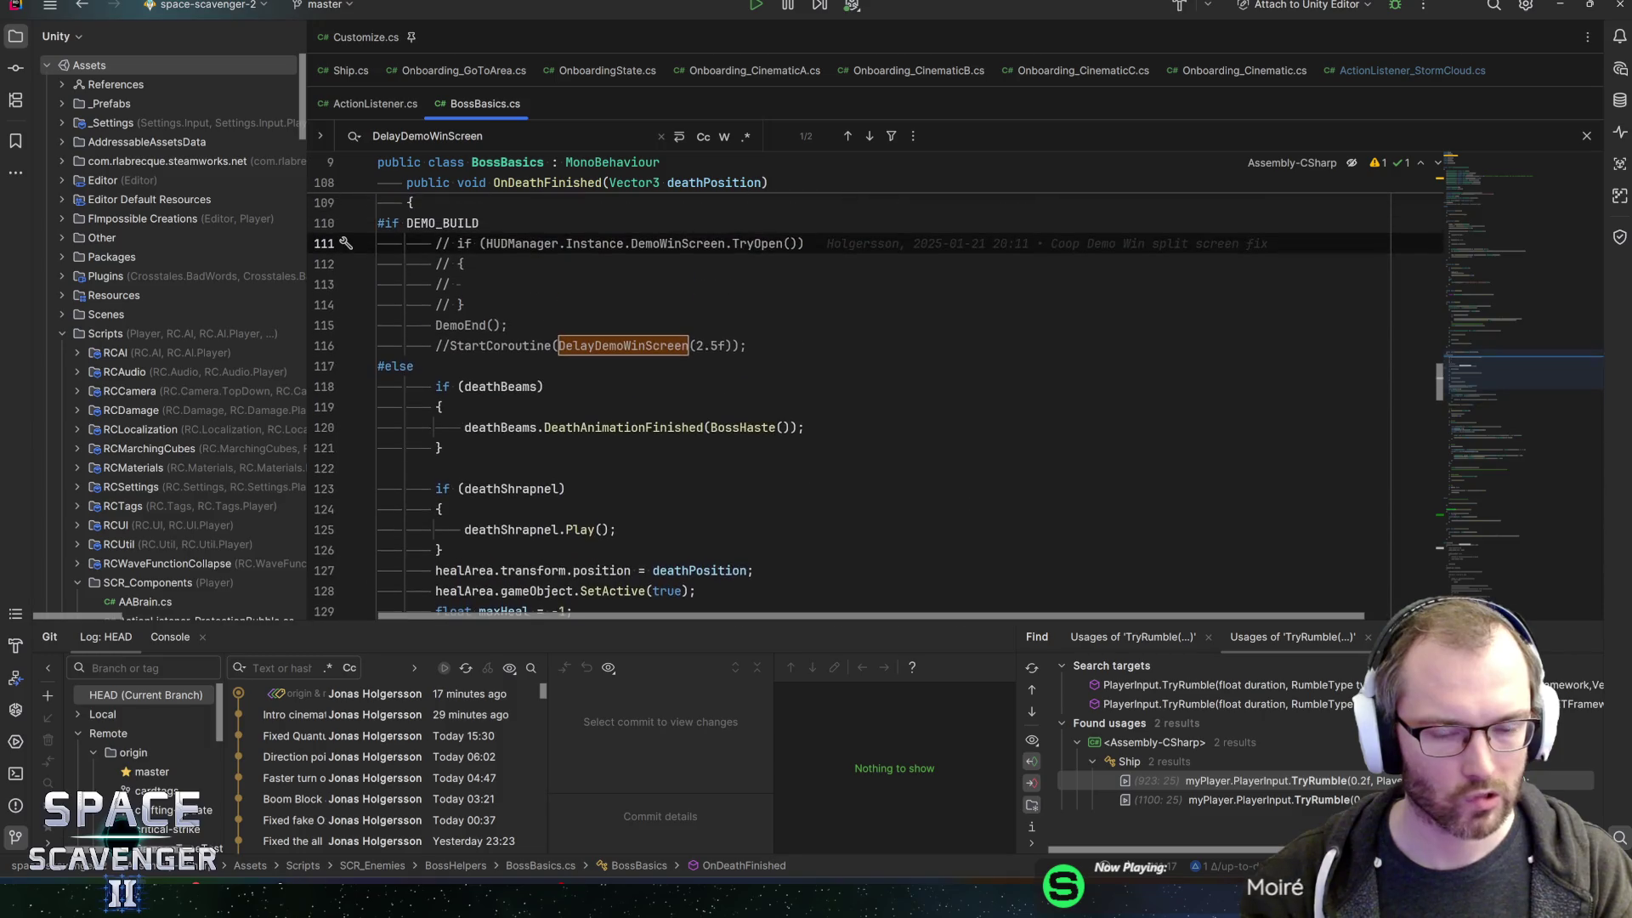
{"action": "key", "text": "alt+Tab"}
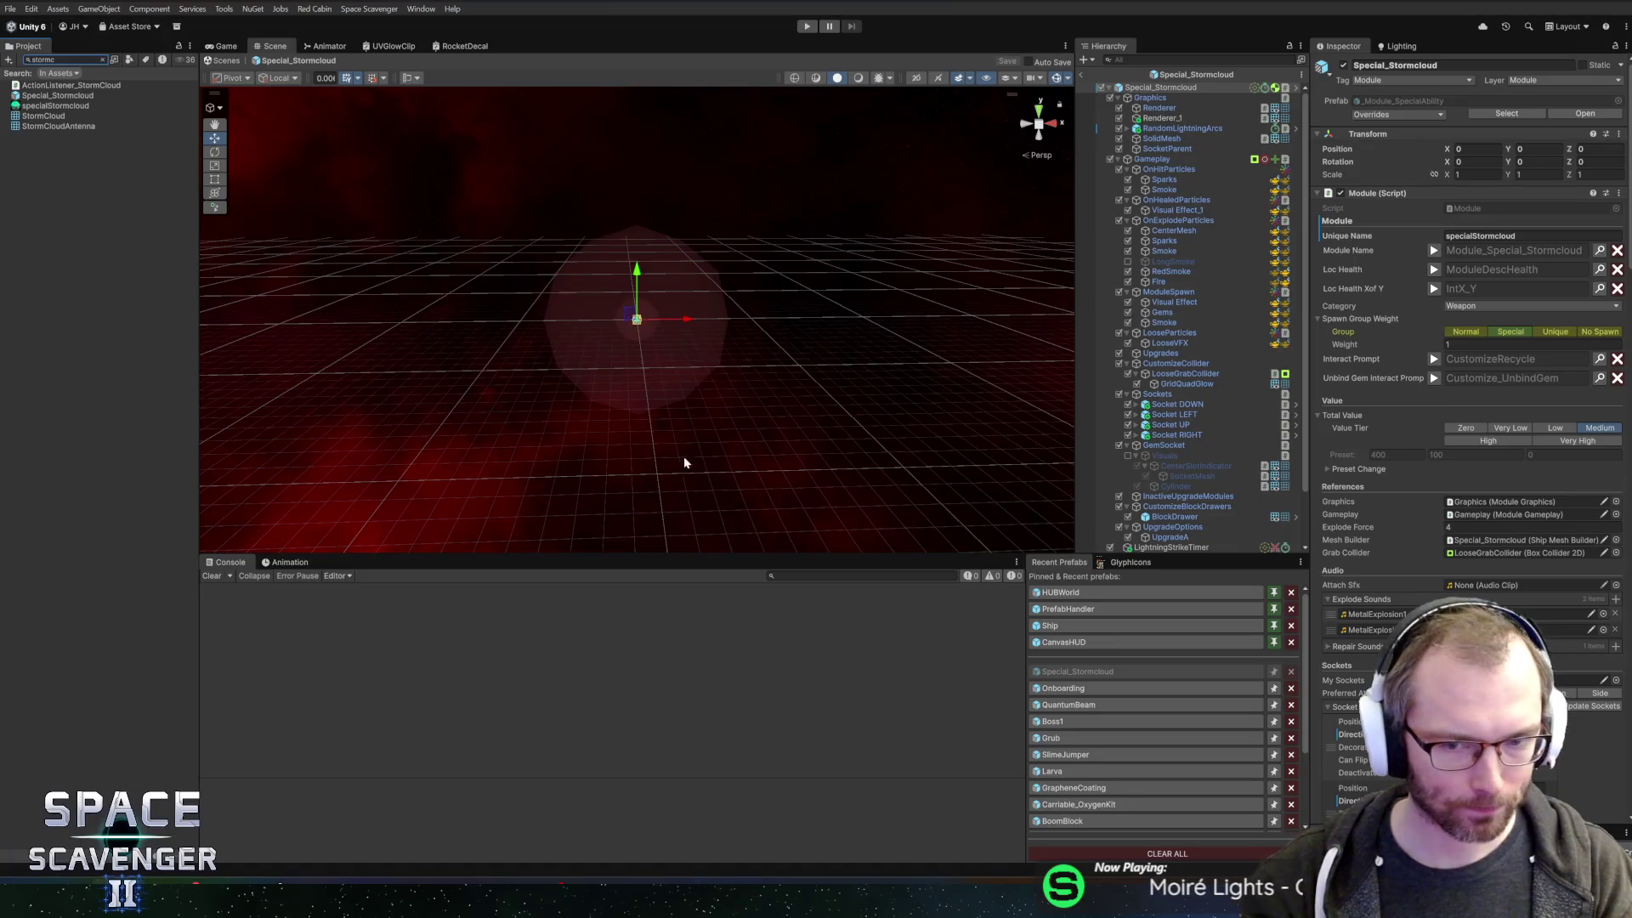
- Leave the Special_Stormcloud prefab view and return to BossBasics.cs in Rider
{"action": "key", "text": "alt+Tab"}
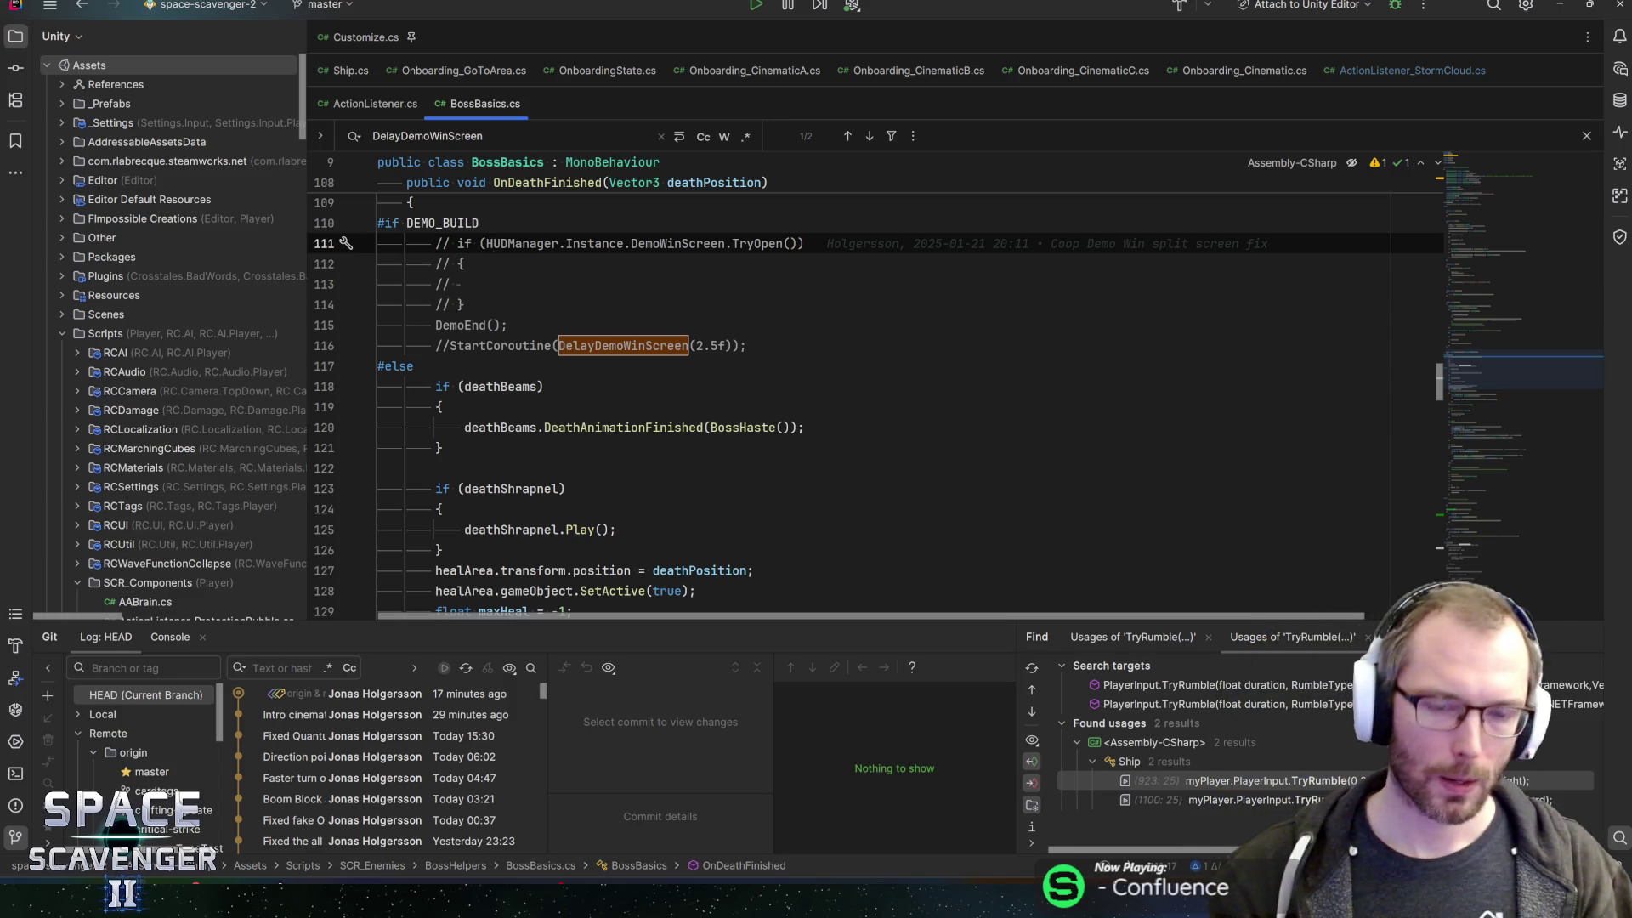
- Step through commented lines 111–116 from StartCoroutine to the closing brace, then return to Unity
{"action": "left_click", "coordinate": [747, 345]}
{"action": "key", "text": "Up"}
{"action": "key", "text": "Up"}
{"action": "key", "text": "Up"}
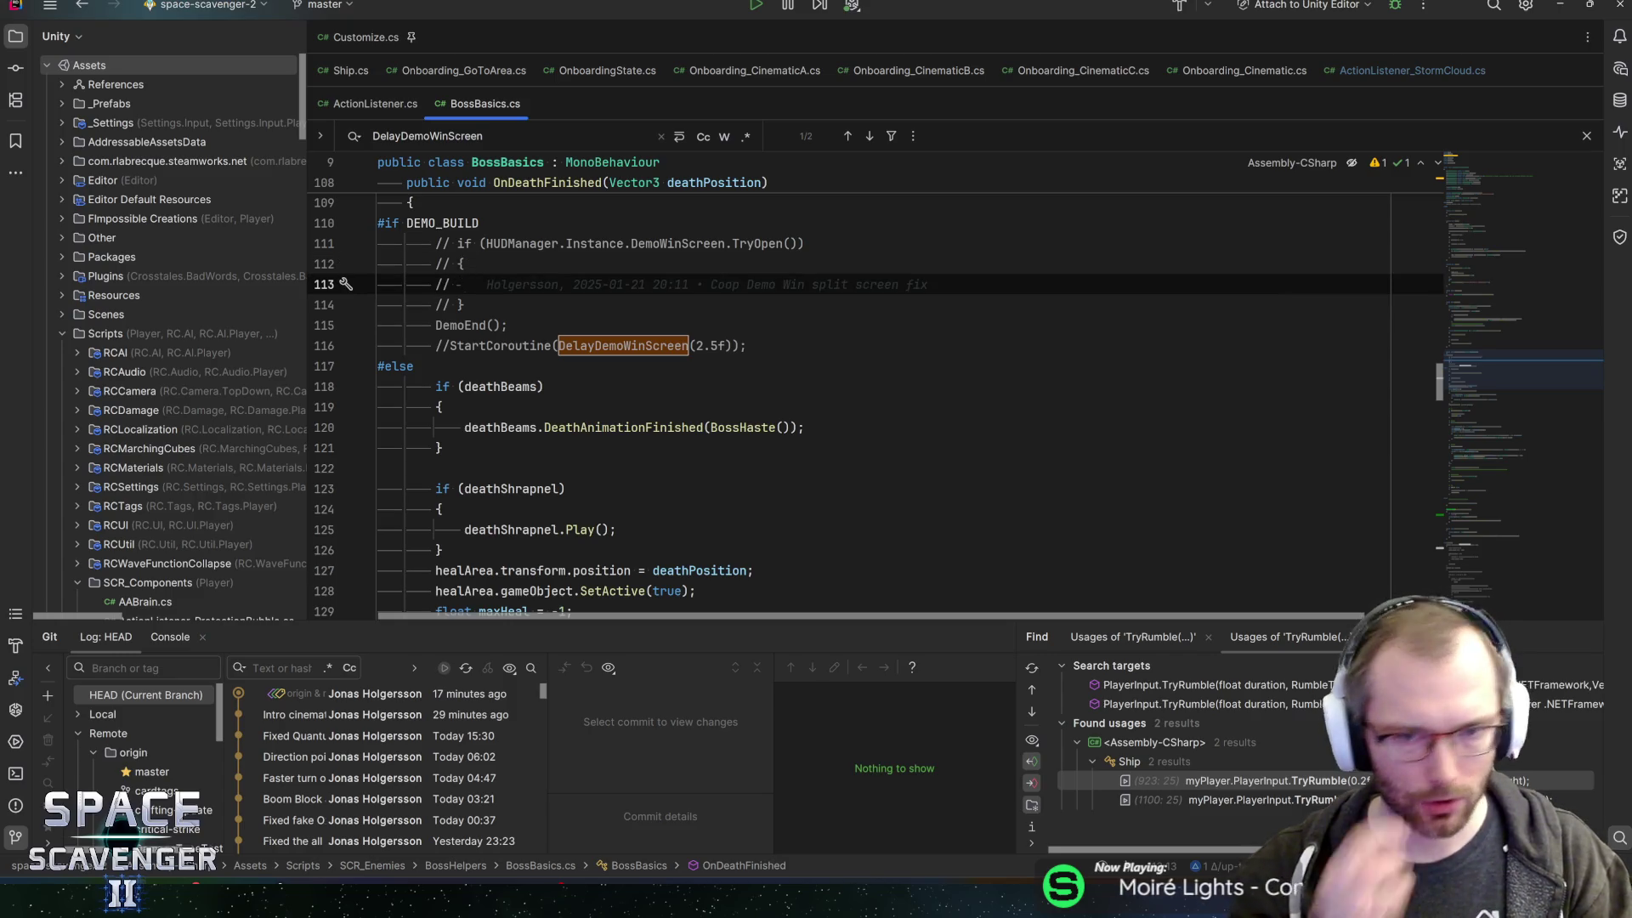
{"action": "scroll", "coordinate": [876, 382], "scroll_direction": "up", "scroll_amount": 1}
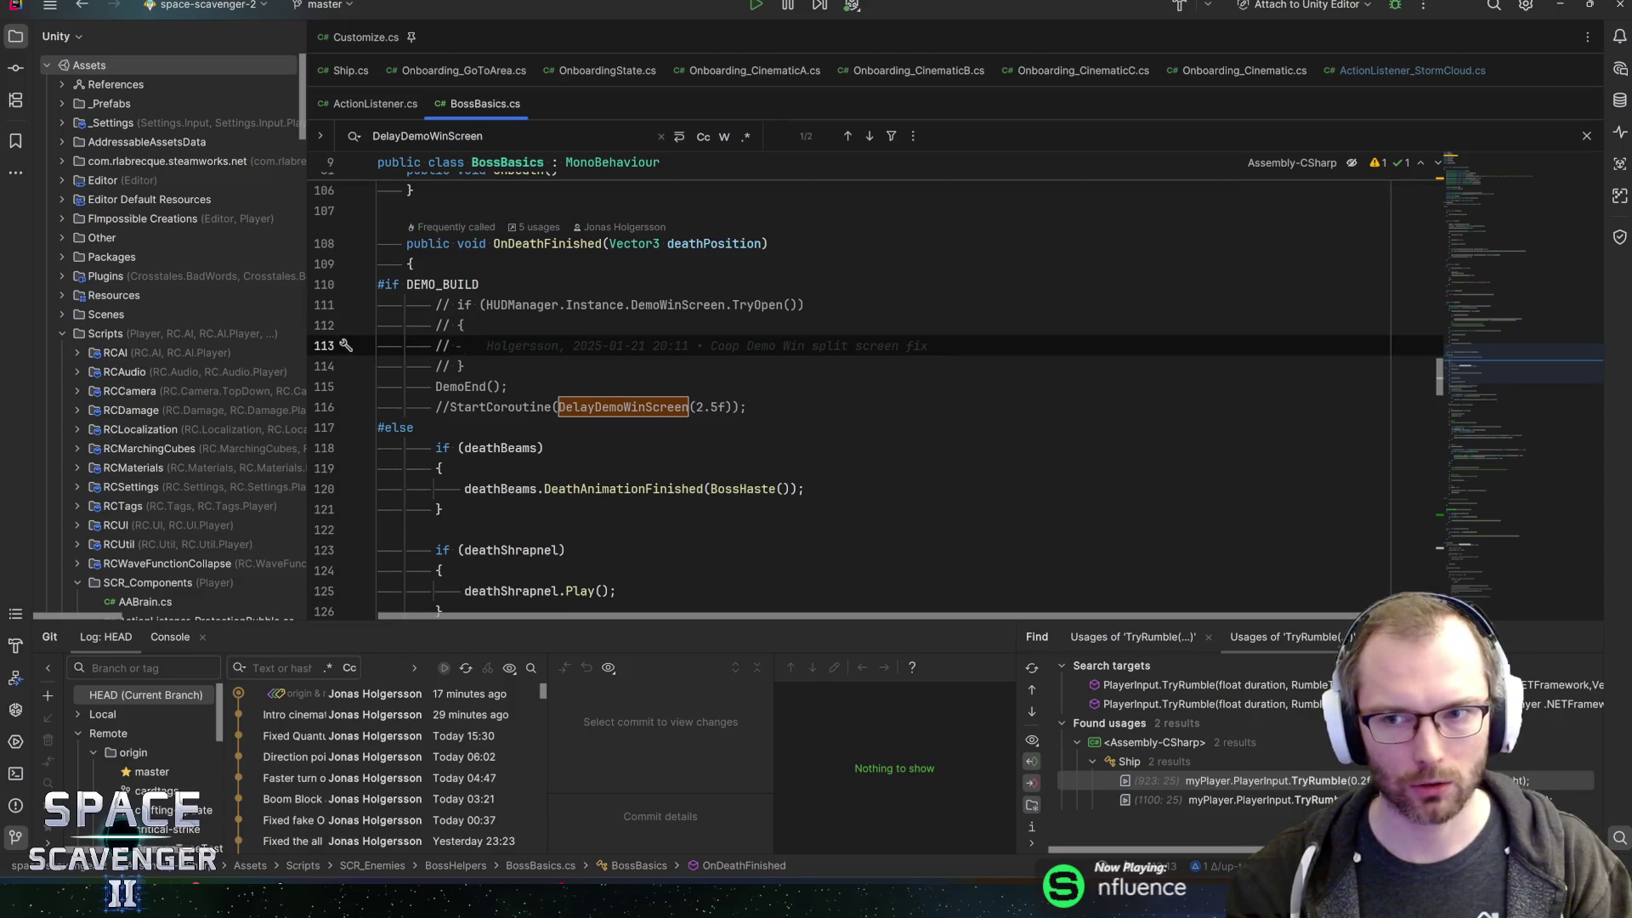
{"action": "key", "text": "Up"}
{"action": "key", "text": "Down"}
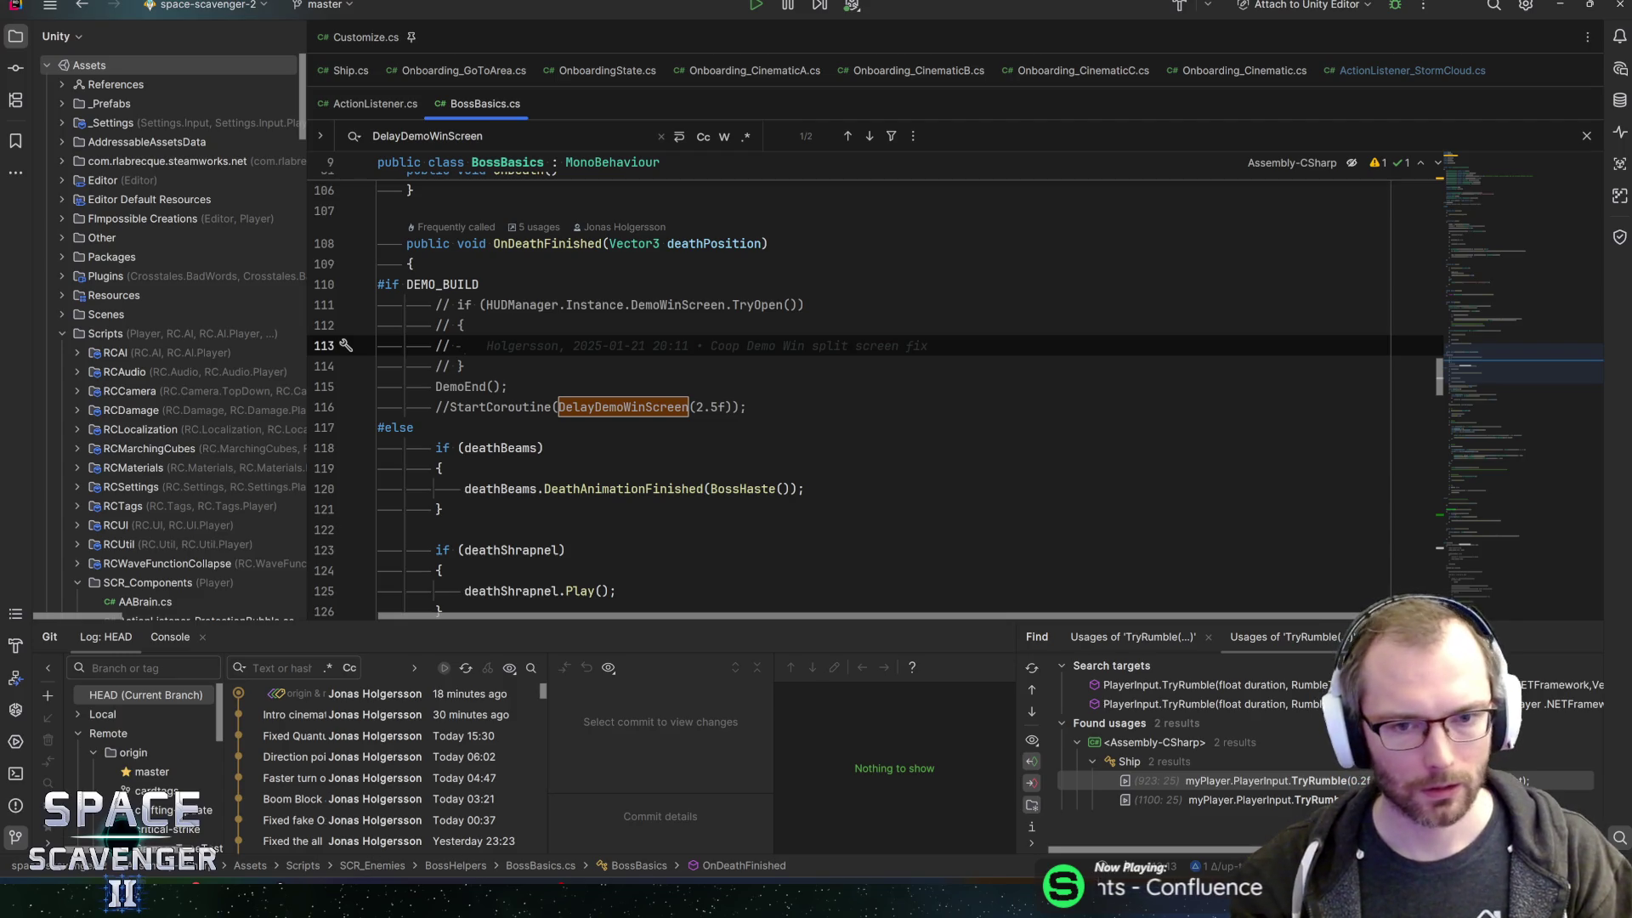
{"action": "key", "text": "Down"}
{"action": "key", "text": "Down"}
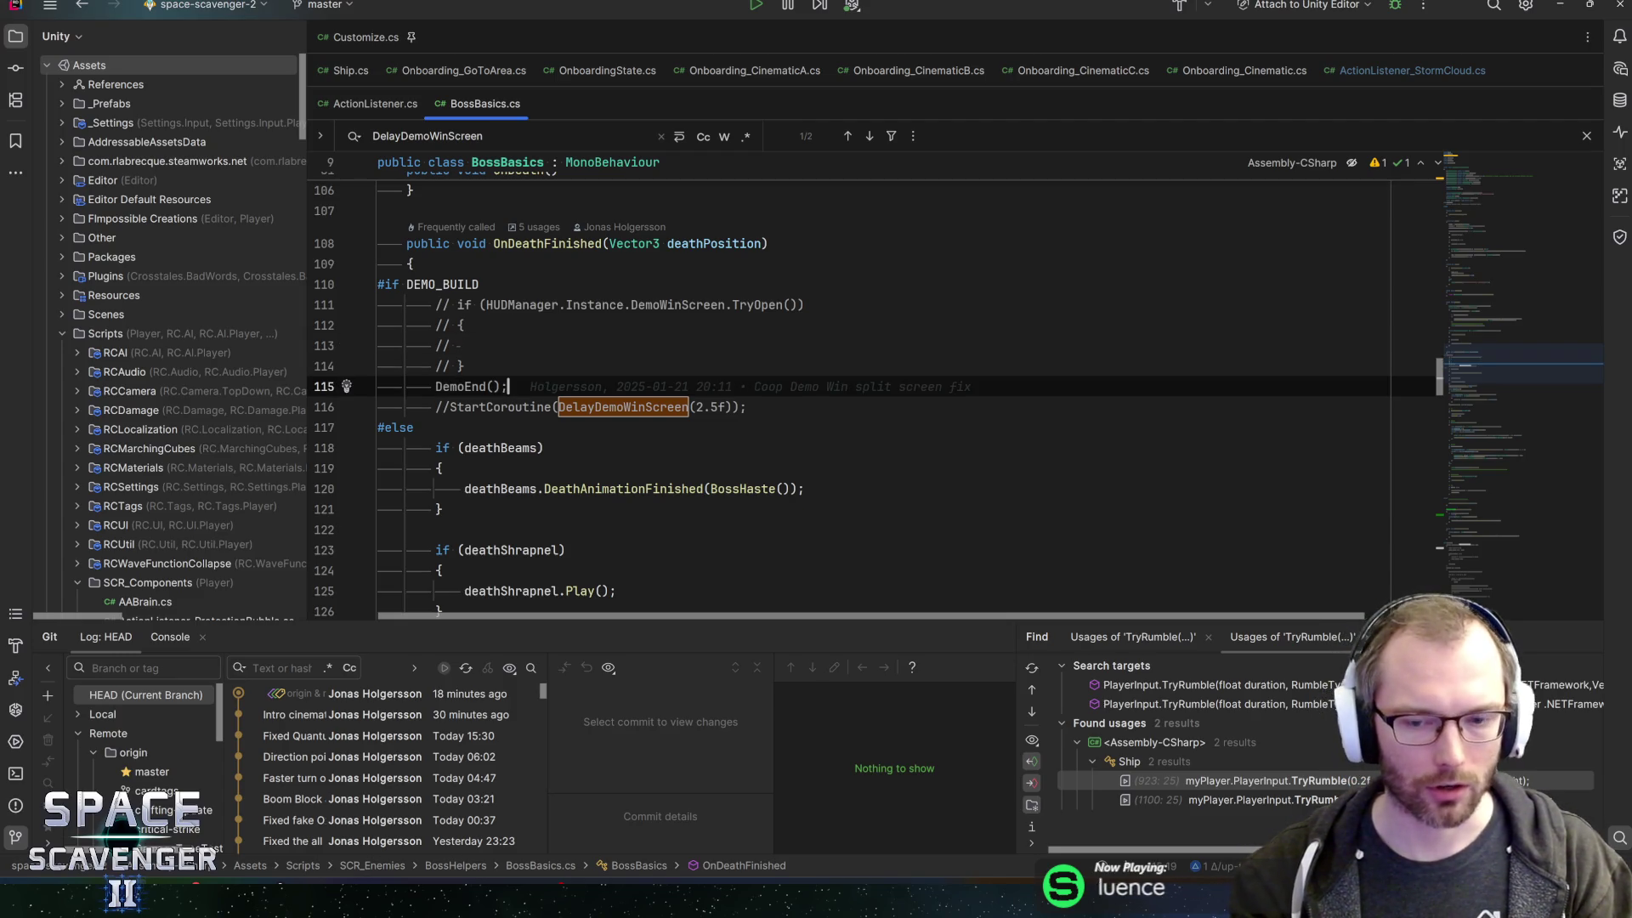
{"action": "key", "text": "alt+Tab"}
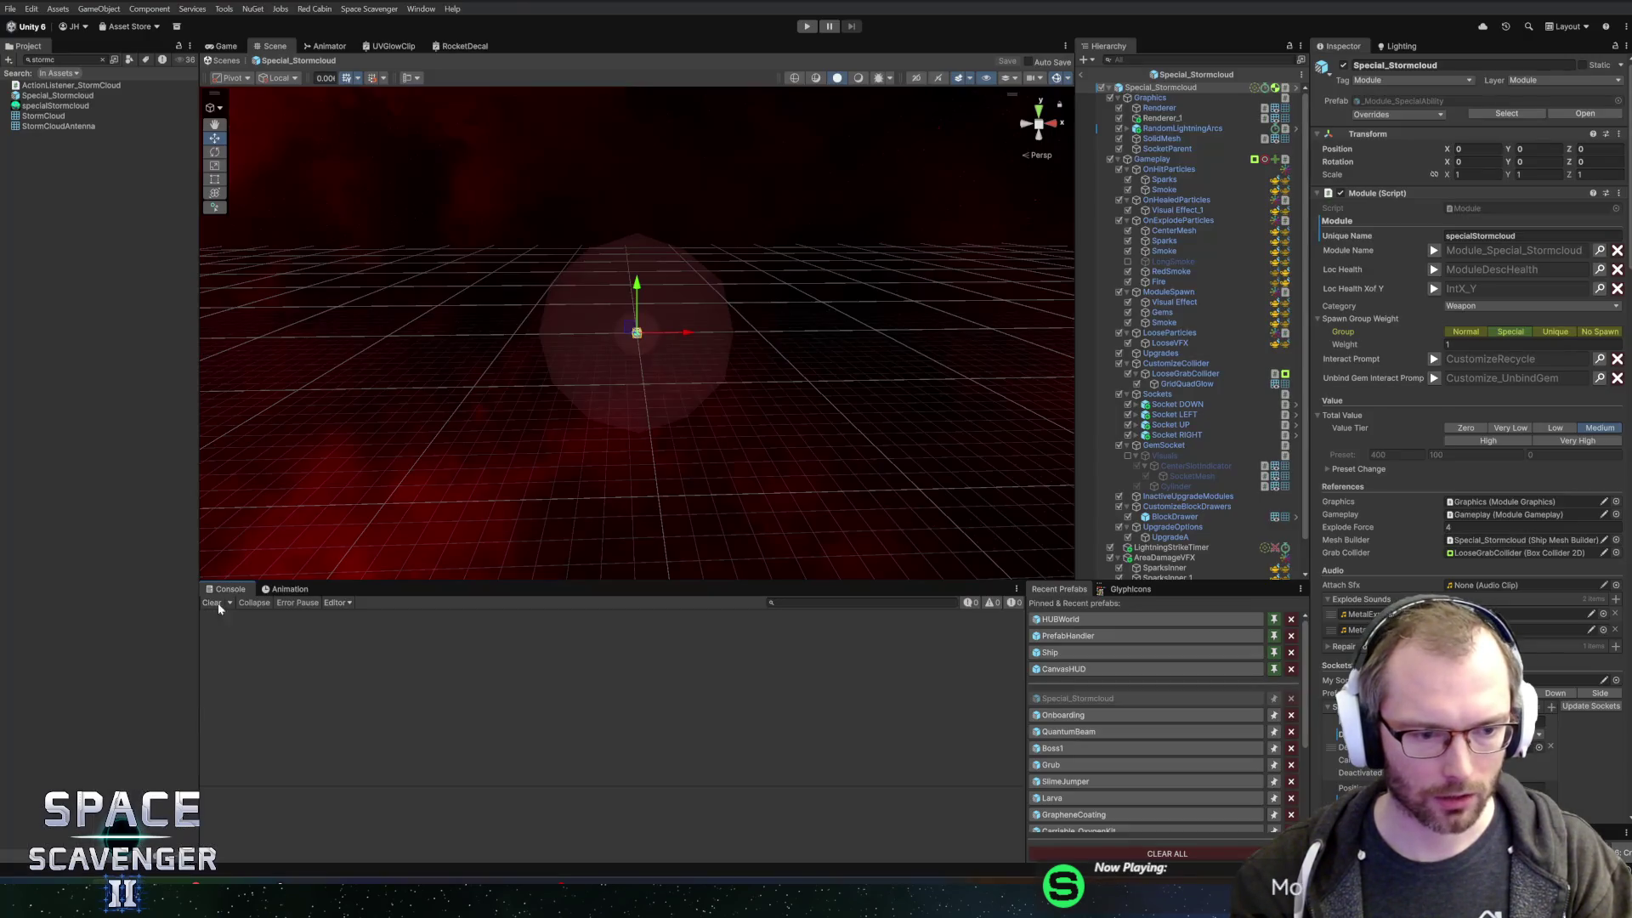
- Exit the stormcloud prefab to the Core scene and switch the build profile from WINDOWS to DEMO
{"action": "left_click", "coordinate": [1084, 75]}
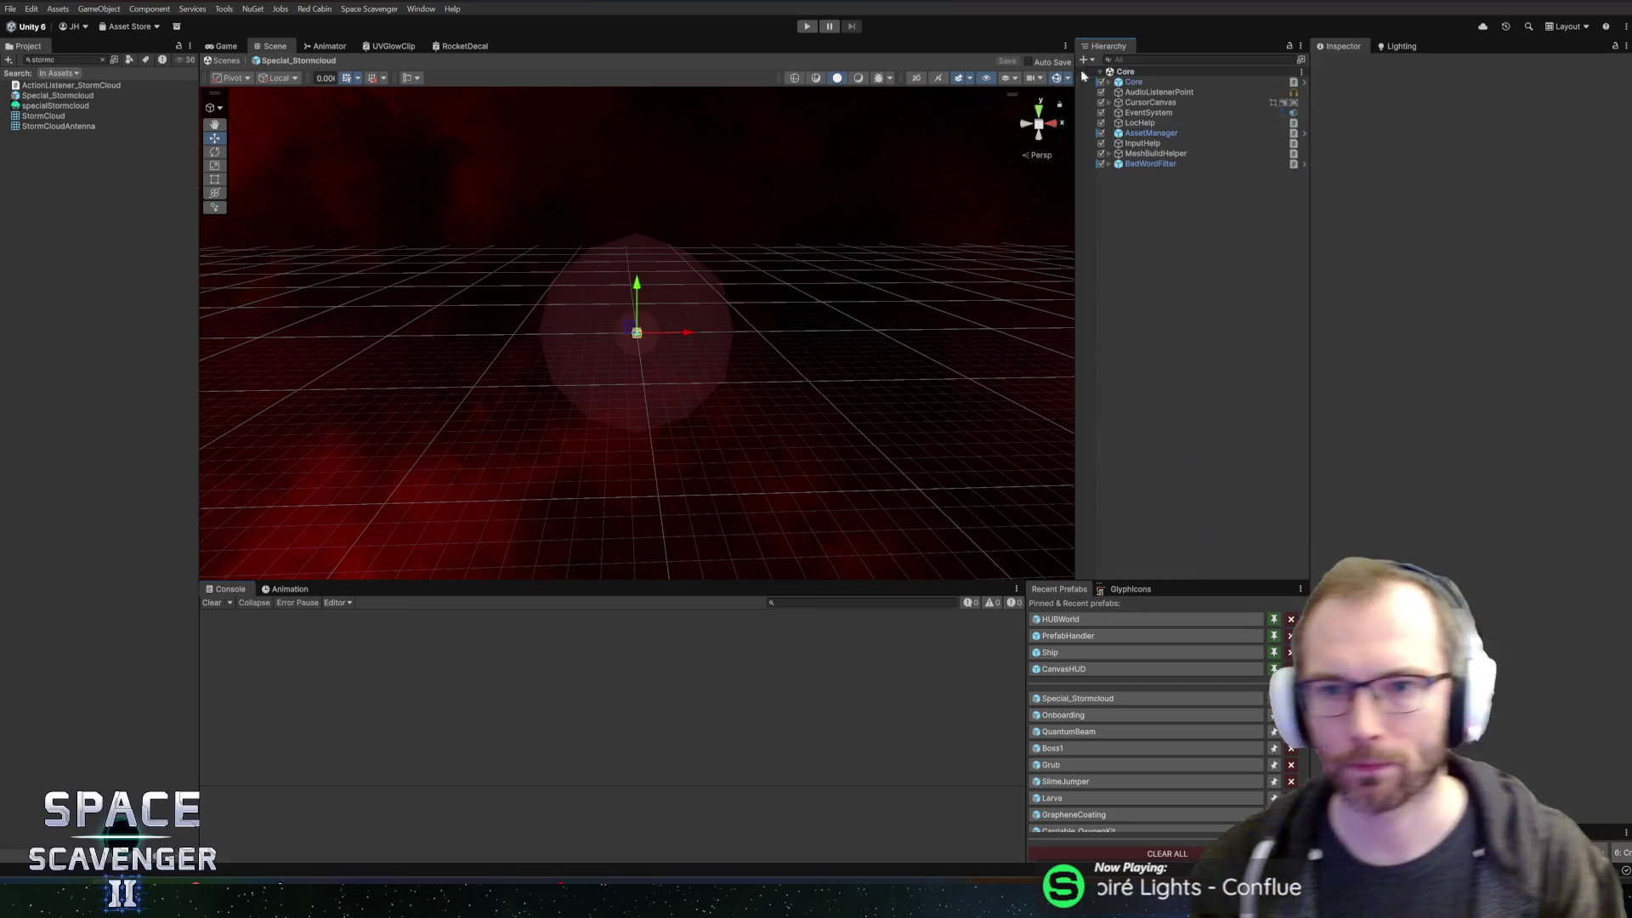
{"action": "left_click", "coordinate": [12, 10]}
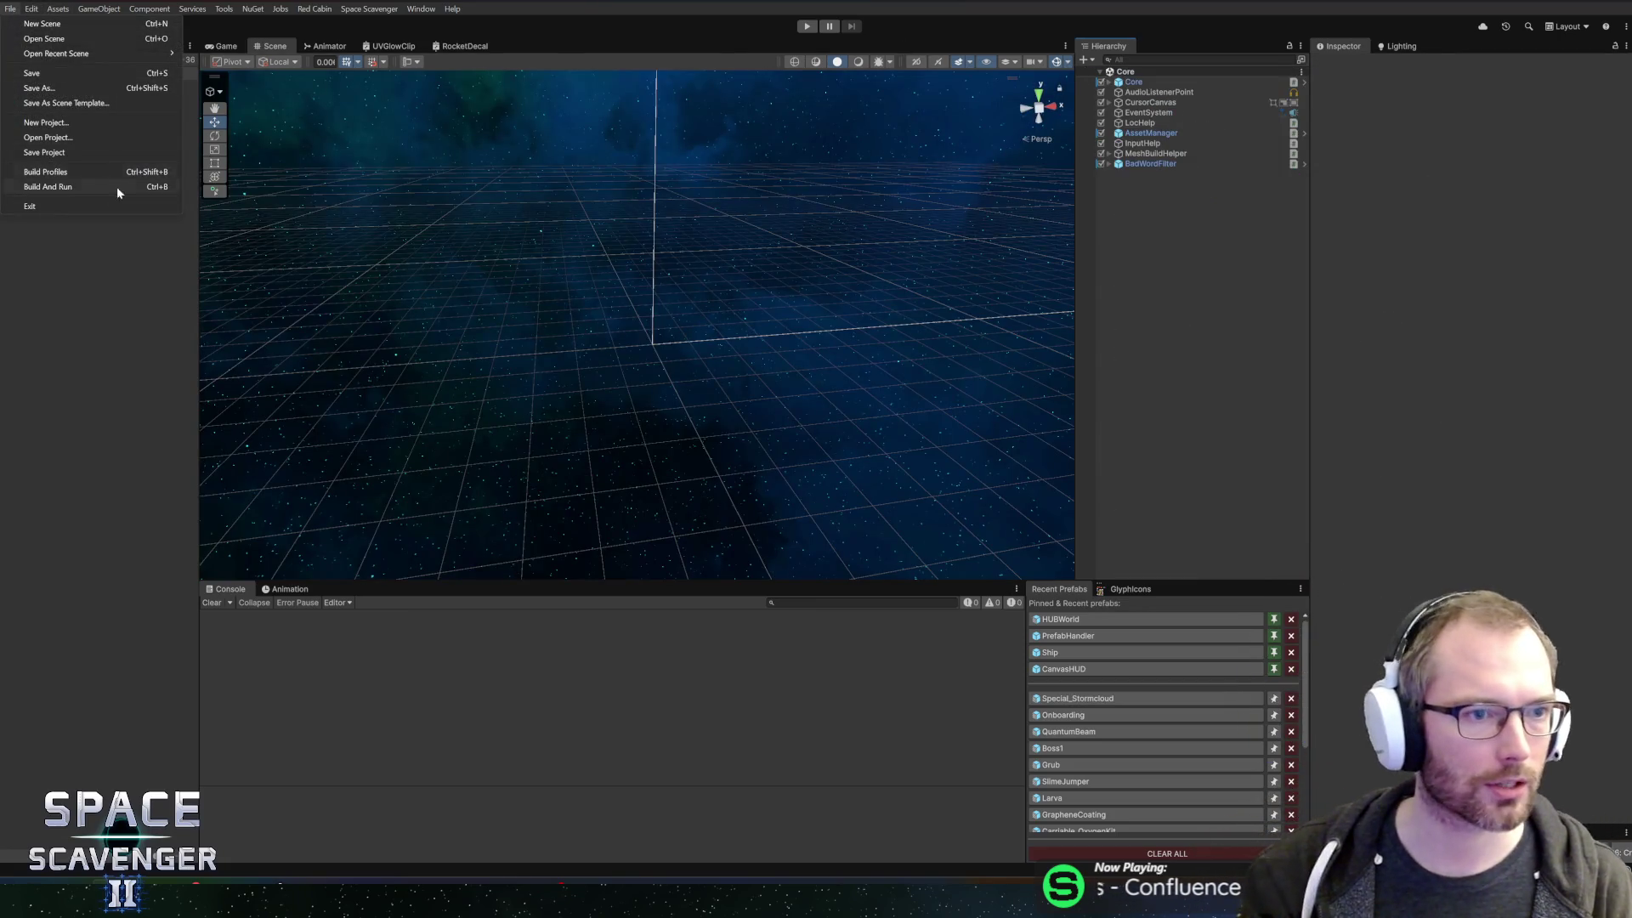
{"action": "left_click", "coordinate": [46, 172]}
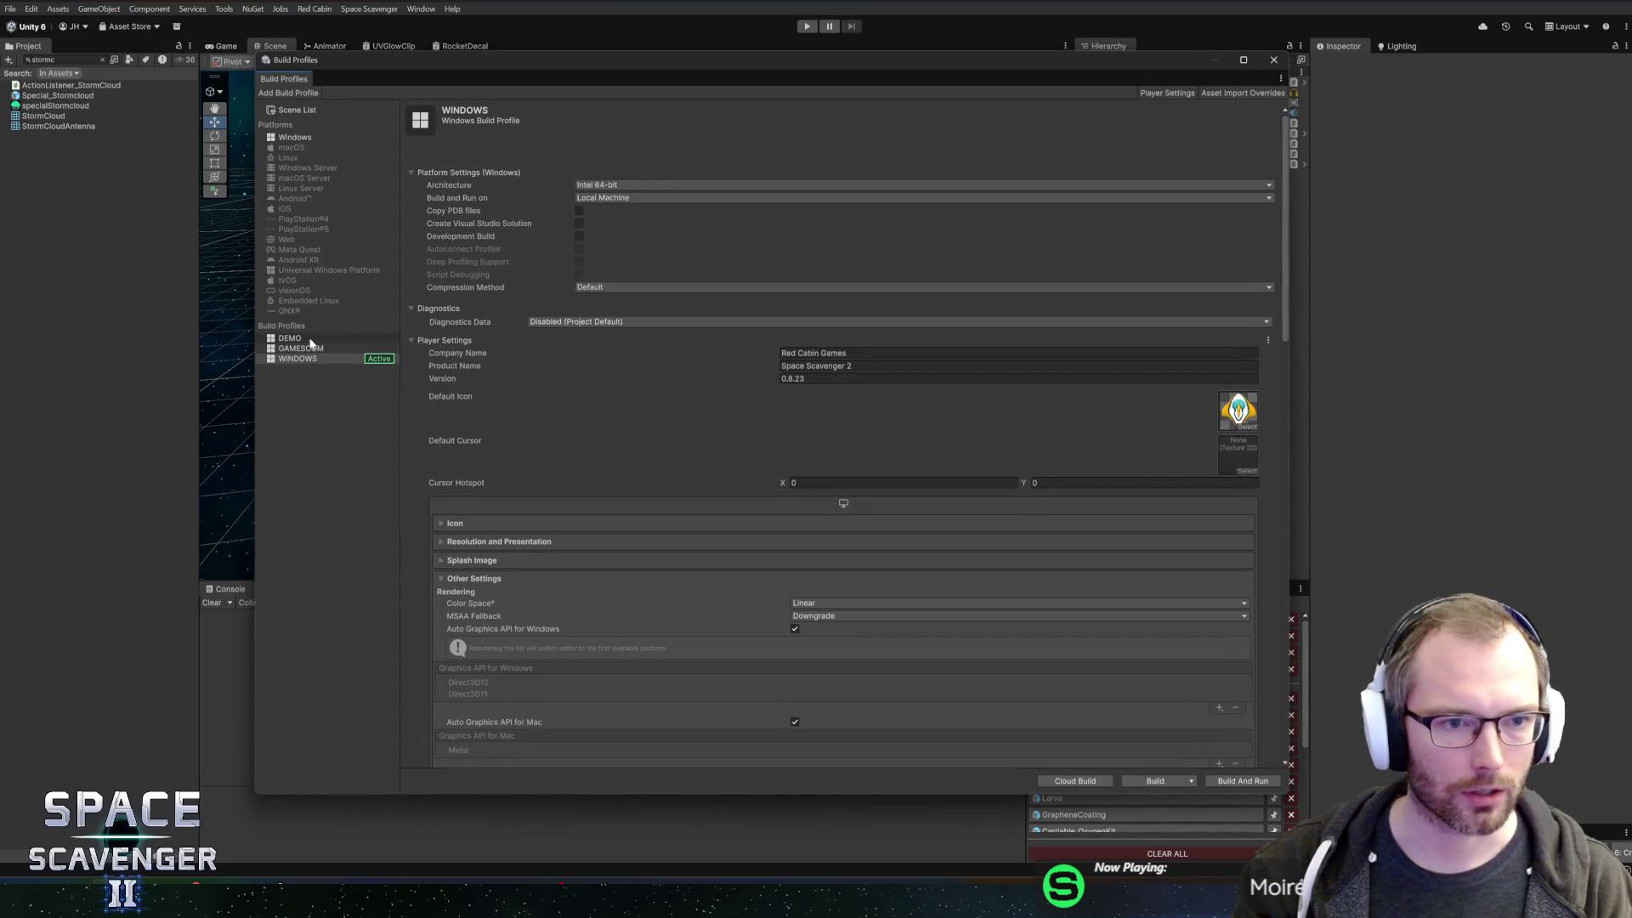
{"action": "left_click", "coordinate": [311, 340]}
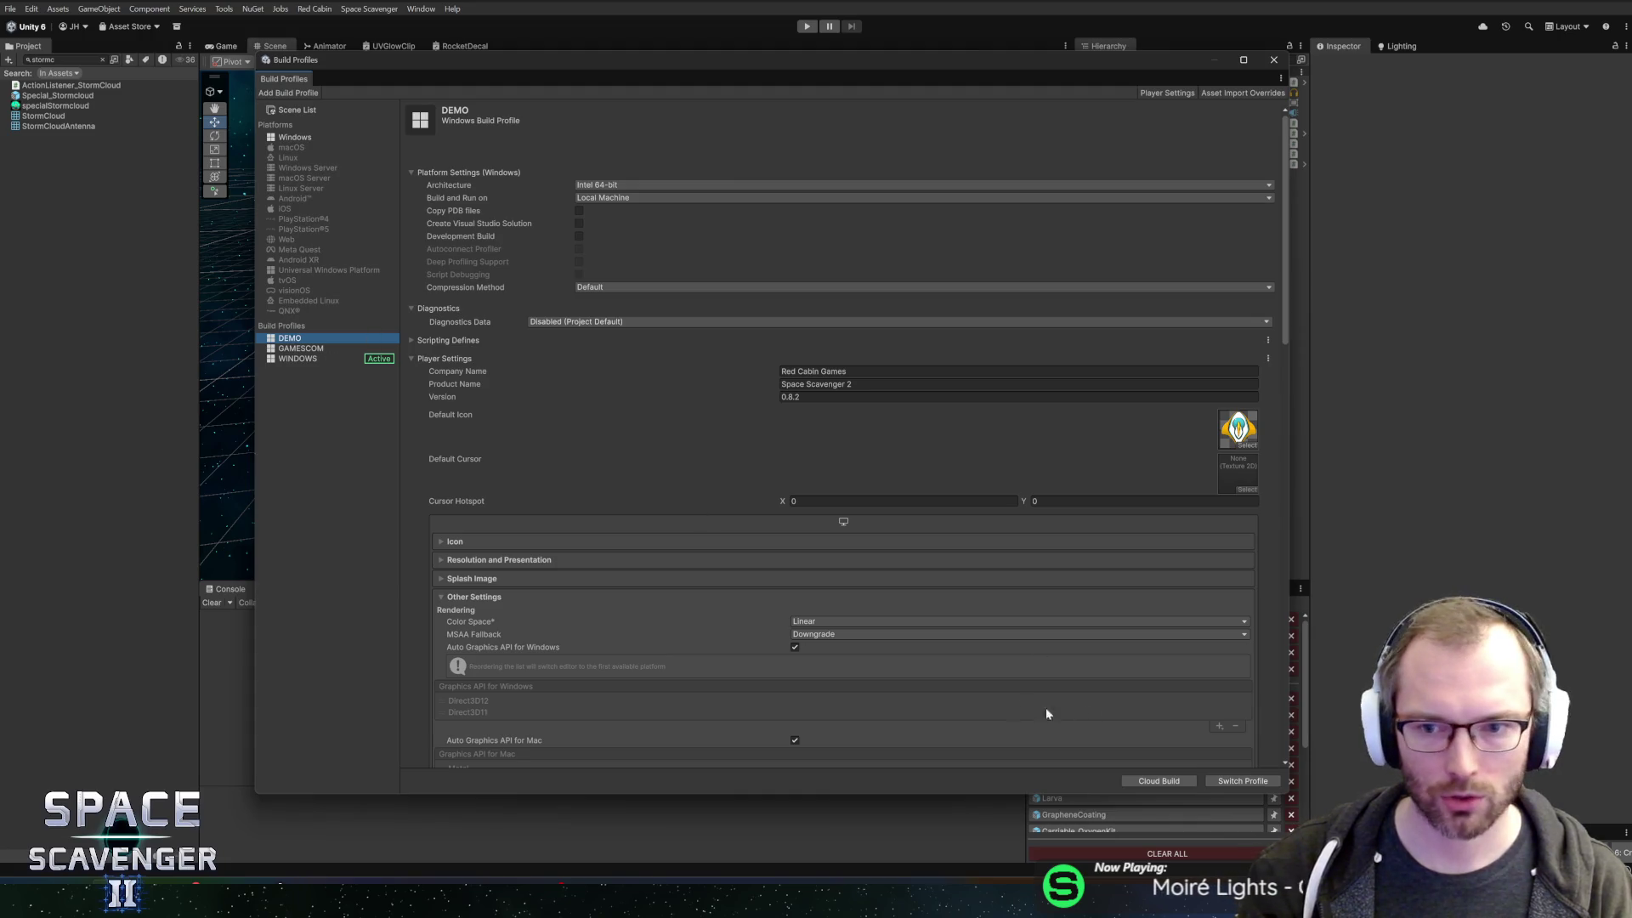
{"action": "left_click", "coordinate": [1243, 780]}
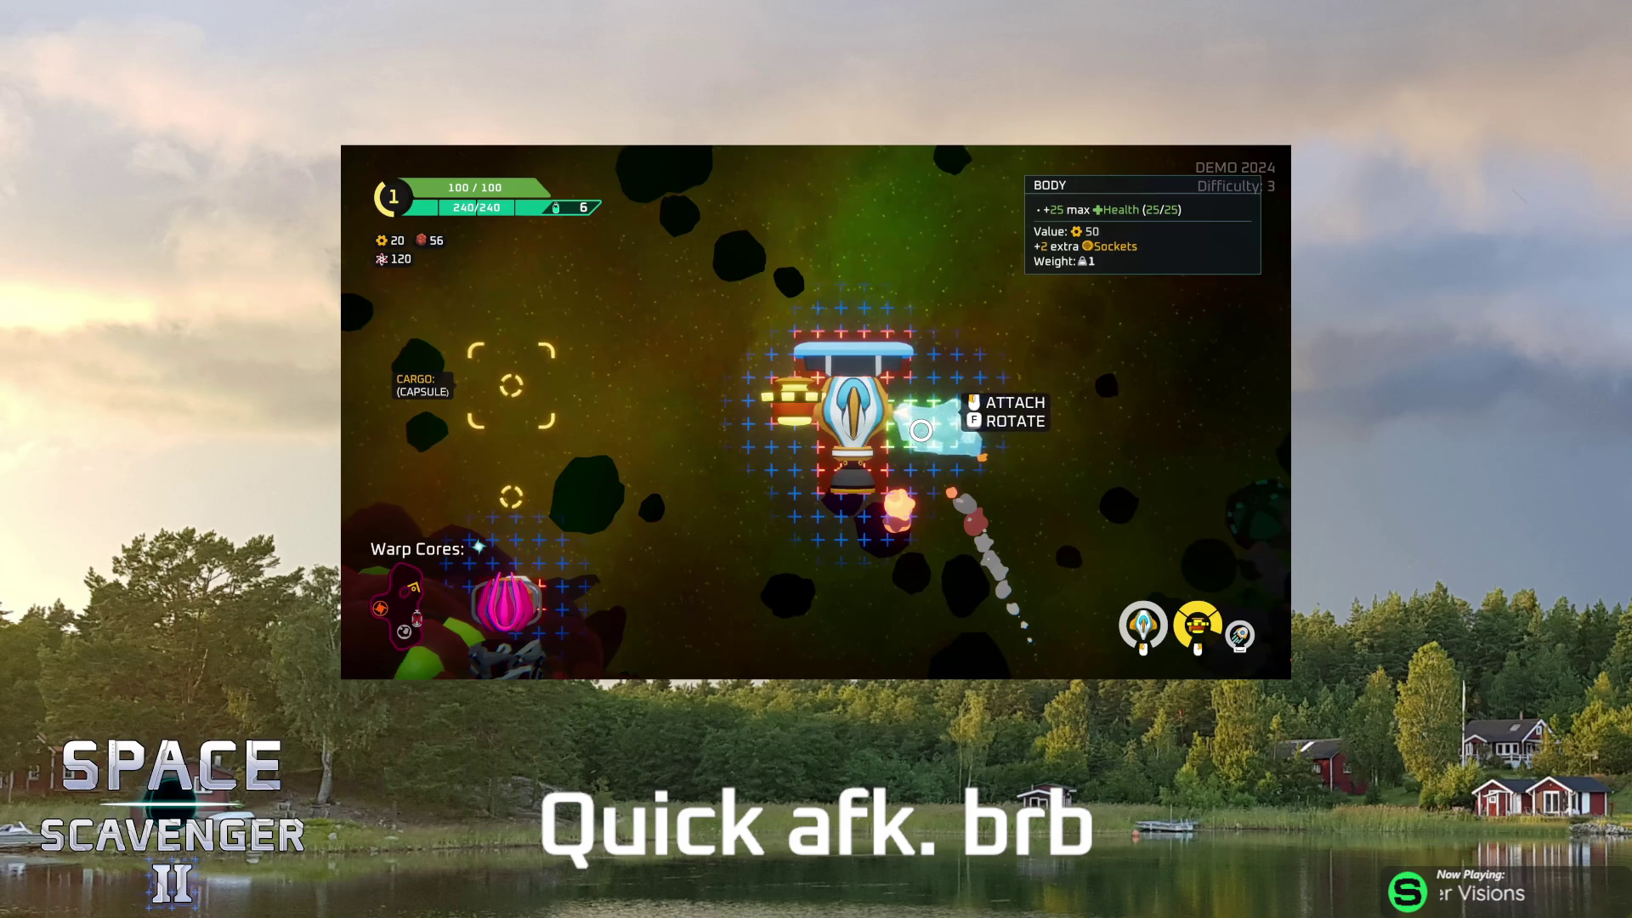
- Wait out the script recompile until DEMO shows as the active build profile
{"action": "left_click", "coordinate": [920, 430]}
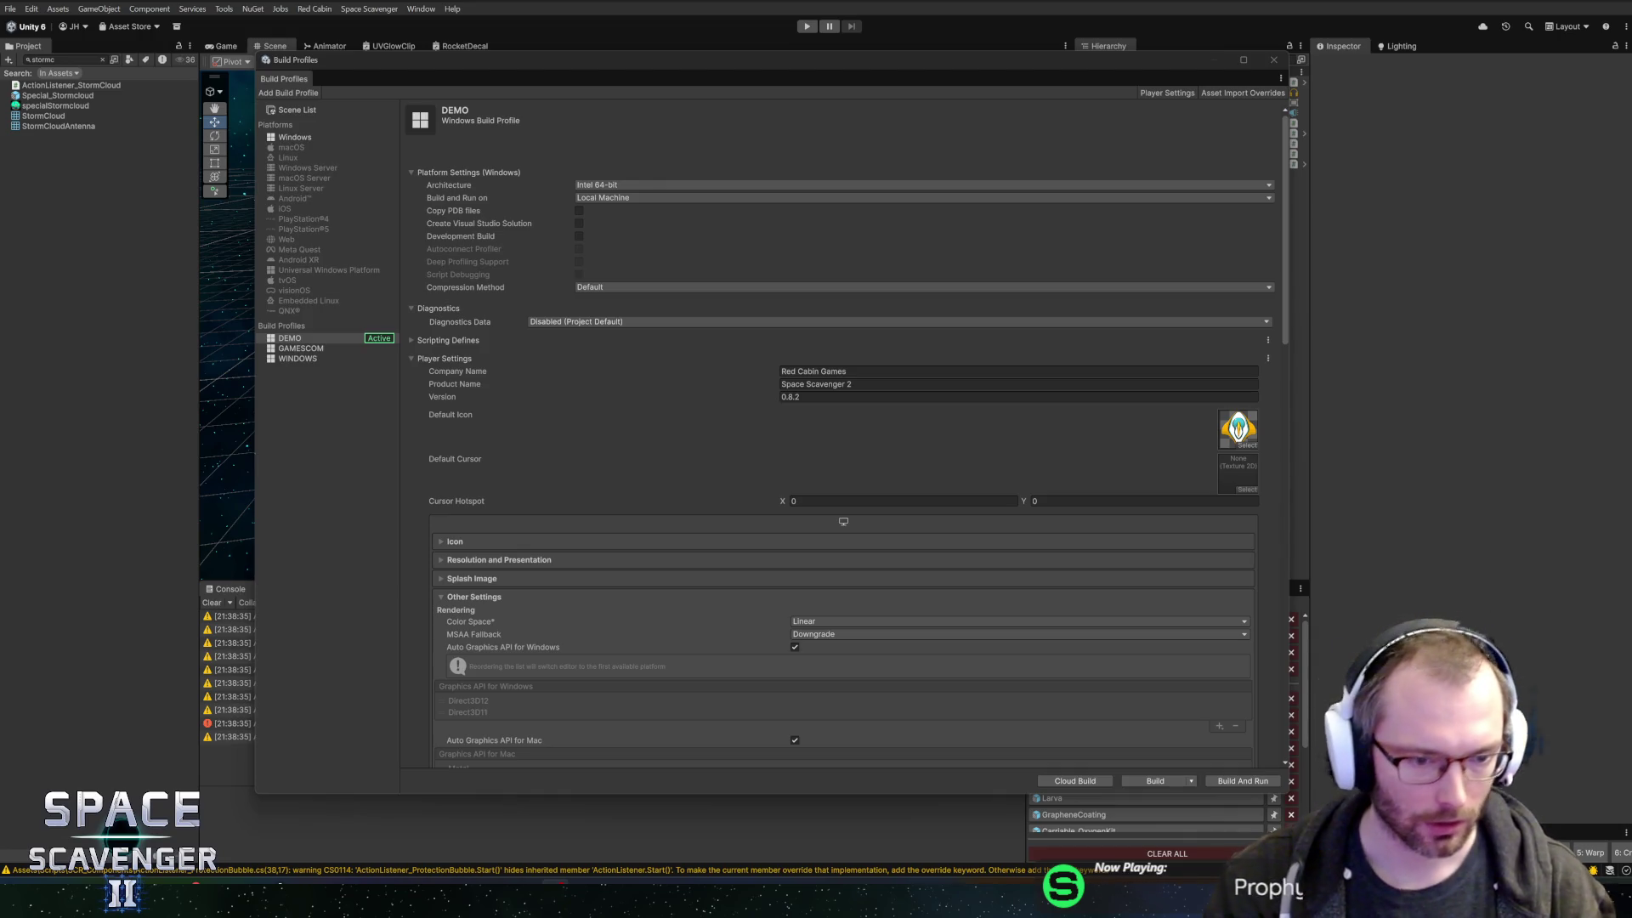
- Bring up the Scavenger 2 Icons file in Figma and zoom toward the keyboard key icons
{"action": "key", "text": "alt+Tab"}
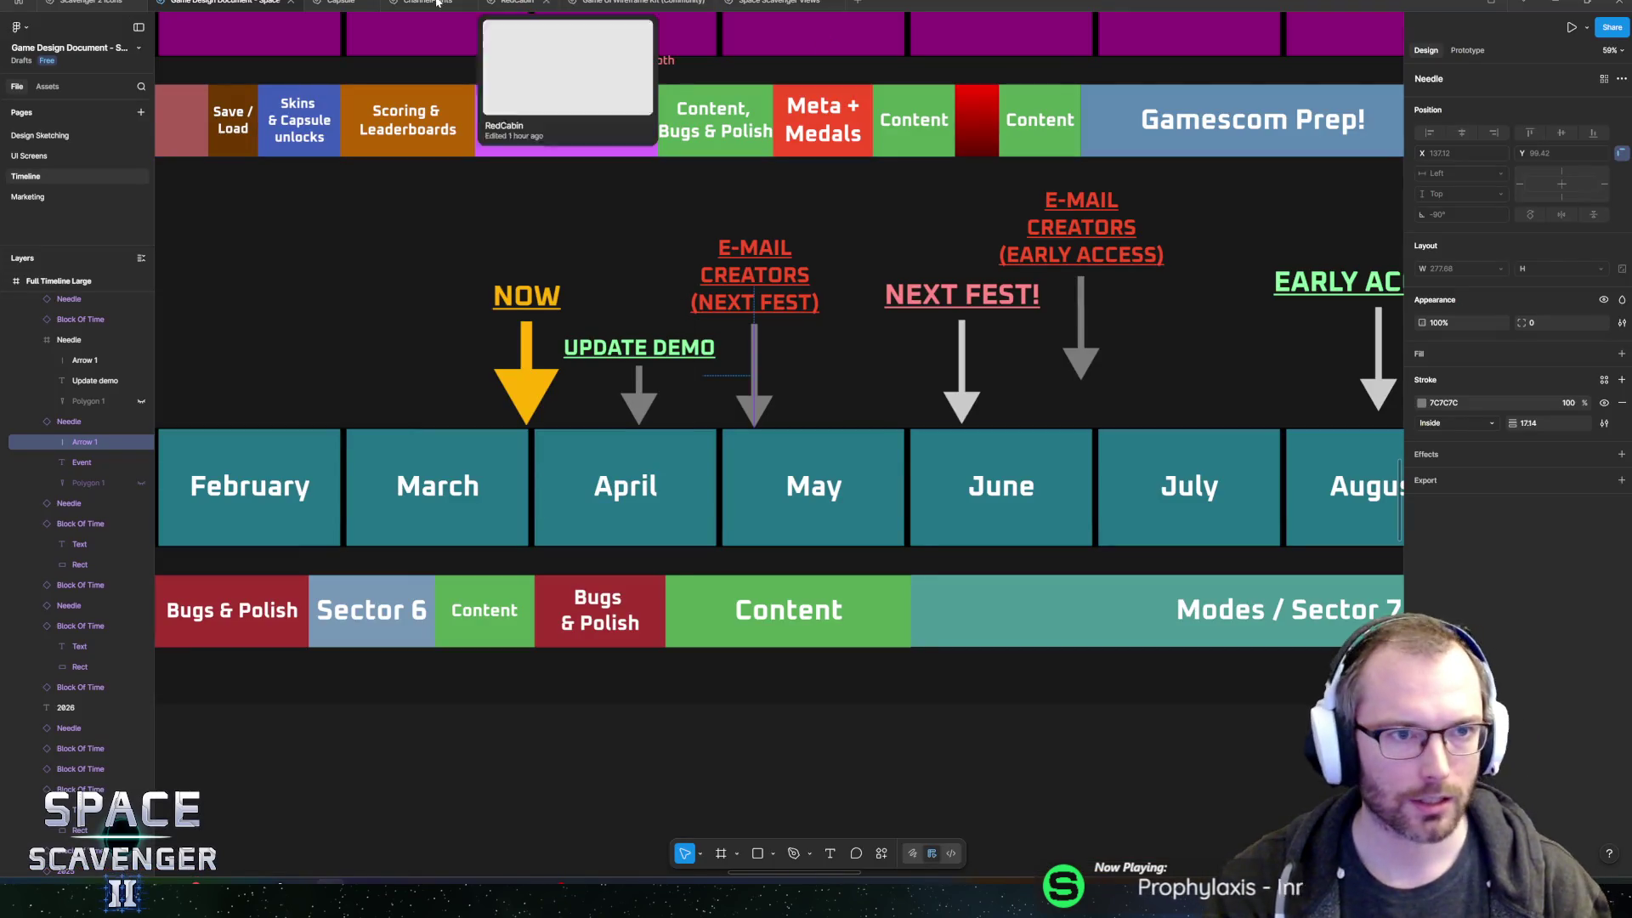
{"action": "left_click", "coordinate": [93, 3]}
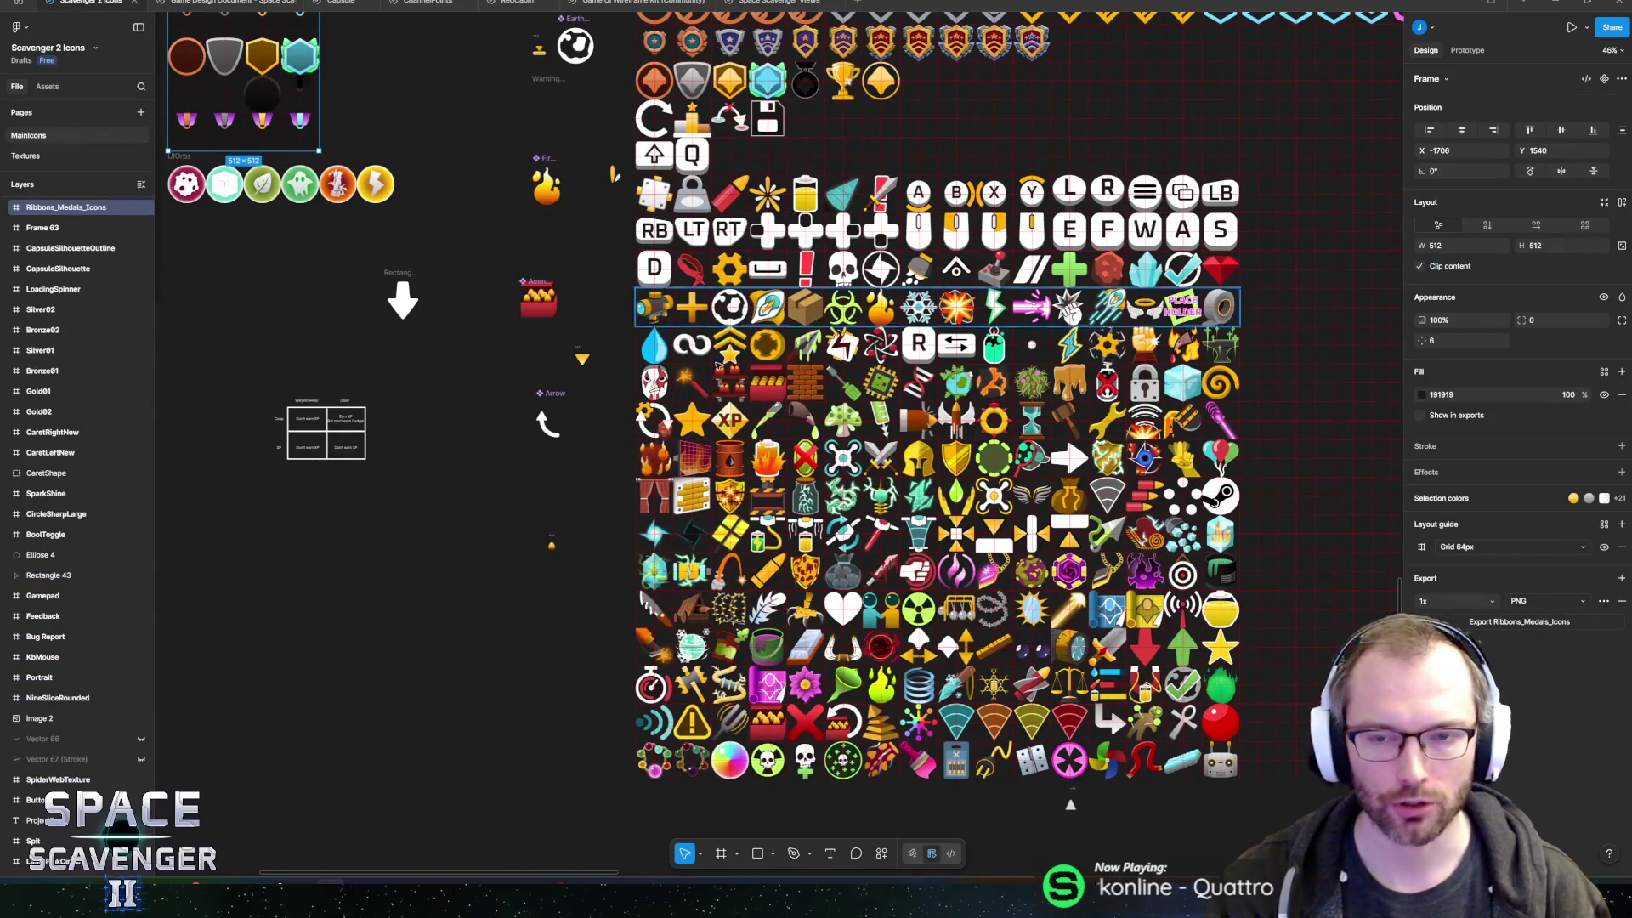
{"action": "scroll", "coordinate": [614, 376], "scroll_direction": "down", "scroll_amount": 3}
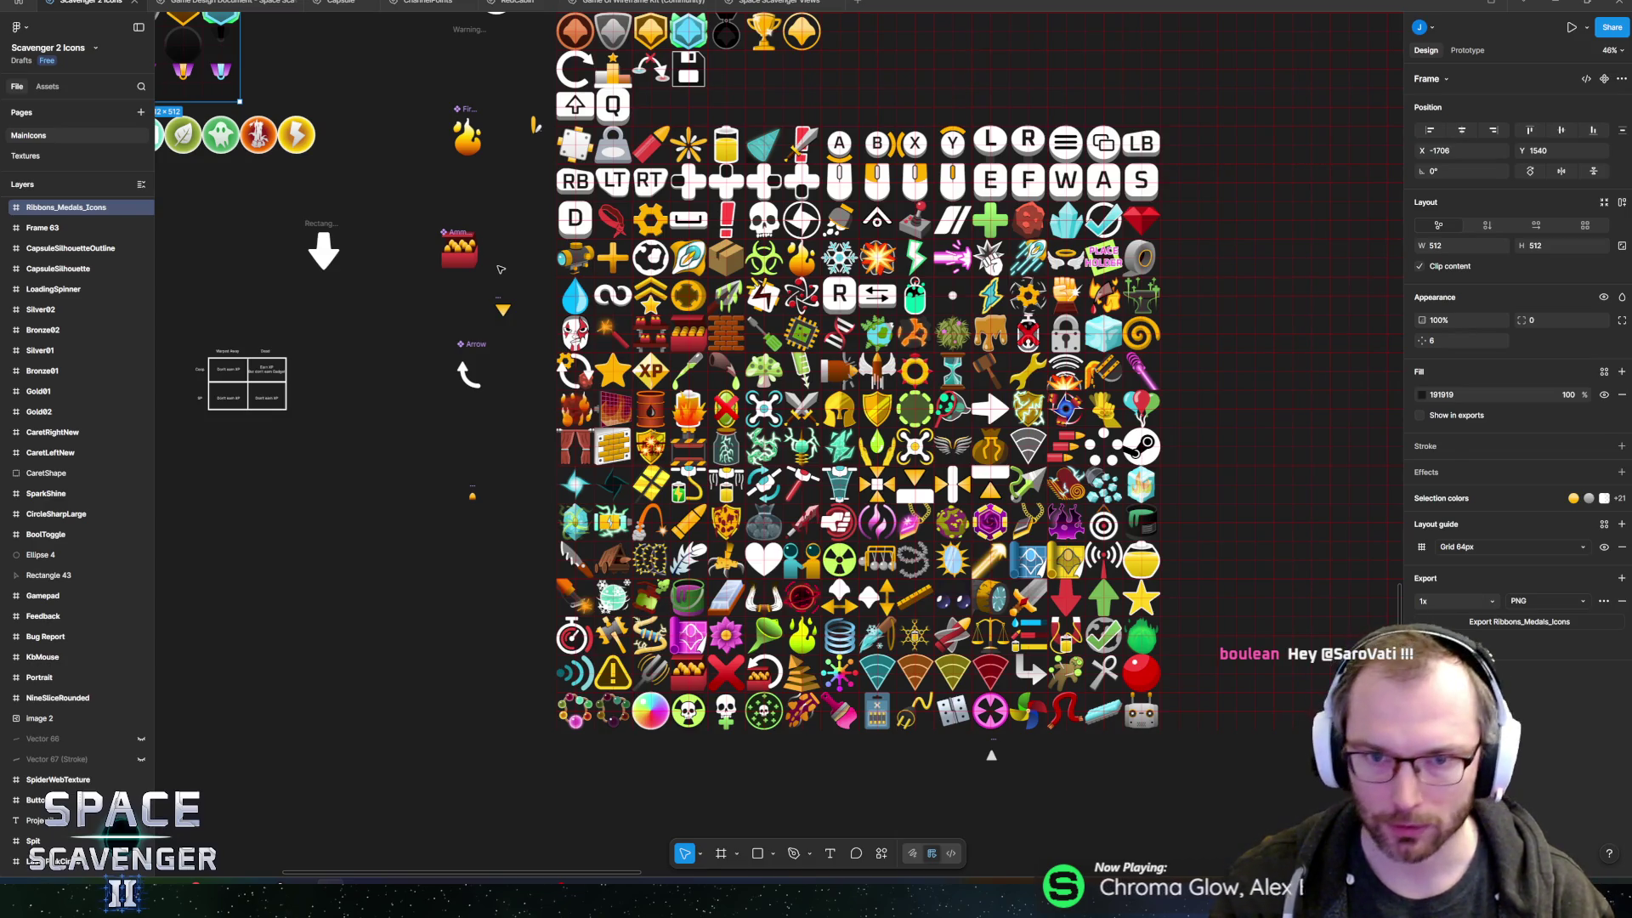
{"action": "scroll", "coordinate": [572, 297], "scroll_direction": "up", "scroll_amount": 2}
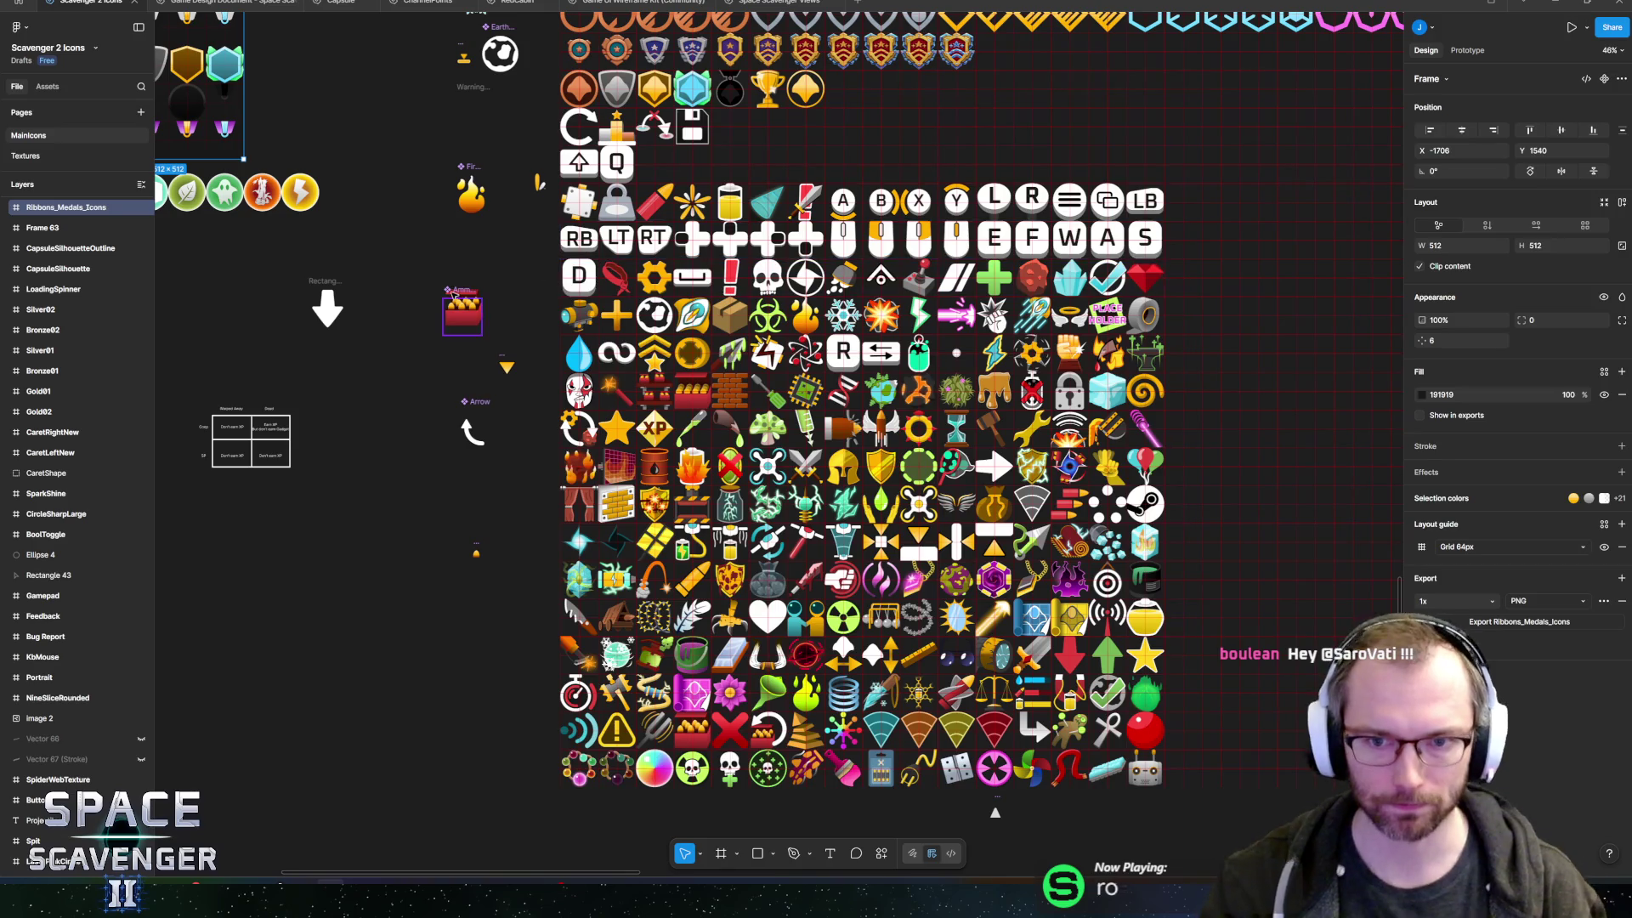
{"action": "mouse_move", "coordinate": [529, 235]}
{"action": "left_mouse_down"}
{"action": "mouse_move", "coordinate": [510, 192]}
{"action": "mouse_move", "coordinate": [525, 432]}
{"action": "mouse_move", "coordinate": [493, 387]}
{"action": "left_mouse_up"}
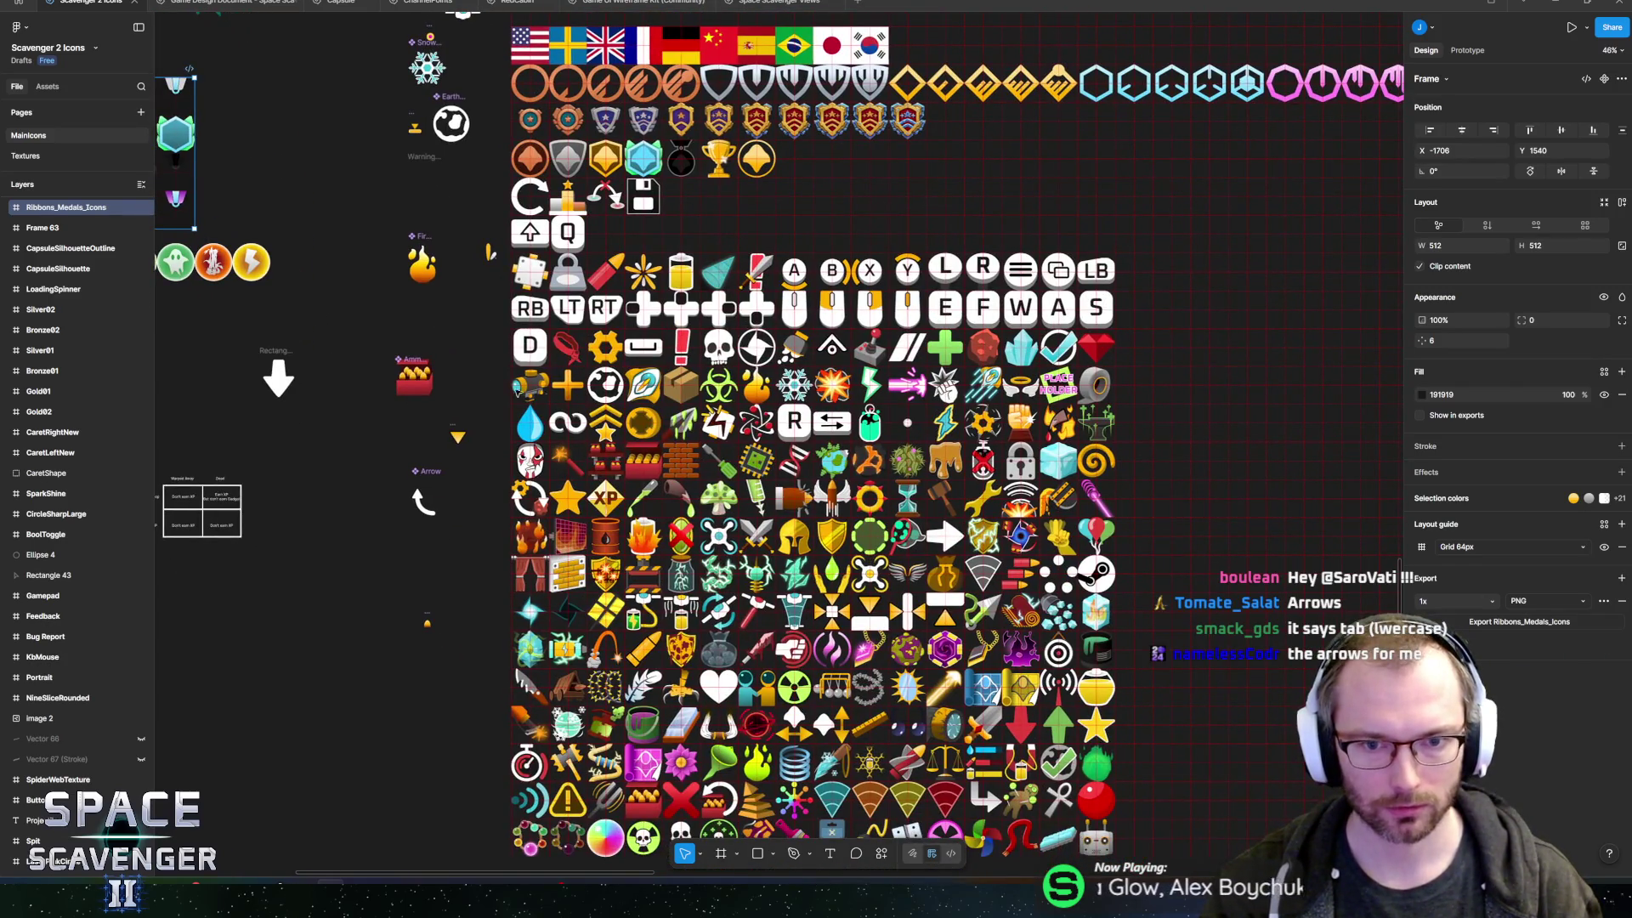
{"action": "scroll", "coordinate": [833, 422], "scroll_direction": "up", "scroll_amount": 10}
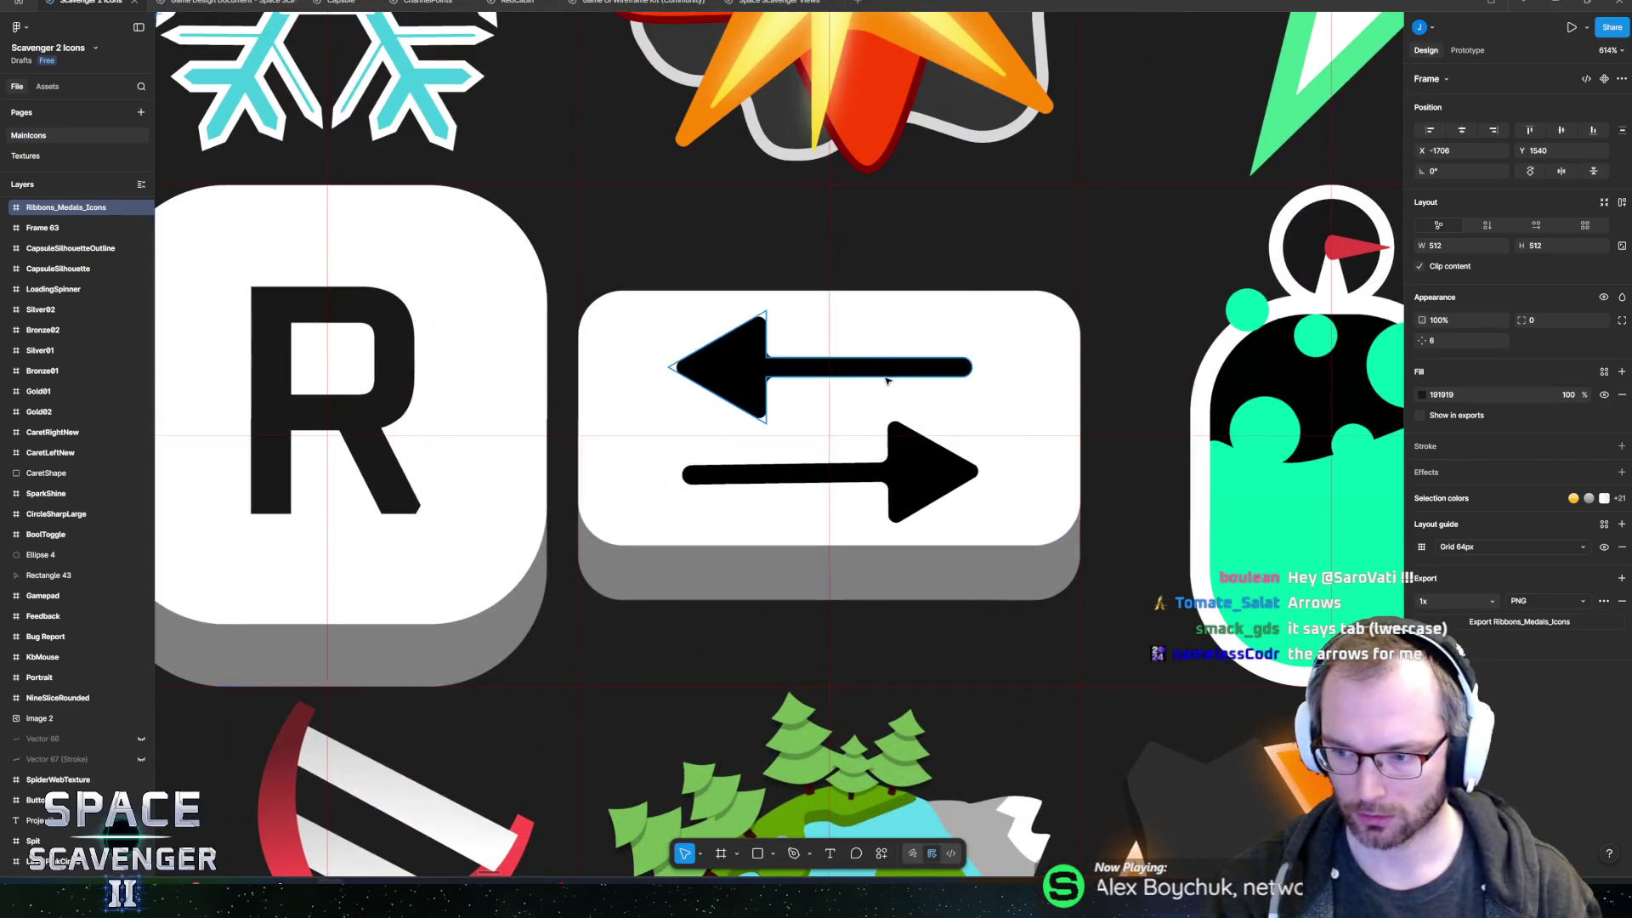
- Scale both Tab keycap arrows to about half size and move them to the key's right side
{"action": "scroll", "coordinate": [893, 379], "scroll_direction": "up", "scroll_amount": 1}
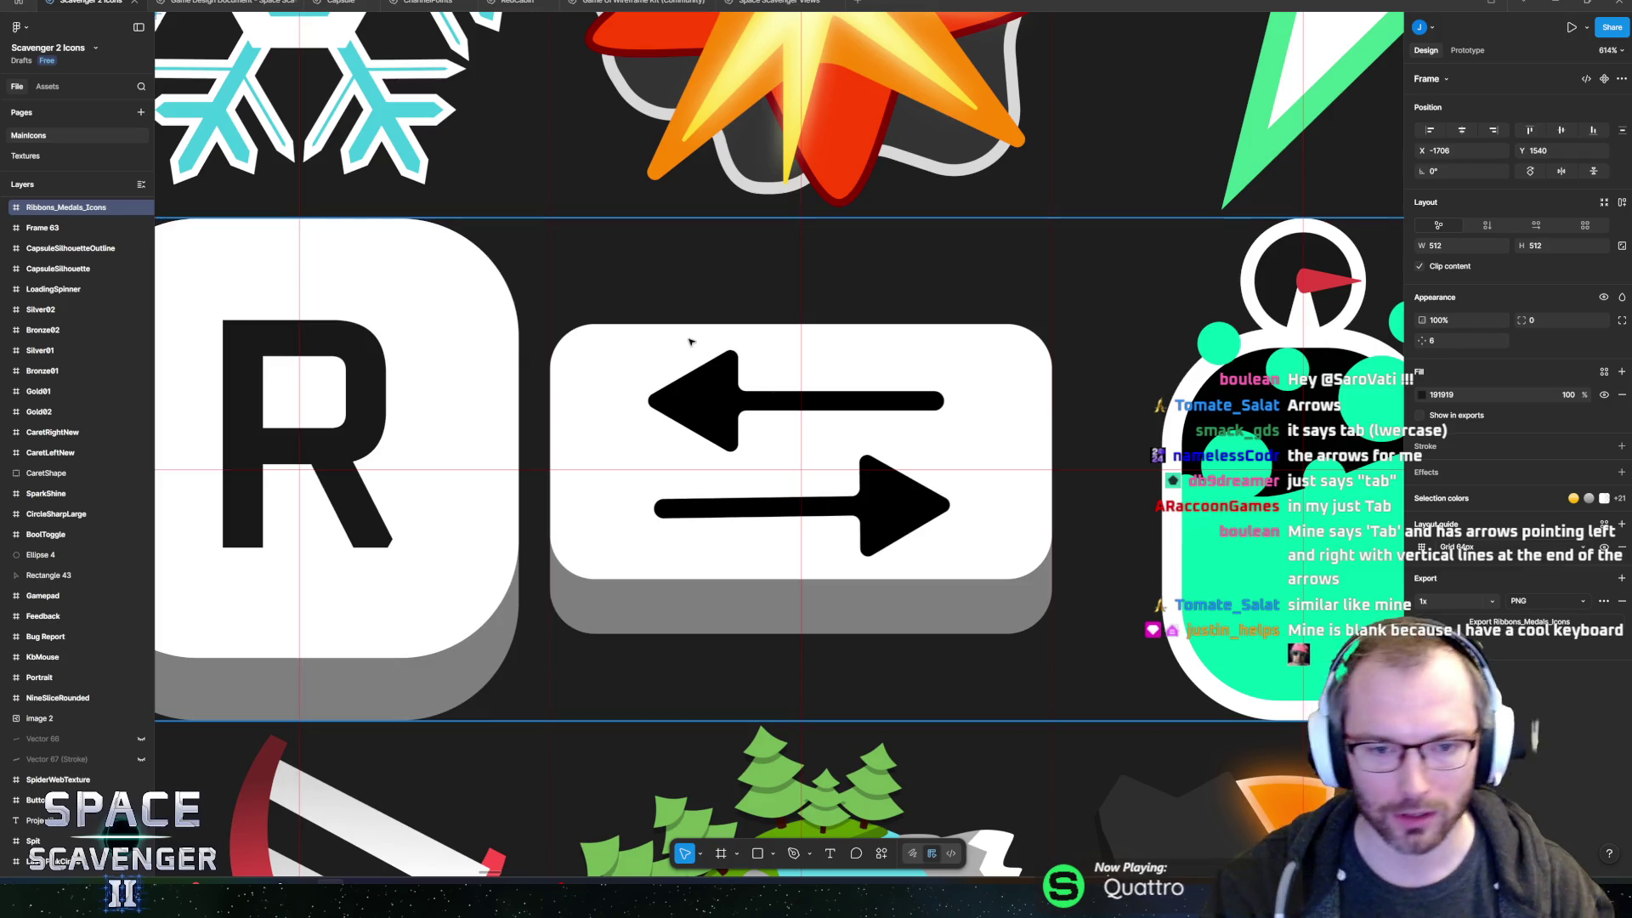
{"action": "left_click", "coordinate": [719, 392], "text": "ctrl"}
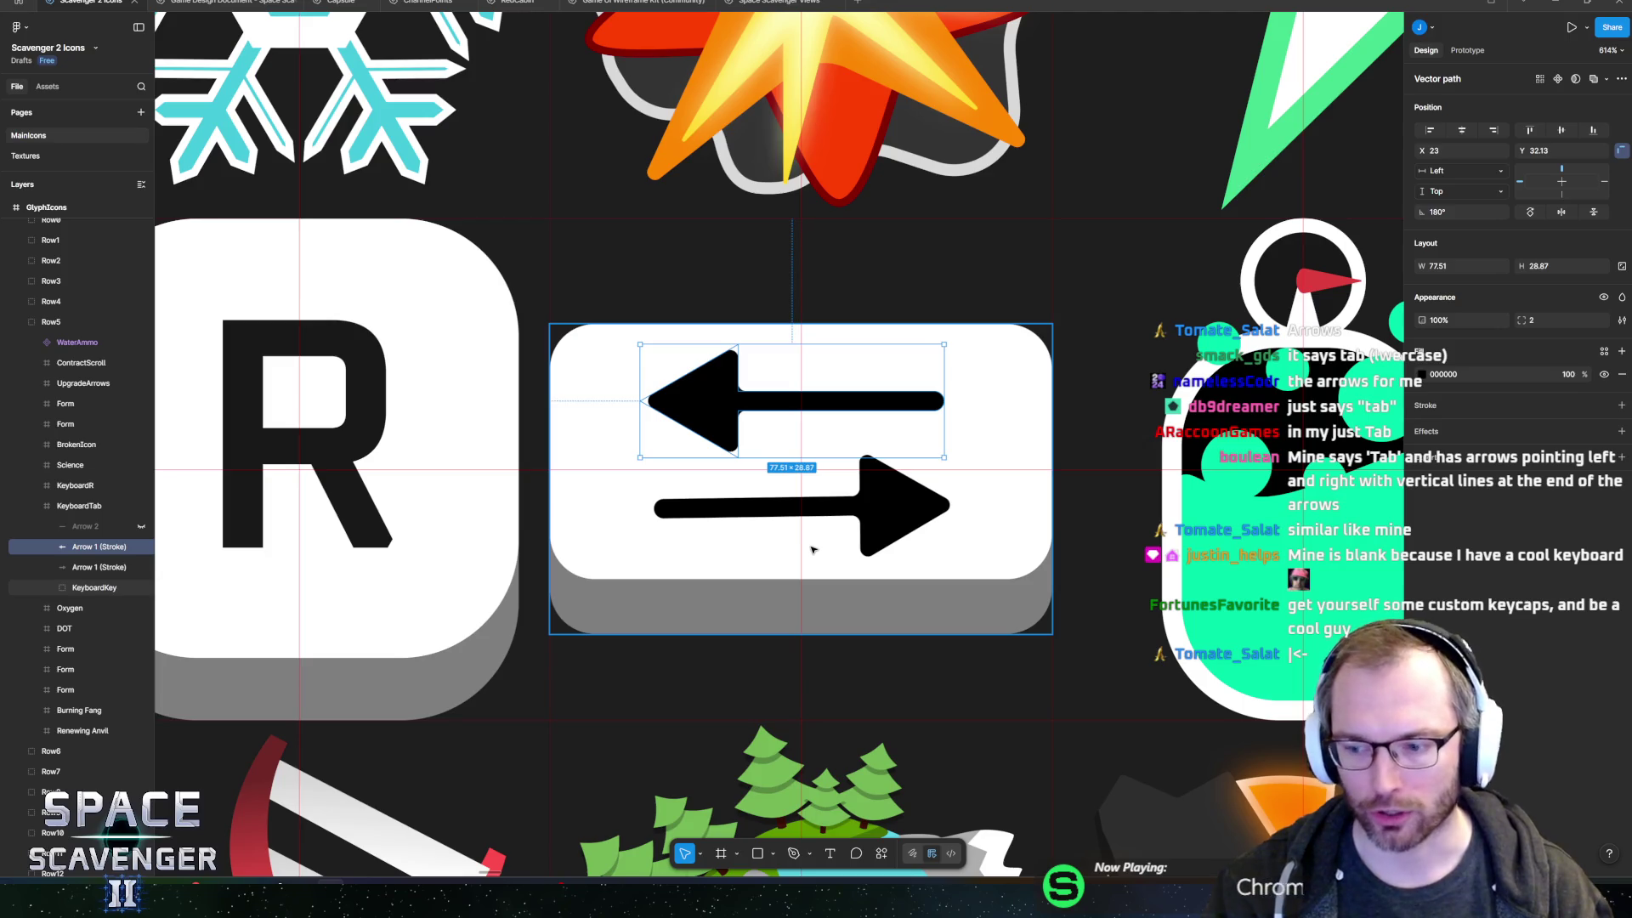
{"action": "left_click", "coordinate": [884, 517]}
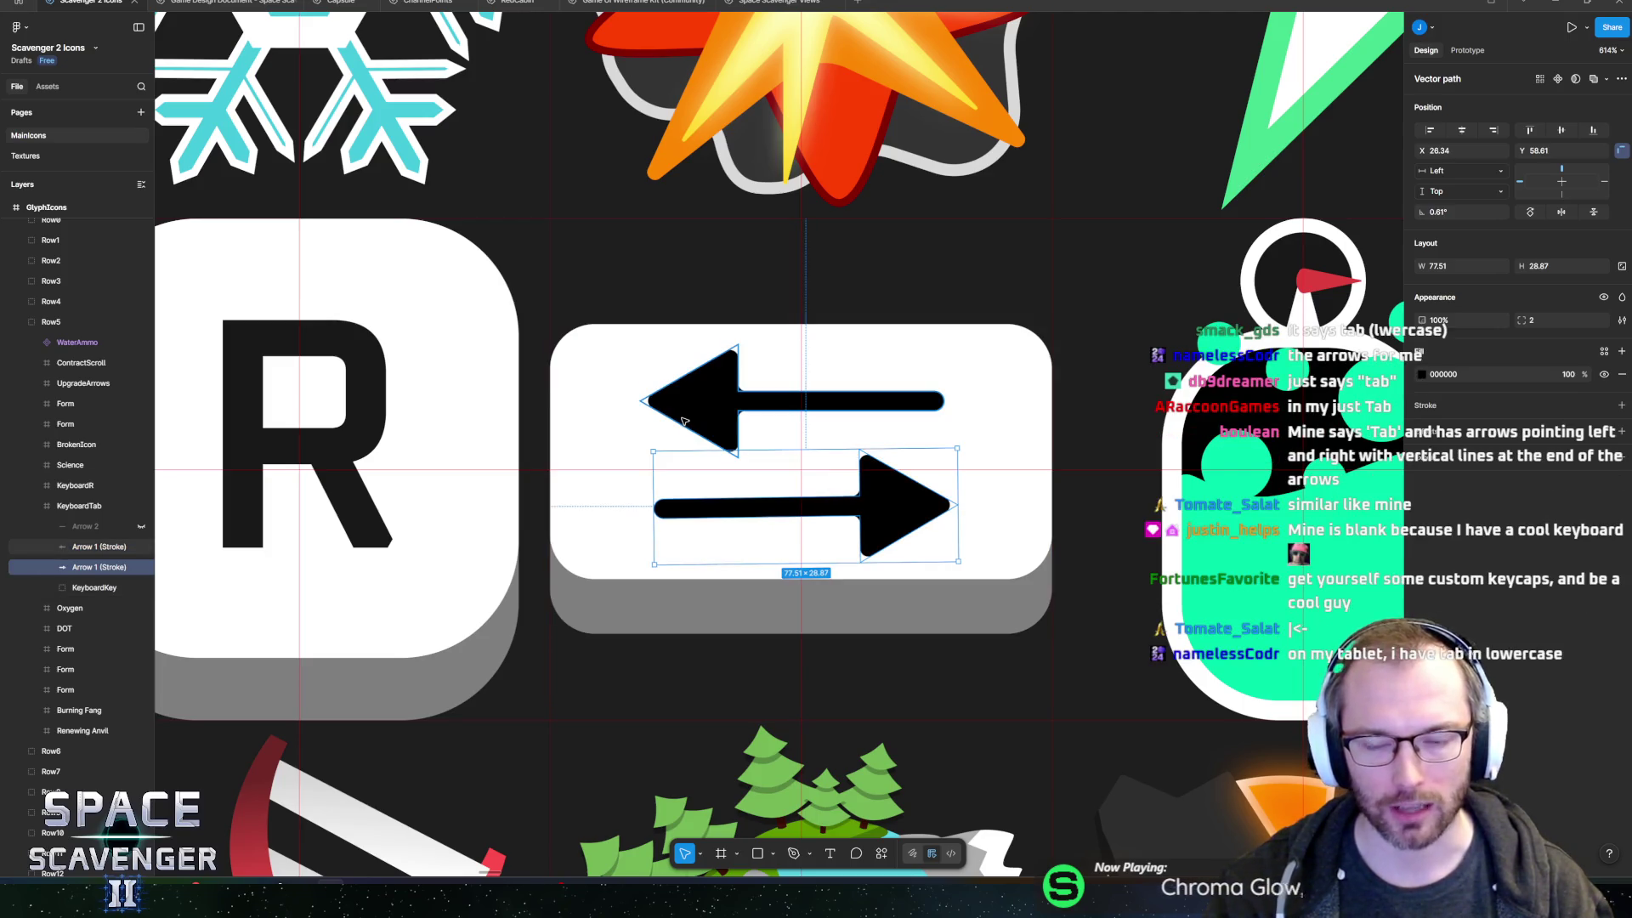
{"action": "left_click", "coordinate": [686, 421]}
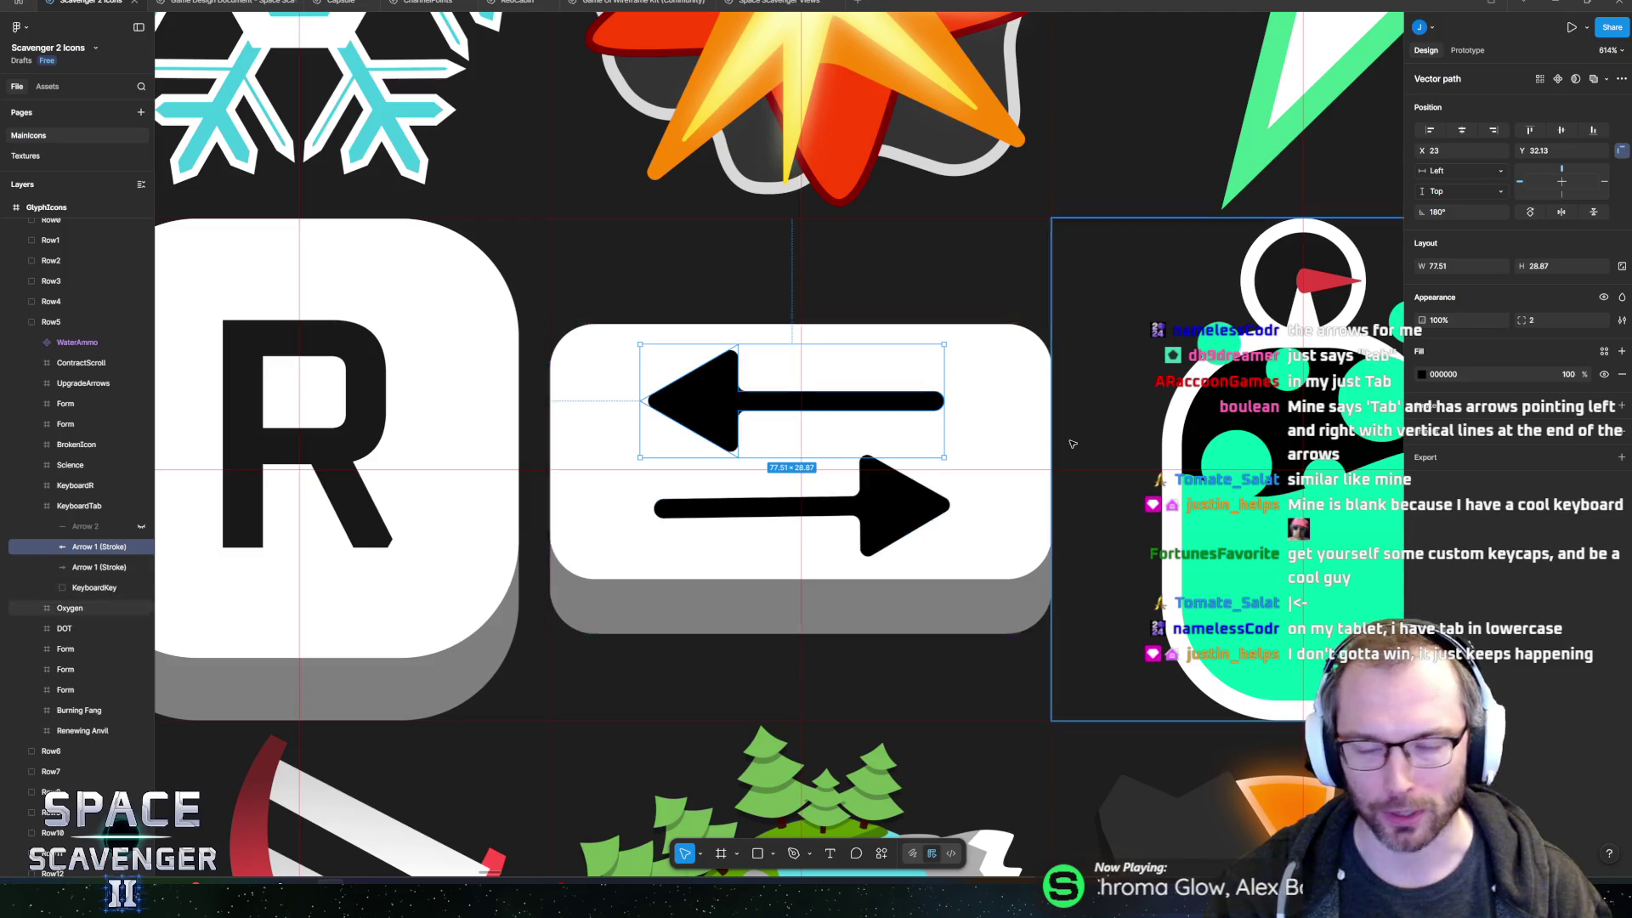
{"action": "scroll", "coordinate": [884, 476], "scroll_direction": "up", "scroll_amount": 1}
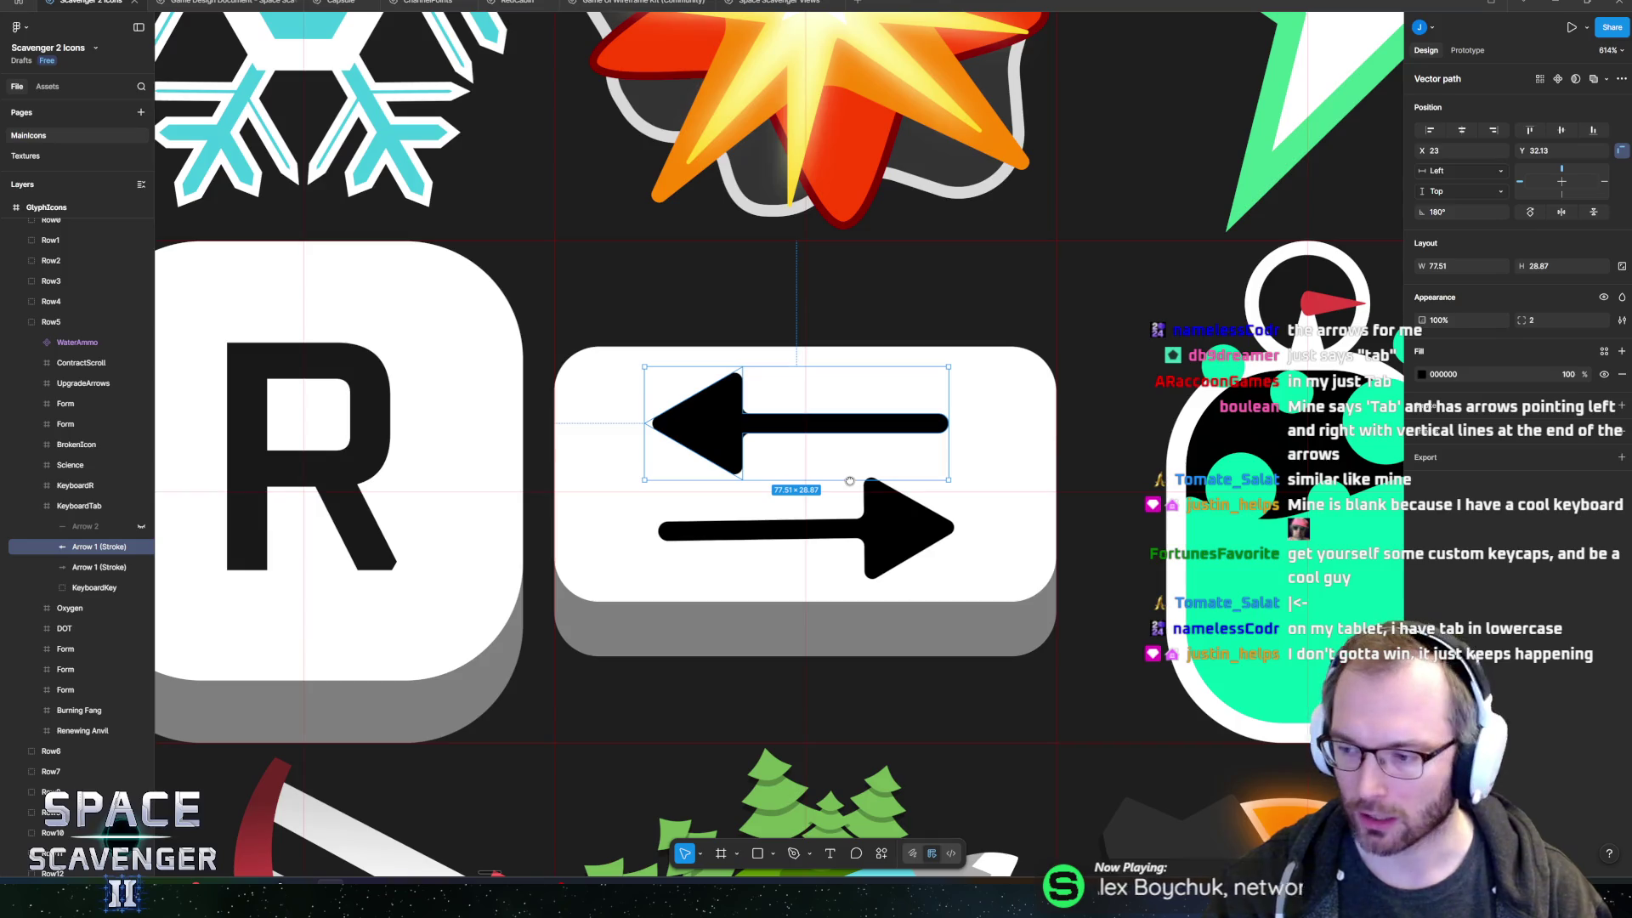
{"action": "left_click", "coordinate": [882, 534], "text": "shift"}
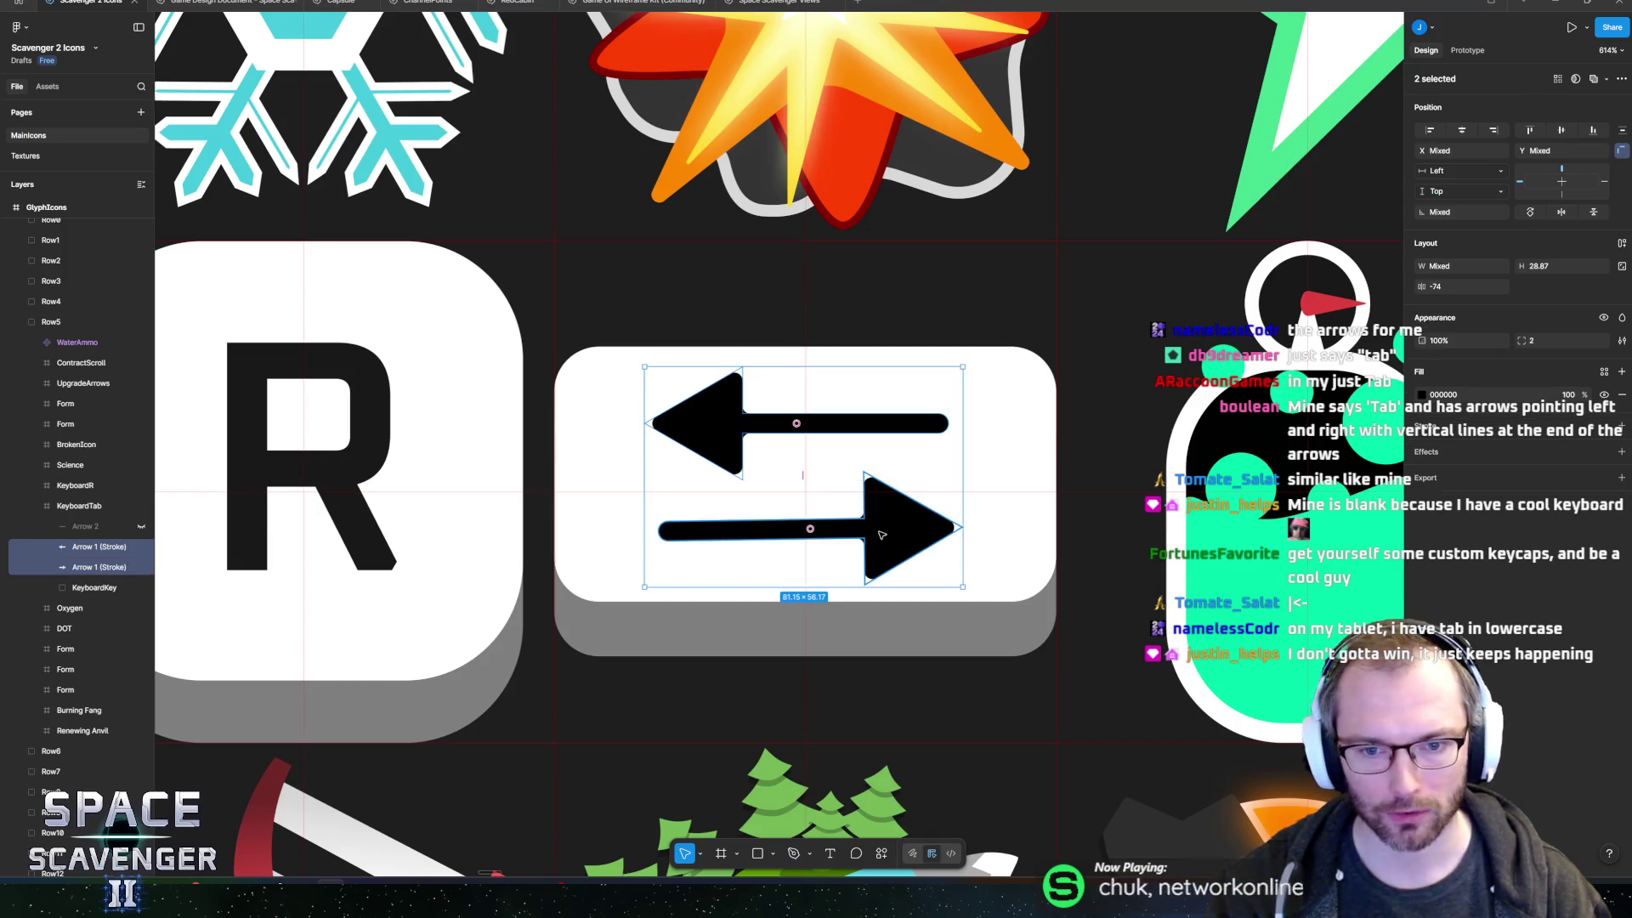
{"action": "key", "text": "k"}
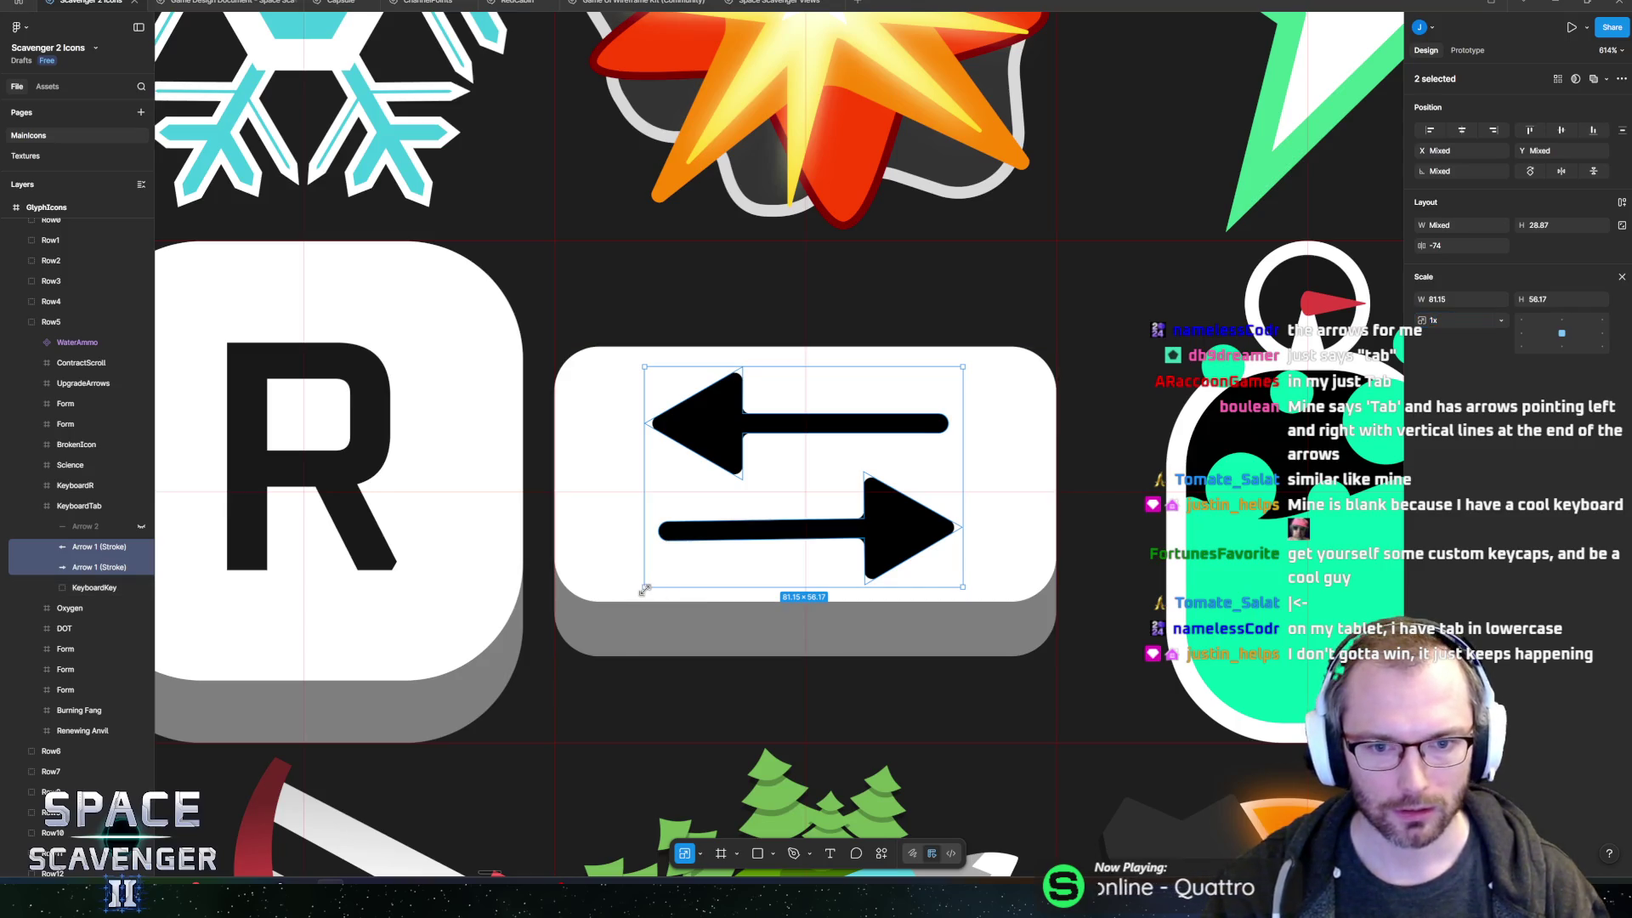
{"action": "left_click_drag", "start_coordinate": [644, 590], "coordinate": [761, 529]}
{"action": "left_click_drag", "start_coordinate": [753, 460], "coordinate": [911, 452]}
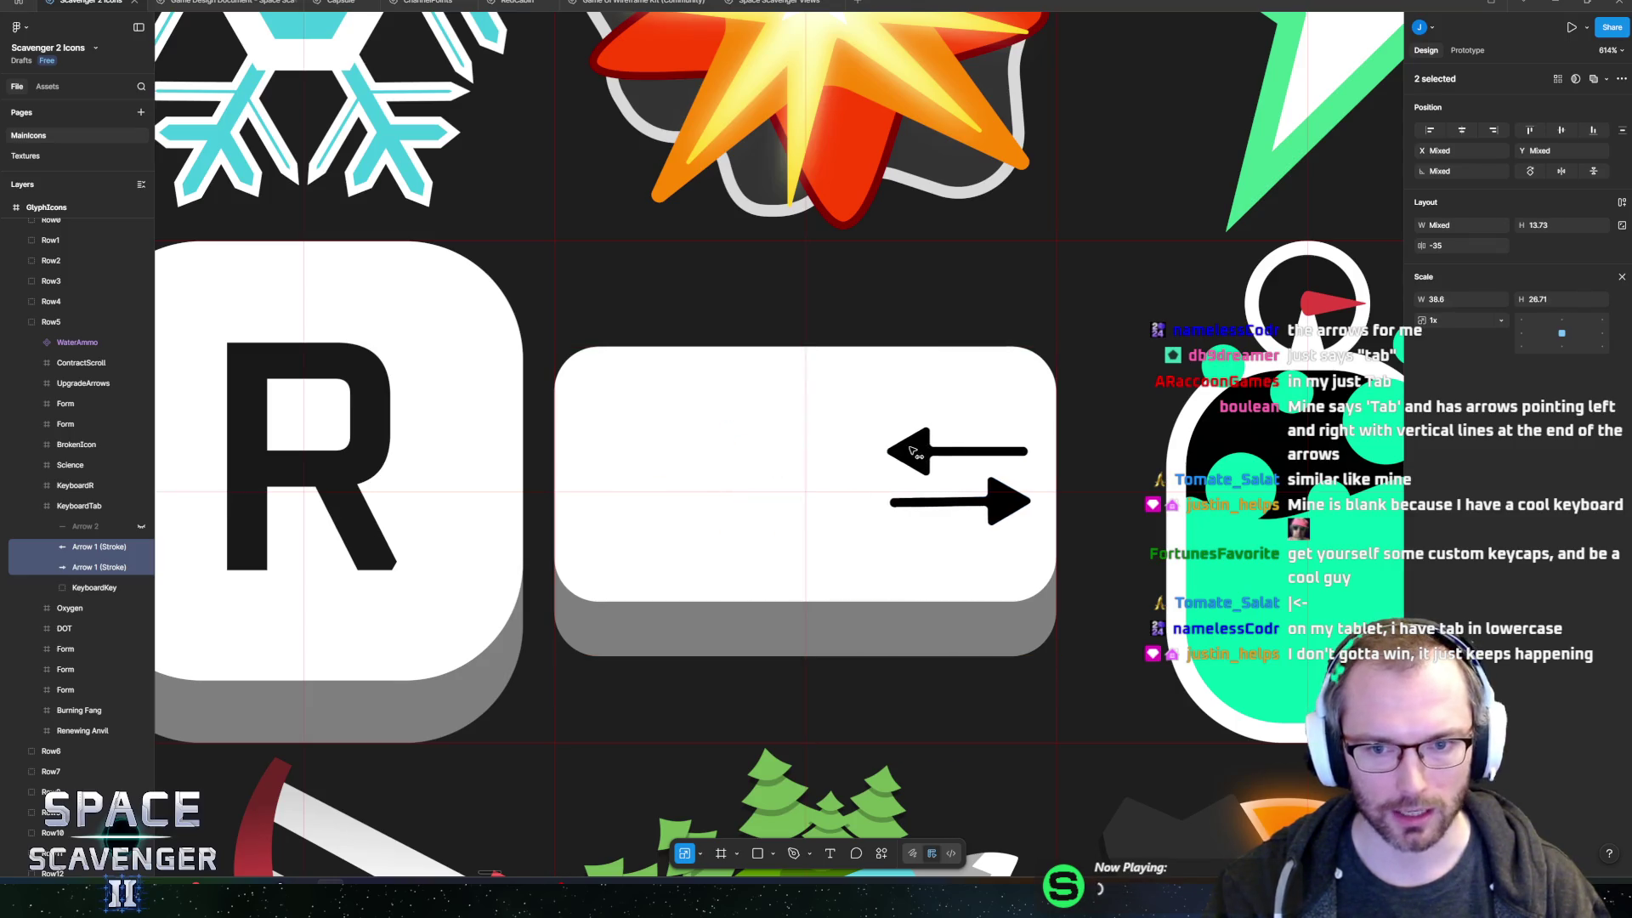
- Copy the R key's letter into the Tab key, retype it as 'Ta', left-aligned with auto width
{"action": "left_click", "coordinate": [365, 437]}
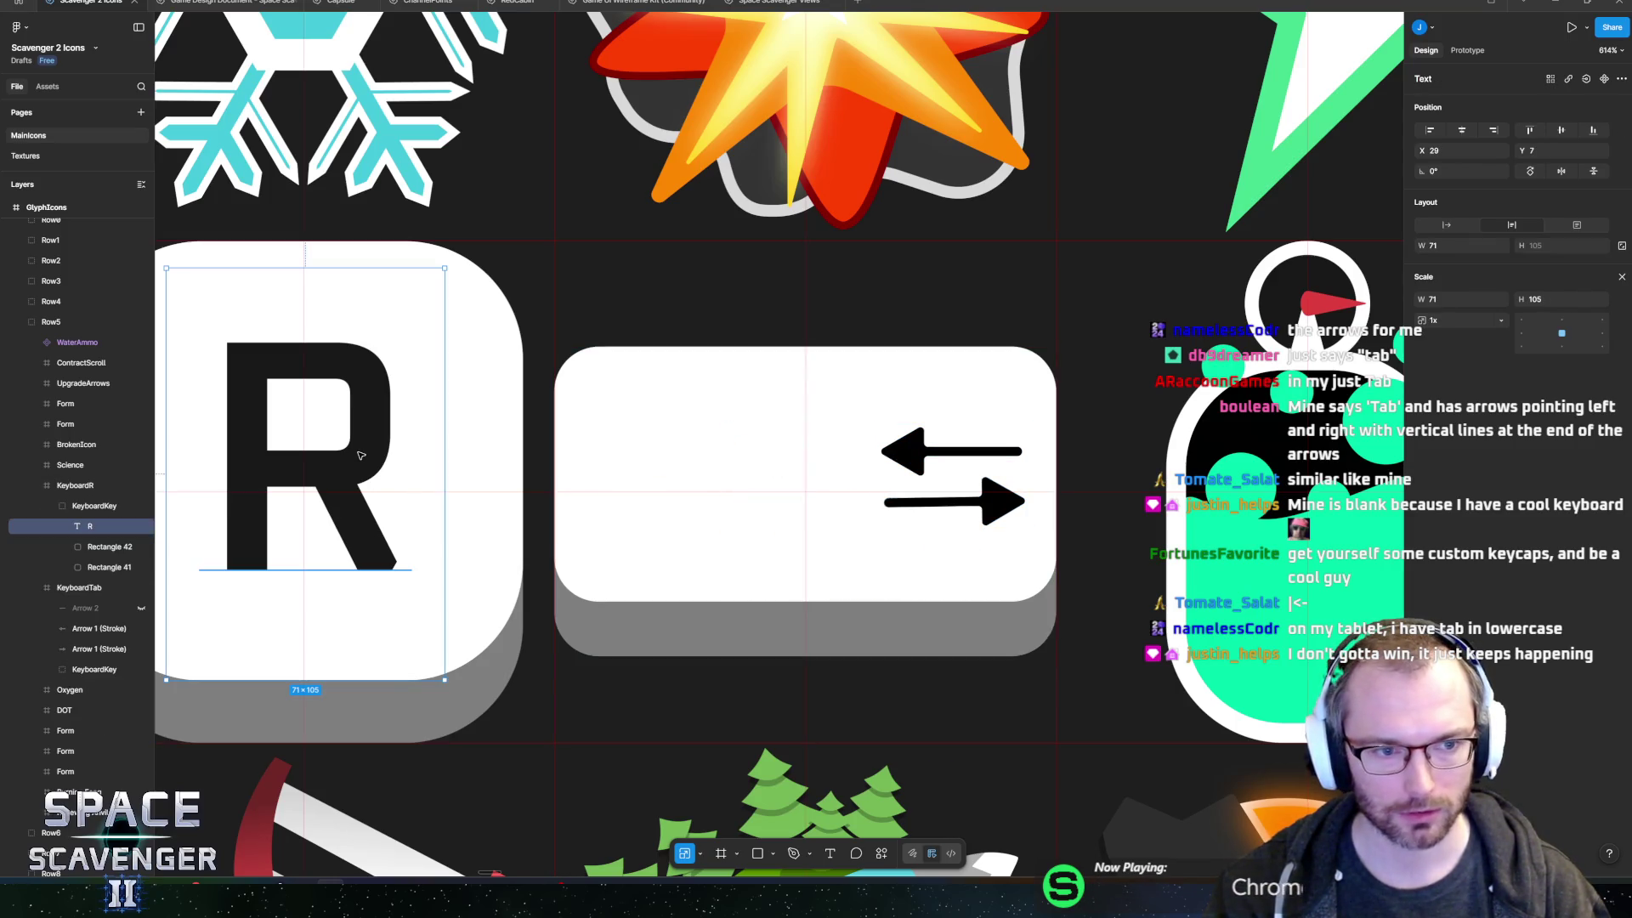
{"action": "key", "text": "ctrl+c"}
{"action": "left_click", "coordinate": [654, 468]}
{"action": "key", "text": "ctrl+v"}
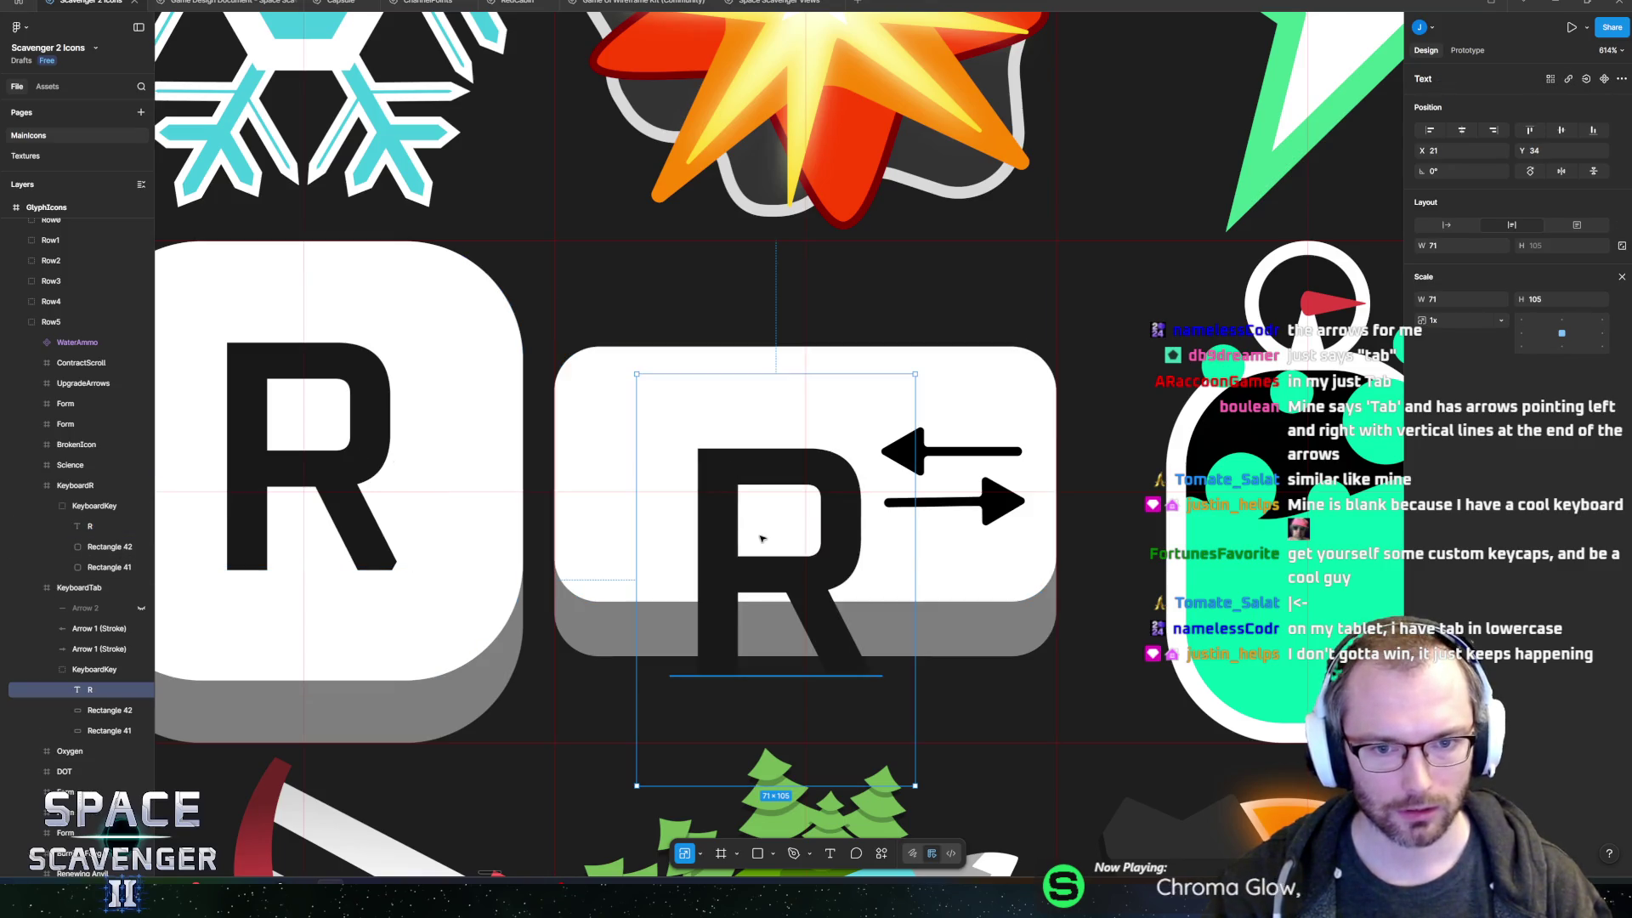
{"action": "left_click_drag", "start_coordinate": [761, 538], "coordinate": [668, 453]}
{"action": "double_click", "coordinate": [669, 453]}
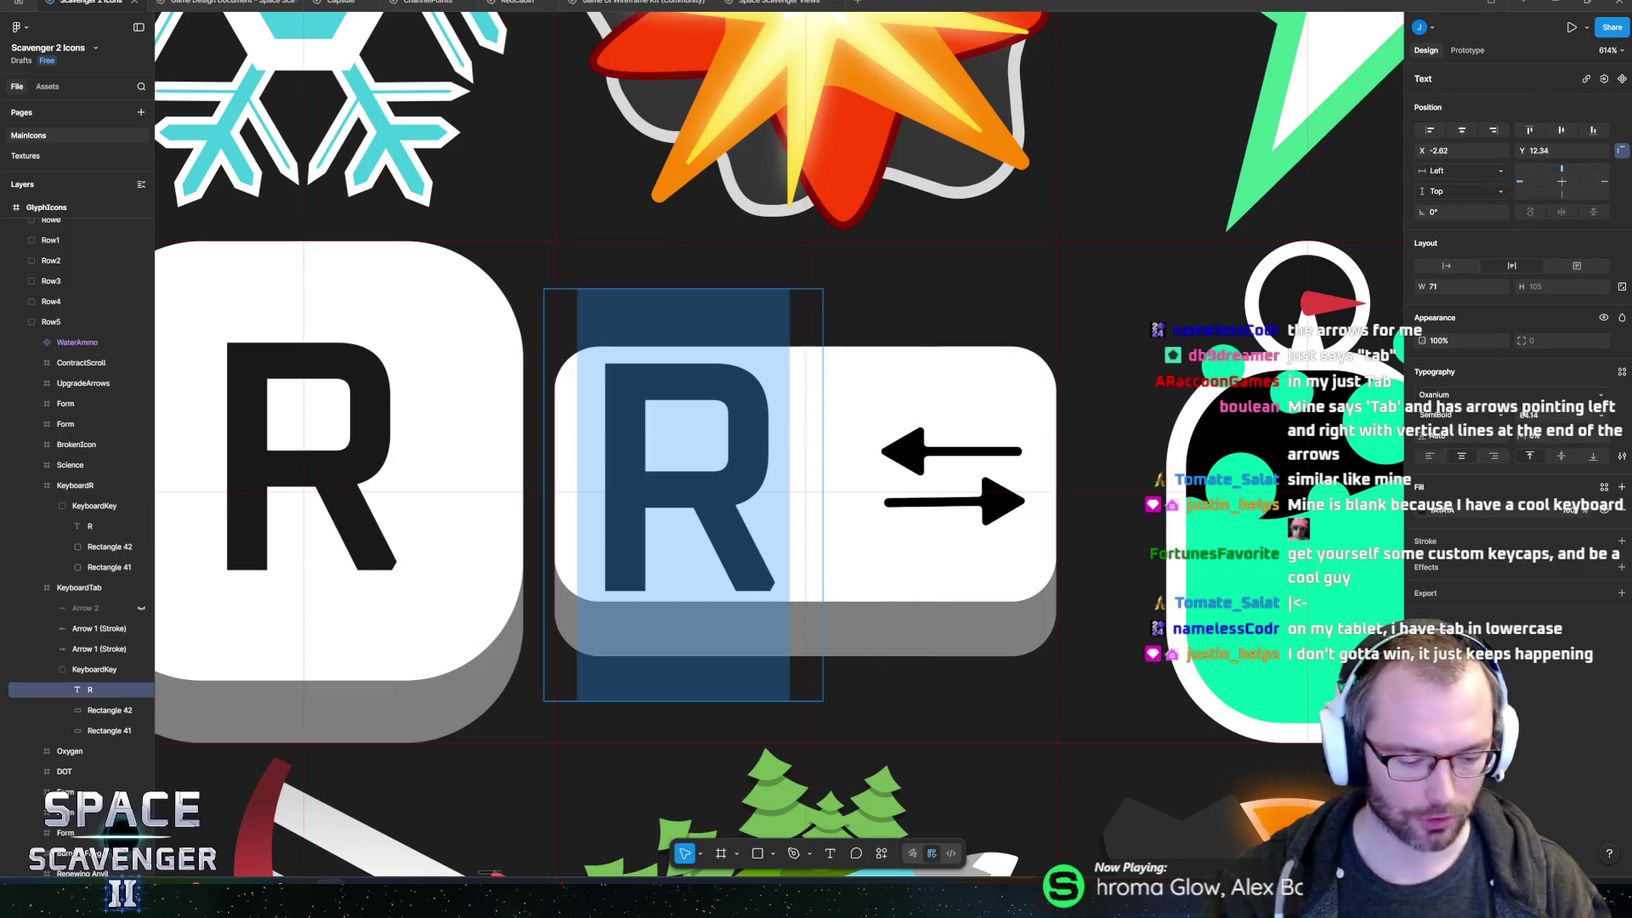
{"action": "type", "text": "Tab"}
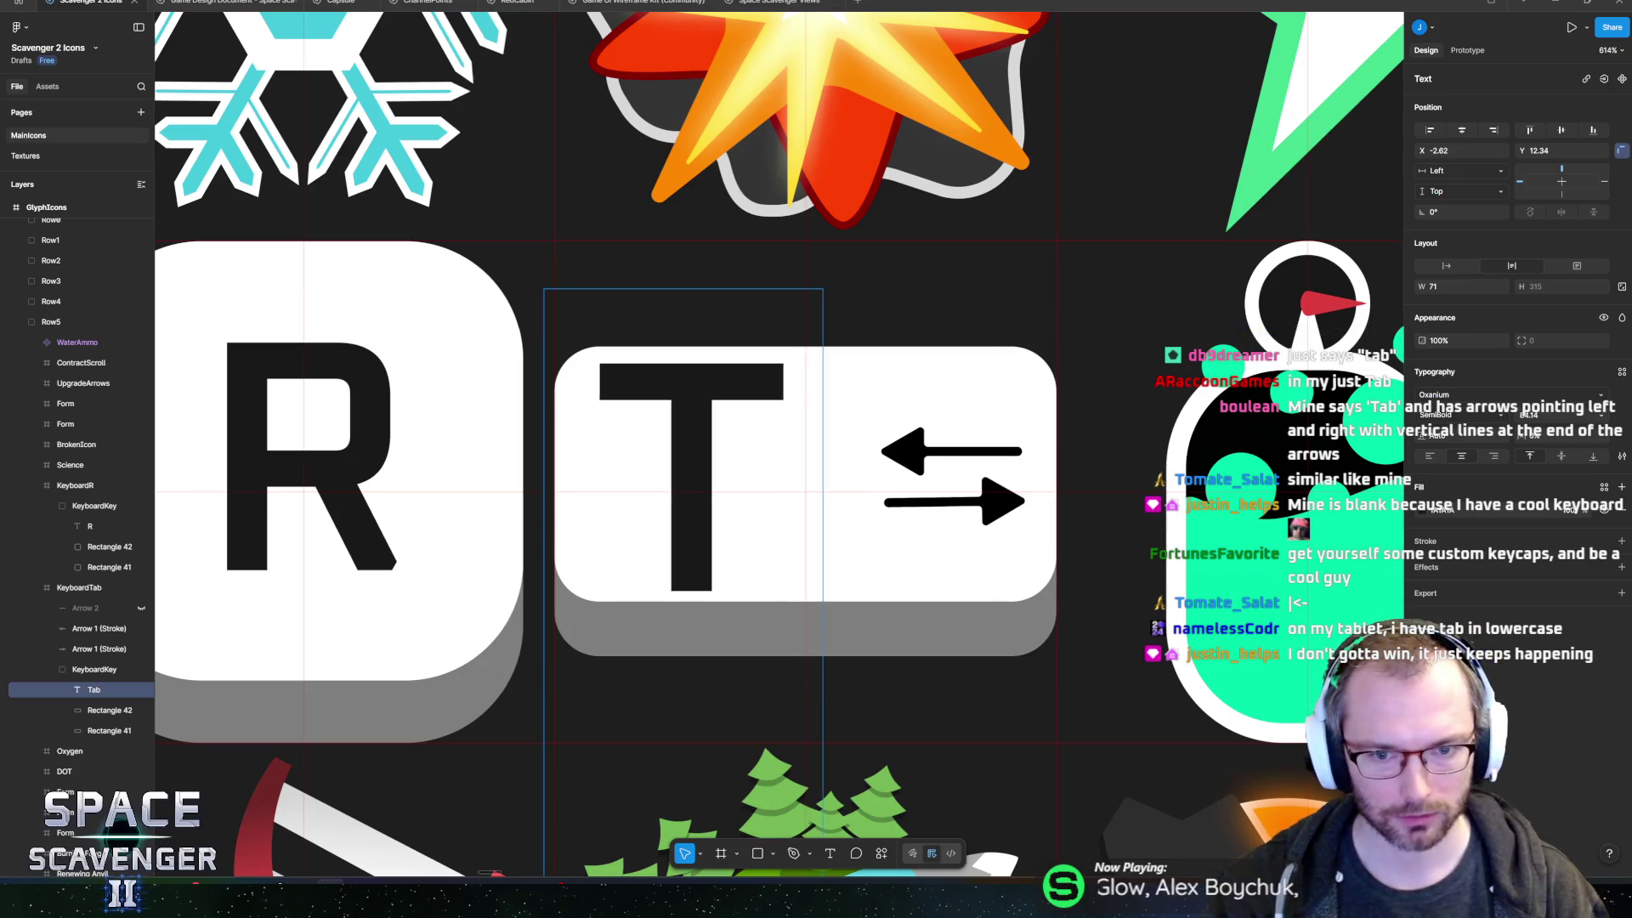
{"action": "left_click", "coordinate": [1433, 458]}
{"action": "left_click", "coordinate": [1460, 267]}
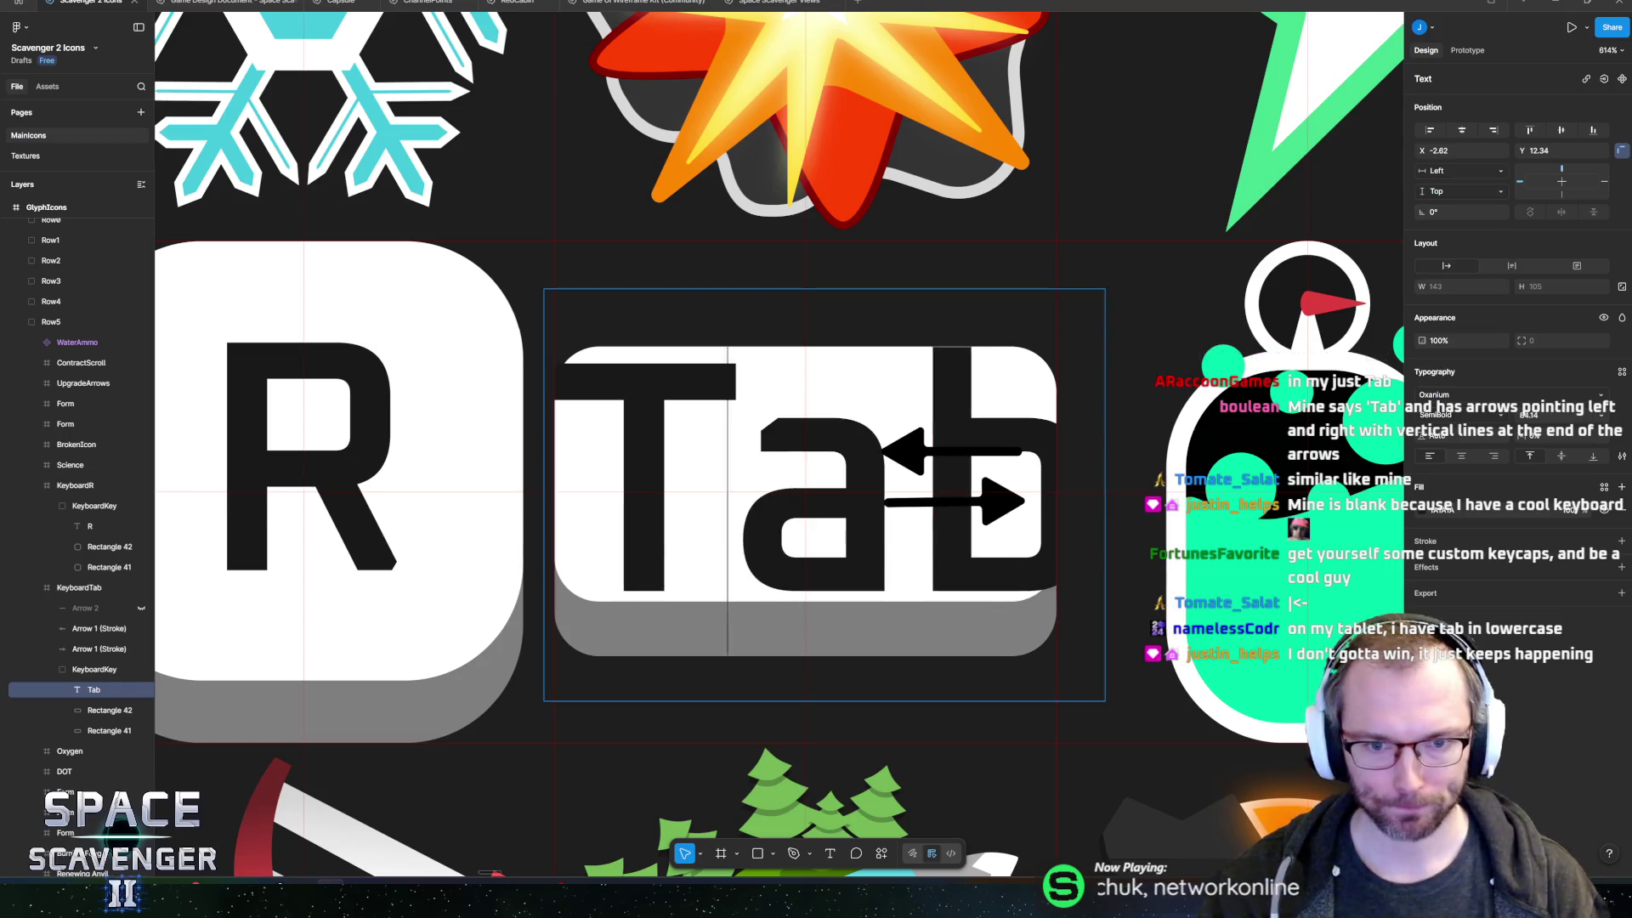
{"action": "key", "text": "ctrl+a"}
{"action": "key", "text": "Escape"}
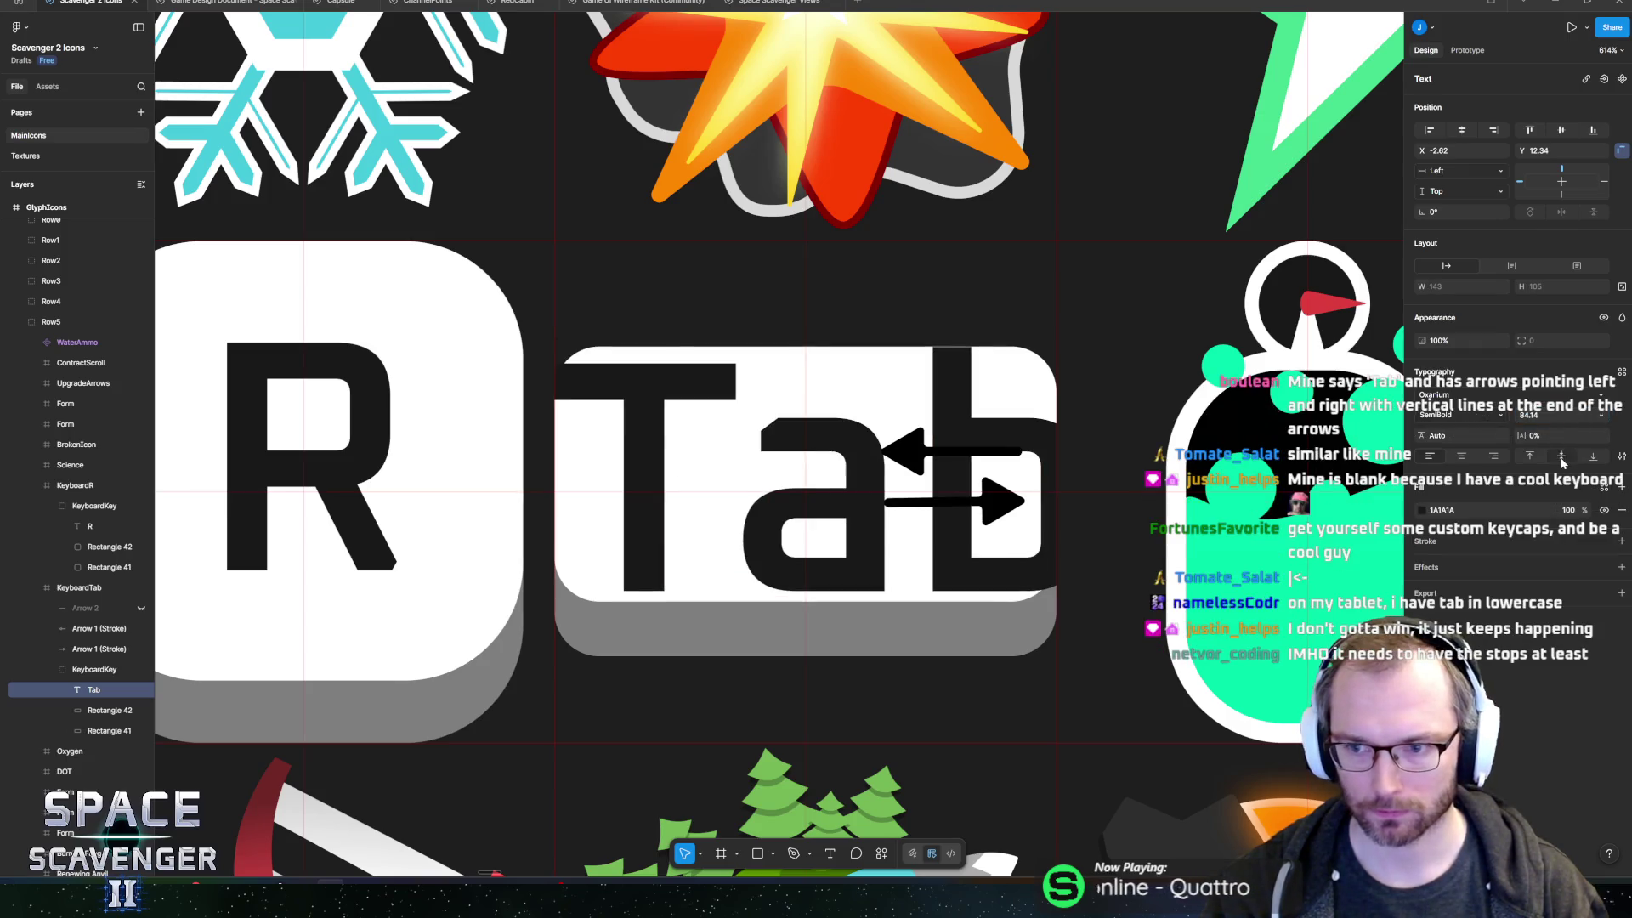
- Reduce the Tab label's font size to about 60, then scale and position it inside the key
{"action": "mouse_move", "coordinate": [1524, 416]}
{"action": "left_mouse_down"}
{"action": "mouse_move", "coordinate": [1492, 415]}
{"action": "mouse_move", "coordinate": [1520, 415]}
{"action": "left_mouse_up"}
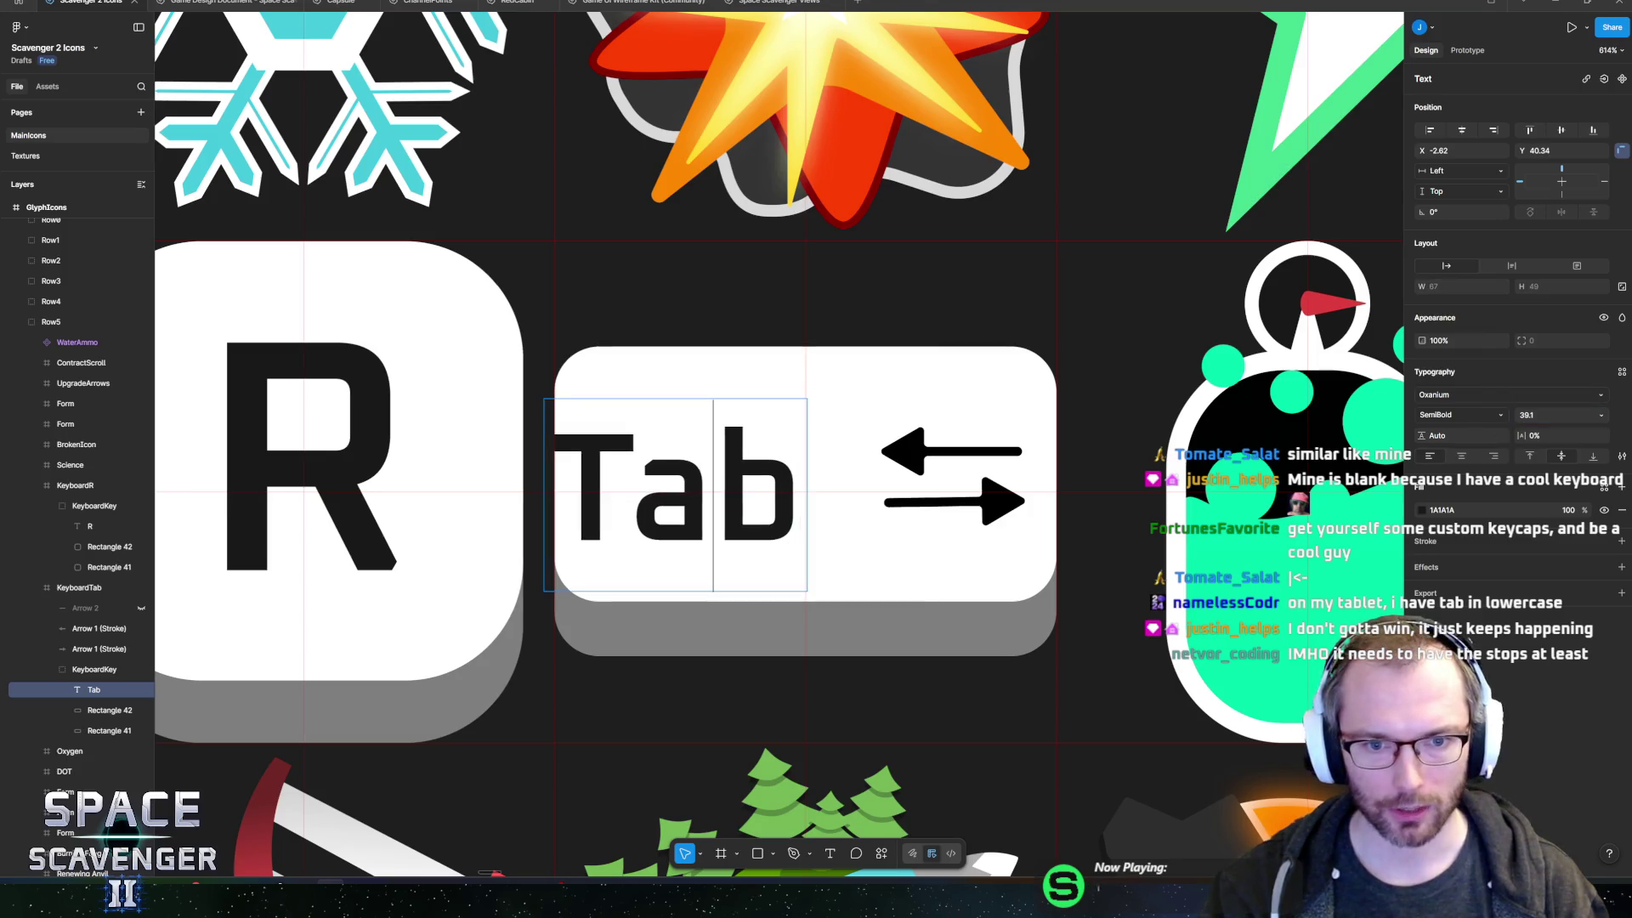
{"action": "mouse_move", "coordinate": [692, 520]}
{"action": "left_mouse_down"}
{"action": "mouse_move", "coordinate": [785, 505]}
{"action": "mouse_move", "coordinate": [746, 504]}
{"action": "left_mouse_up"}
{"action": "key", "text": "k"}
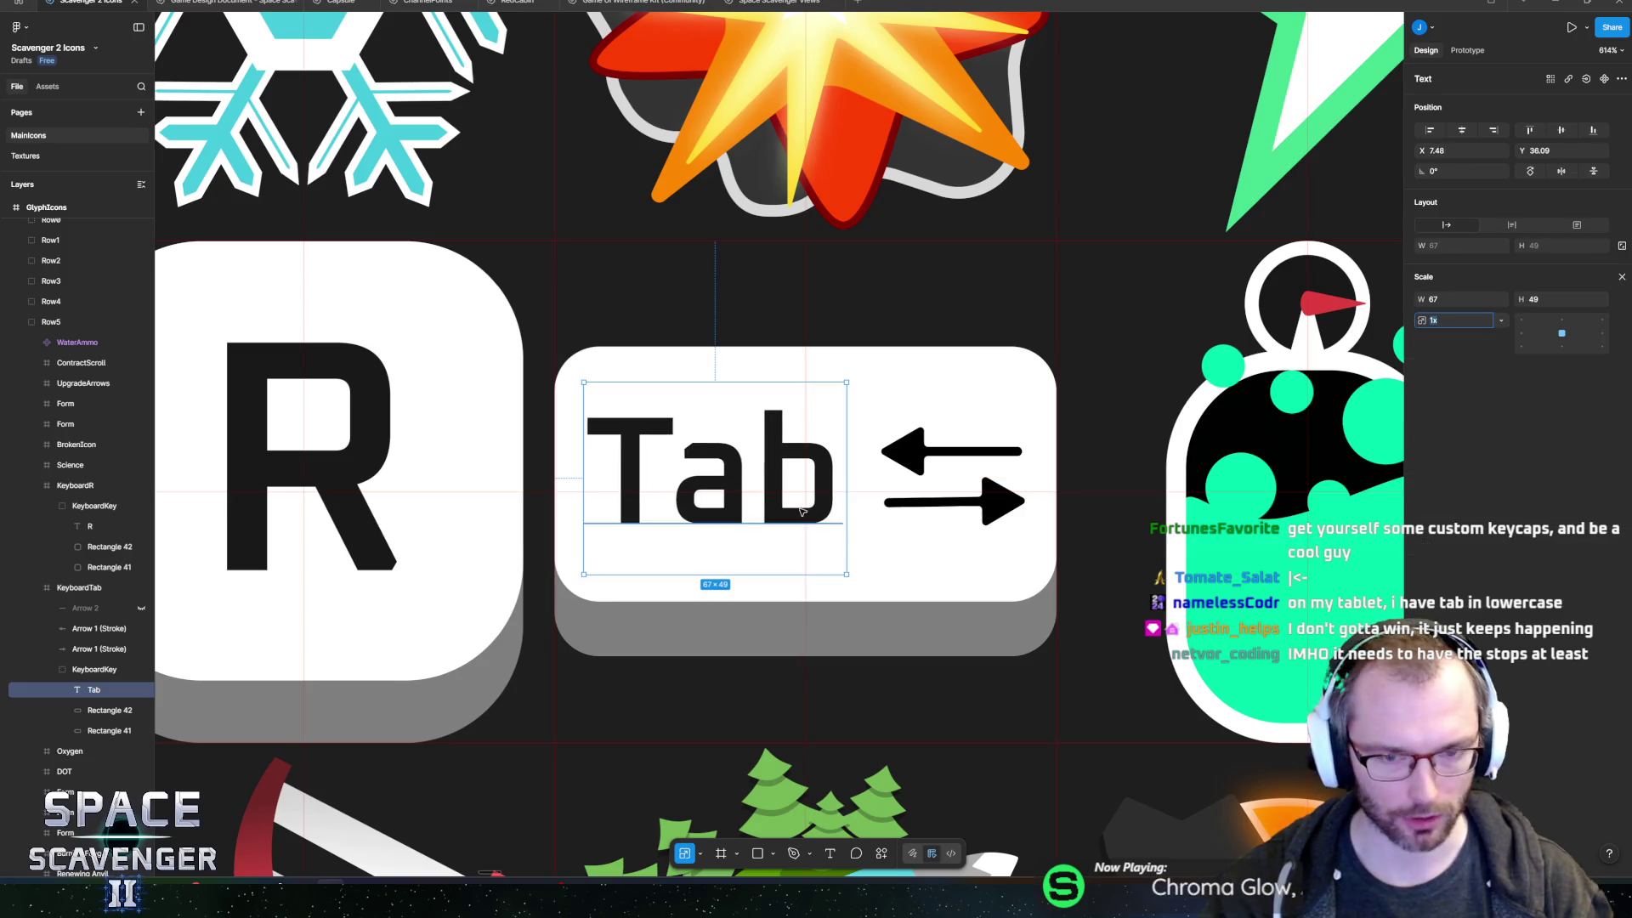
{"action": "left_click_drag", "start_coordinate": [847, 572], "coordinate": [881, 593]}
{"action": "left_click_drag", "start_coordinate": [841, 514], "coordinate": [850, 514]}
{"action": "mouse_move", "coordinate": [856, 515]}
{"action": "left_mouse_down"}
{"action": "mouse_move", "coordinate": [939, 519]}
{"action": "mouse_move", "coordinate": [918, 519]}
{"action": "mouse_move", "coordinate": [928, 511]}
{"action": "left_mouse_up"}
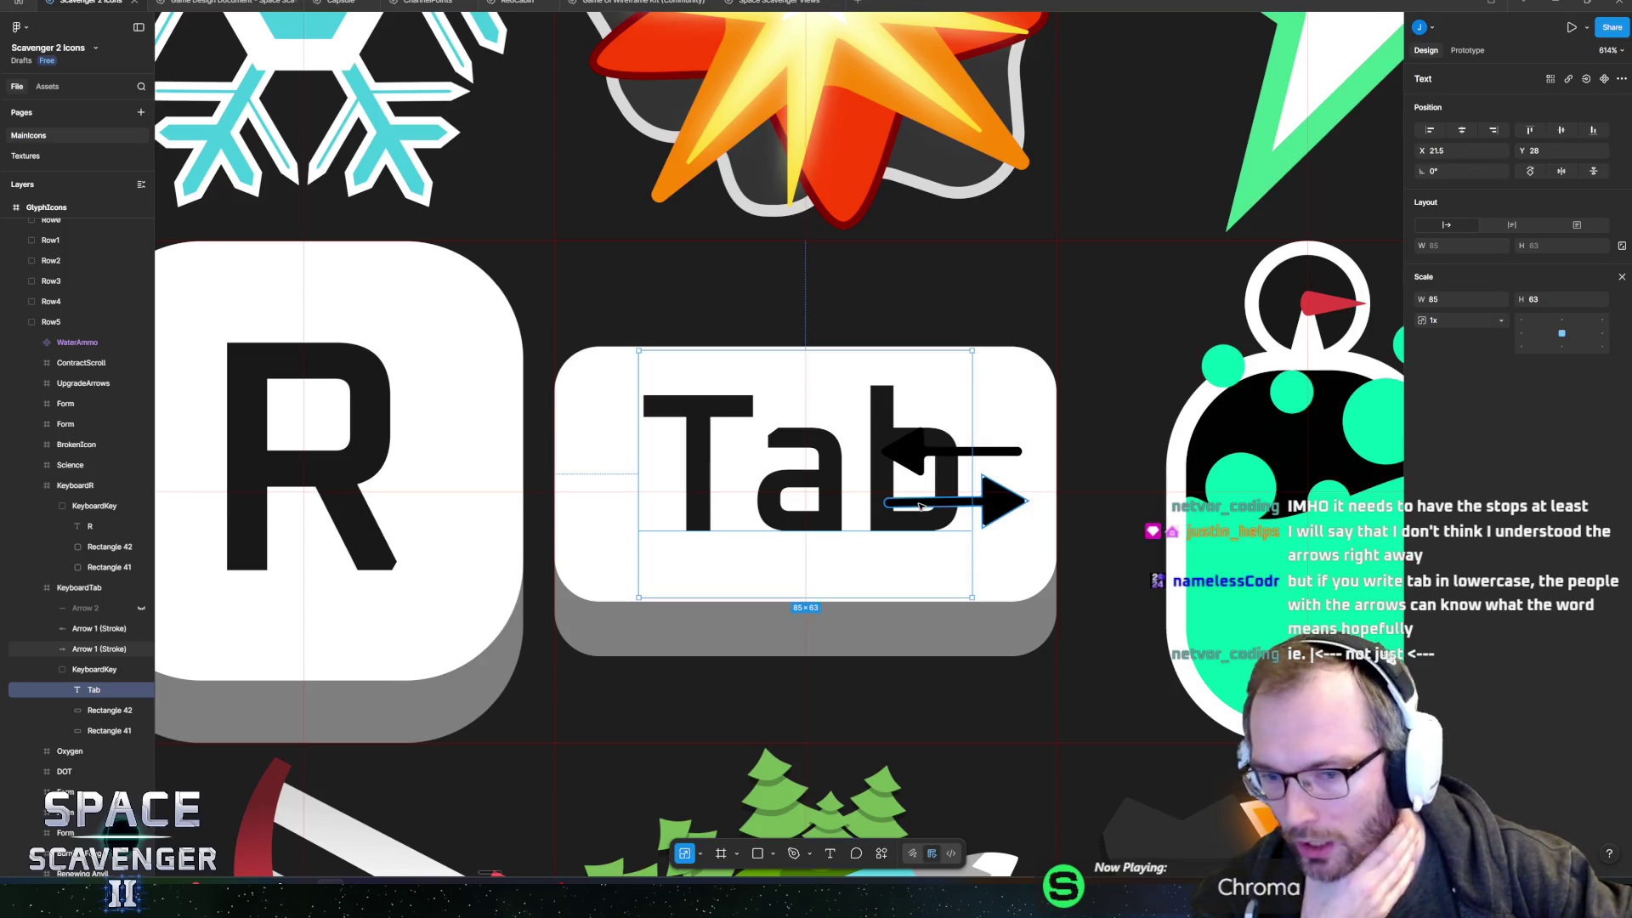
- Correct the label's lettering so it reads 'Tab'
{"action": "key", "text": "Return"}
{"action": "key", "text": "Left"}
{"action": "key", "text": "Right"}
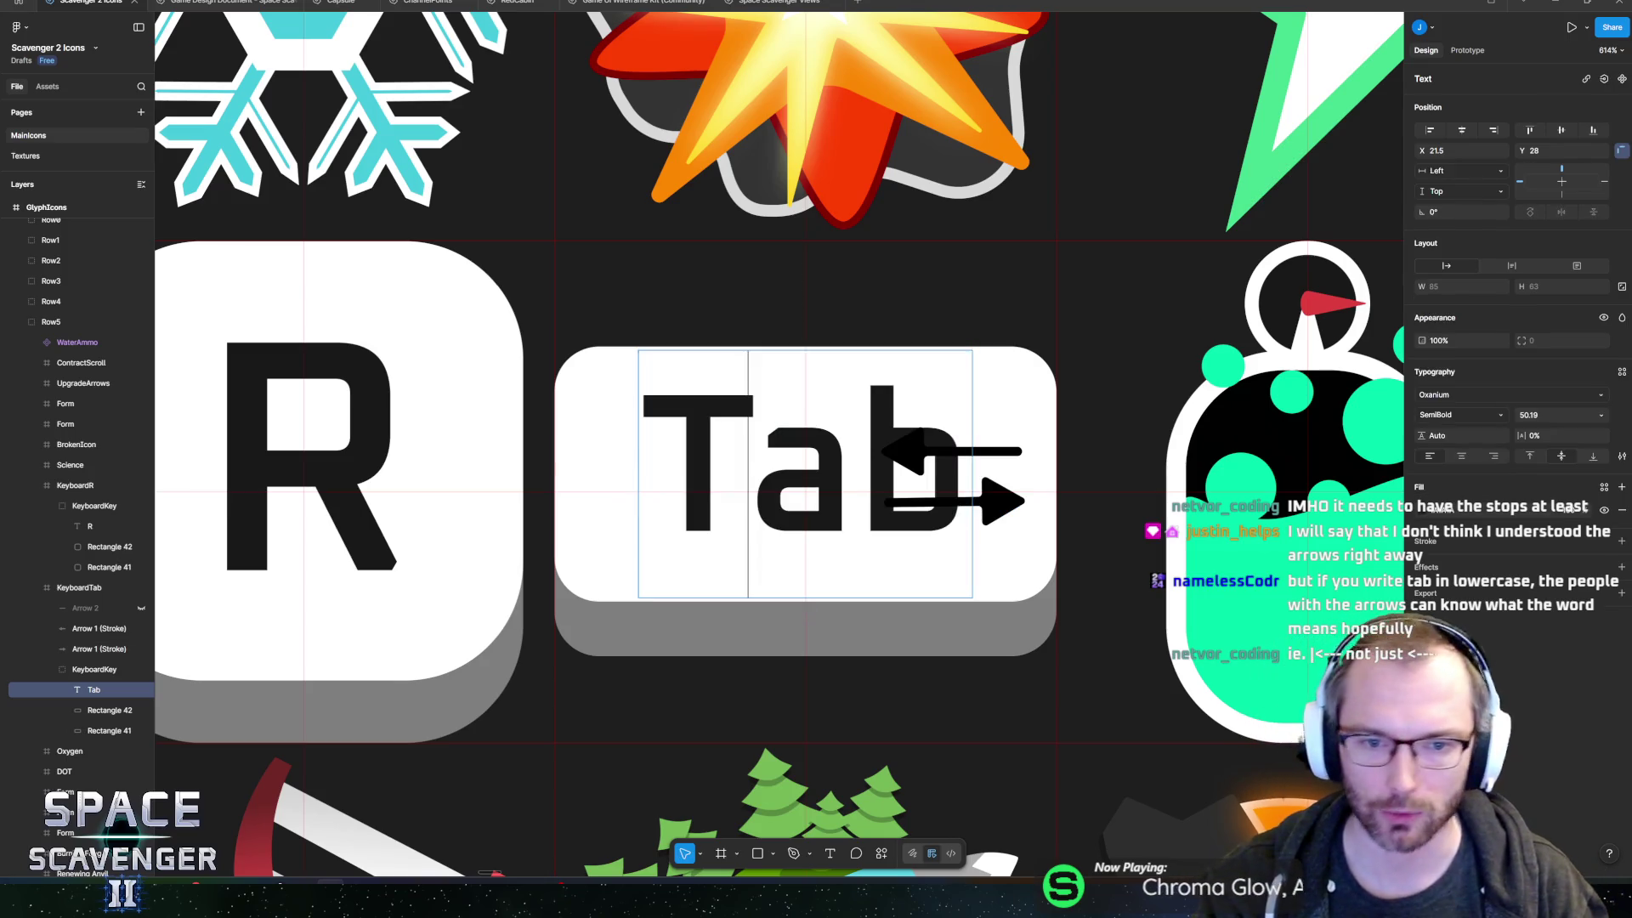
{"action": "key", "text": "shift+Left"}
{"action": "type", "text": "t"}
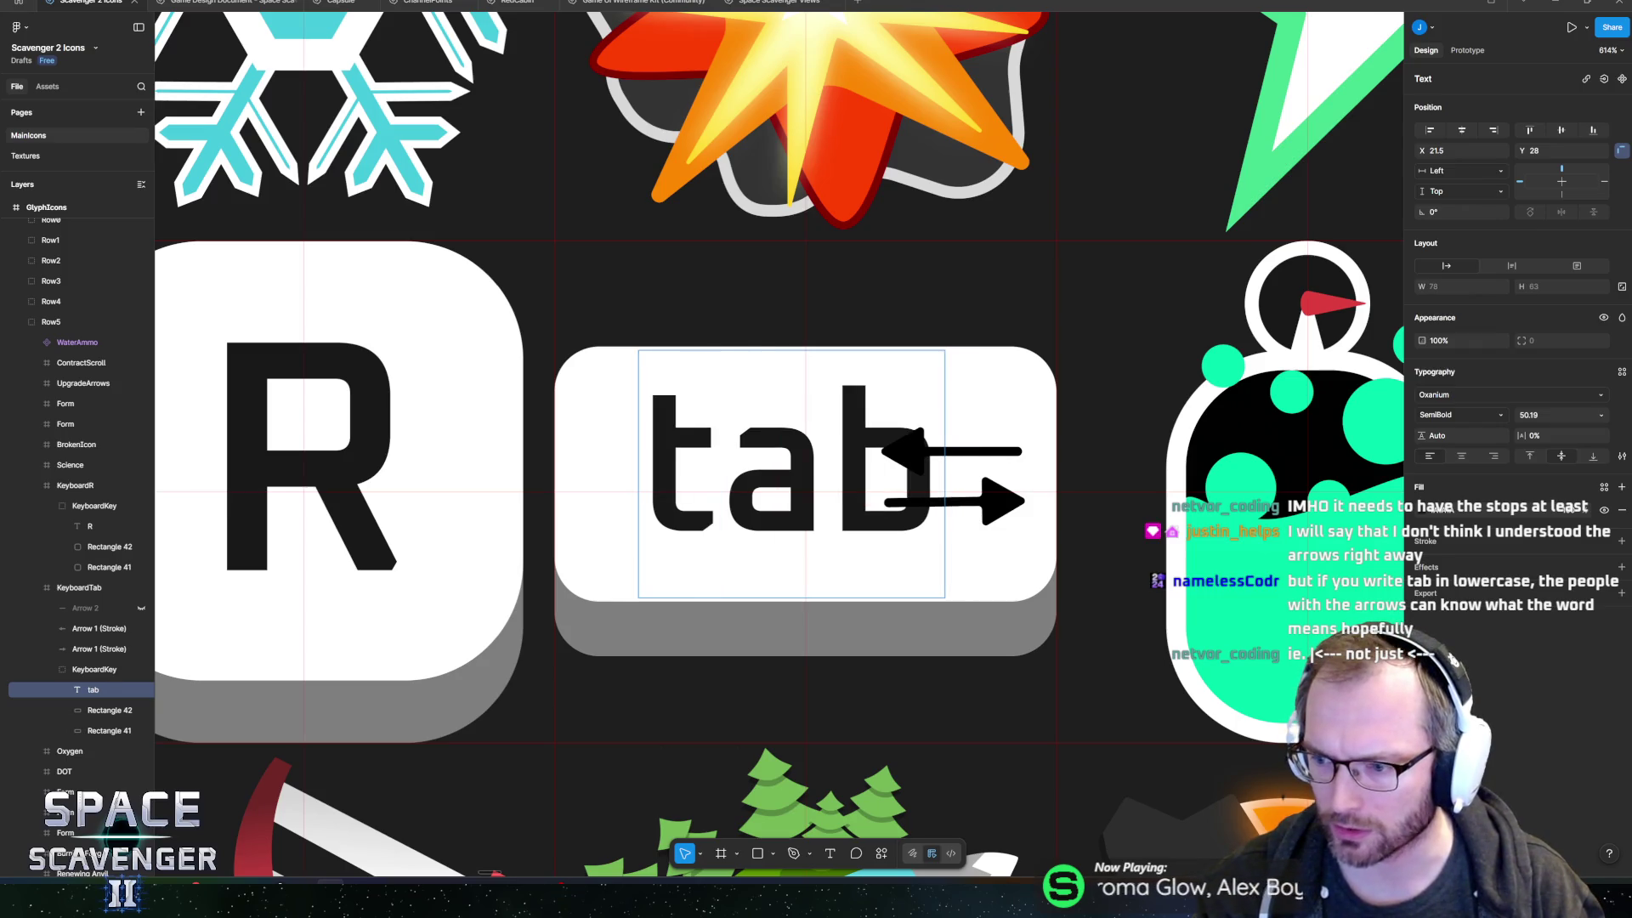
{"action": "key", "text": "shift+Left"}
{"action": "type", "text": "T"}
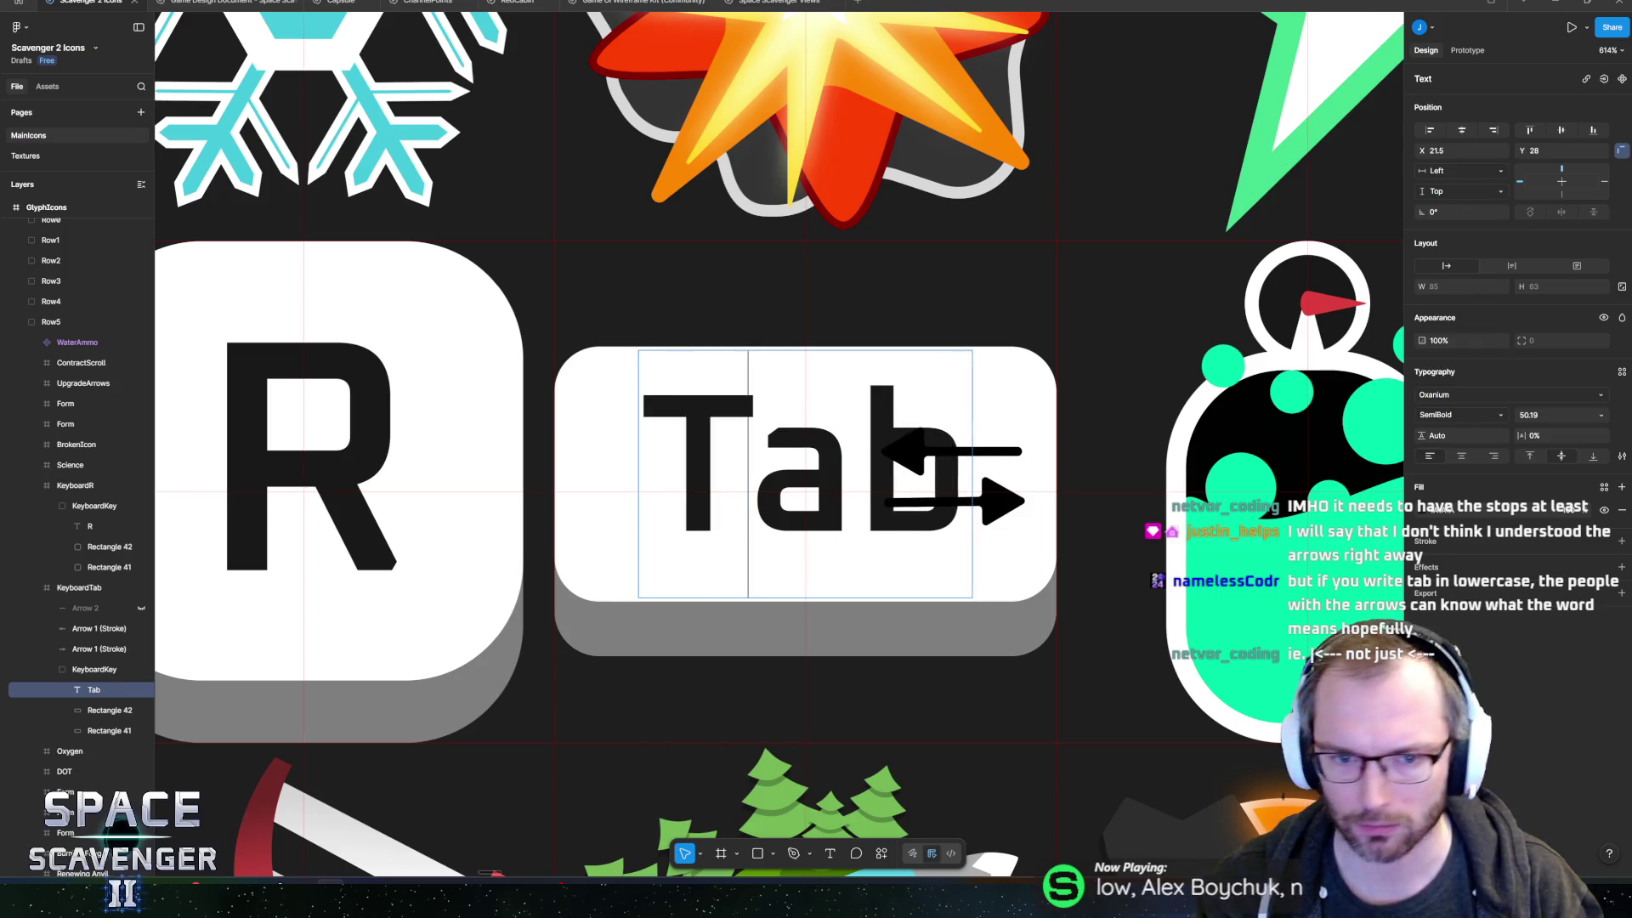
{"action": "type", "text": "T"}
{"action": "key", "text": "Delete"}
{"action": "key", "text": "BackSpace"}
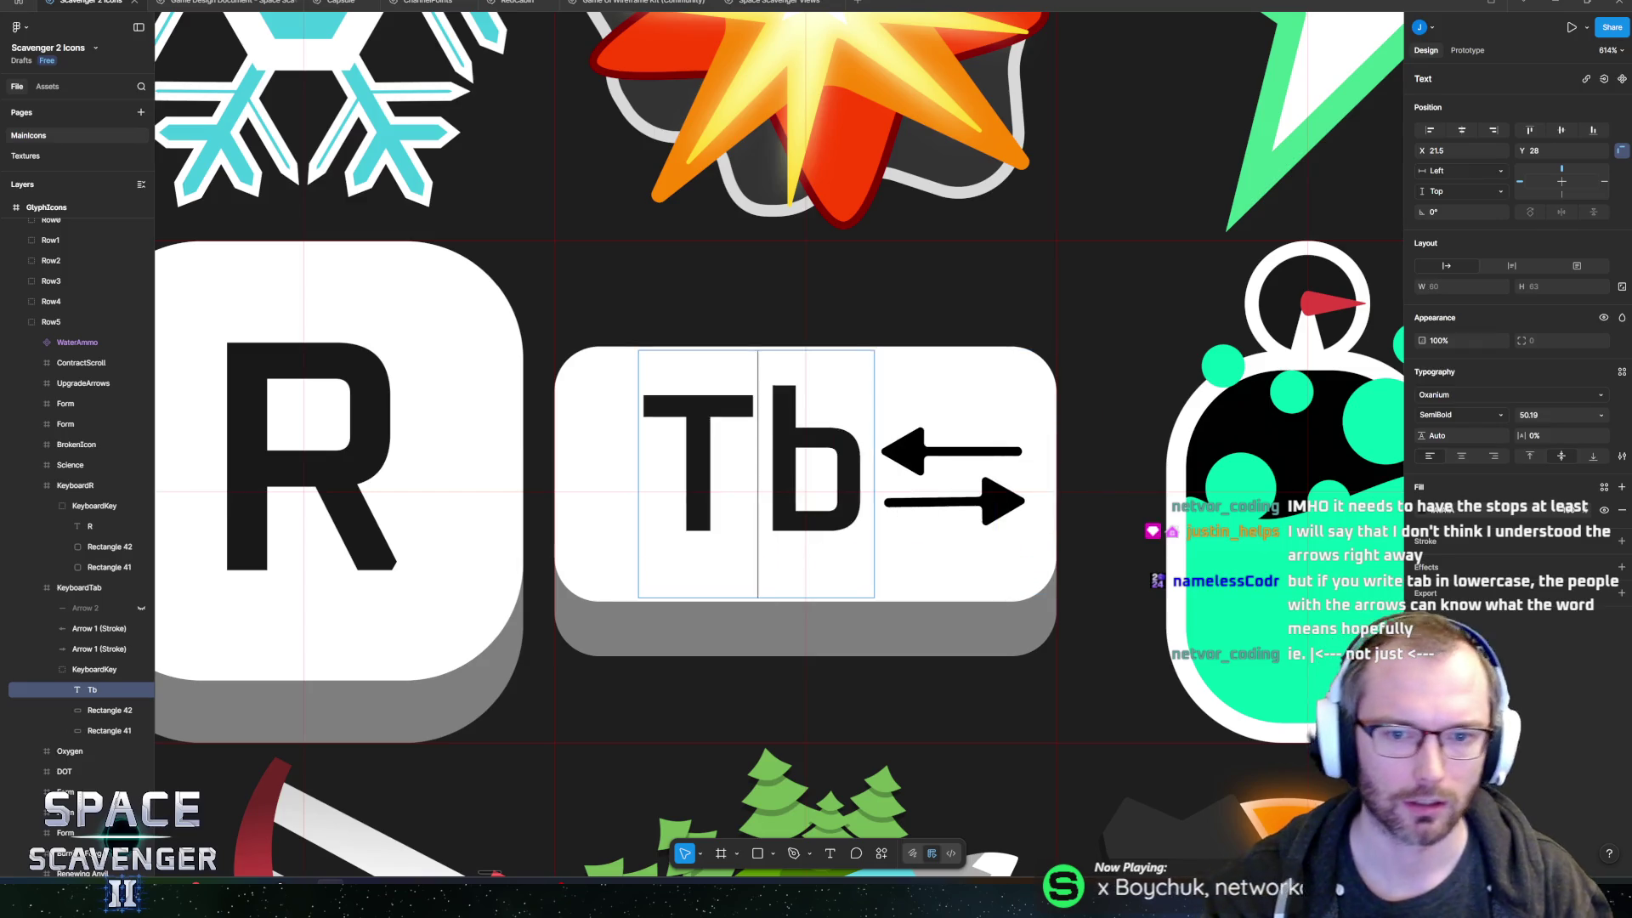
{"action": "type", "text": "a"}
{"action": "key", "text": "Escape"}
{"action": "key", "text": "Escape"}
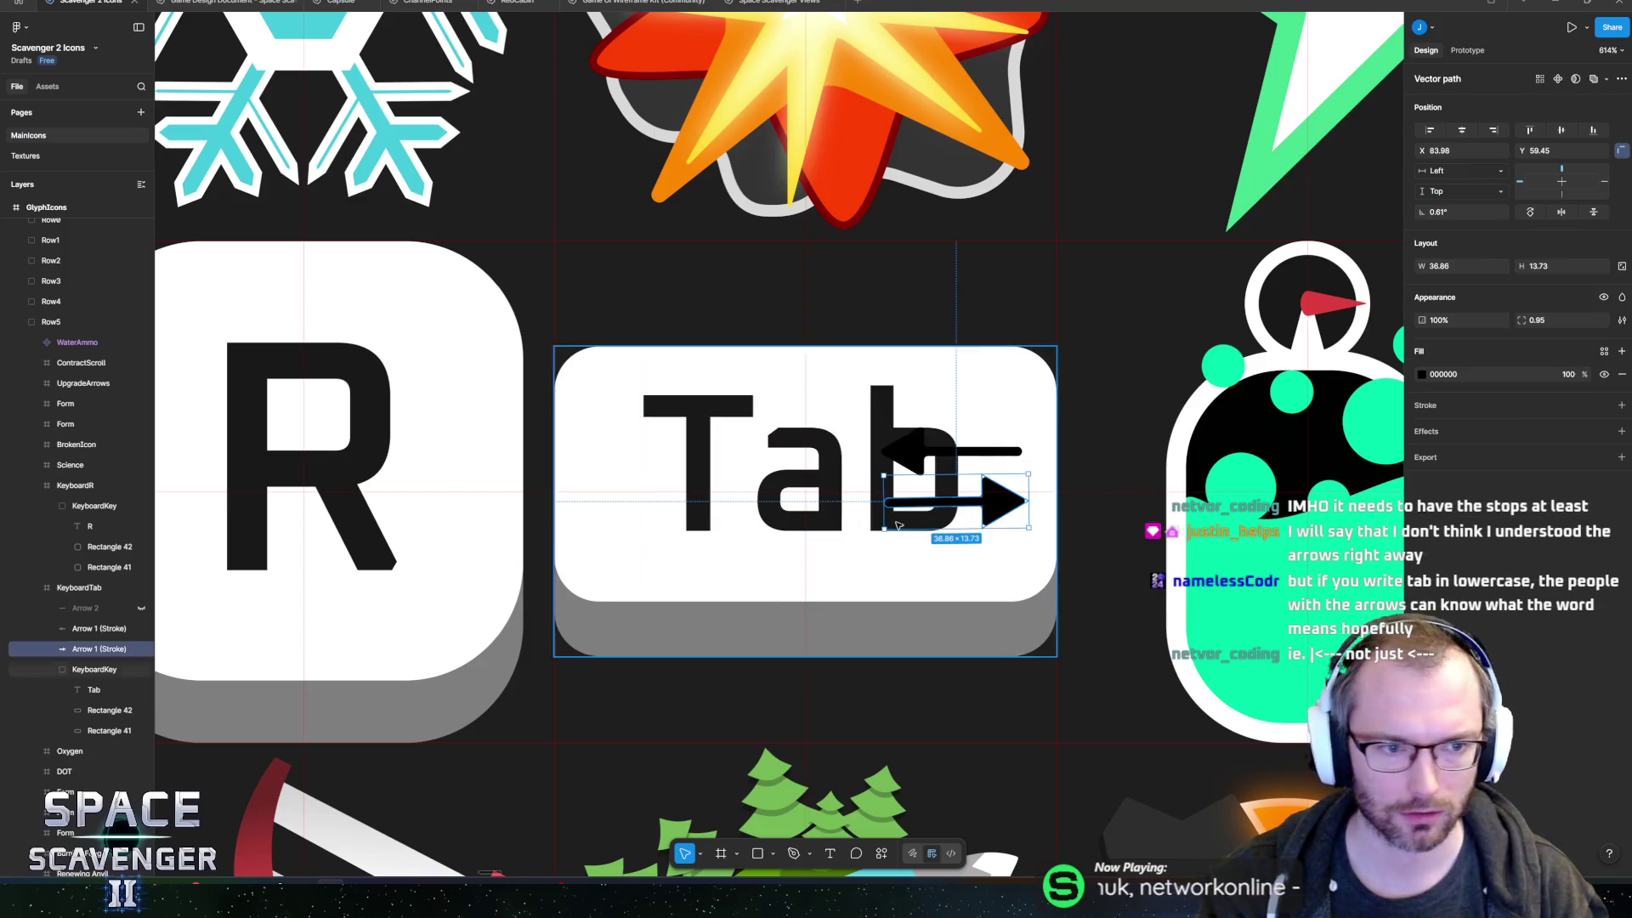
- Group the two arrow layers and hide the group
{"action": "left_click", "coordinate": [95, 628]}
{"action": "left_click", "coordinate": [92, 648], "text": "shift"}
{"action": "key", "text": "ctrl+g"}
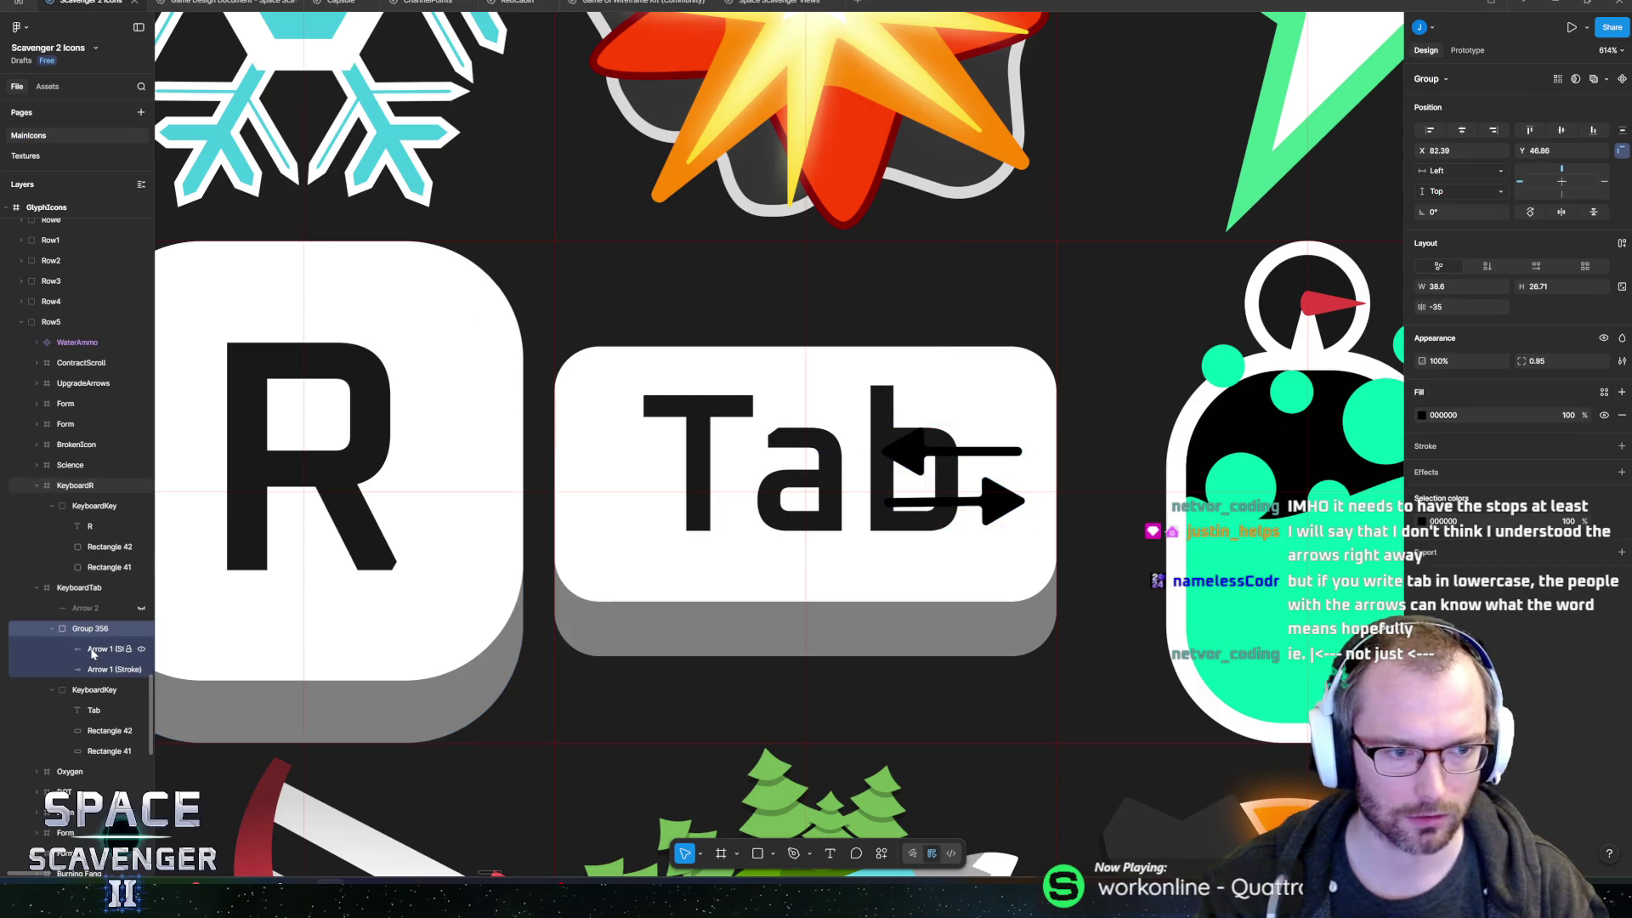
{"action": "key", "text": "ctrl+shift+h"}
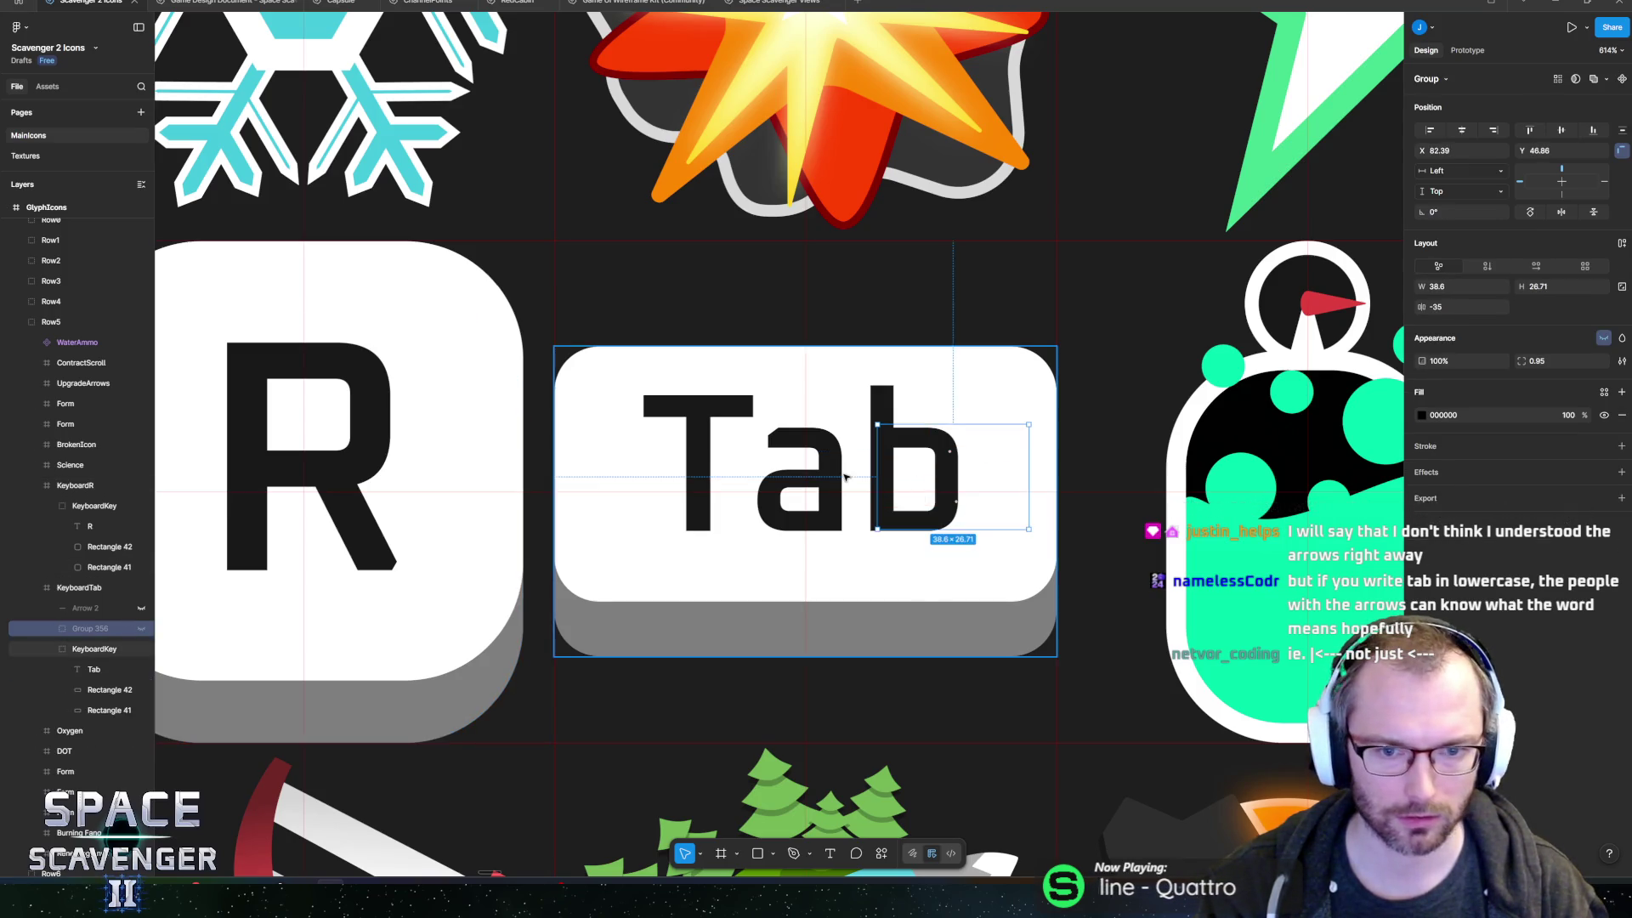
- Scale the 'Tab' word up about 1.32x to fill the key and check the result
{"action": "left_click", "coordinate": [848, 476]}
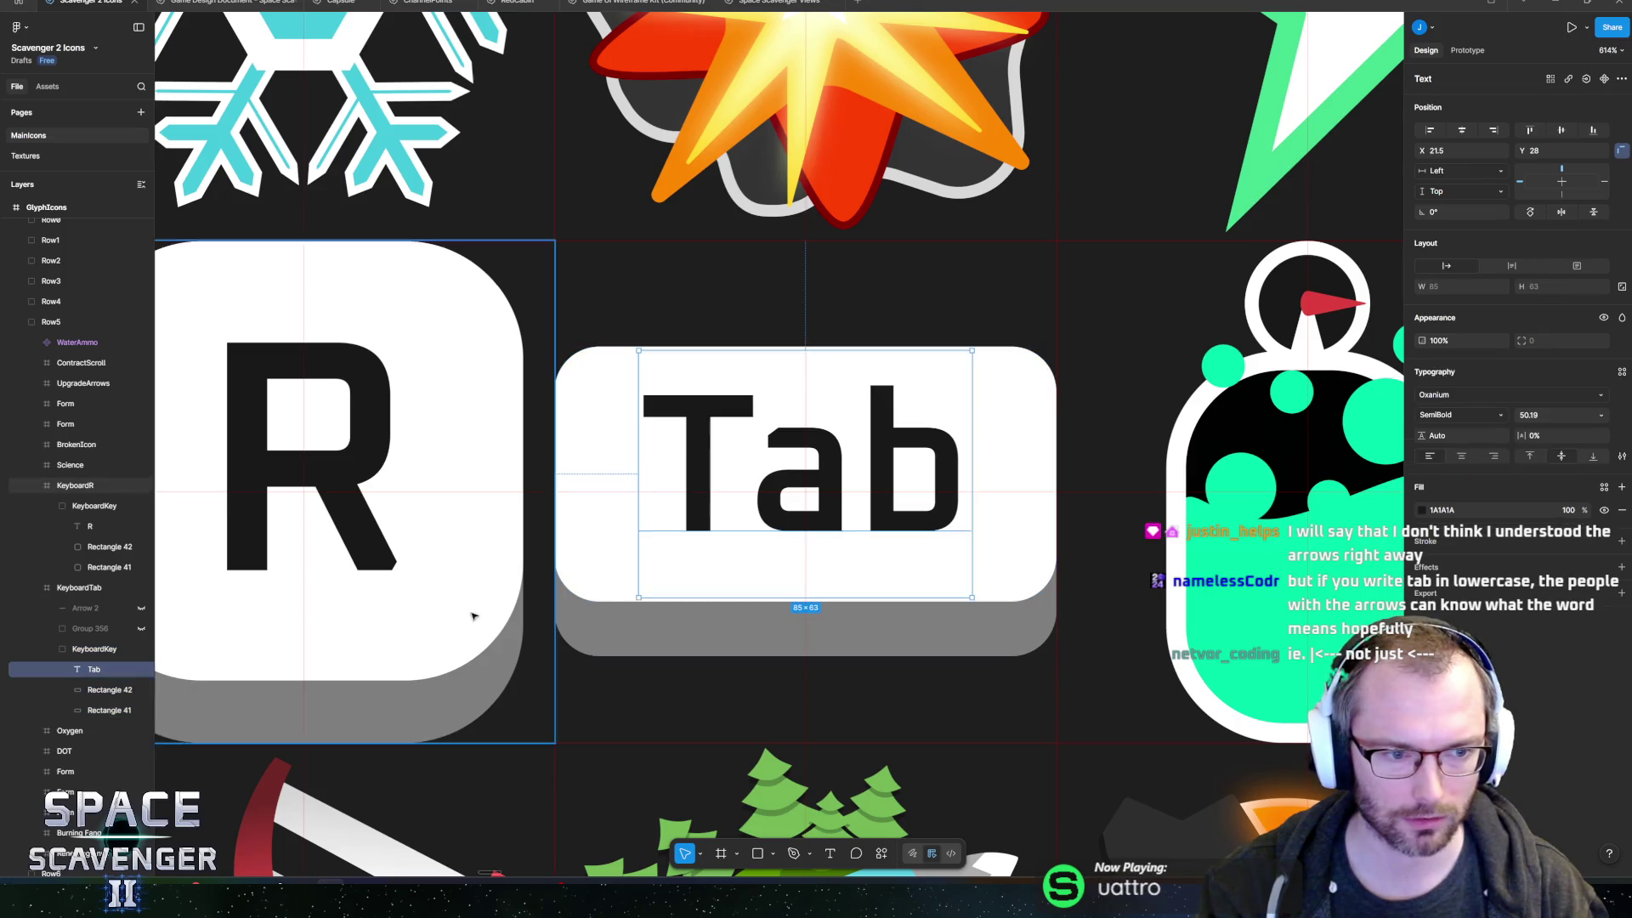
{"action": "double_click", "coordinate": [808, 488]}
{"action": "scroll", "coordinate": [808, 488], "scroll_direction": "down", "scroll_amount": 10}
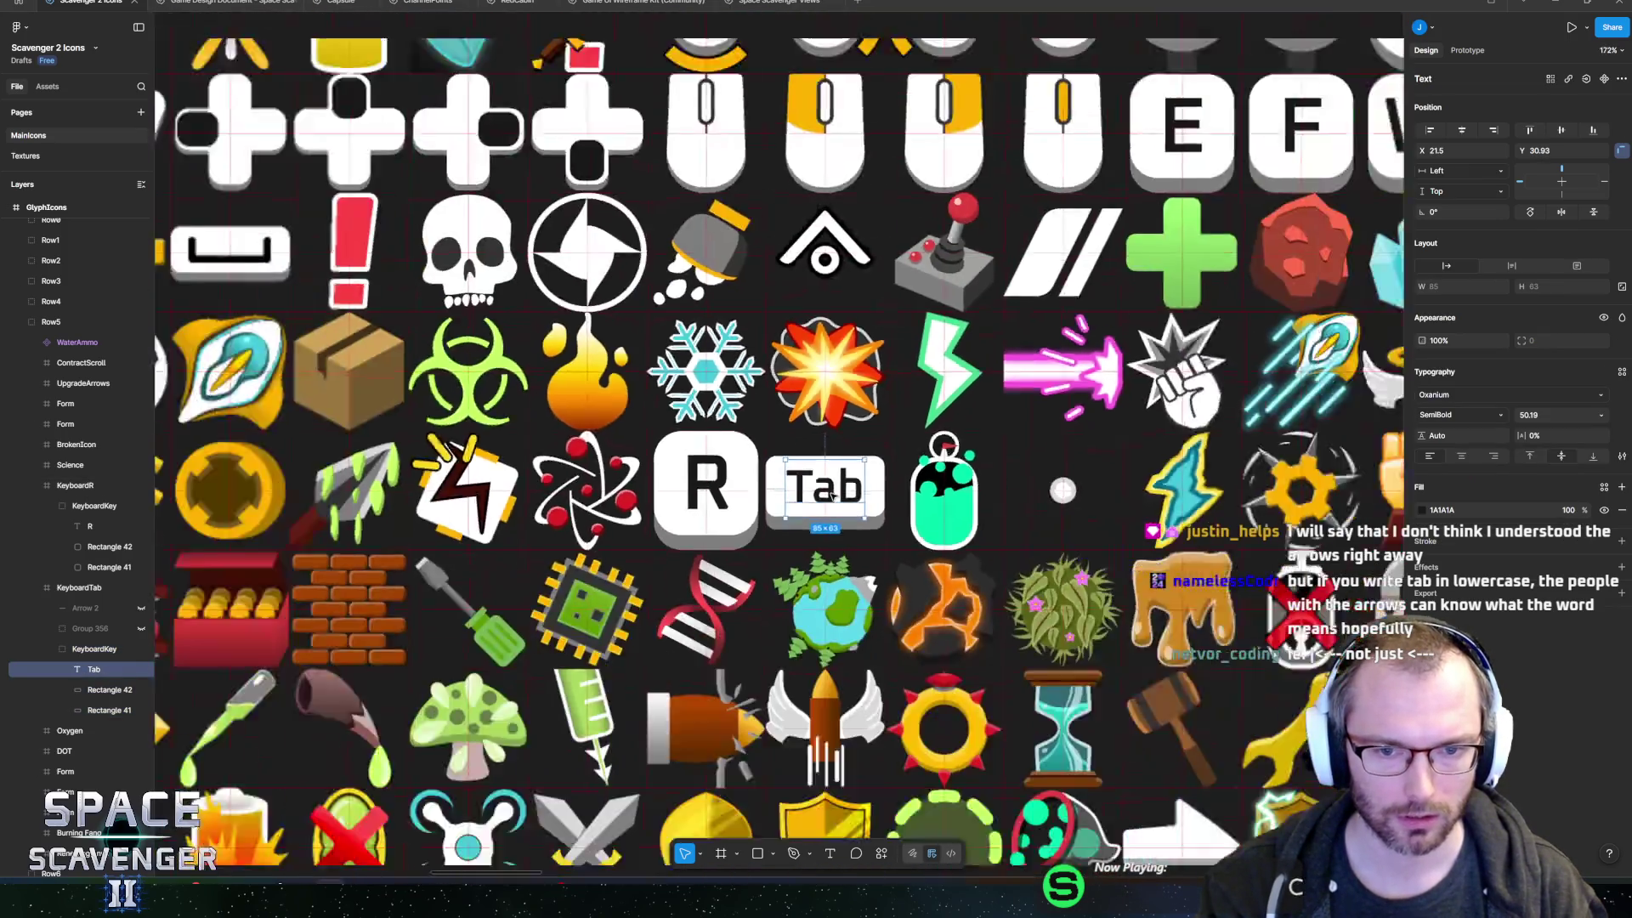
{"action": "left_click", "coordinate": [347, 495]}
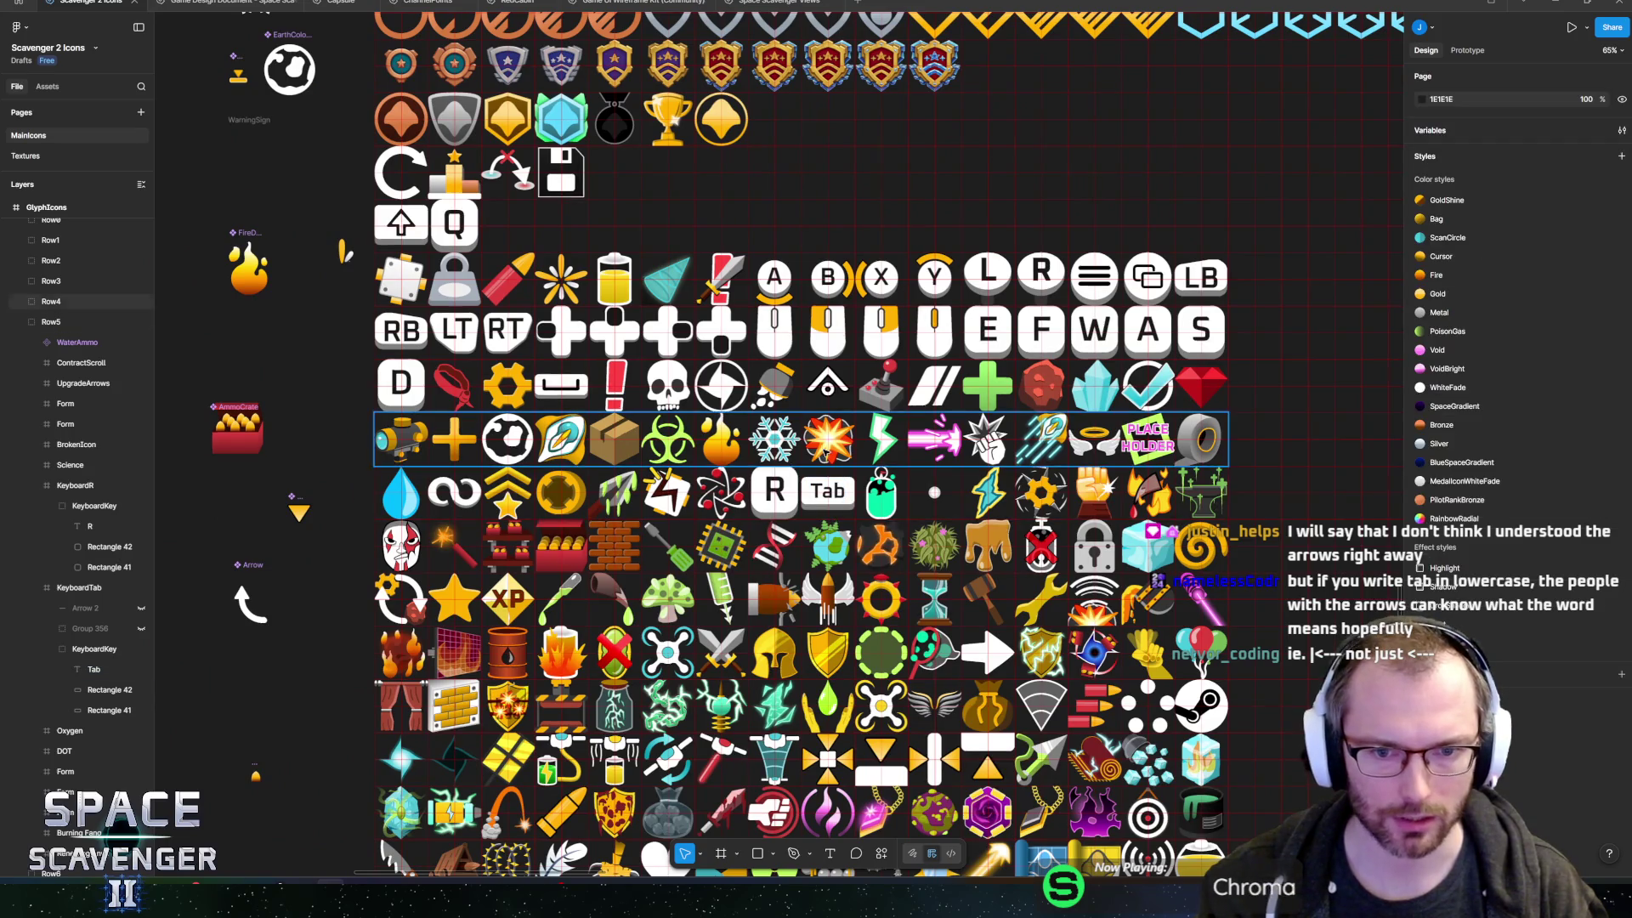
{"action": "scroll", "coordinate": [826, 492], "scroll_direction": "up", "scroll_amount": 5}
{"action": "left_click", "coordinate": [827, 492], "text": "ctrl"}
{"action": "scroll", "coordinate": [826, 492], "scroll_direction": "up", "scroll_amount": 2}
{"action": "key", "text": "k"}
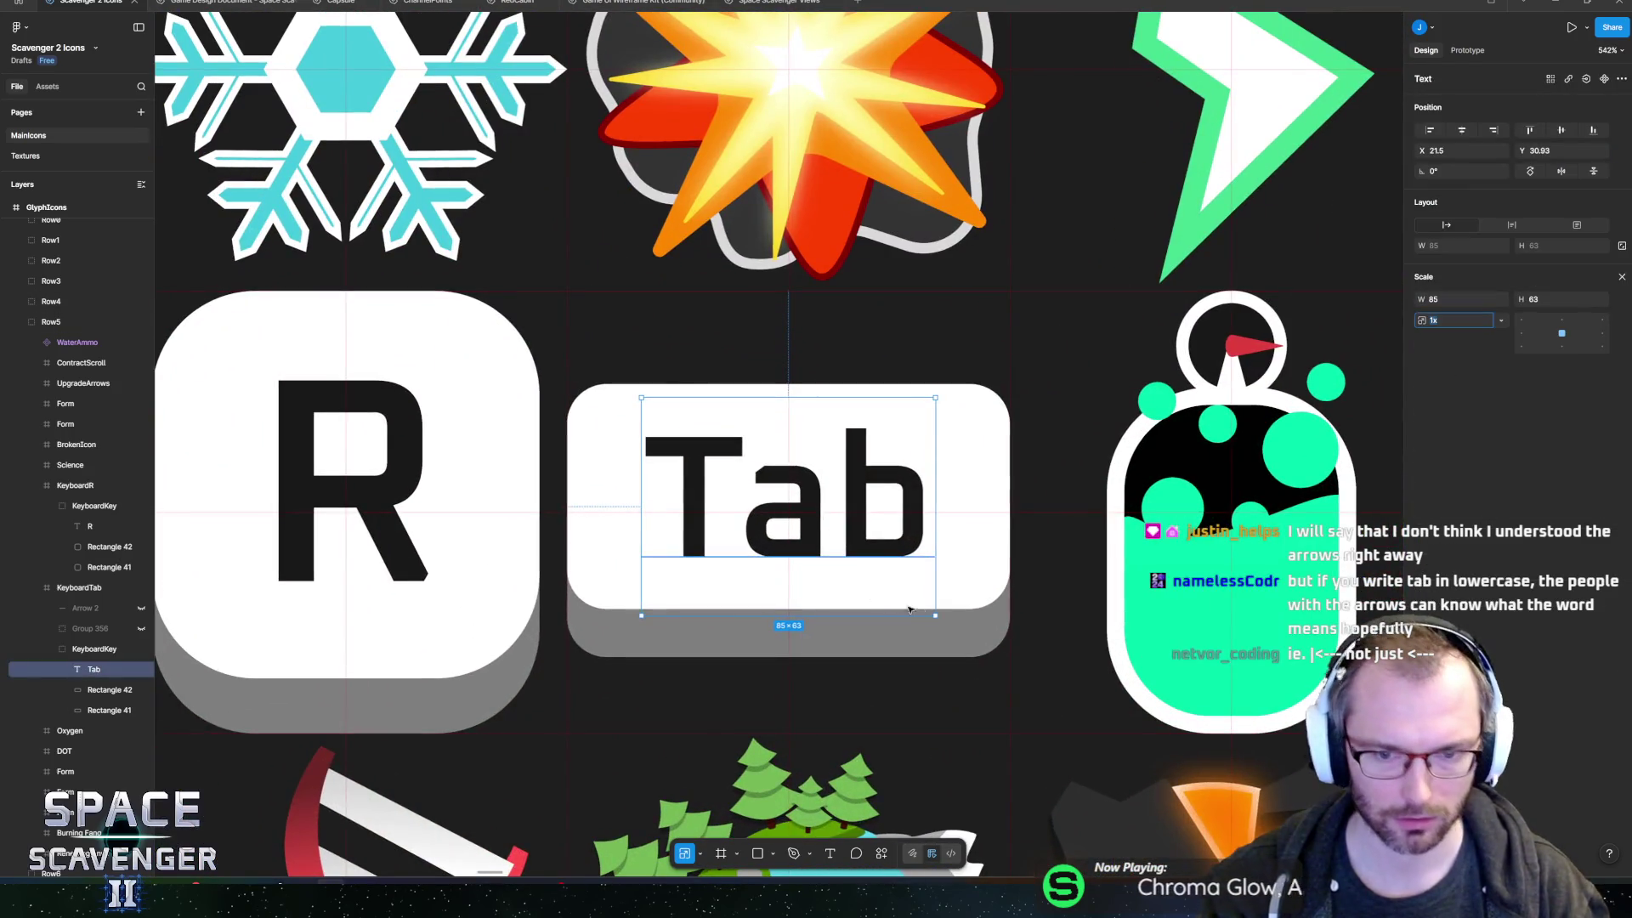
{"action": "left_click_drag", "start_coordinate": [935, 615], "coordinate": [982, 650]}
{"action": "key", "text": "Escape"}
{"action": "scroll", "coordinate": [850, 561], "scroll_direction": "down", "scroll_amount": 10}
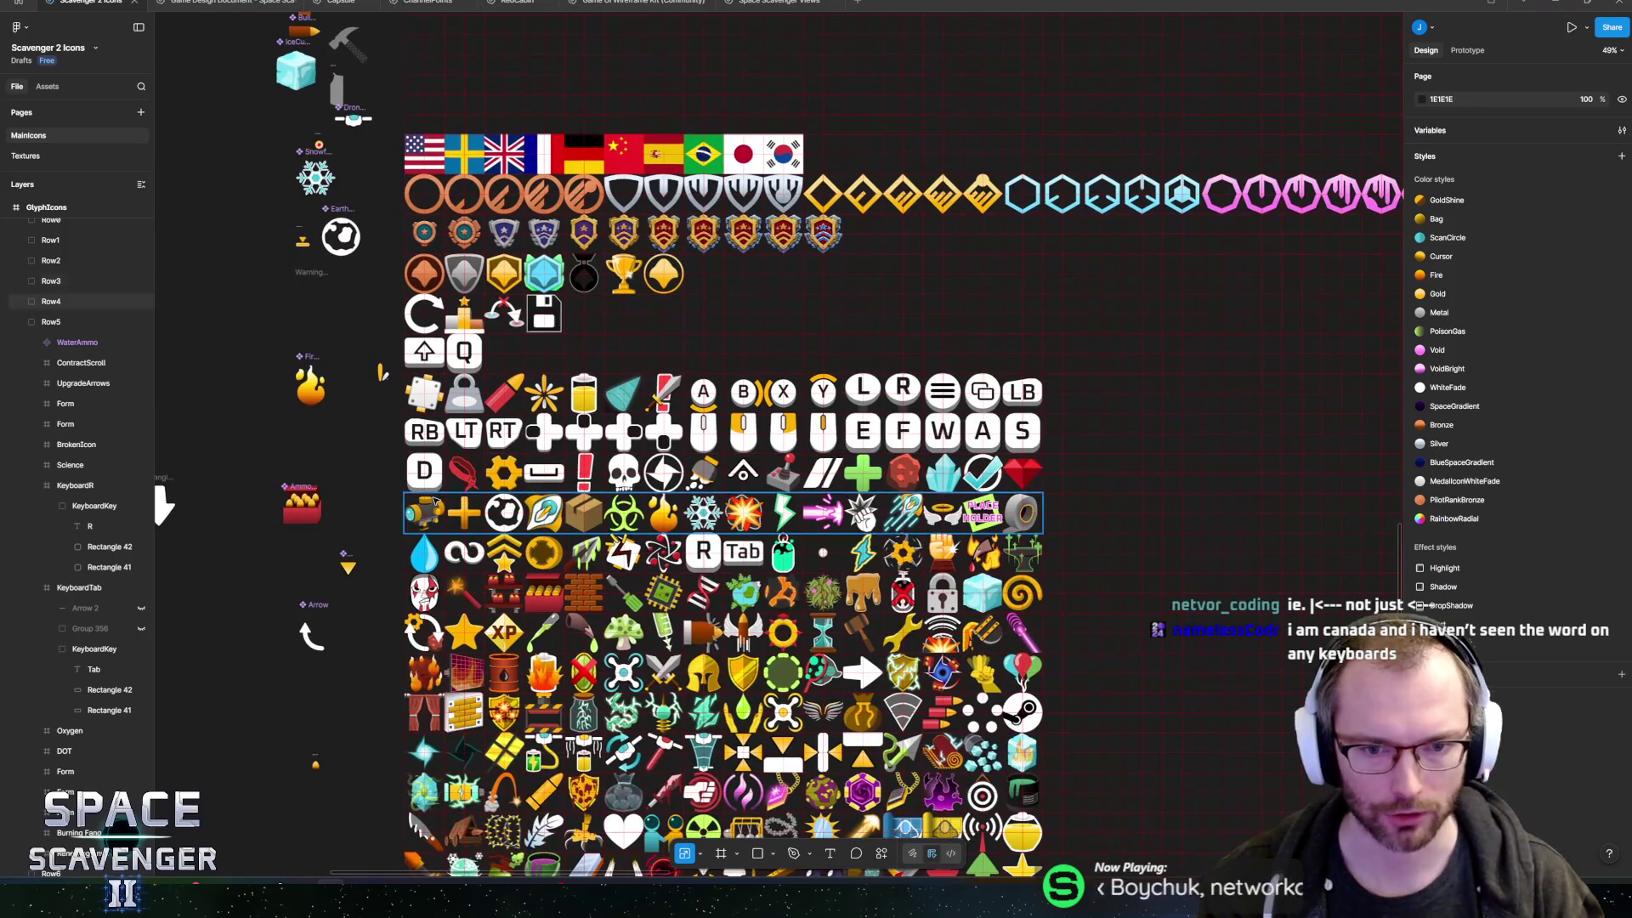
{"action": "left_click", "coordinate": [455, 476]}
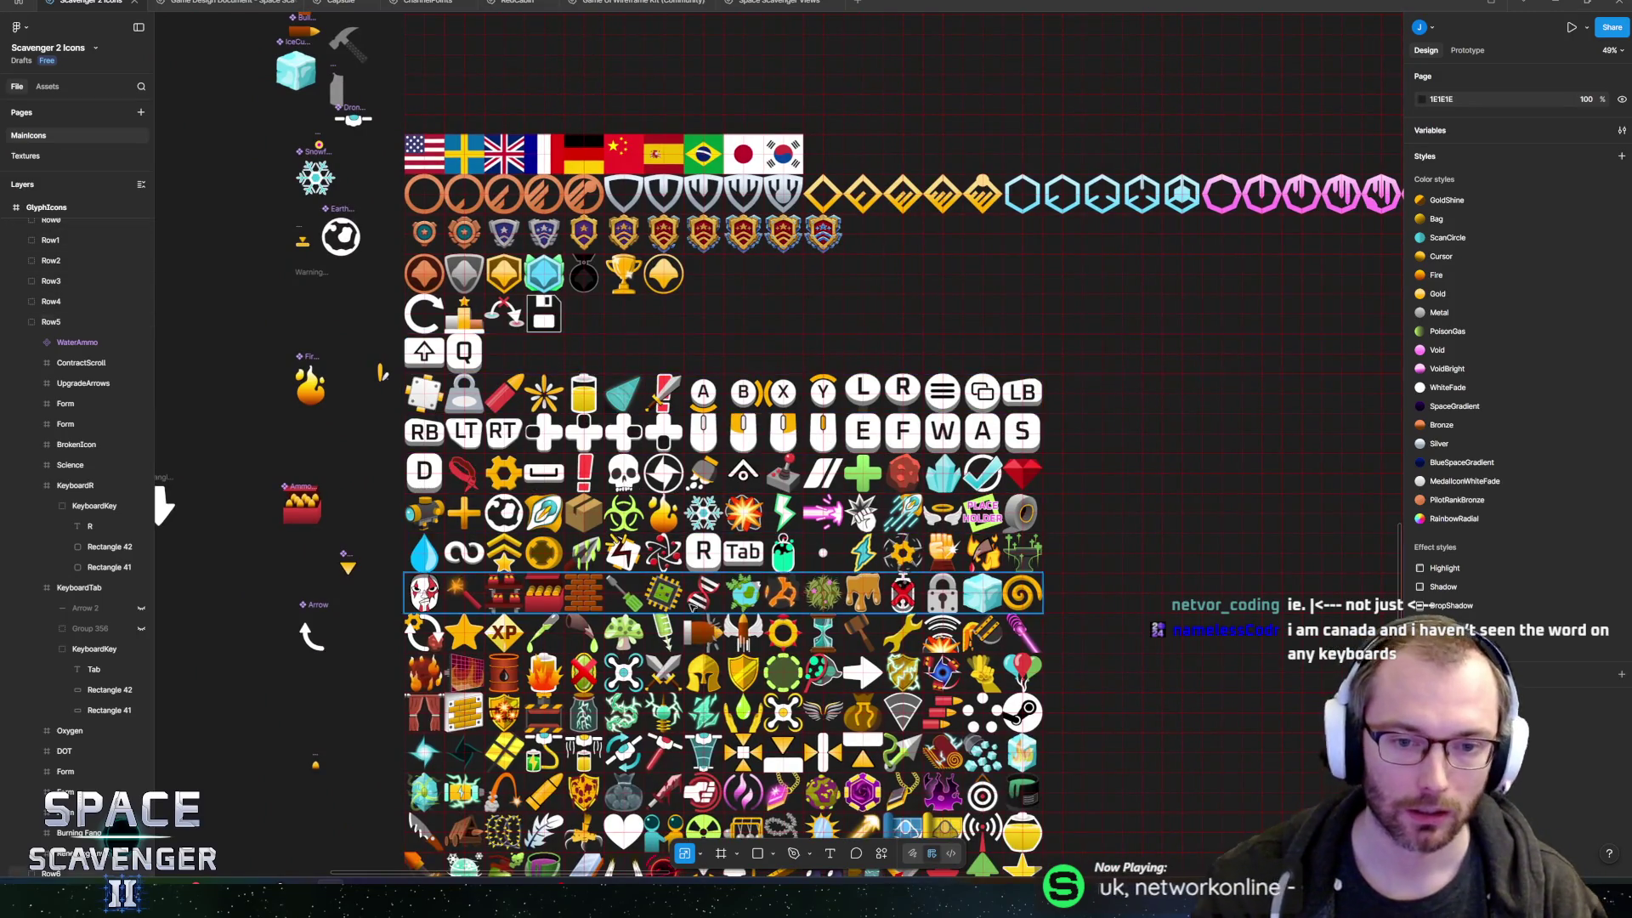
{"action": "scroll", "coordinate": [747, 556], "scroll_direction": "up", "scroll_amount": 15}
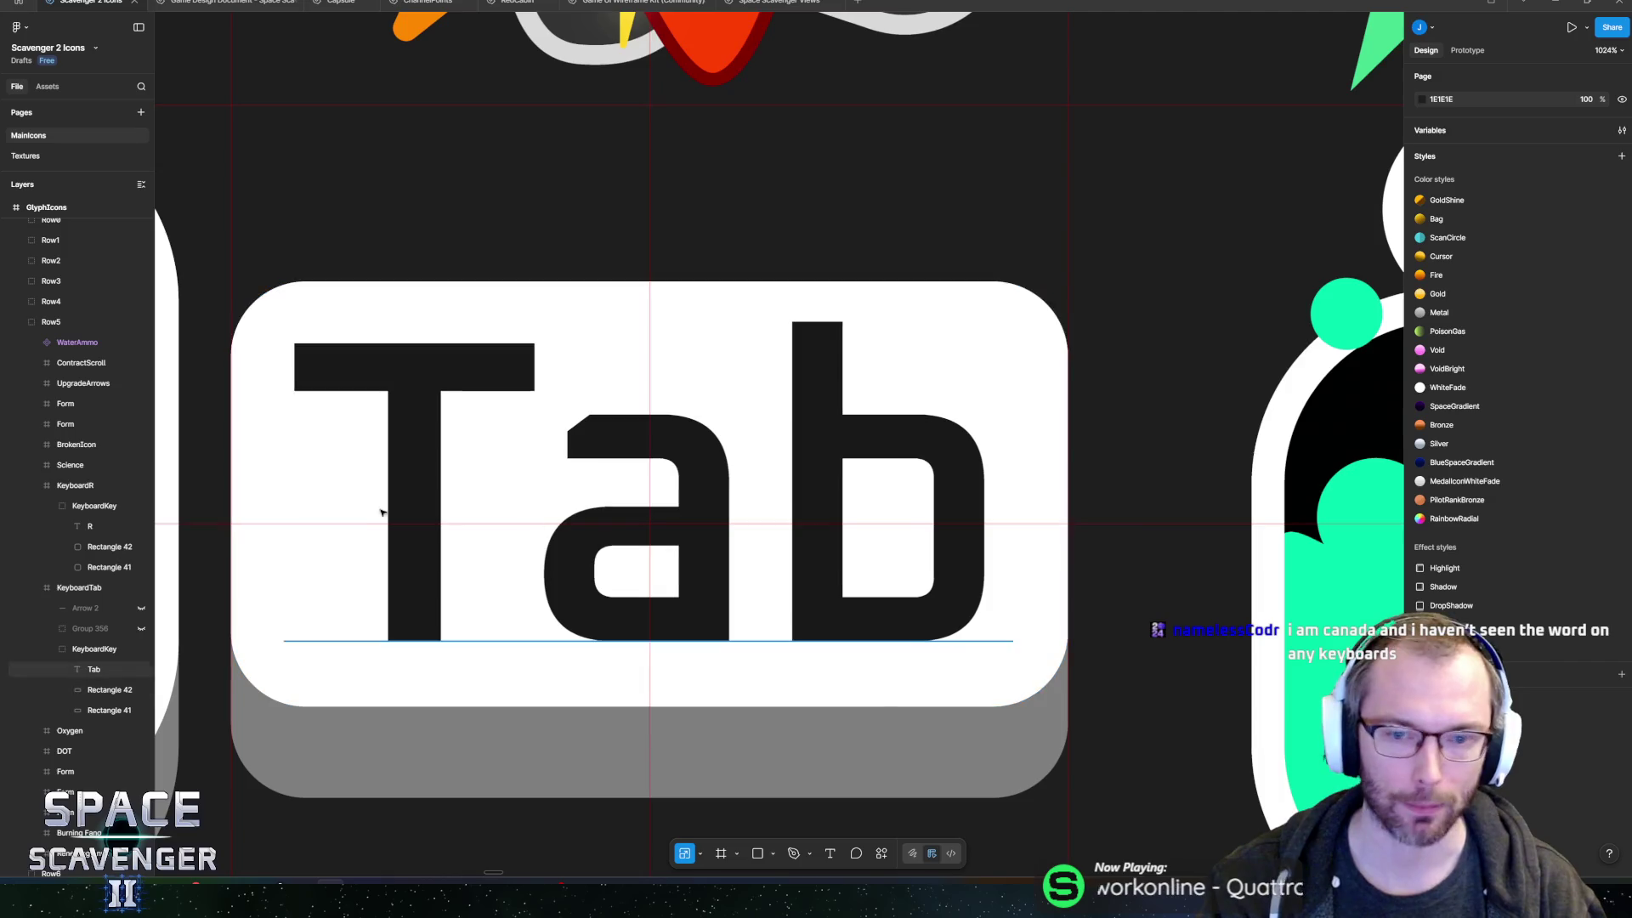
{"action": "scroll", "coordinate": [754, 528], "scroll_direction": "left", "scroll_amount": 3}
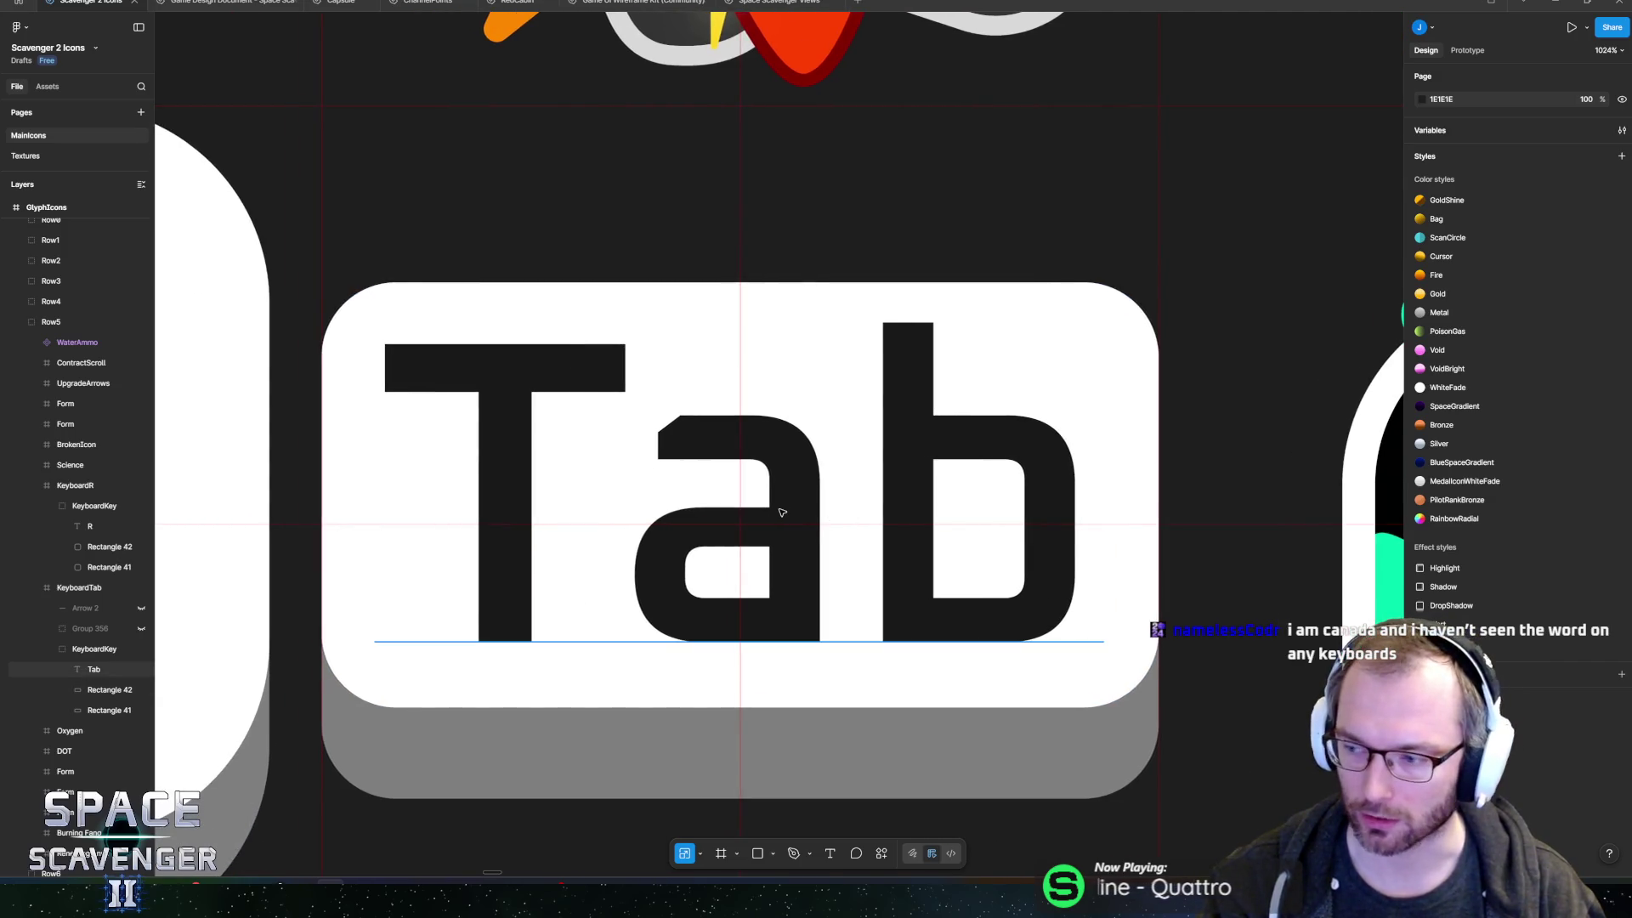
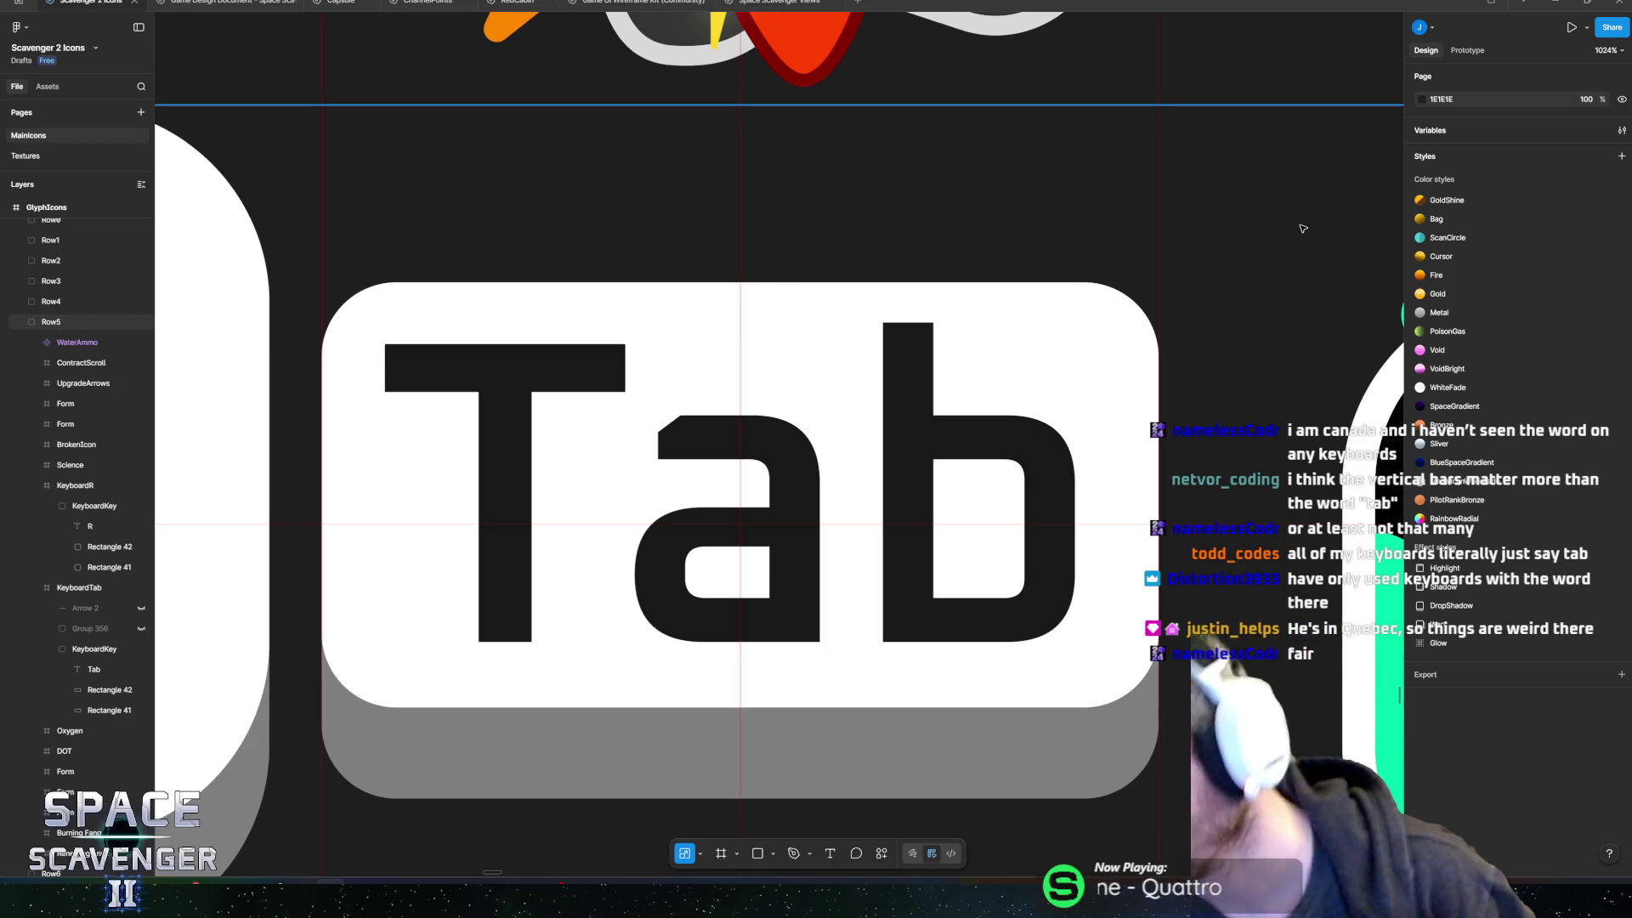
- Select the Tab key's text layer in the Row5 icon row
{"action": "scroll", "coordinate": [619, 448], "scroll_direction": "down", "scroll_amount": 10}
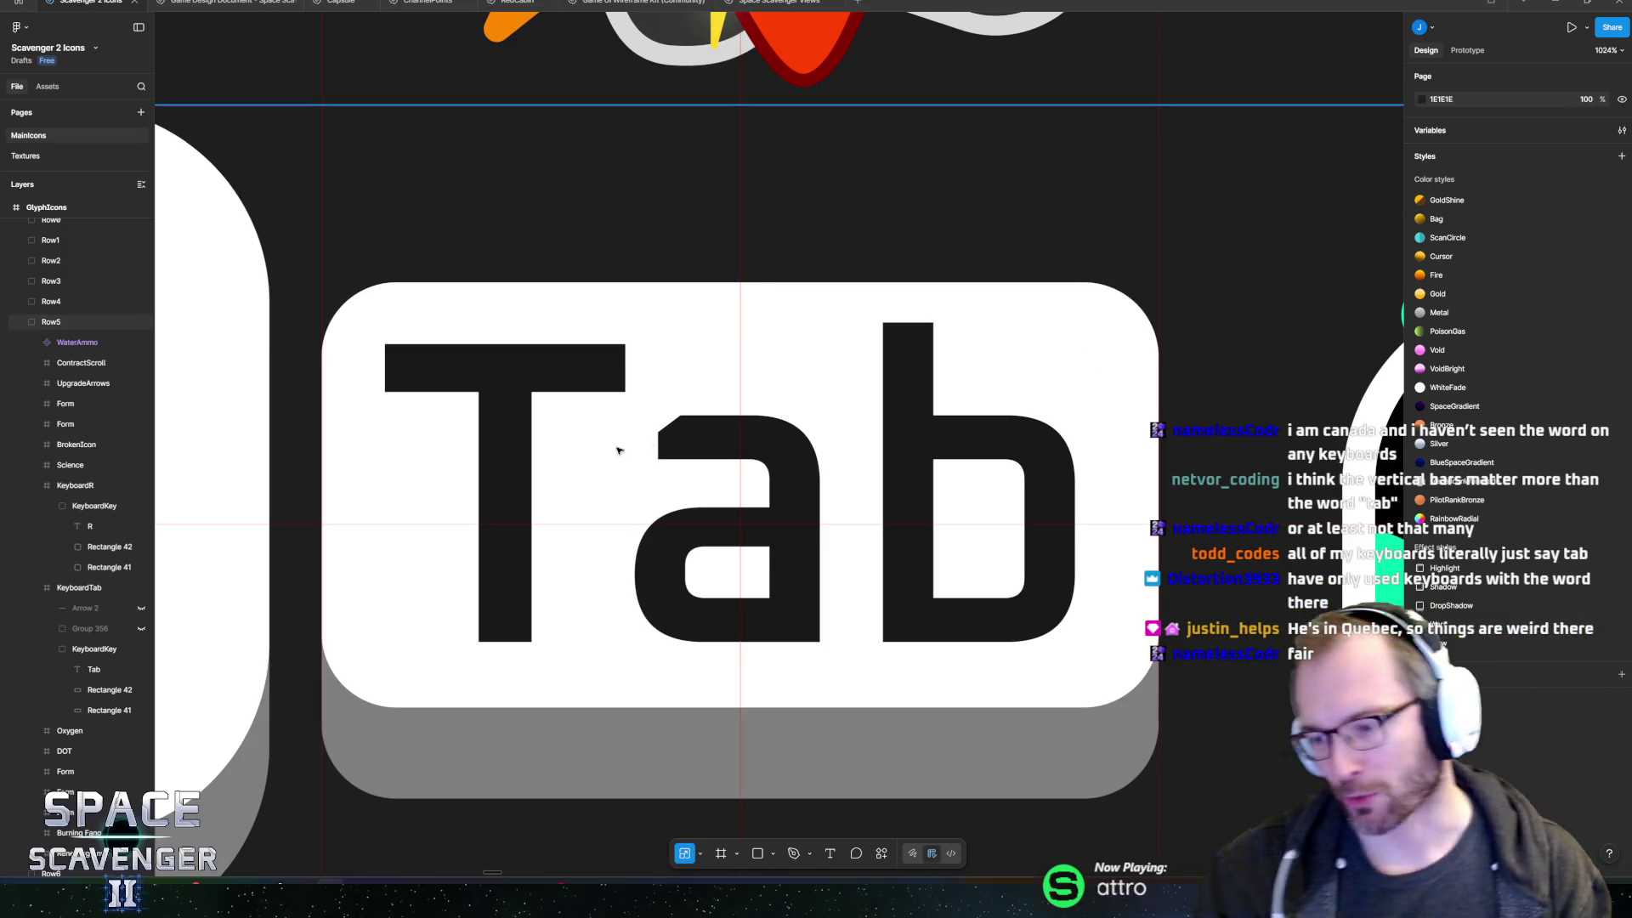
{"action": "scroll", "coordinate": [509, 434], "scroll_direction": "left", "scroll_amount": 4}
{"action": "scroll", "coordinate": [510, 433], "scroll_direction": "up", "scroll_amount": 3}
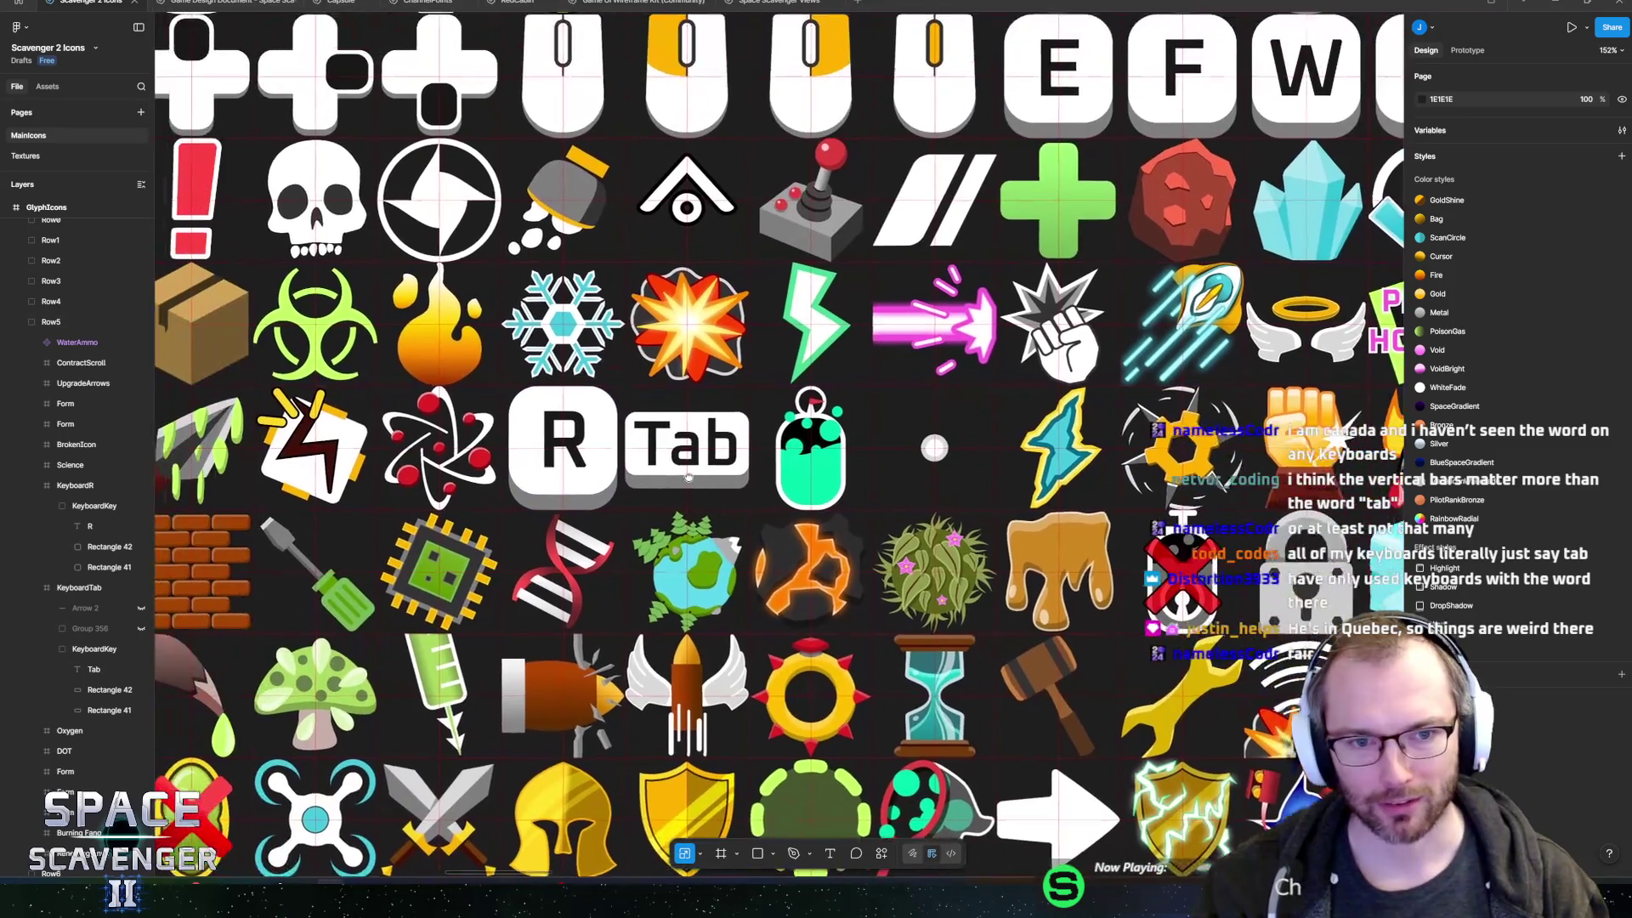
{"action": "scroll", "coordinate": [698, 476], "scroll_direction": "down", "scroll_amount": 5}
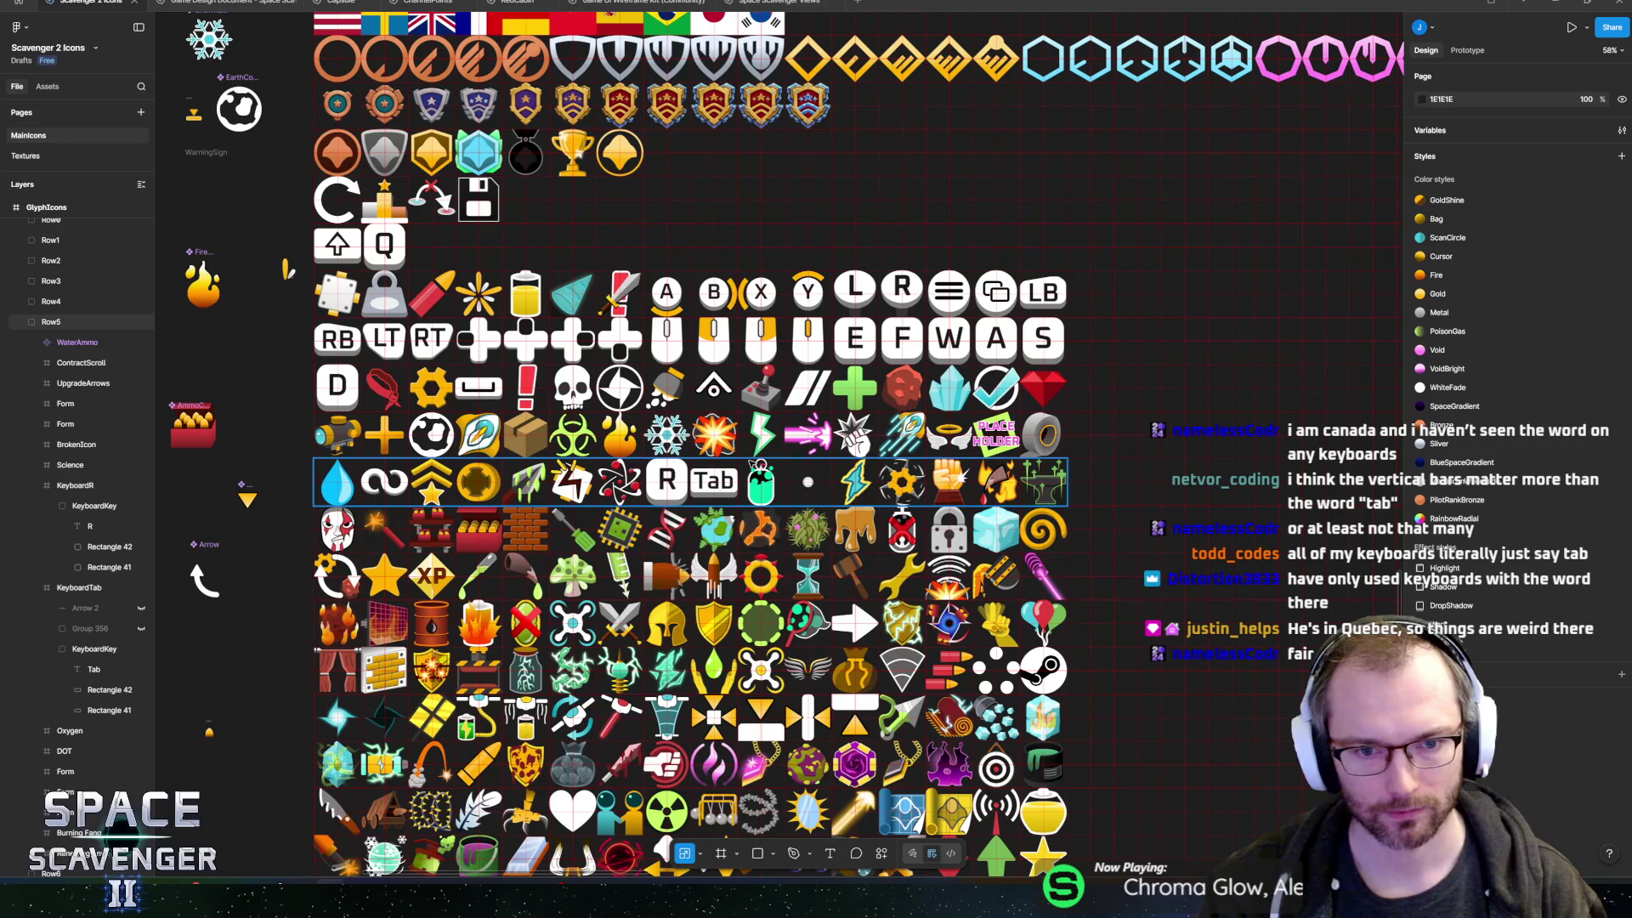
{"action": "left_click", "coordinate": [710, 481]}
{"action": "scroll", "coordinate": [710, 481], "scroll_direction": "up", "scroll_amount": 5}
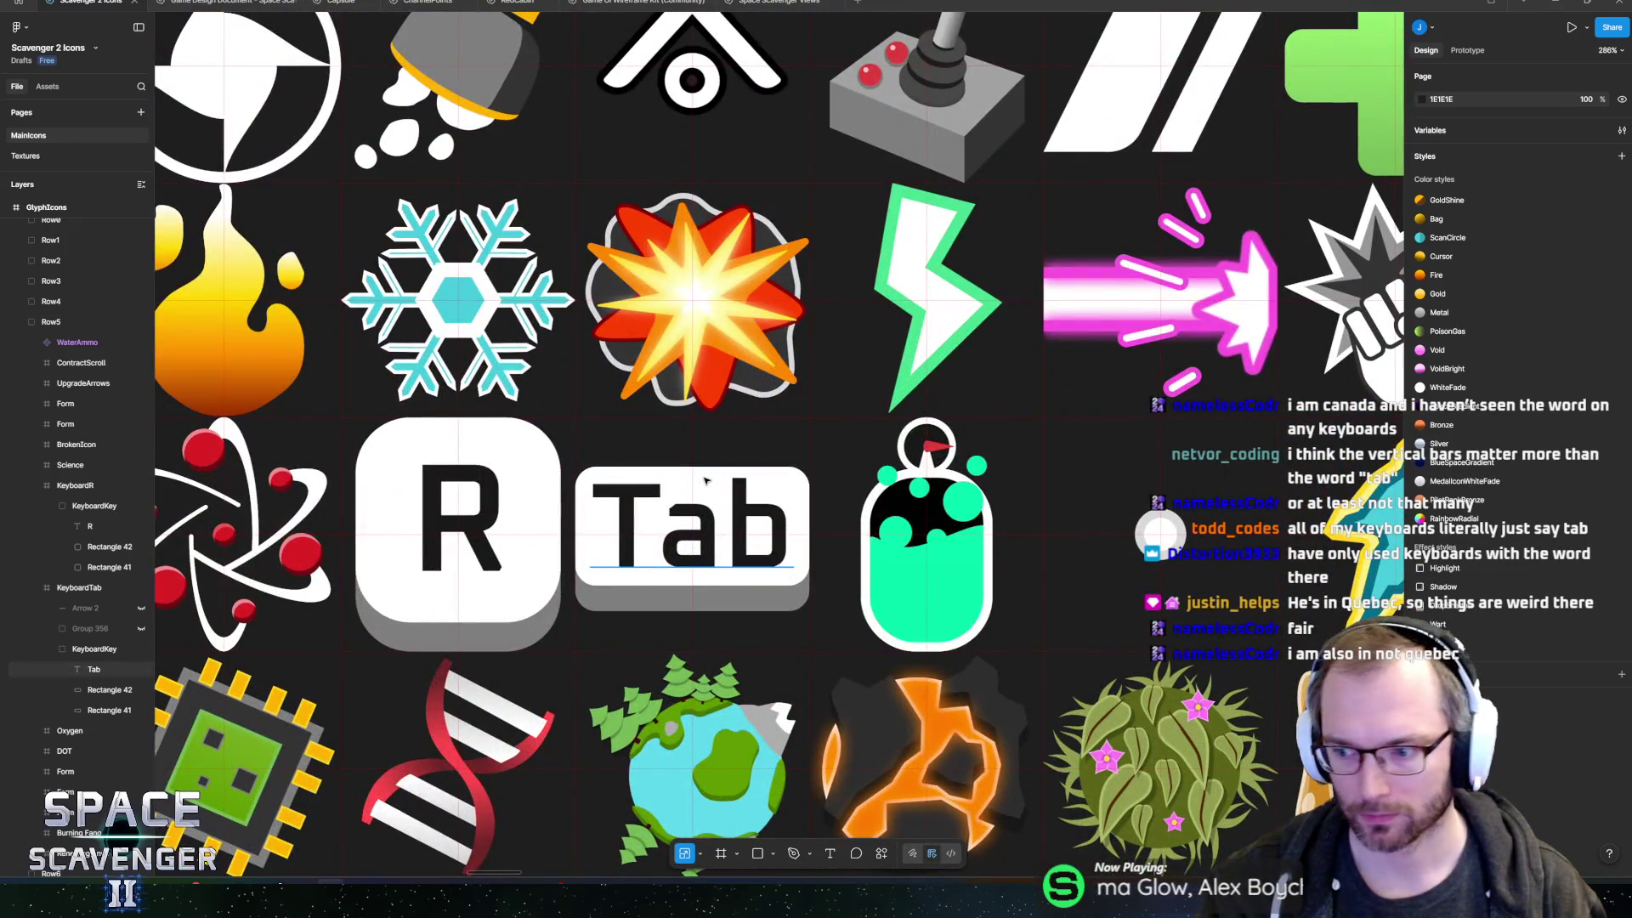
{"action": "left_click", "coordinate": [704, 481]}
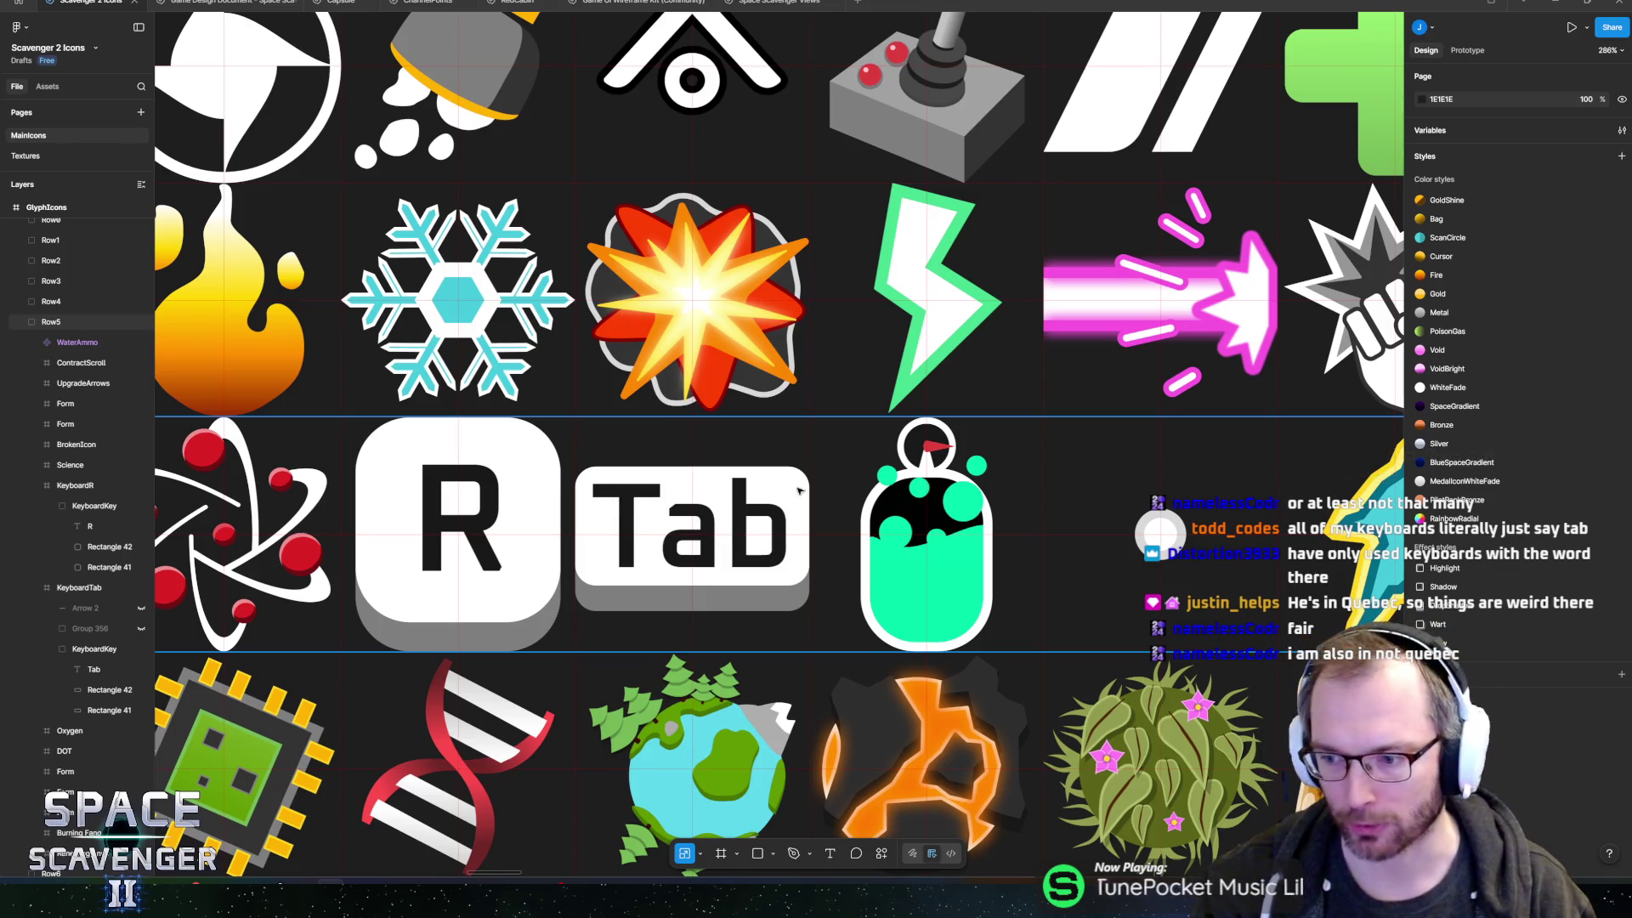
{"action": "scroll", "coordinate": [799, 491], "scroll_direction": "left", "scroll_amount": 1}
{"action": "scroll", "coordinate": [739, 536], "scroll_direction": "up", "scroll_amount": 5, "text": "ctrl"}
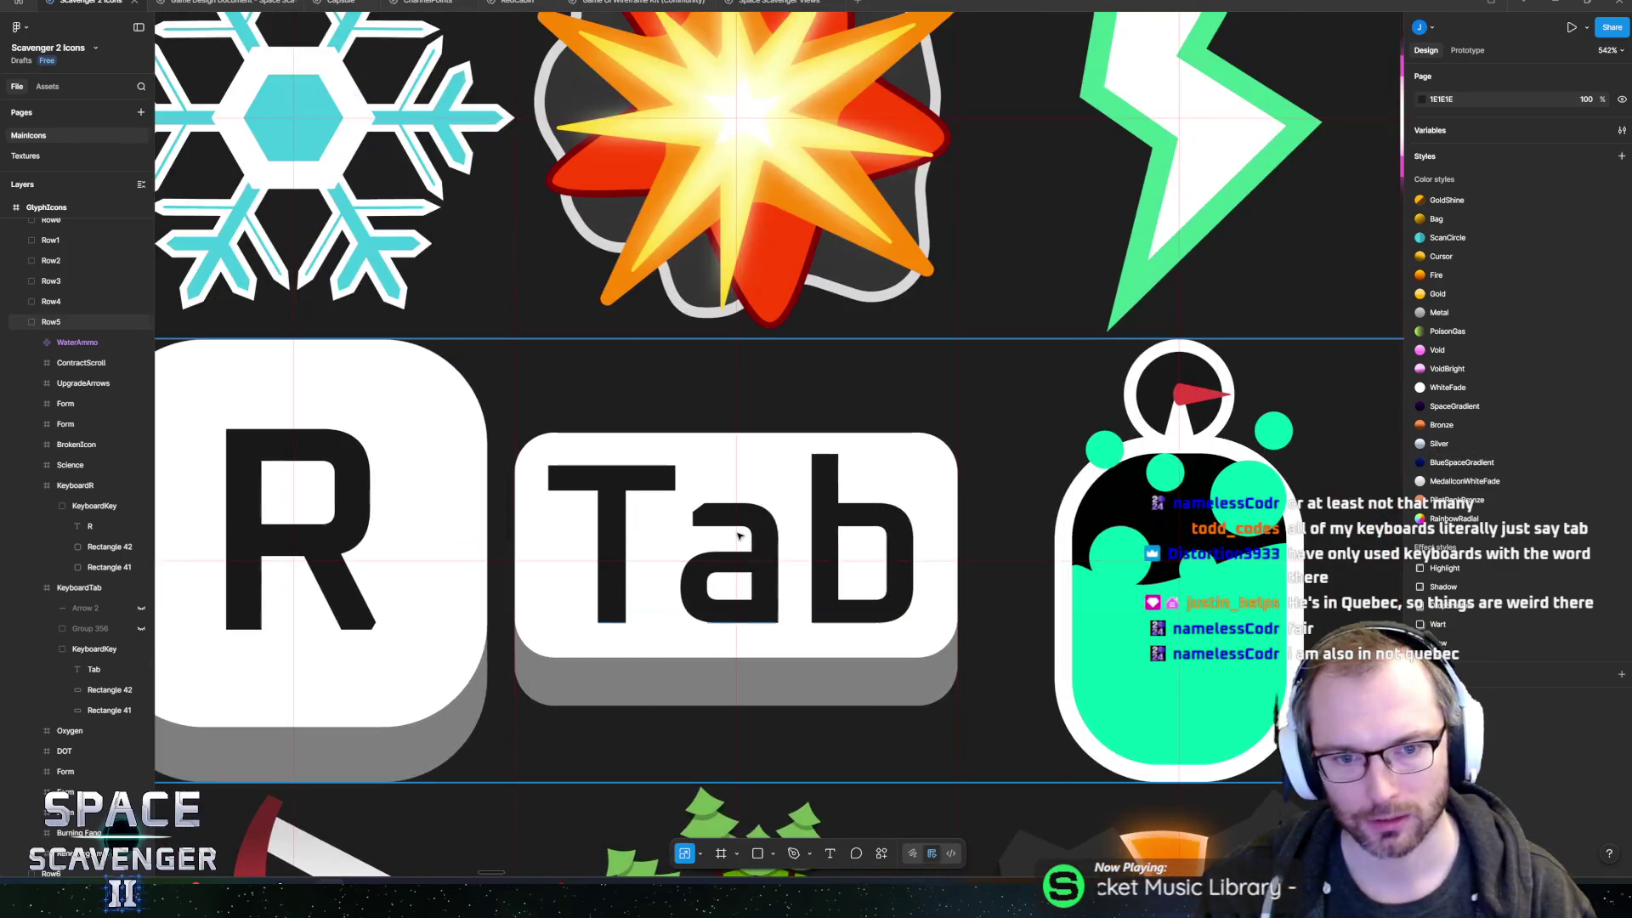
{"action": "scroll", "coordinate": [739, 533], "scroll_direction": "down", "scroll_amount": 7, "text": "ctrl"}
{"action": "scroll", "coordinate": [831, 531], "scroll_direction": "left", "scroll_amount": 1}
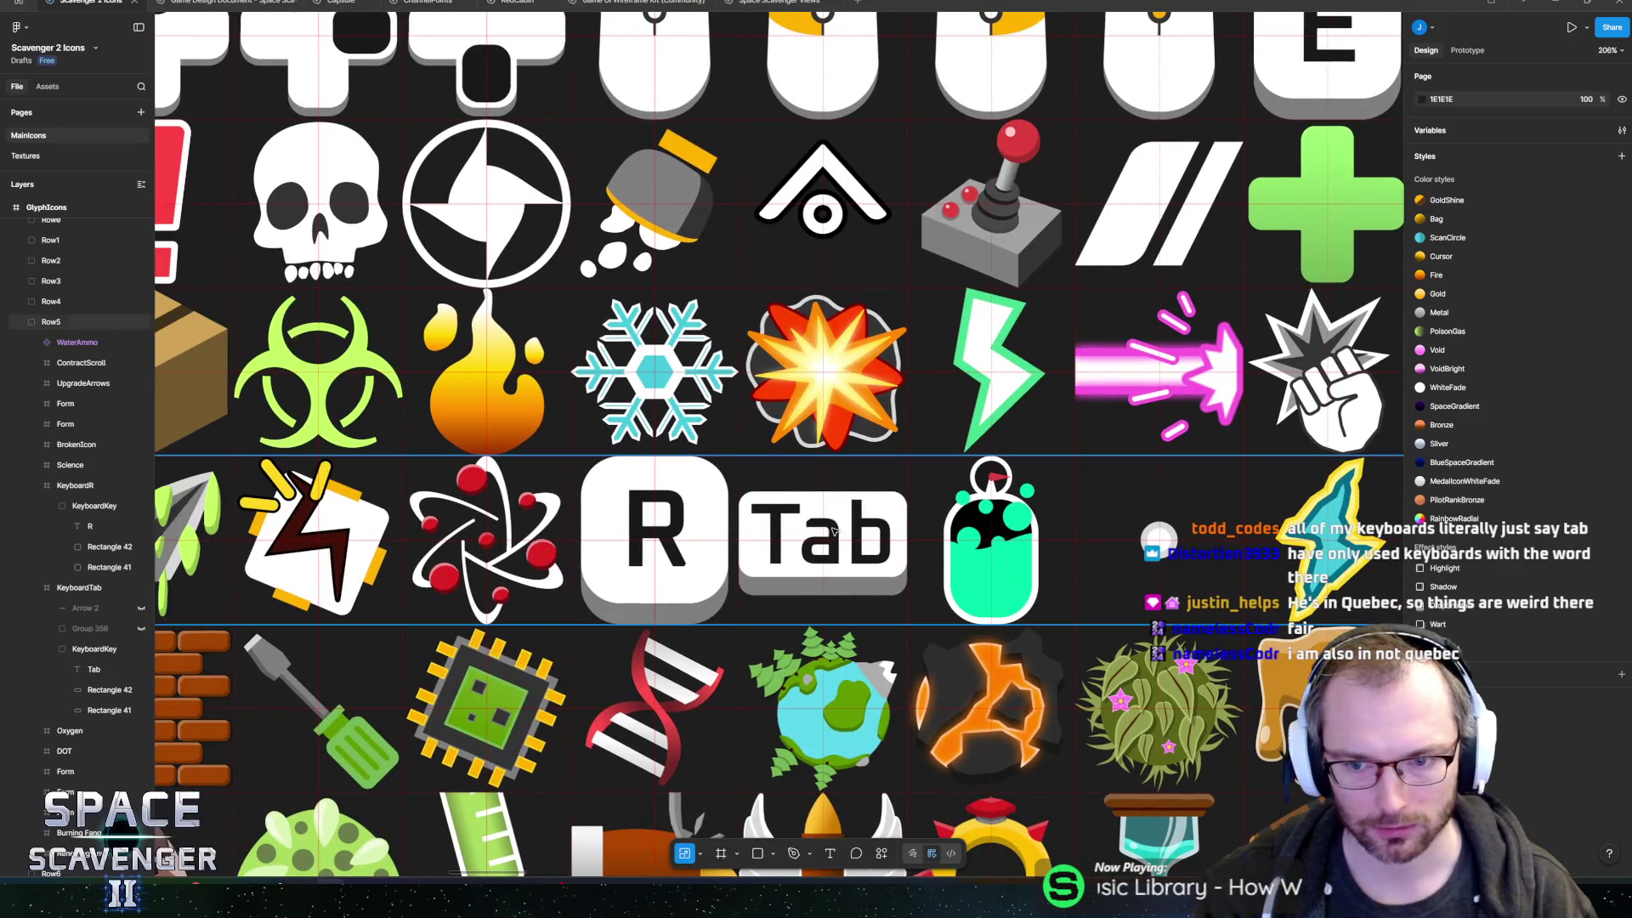
{"action": "scroll", "coordinate": [833, 529], "scroll_direction": "down", "scroll_amount": 7, "text": "ctrl"}
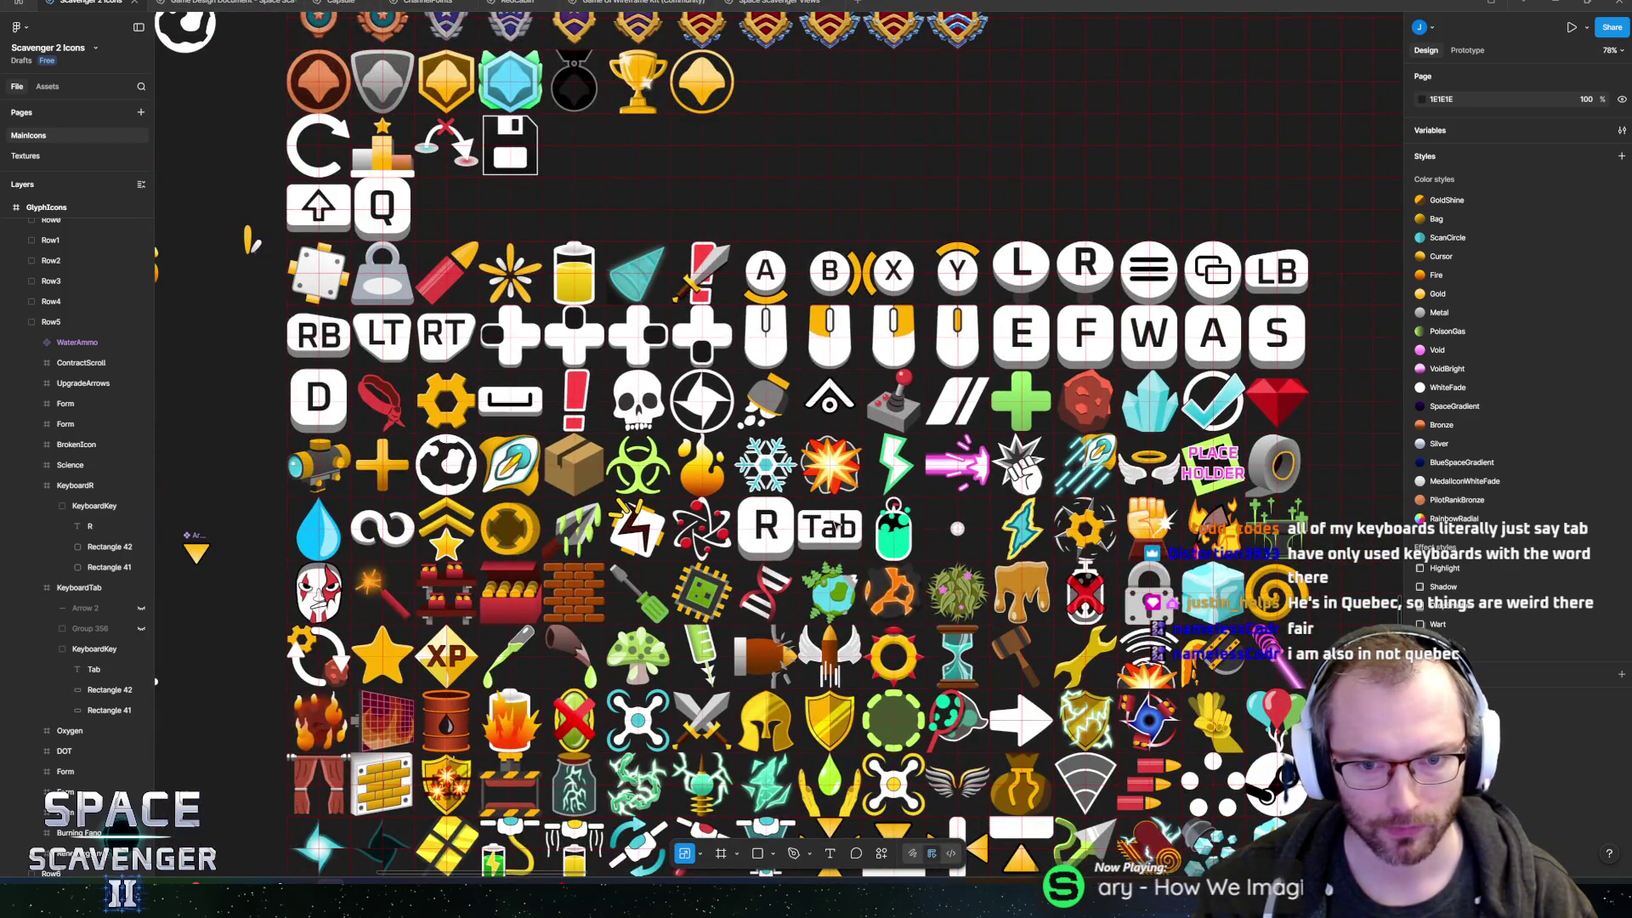
{"action": "left_click", "coordinate": [836, 527]}
{"action": "scroll", "coordinate": [833, 528], "scroll_direction": "up", "scroll_amount": 8, "text": "ctrl"}
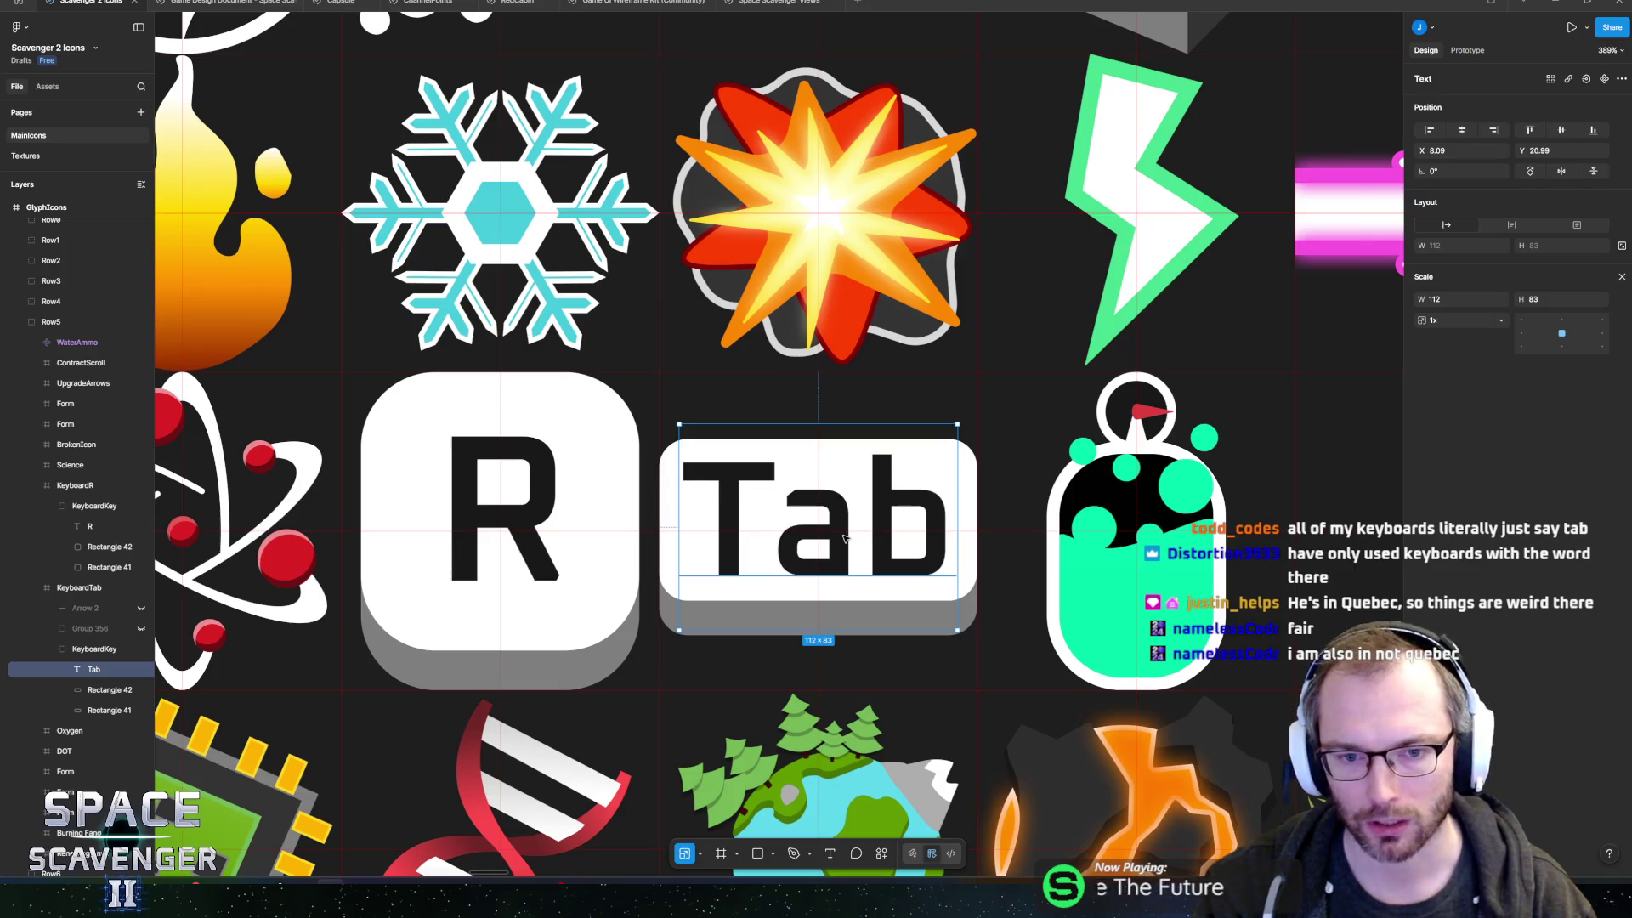
- Edit the Tab label and the R key's letter text, then return to the Tab text
{"action": "key", "text": "Return"}
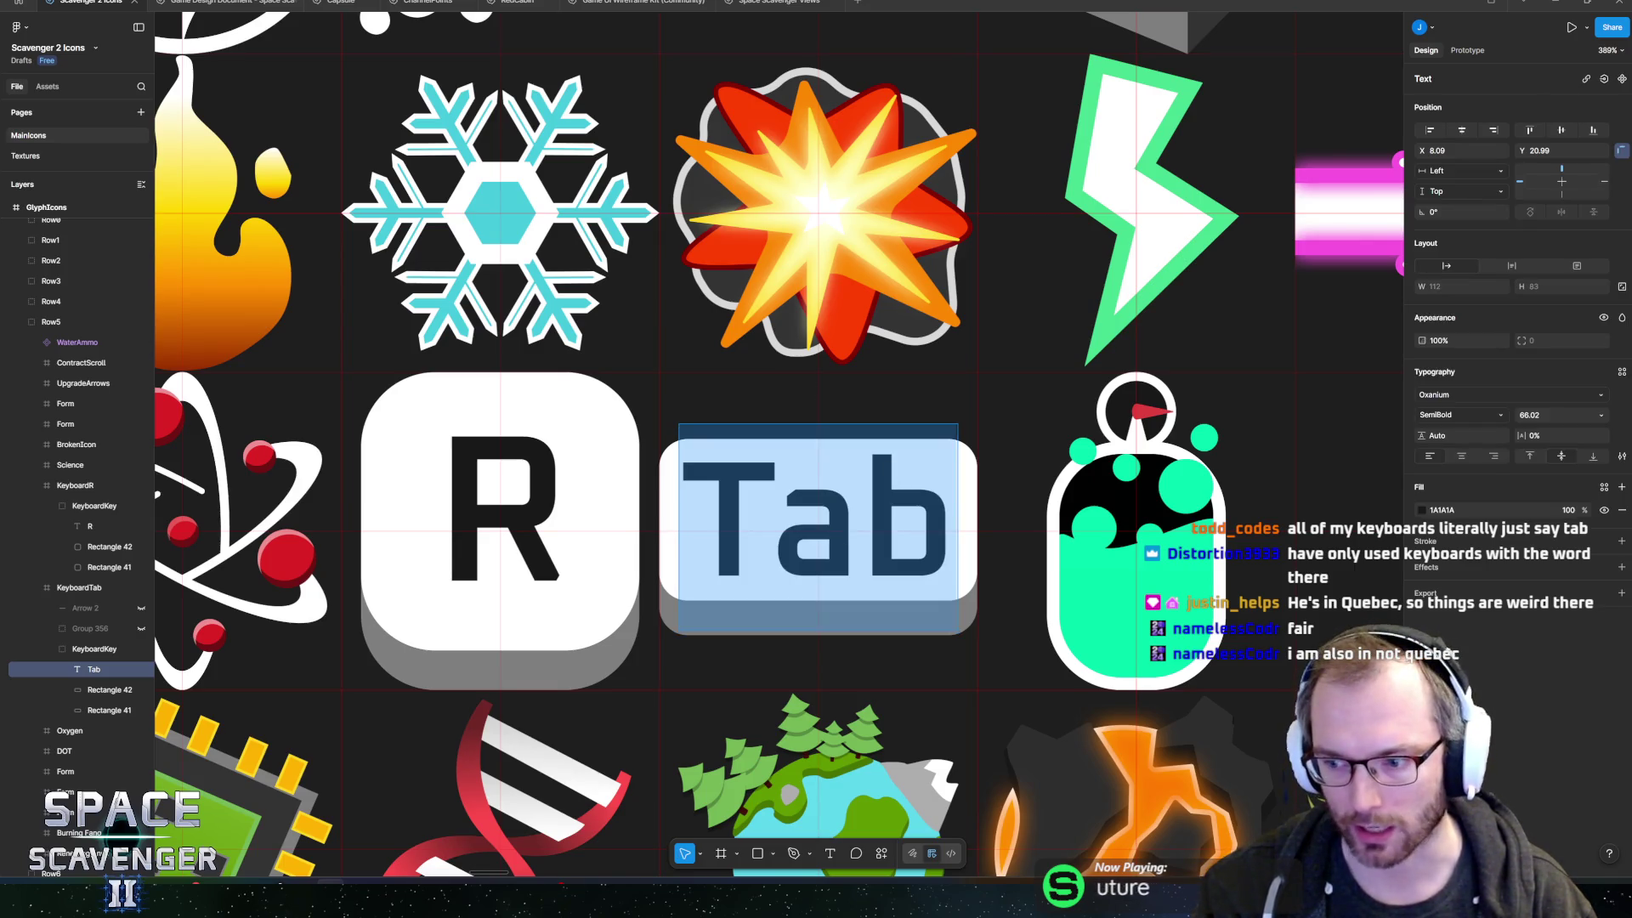
{"action": "key", "text": "Left"}
{"action": "key", "text": "Right"}
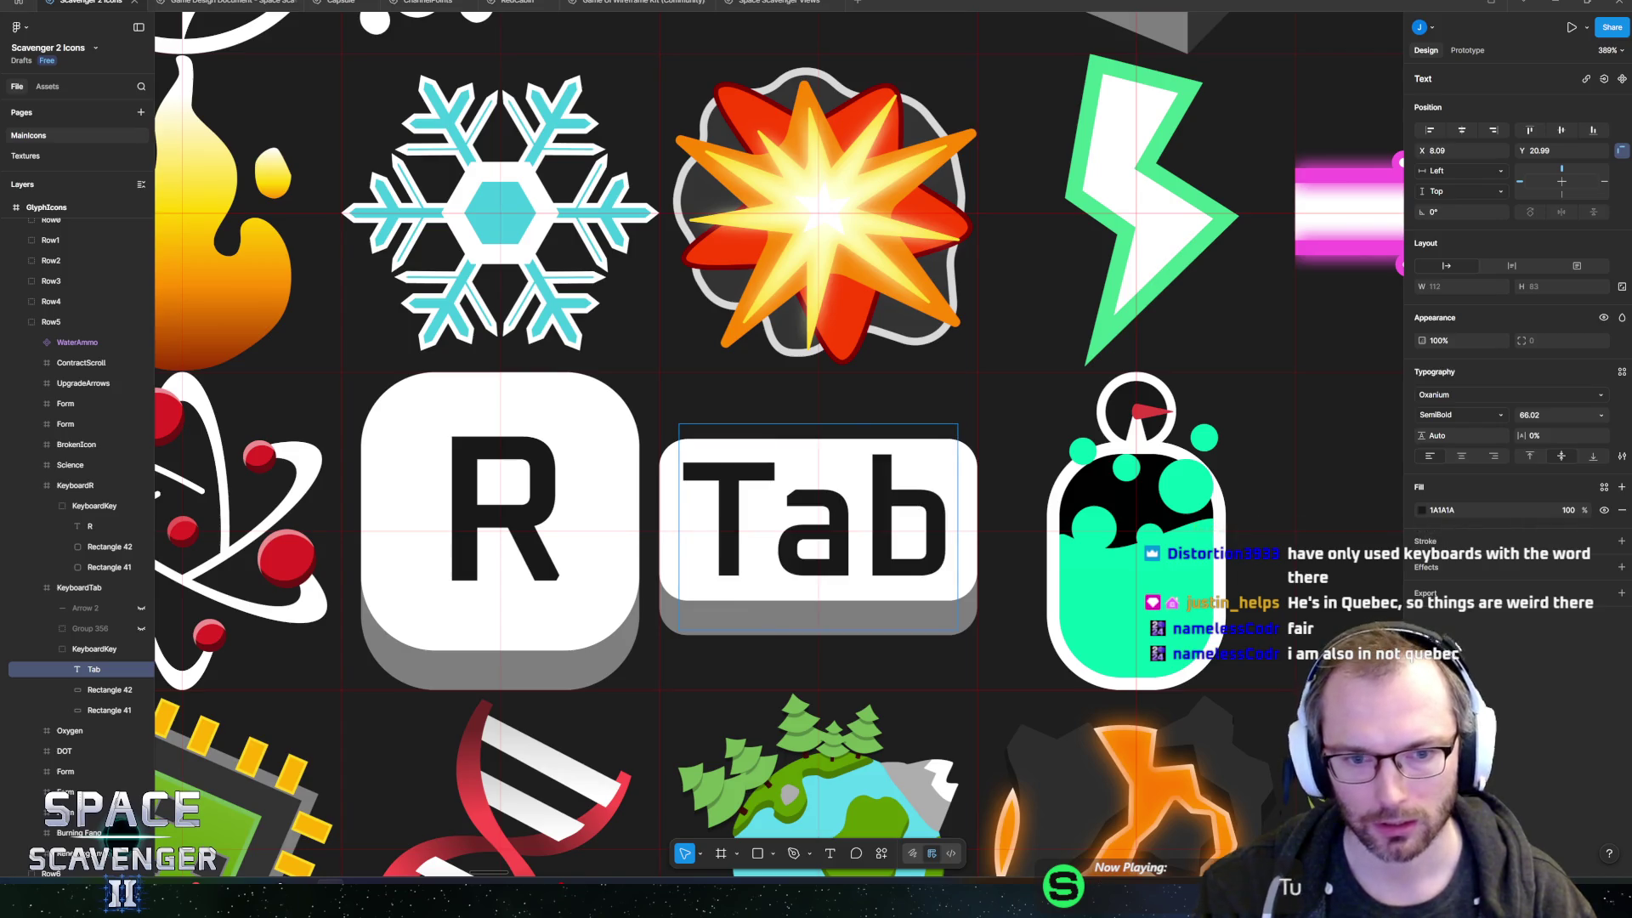
{"action": "key", "text": "shift+Right"}
{"action": "left_click", "coordinate": [89, 527]}
{"action": "scroll", "coordinate": [778, 442], "scroll_direction": "left", "scroll_amount": 5}
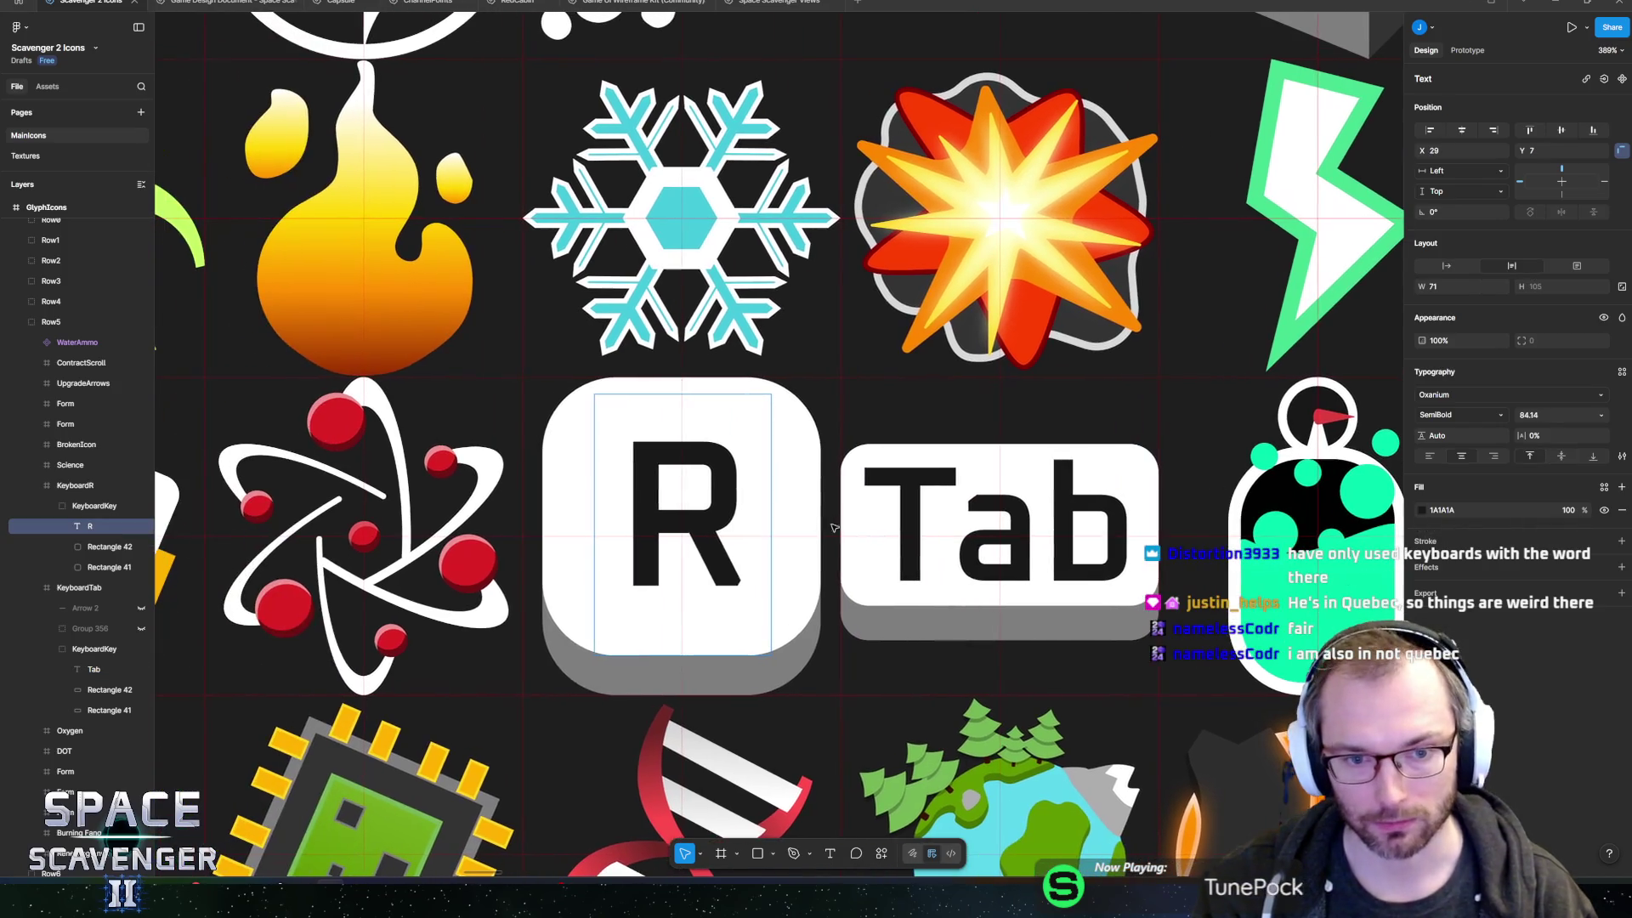
{"action": "key", "text": "Return"}
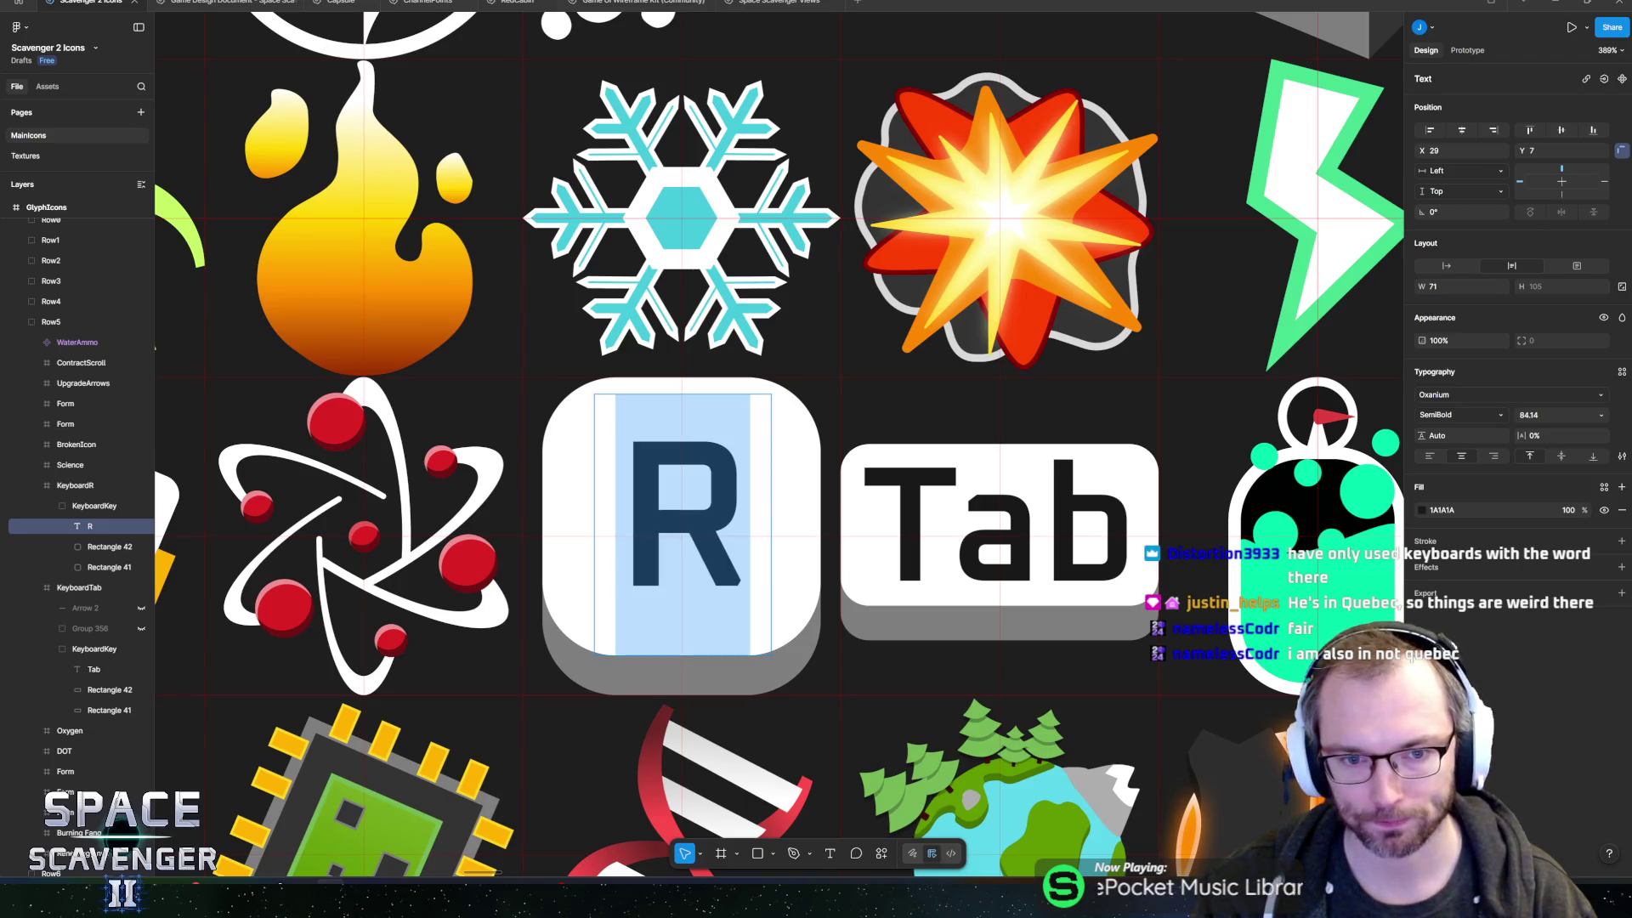
{"action": "left_click", "coordinate": [1105, 525]}
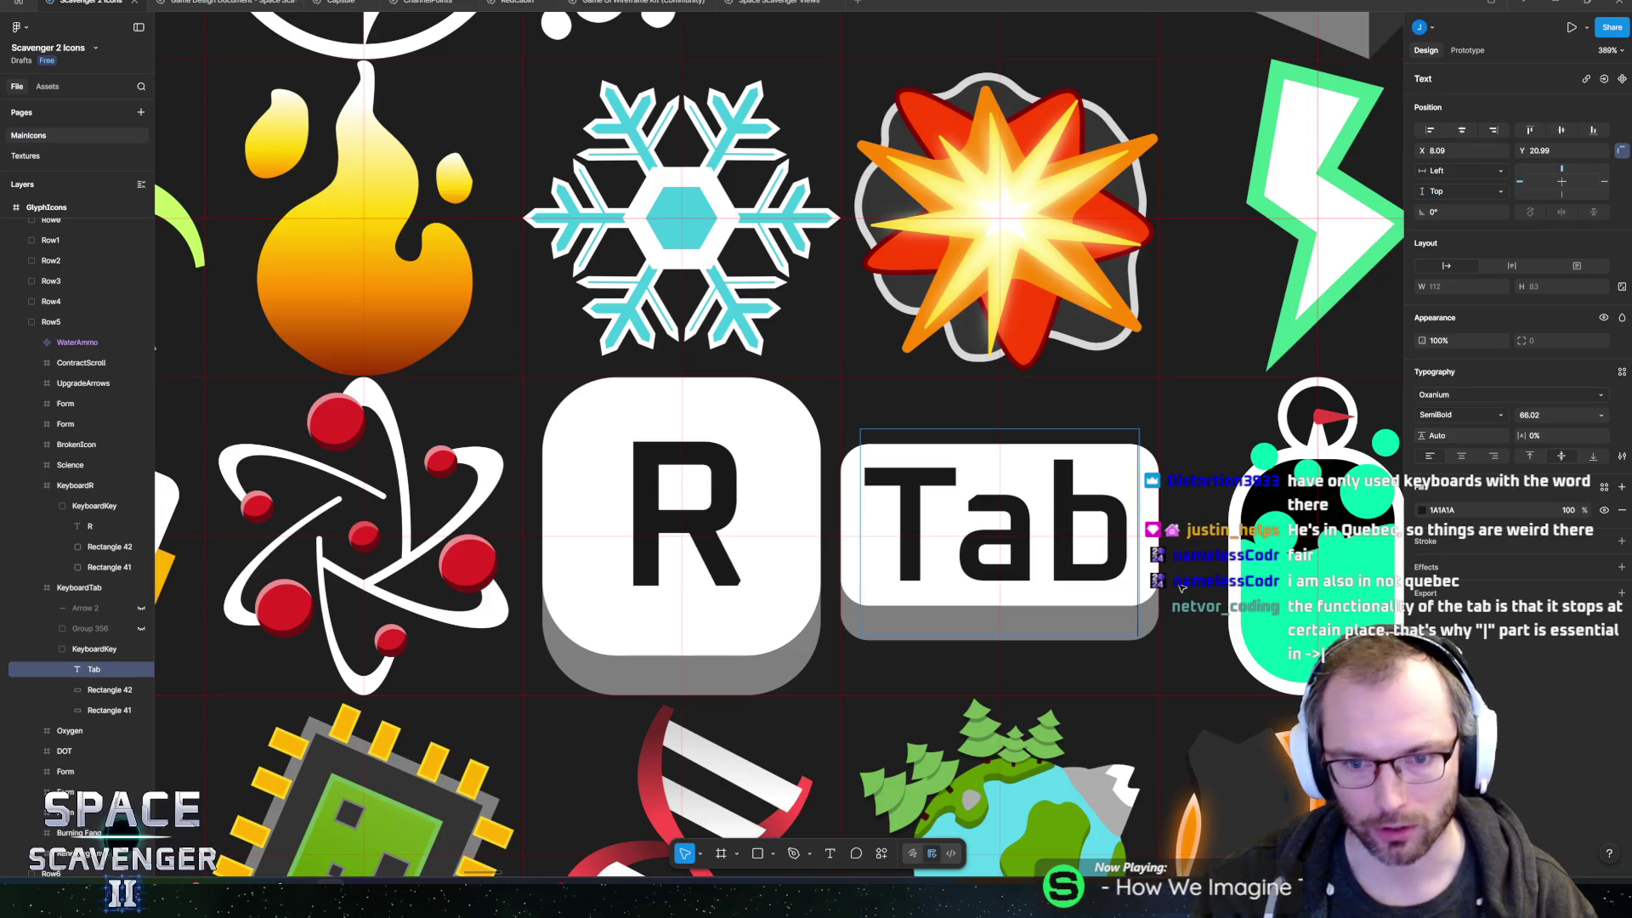
{"action": "scroll", "coordinate": [1179, 584], "scroll_direction": "down", "scroll_amount": 10}
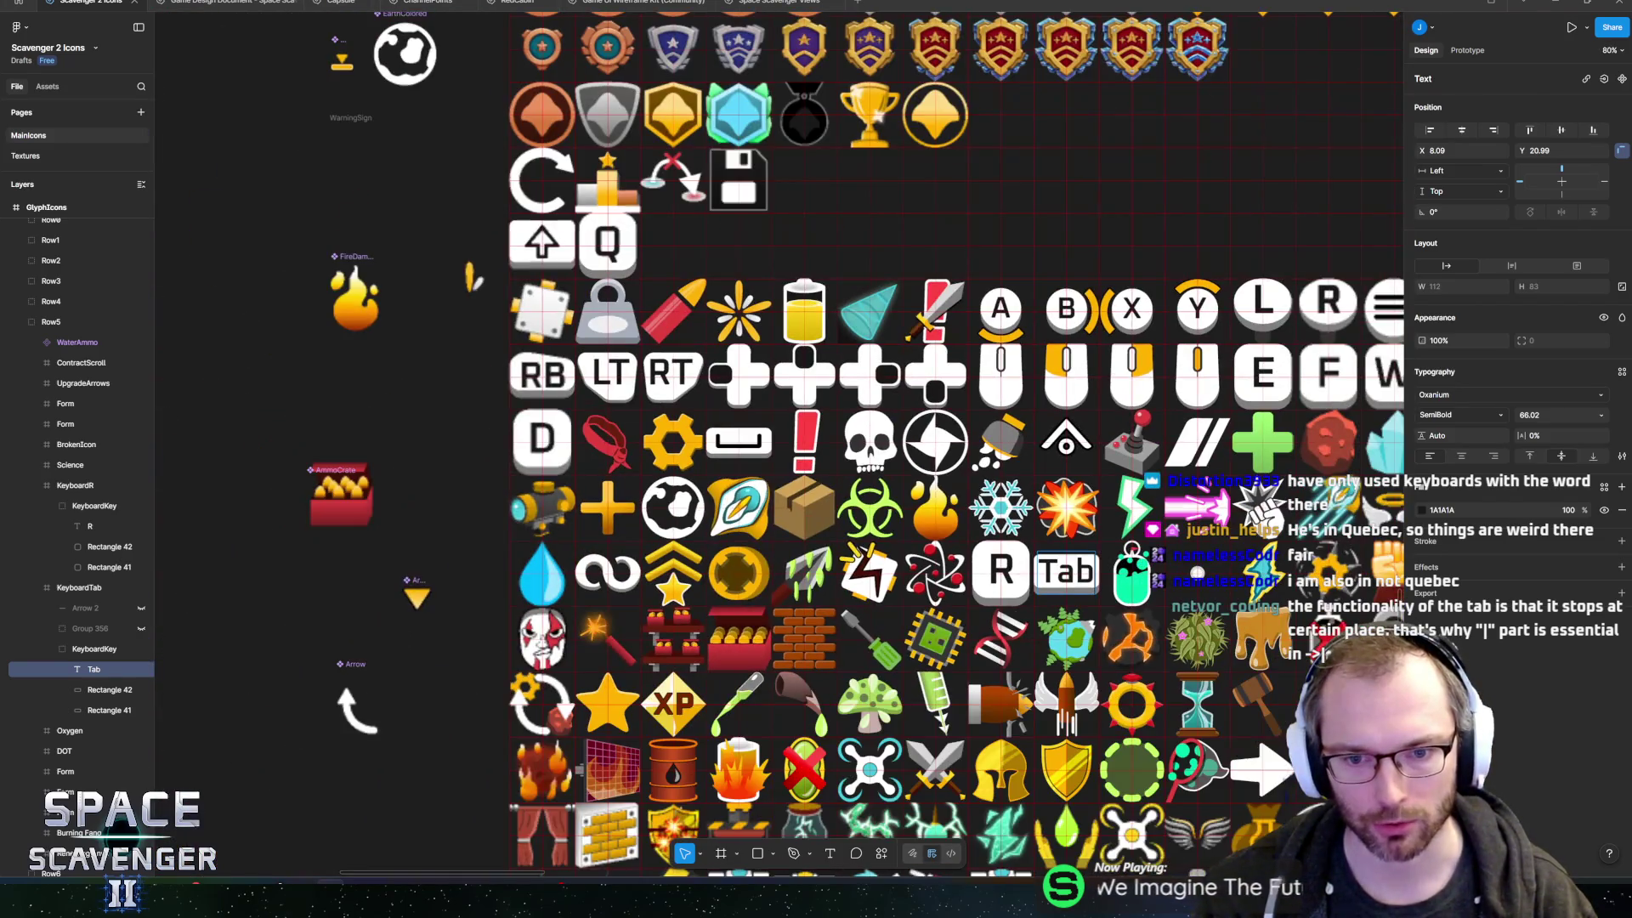
{"action": "scroll", "coordinate": [410, 560], "scroll_direction": "right", "scroll_amount": 2}
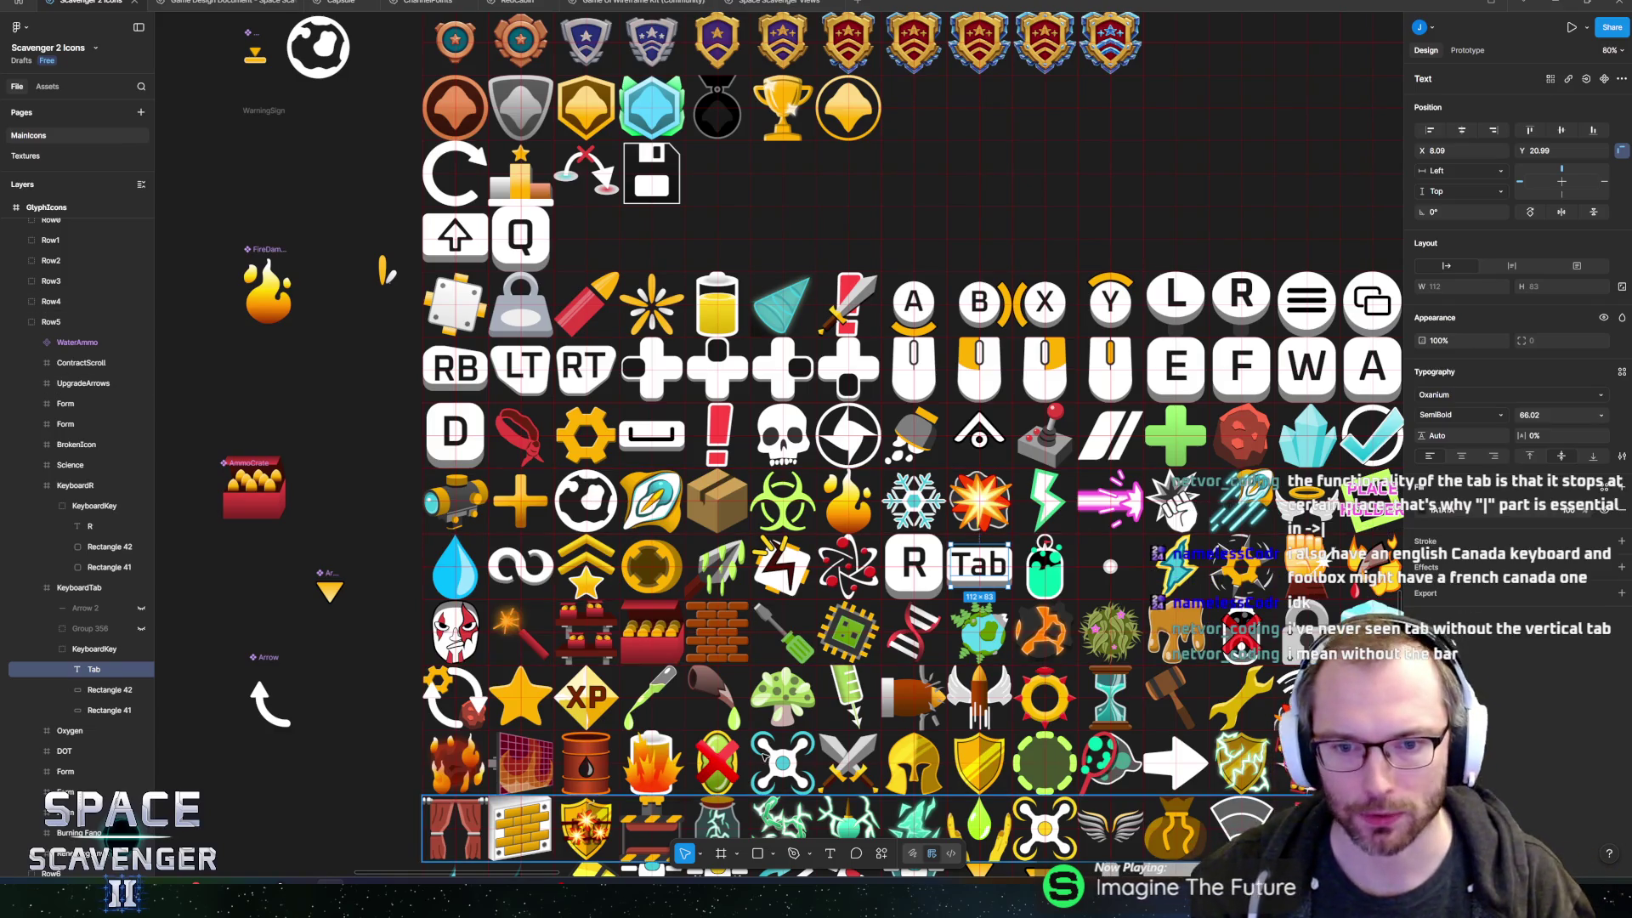
{"action": "scroll", "coordinate": [736, 610], "scroll_direction": "up", "scroll_amount": 10}
{"action": "scroll", "coordinate": [736, 609], "scroll_direction": "left", "scroll_amount": 3}
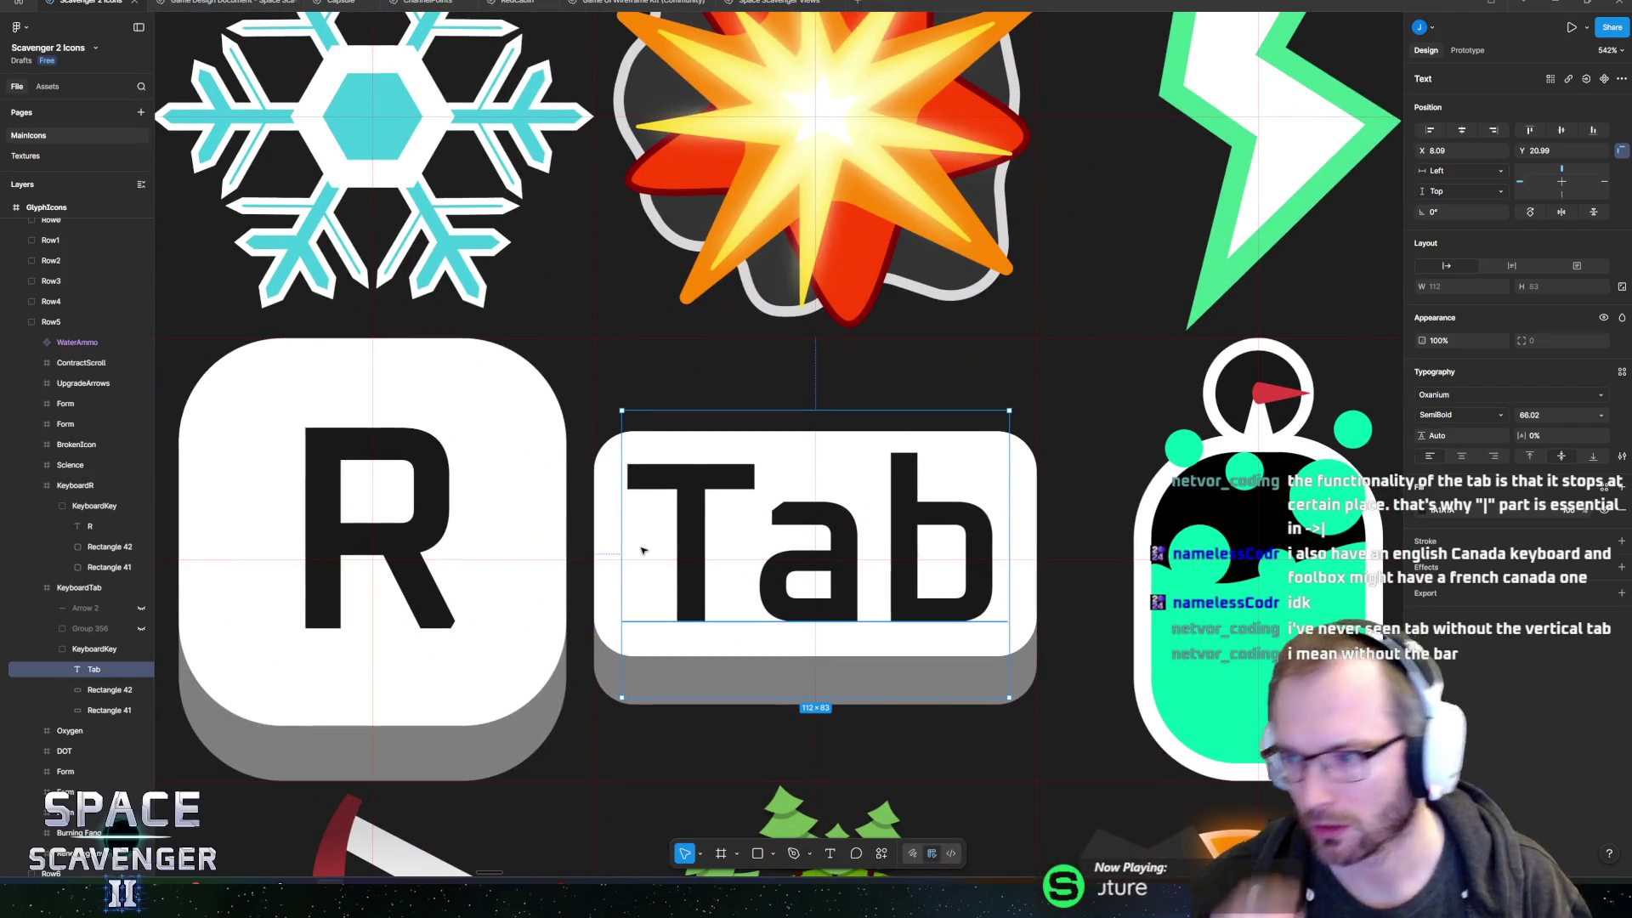
- Swap the Tab word for the double arrows and move Rectangle 1371 beside the left arrow
{"action": "key", "text": "ctrl+z"}
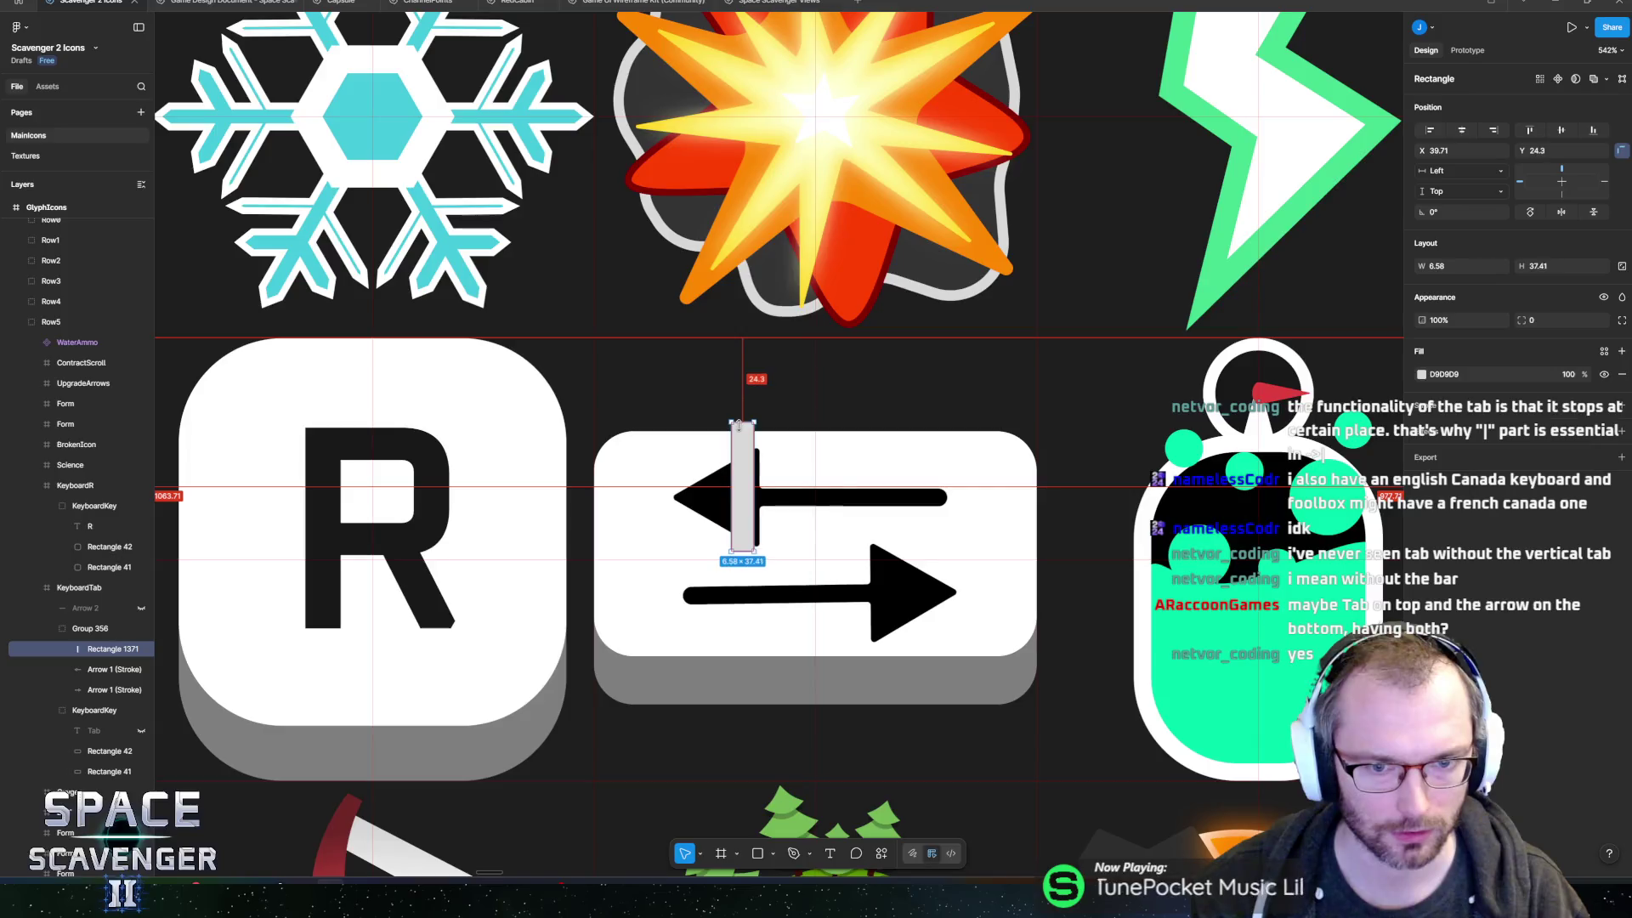
{"action": "left_click_drag", "start_coordinate": [676, 481], "coordinate": [649, 474]}
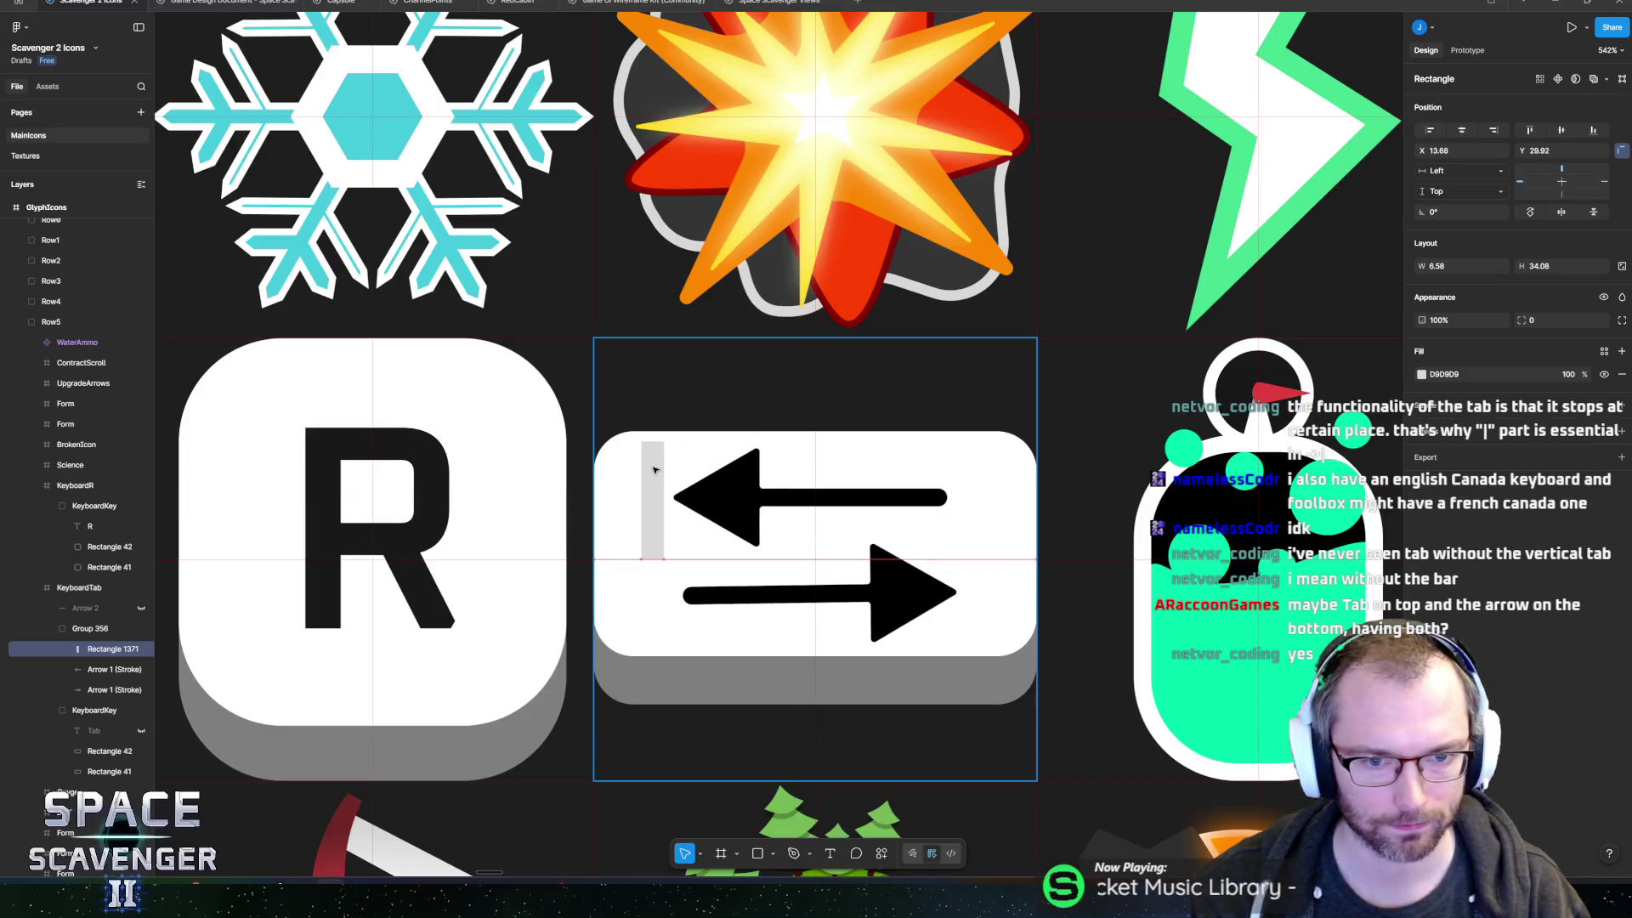
{"action": "scroll", "coordinate": [649, 474], "scroll_direction": "up", "scroll_amount": 5}
{"action": "scroll", "coordinate": [649, 474], "scroll_direction": "down", "scroll_amount": 3}
{"action": "scroll", "coordinate": [666, 309], "scroll_direction": "up", "scroll_amount": 10, "text": "ctrl"}
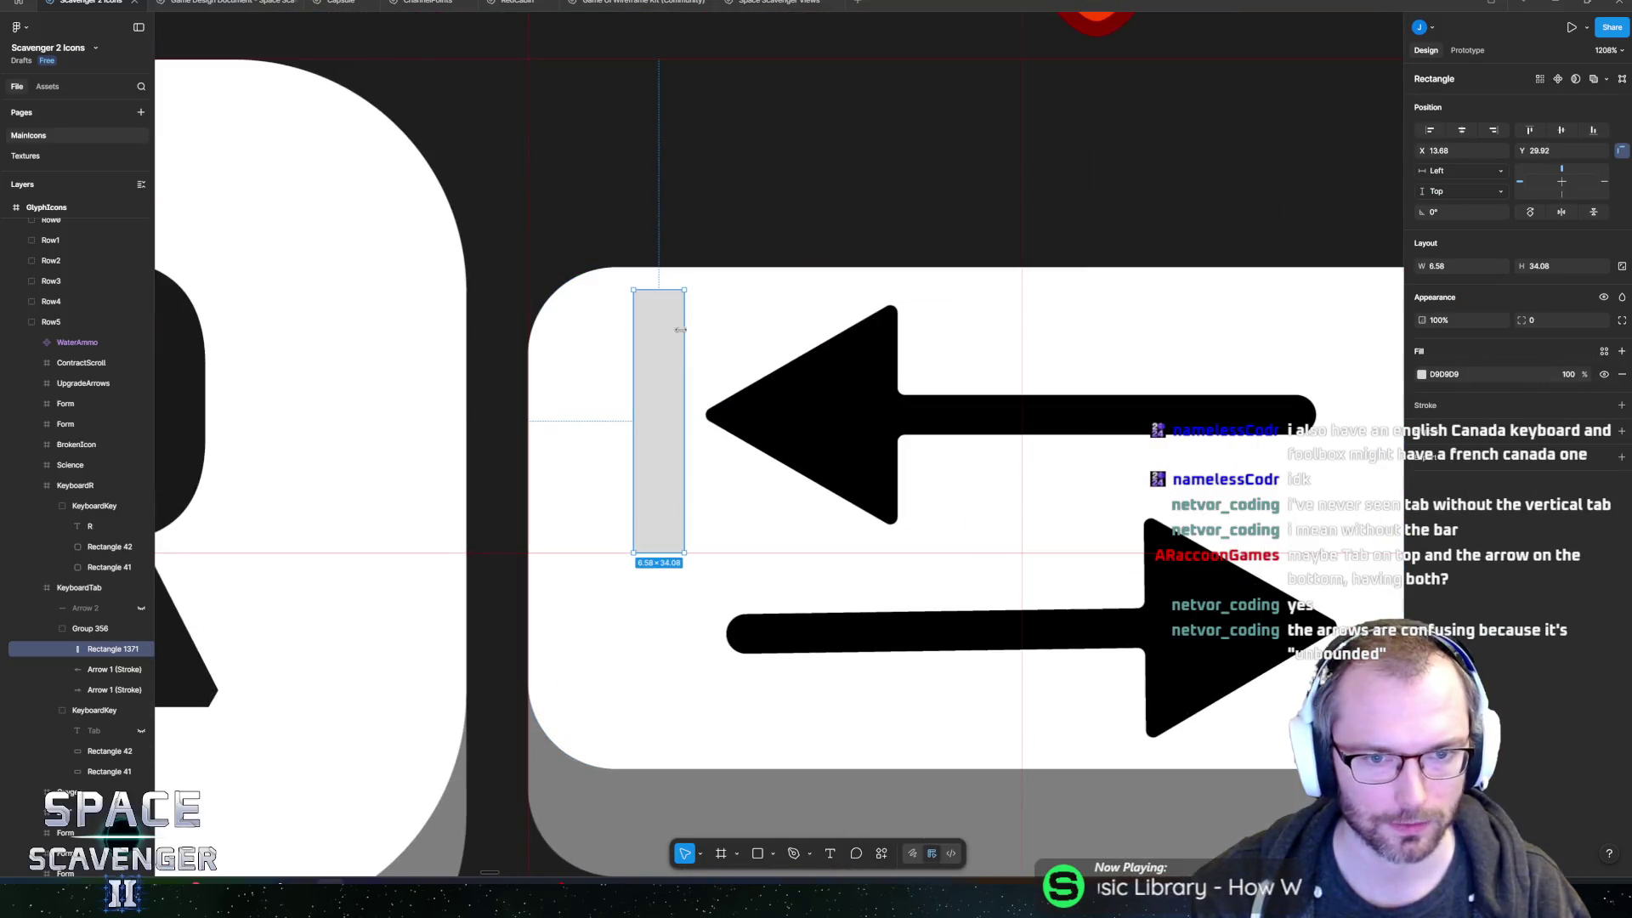
- Drag Rectangle 1371's corner radius into a rounded pill-shaped bar
{"action": "left_click_drag", "start_coordinate": [717, 247], "coordinate": [593, 434]}
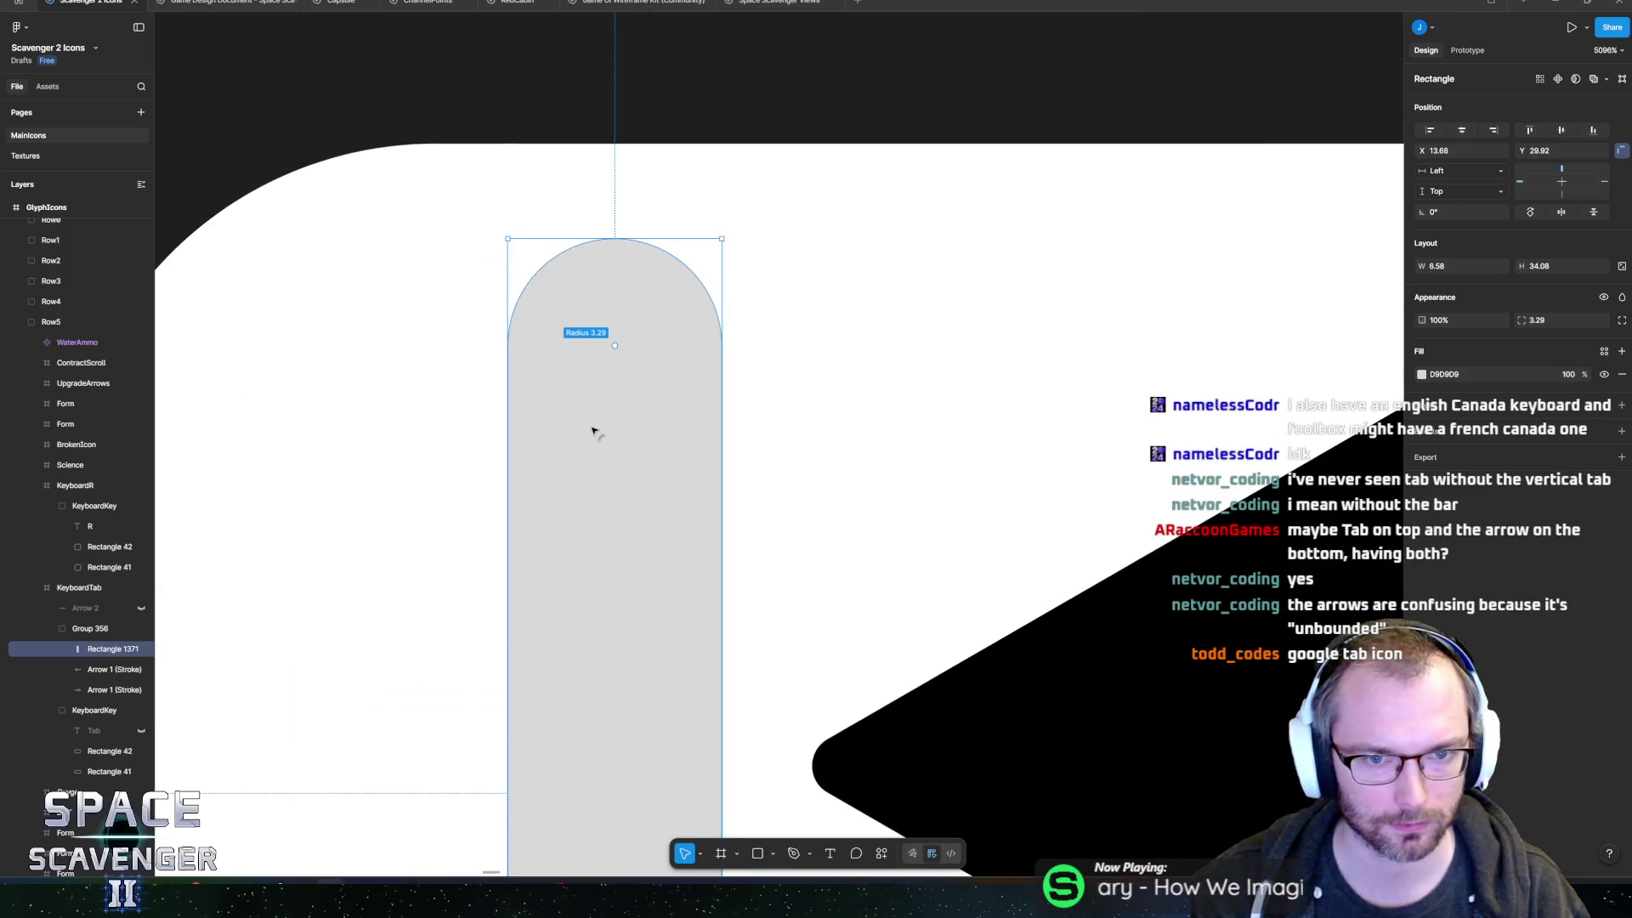
{"action": "scroll", "coordinate": [802, 460], "scroll_direction": "down", "scroll_amount": 5}
{"action": "scroll", "coordinate": [801, 459], "scroll_direction": "down", "scroll_amount": 3}
{"action": "scroll", "coordinate": [808, 430], "scroll_direction": "down", "scroll_amount": 5, "text": "ctrl"}
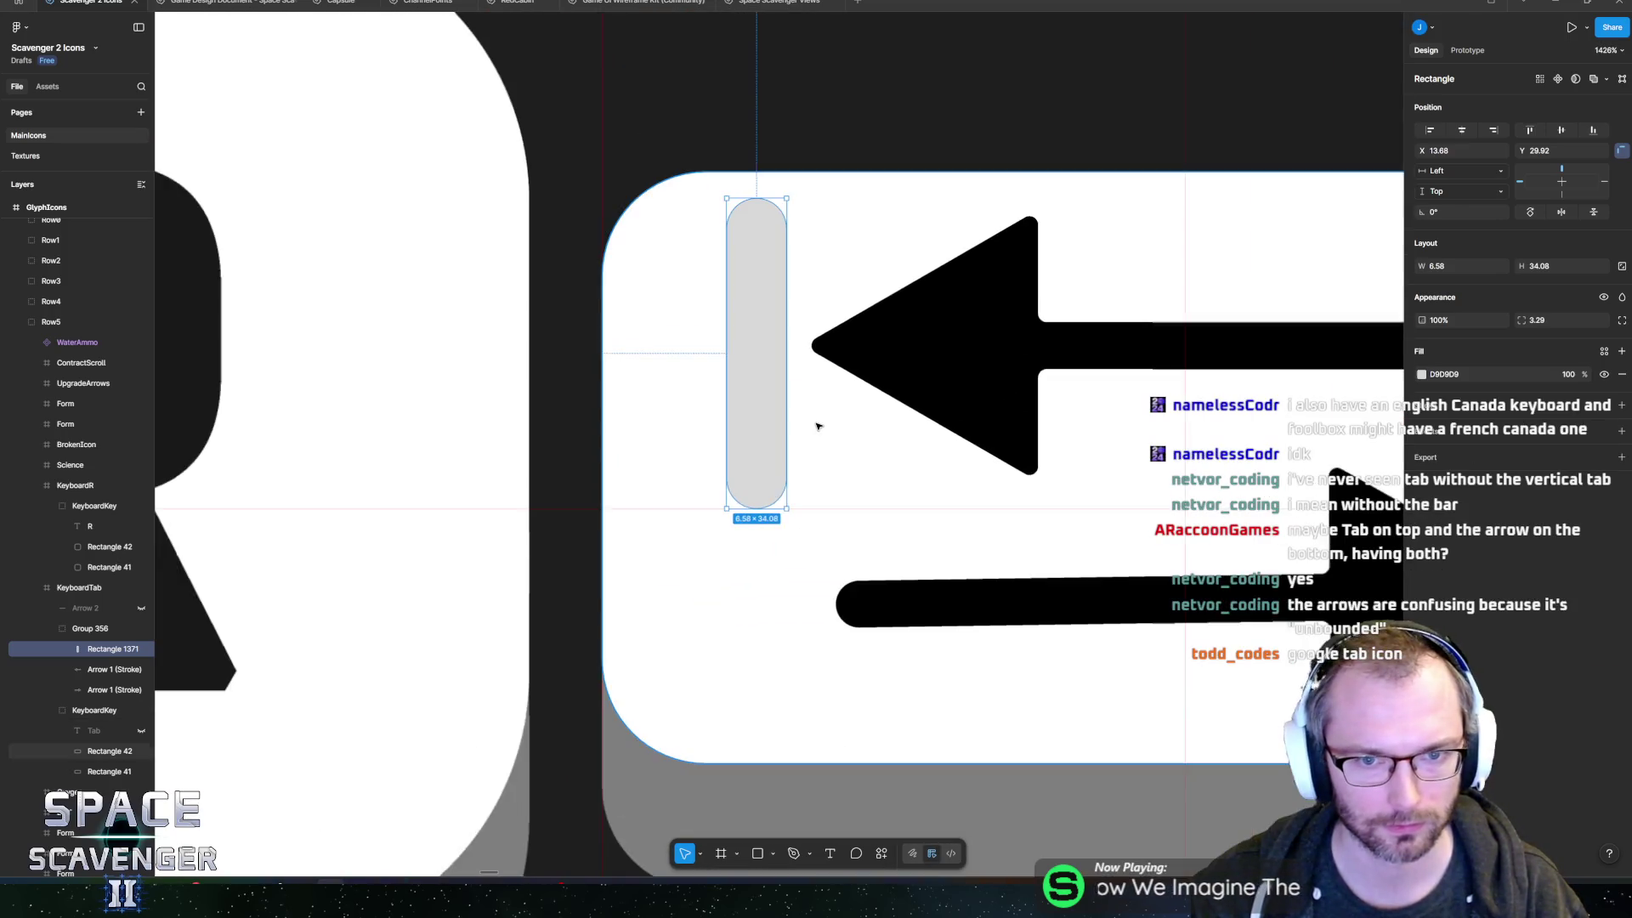
- Eyedrop black from the arrows for the bar's fill and bring up the 'tab icon' image search
{"action": "left_click", "coordinate": [1421, 375]}
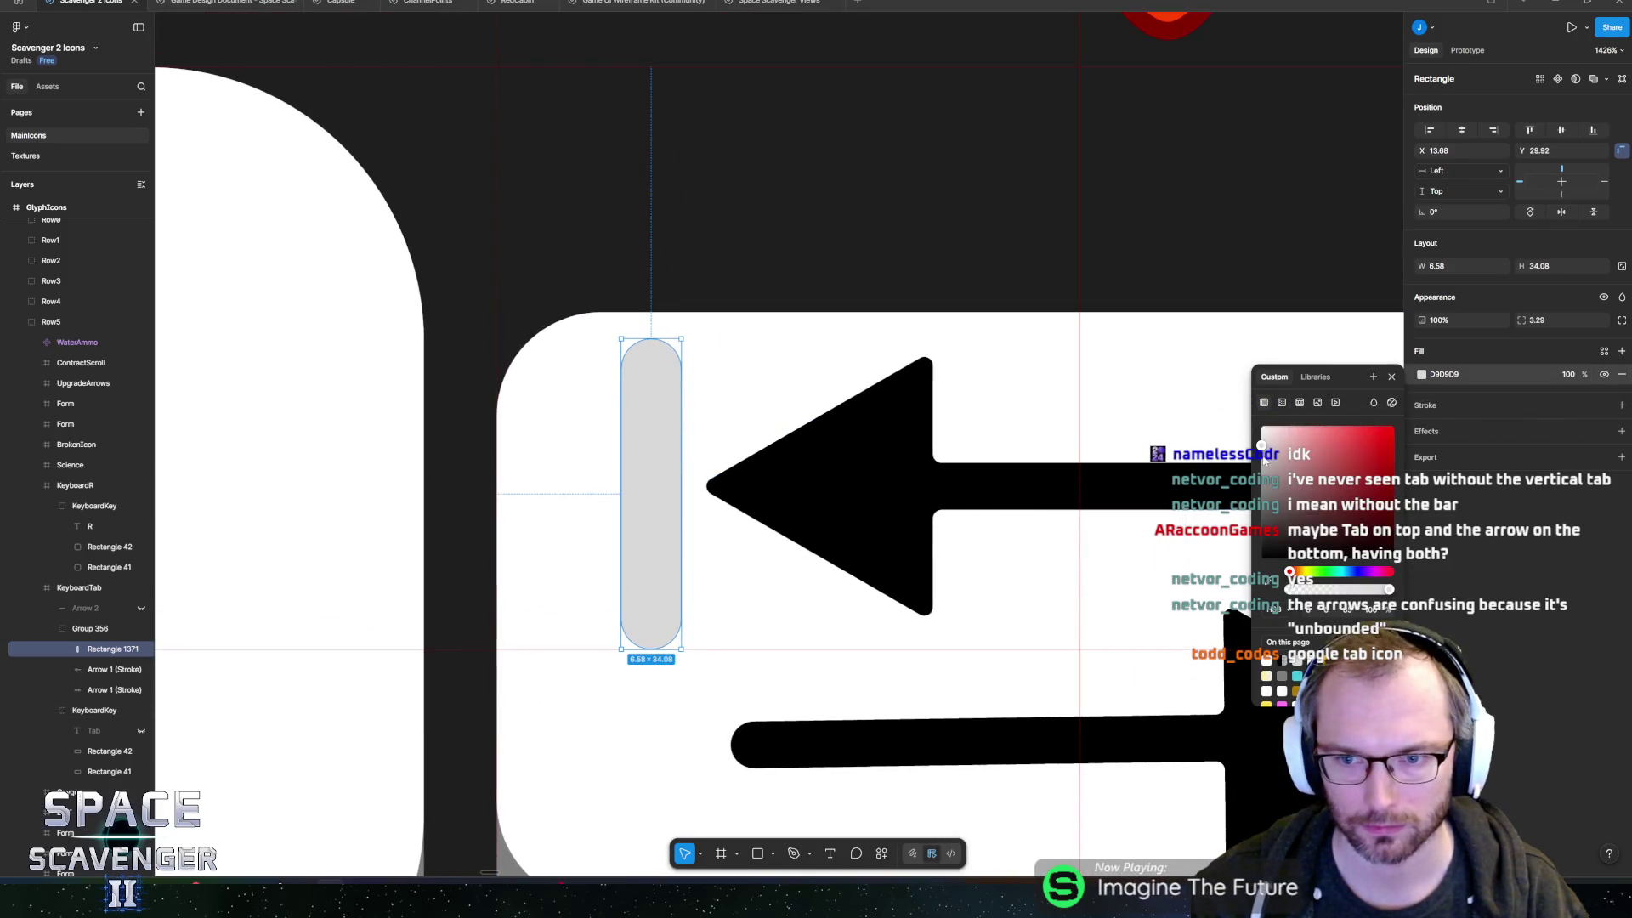
{"action": "key", "text": "i"}
{"action": "left_click", "coordinate": [879, 493]}
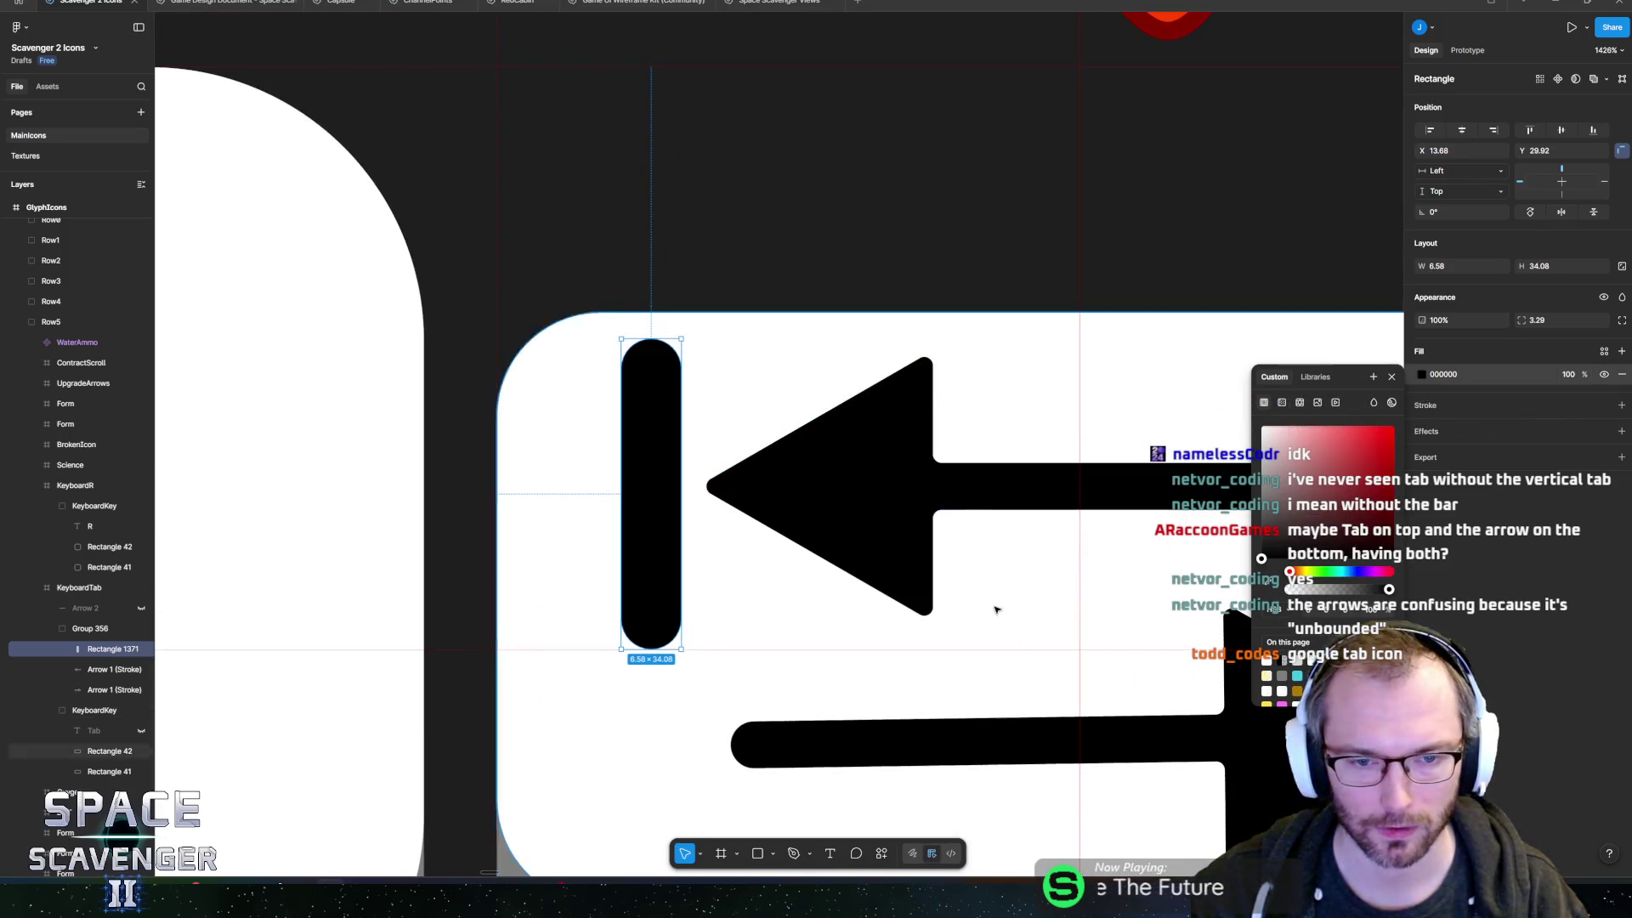
{"action": "scroll", "coordinate": [991, 608], "scroll_direction": "down", "scroll_amount": 5, "text": "ctrl"}
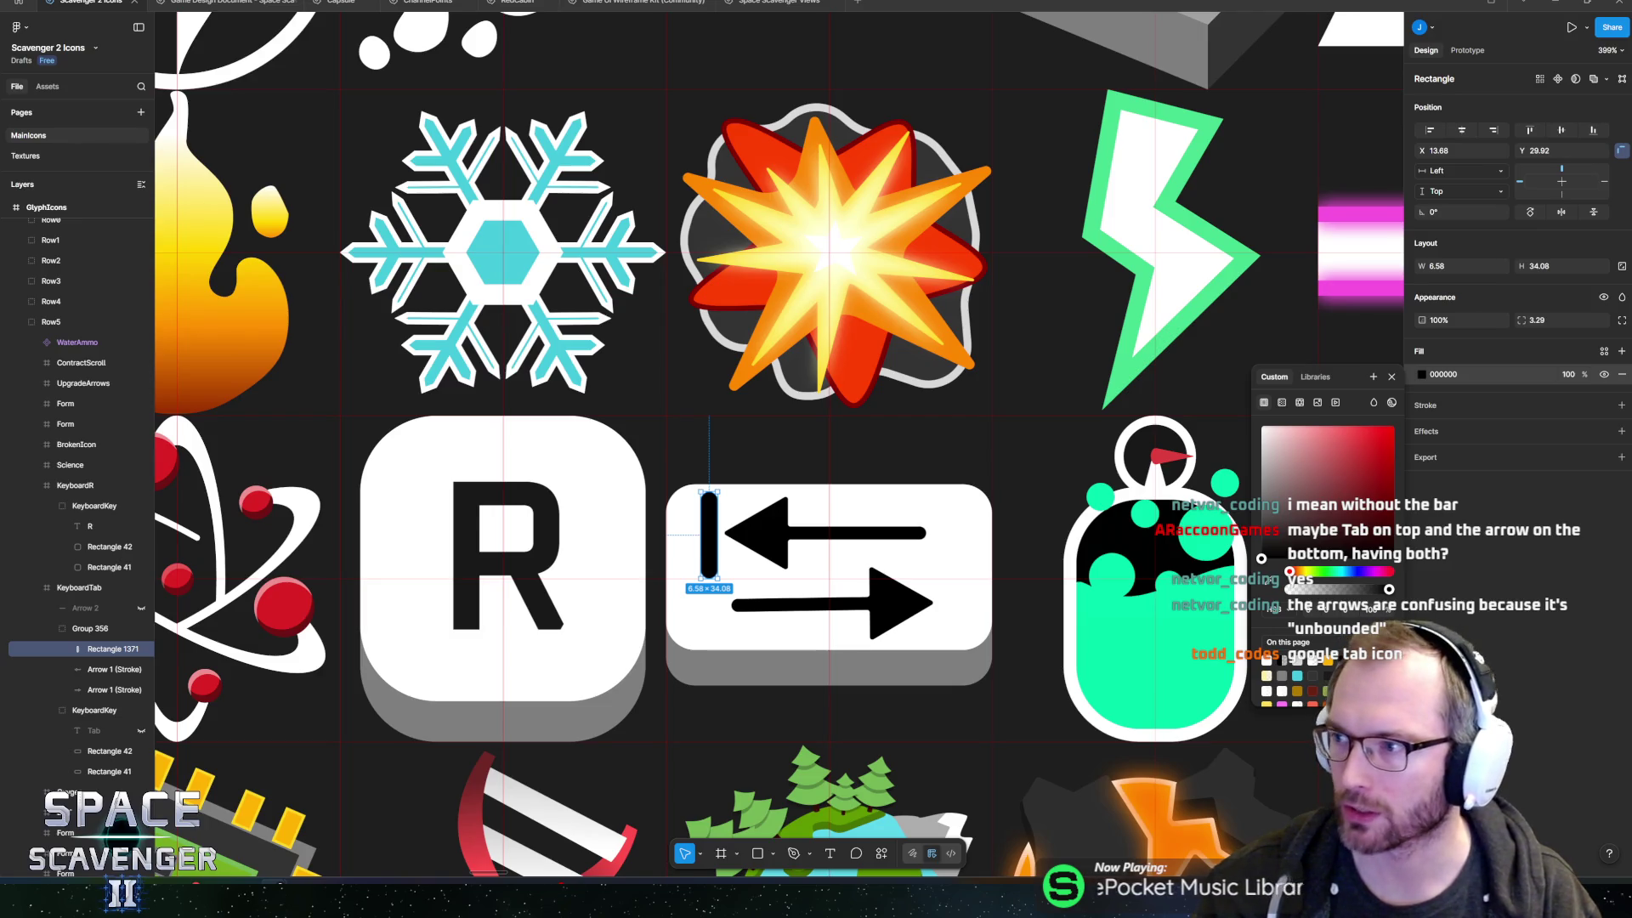
{"action": "mouse_move", "coordinate": [1631, 131]}
{"action": "left_mouse_down"}
{"action": "mouse_move", "coordinate": [593, 131]}
{"action": "mouse_move", "coordinate": [548, 101]}
{"action": "left_mouse_up"}
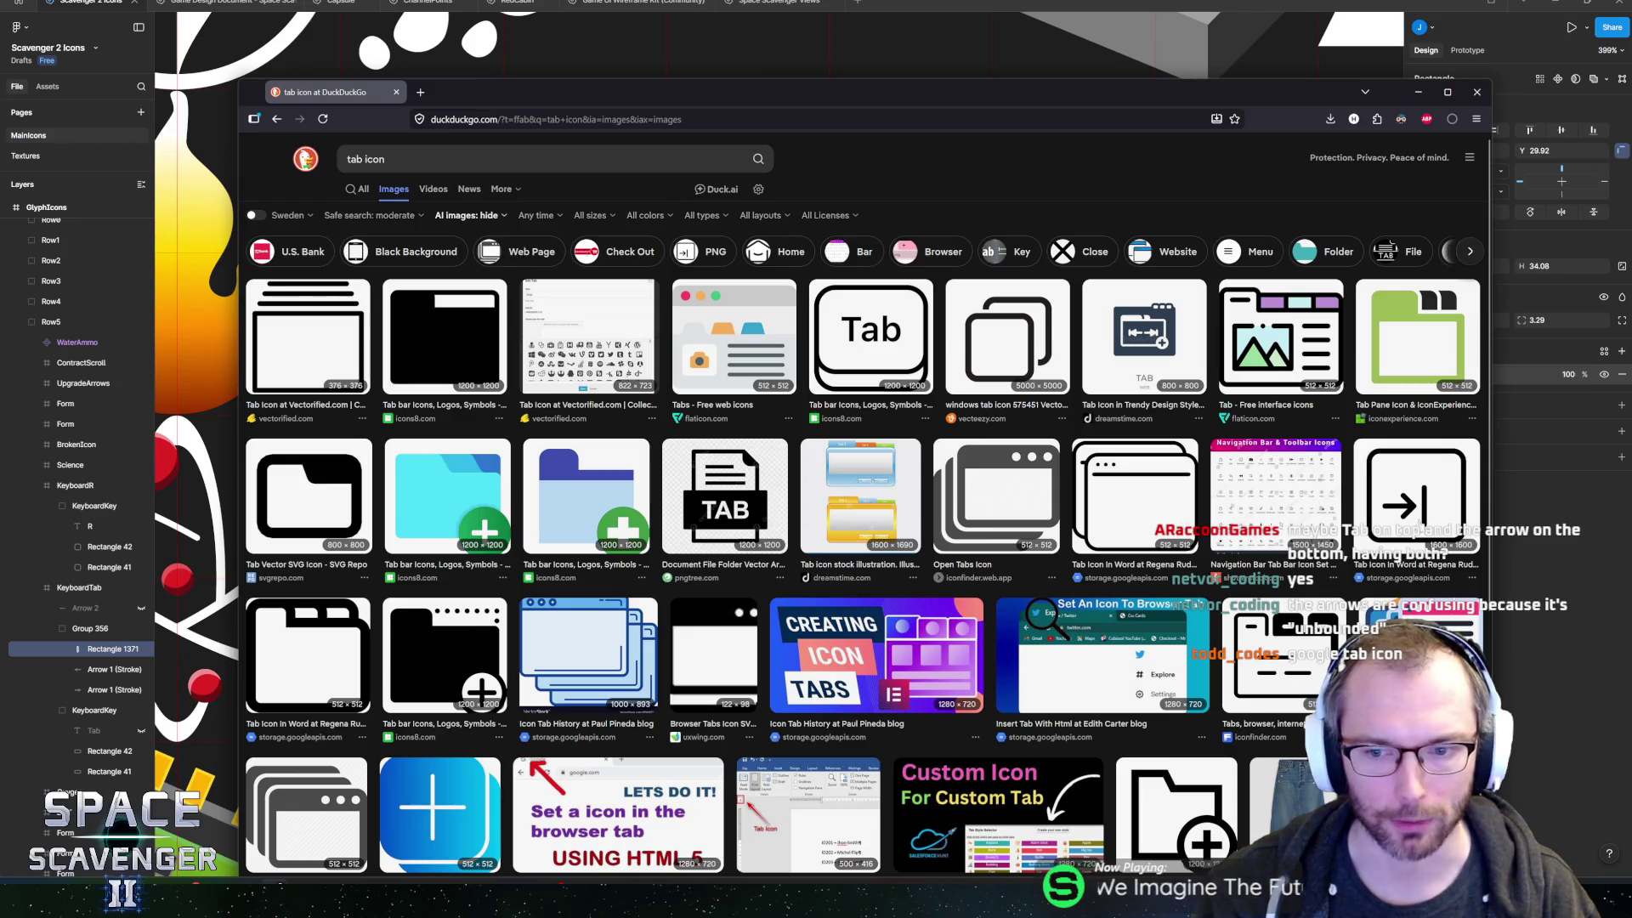
- Preview a double-arrow tab icon, then refine the search to 'tab icon keyboard'
{"action": "scroll", "coordinate": [1394, 525], "scroll_direction": "down", "scroll_amount": 2}
{"action": "scroll", "coordinate": [935, 522], "scroll_direction": "down", "scroll_amount": 3}
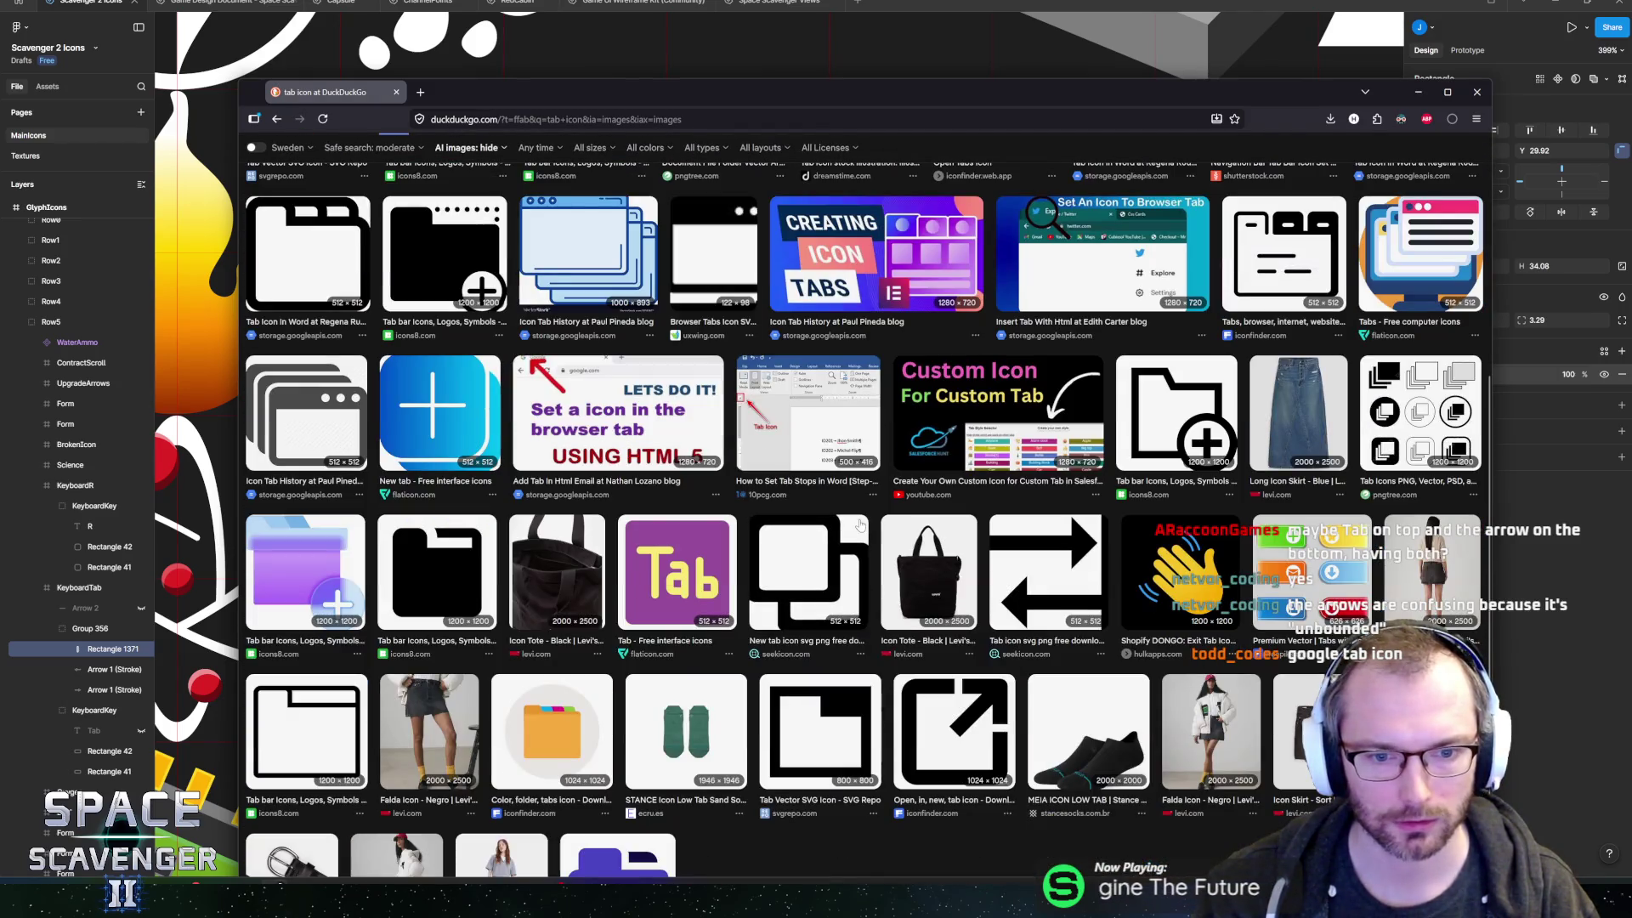
{"action": "left_click", "coordinate": [1047, 569]}
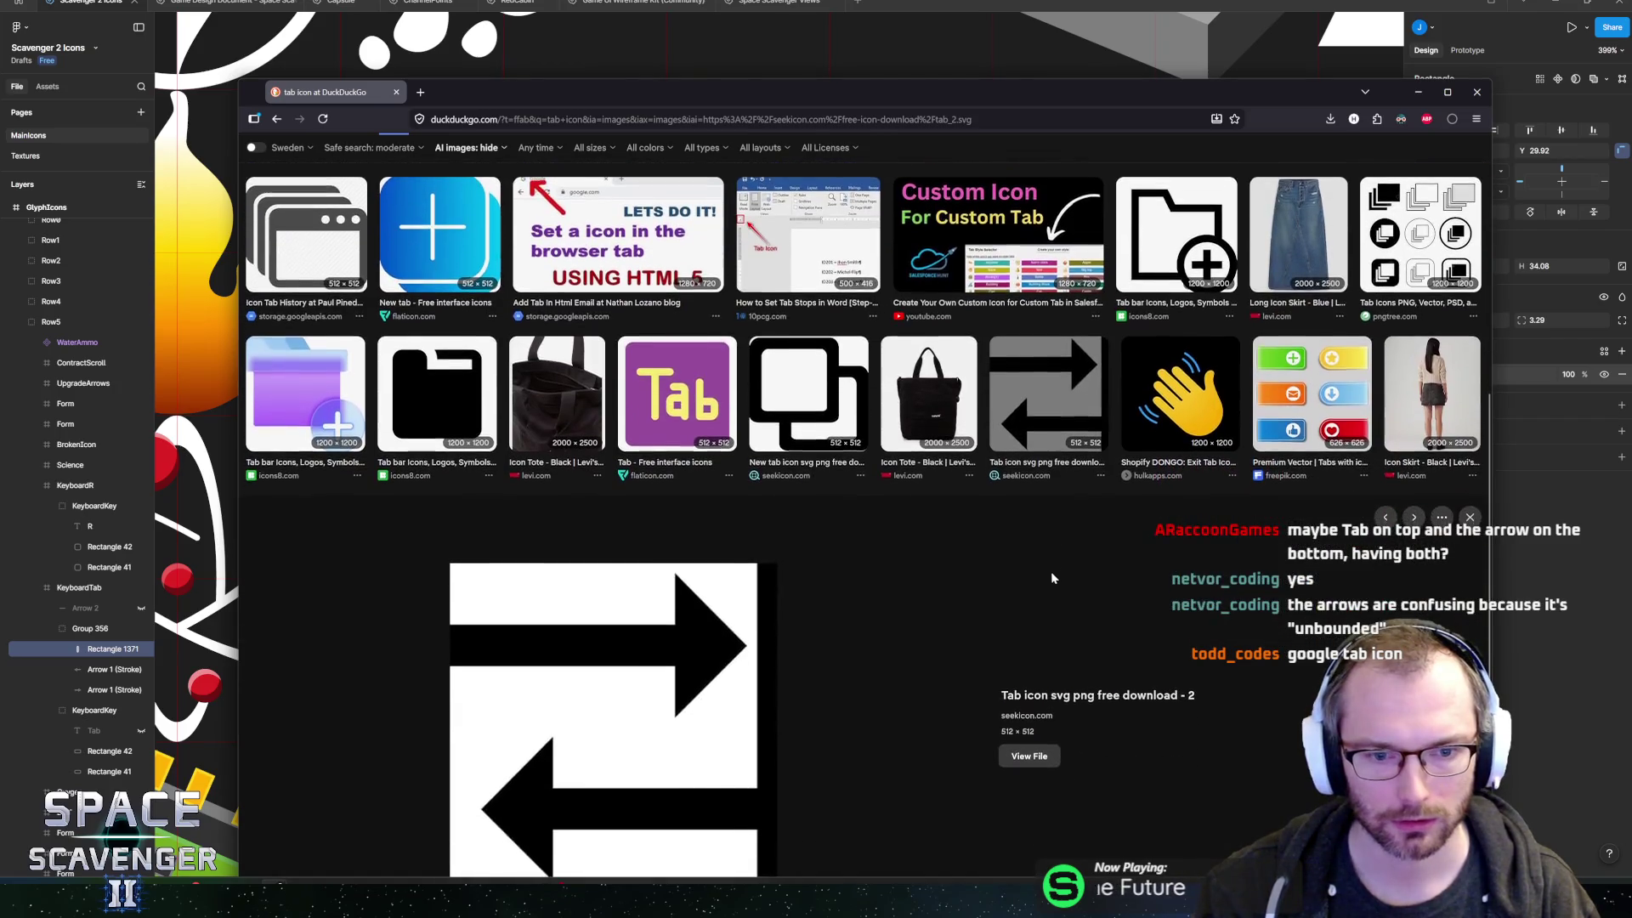
{"action": "scroll", "coordinate": [942, 576], "scroll_direction": "up", "scroll_amount": 10}
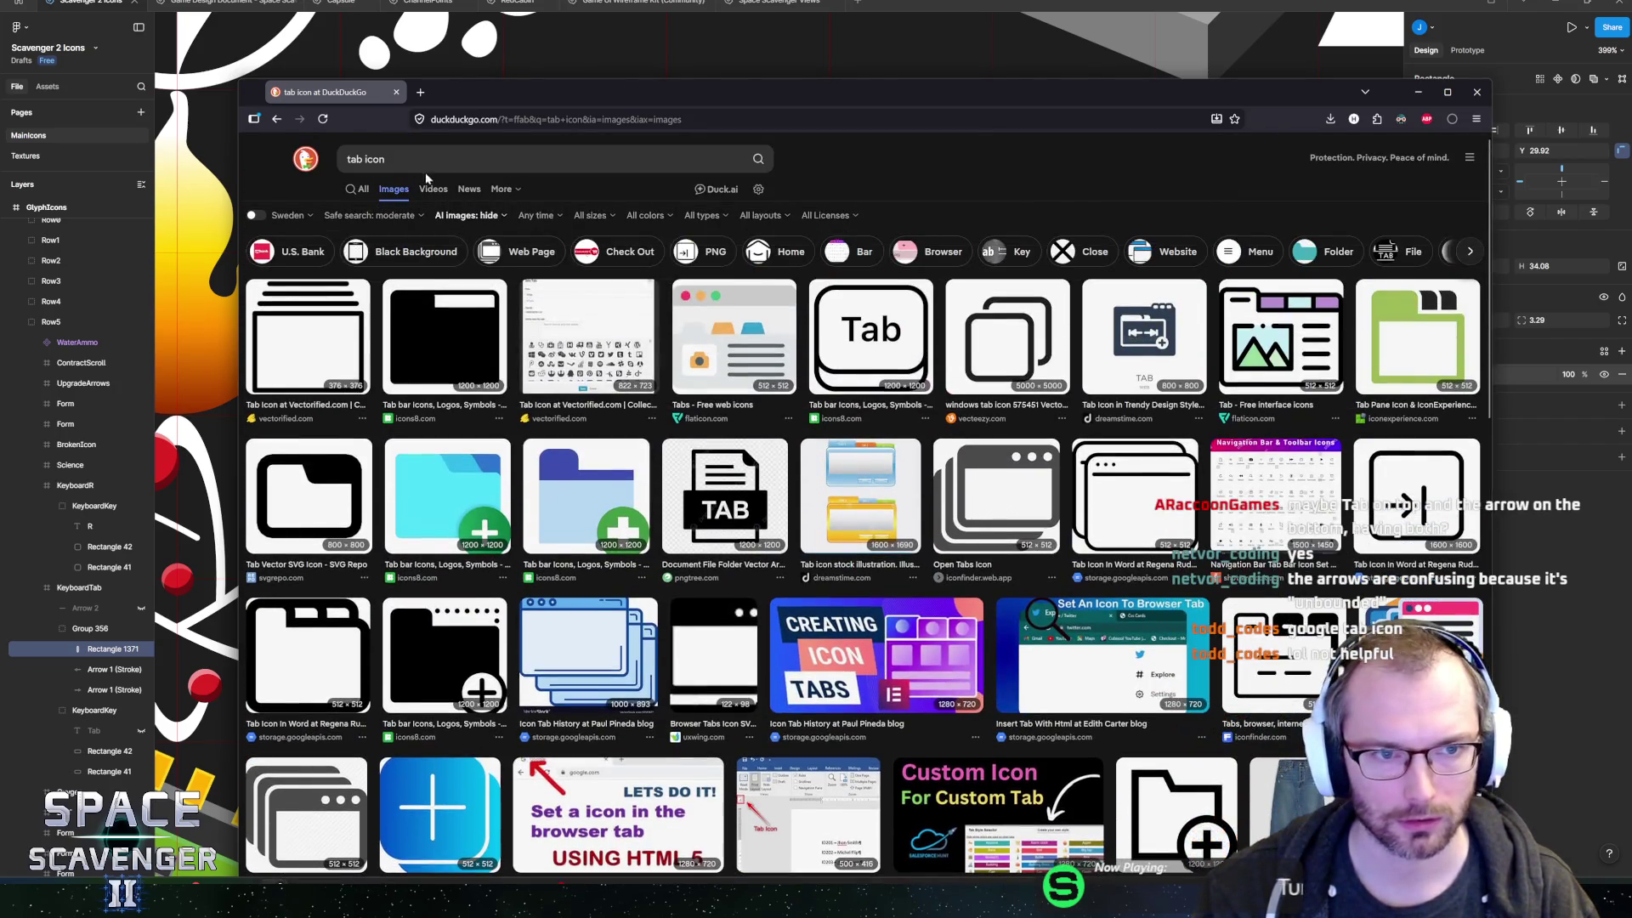
{"action": "left_click", "coordinate": [552, 159]}
{"action": "type", "text": "keyboar"}
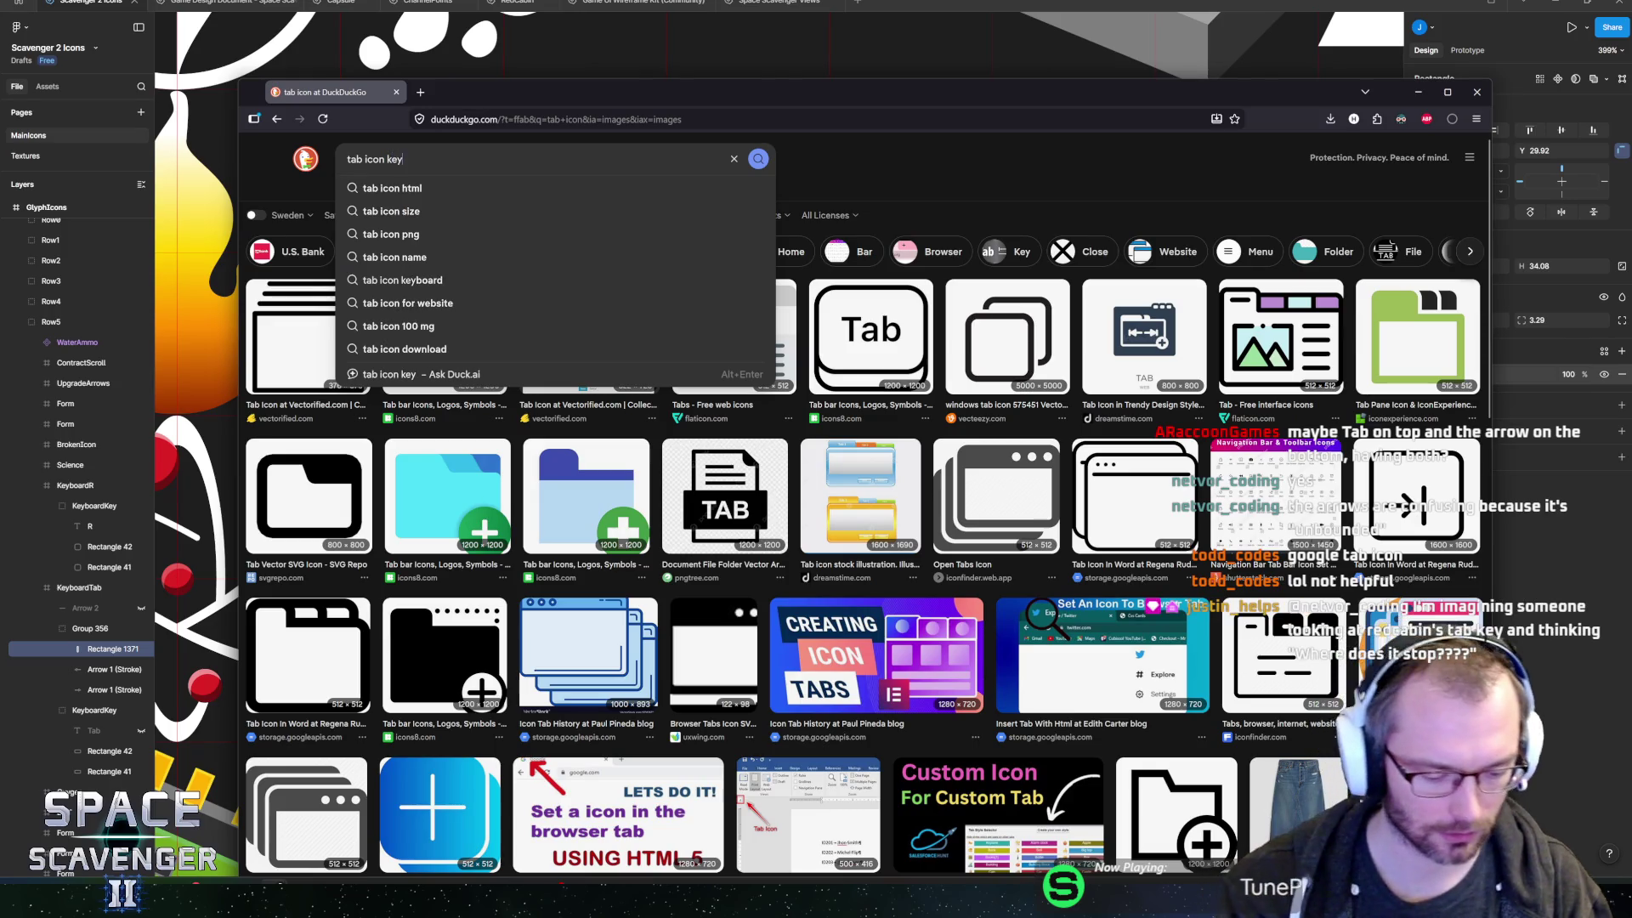
{"action": "type", "text": "d"}
{"action": "key", "text": "Return"}
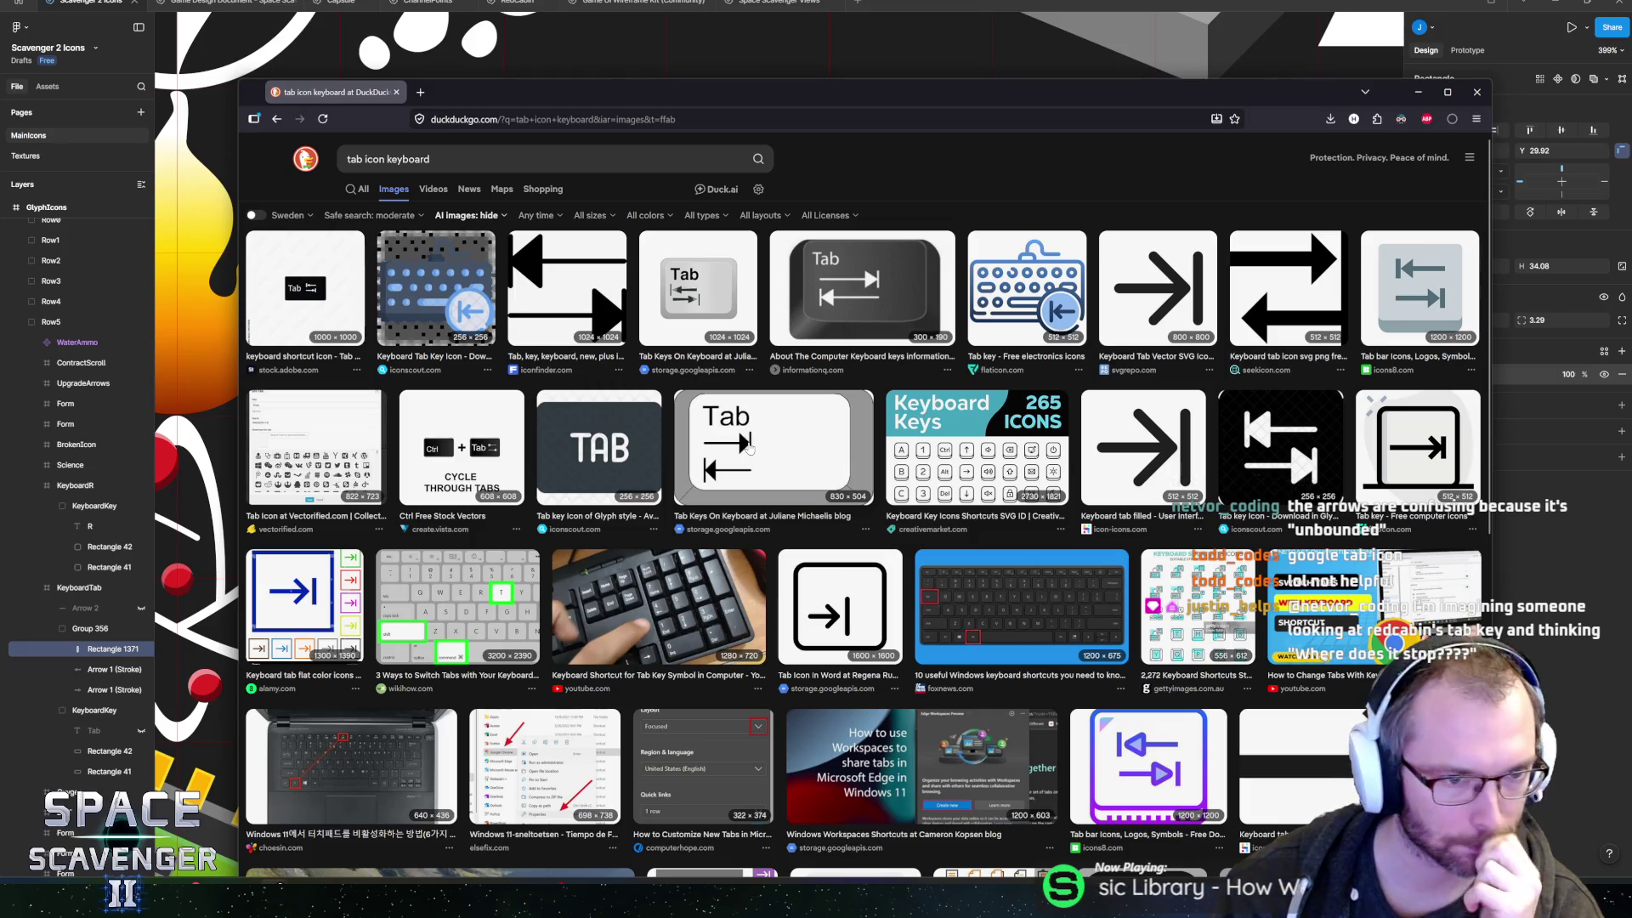
- Preview several tab-key icons, including Tab Keys On Keyboard, flaticon and Vectorified designs
{"action": "left_click", "coordinate": [481, 446]}
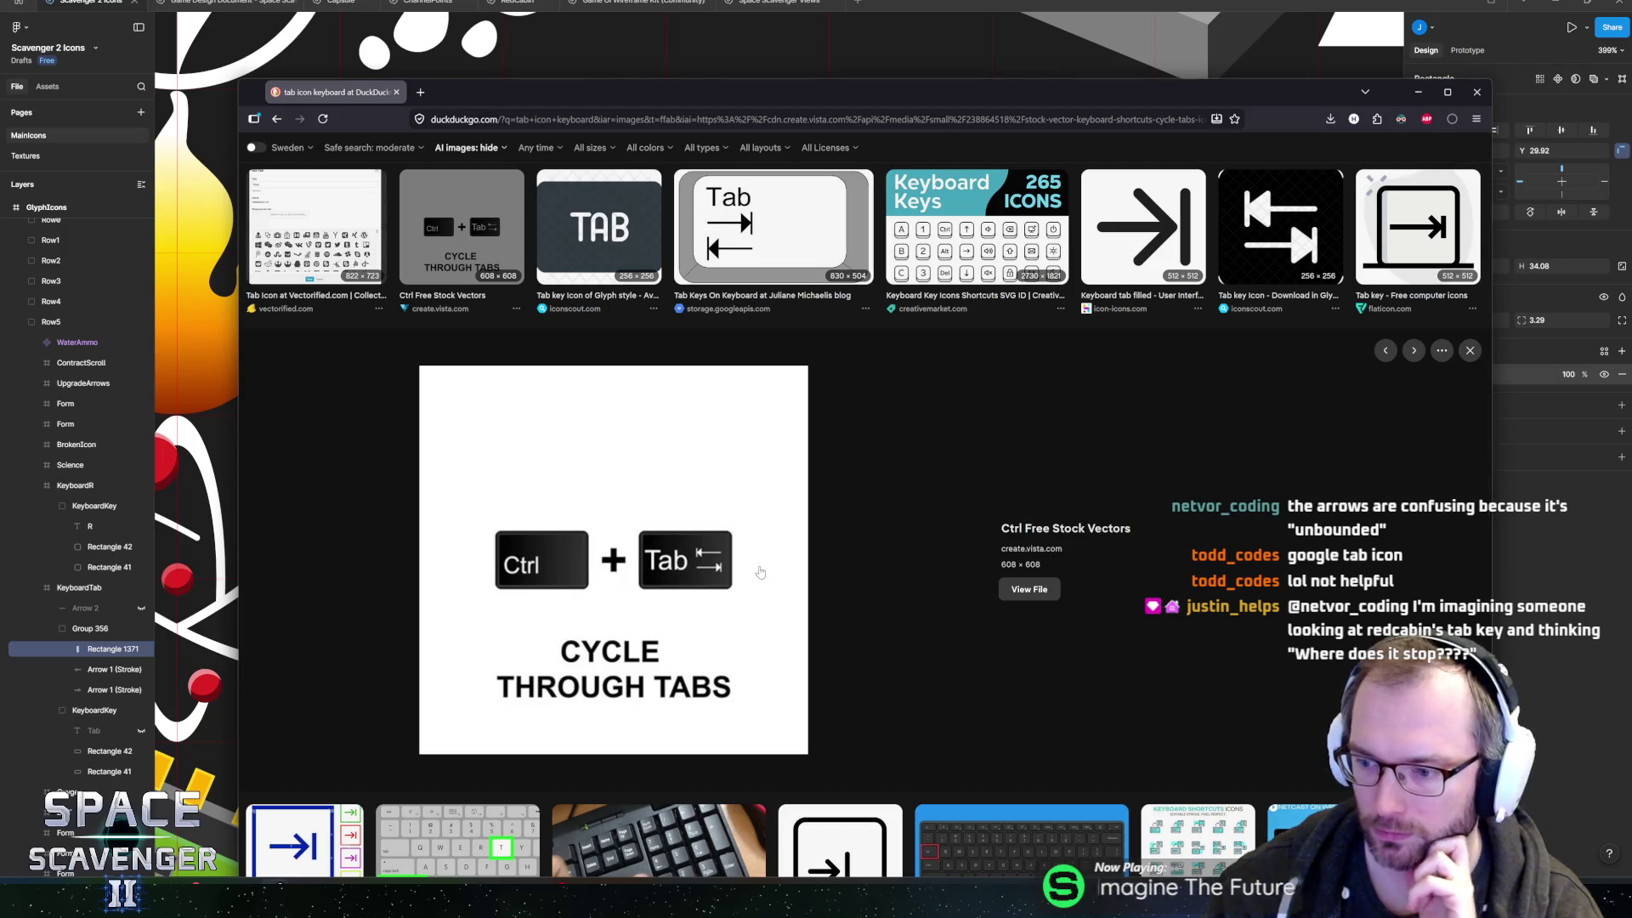
{"action": "left_click", "coordinate": [778, 257]}
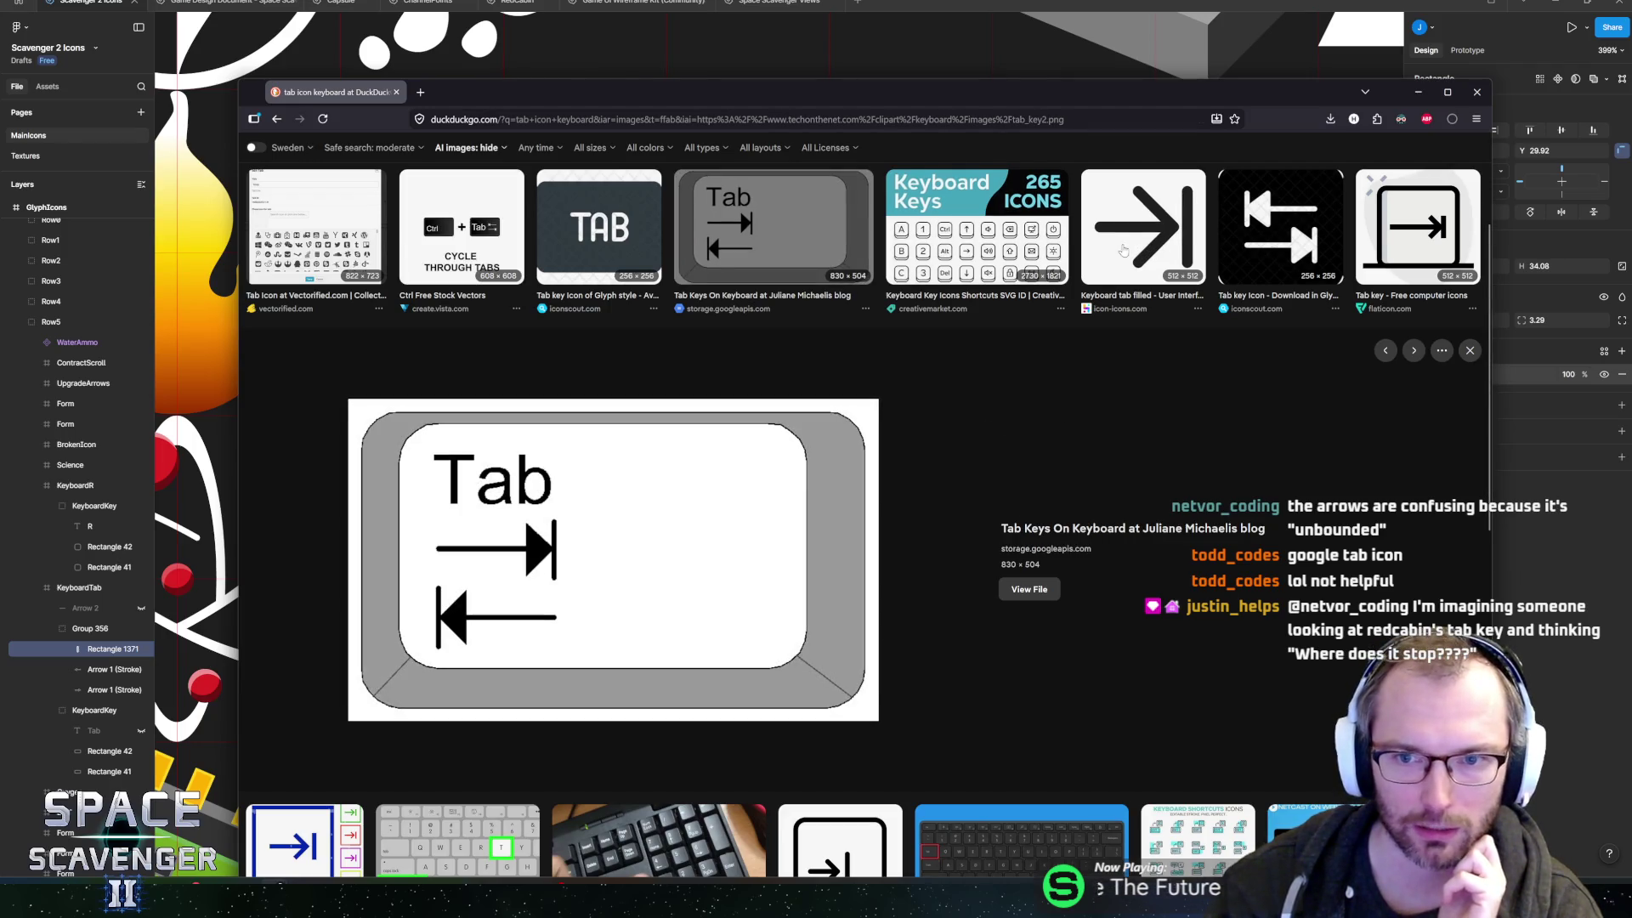
{"action": "left_click", "coordinate": [1152, 244]}
{"action": "left_click", "coordinate": [1387, 246]}
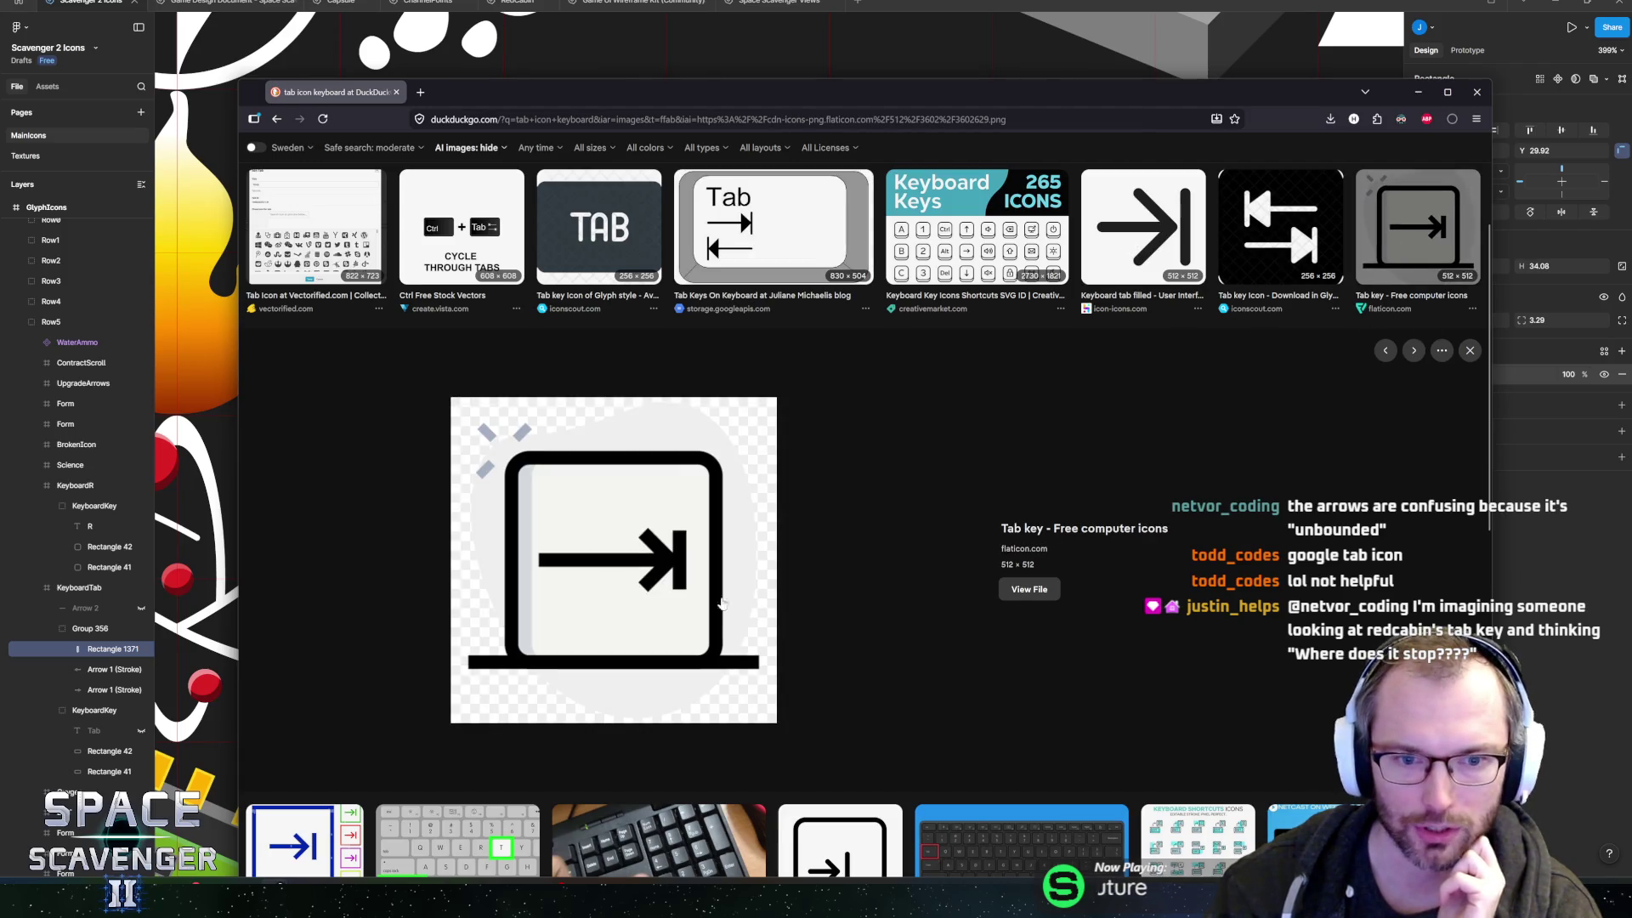
{"action": "left_click", "coordinate": [769, 238]}
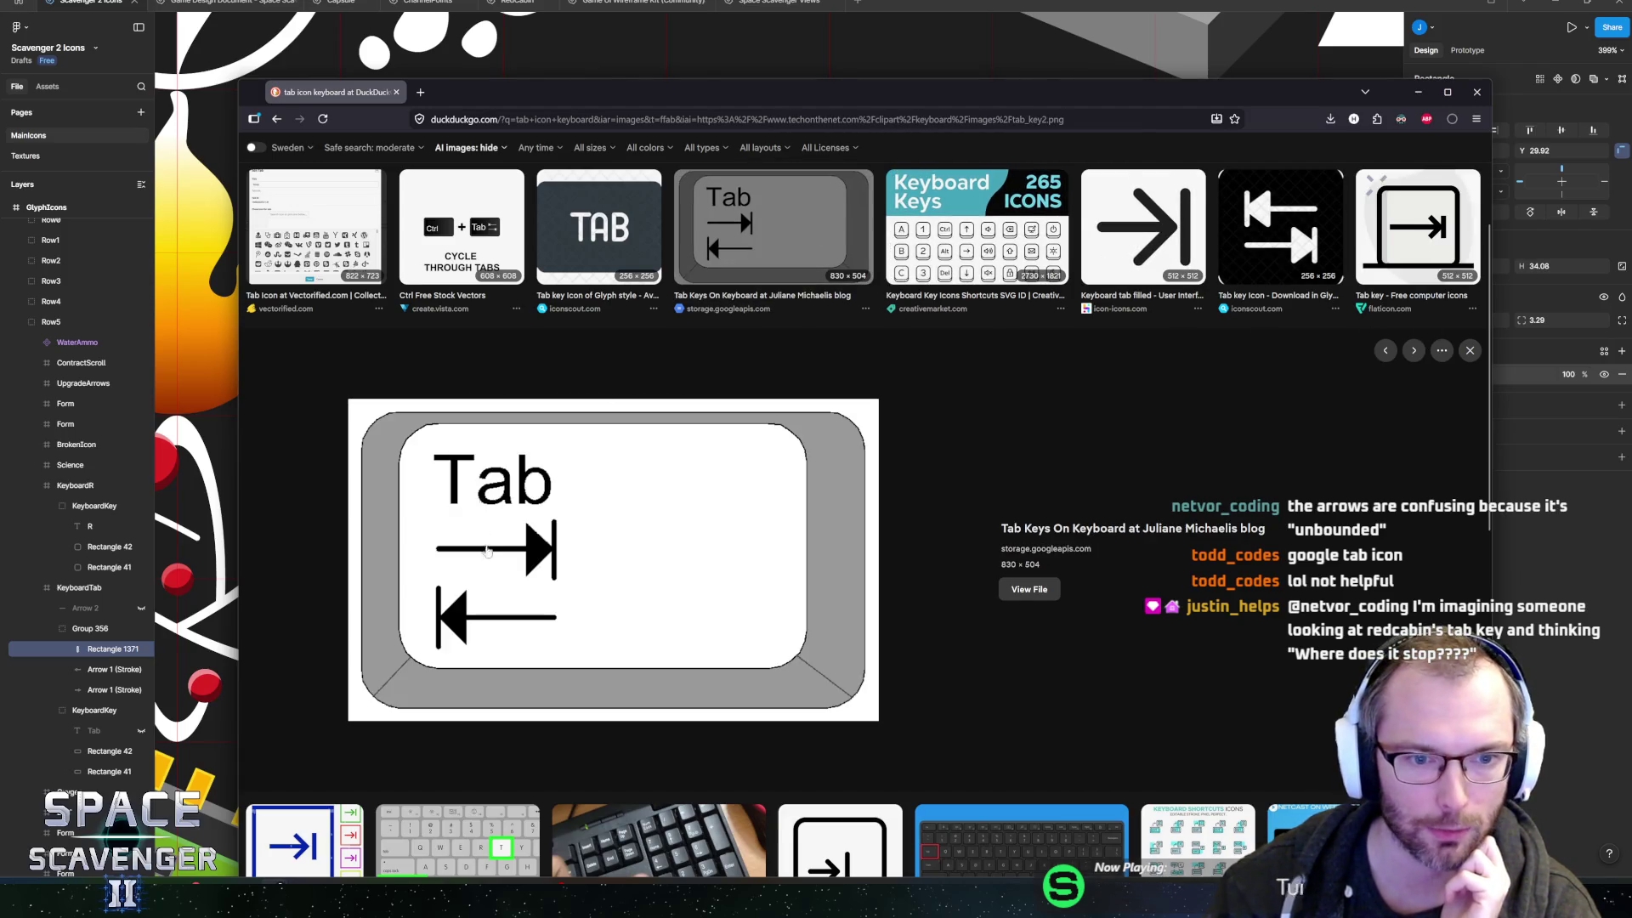
{"action": "left_click", "coordinate": [335, 259]}
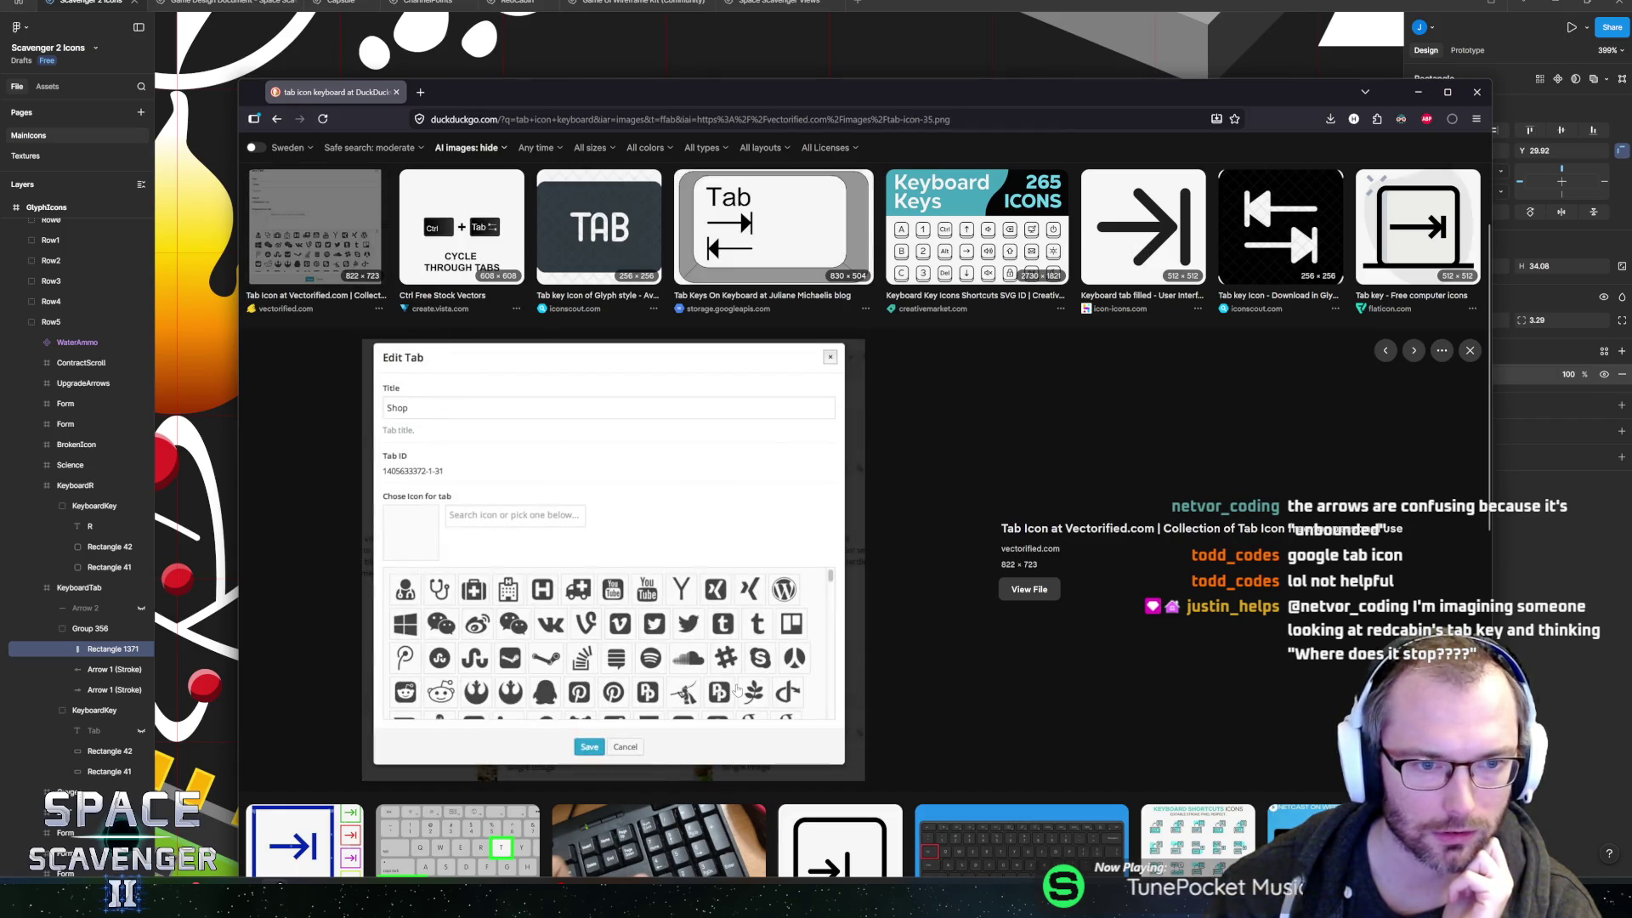
{"action": "left_click", "coordinate": [344, 260]}
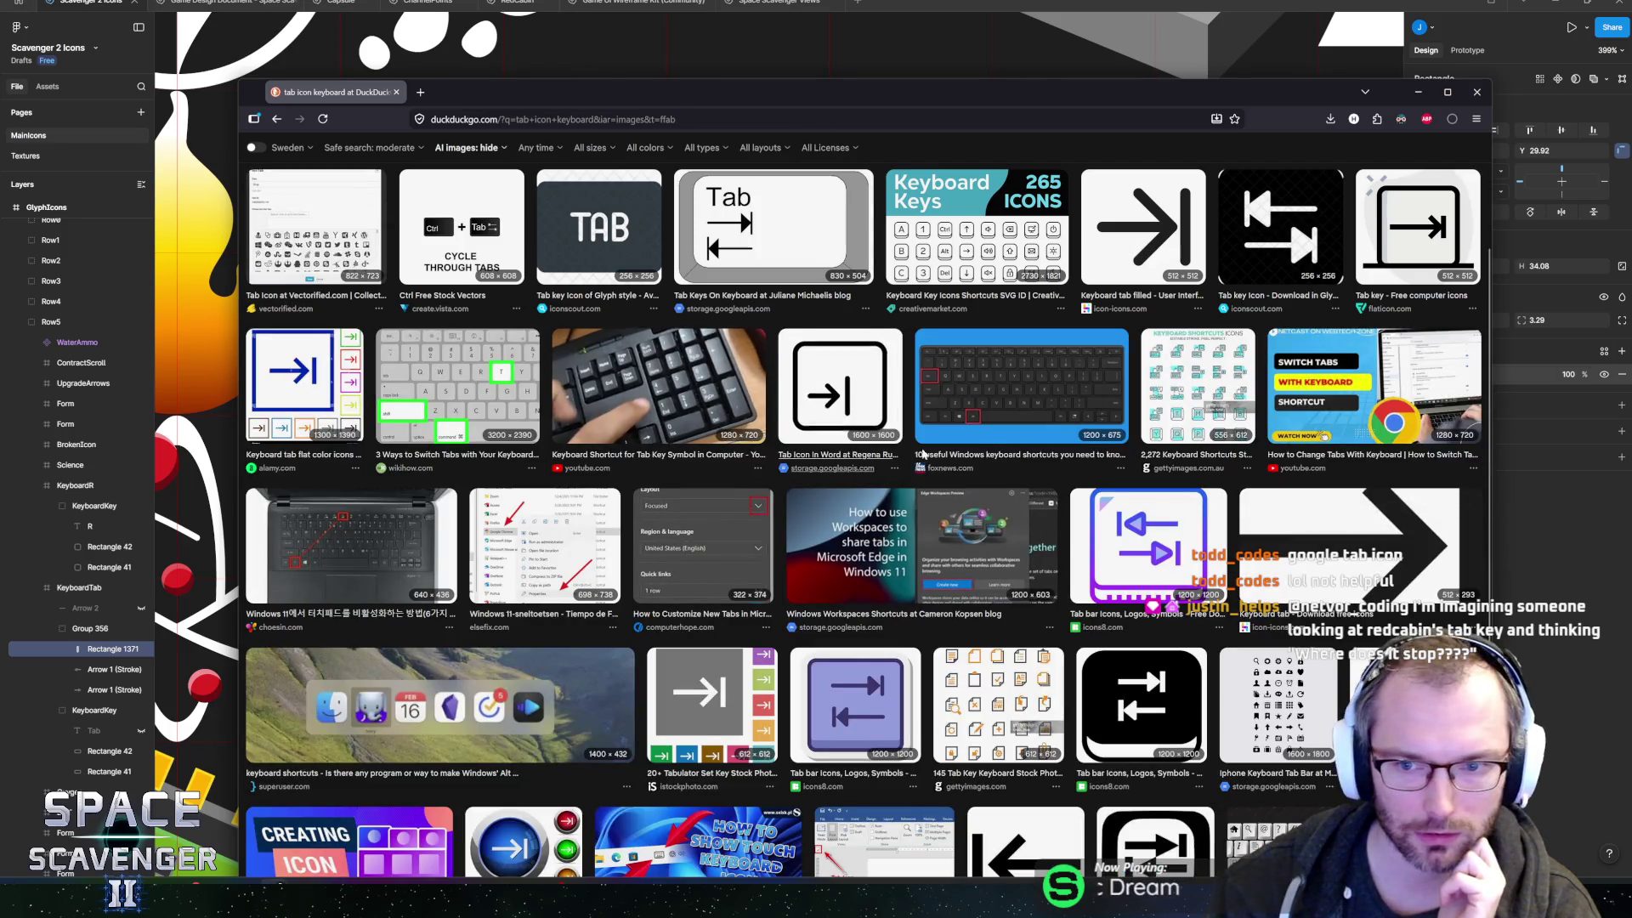
{"action": "left_click", "coordinate": [1018, 424]}
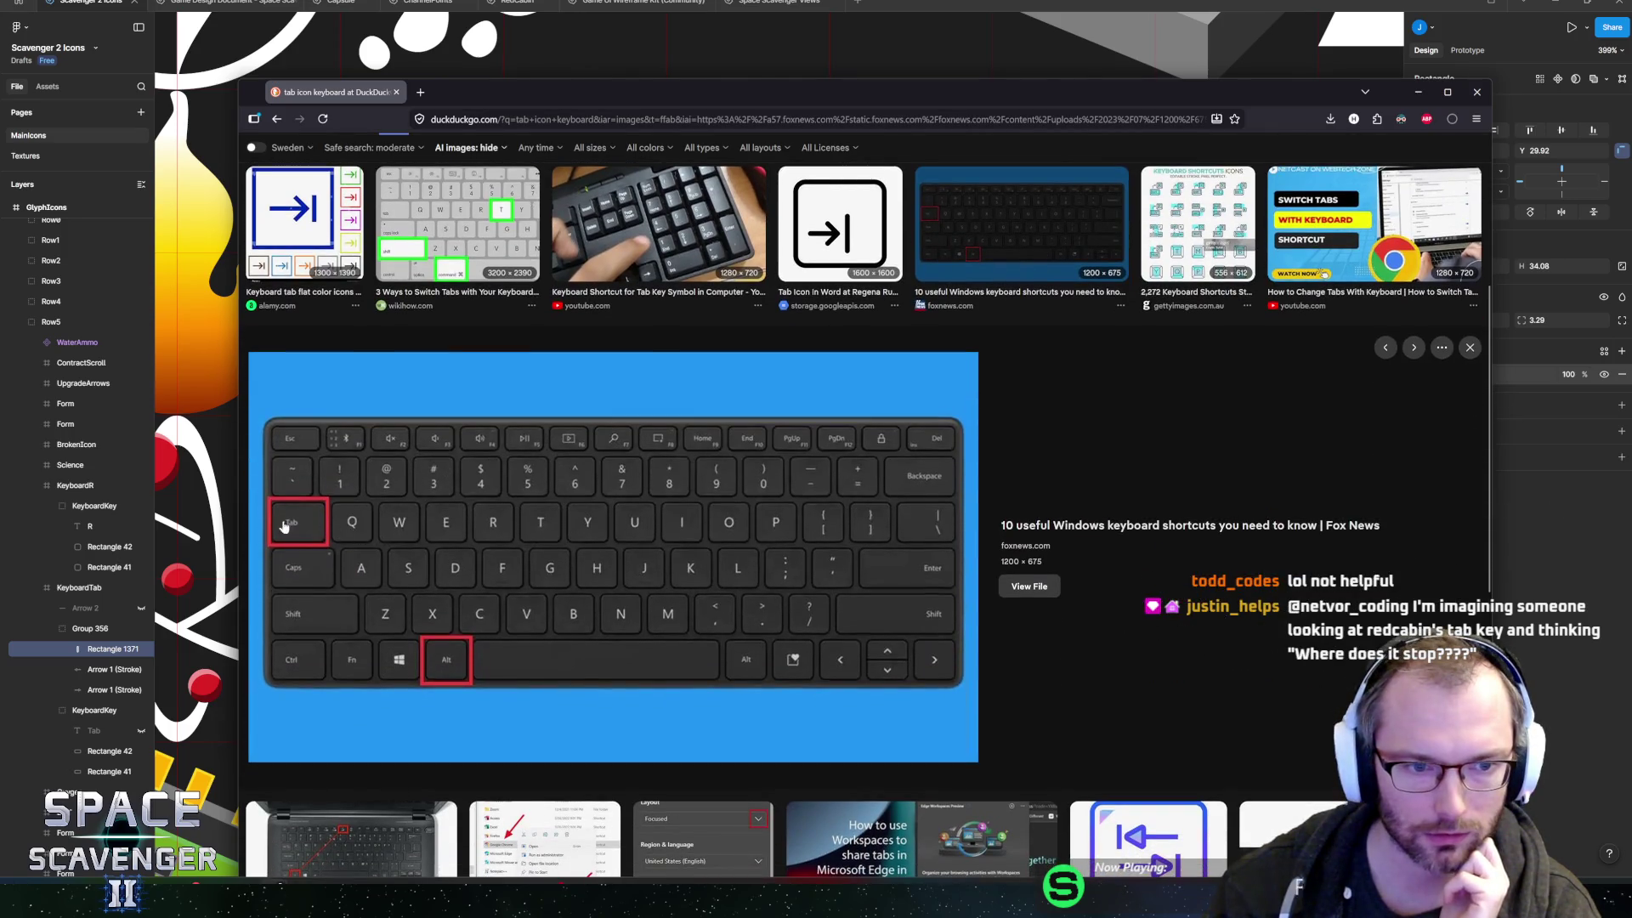
{"action": "left_click", "coordinate": [840, 224]}
{"action": "left_click", "coordinate": [839, 223]}
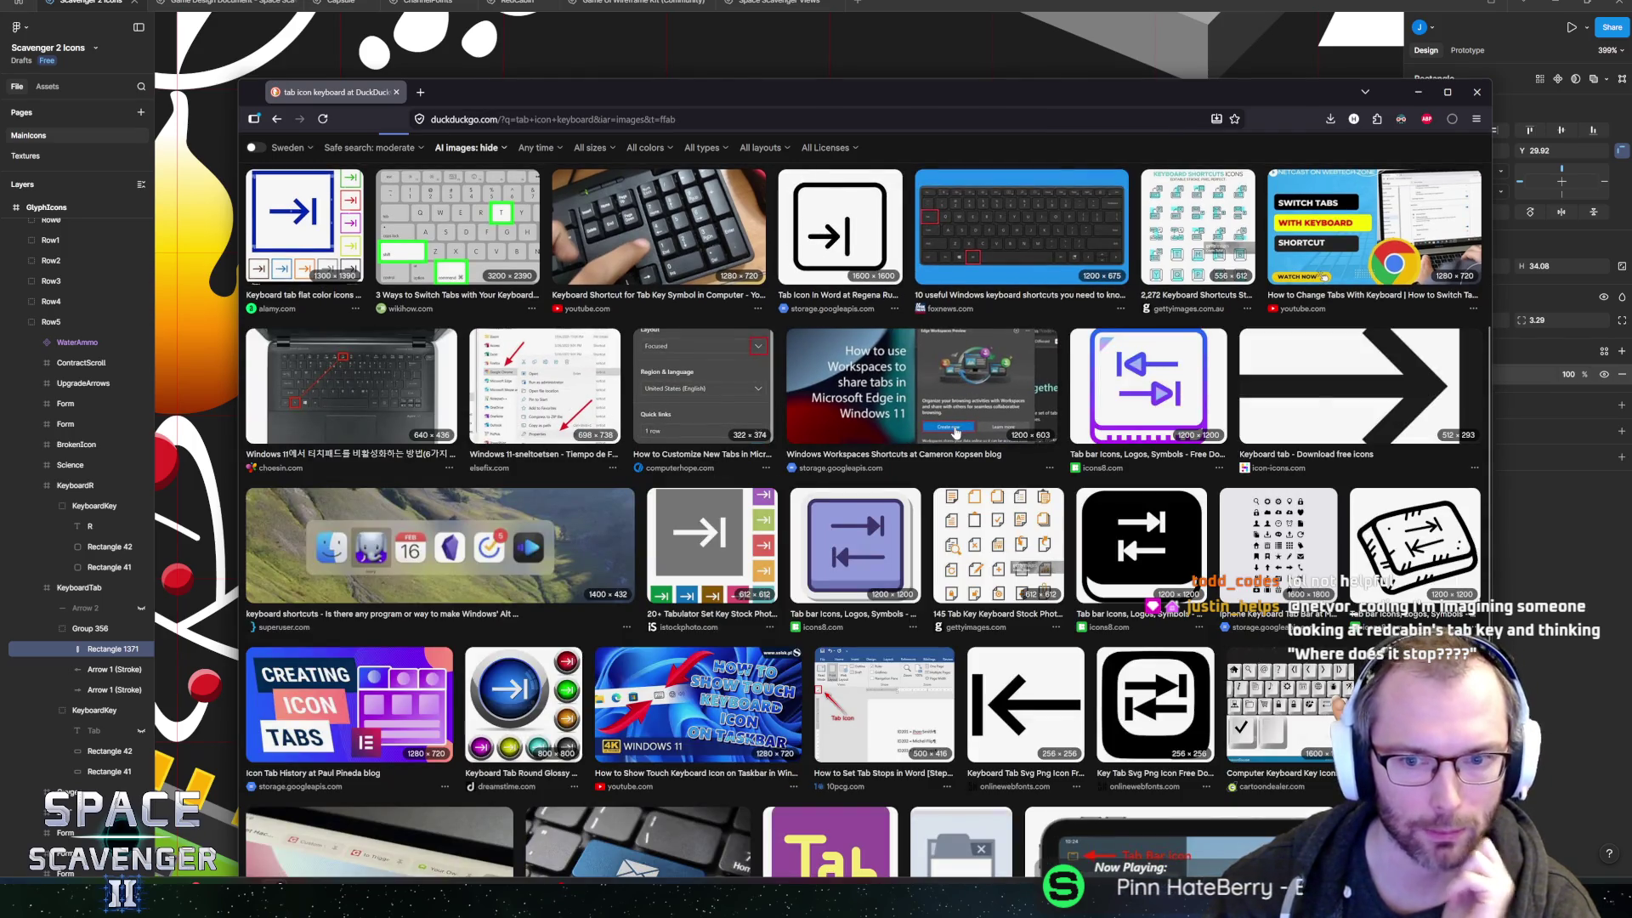
{"action": "scroll", "coordinate": [860, 494], "scroll_direction": "down", "scroll_amount": 2}
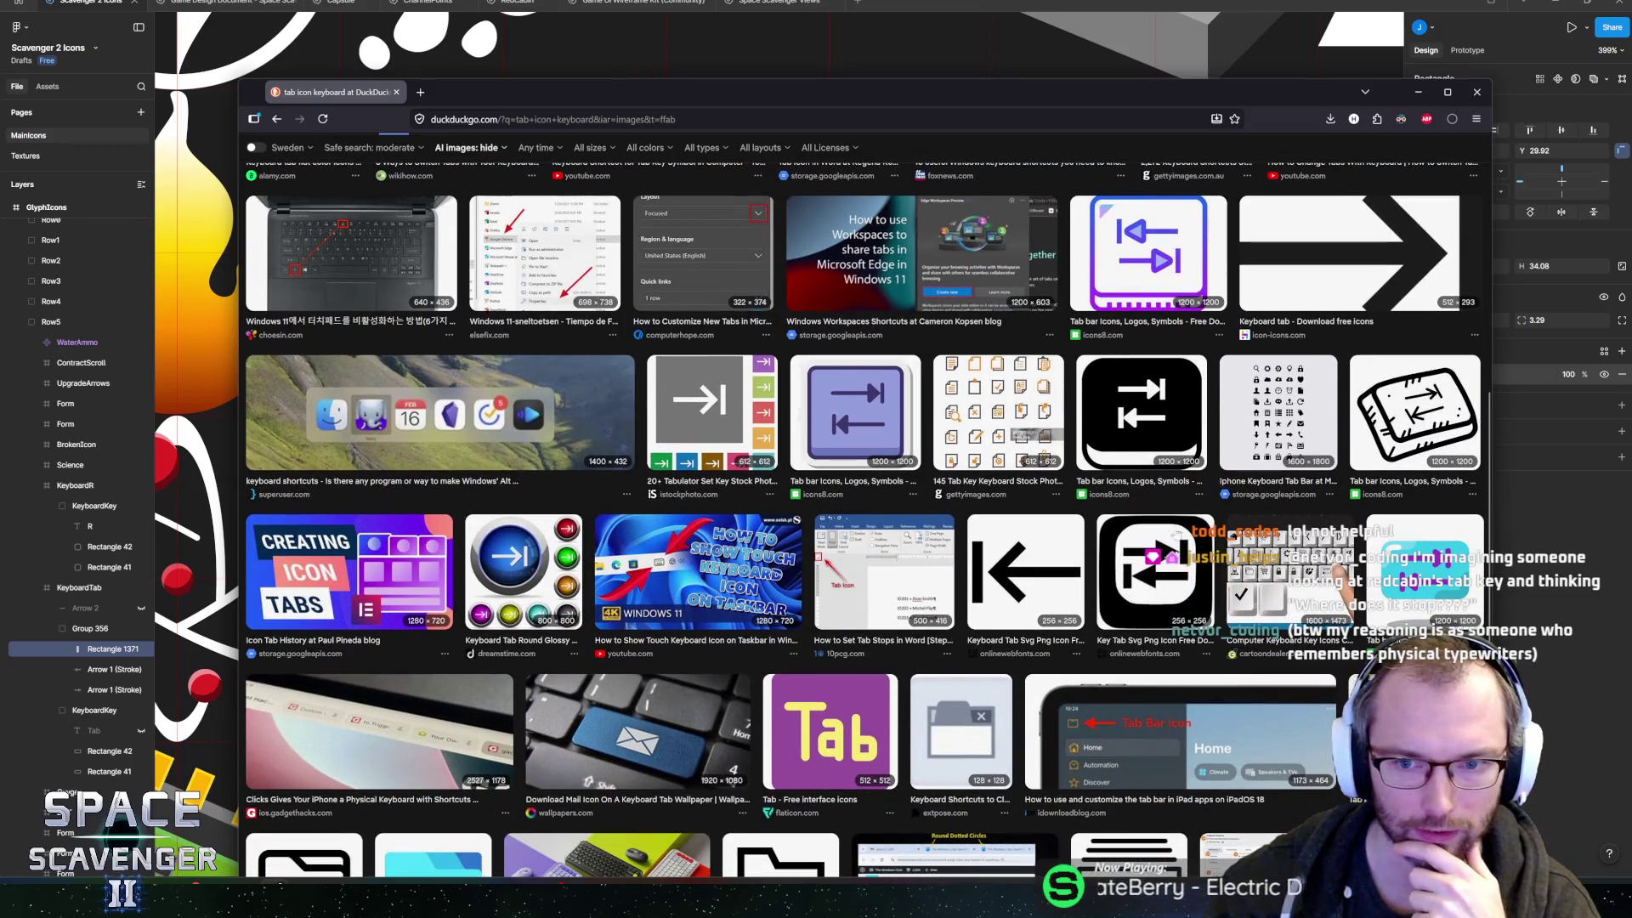
{"action": "left_click", "coordinate": [1415, 412]}
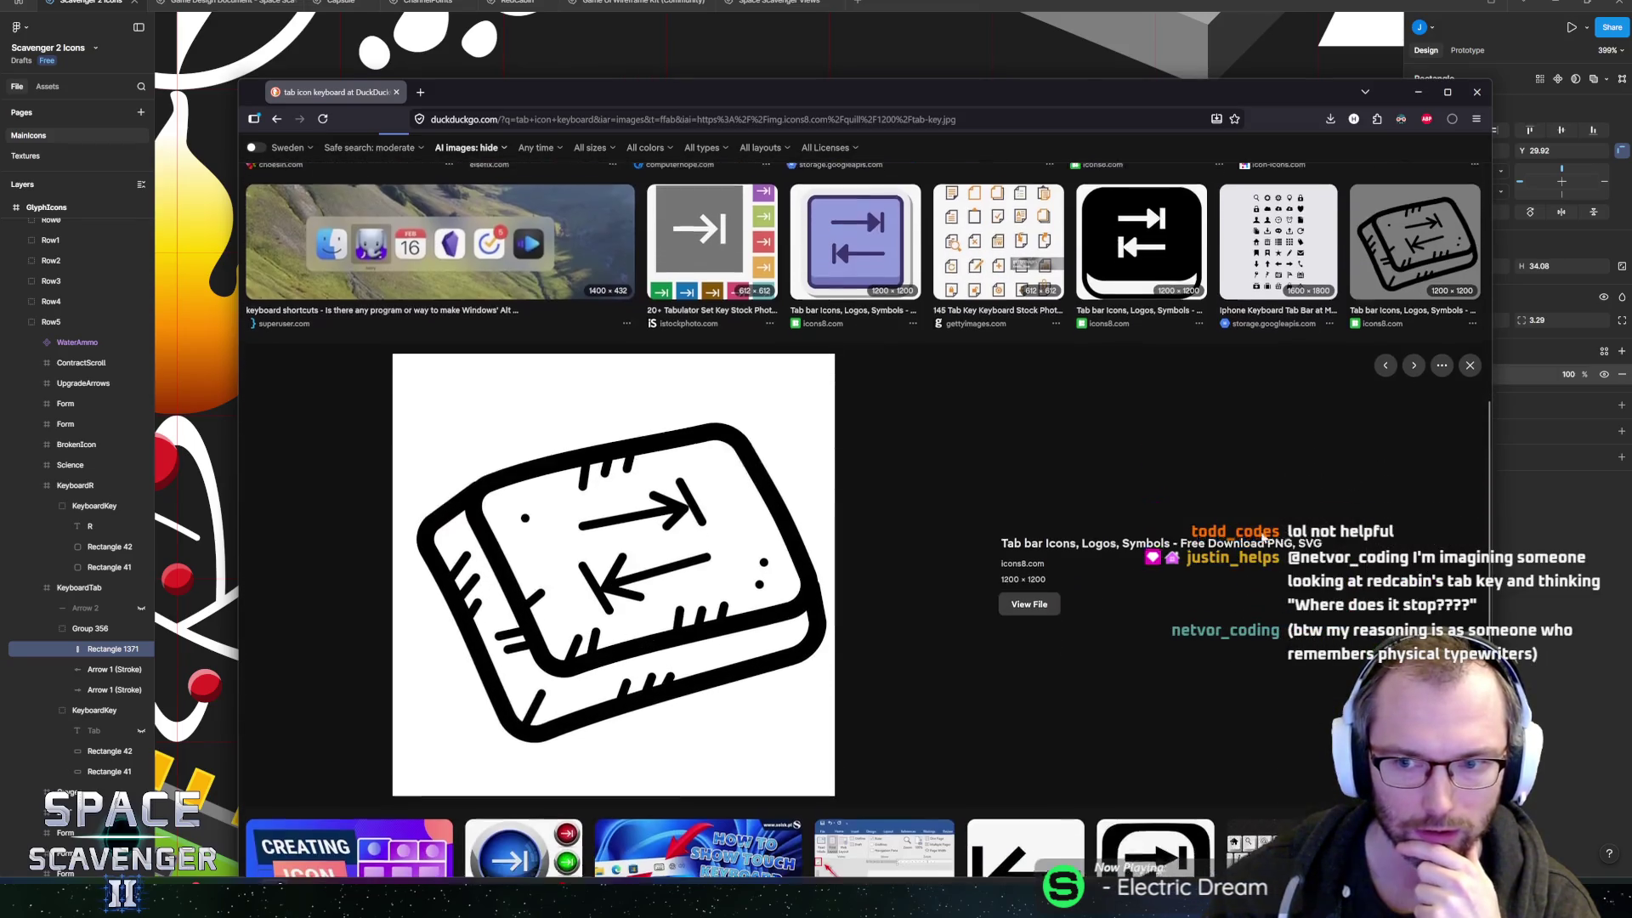
- Close the preview, scroll through the remaining tab-key icon results, and return to Figma
{"action": "key", "text": "Escape"}
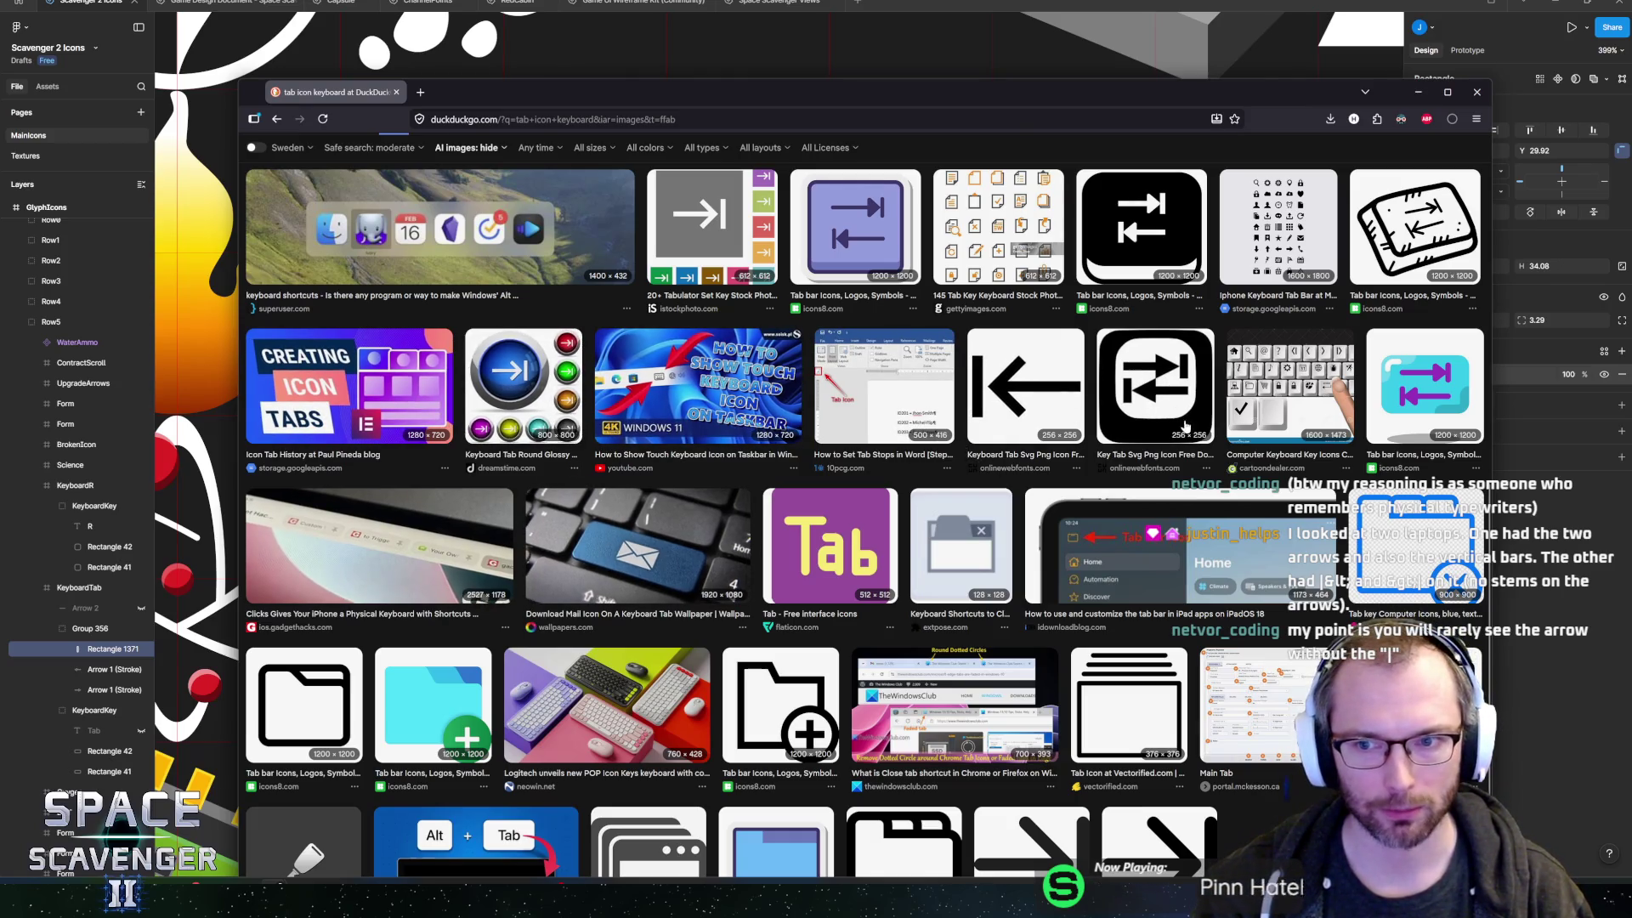
{"action": "scroll", "coordinate": [1184, 433], "scroll_direction": "up", "scroll_amount": 1}
{"action": "scroll", "coordinate": [1184, 434], "scroll_direction": "up", "scroll_amount": 1}
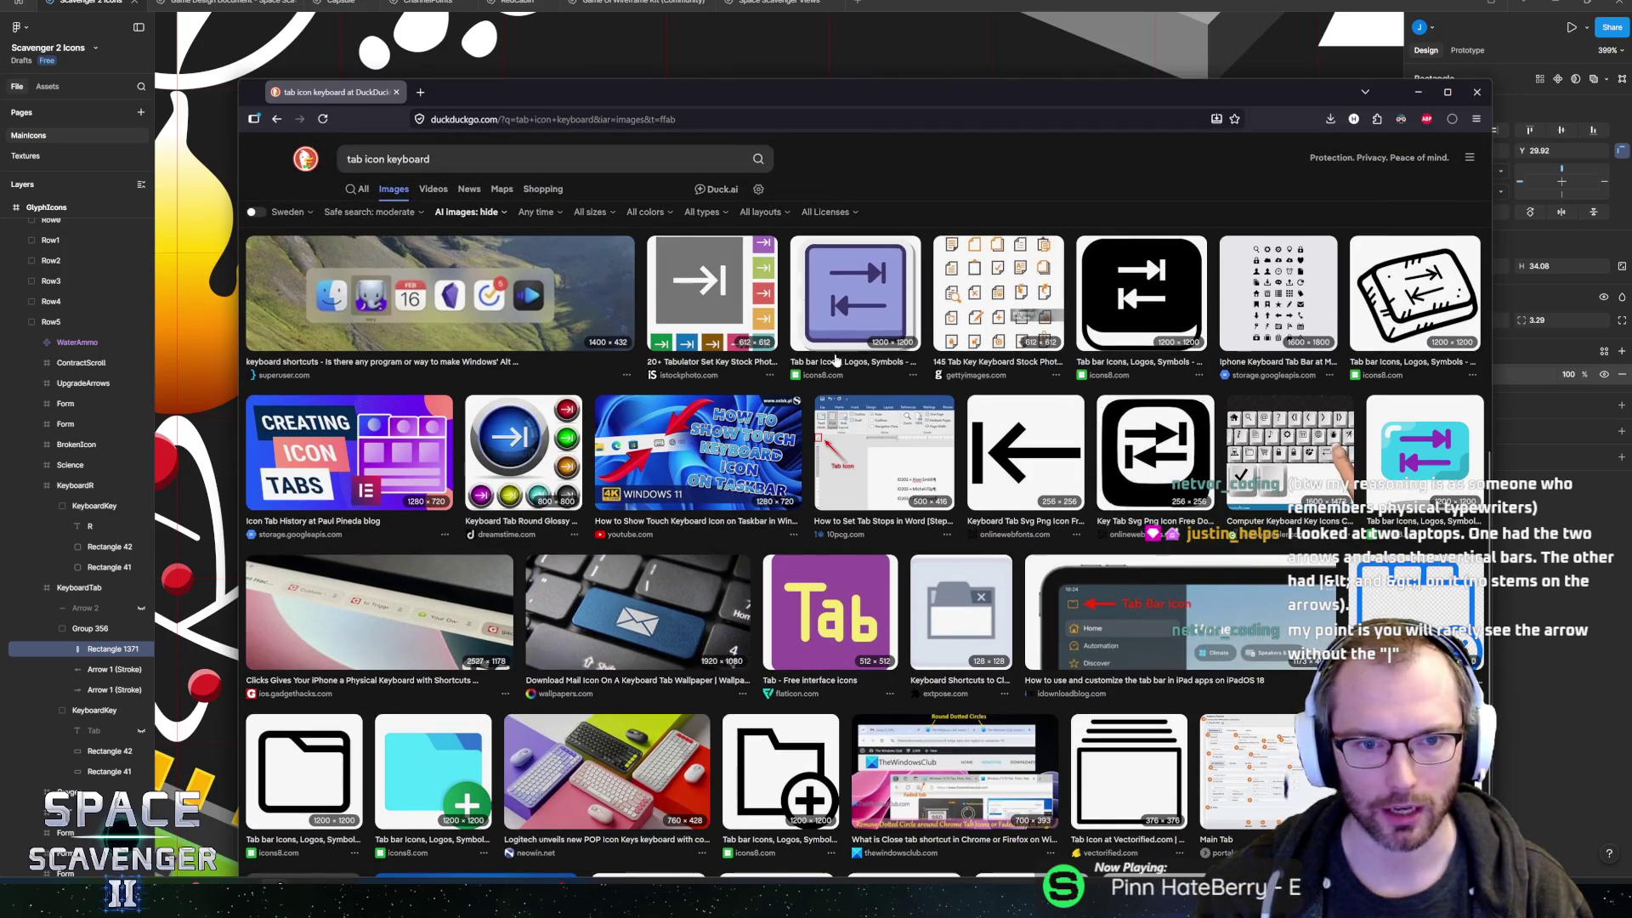
{"action": "scroll", "coordinate": [859, 350], "scroll_direction": "up", "scroll_amount": 1}
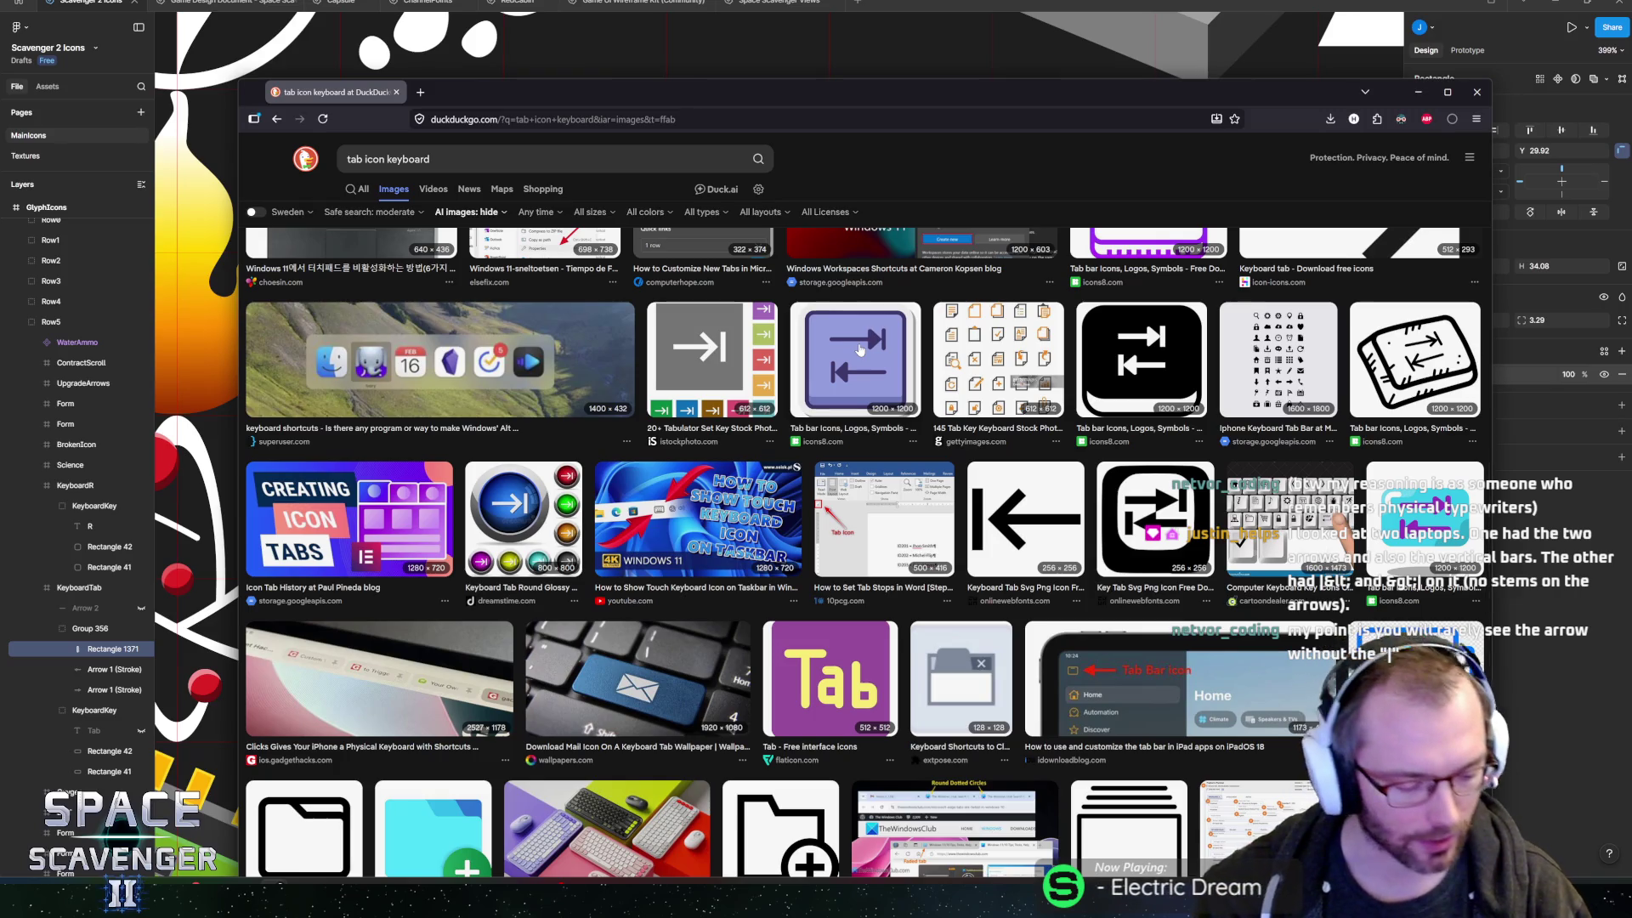
{"action": "scroll", "coordinate": [860, 350], "scroll_direction": "down", "scroll_amount": 5}
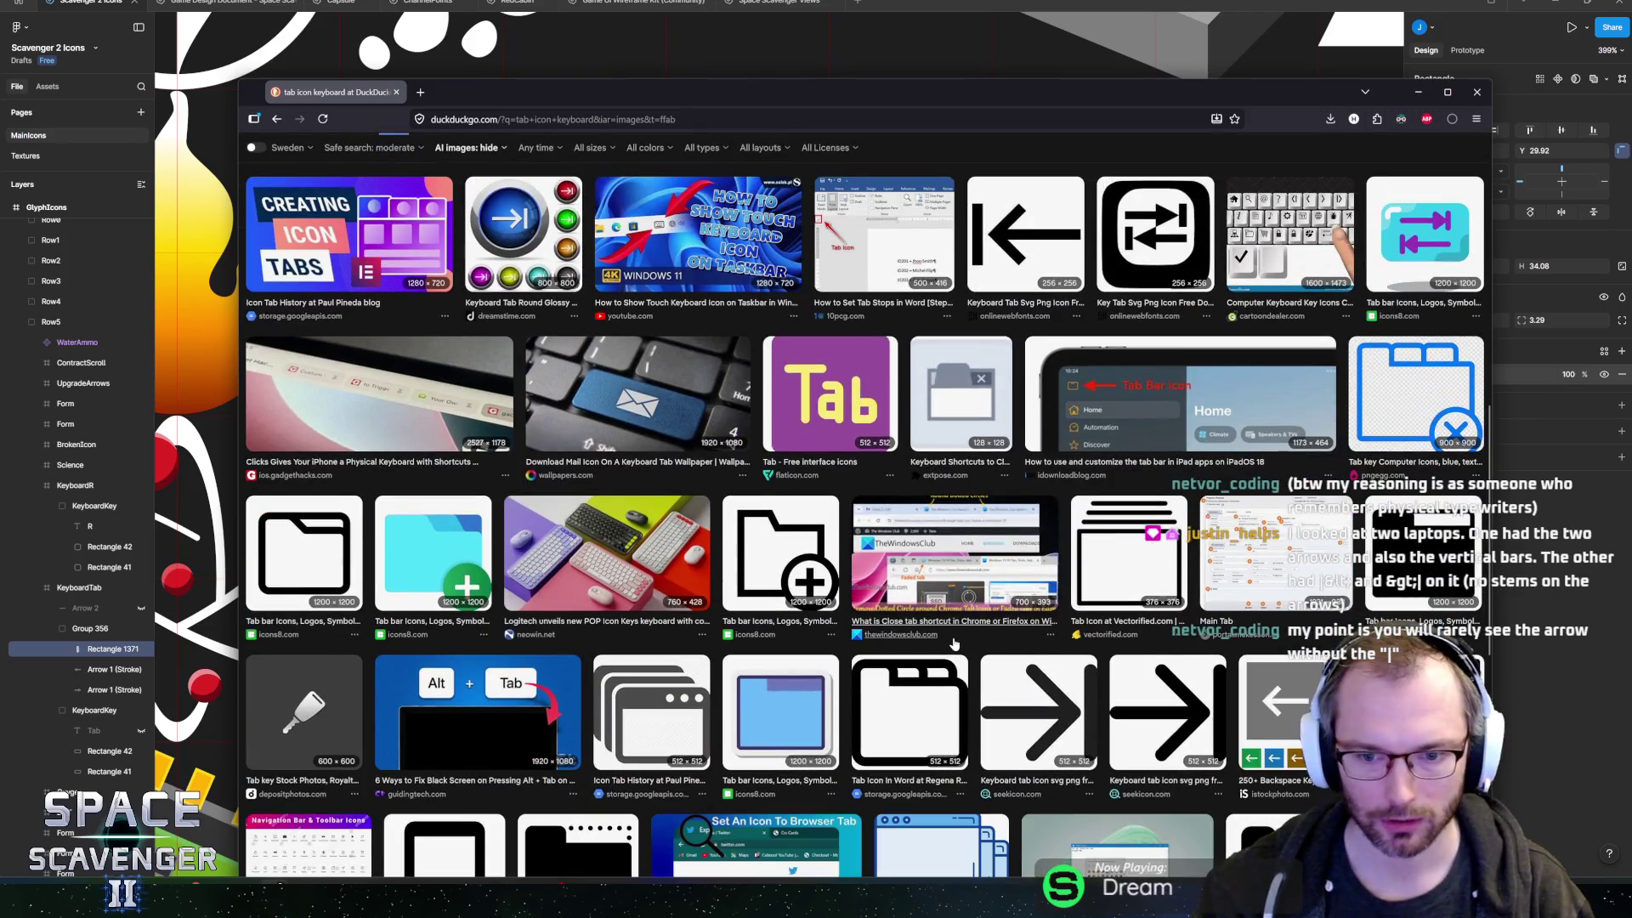
{"action": "scroll", "coordinate": [956, 643], "scroll_direction": "down", "scroll_amount": 5}
{"action": "scroll", "coordinate": [637, 595], "scroll_direction": "down", "scroll_amount": 2}
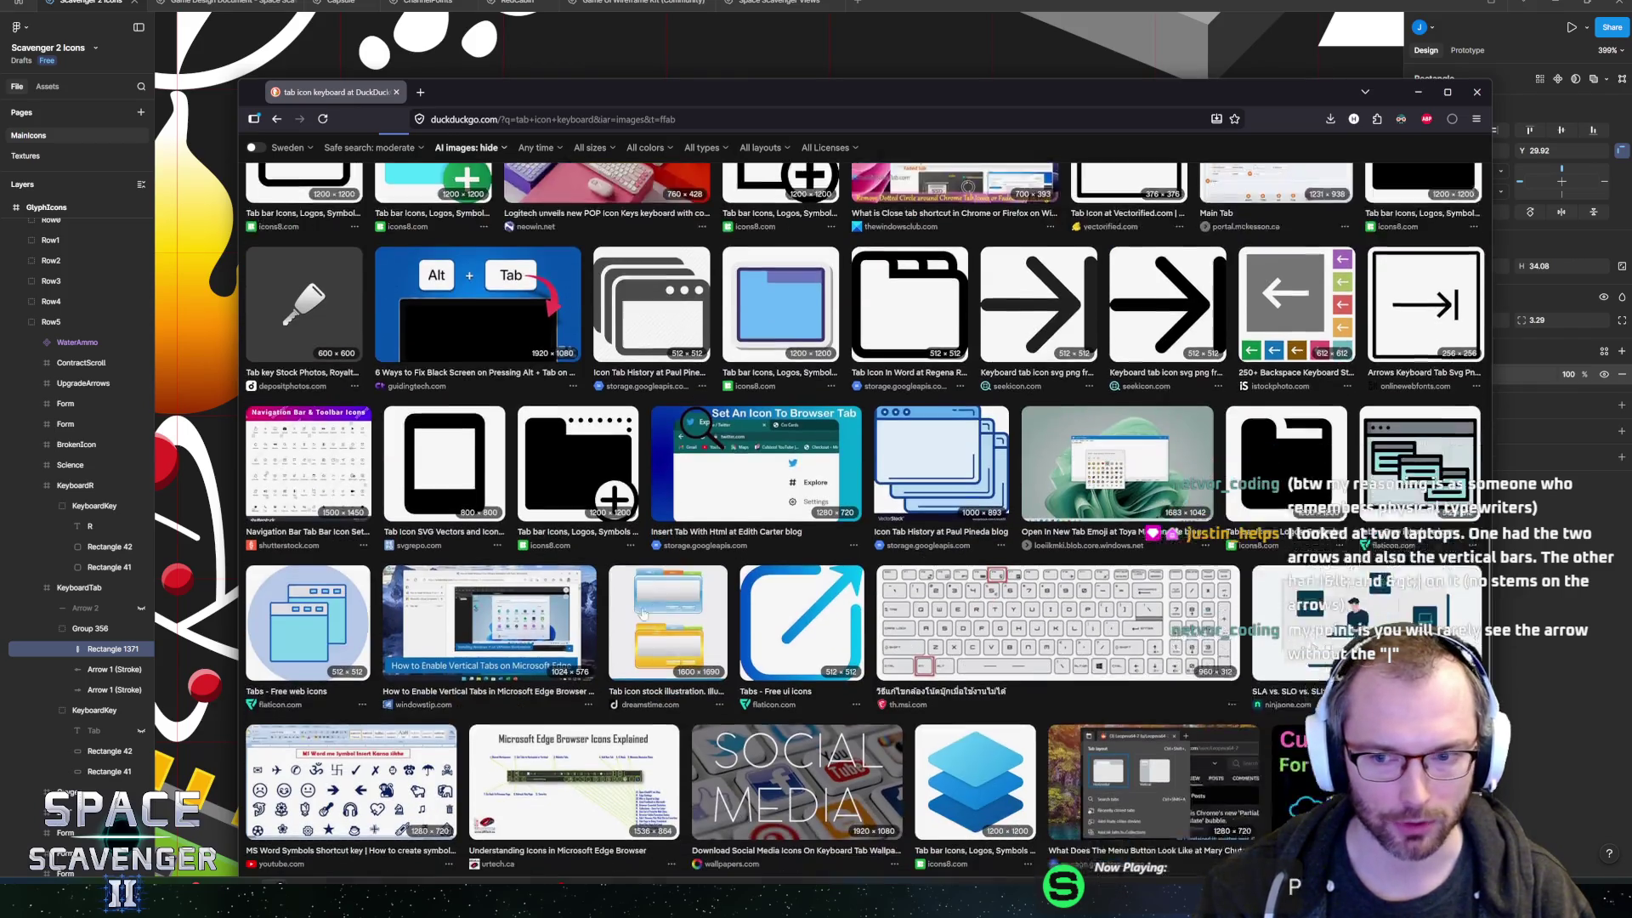
{"action": "scroll", "coordinate": [643, 614], "scroll_direction": "down", "scroll_amount": 5}
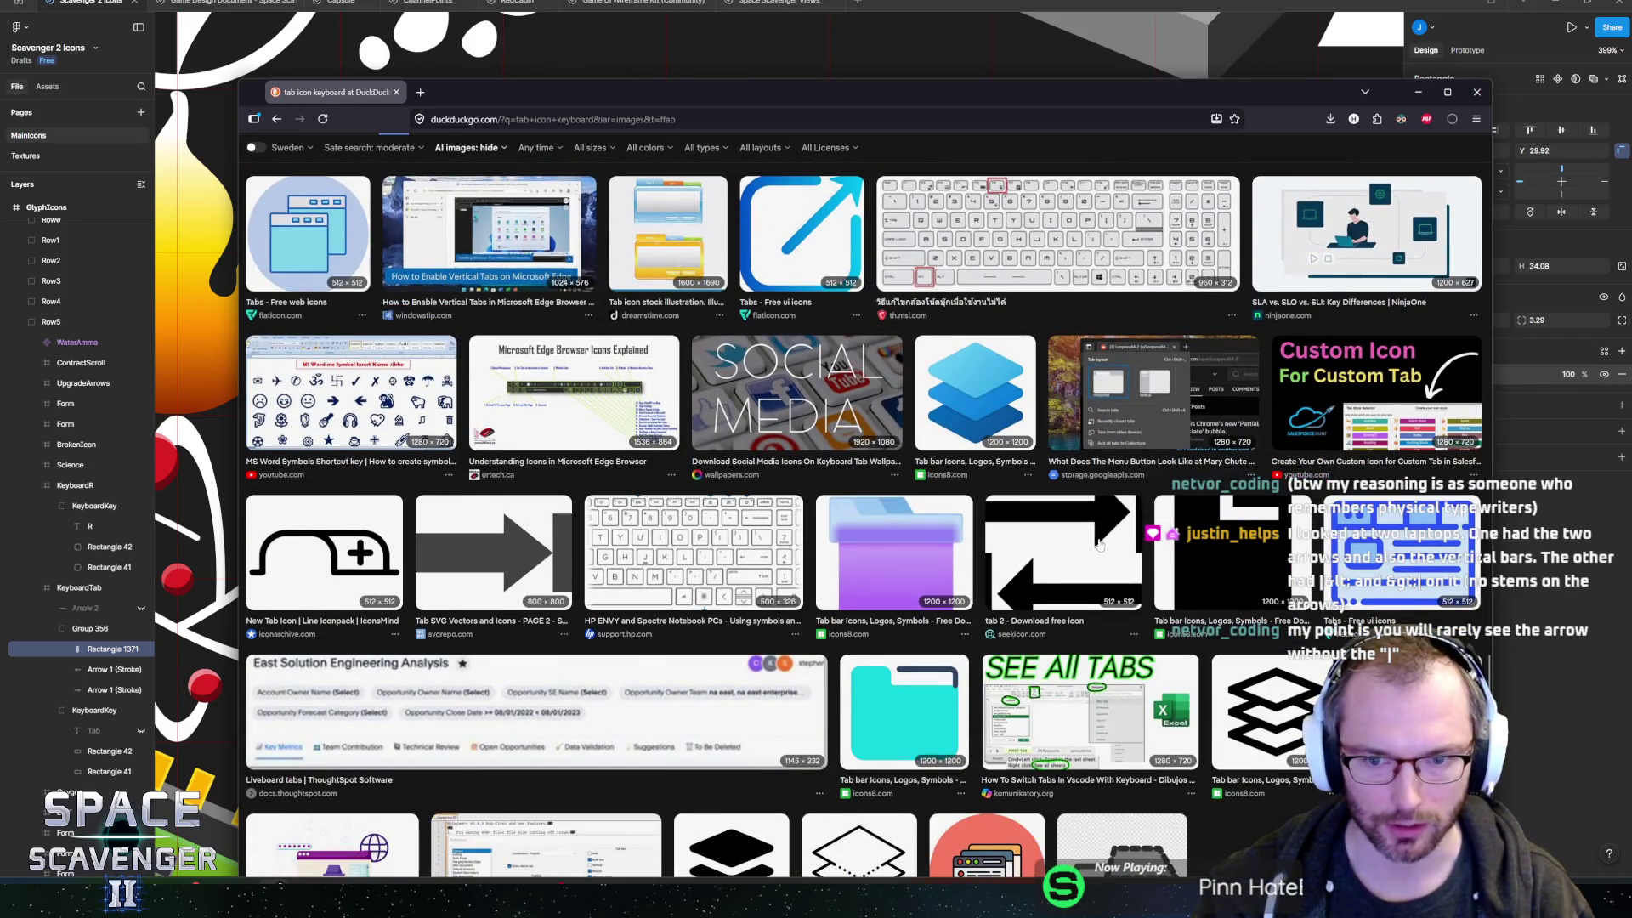
{"action": "scroll", "coordinate": [817, 605], "scroll_direction": "down", "scroll_amount": 2}
{"action": "scroll", "coordinate": [814, 601], "scroll_direction": "down", "scroll_amount": 3}
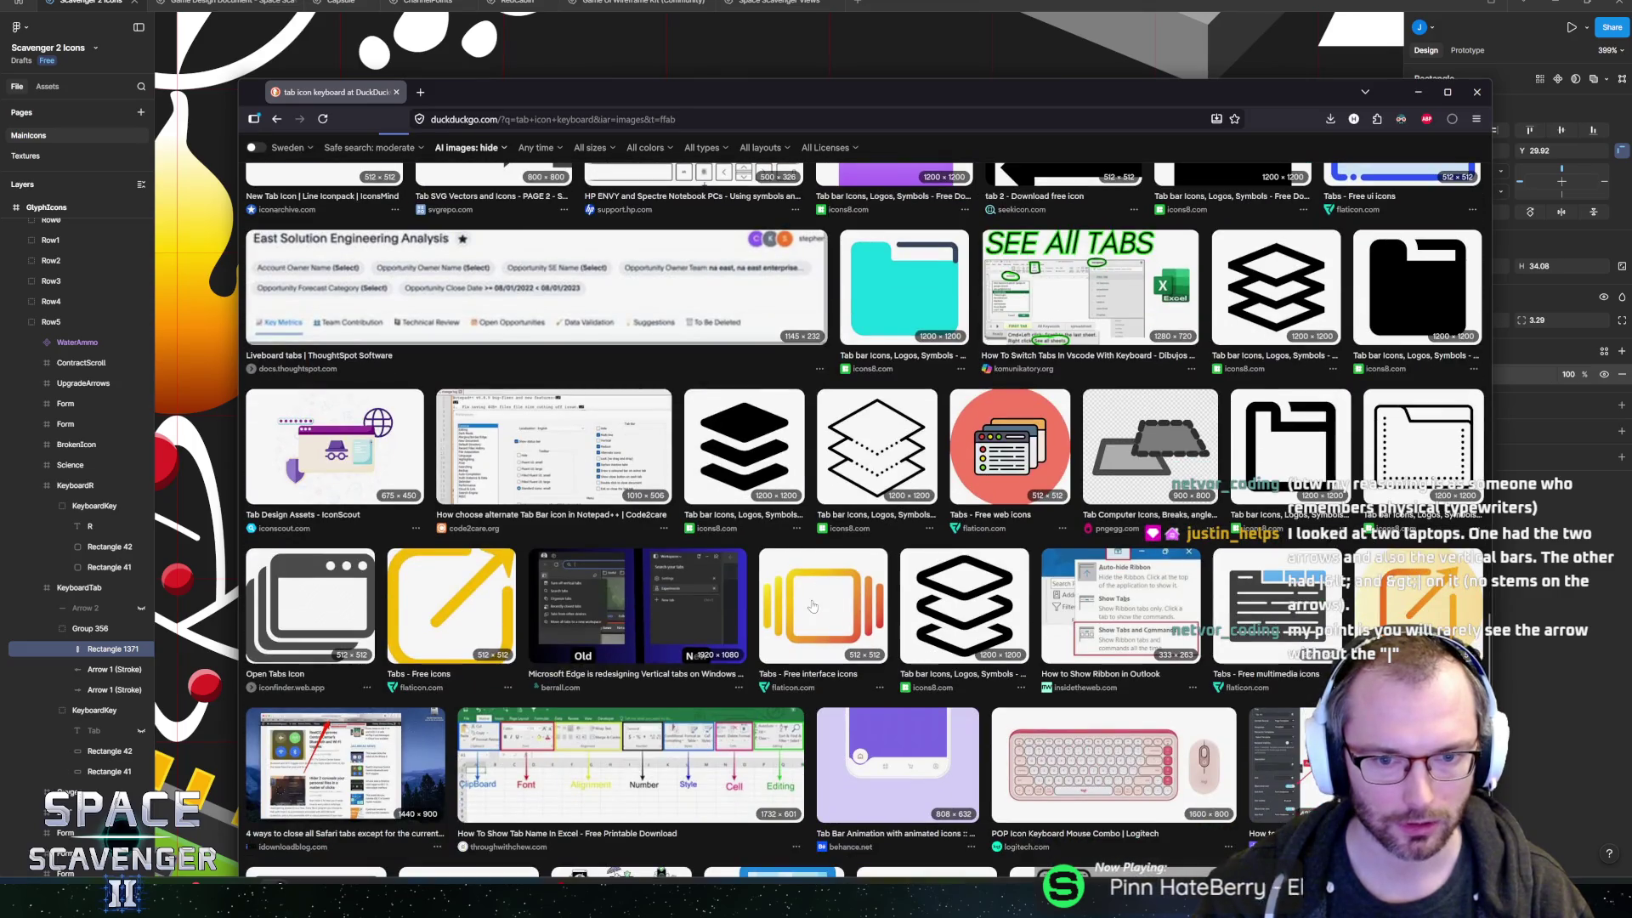
{"action": "scroll", "coordinate": [812, 606], "scroll_direction": "down", "scroll_amount": 1}
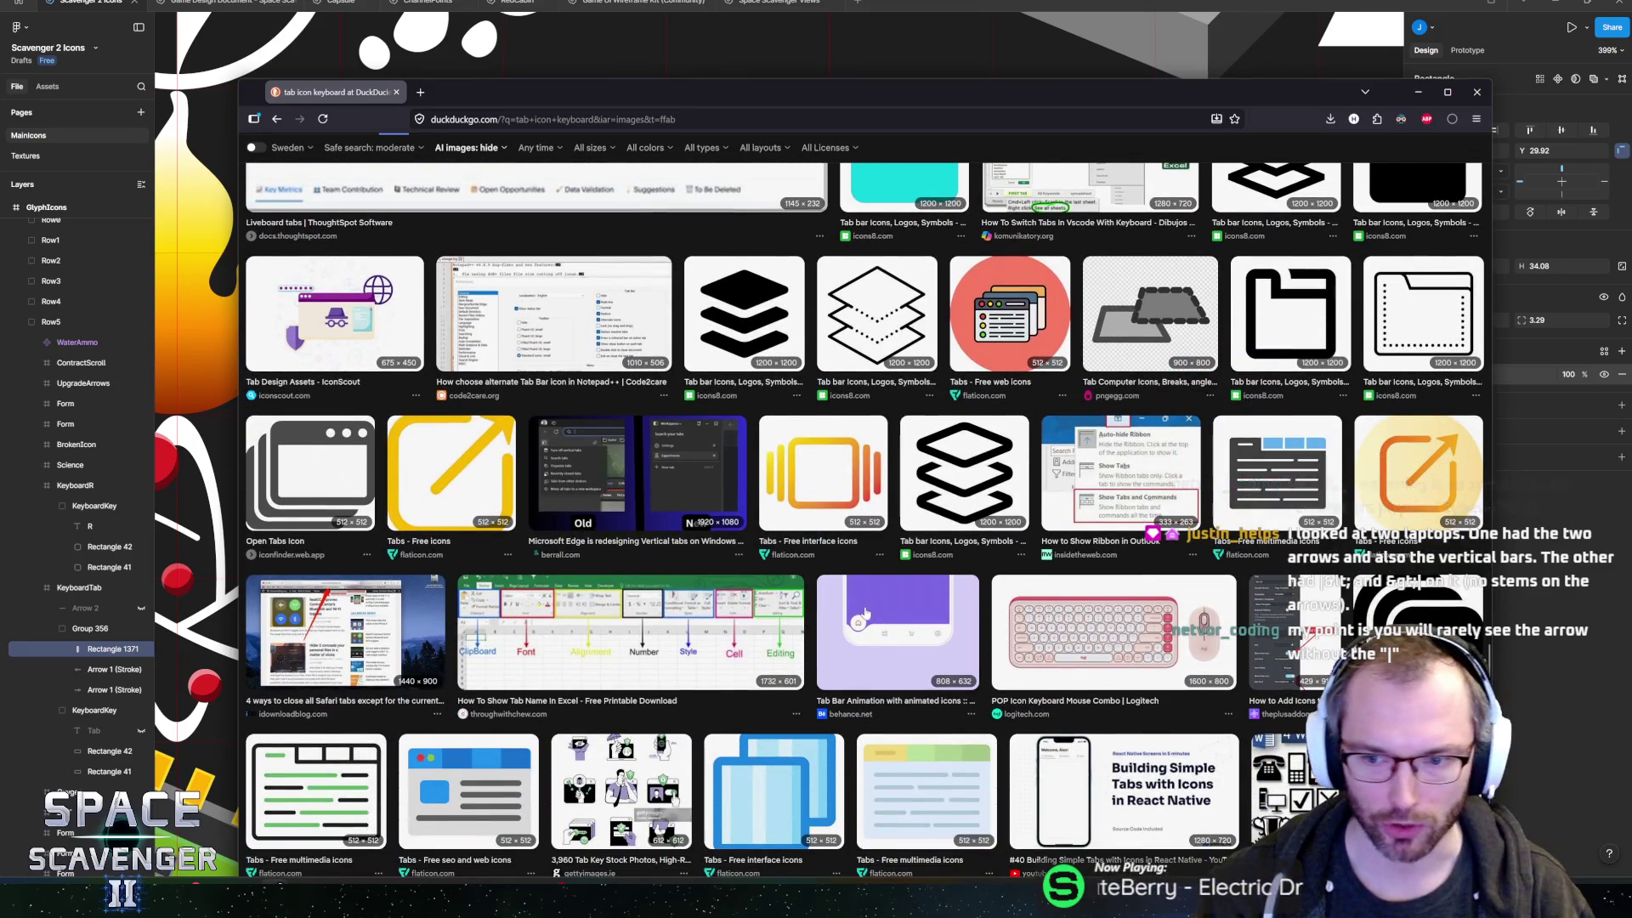
{"action": "scroll", "coordinate": [859, 610], "scroll_direction": "down", "scroll_amount": 3}
{"action": "scroll", "coordinate": [866, 614], "scroll_direction": "down", "scroll_amount": 6}
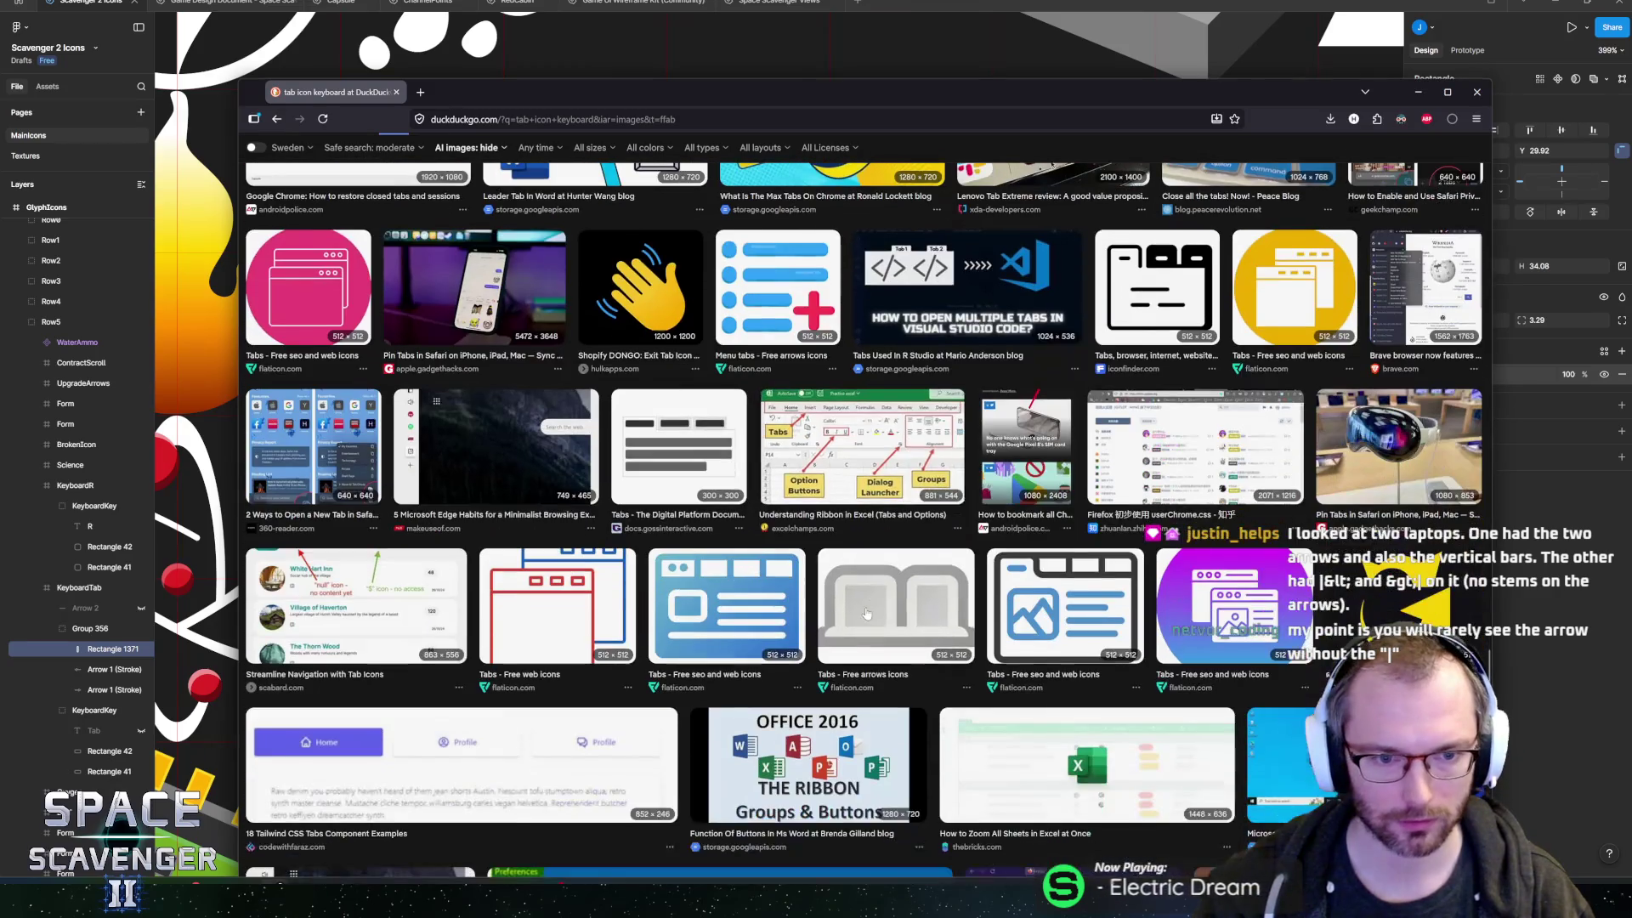
{"action": "scroll", "coordinate": [866, 612], "scroll_direction": "down", "scroll_amount": 4}
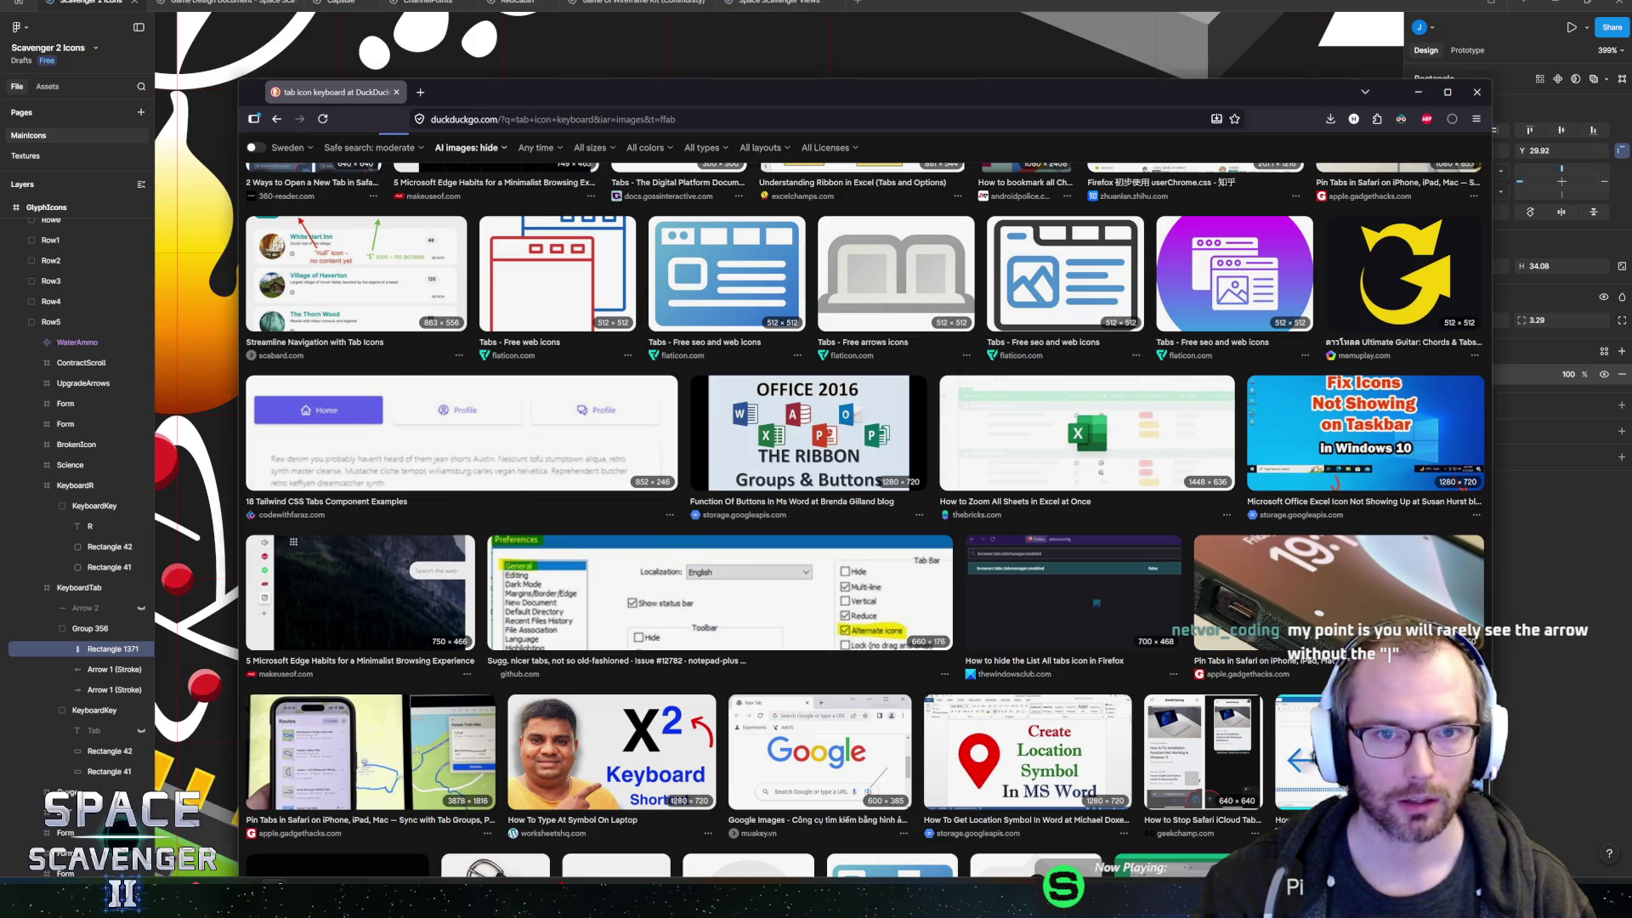
{"action": "key", "text": "alt+Tab"}
{"action": "scroll", "coordinate": [718, 552], "scroll_direction": "up", "scroll_amount": 5}
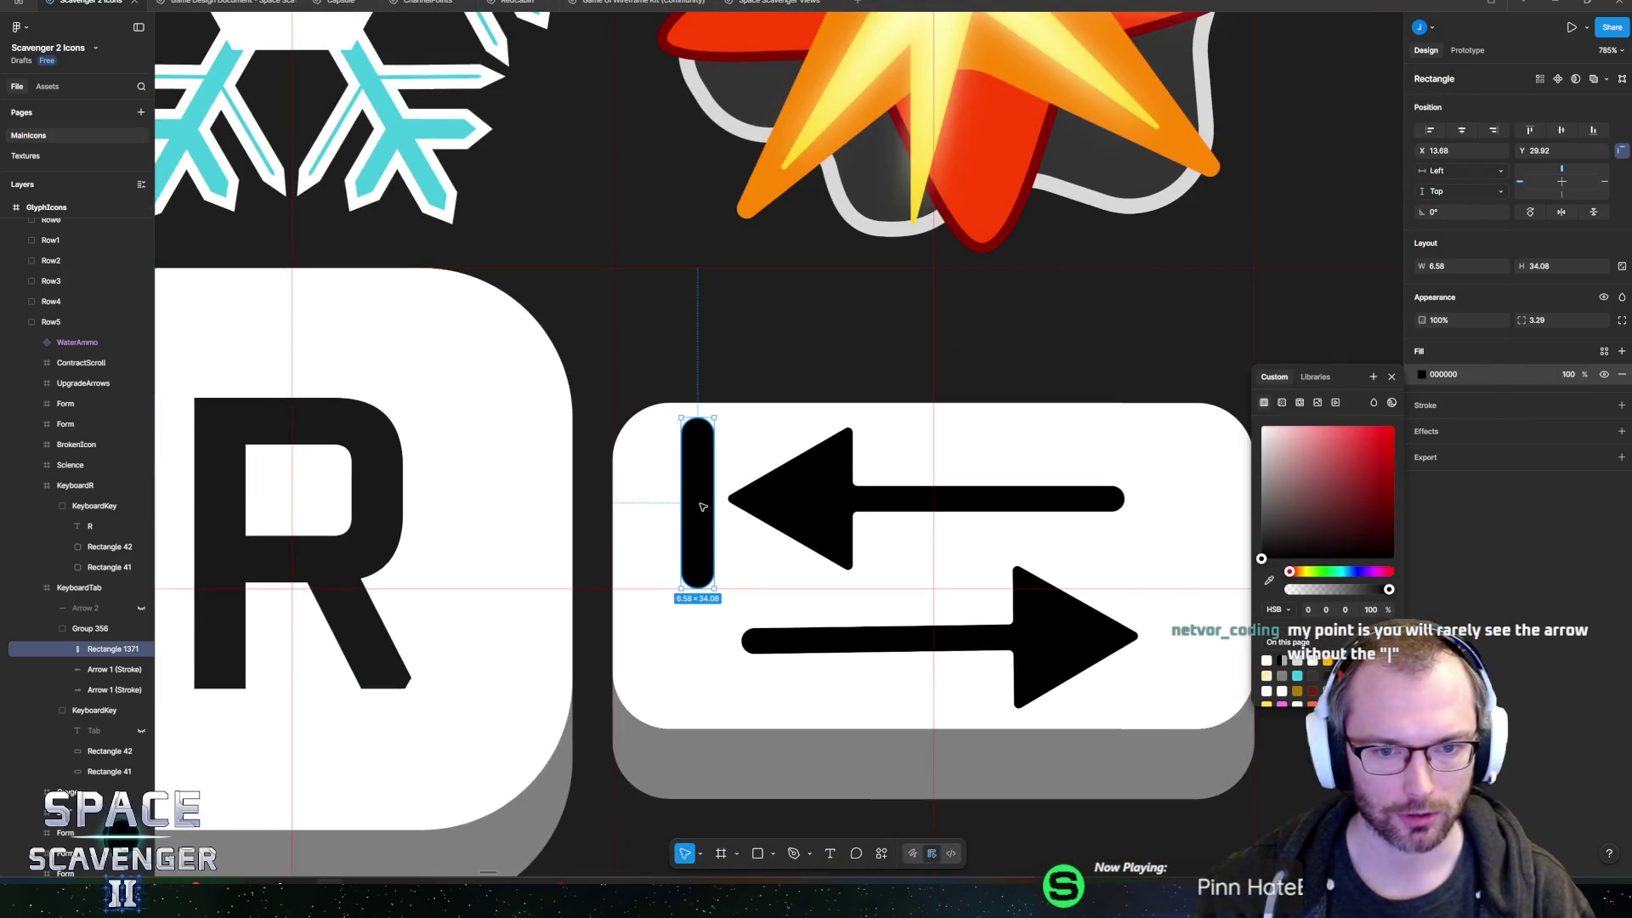
- Shift and lengthen the stop bar, then duplicate it and place the copy at the right arrow's tip
{"action": "left_click_drag", "start_coordinate": [705, 508], "coordinate": [716, 508]}
{"action": "mouse_move", "coordinate": [709, 587]}
{"action": "left_mouse_down"}
{"action": "mouse_move", "coordinate": [1135, 557]}
{"action": "mouse_move", "coordinate": [1139, 652]}
{"action": "mouse_move", "coordinate": [1159, 656]}
{"action": "mouse_move", "coordinate": [1000, 656]}
{"action": "mouse_move", "coordinate": [1160, 666]}
{"action": "left_mouse_up"}
{"action": "key", "text": "ctrl+d"}
{"action": "left_click", "coordinate": [1073, 653], "text": "shift"}
{"action": "key", "text": "Up"}
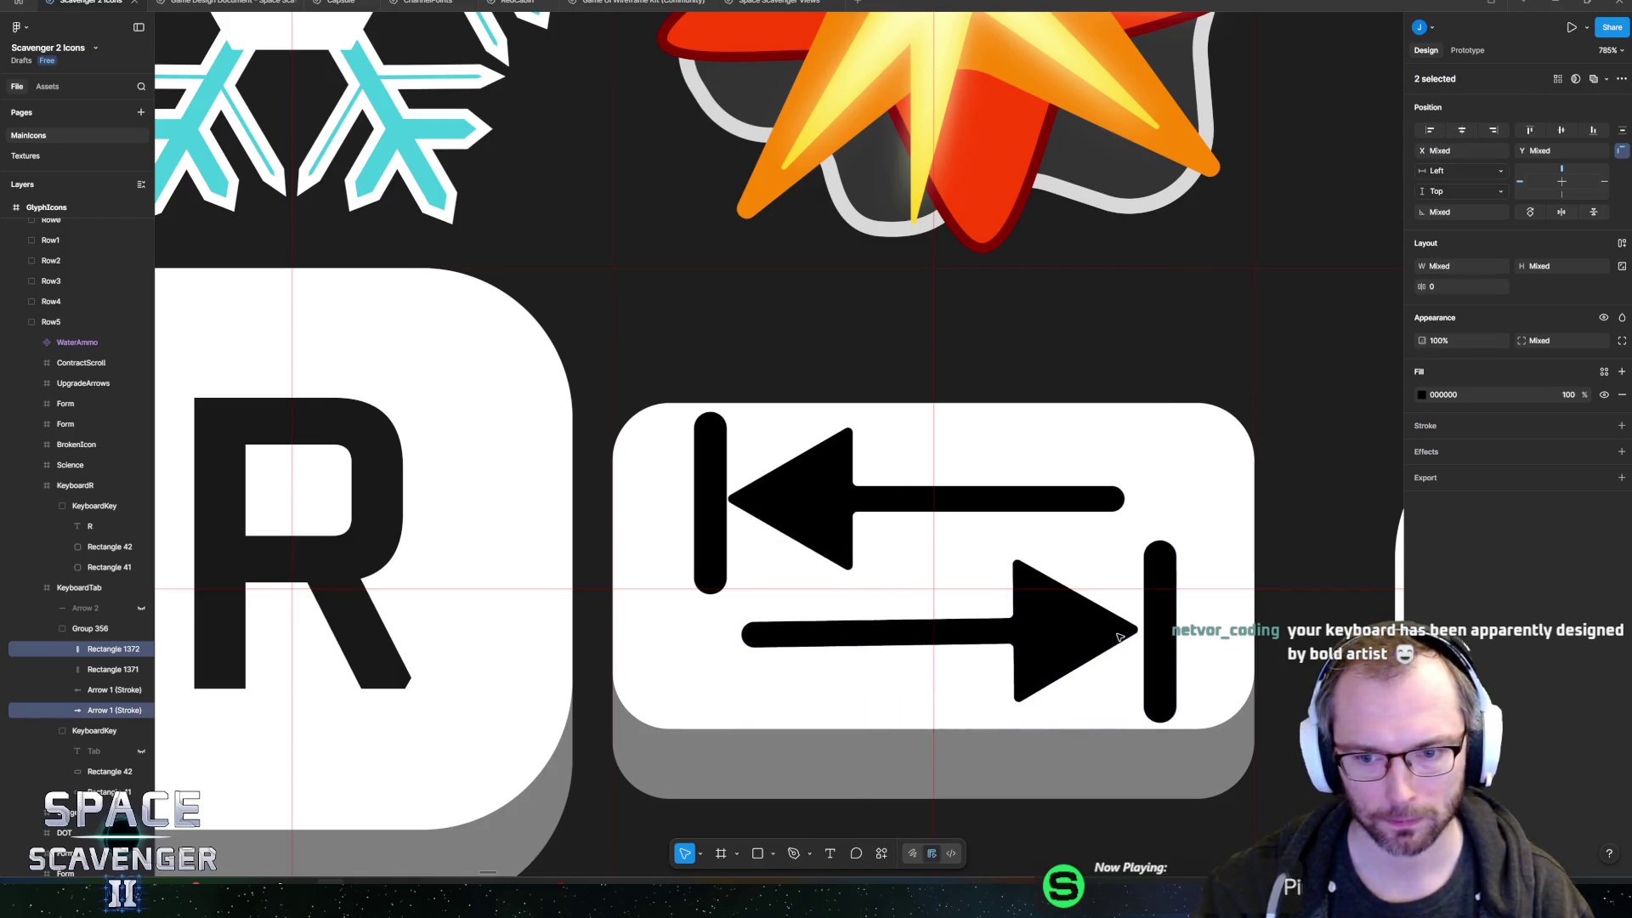
{"action": "scroll", "coordinate": [966, 575], "scroll_direction": "down", "scroll_amount": 10}
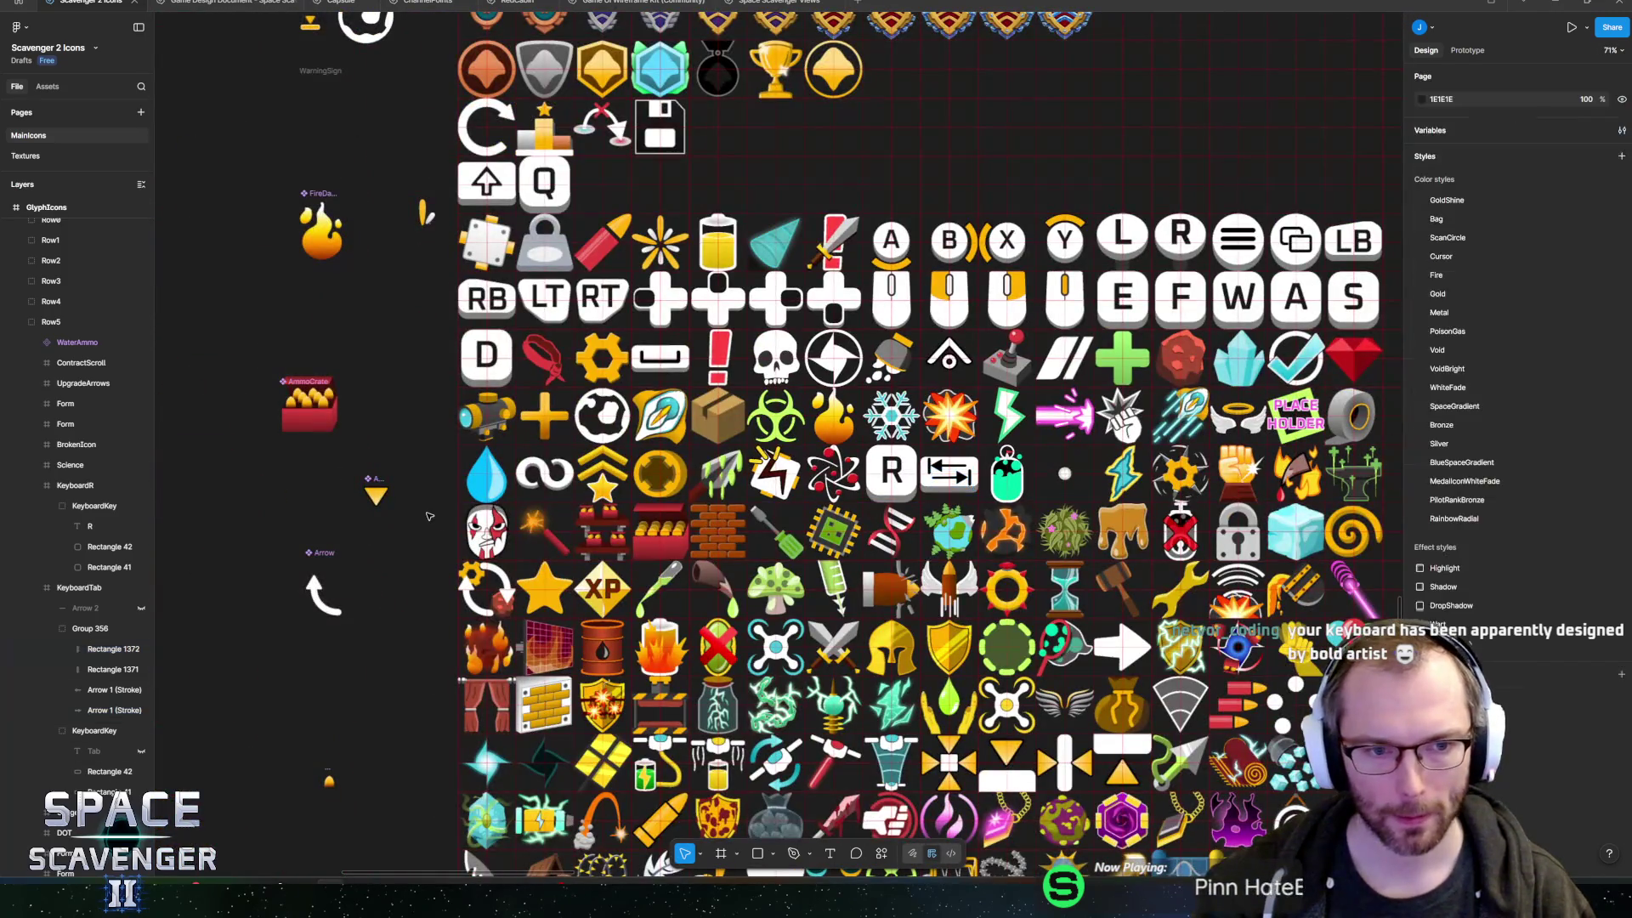
- Toggle the arrow group's and Tab text layer's visibility to compare both versions of the key
{"action": "left_click", "coordinate": [133, 629]}
{"action": "left_click", "coordinate": [141, 628]}
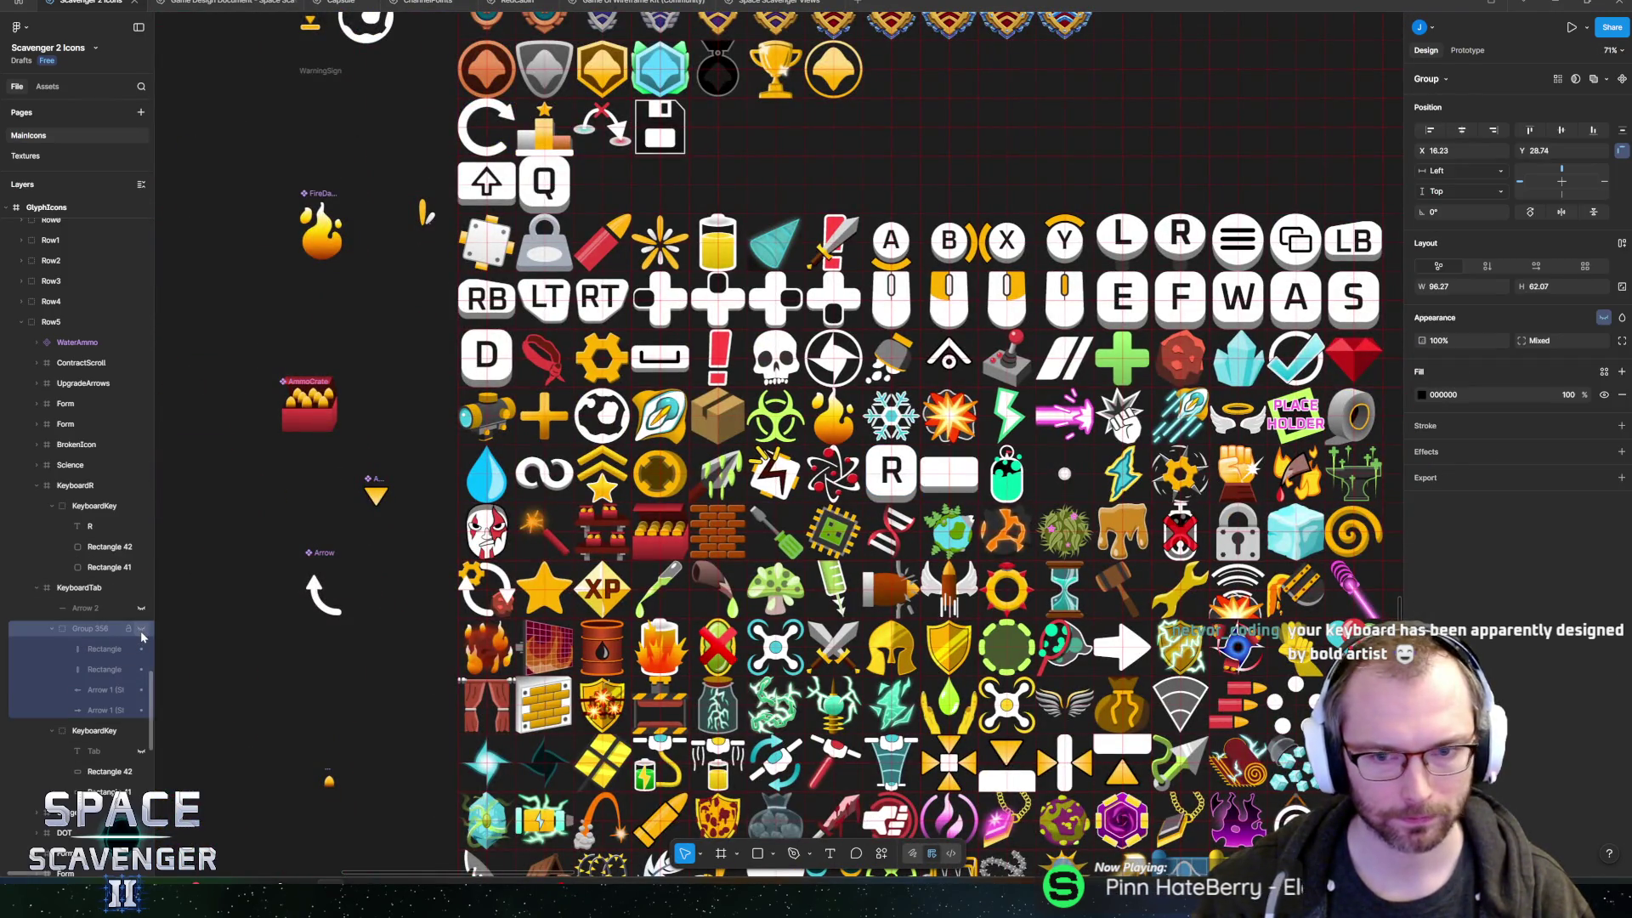
{"action": "left_click", "coordinate": [141, 628]}
{"action": "left_click", "coordinate": [141, 628]}
{"action": "left_click", "coordinate": [141, 750]}
{"action": "scroll", "coordinate": [992, 457], "scroll_direction": "up", "scroll_amount": 3}
{"action": "scroll", "coordinate": [993, 457], "scroll_direction": "up", "scroll_amount": 3}
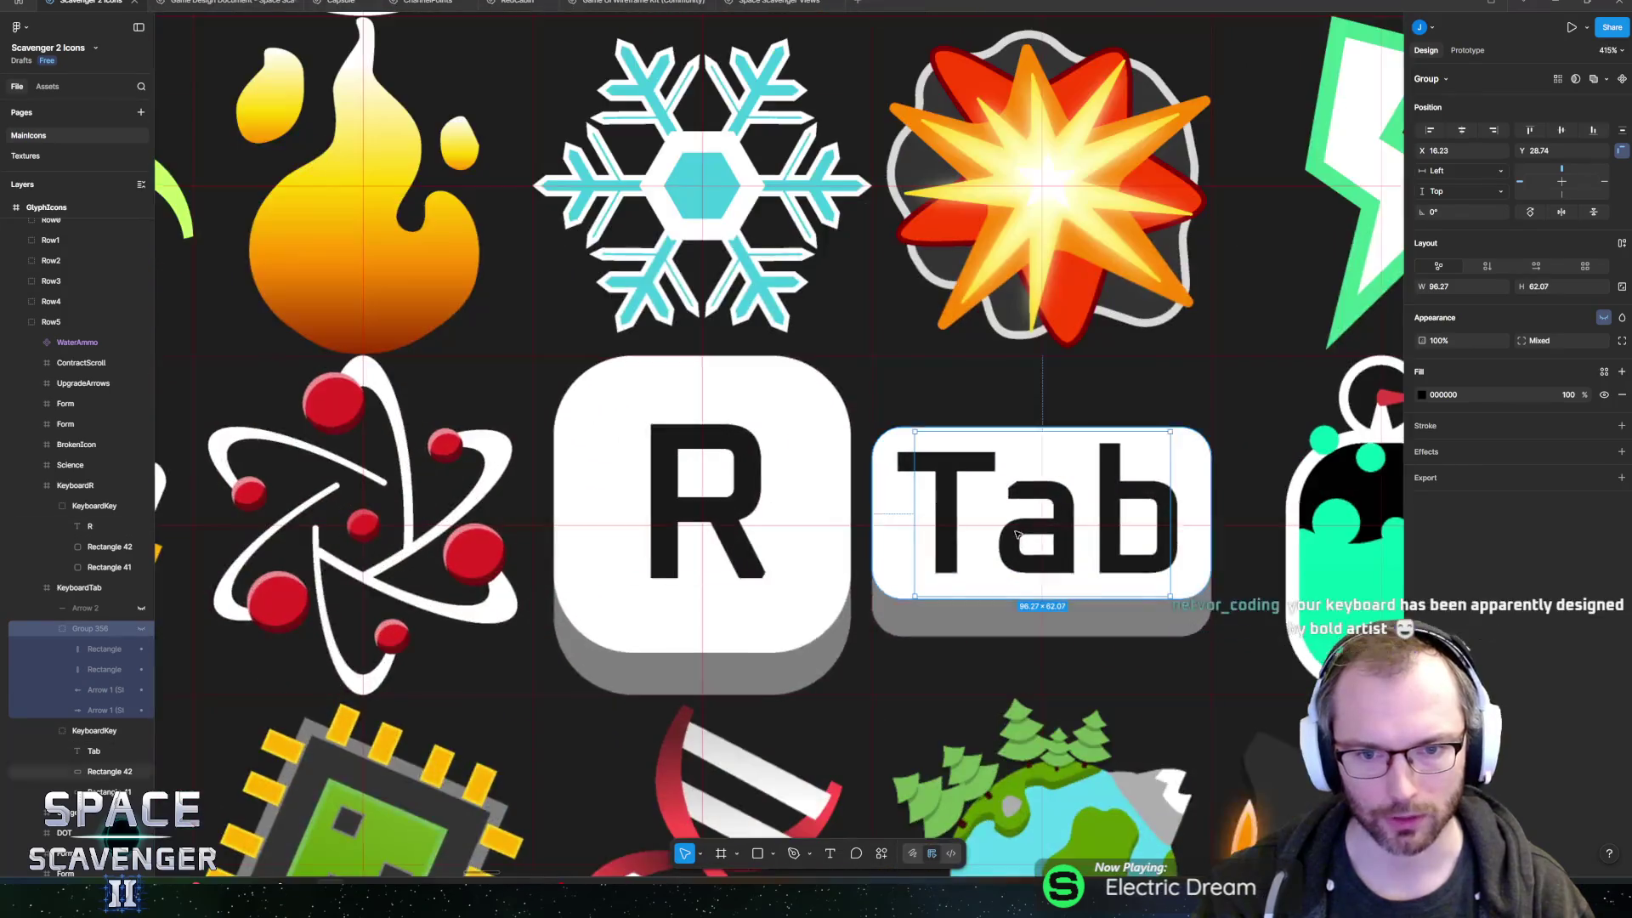
{"action": "scroll", "coordinate": [978, 501], "scroll_direction": "up", "scroll_amount": 3}
{"action": "scroll", "coordinate": [978, 510], "scroll_direction": "down", "scroll_amount": 5}
{"action": "scroll", "coordinate": [958, 533], "scroll_direction": "up", "scroll_amount": 3}
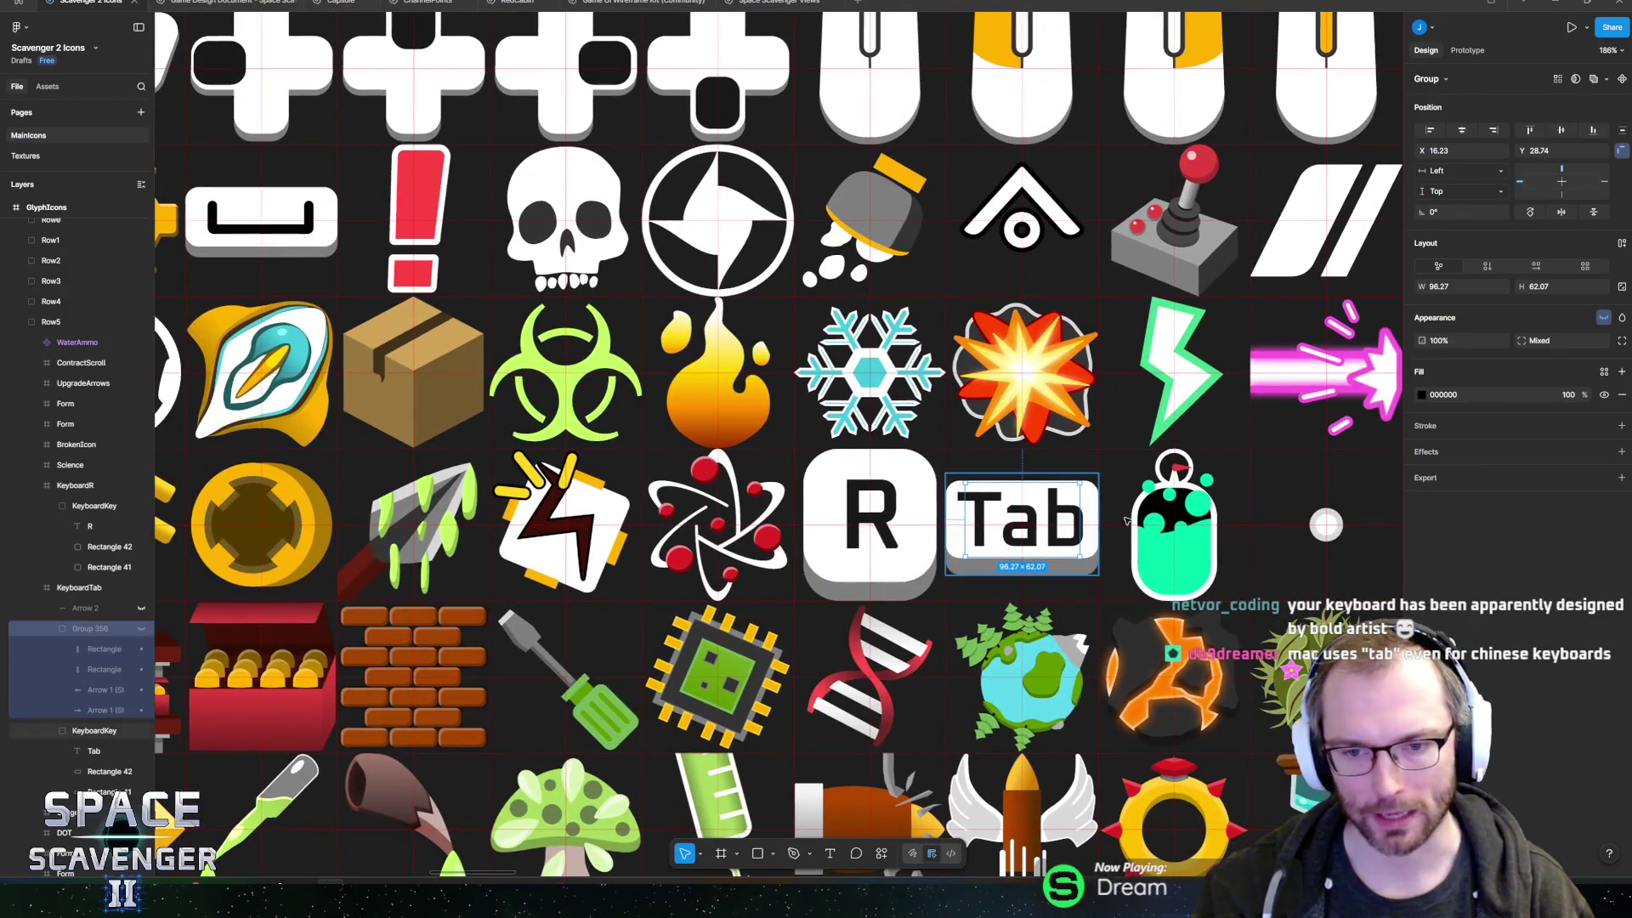
{"action": "scroll", "coordinate": [935, 531], "scroll_direction": "down", "scroll_amount": 5}
{"action": "scroll", "coordinate": [926, 527], "scroll_direction": "down", "scroll_amount": 5}
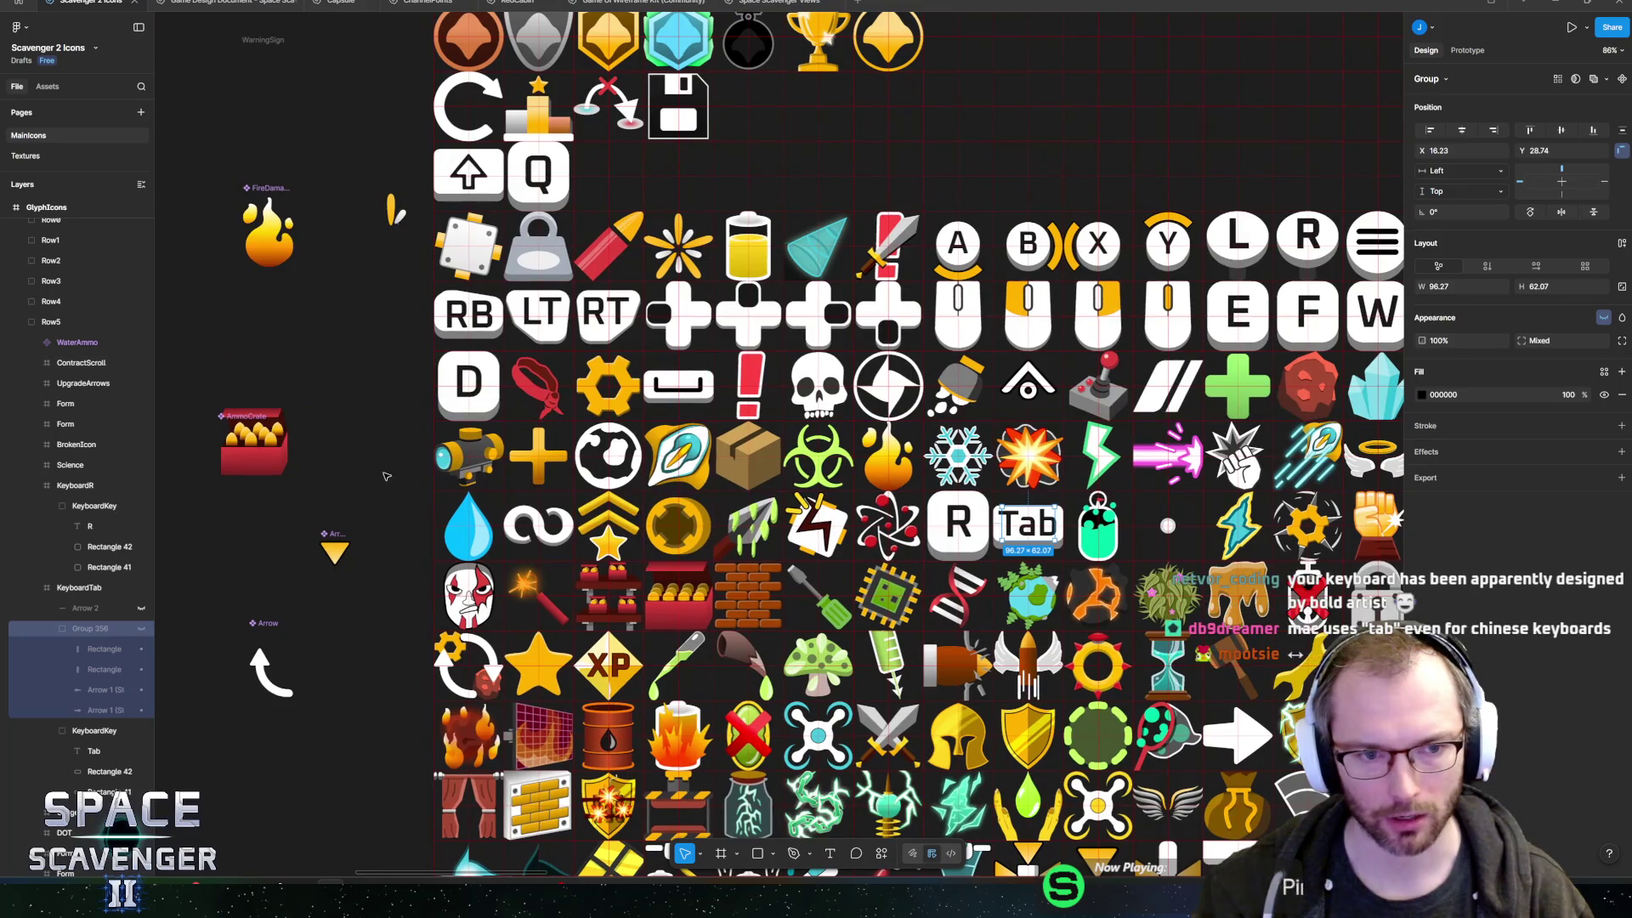
{"action": "left_click", "coordinate": [408, 488]}
- Zoom out over the icon sheet and select the 4096 × 4096 GlyphIcons frame
{"action": "scroll", "coordinate": [407, 489], "scroll_direction": "left", "scroll_amount": 2}
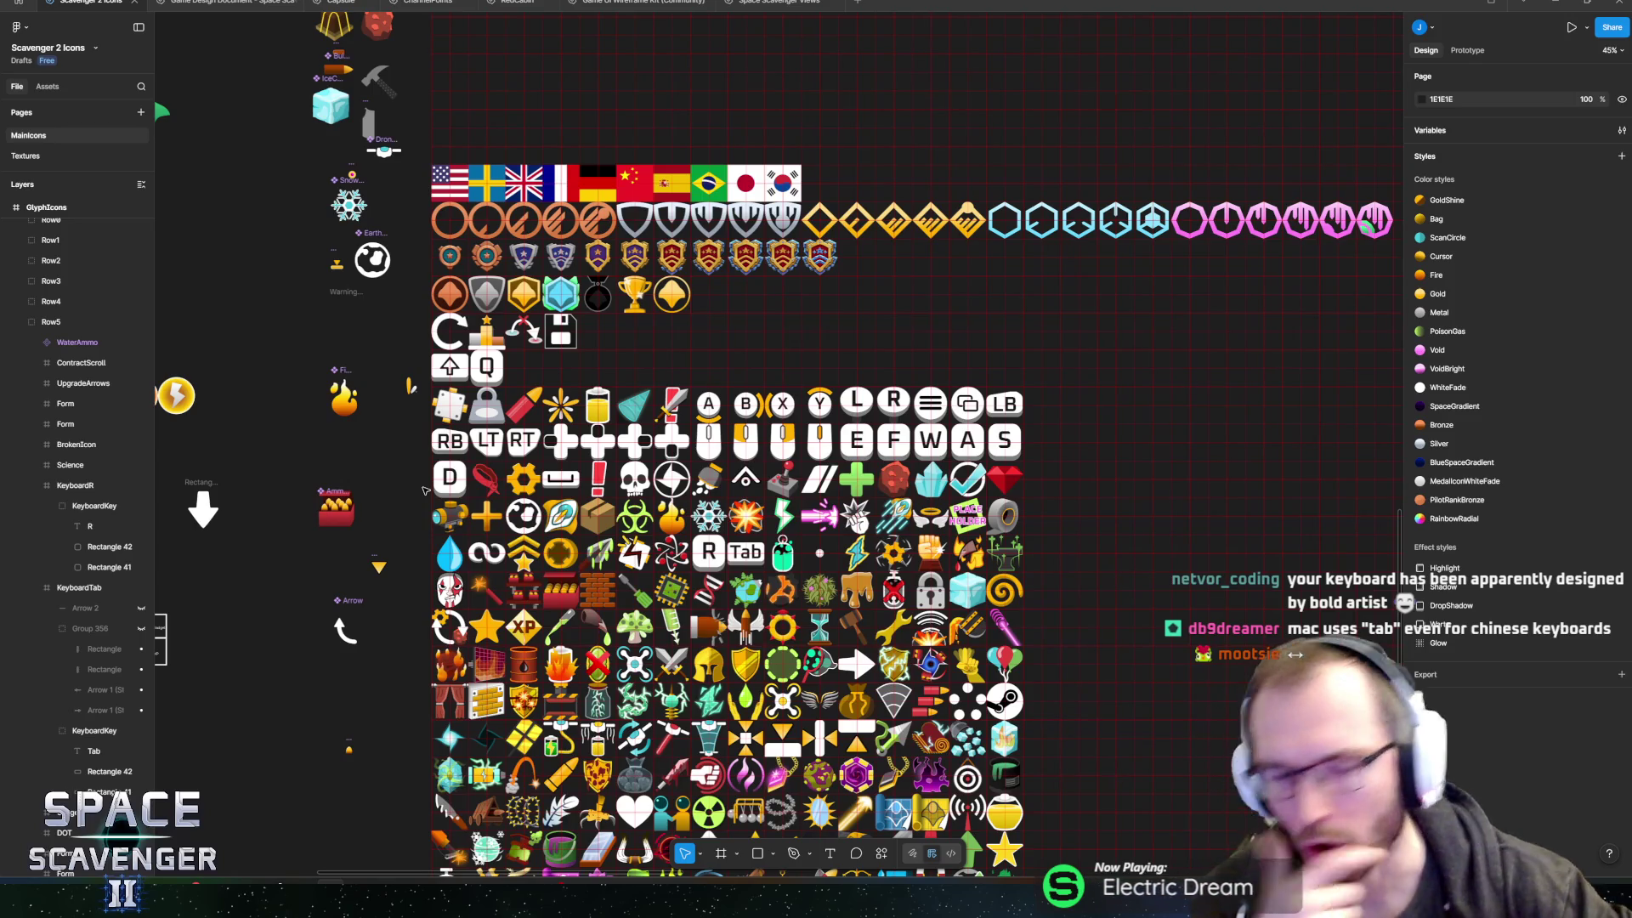
{"action": "scroll", "coordinate": [735, 552], "scroll_direction": "up", "scroll_amount": 10}
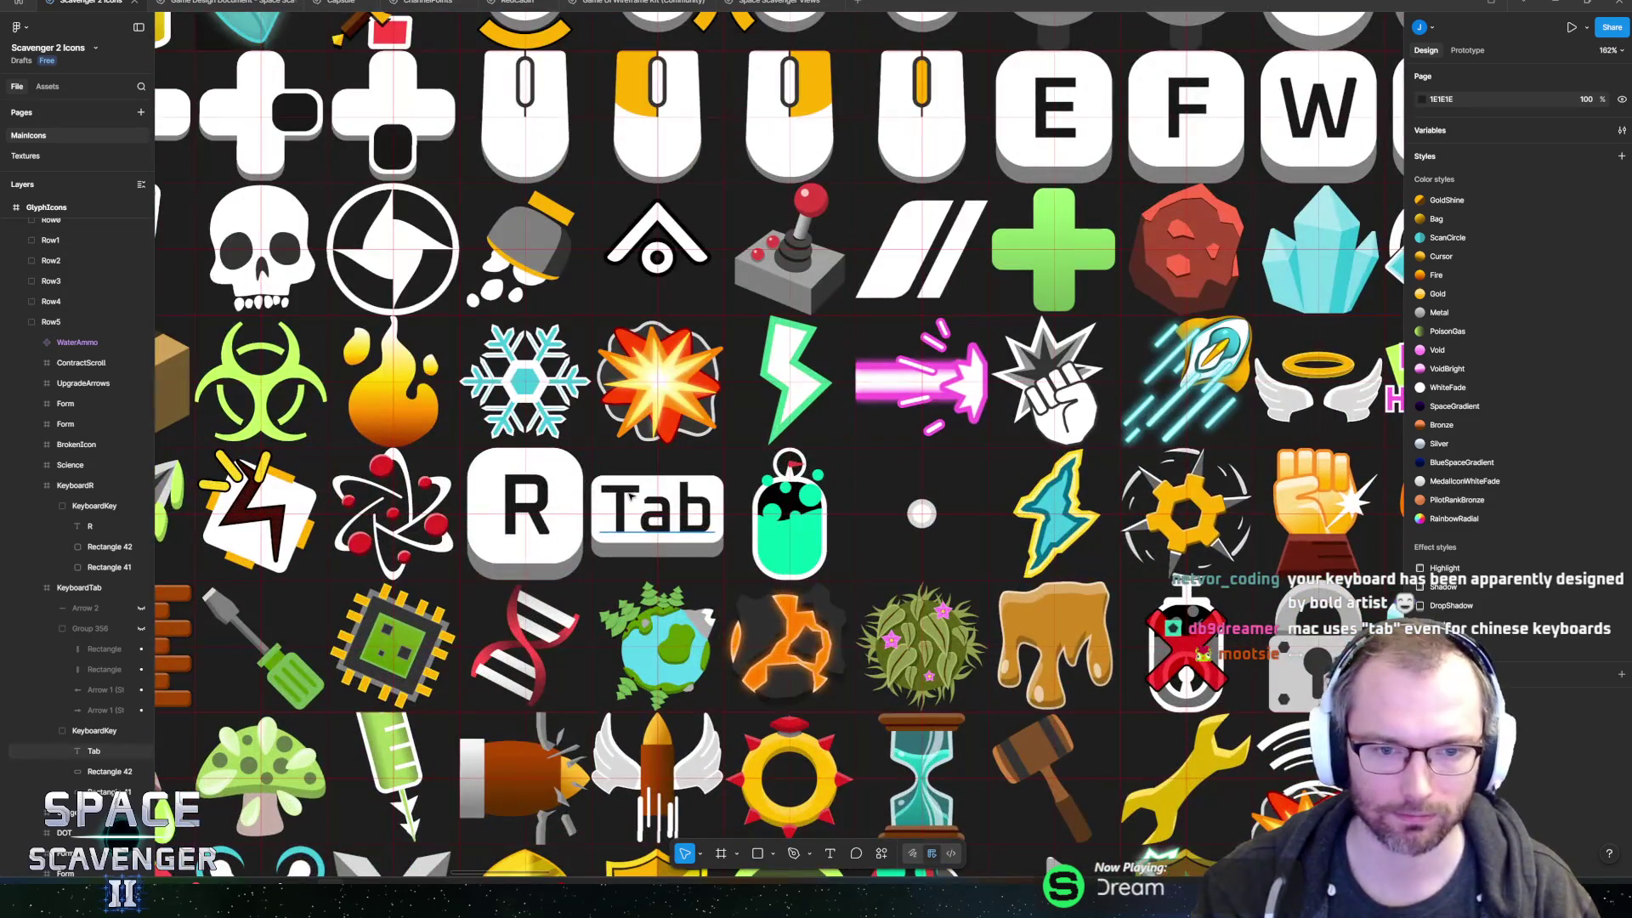
{"action": "scroll", "coordinate": [629, 497], "scroll_direction": "up", "scroll_amount": 5}
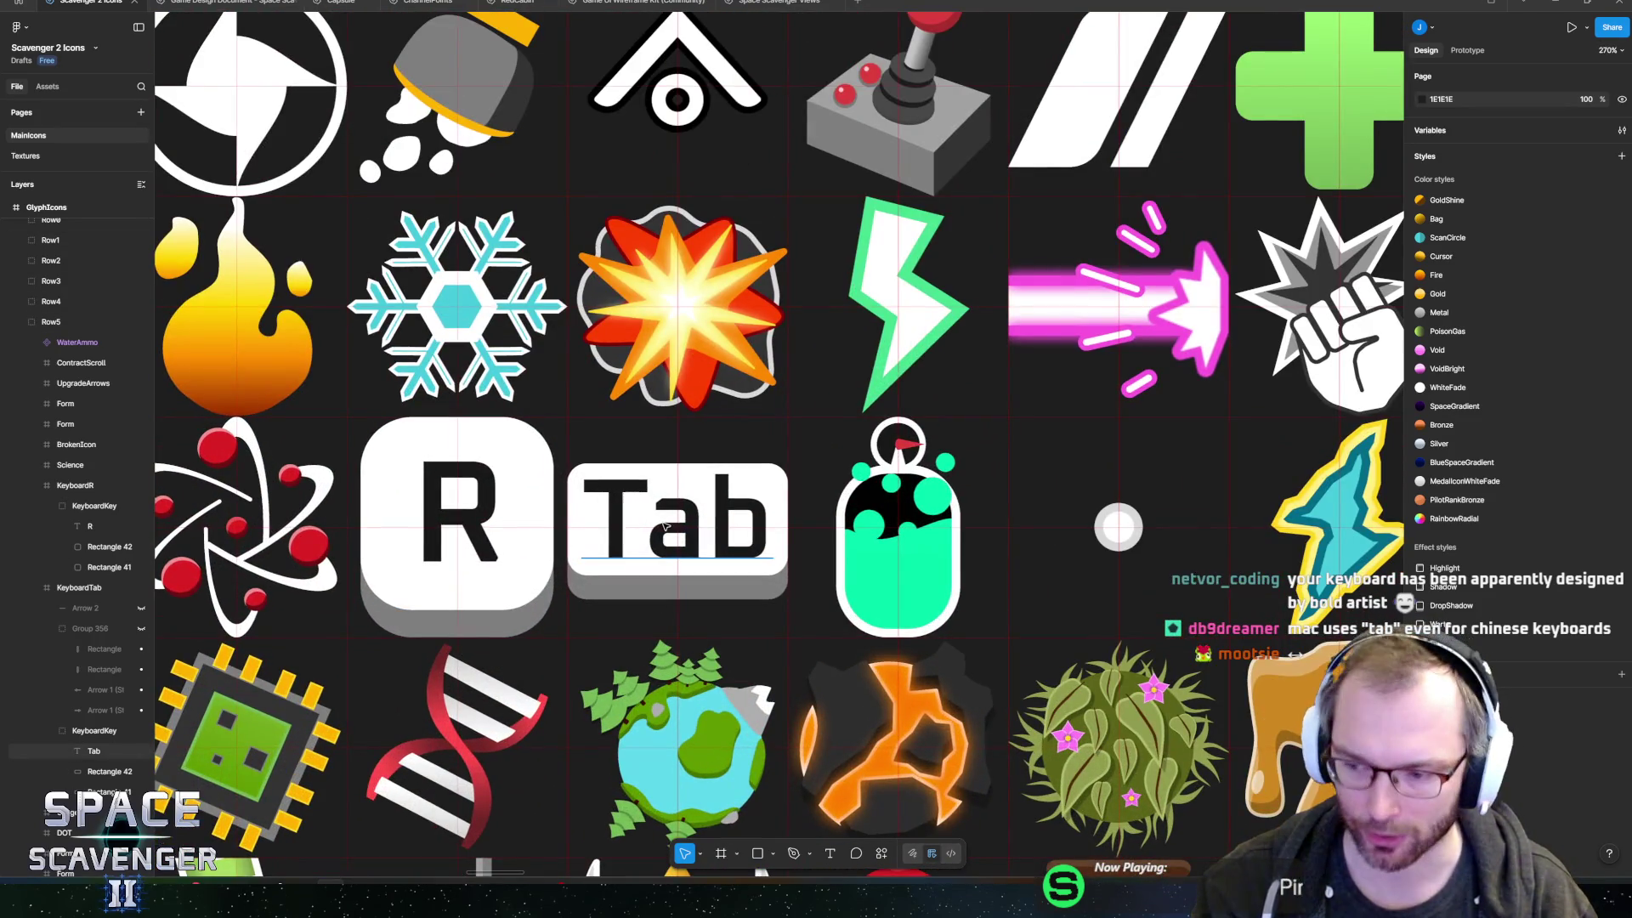
{"action": "scroll", "coordinate": [665, 527], "scroll_direction": "down", "scroll_amount": 15}
{"action": "scroll", "coordinate": [681, 313], "scroll_direction": "left", "scroll_amount": 5}
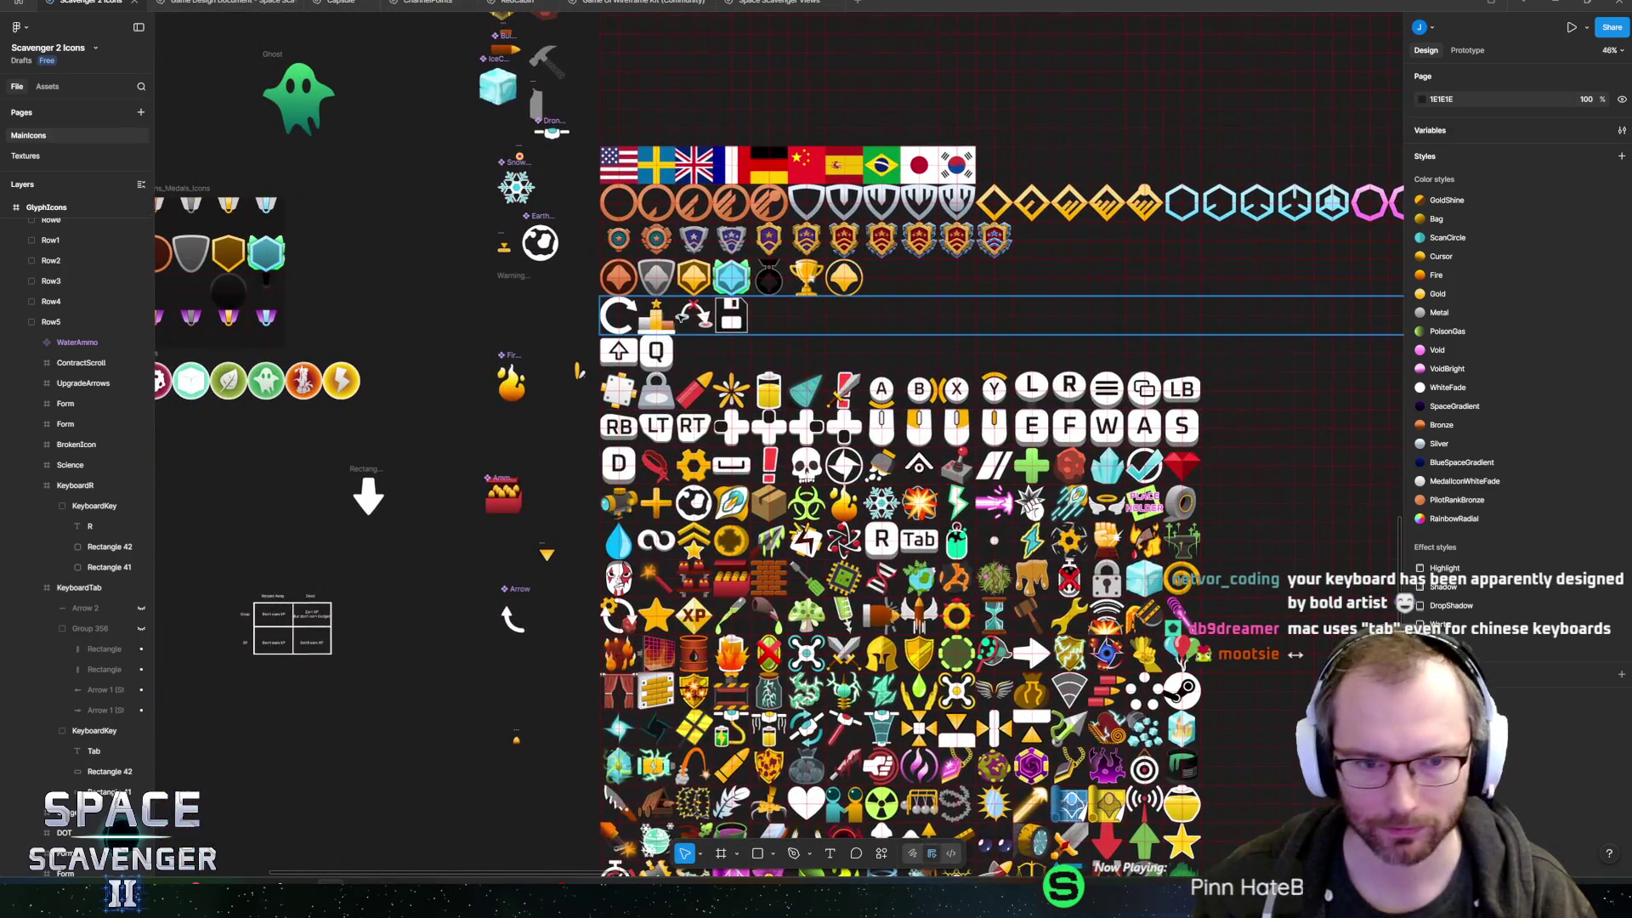
{"action": "scroll", "coordinate": [612, 360], "scroll_direction": "down", "scroll_amount": 5}
{"action": "scroll", "coordinate": [619, 255], "scroll_direction": "up", "scroll_amount": 3}
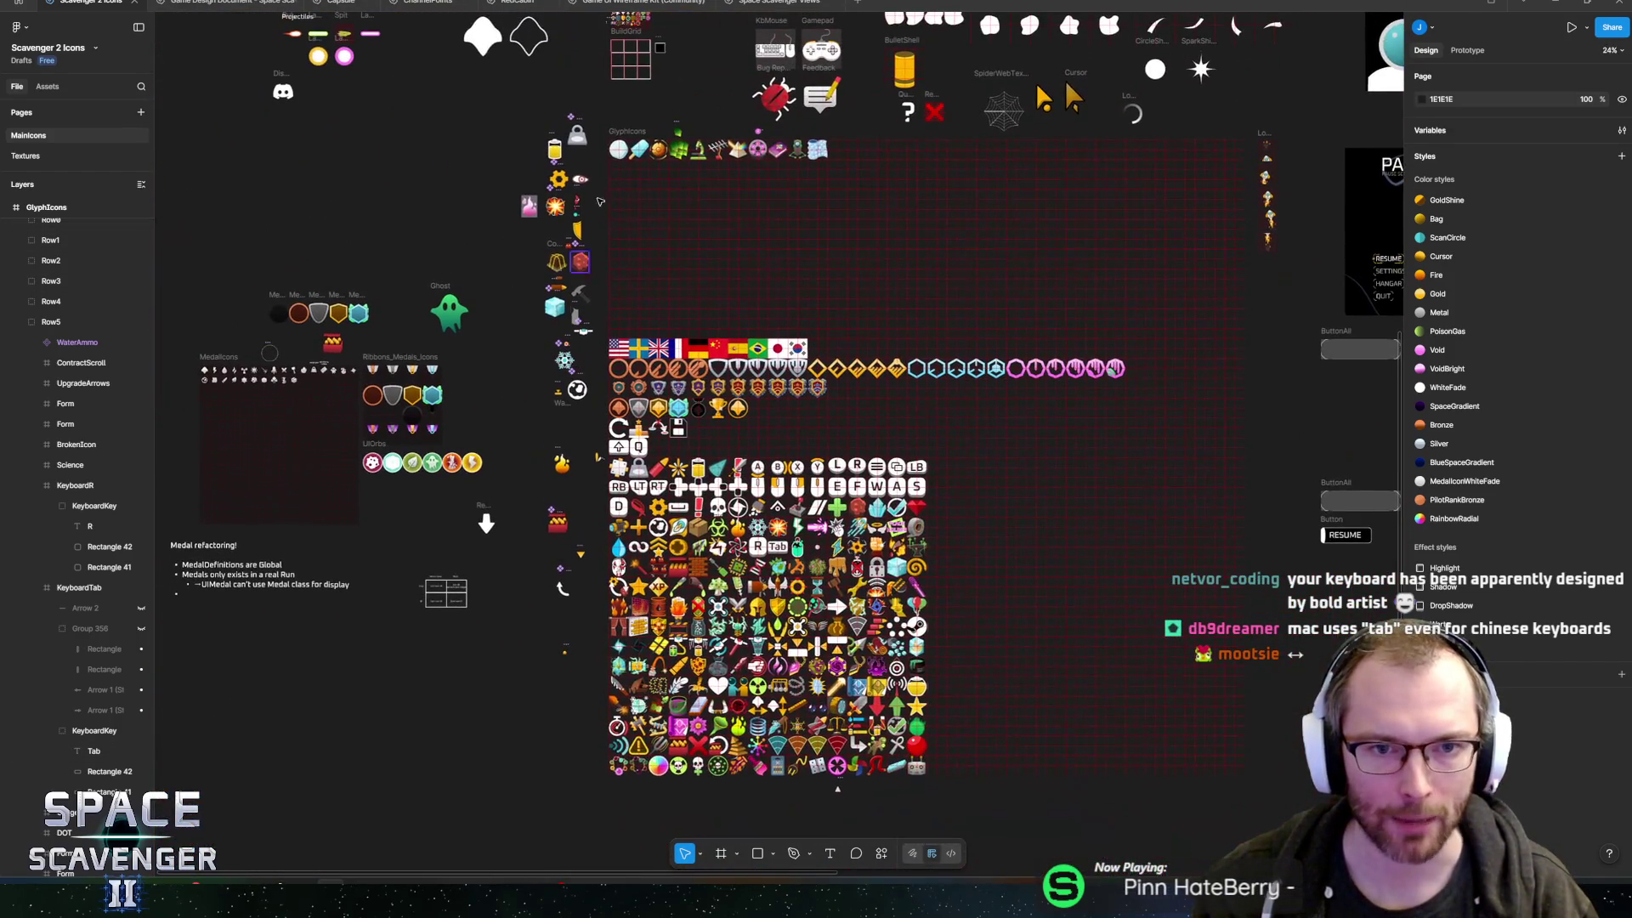
{"action": "left_click", "coordinate": [620, 133]}
{"action": "scroll", "coordinate": [686, 661], "scroll_direction": "up", "scroll_amount": 5}
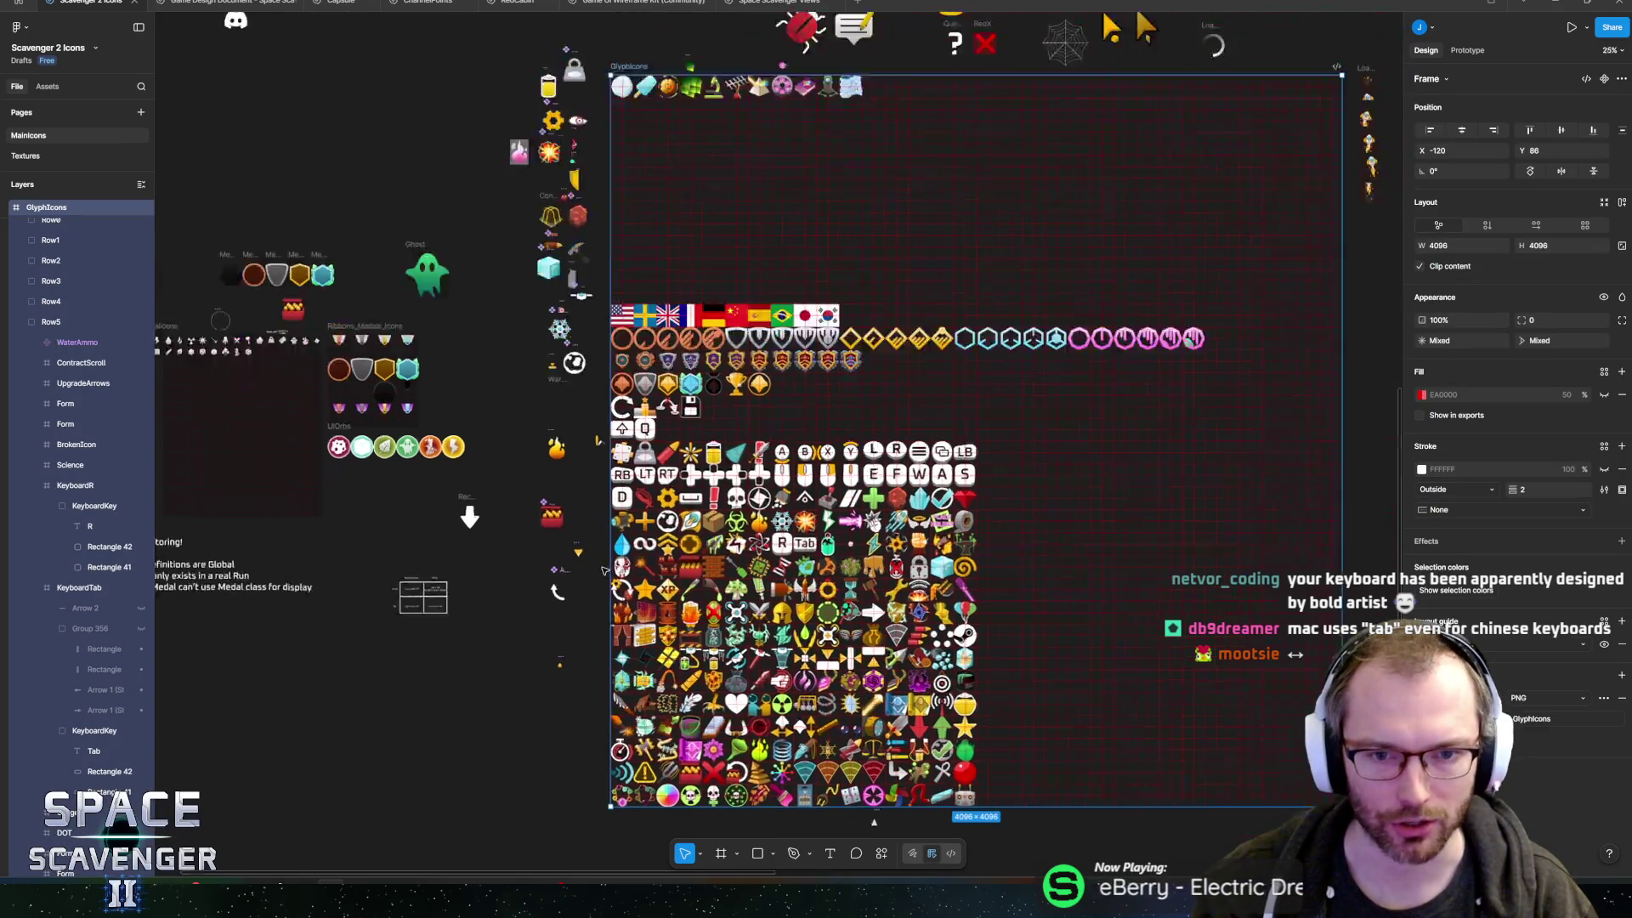
- Export GlyphIcons as PNG into the Space Scavenger 2 Figma folder, overwriting GlyphIcons.png
{"action": "left_click", "coordinate": [1536, 720]}
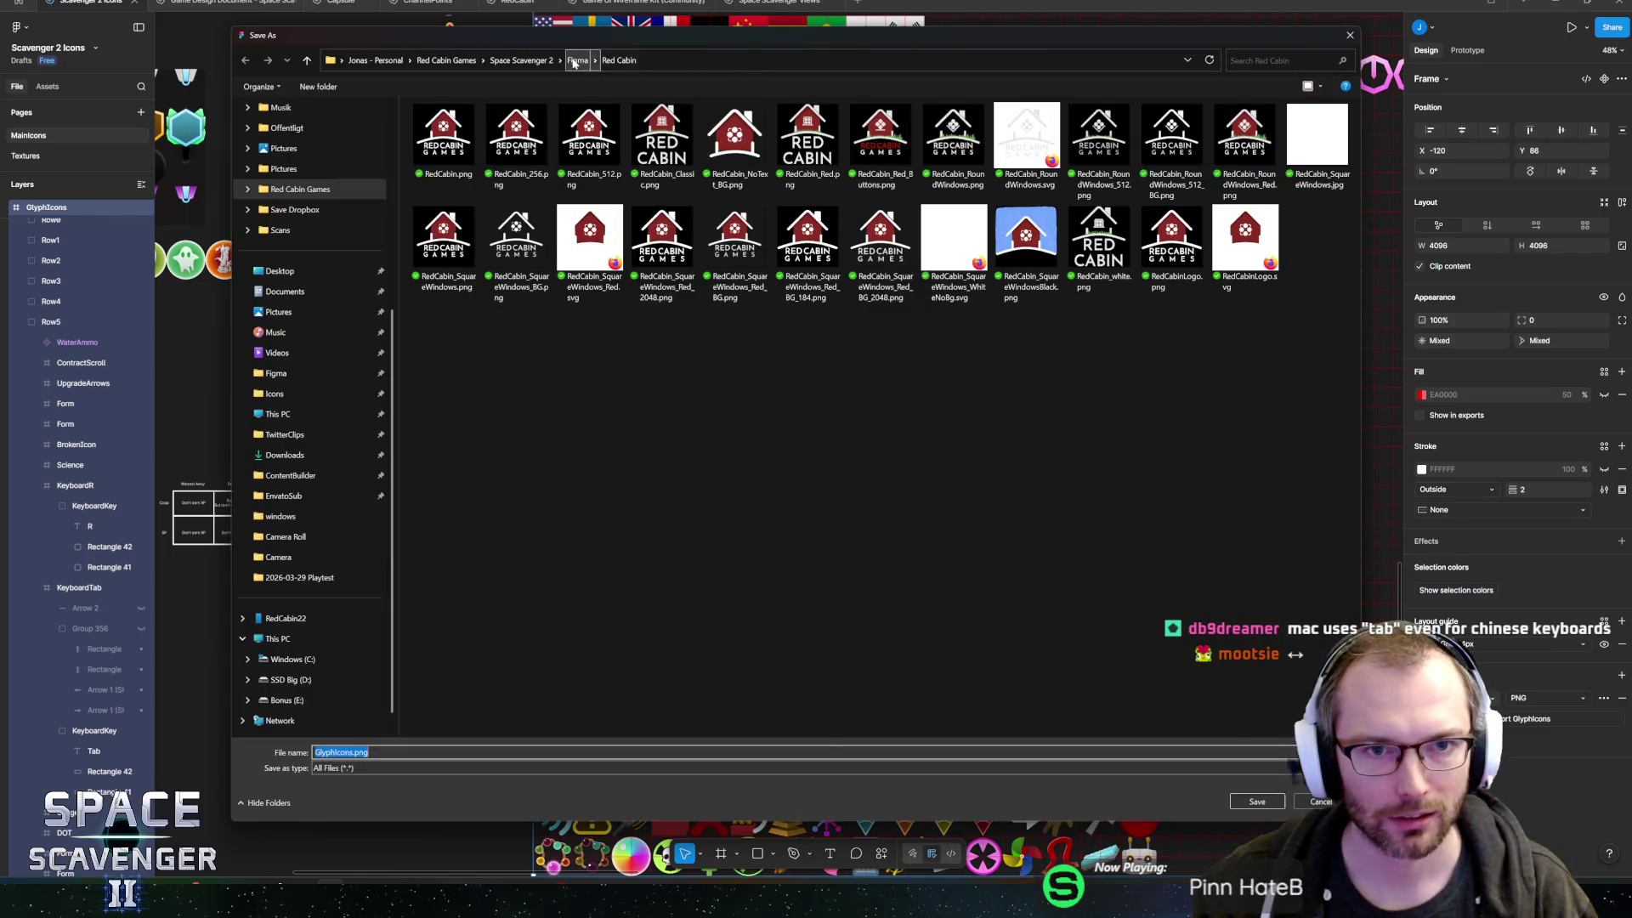
{"action": "left_click", "coordinate": [580, 60]}
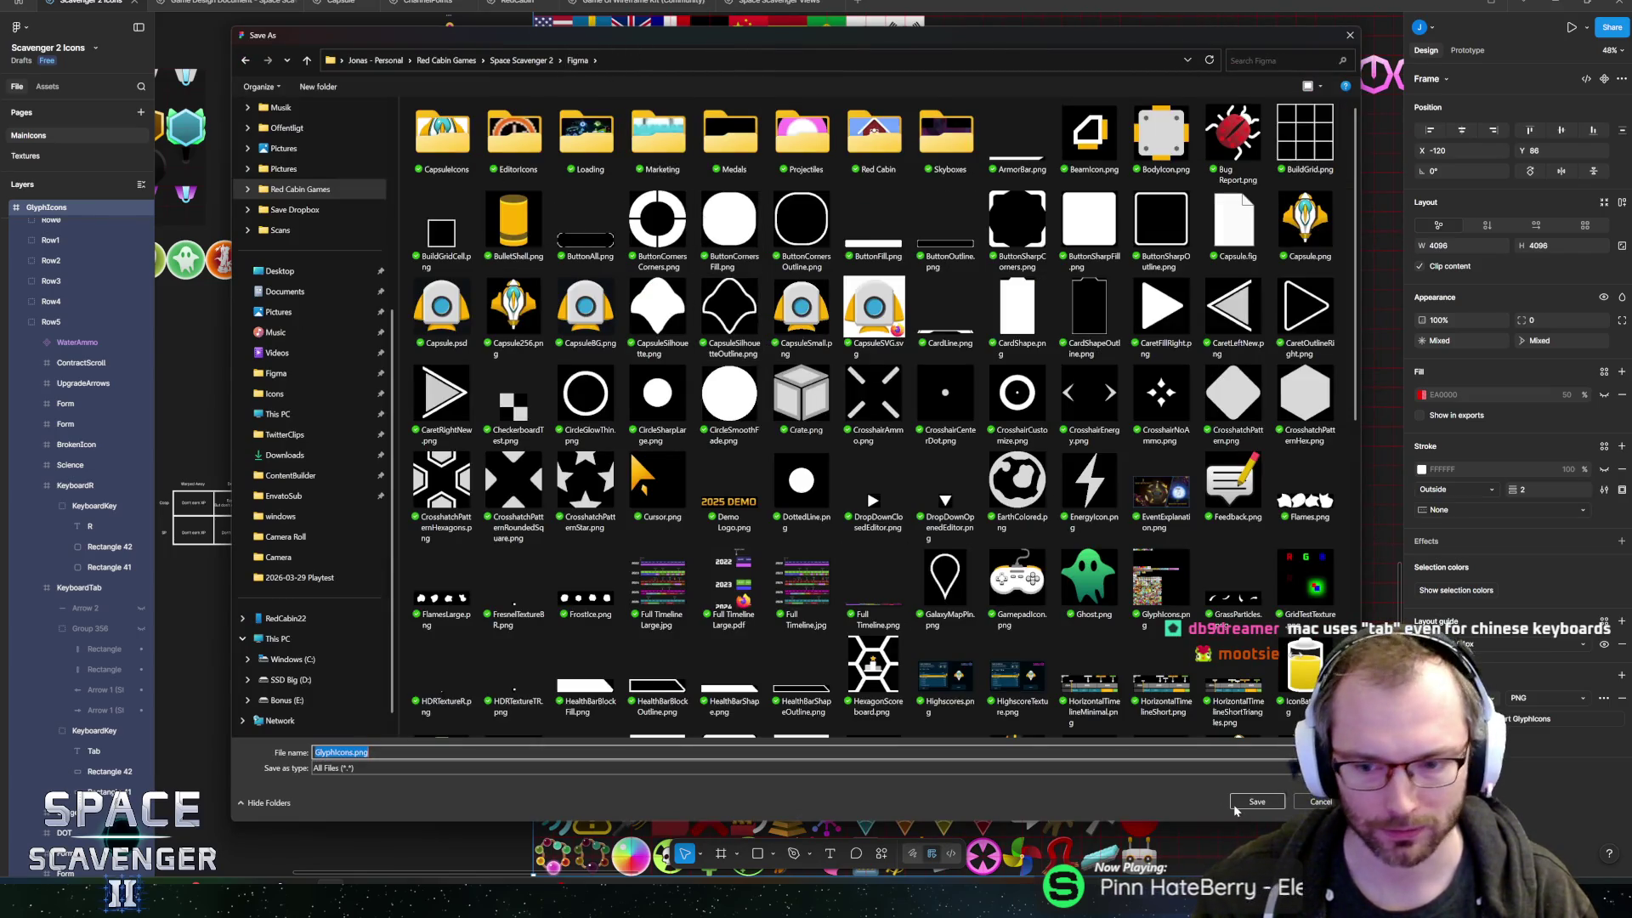
{"action": "key", "text": "Return"}
{"action": "left_click", "coordinate": [857, 443]}
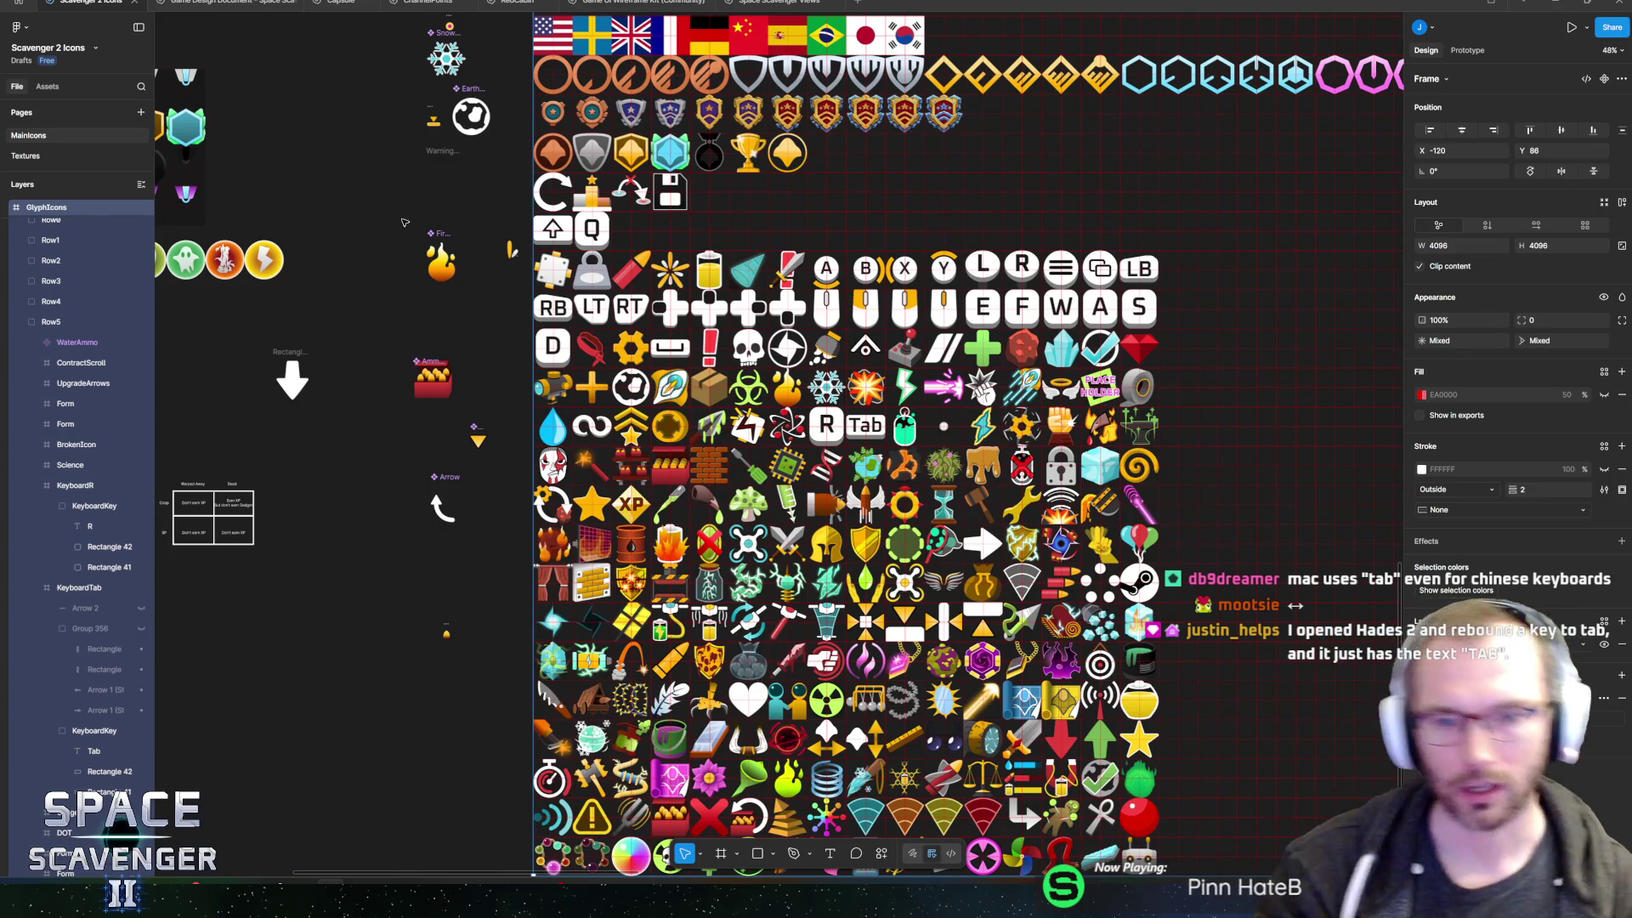
{"action": "scroll", "coordinate": [953, 333], "scroll_direction": "up", "scroll_amount": 5}
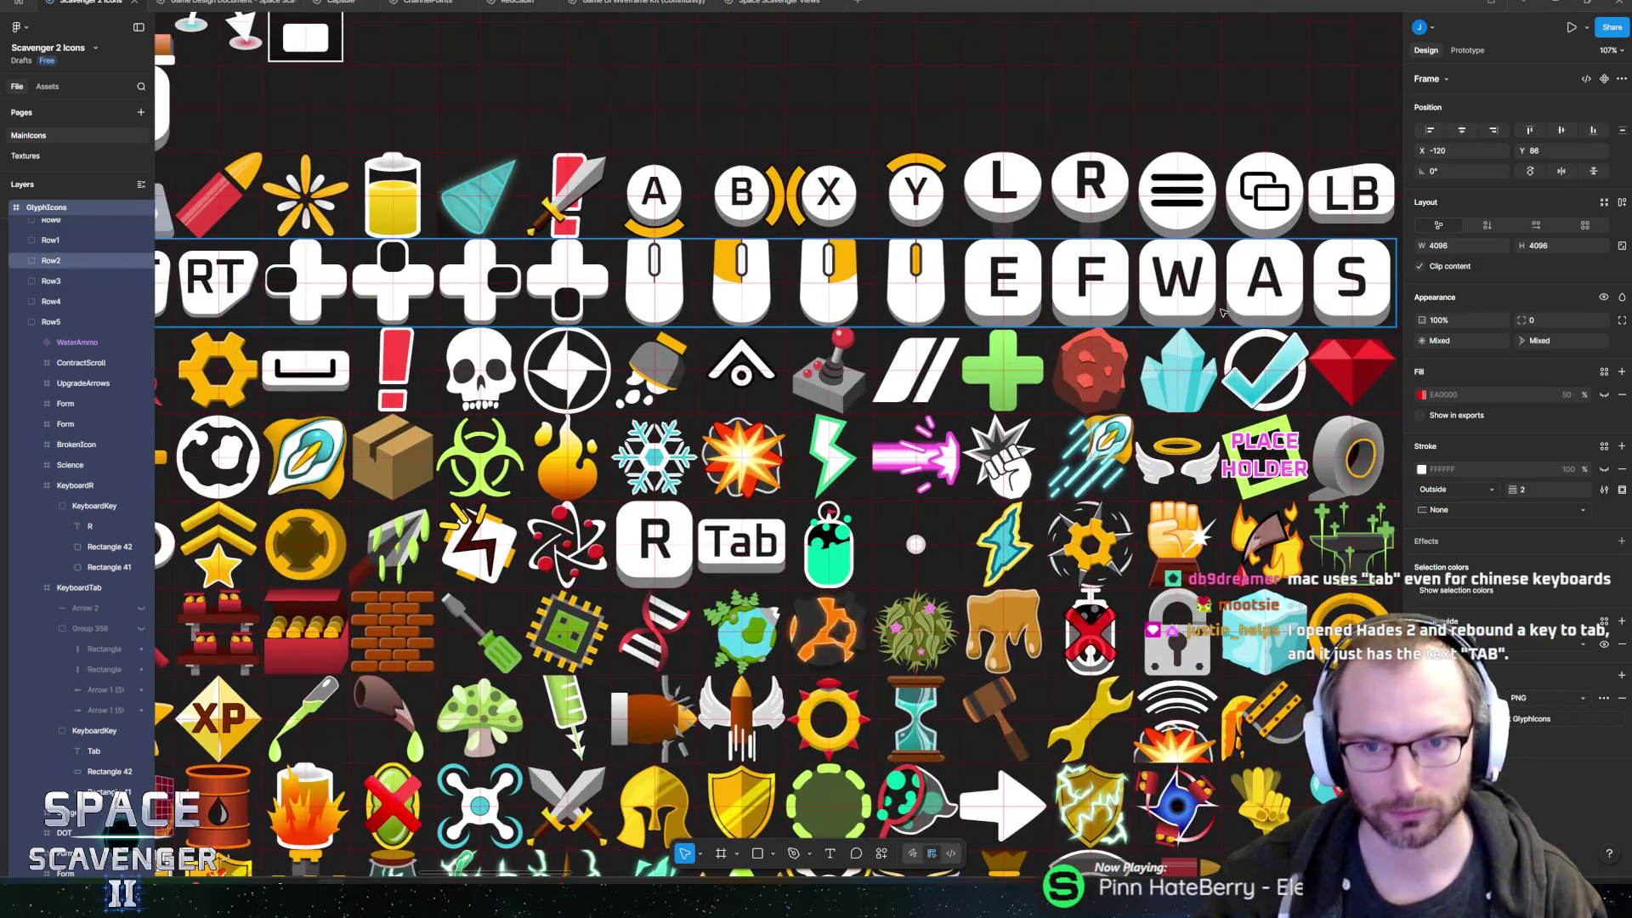
{"action": "scroll", "coordinate": [1051, 302], "scroll_direction": "down", "scroll_amount": 5}
{"action": "scroll", "coordinate": [1105, 304], "scroll_direction": "up", "scroll_amount": 3}
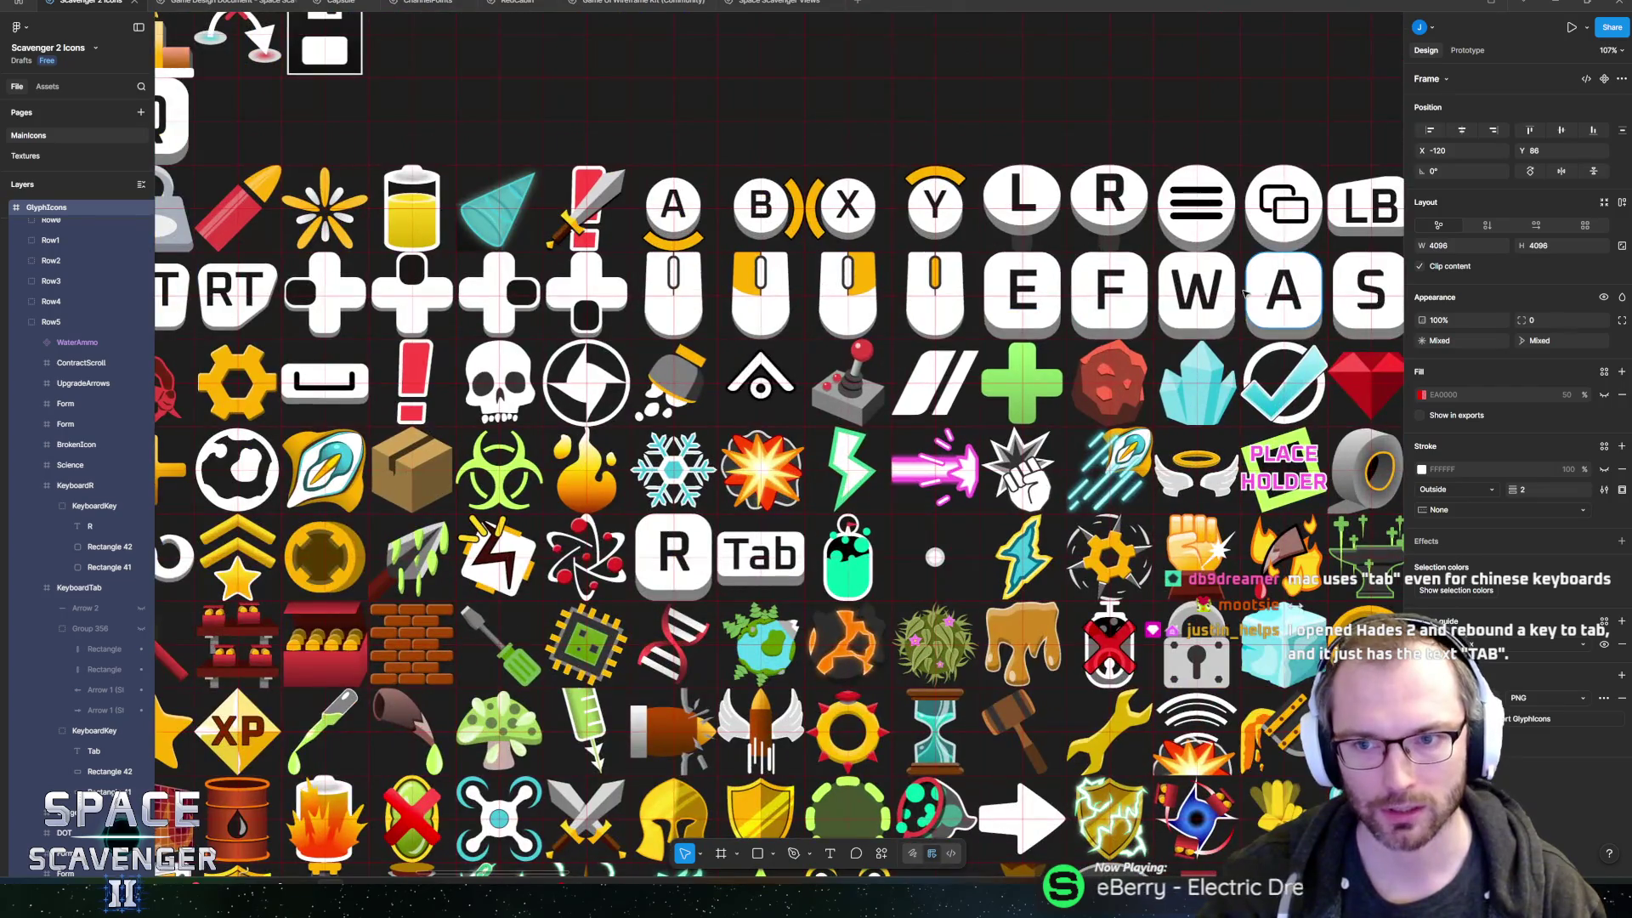
{"action": "scroll", "coordinate": [1133, 306], "scroll_direction": "up", "scroll_amount": 2}
{"action": "scroll", "coordinate": [1133, 306], "scroll_direction": "left", "scroll_amount": 2}
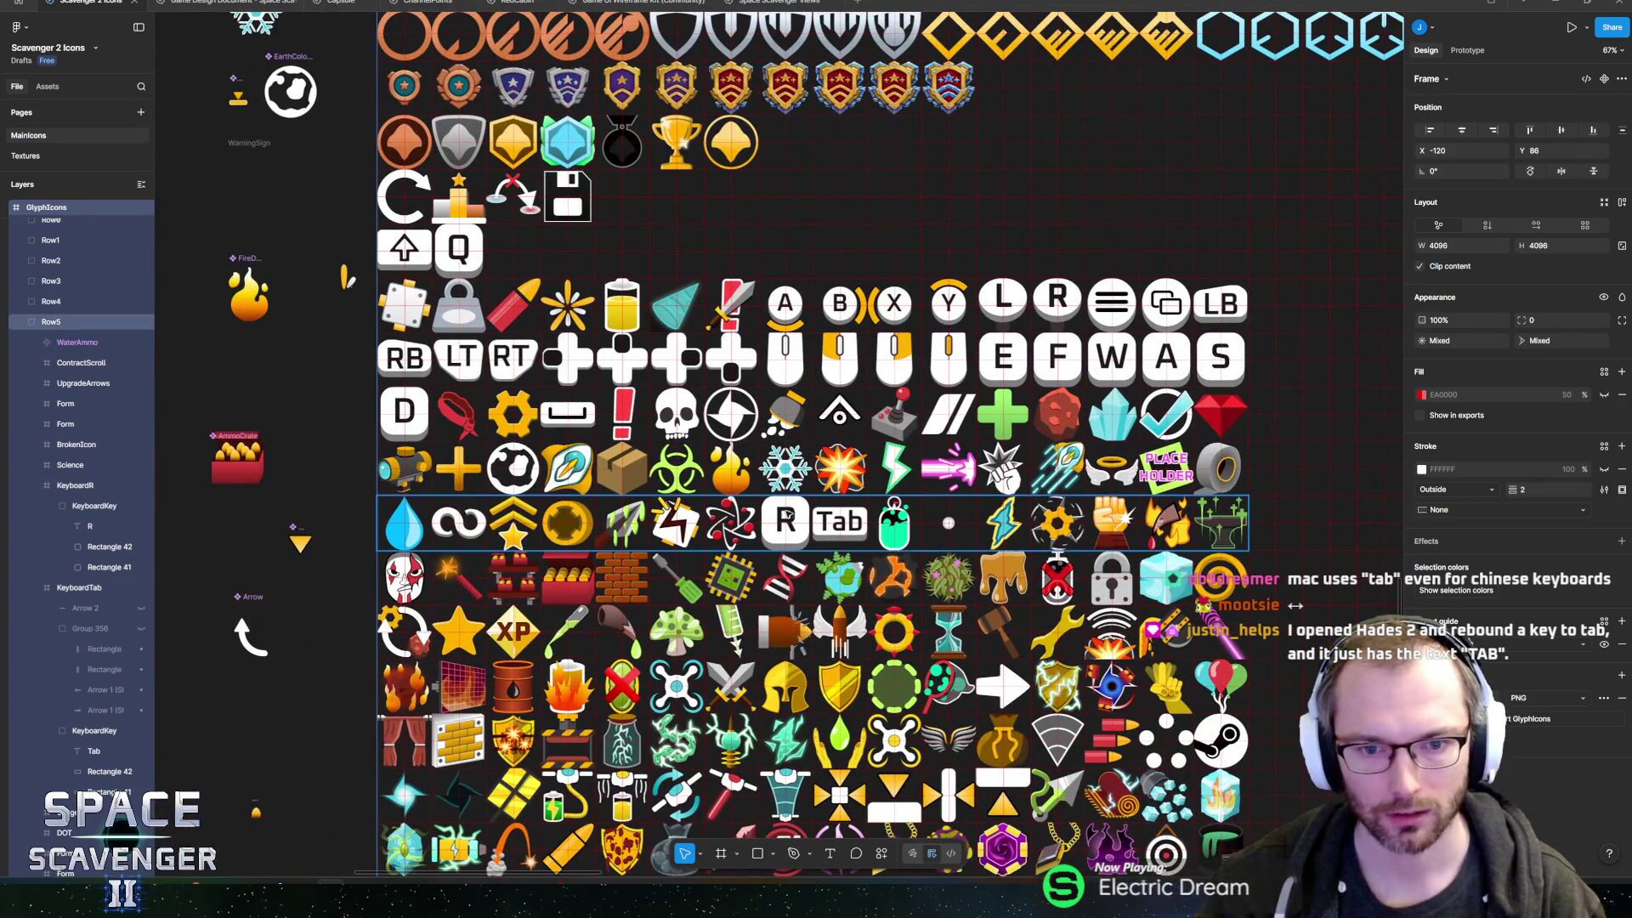
{"action": "scroll", "coordinate": [847, 495], "scroll_direction": "up", "scroll_amount": 5}
{"action": "scroll", "coordinate": [847, 495], "scroll_direction": "down", "scroll_amount": 5}
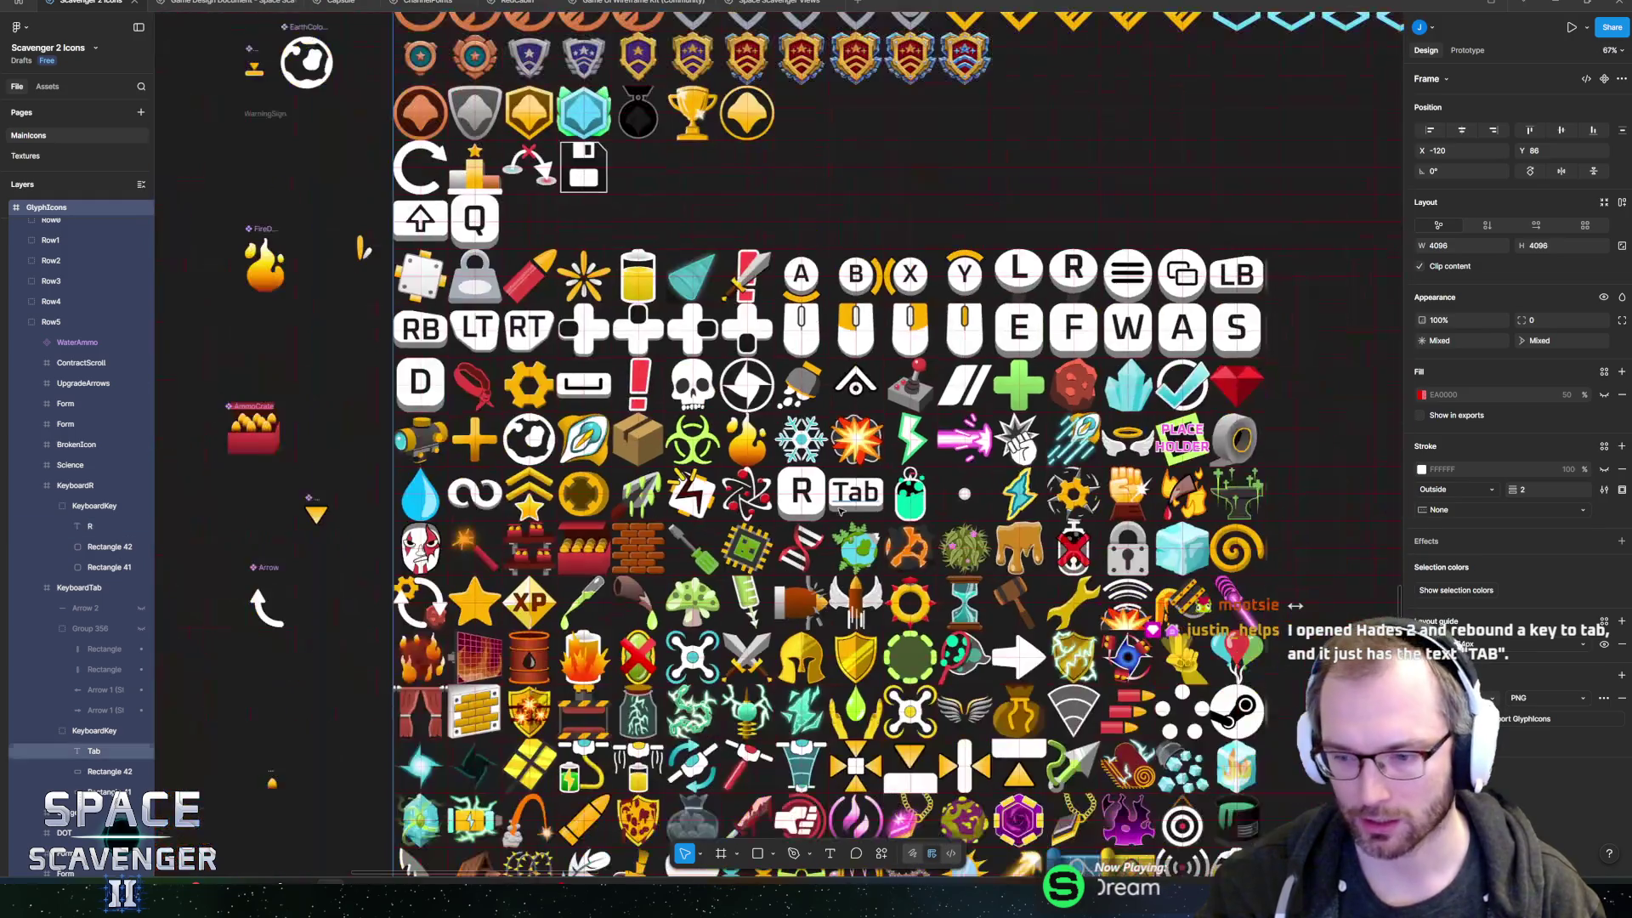
{"action": "scroll", "coordinate": [848, 495], "scroll_direction": "up", "scroll_amount": 5}
{"action": "scroll", "coordinate": [847, 494], "scroll_direction": "up", "scroll_amount": 2}
{"action": "scroll", "coordinate": [847, 494], "scroll_direction": "down", "scroll_amount": 5}
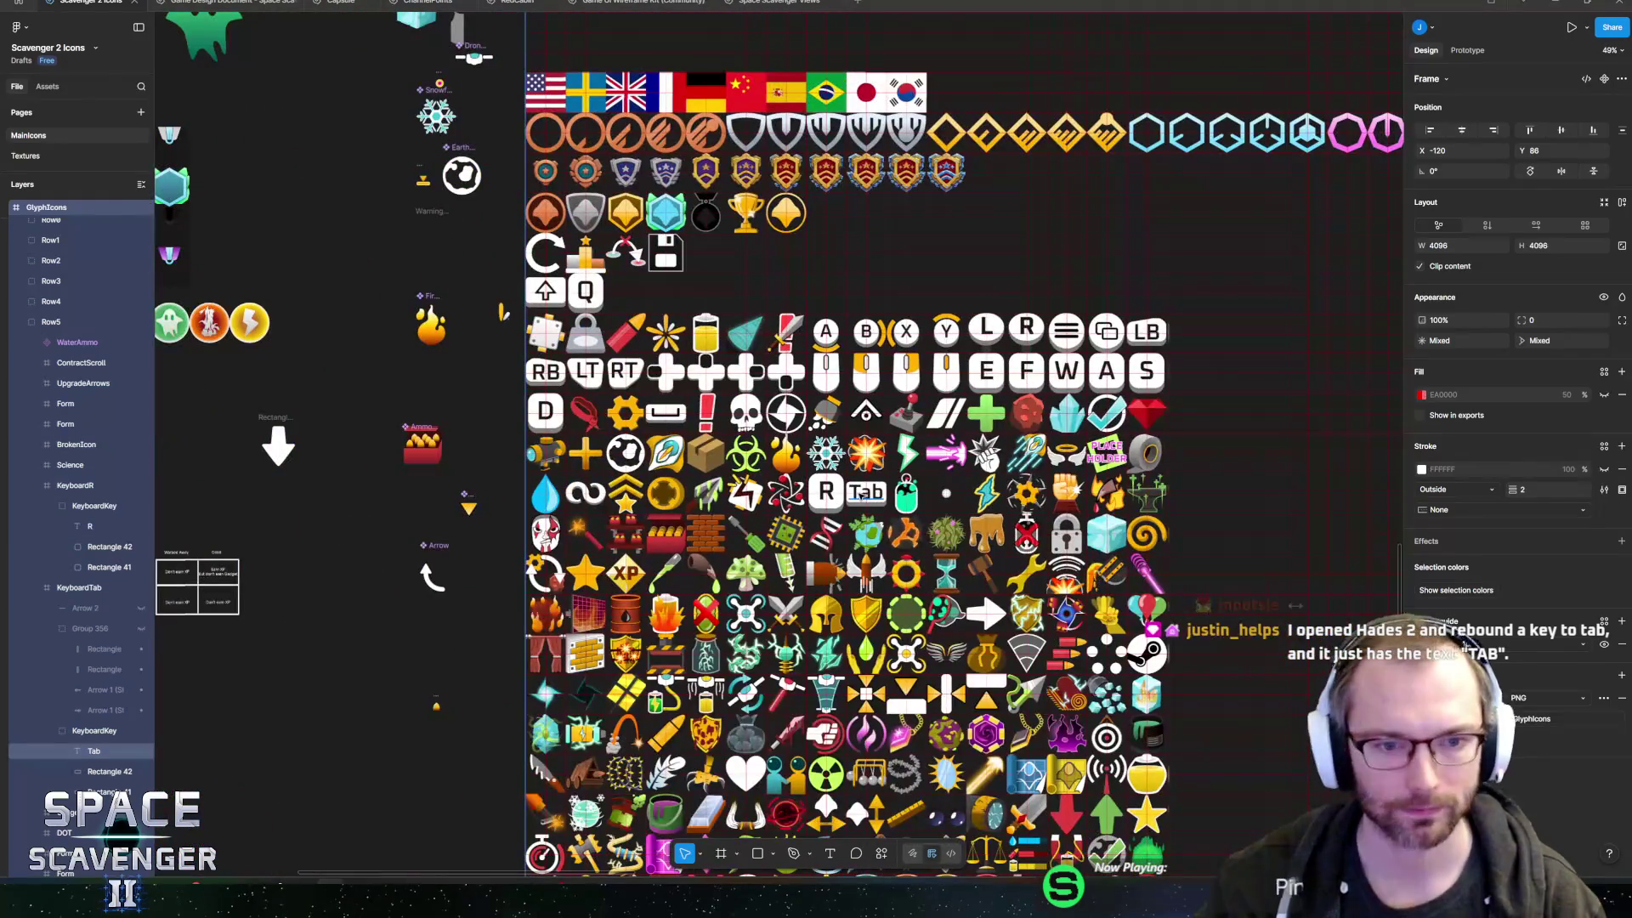
{"action": "scroll", "coordinate": [490, 429], "scroll_direction": "down", "scroll_amount": 2}
{"action": "scroll", "coordinate": [489, 430], "scroll_direction": "right", "scroll_amount": 1}
{"action": "scroll", "coordinate": [493, 367], "scroll_direction": "down", "scroll_amount": 2}
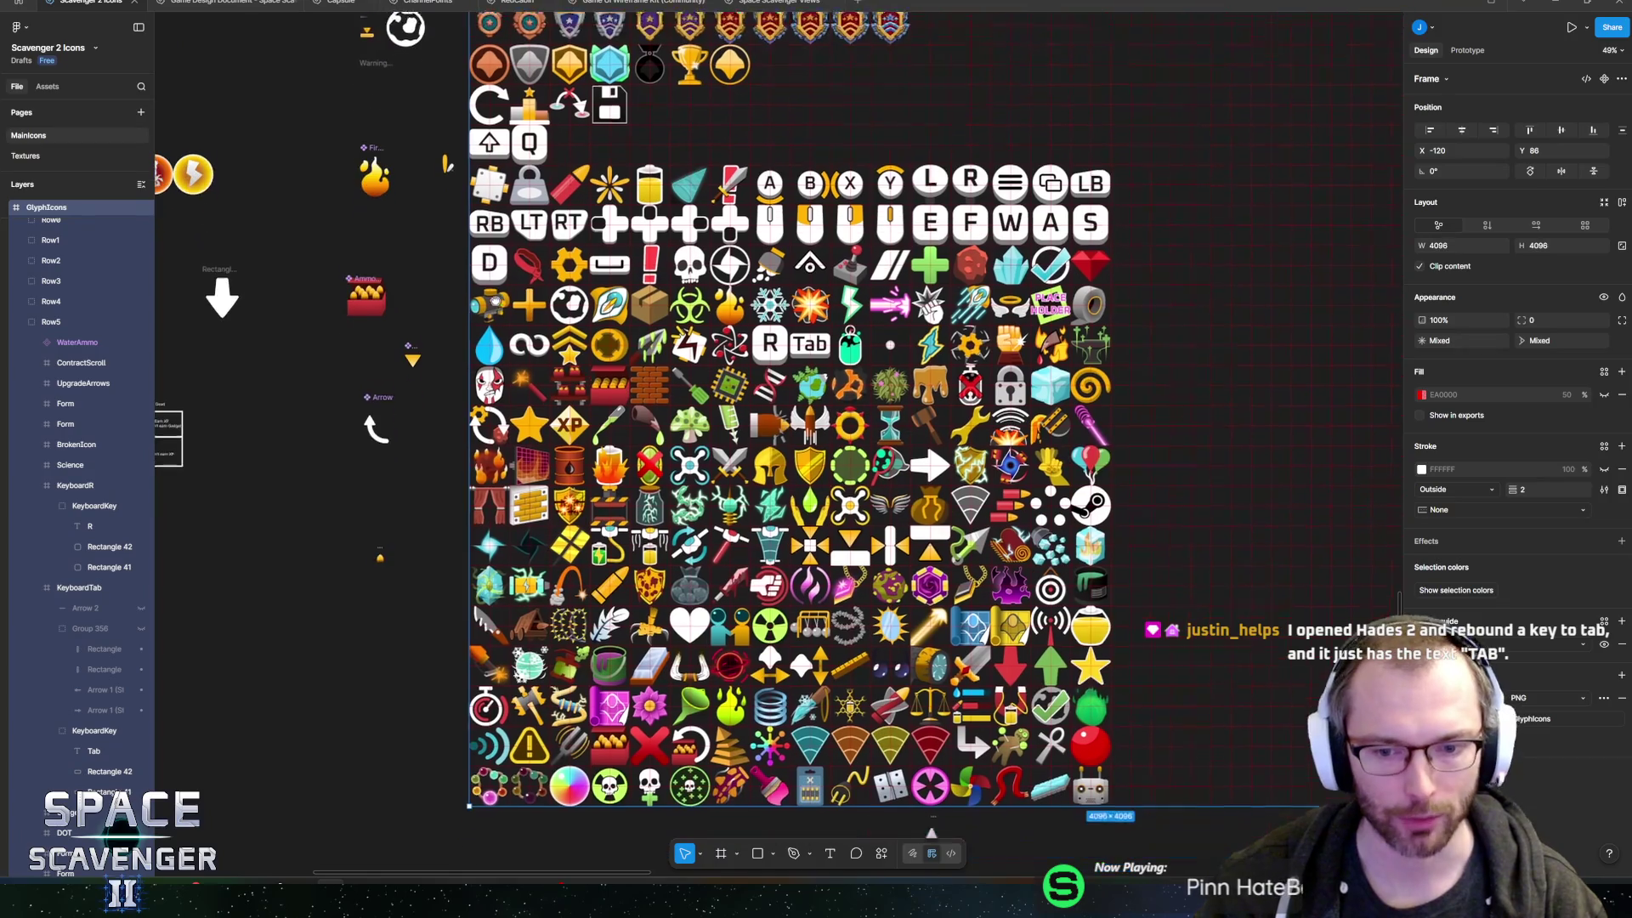
{"action": "scroll", "coordinate": [496, 290], "scroll_direction": "up", "scroll_amount": 8}
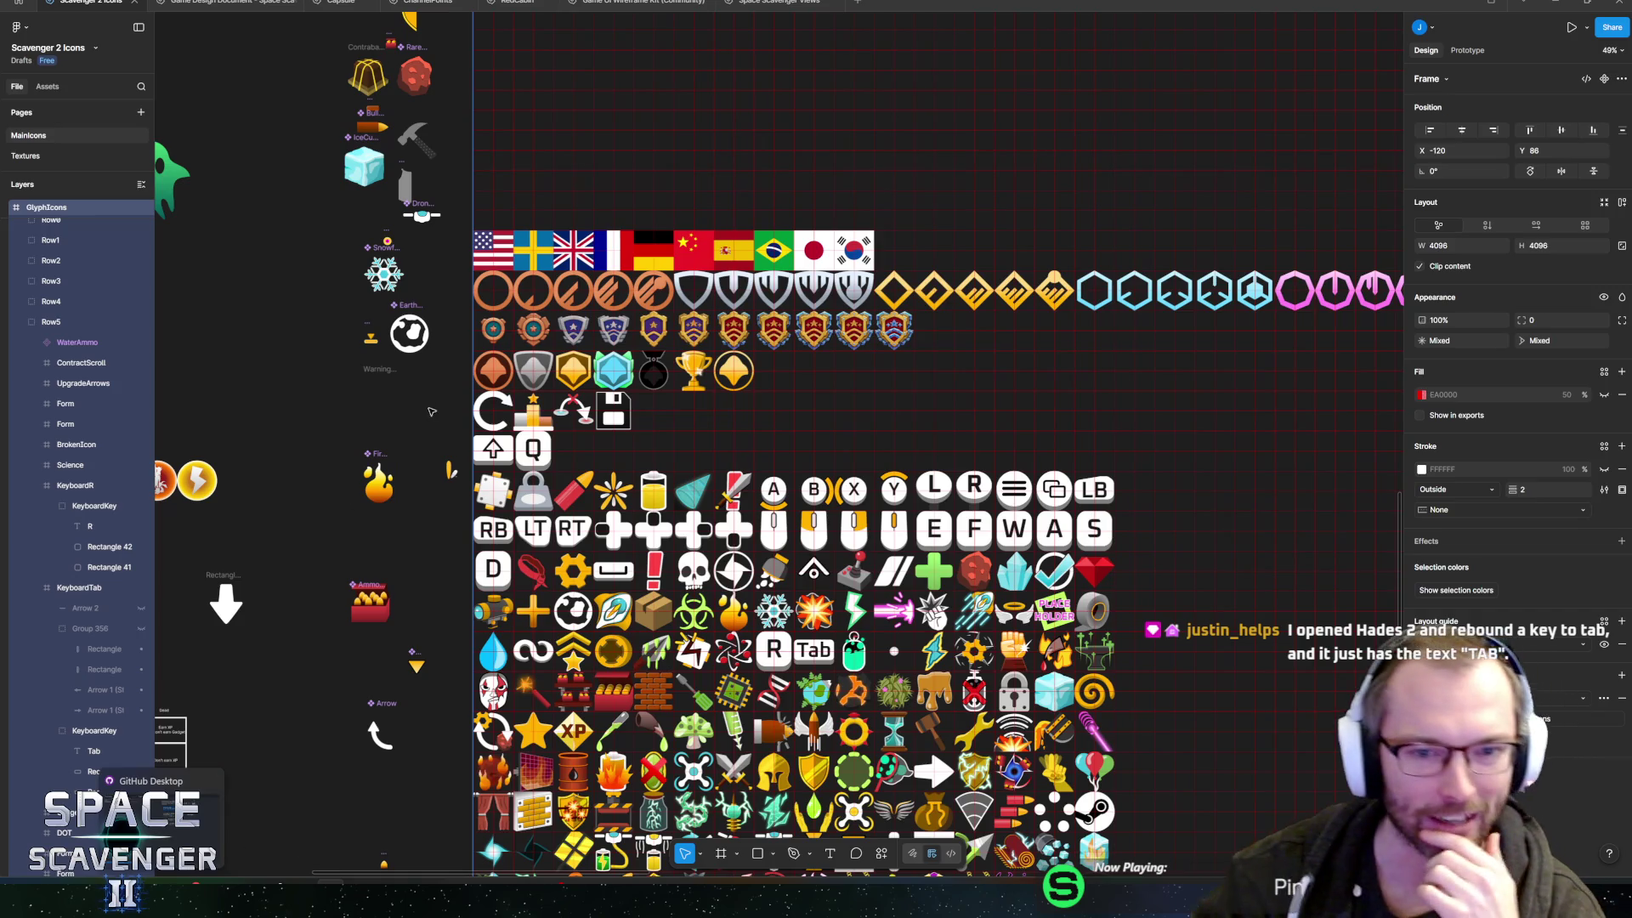
{"action": "scroll", "coordinate": [431, 411], "scroll_direction": "up", "scroll_amount": 5}
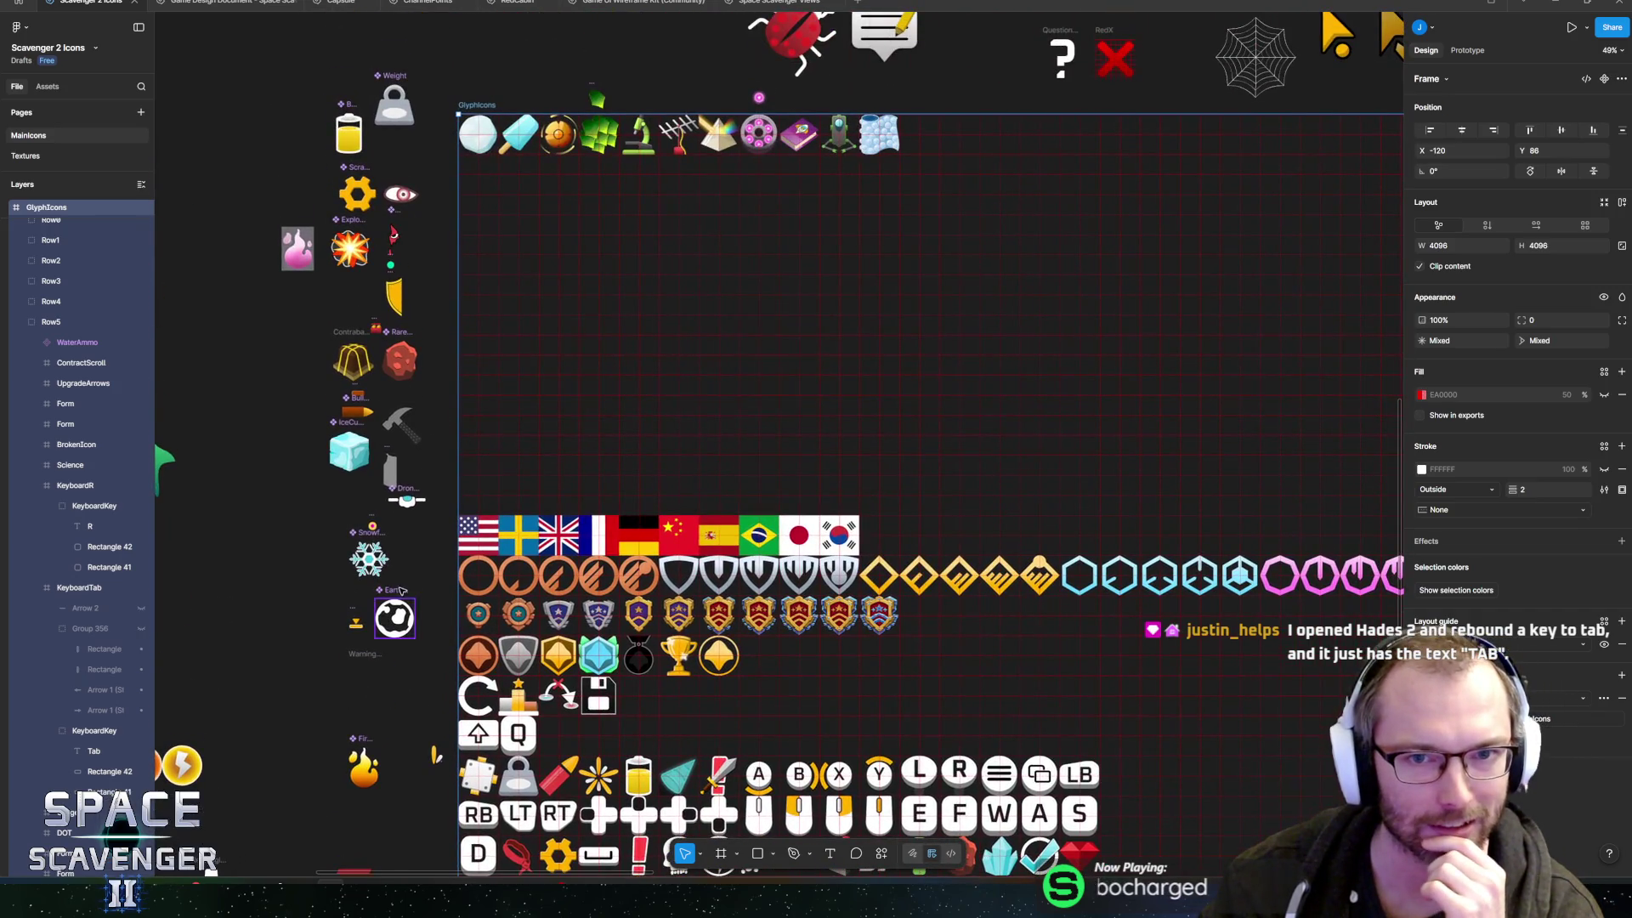
{"action": "scroll", "coordinate": [431, 528], "scroll_direction": "down", "scroll_amount": 3}
{"action": "scroll", "coordinate": [431, 527], "scroll_direction": "down", "scroll_amount": 3}
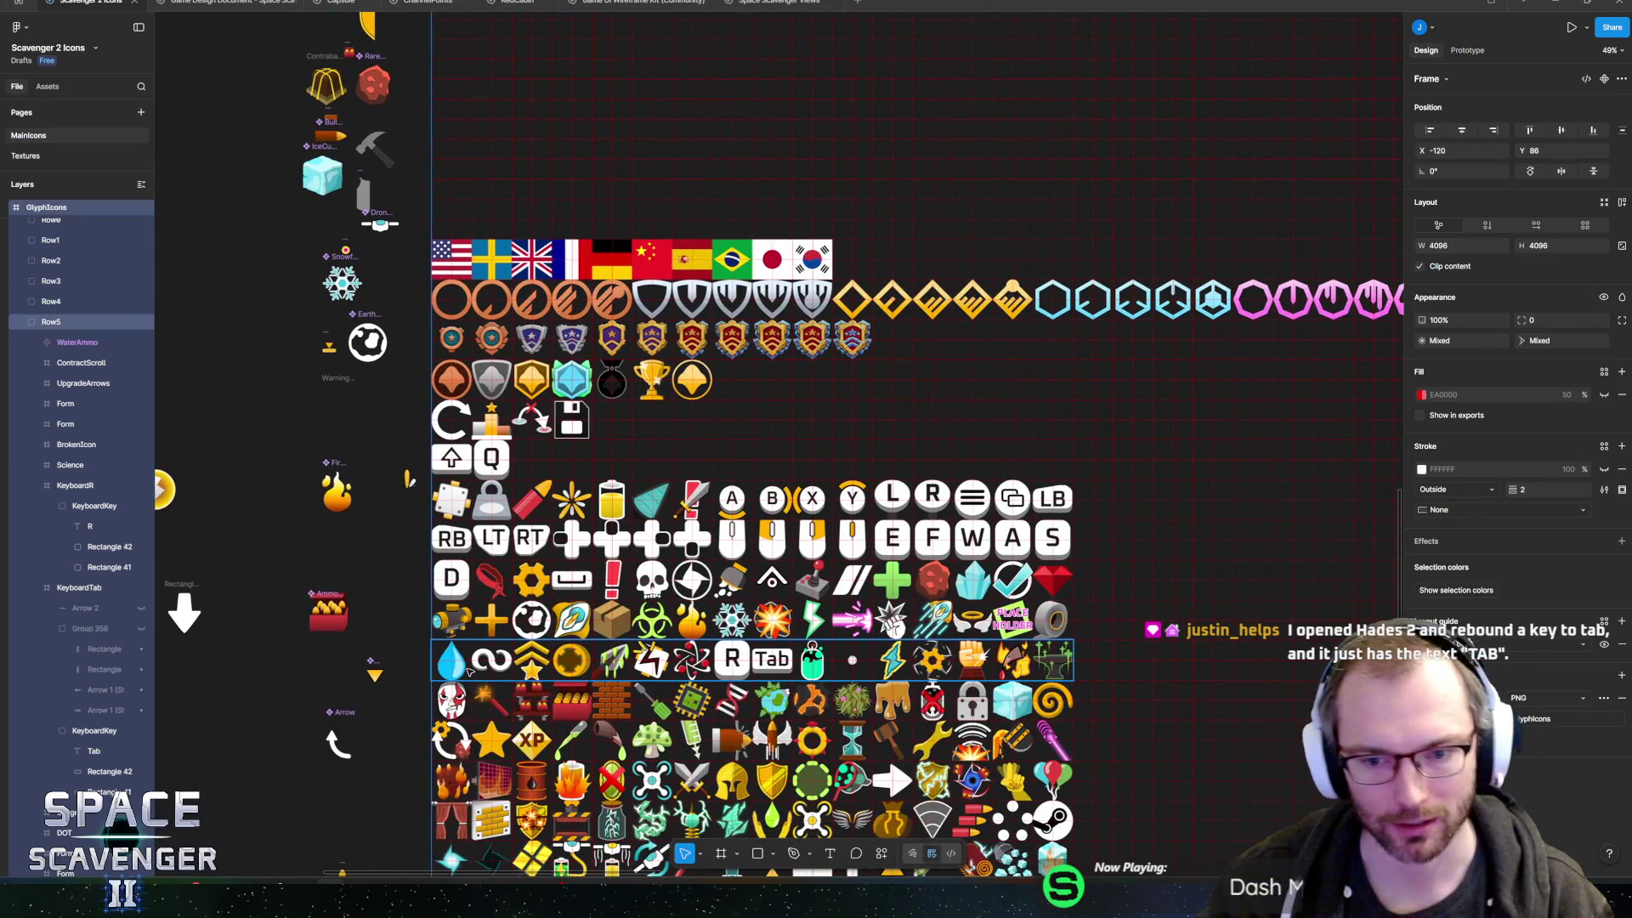
{"action": "scroll", "coordinate": [469, 671], "scroll_direction": "down", "scroll_amount": 1}
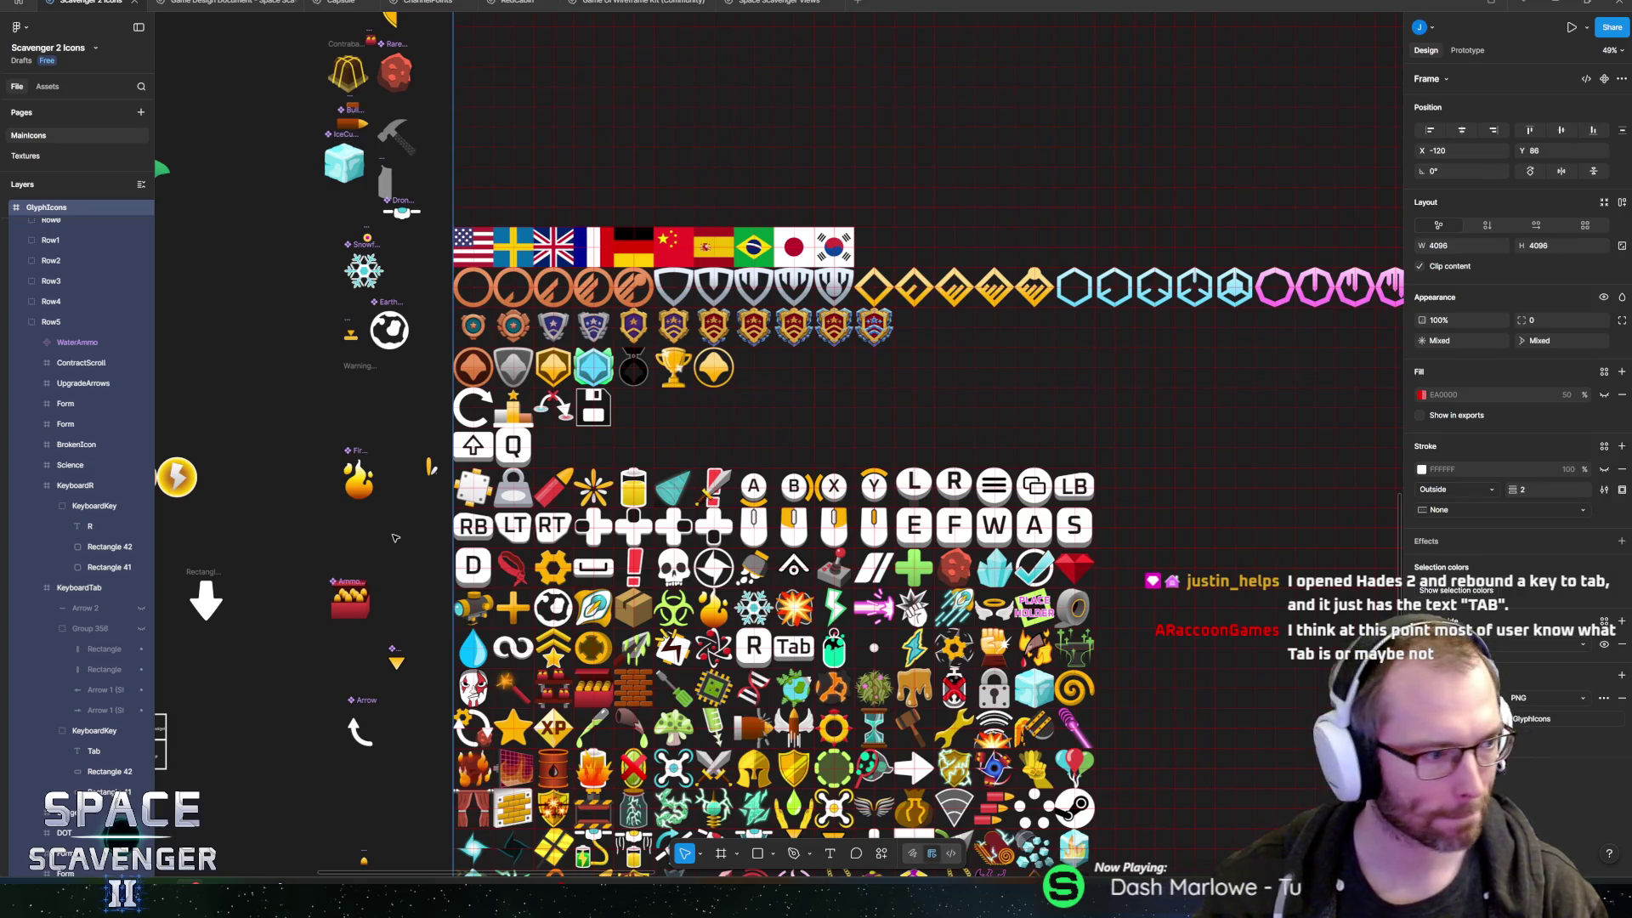
{"action": "left_click", "coordinate": [405, 559]}
{"action": "mouse_move", "coordinate": [420, 566]}
{"action": "left_mouse_down"}
{"action": "mouse_move", "coordinate": [391, 421]}
{"action": "mouse_move", "coordinate": [399, 495]}
{"action": "left_mouse_up"}
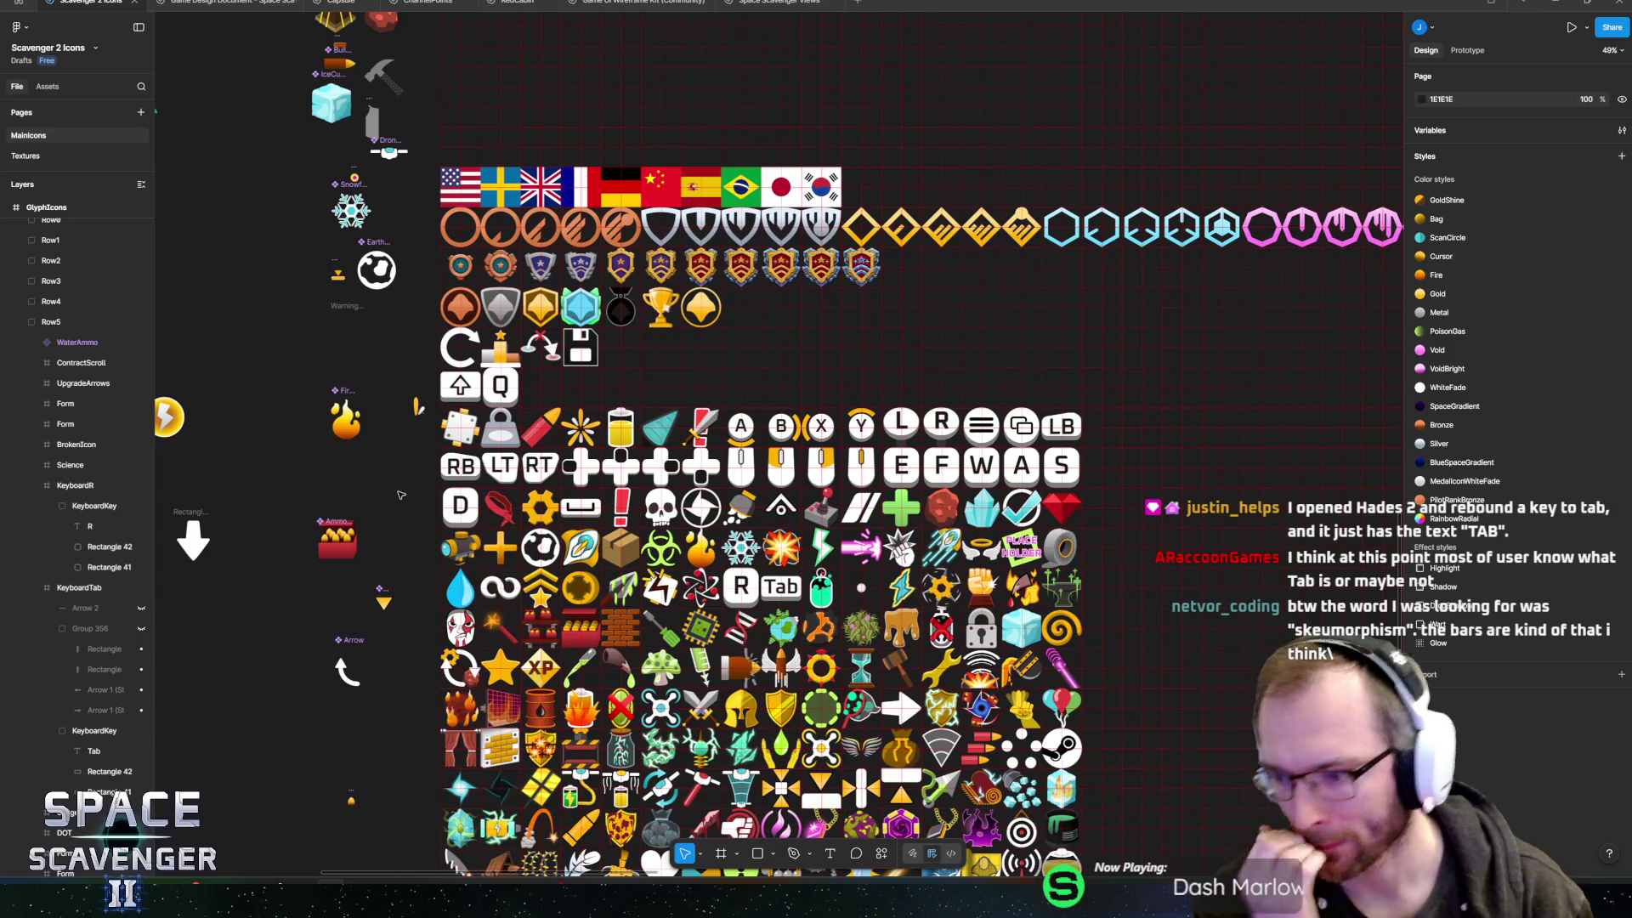
- Zoom in and back out on the Tab icon, then switch to the Unity editor
{"action": "scroll", "coordinate": [780, 595], "scroll_direction": "up", "scroll_amount": 10}
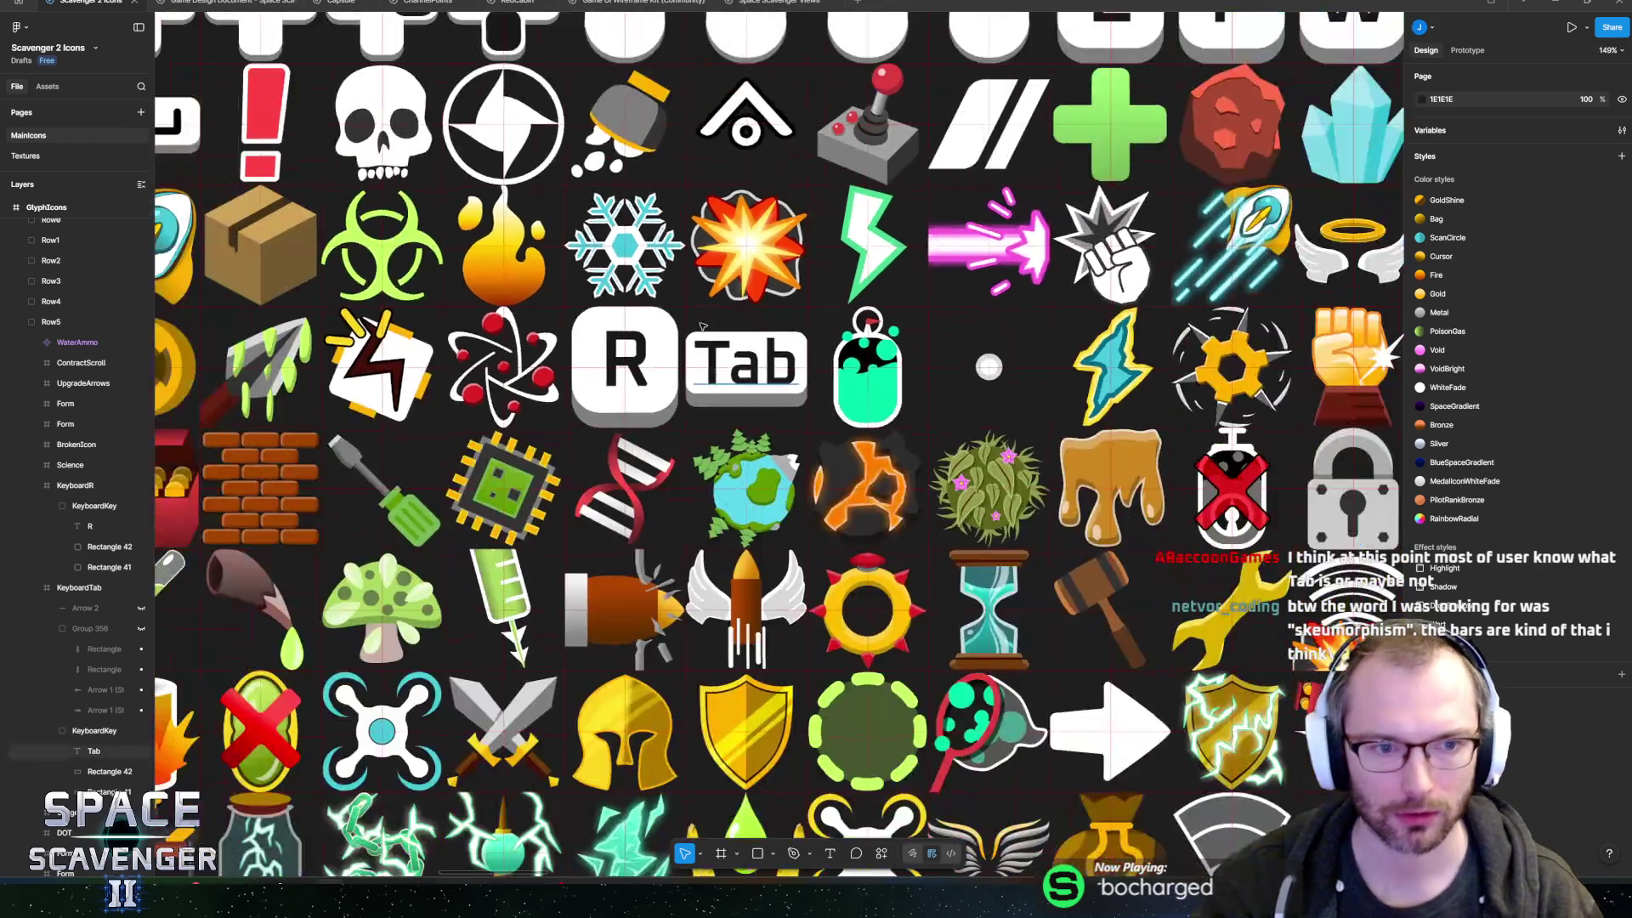
{"action": "scroll", "coordinate": [798, 391], "scroll_direction": "down", "scroll_amount": 15}
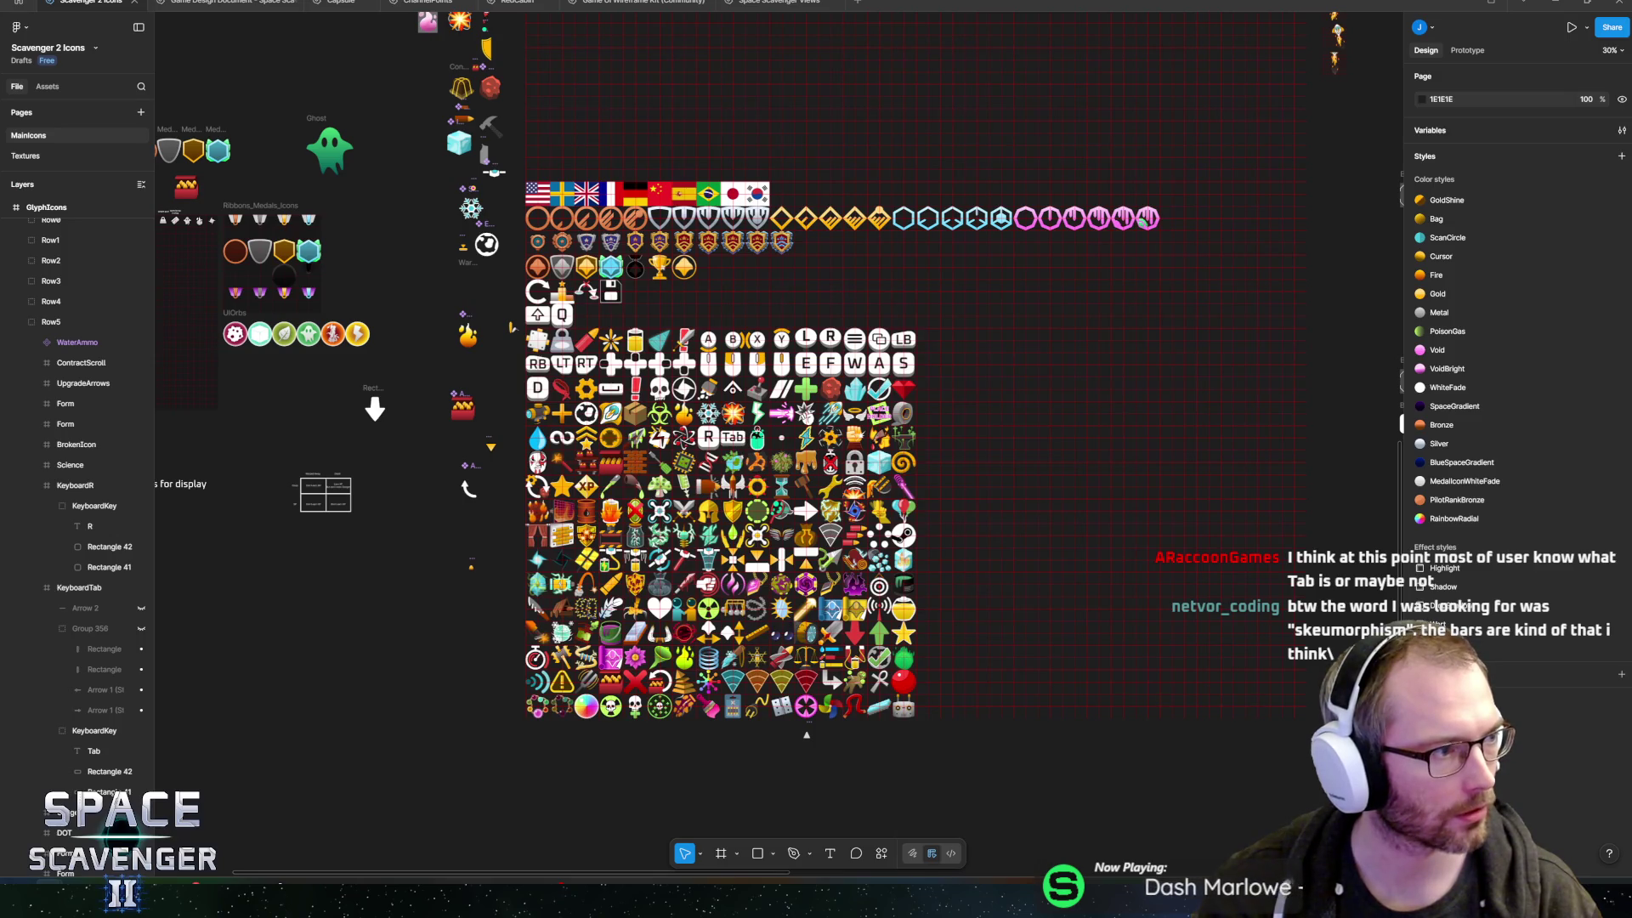
{"action": "key", "text": "alt+Tab"}
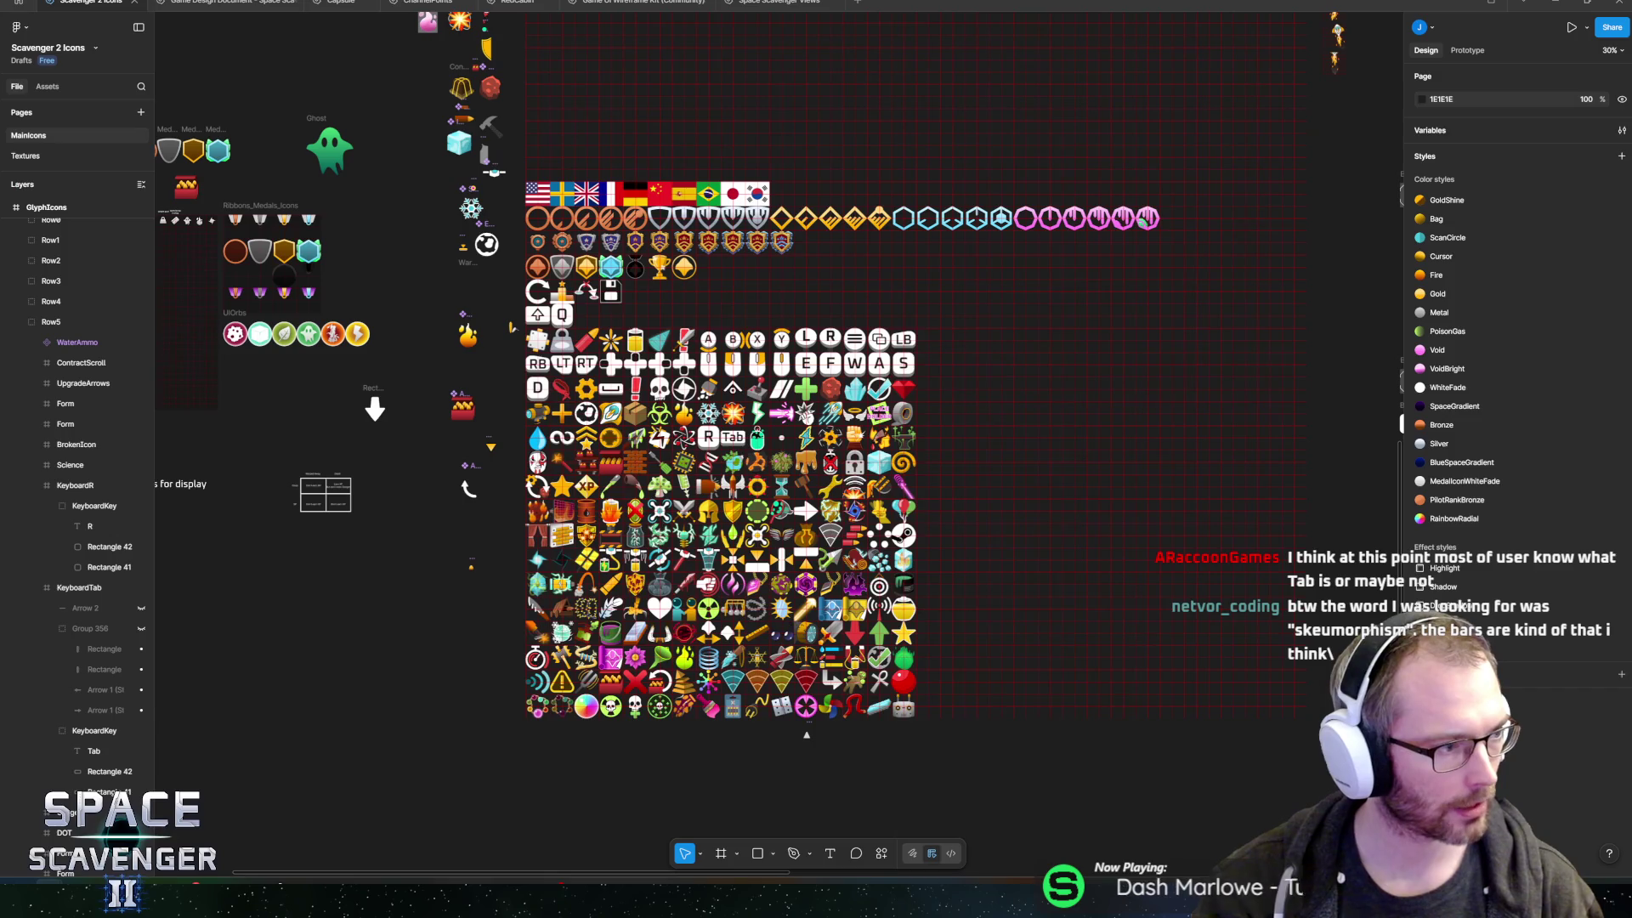
{"action": "key", "text": "alt+Tab"}
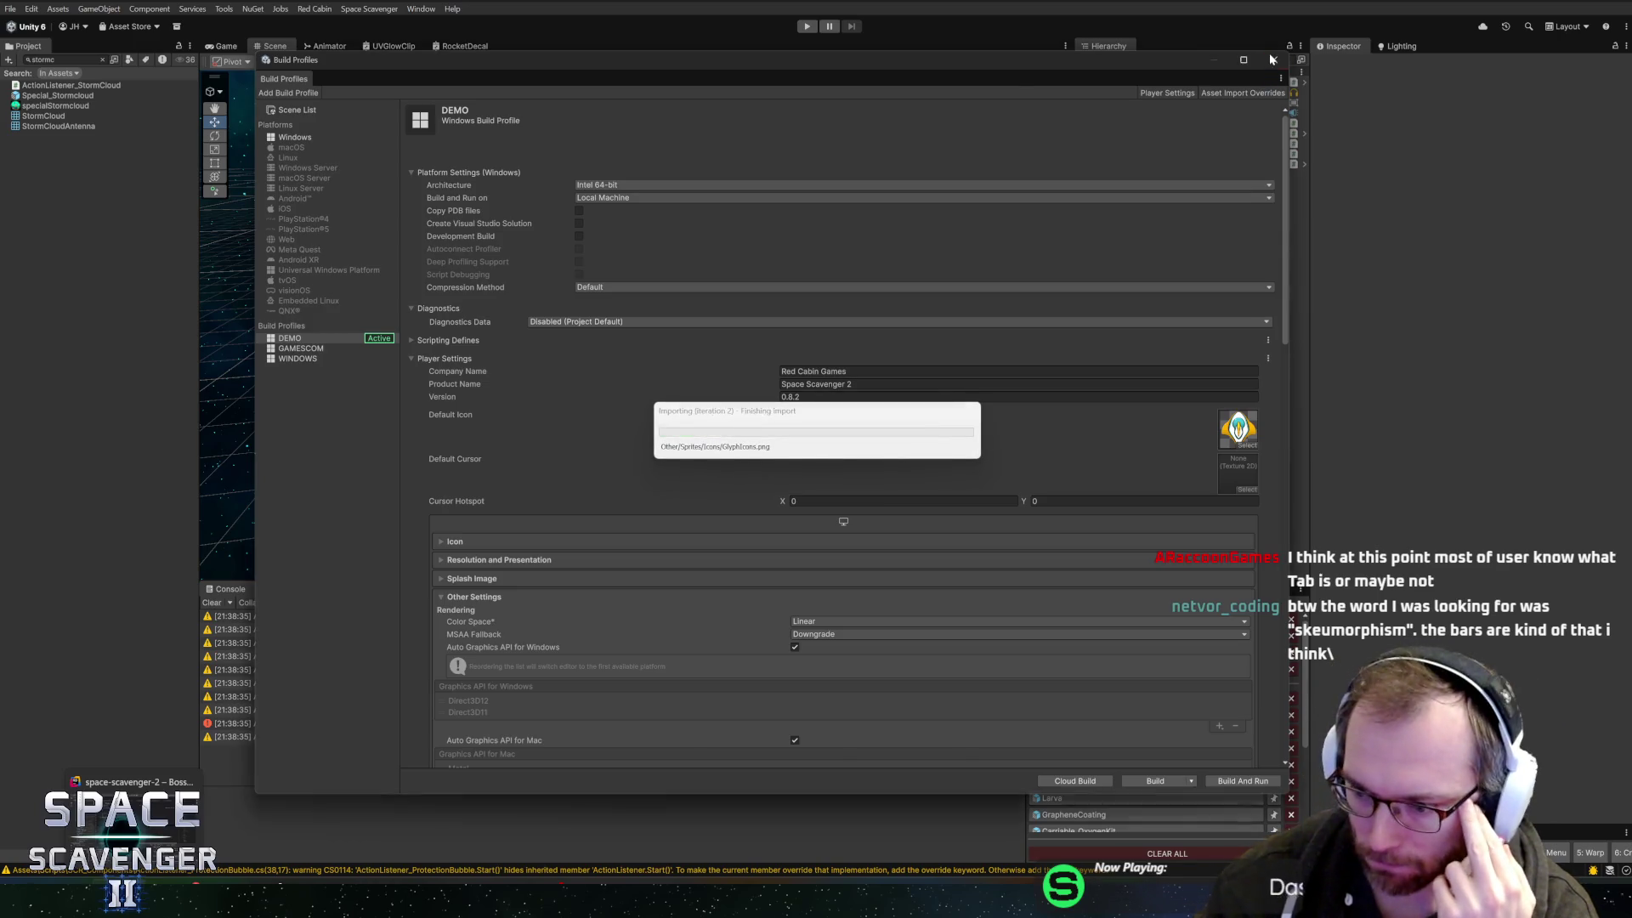
- Close the Build Profiles window
{"action": "left_click", "coordinate": [1270, 59]}
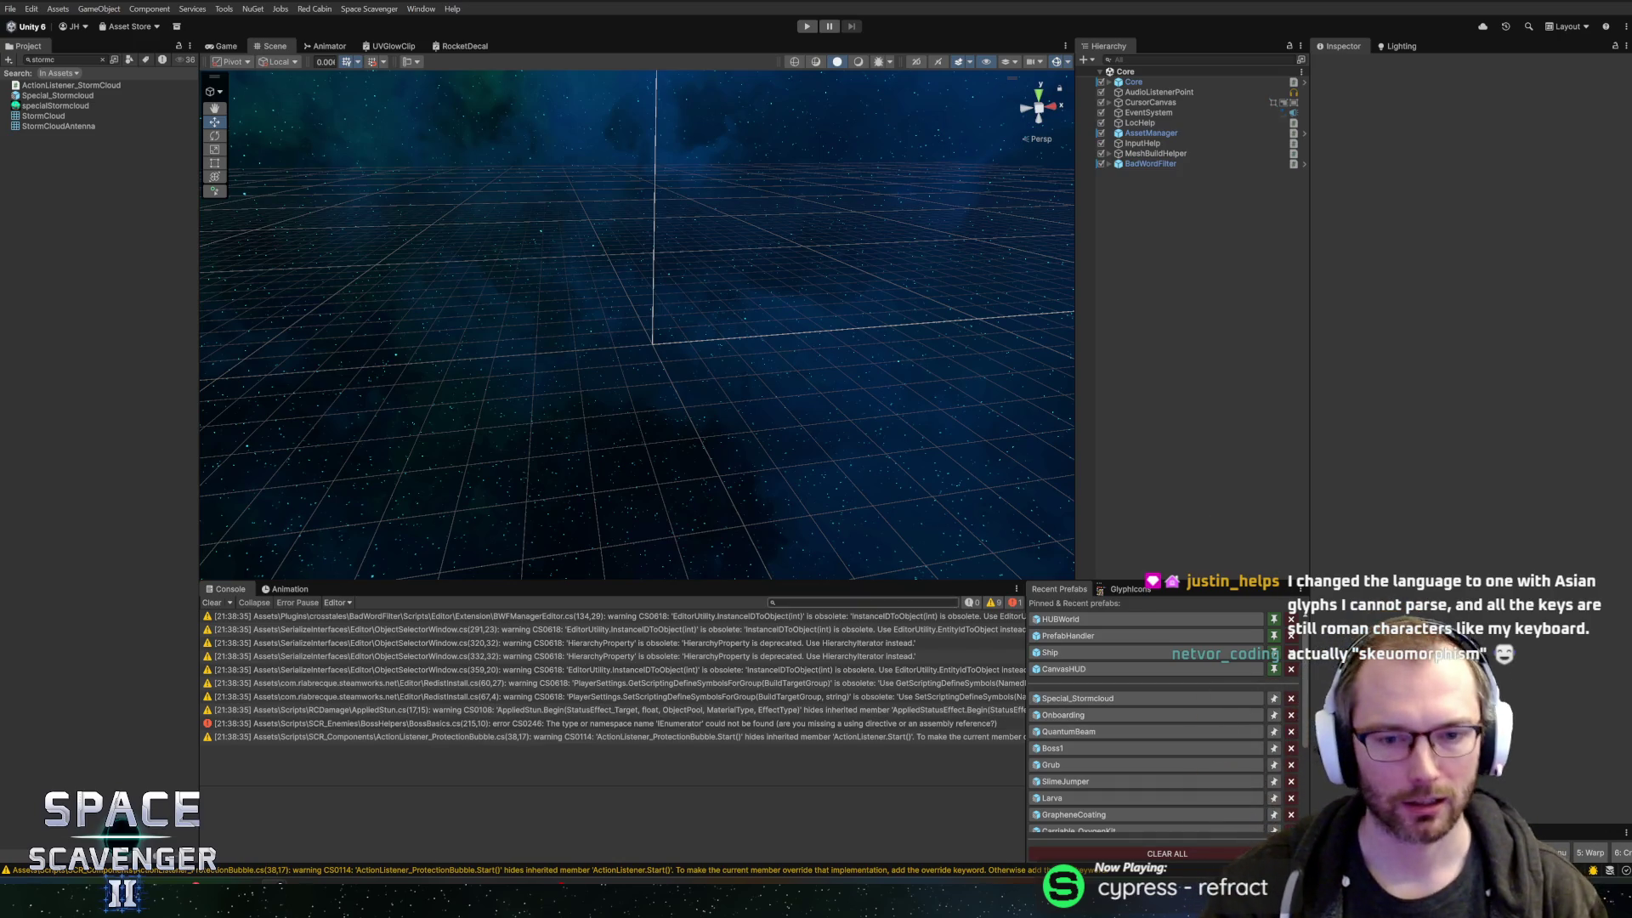
- Widen the recent prefabs panel and clear the 'stormc' asset search to show all assets
{"action": "left_click_drag", "start_coordinate": [1025, 667], "coordinate": [1003, 669]}
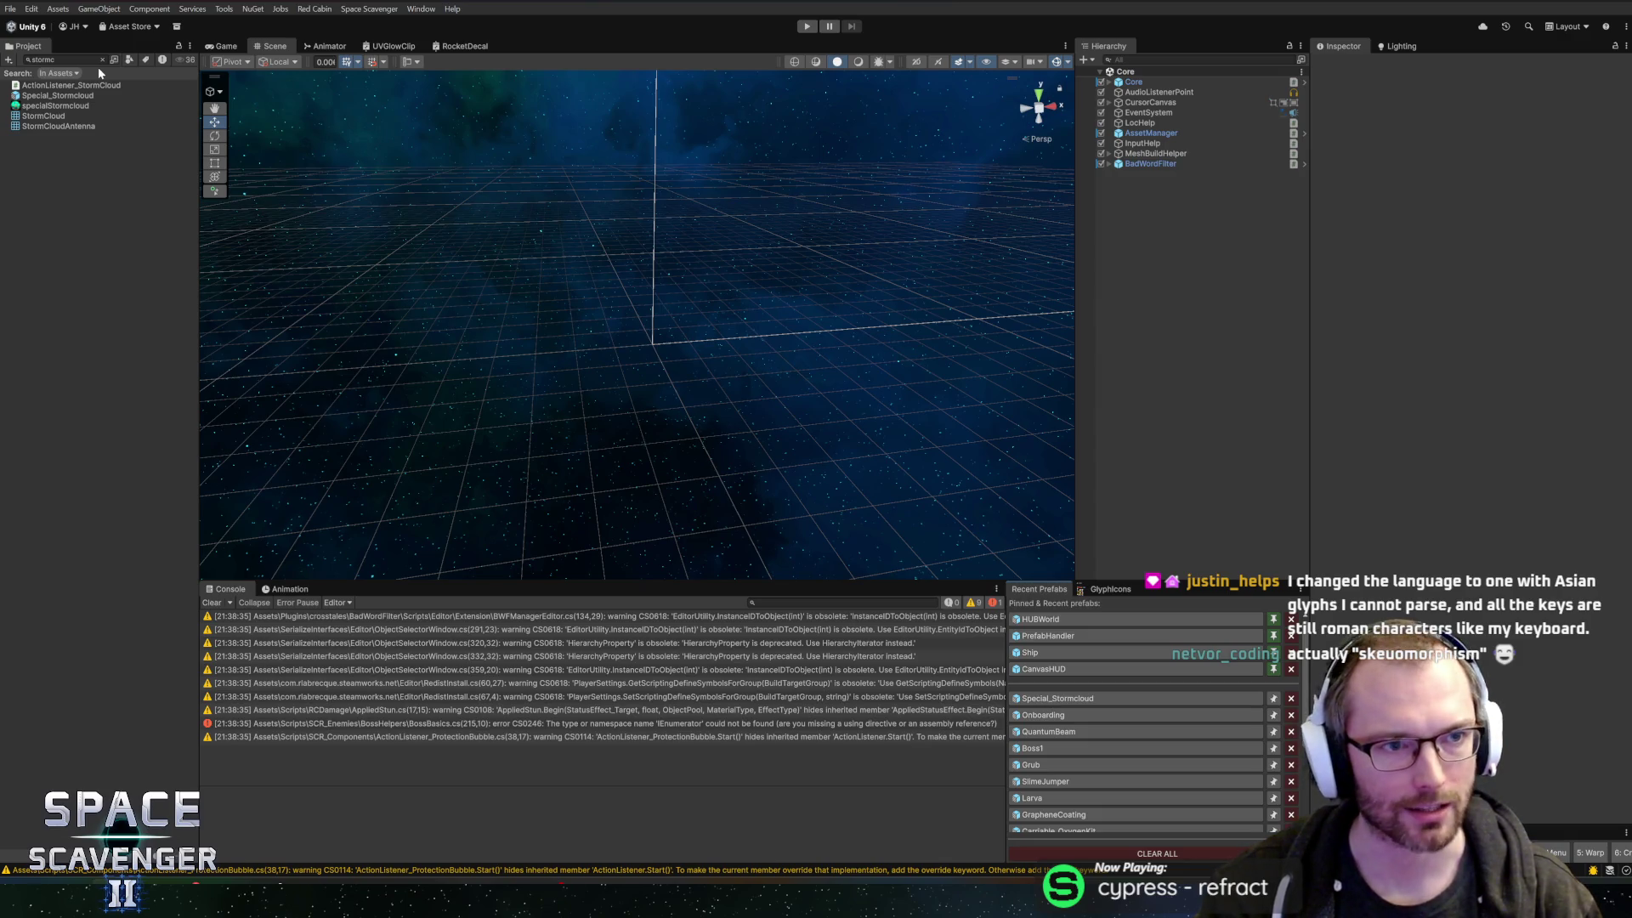
{"action": "left_click", "coordinate": [63, 59]}
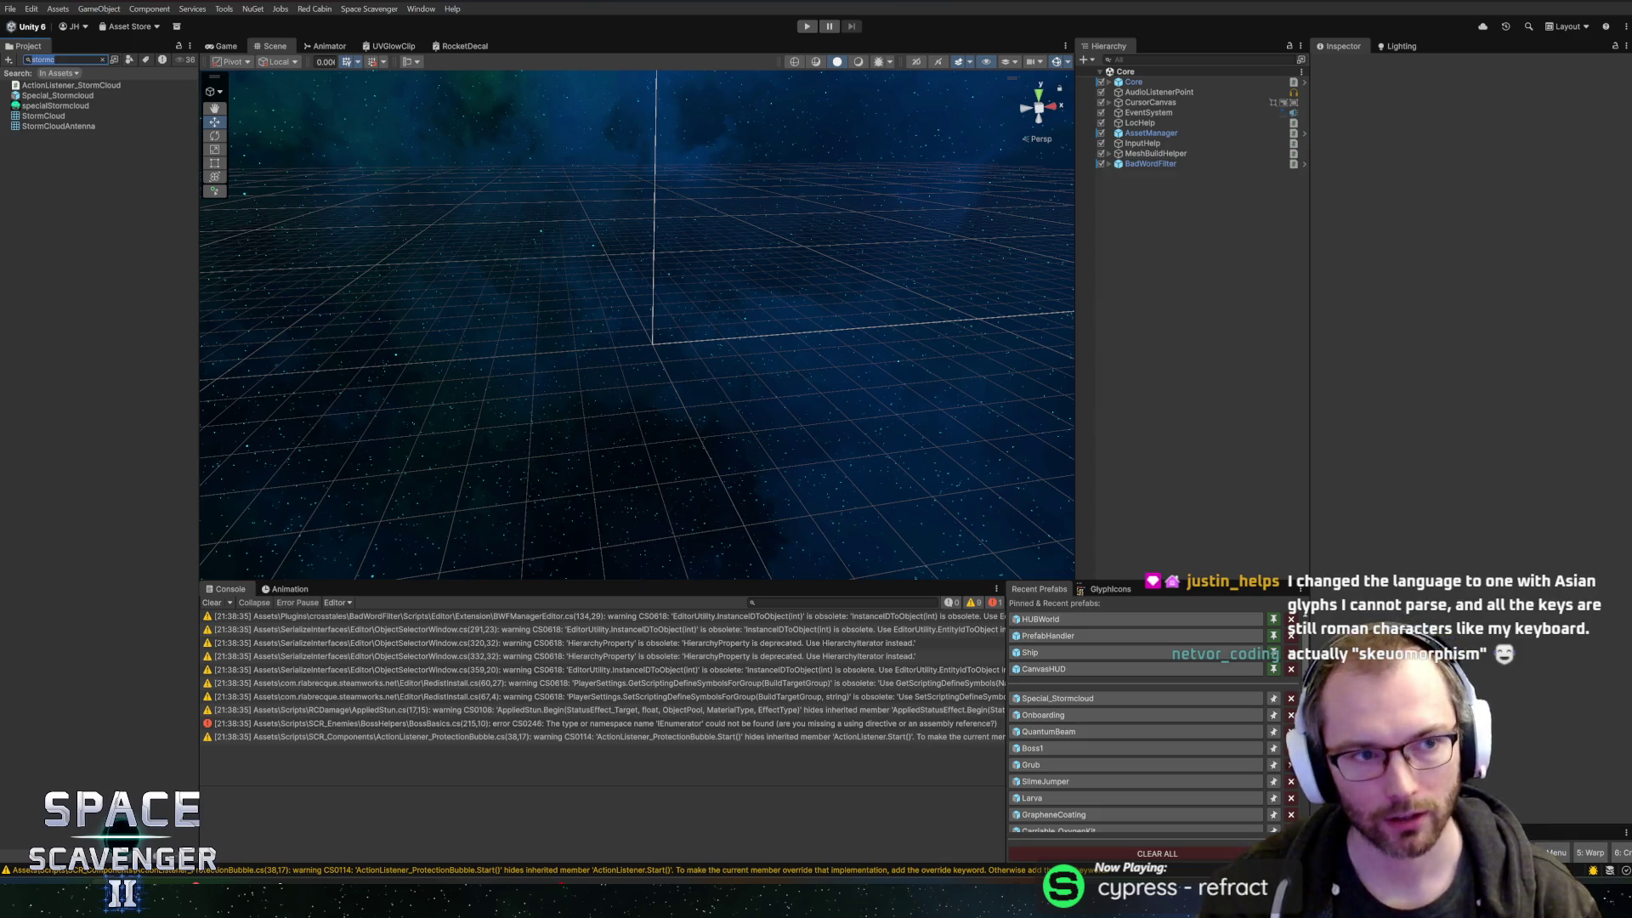
{"action": "left_click", "coordinate": [104, 61]}
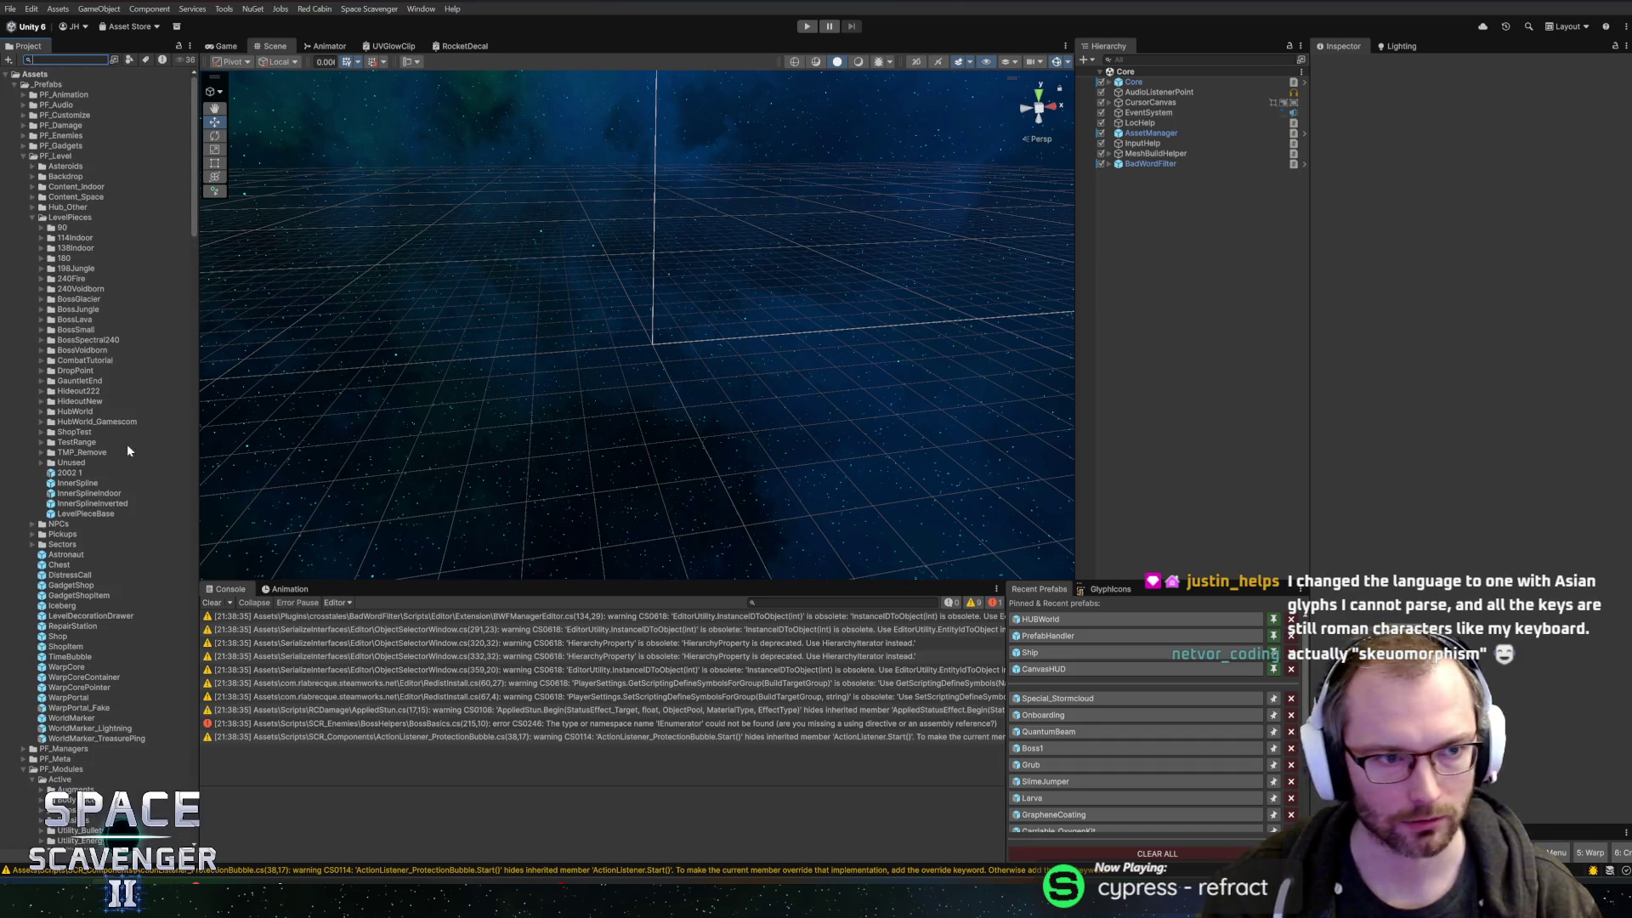
{"action": "left_click", "coordinate": [10, 75]}
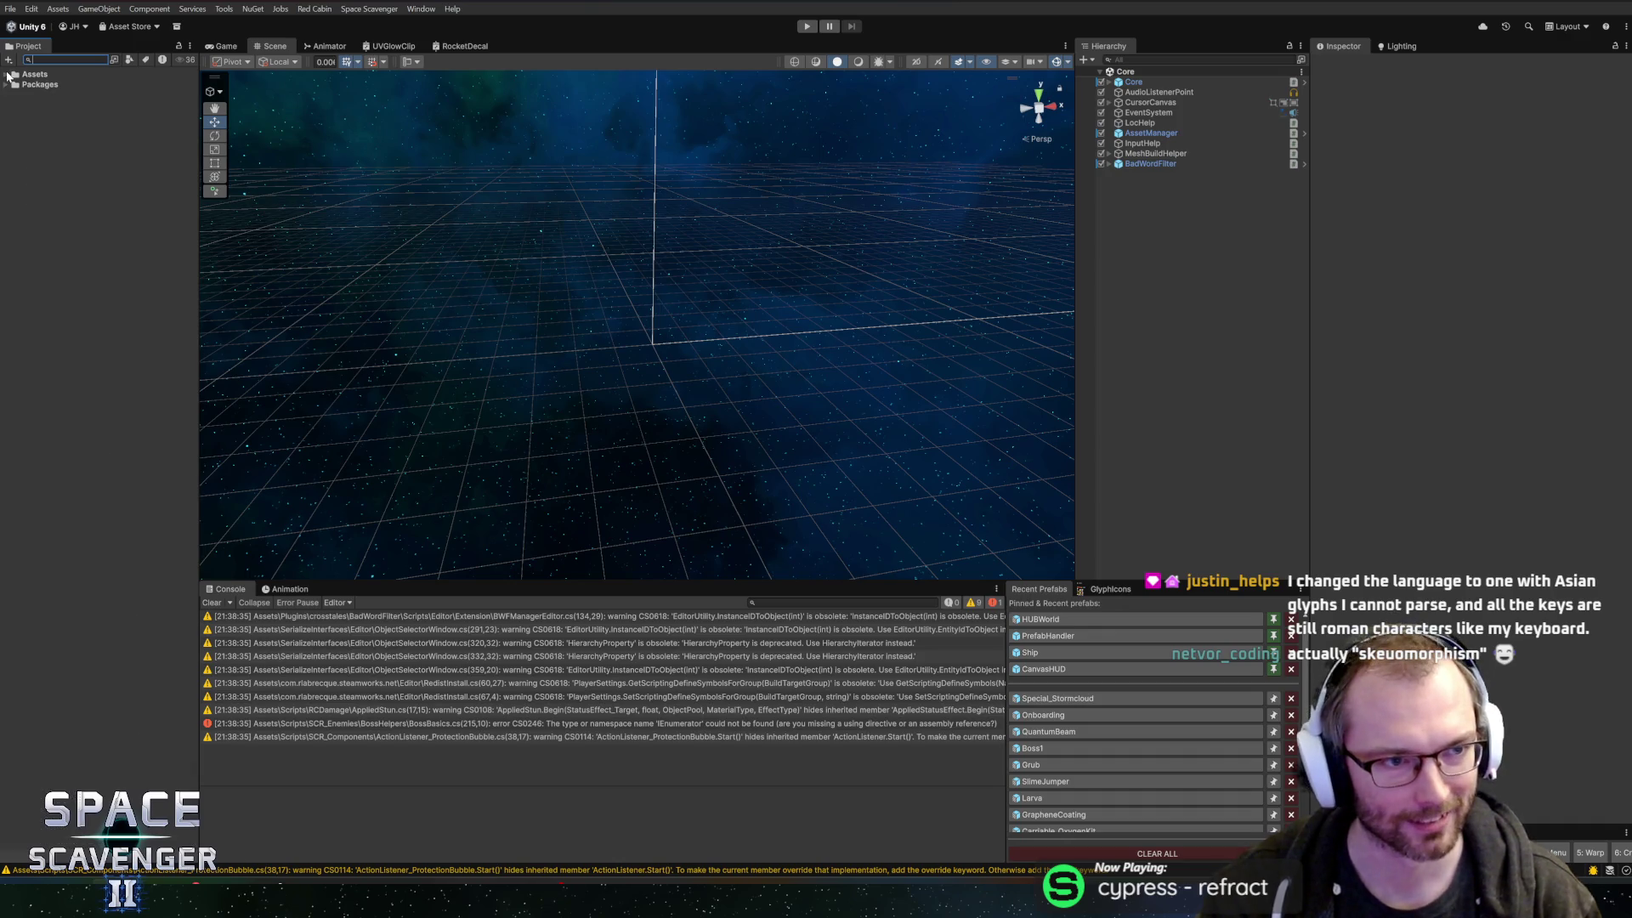
{"action": "left_click", "coordinate": [10, 75]}
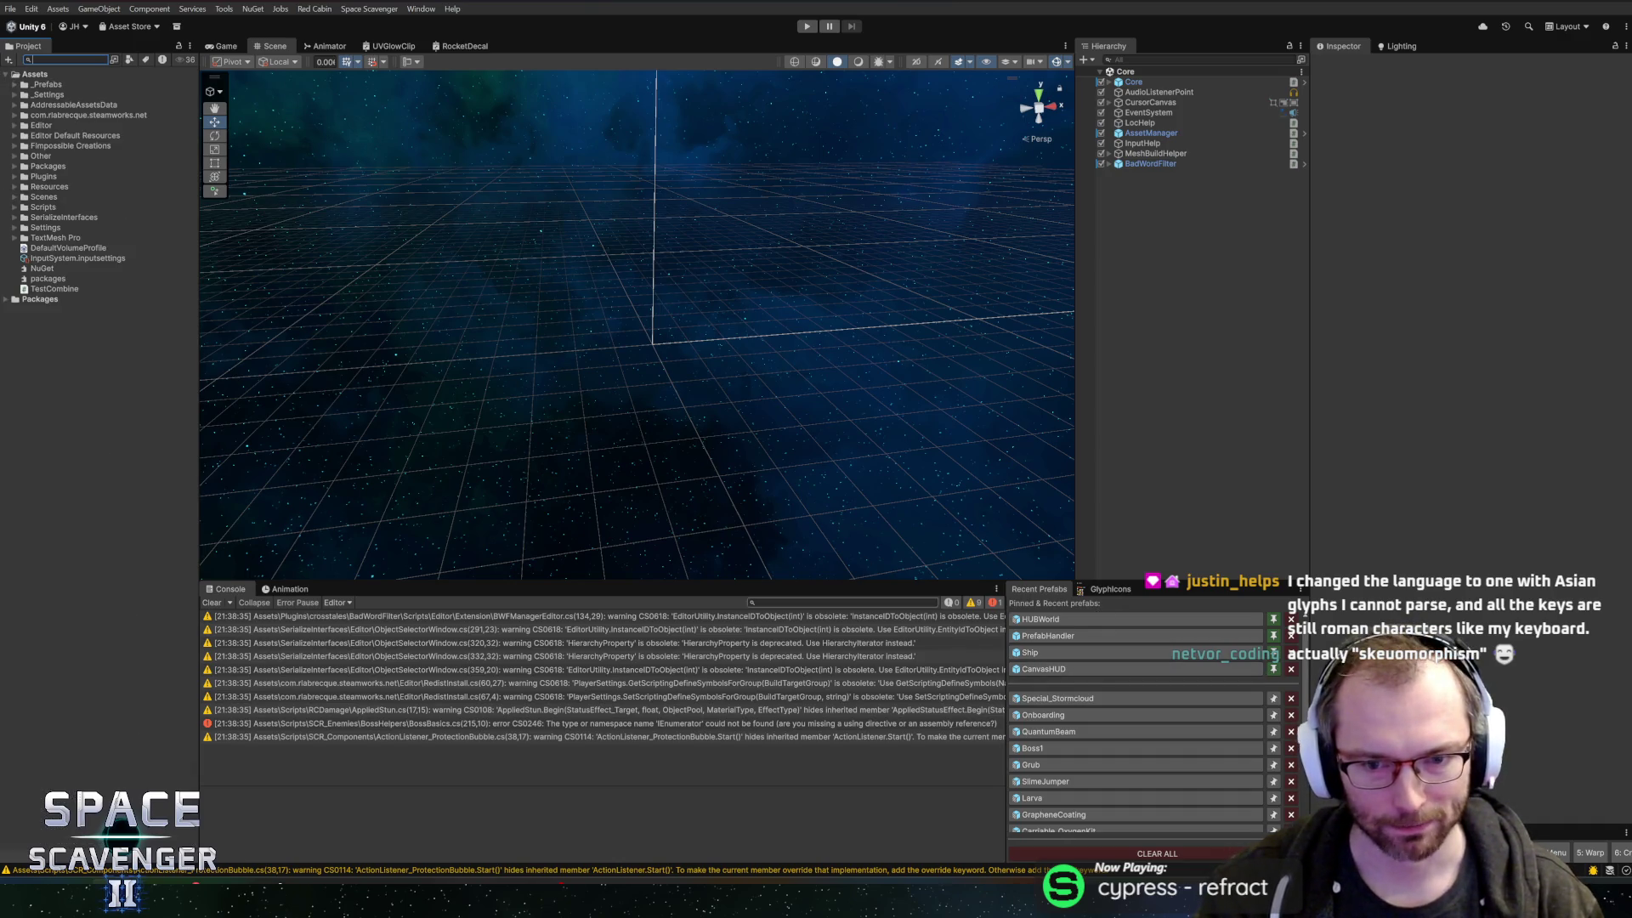
- Inspect the Core object, try entering play mode, and open the BossBasics.cs error in Rider
{"action": "left_click", "coordinate": [1133, 82]}
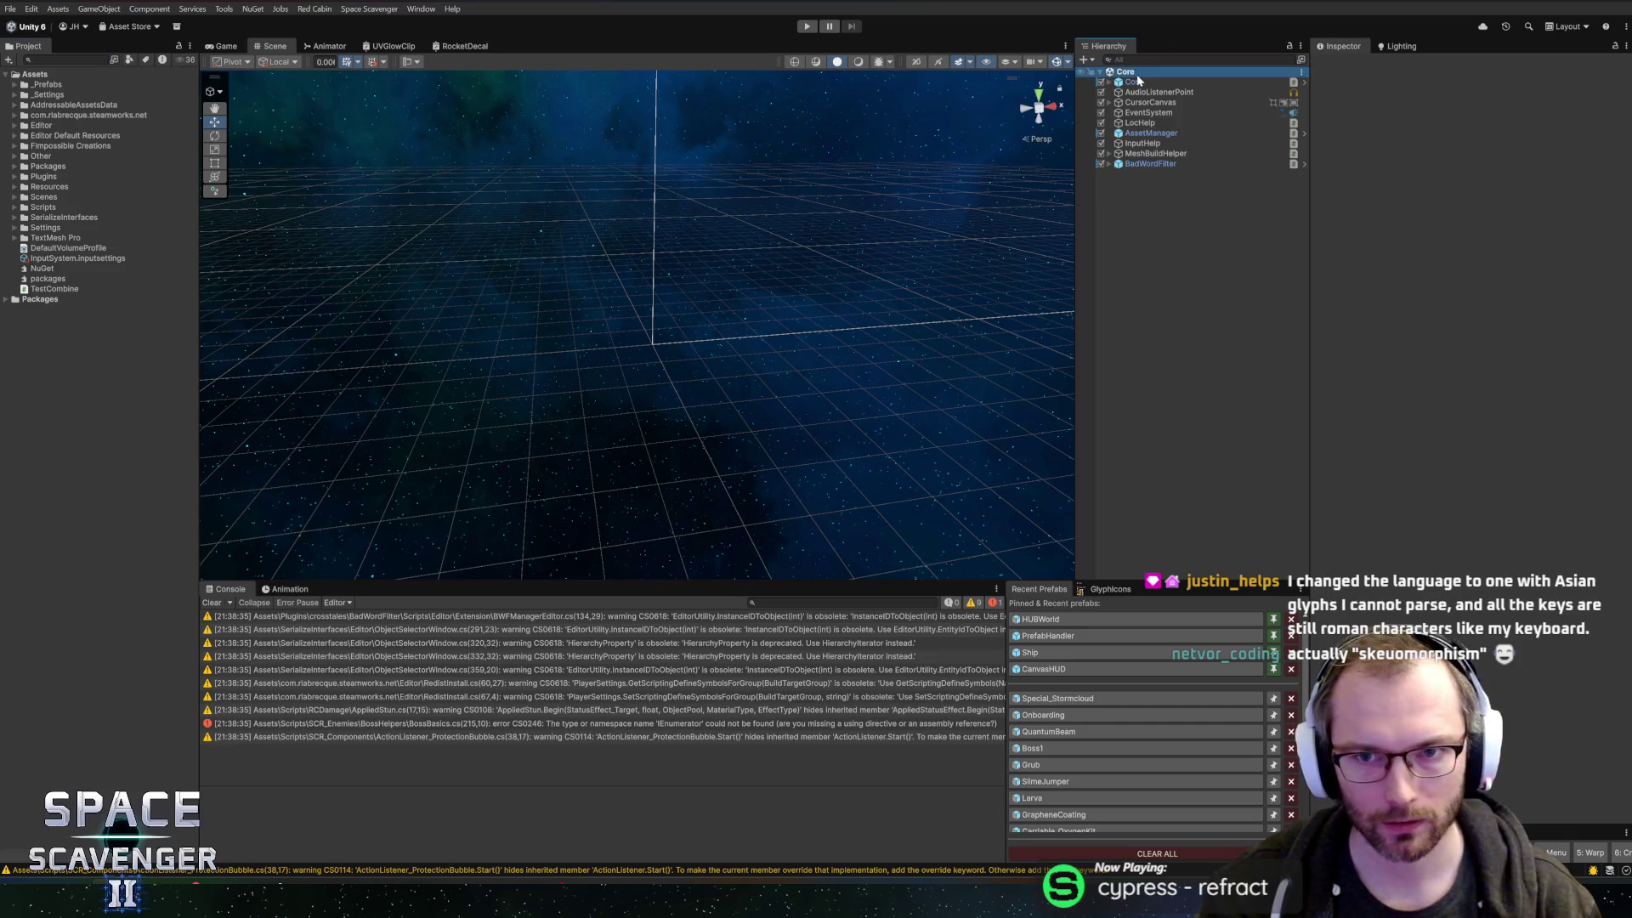
{"action": "left_click", "coordinate": [807, 28]}
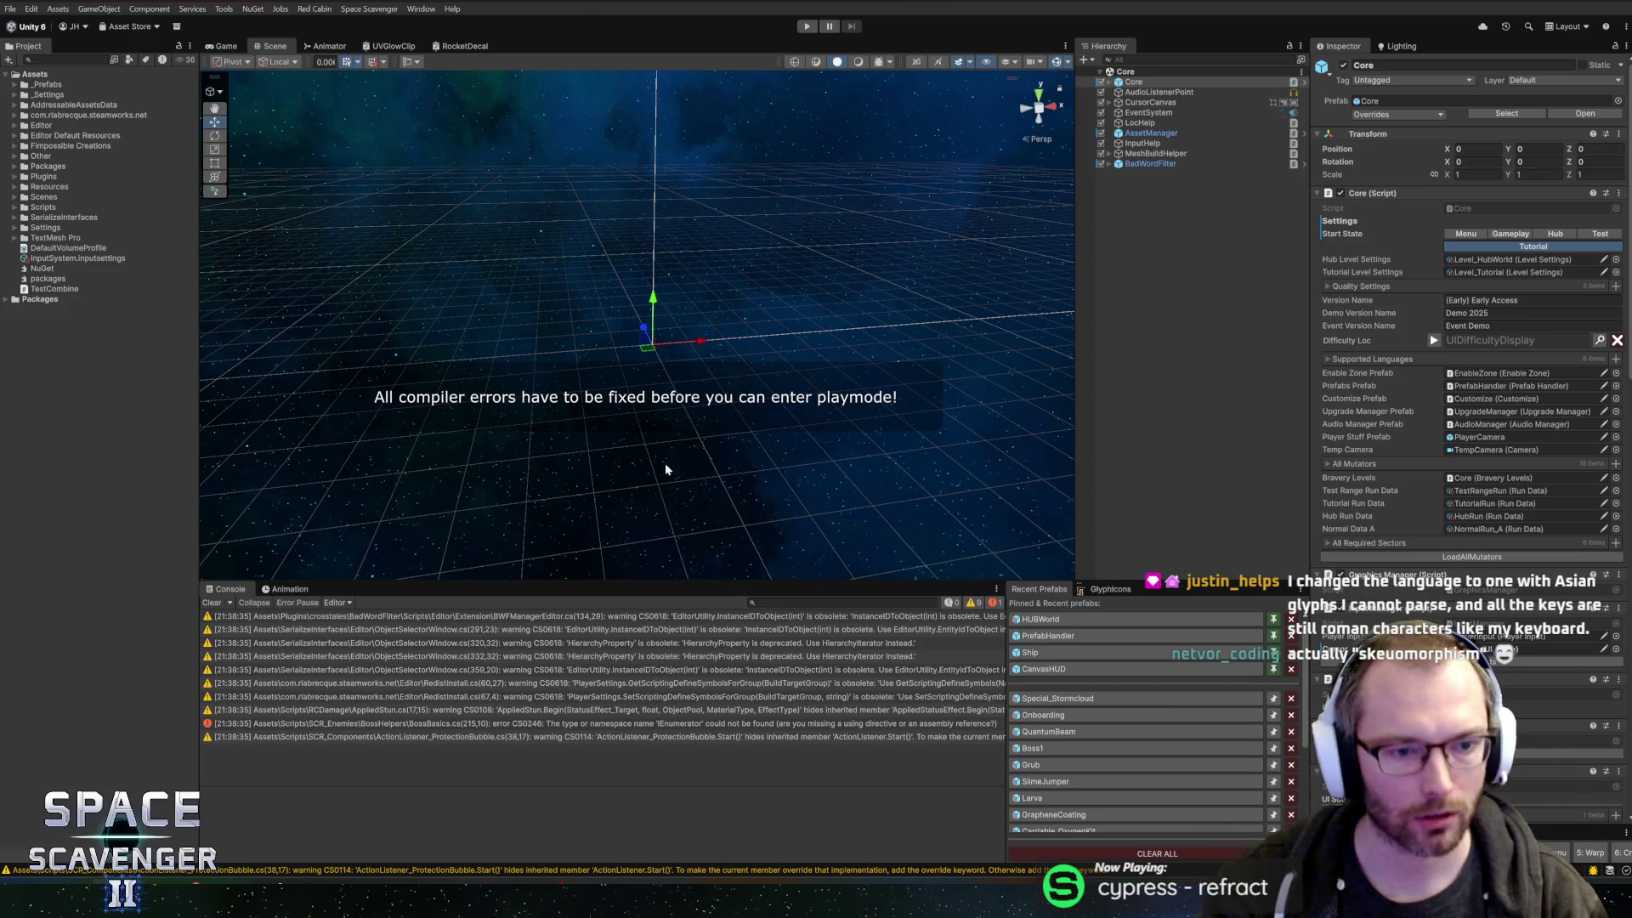
{"action": "double_click", "coordinate": [441, 722]}
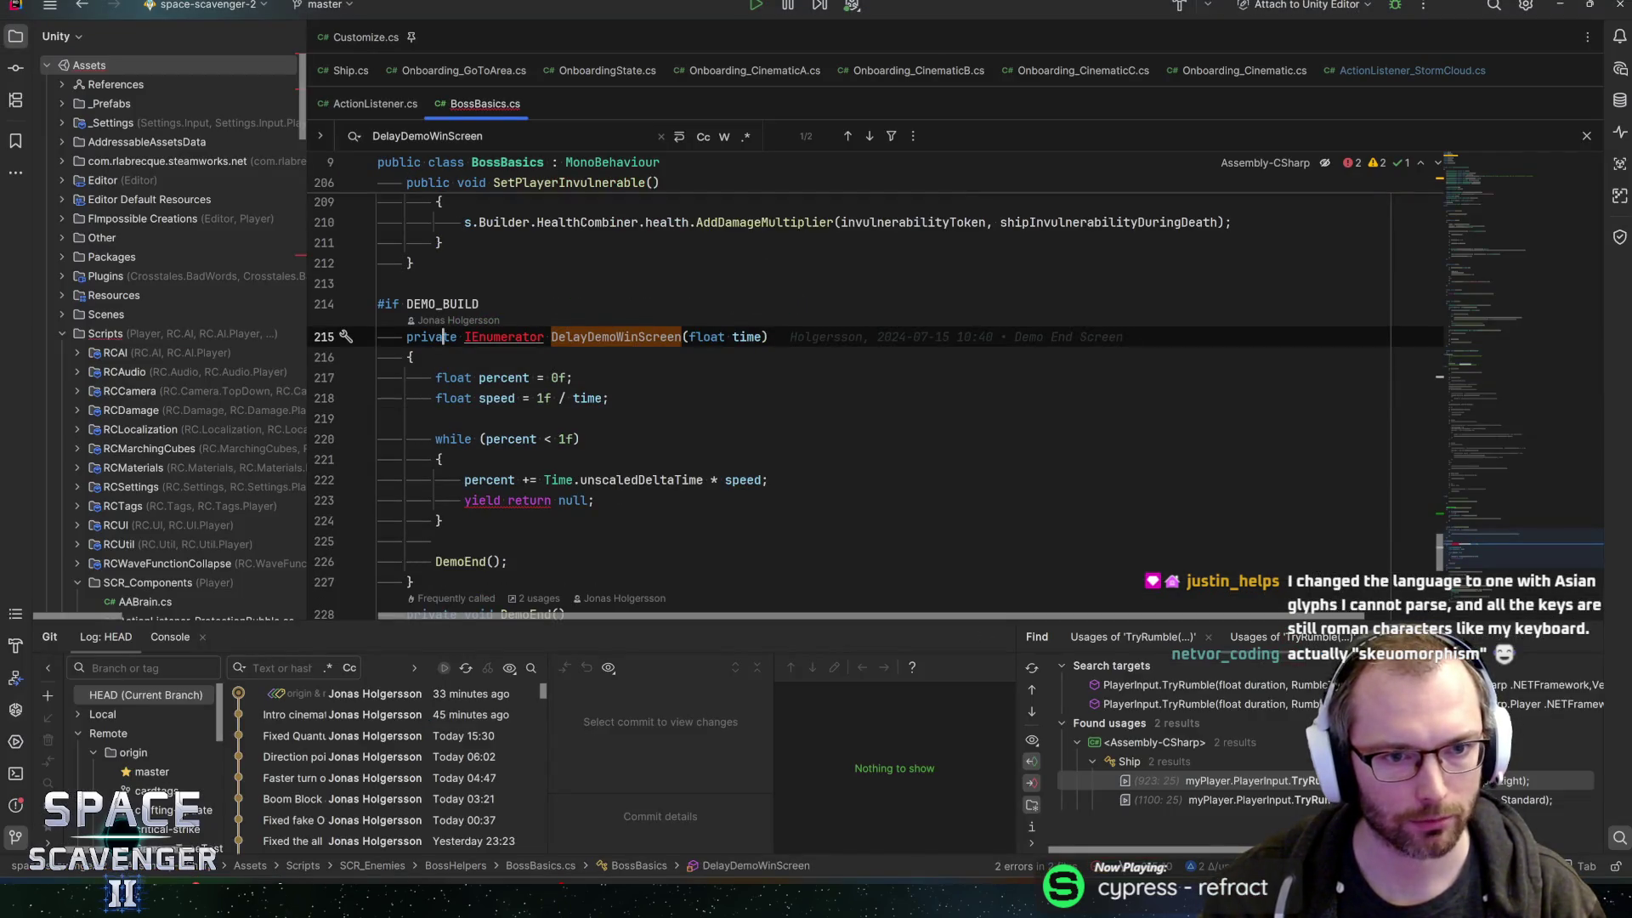
- Import System.Collections for IEnumerator in BossBasics.cs, then go back to Unity
{"action": "left_click", "coordinate": [504, 337]}
{"action": "key", "text": "alt+Return"}
{"action": "key", "text": "Down"}
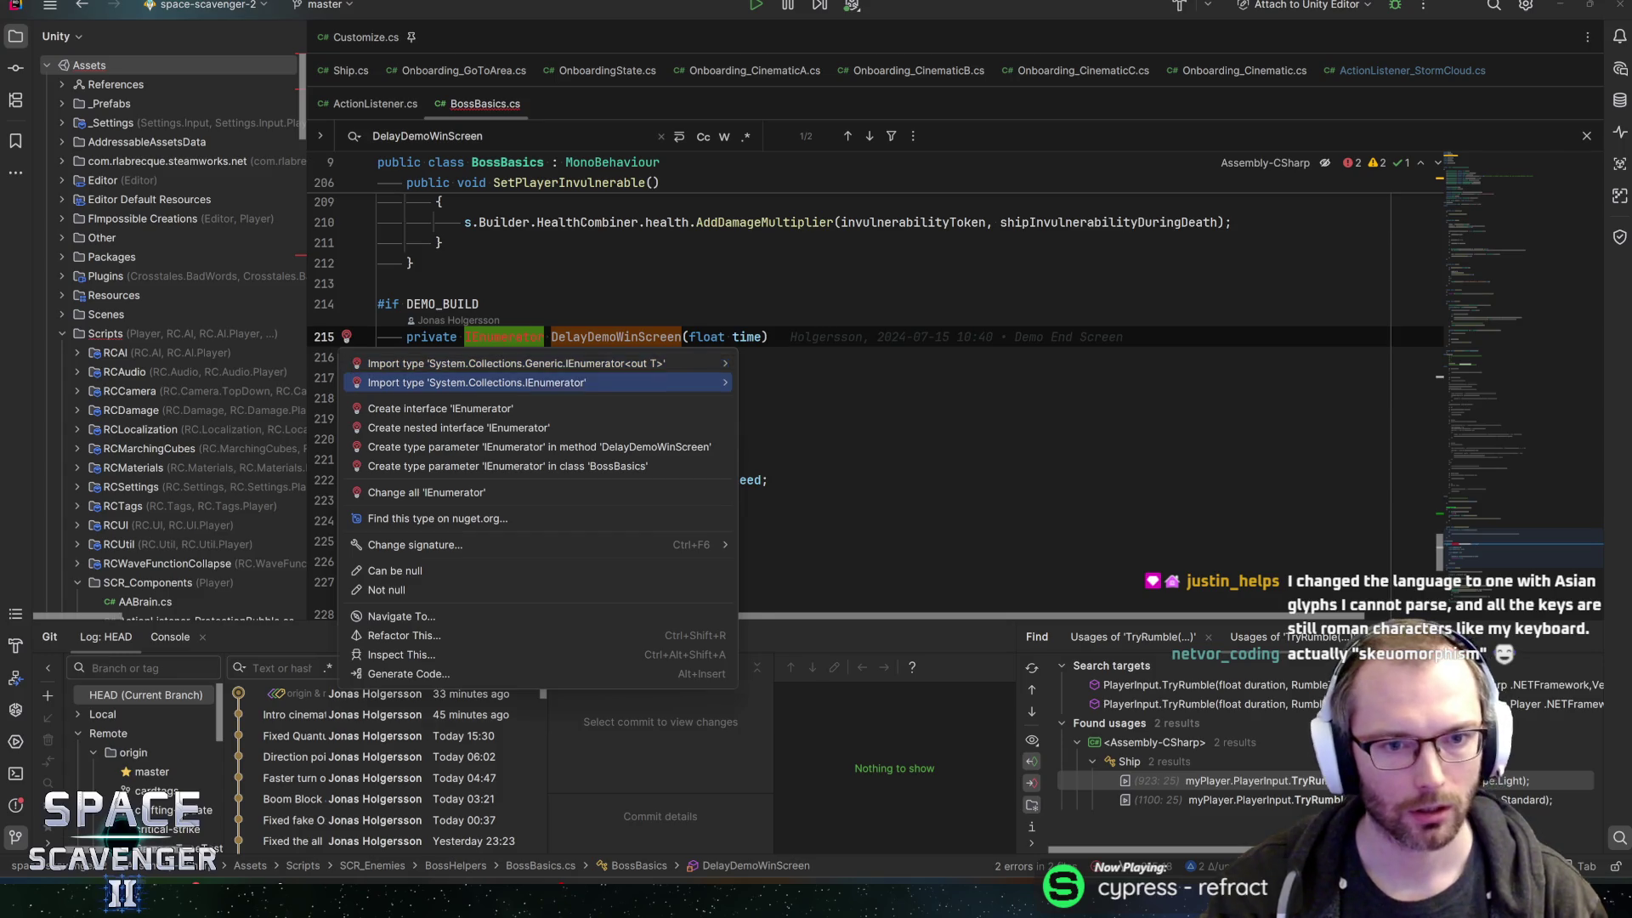
{"action": "key", "text": "Return"}
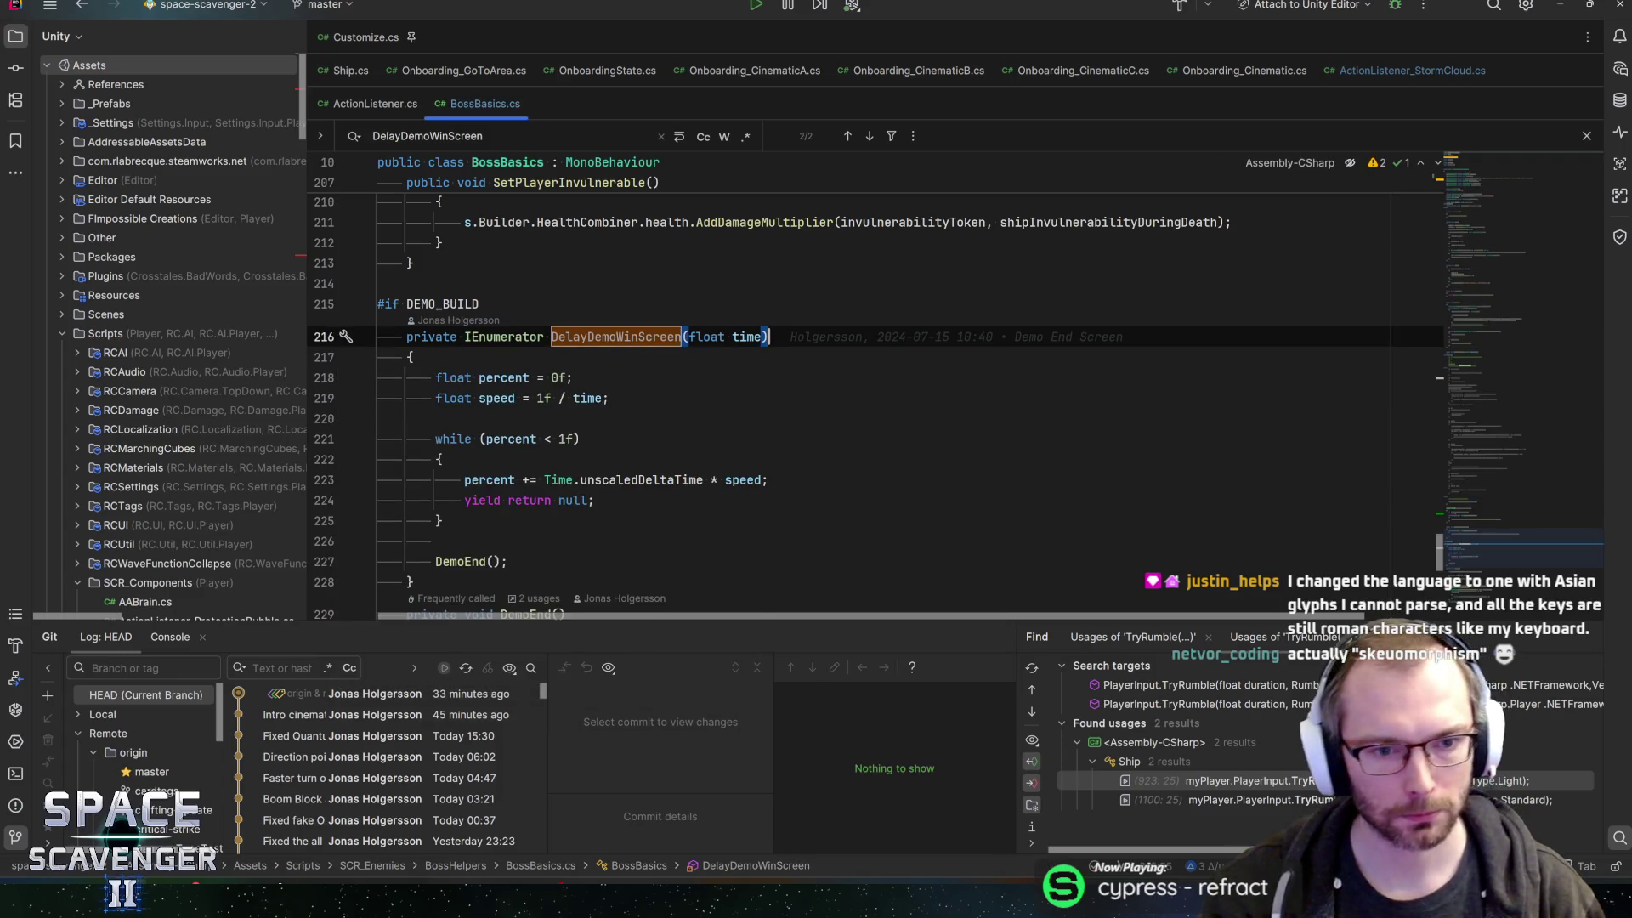
{"action": "key", "text": "alt+Tab"}
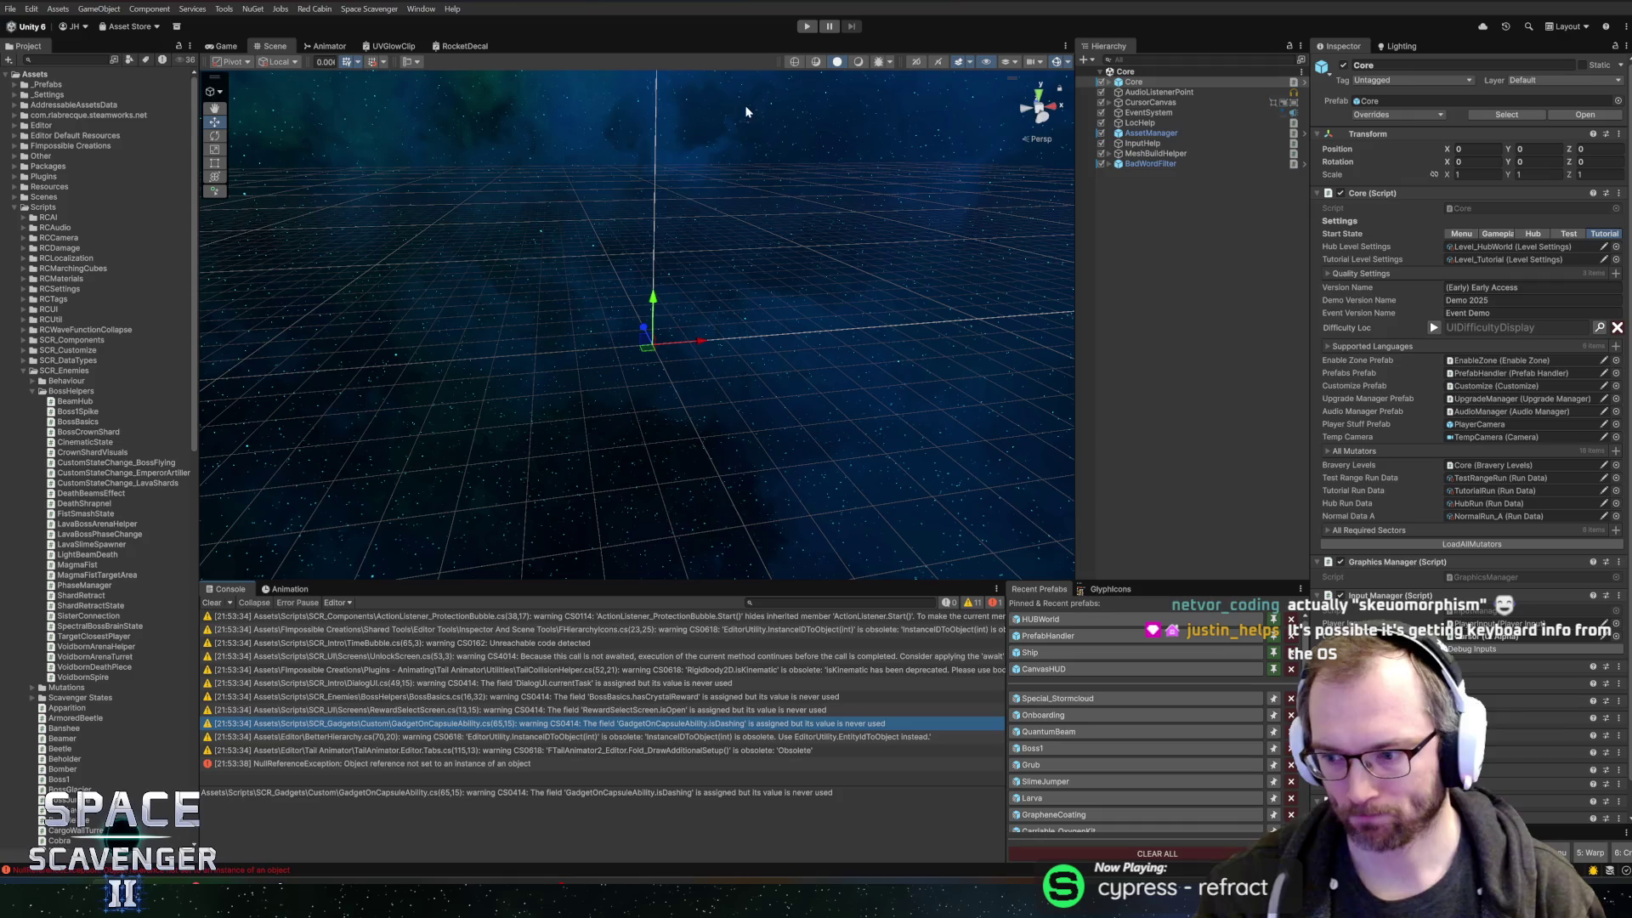
- Enter Play mode with the Game view maximized and skip the intro cutscene
{"action": "key", "text": "ctrl+p"}
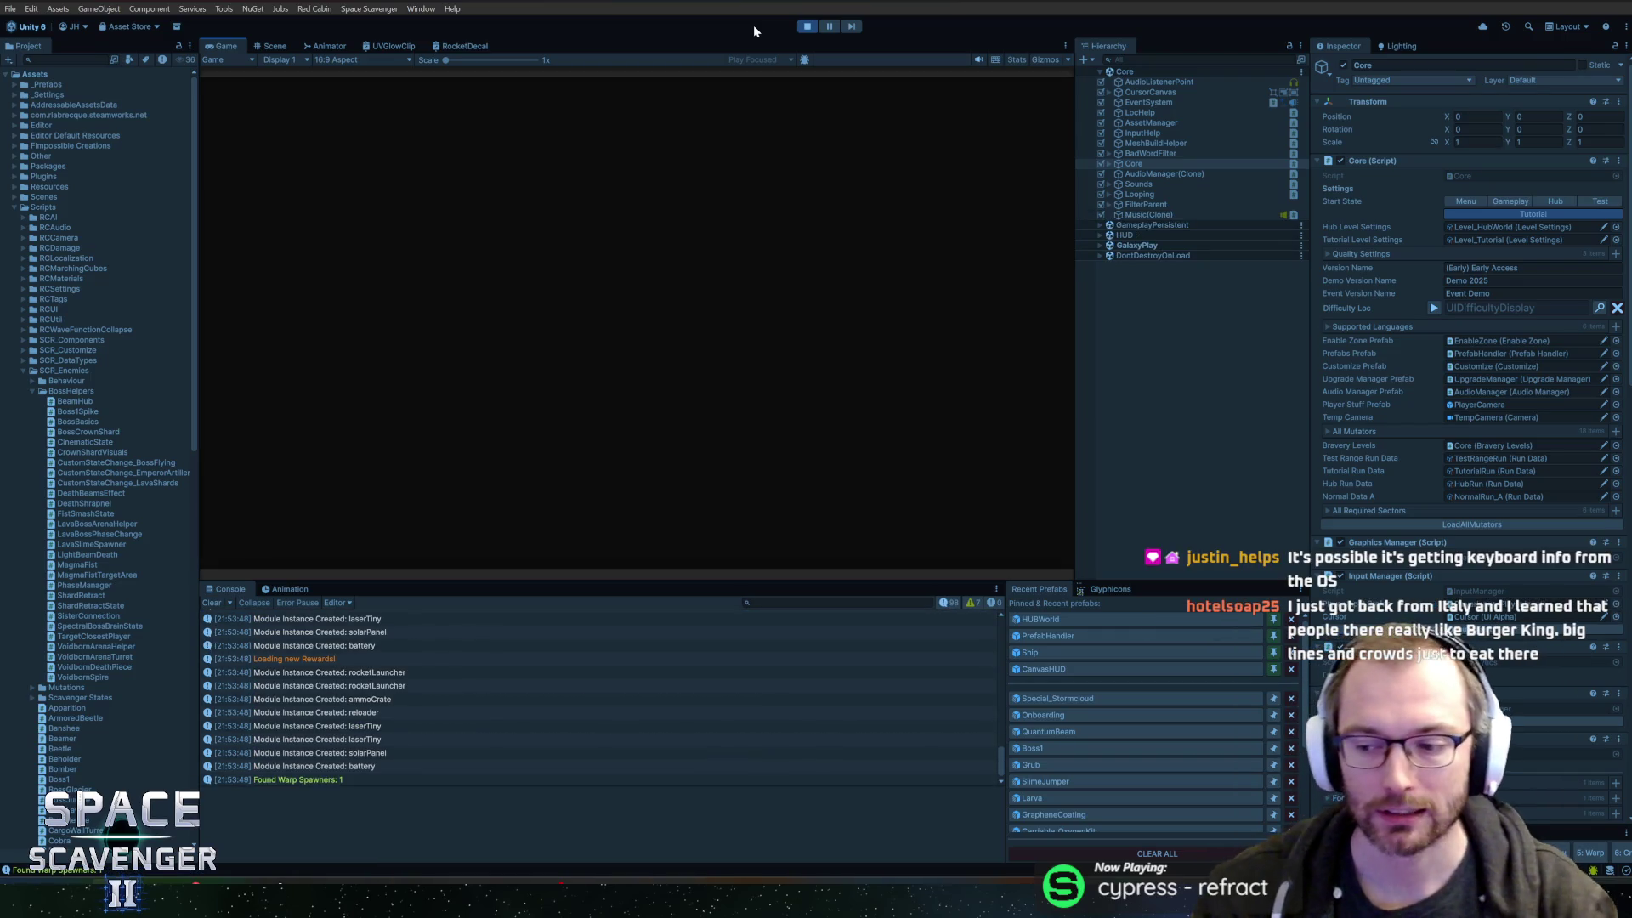
{"action": "double_click", "coordinate": [241, 45]}
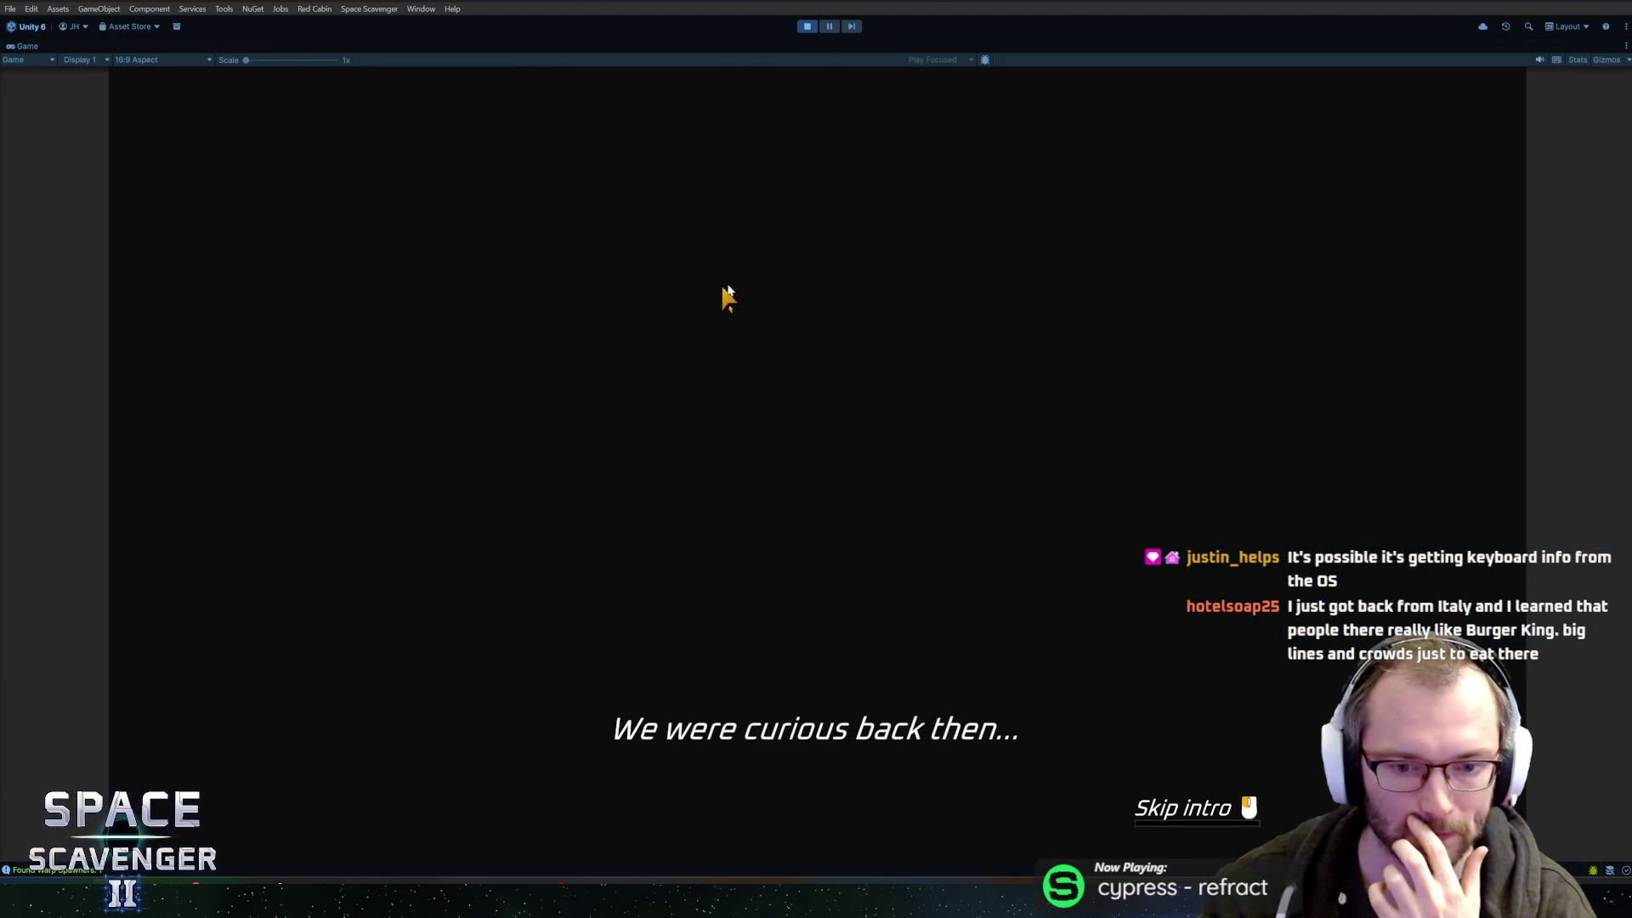
{"action": "left_click_drag", "start_coordinate": [945, 328], "coordinate": [945, 329]}
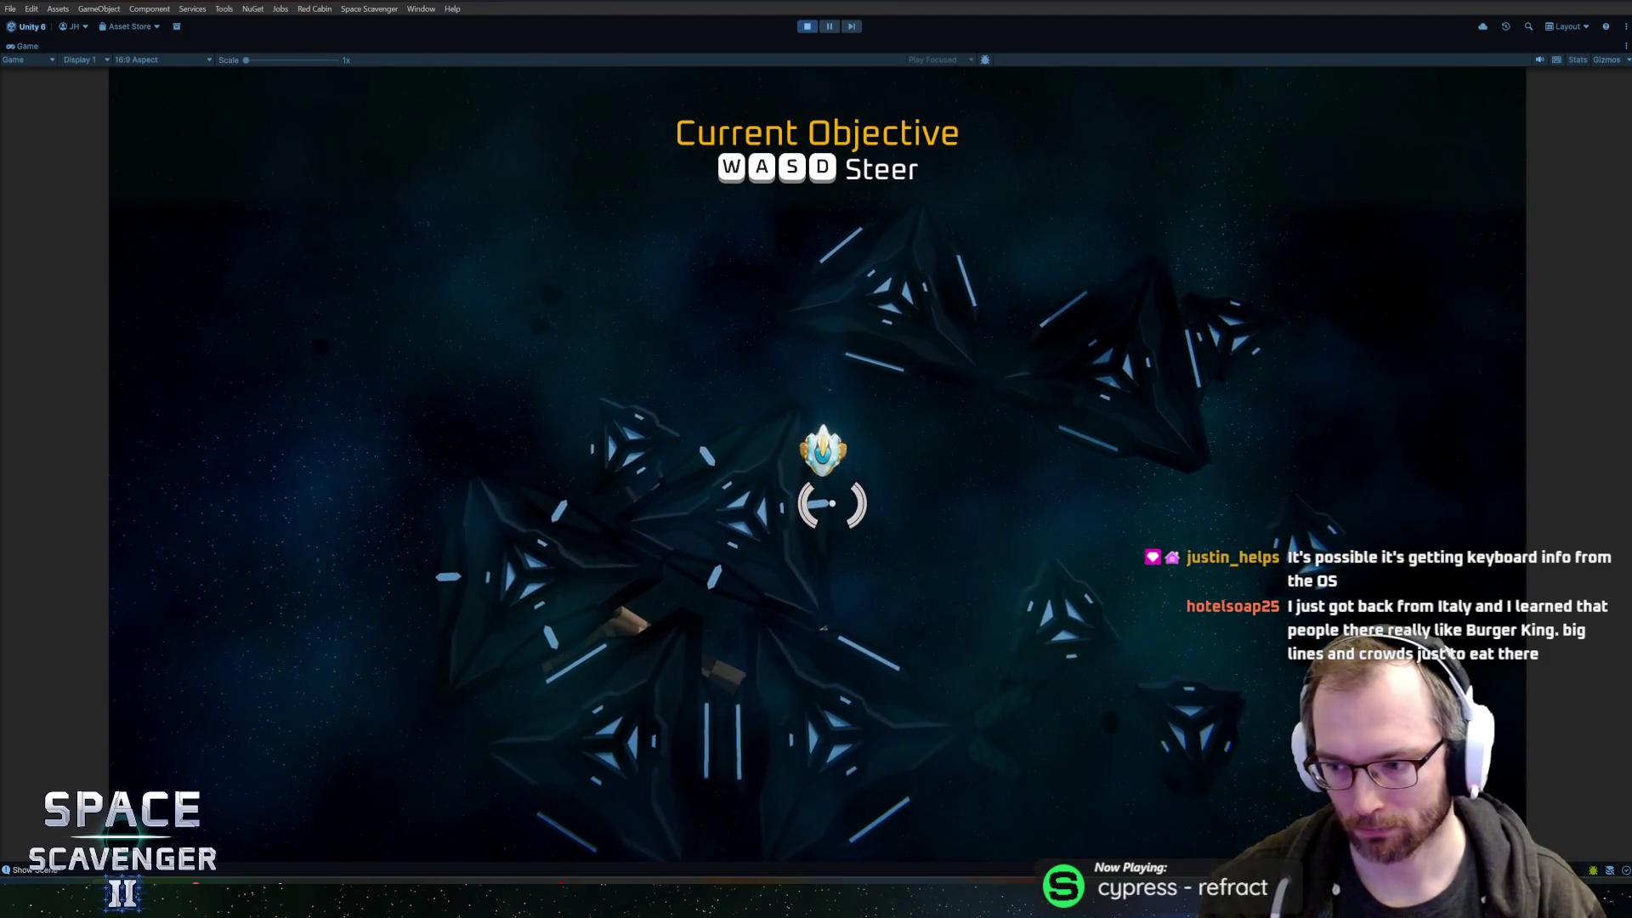
- Scavenge the wreckage, then craft the Spare Parts into a Flail and attach it to the ship
{"action": "key", "text": "w"}
{"action": "mouse_move", "coordinate": [765, 546]}
{"action": "left_mouse_down"}
{"action": "mouse_move", "coordinate": [744, 624]}
{"action": "mouse_move", "coordinate": [731, 476]}
{"action": "left_mouse_up"}
{"action": "key", "text": "e"}
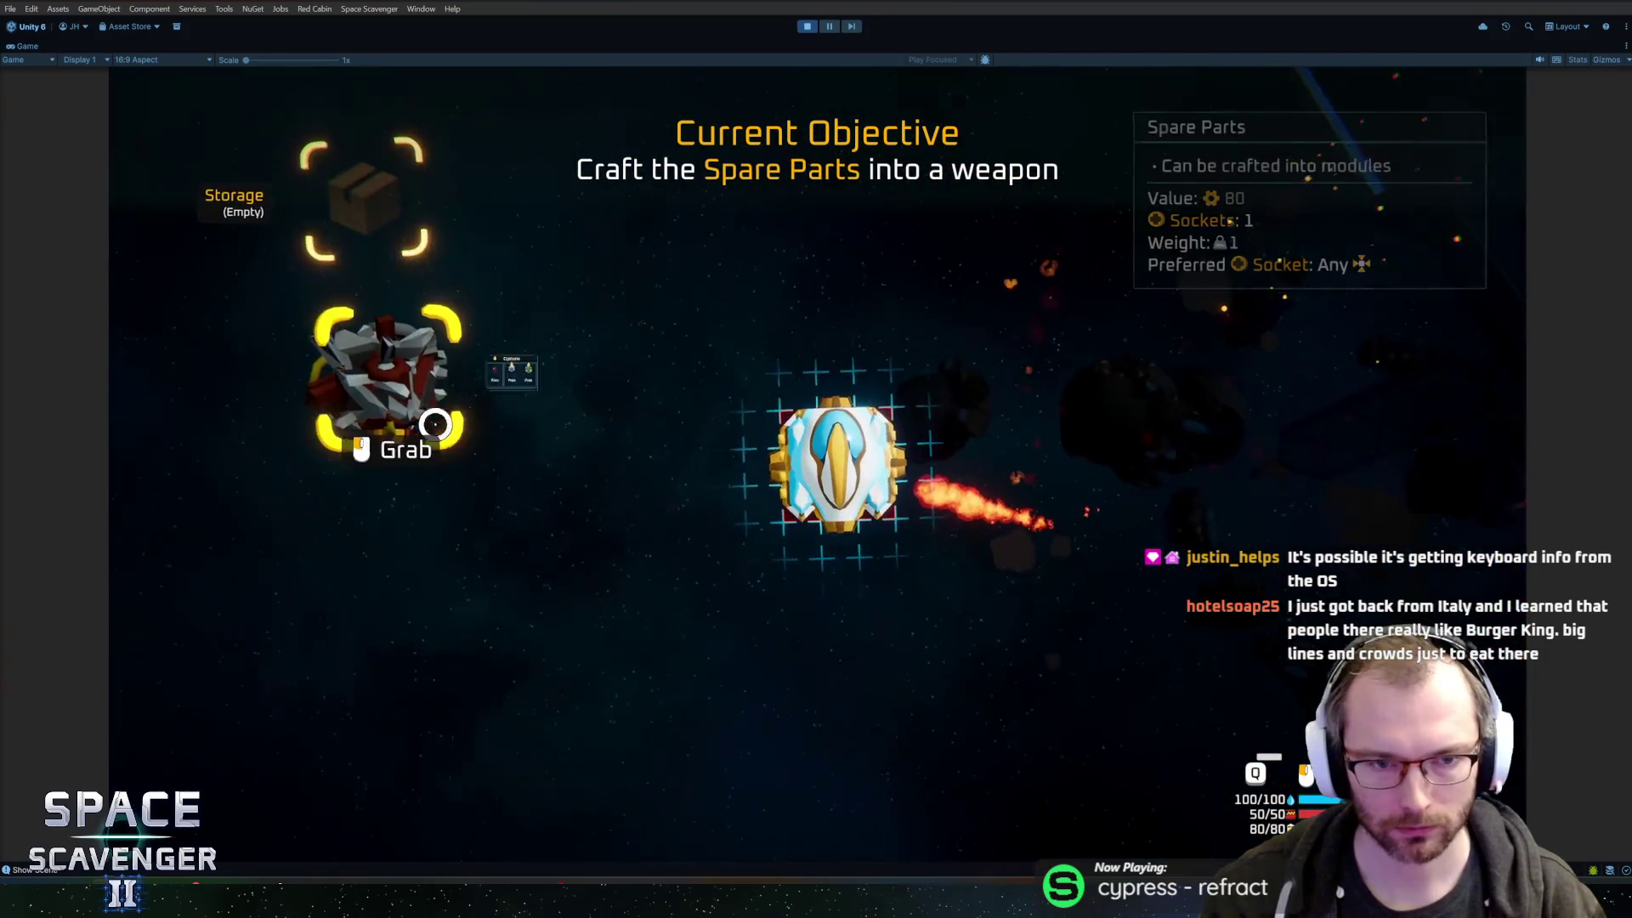
{"action": "left_click", "coordinate": [587, 452]}
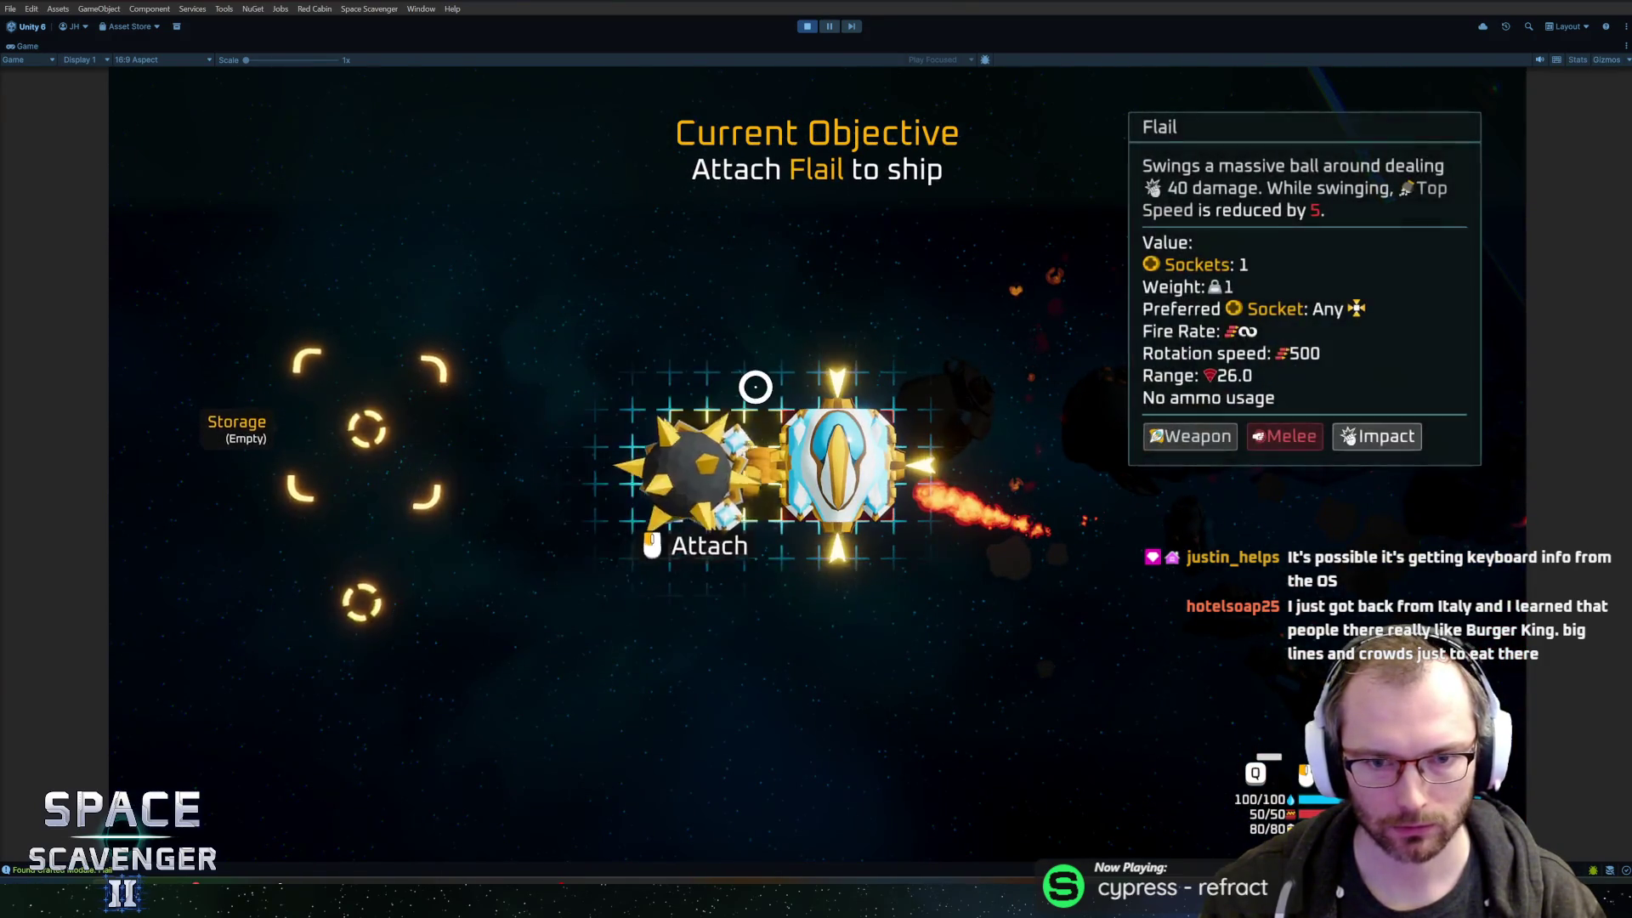
{"action": "left_click", "coordinate": [748, 374]}
- Smash the copper asteroids with the flail and take a reward from the Oxygen Station
{"action": "key", "text": "a"}
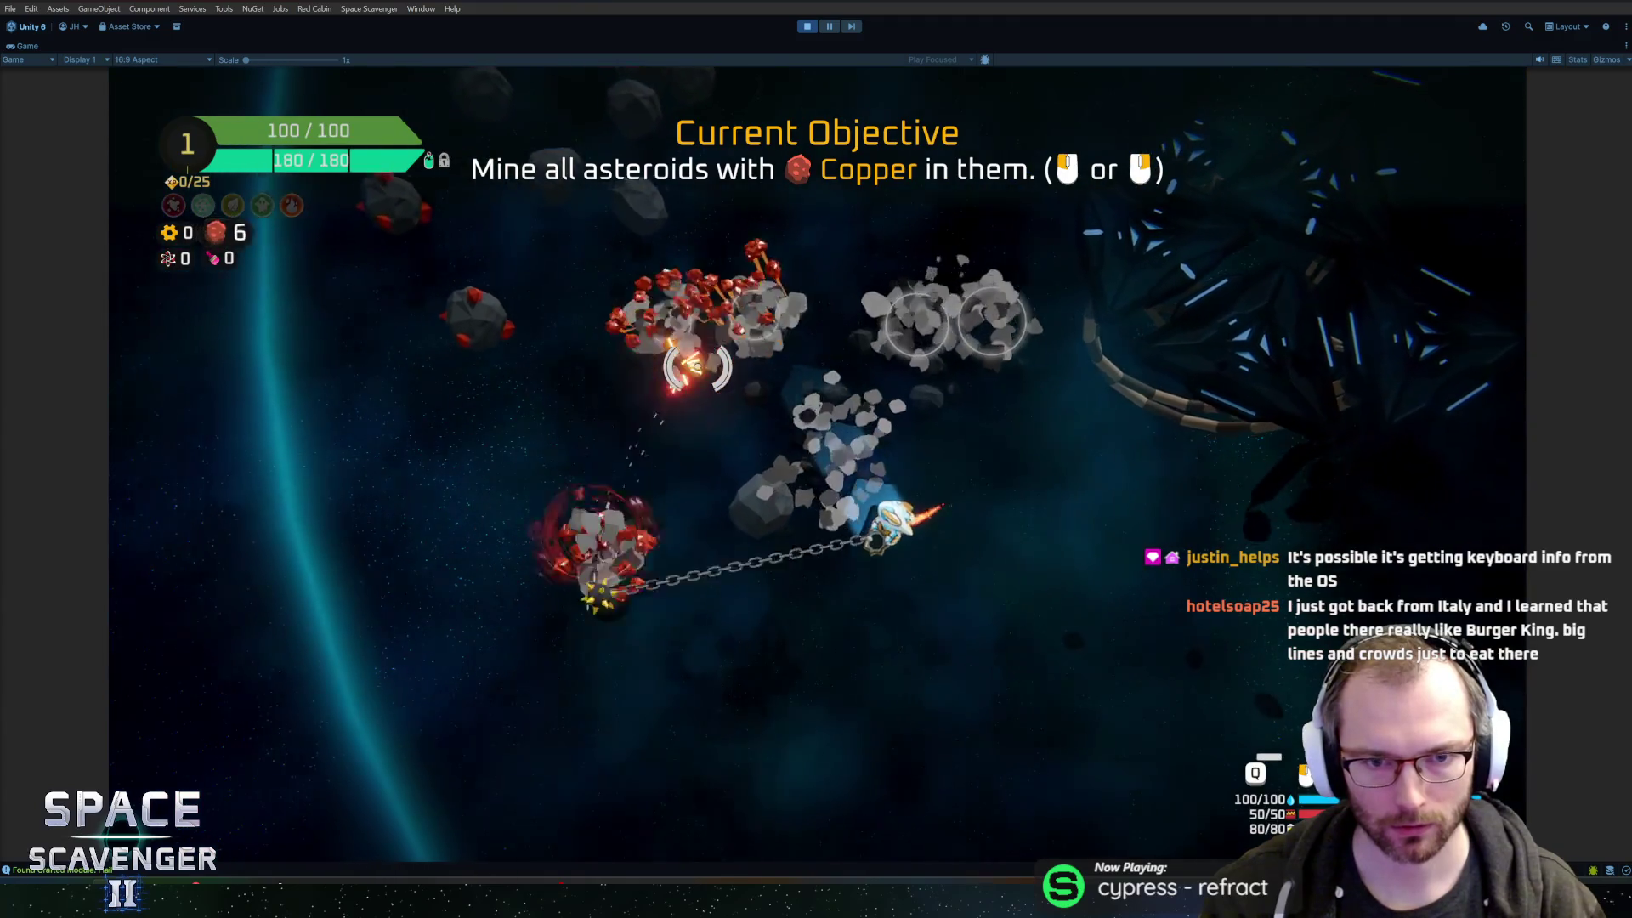
{"action": "key", "text": "w"}
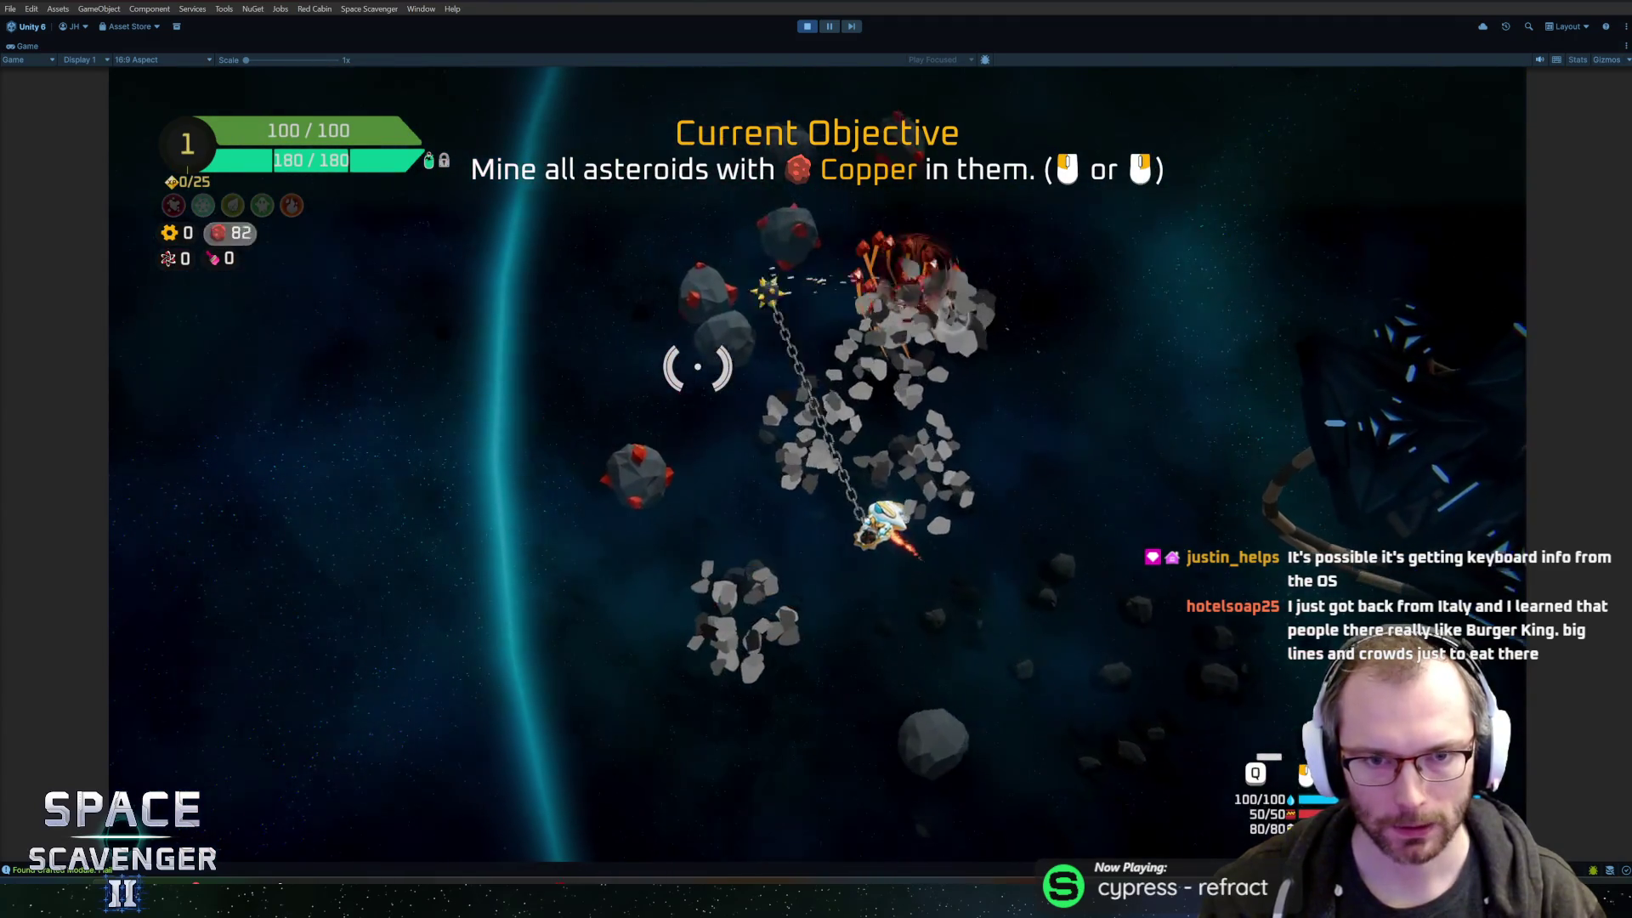
{"action": "key", "text": "w"}
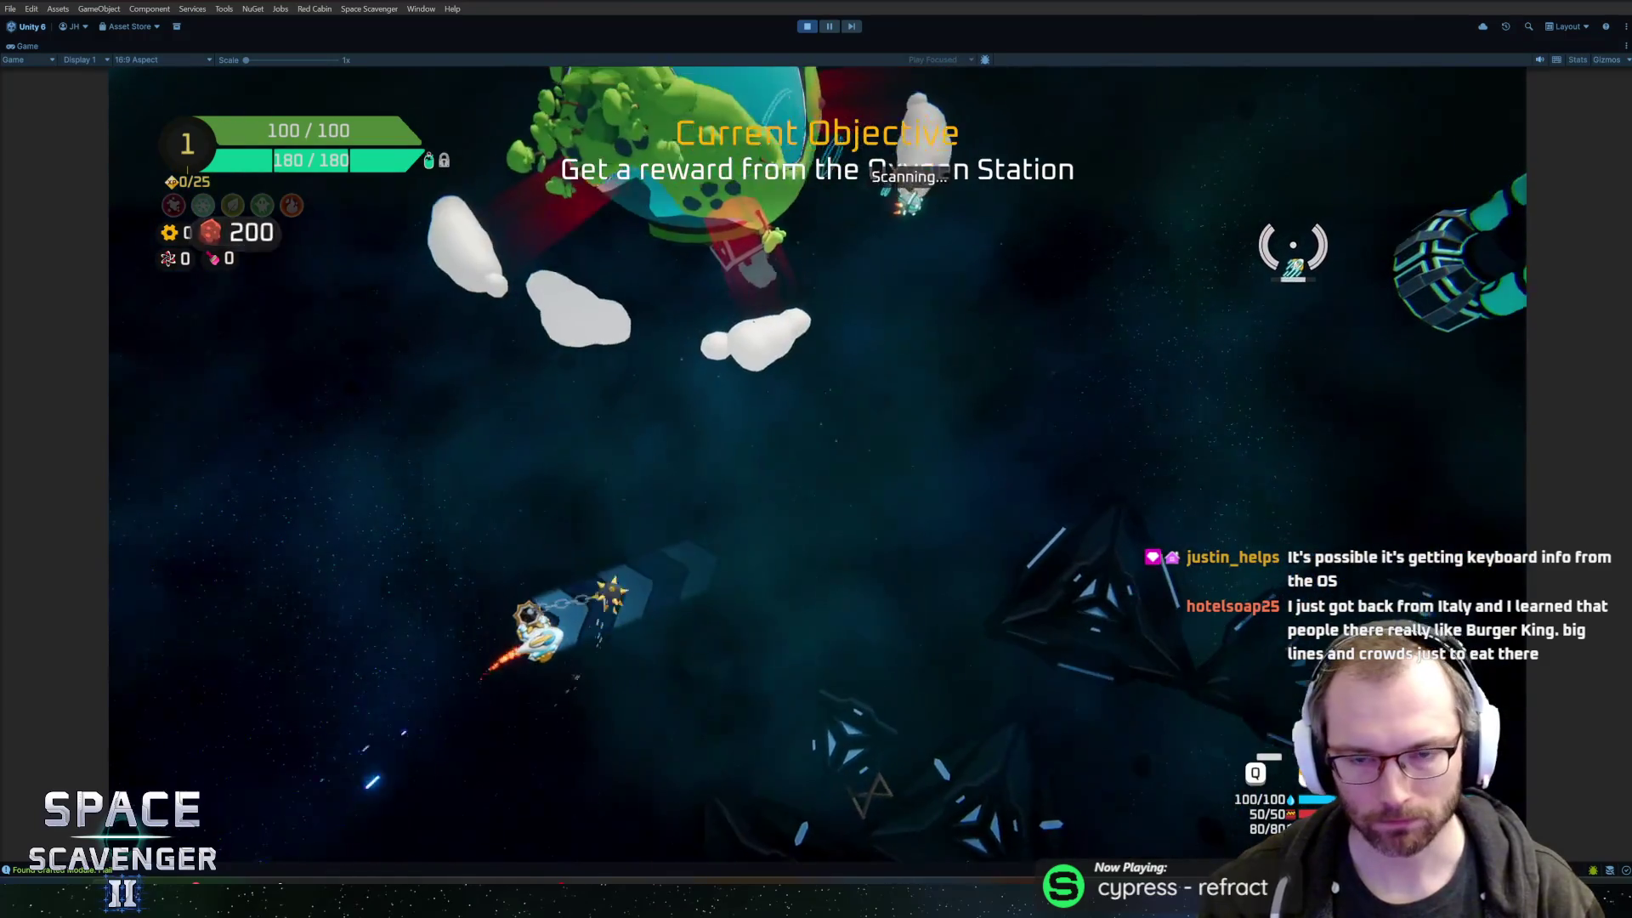
{"action": "key", "text": "w"}
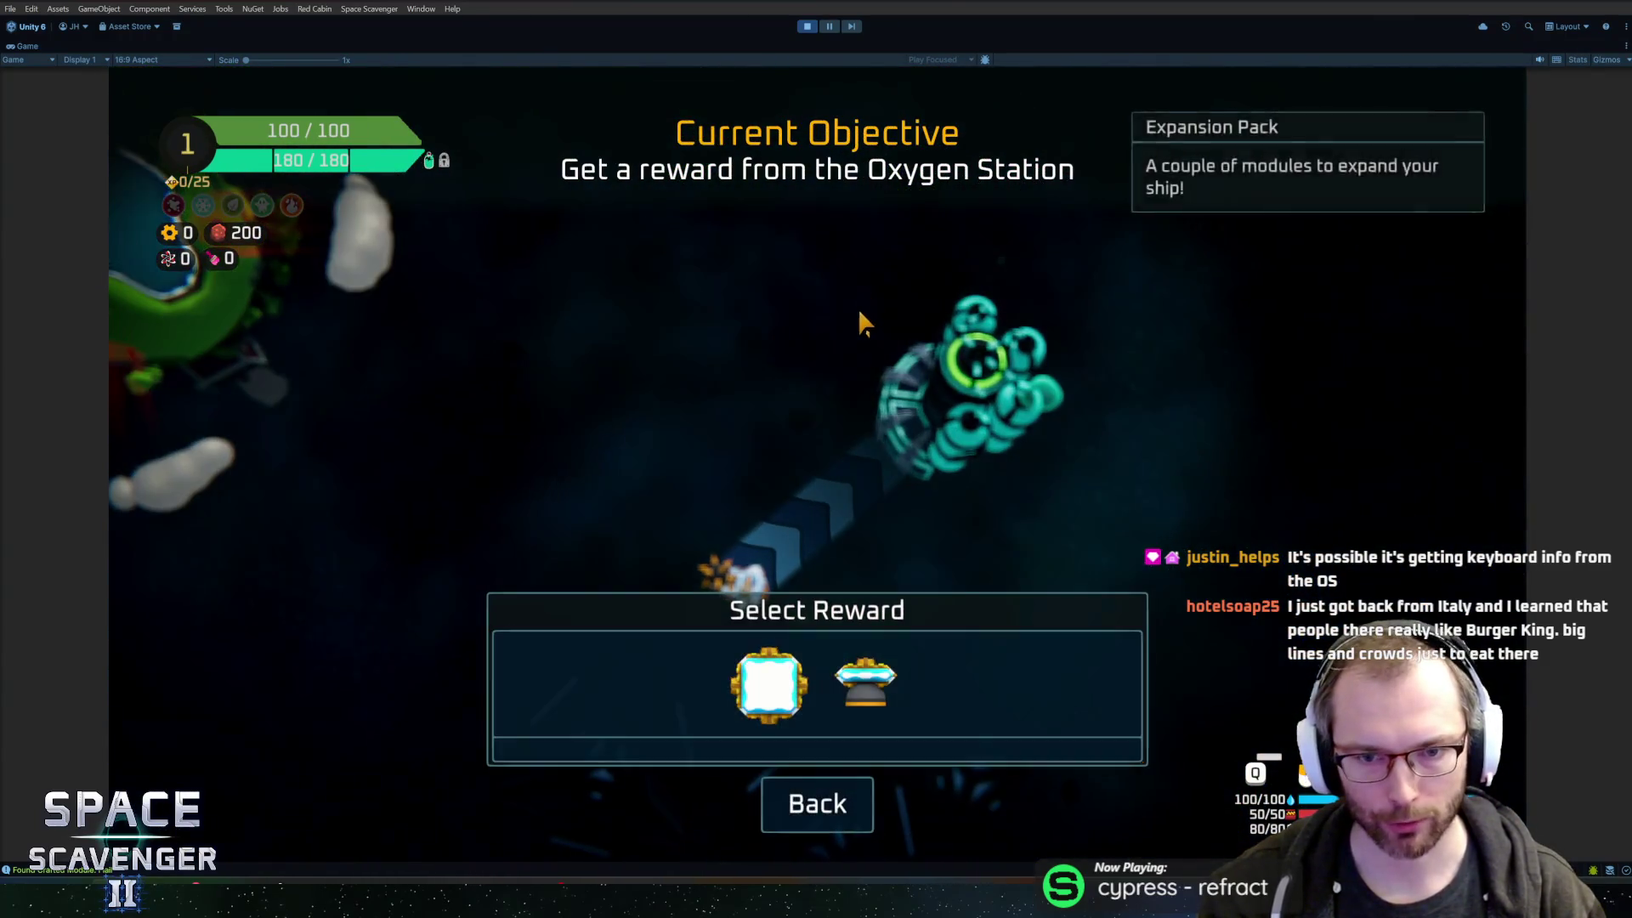
{"action": "left_click", "coordinate": [861, 667]}
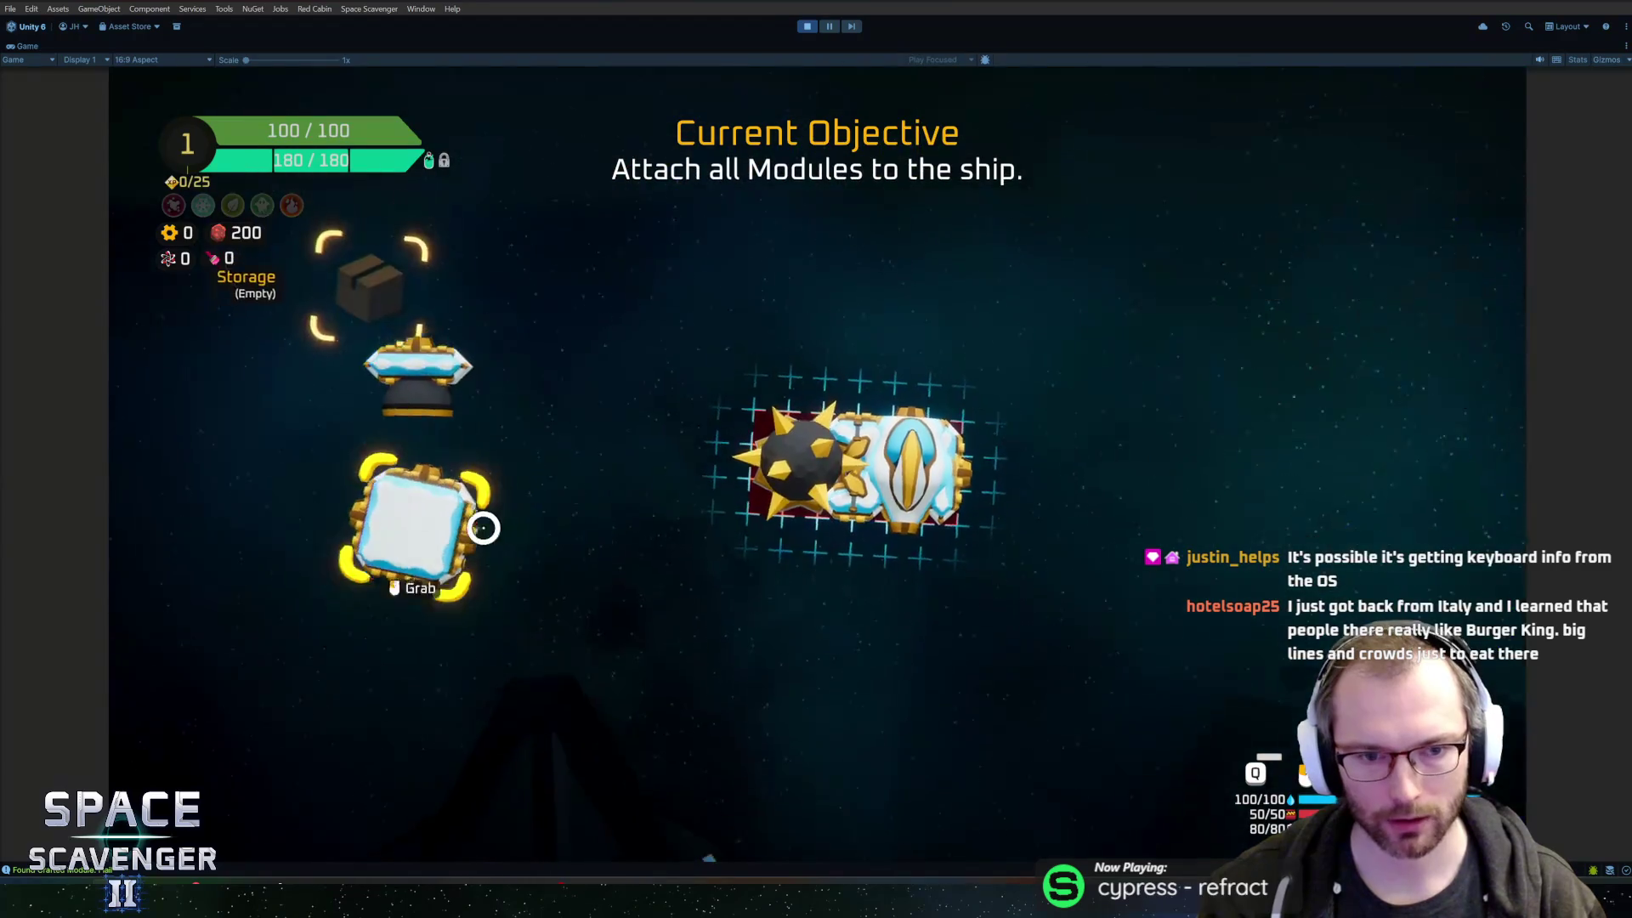
- Attach the square module to the ship's bottom and destroy the training dummies
{"action": "left_click", "coordinate": [413, 522]}
{"action": "left_click", "coordinate": [907, 578]}
{"action": "key", "text": "e"}
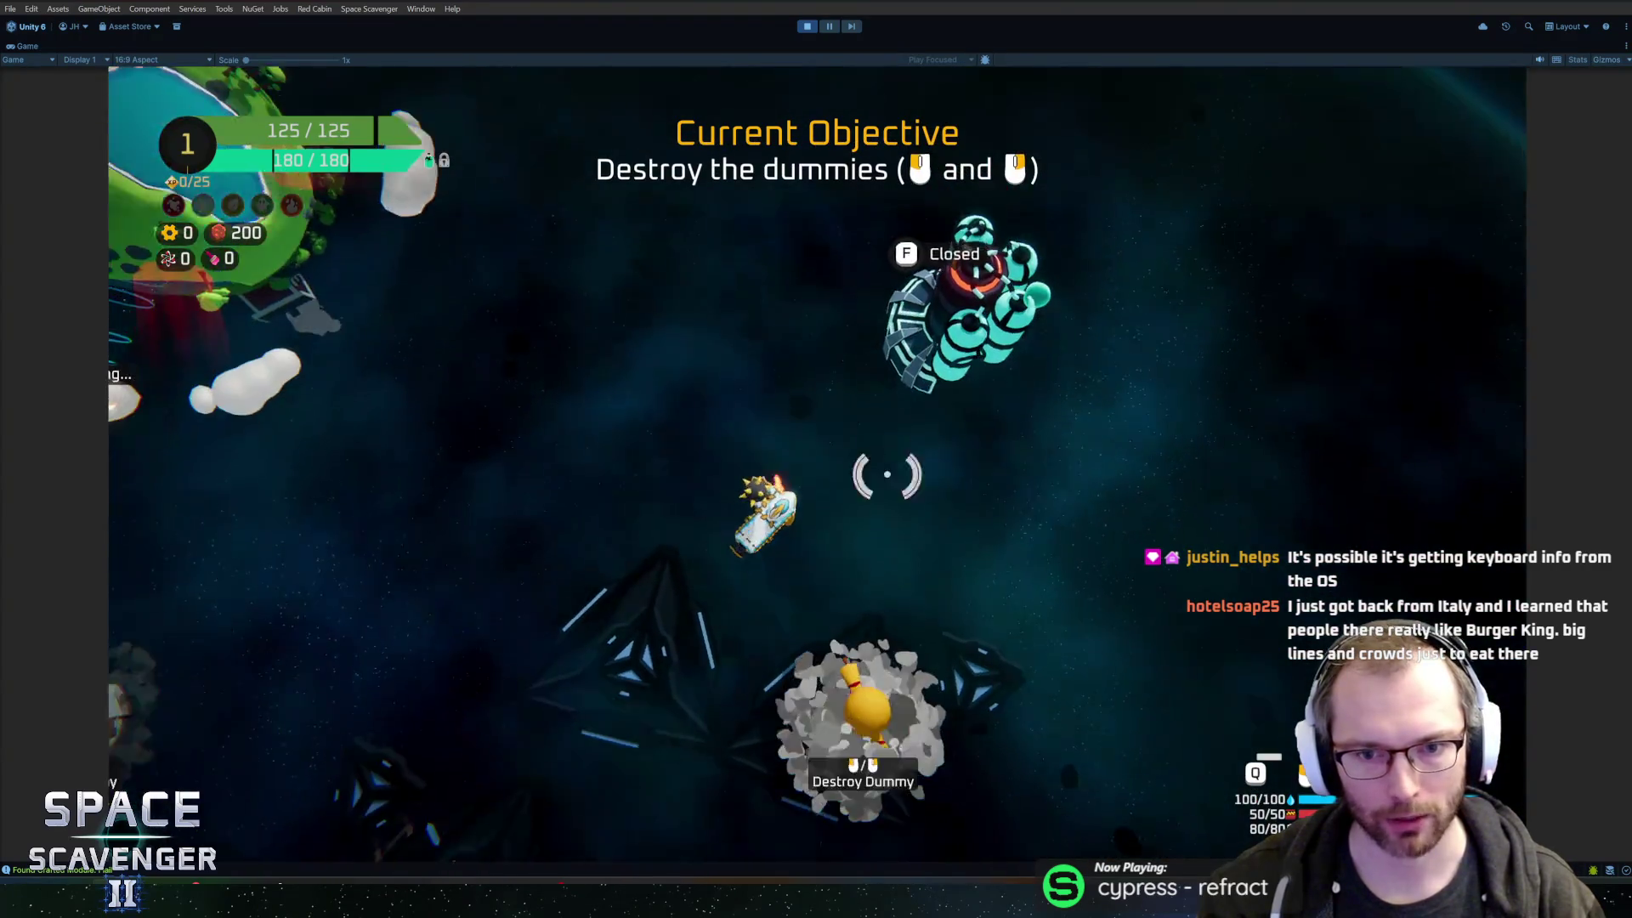
{"action": "key", "text": "w"}
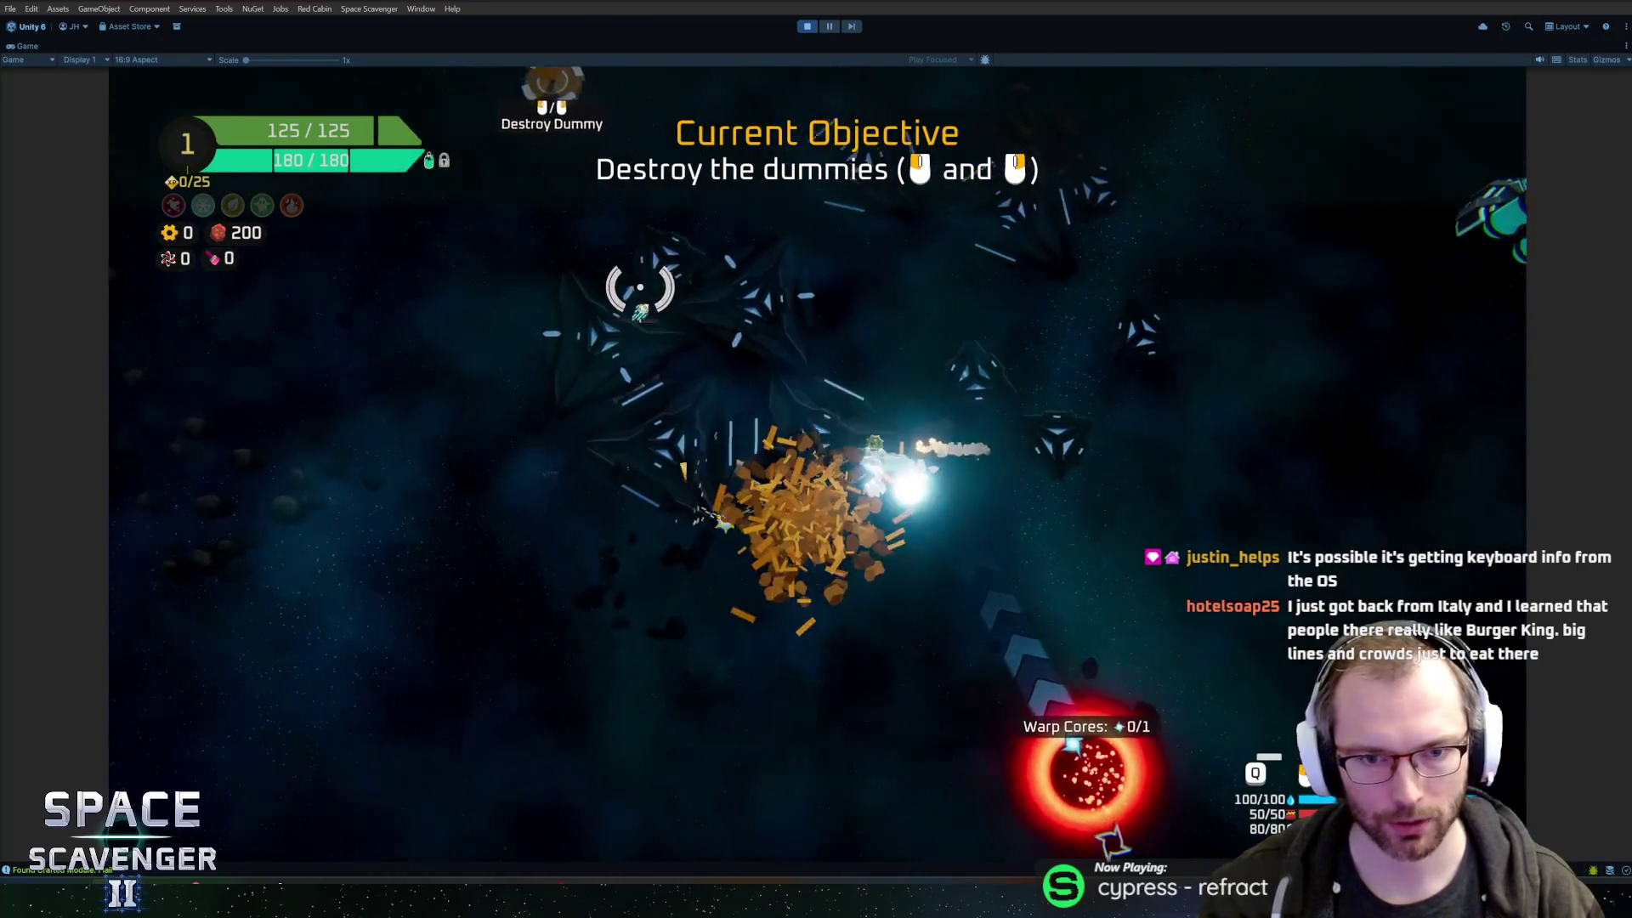
{"action": "key", "text": "s"}
{"action": "mouse_move", "coordinate": [819, 289]}
{"action": "left_mouse_down"}
{"action": "mouse_move", "coordinate": [929, 317]}
{"action": "mouse_move", "coordinate": [1012, 411]}
{"action": "mouse_move", "coordinate": [954, 393]}
{"action": "mouse_move", "coordinate": [954, 430]}
{"action": "mouse_move", "coordinate": [925, 333]}
{"action": "left_mouse_up"}
- Use the Oxygen Station again and choose the Energy Pack reward
{"action": "key", "text": "d"}
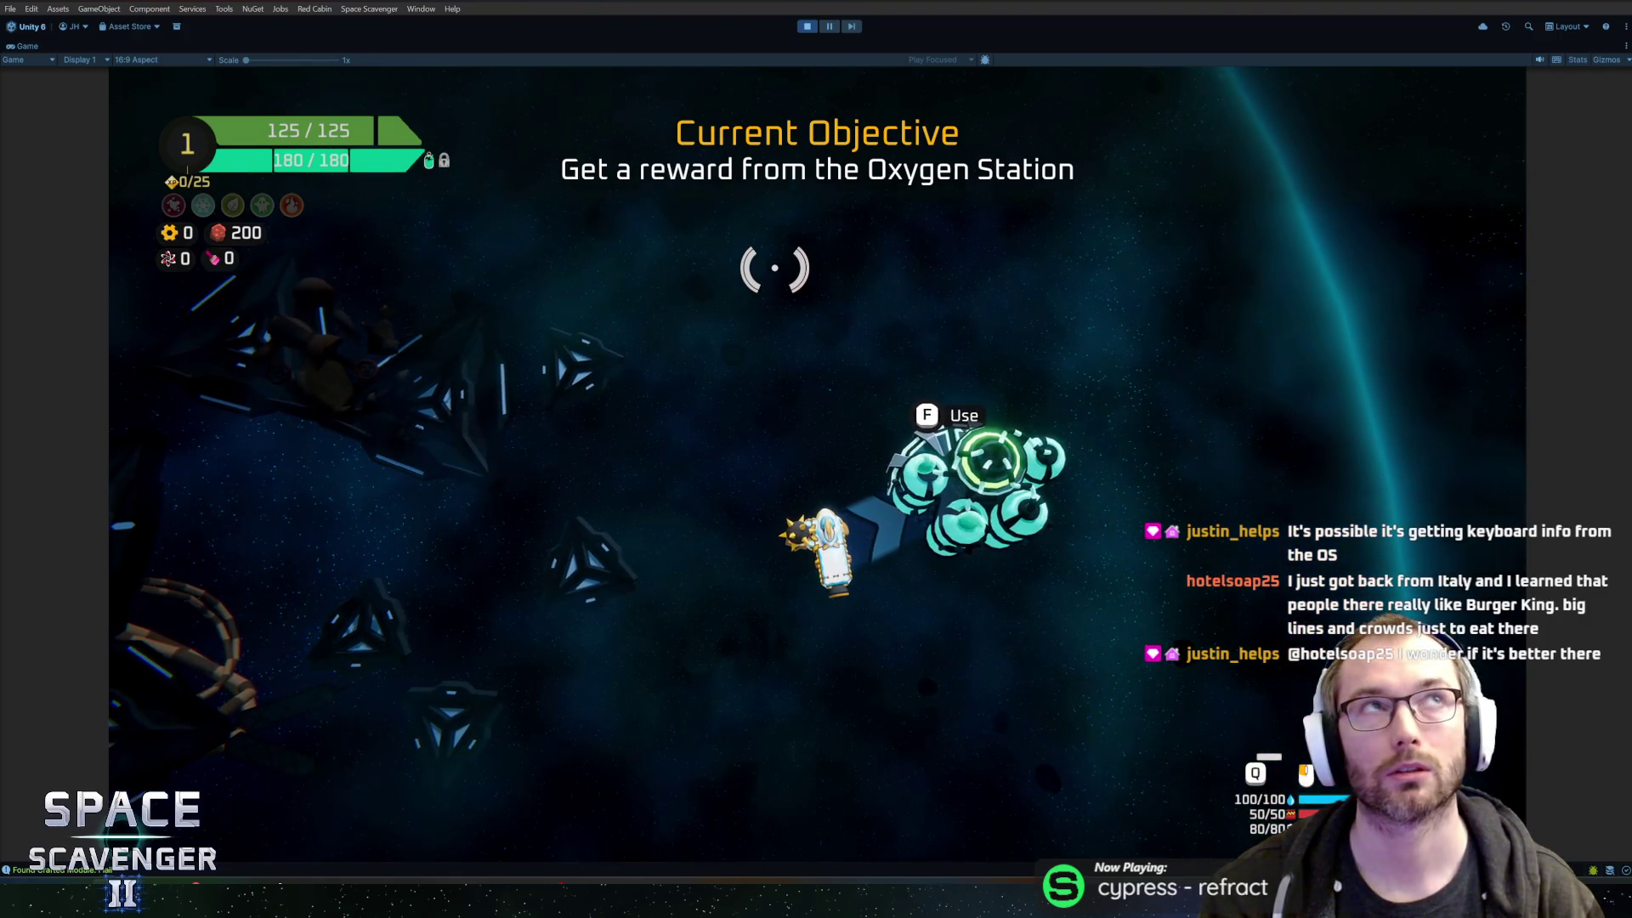
{"action": "key", "text": "f"}
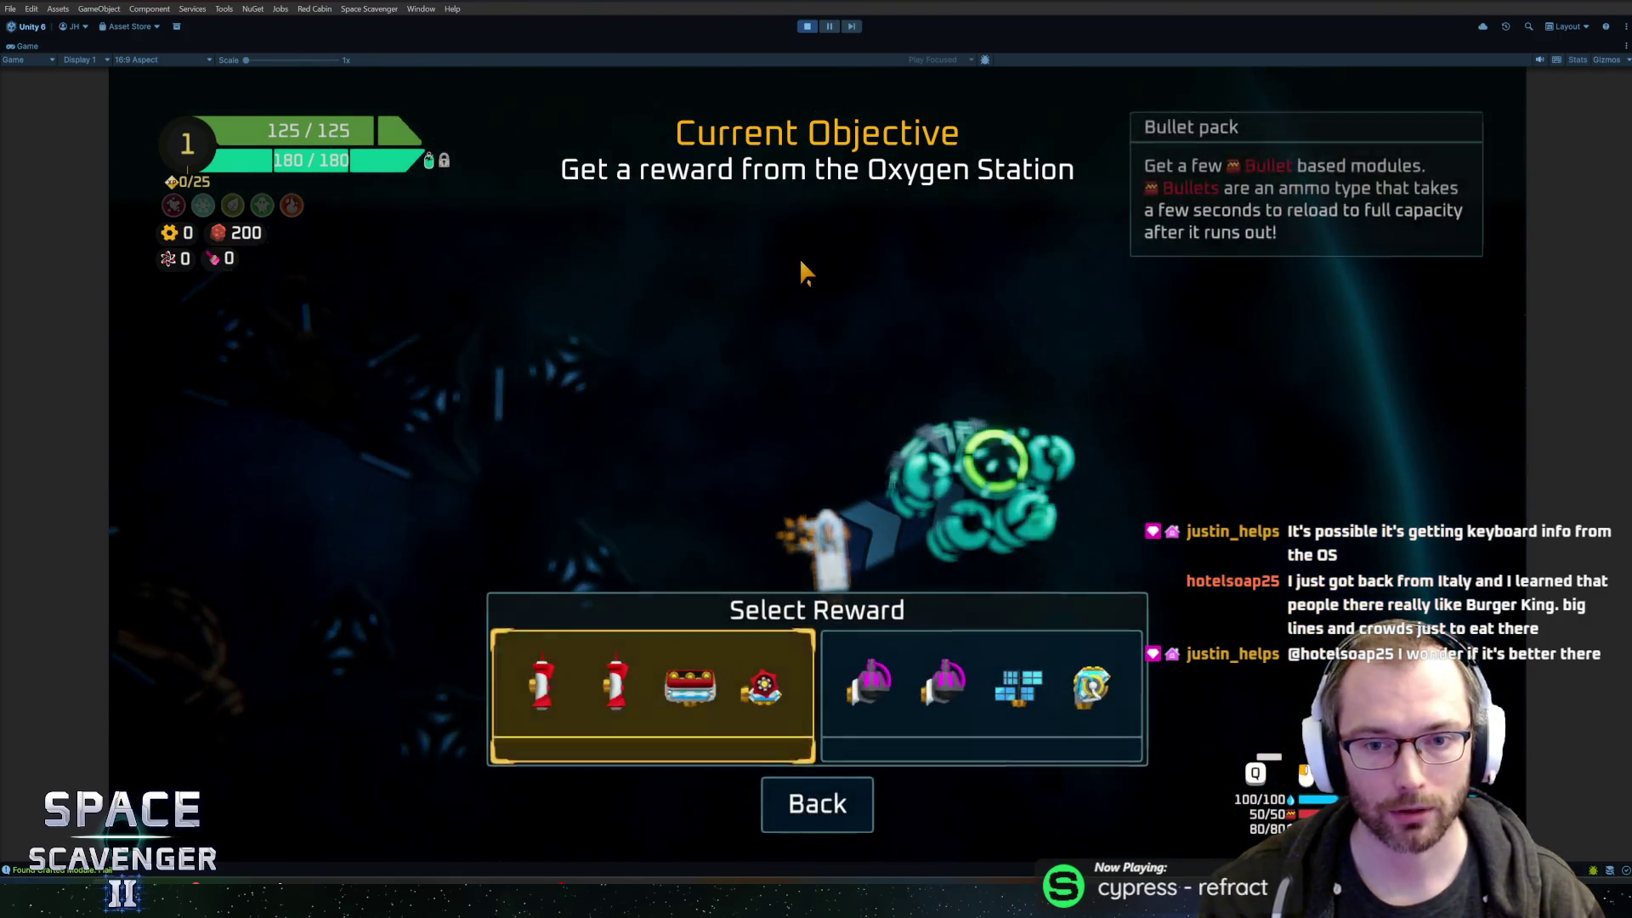
{"action": "left_click", "coordinate": [925, 714]}
- Attach two pink lasers, a battery and a top solar panel to the ship, then exit build mode
{"action": "left_click", "coordinate": [394, 491]}
{"action": "left_click", "coordinate": [976, 346]}
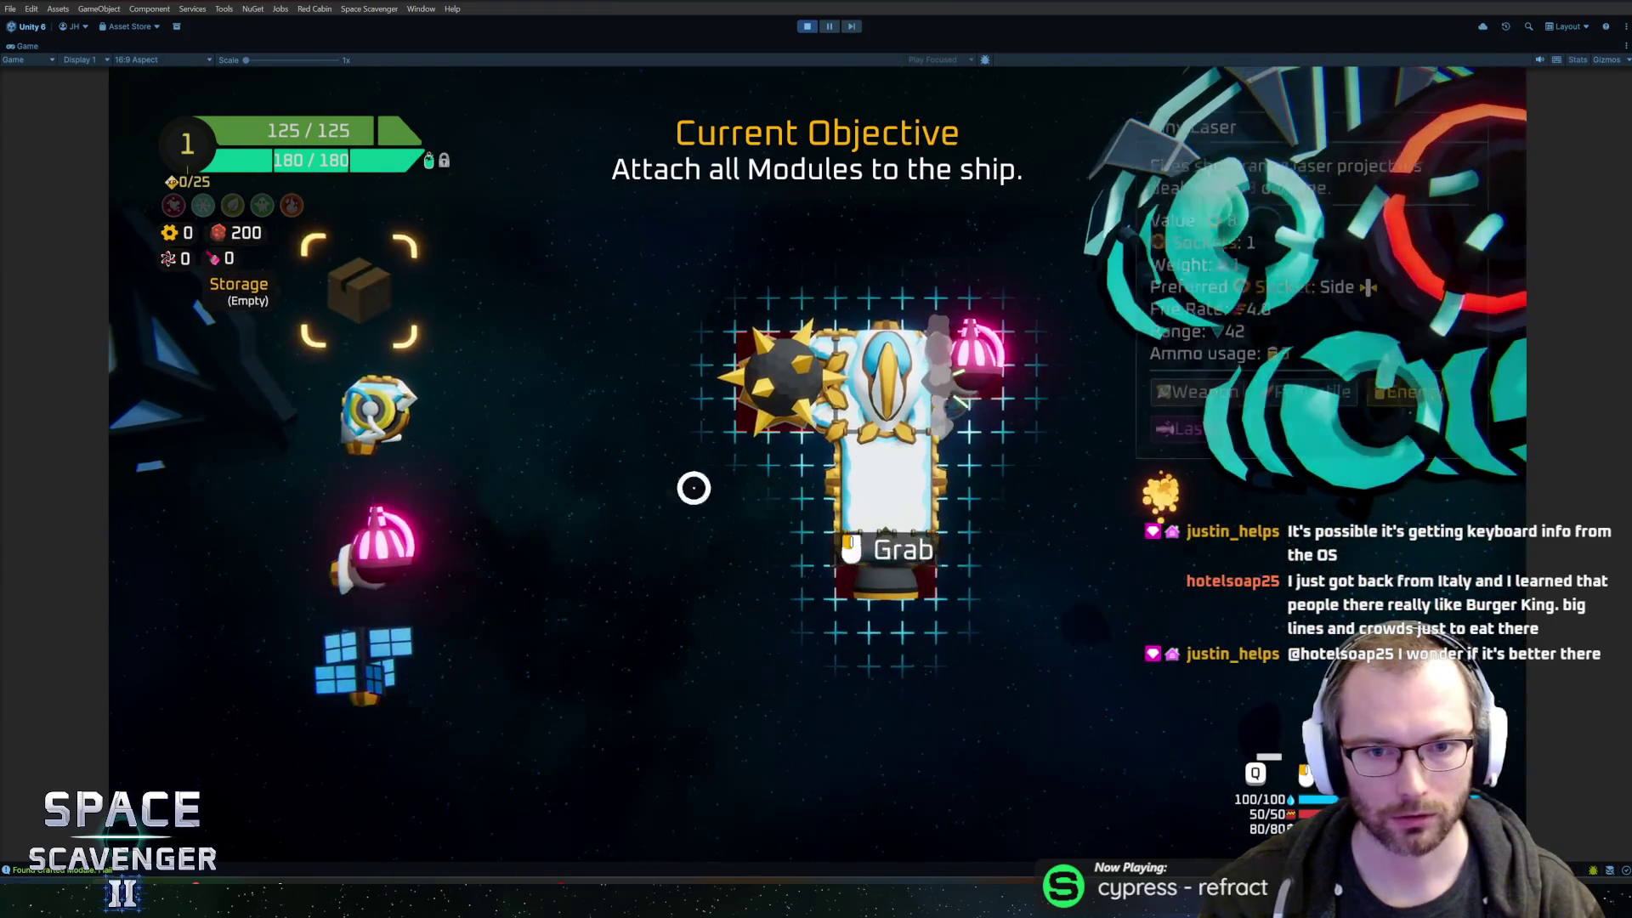
{"action": "left_click", "coordinate": [375, 535]}
{"action": "left_click", "coordinate": [791, 446]}
{"action": "left_click", "coordinate": [363, 411]}
{"action": "left_click", "coordinate": [964, 497]}
{"action": "left_click", "coordinate": [361, 436]}
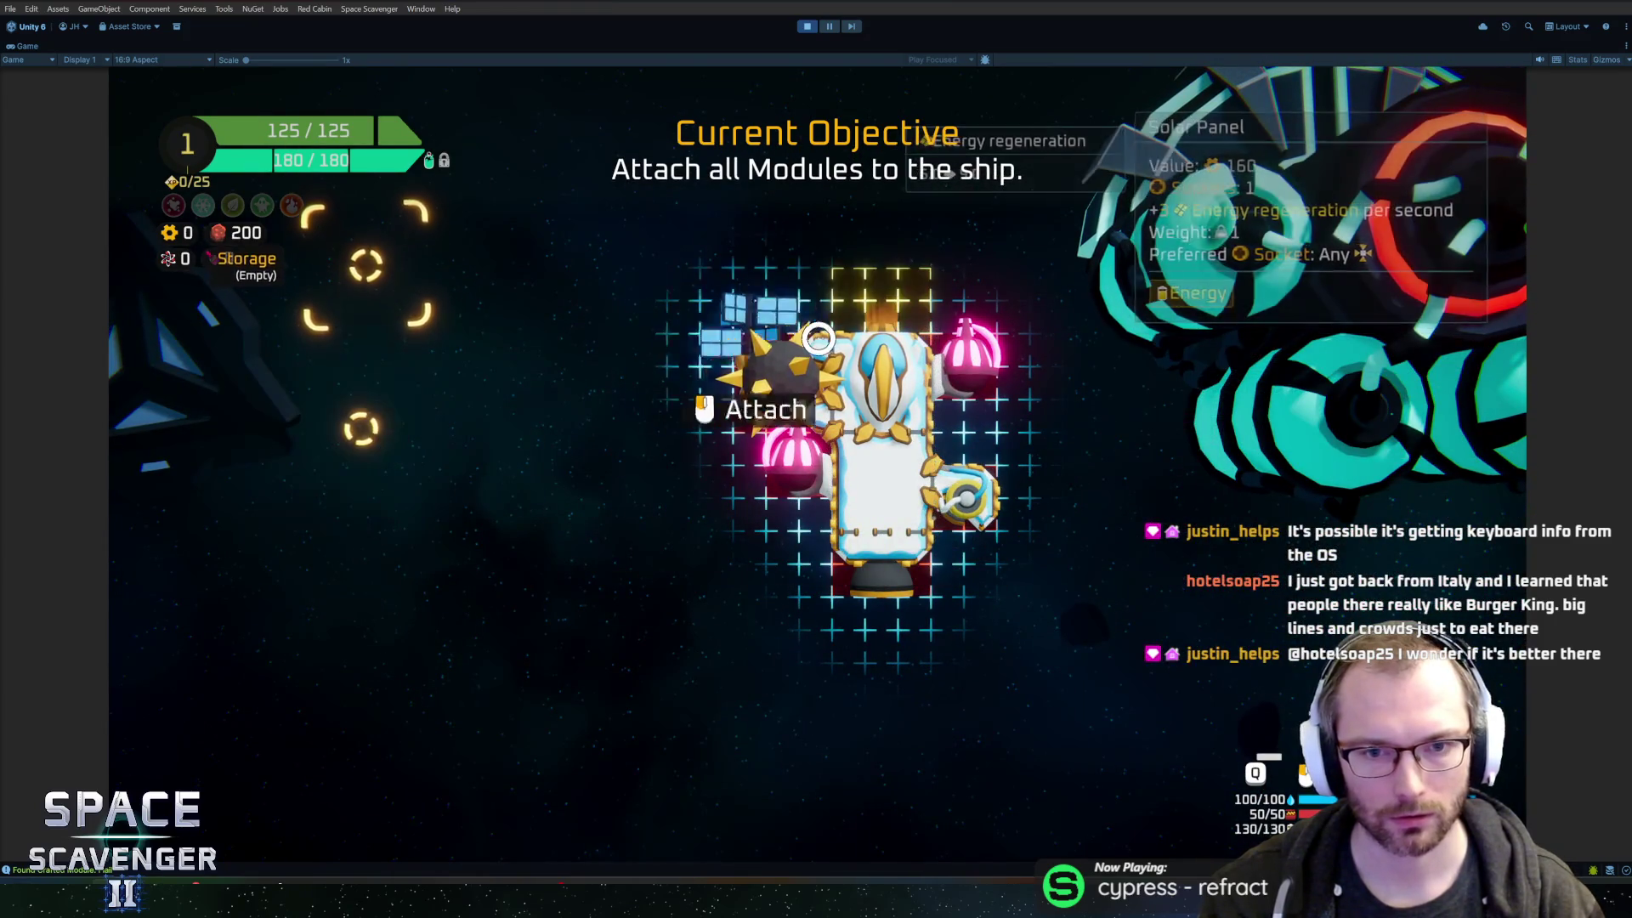
{"action": "left_click", "coordinate": [879, 321]}
{"action": "key", "text": "e"}
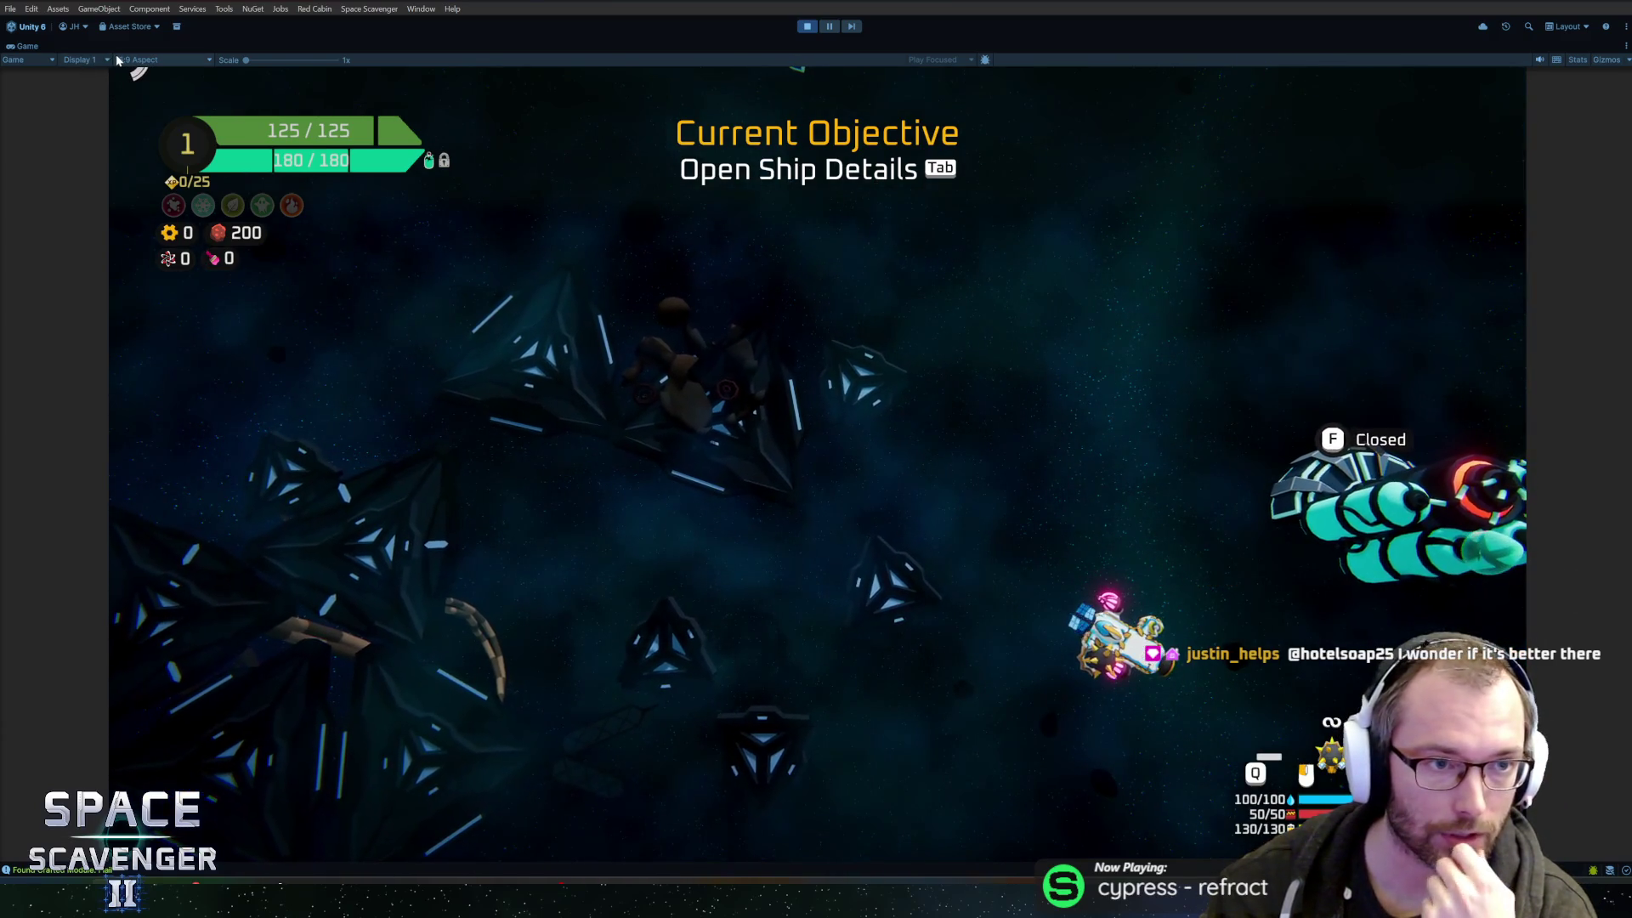
{"action": "left_click", "coordinate": [157, 60]}
{"action": "left_click", "coordinate": [178, 139]}
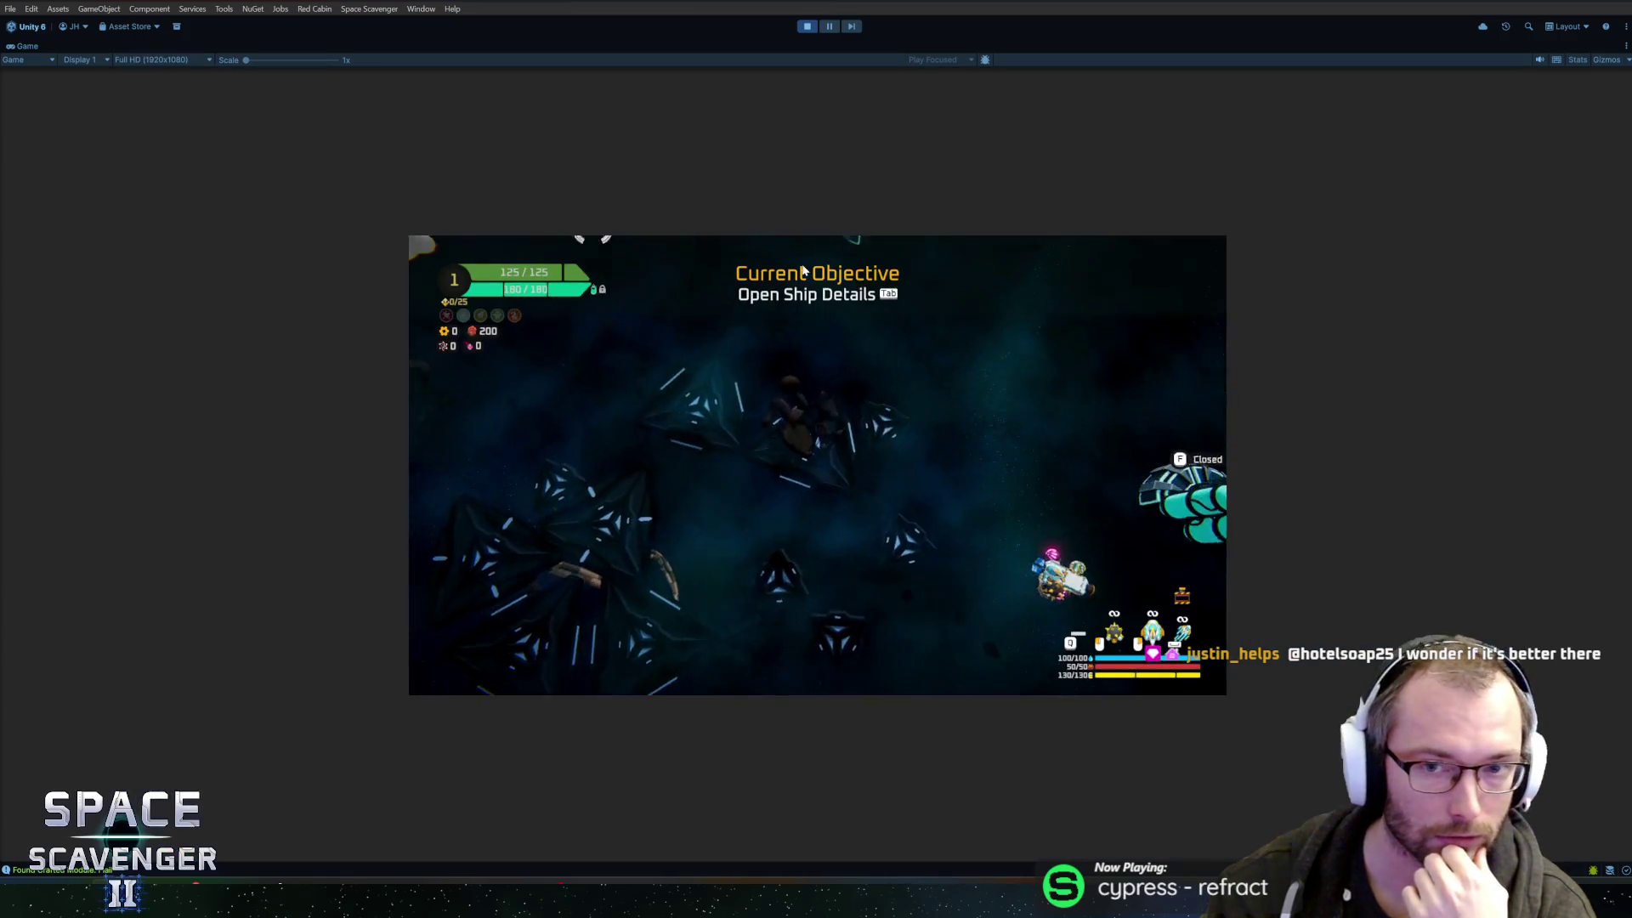
{"action": "left_click", "coordinate": [191, 60]}
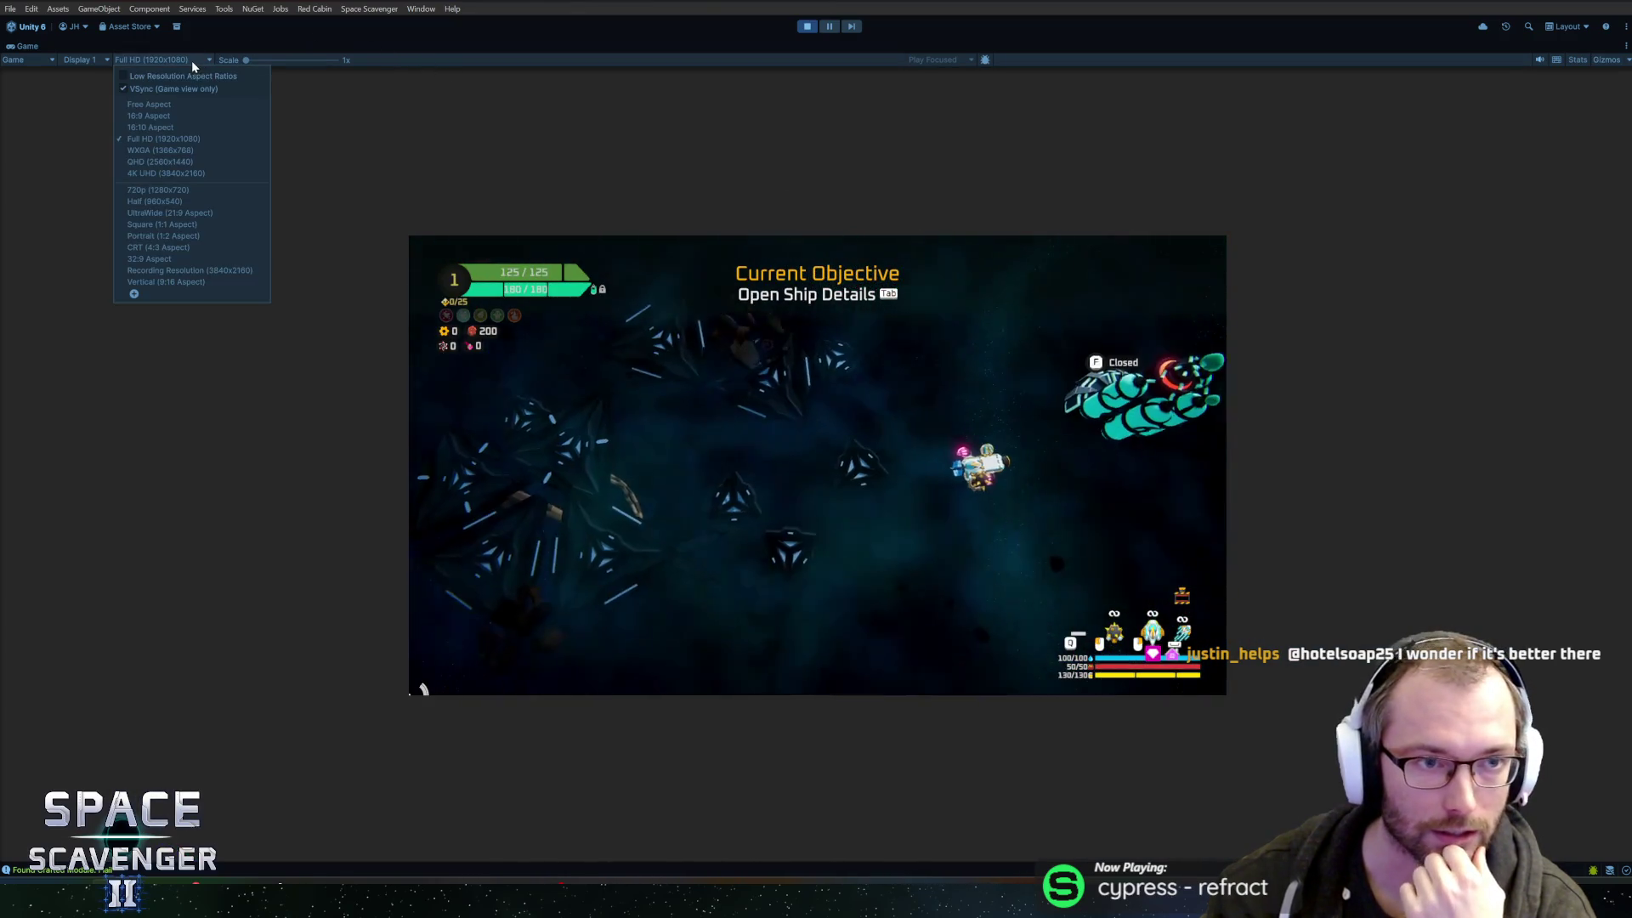
{"action": "left_click", "coordinate": [196, 190]}
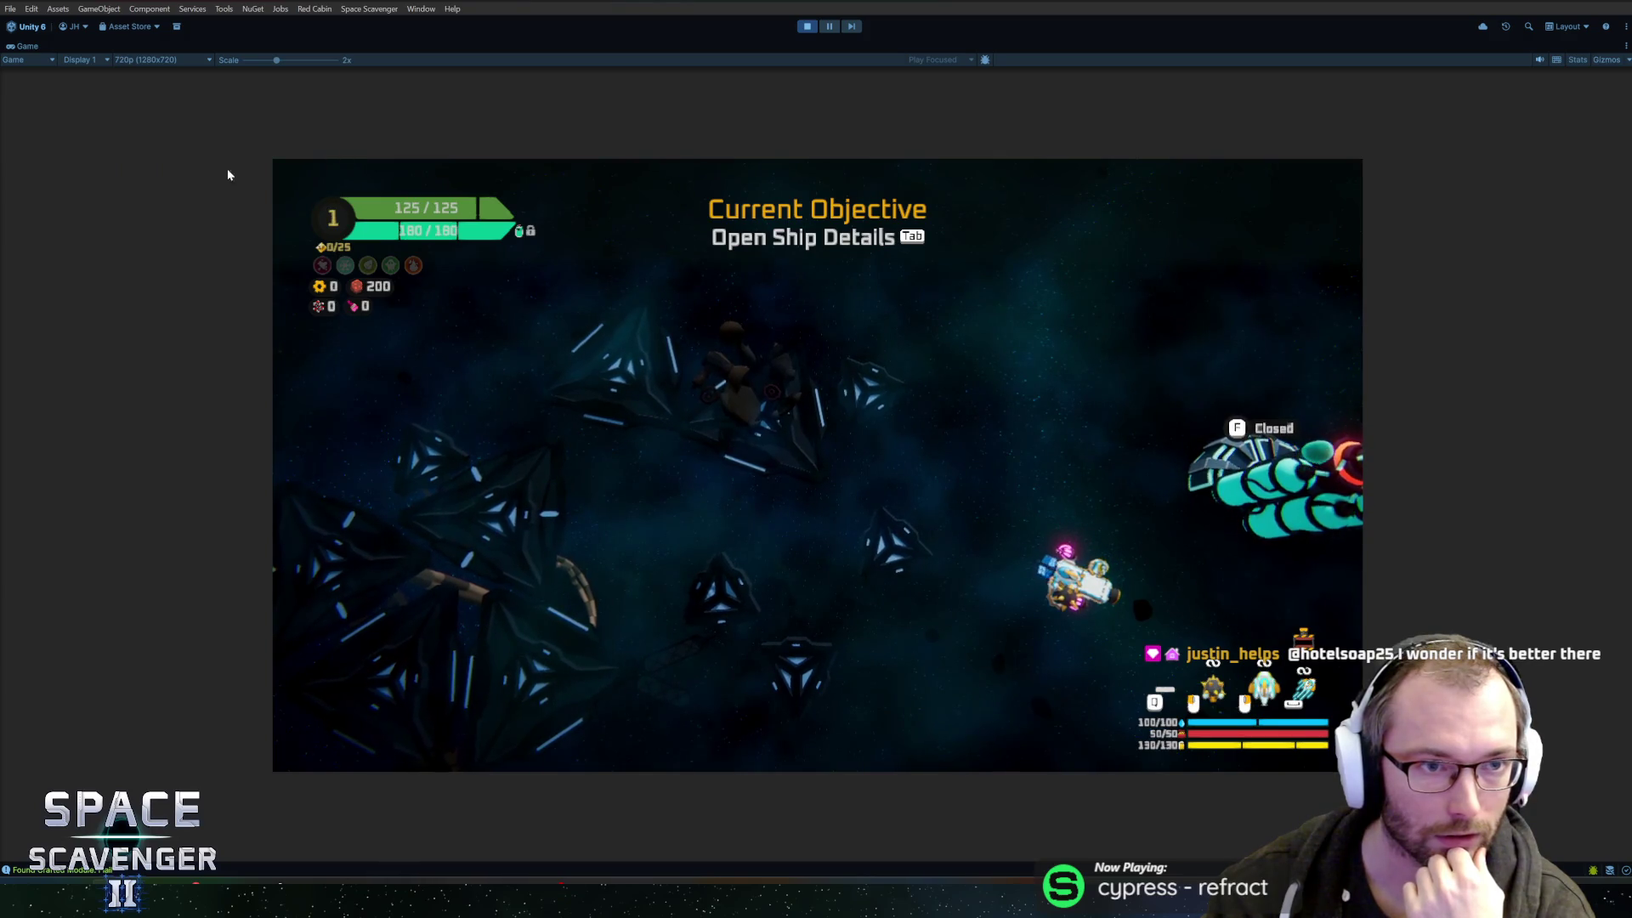
{"action": "left_click_drag", "start_coordinate": [276, 60], "coordinate": [245, 66]}
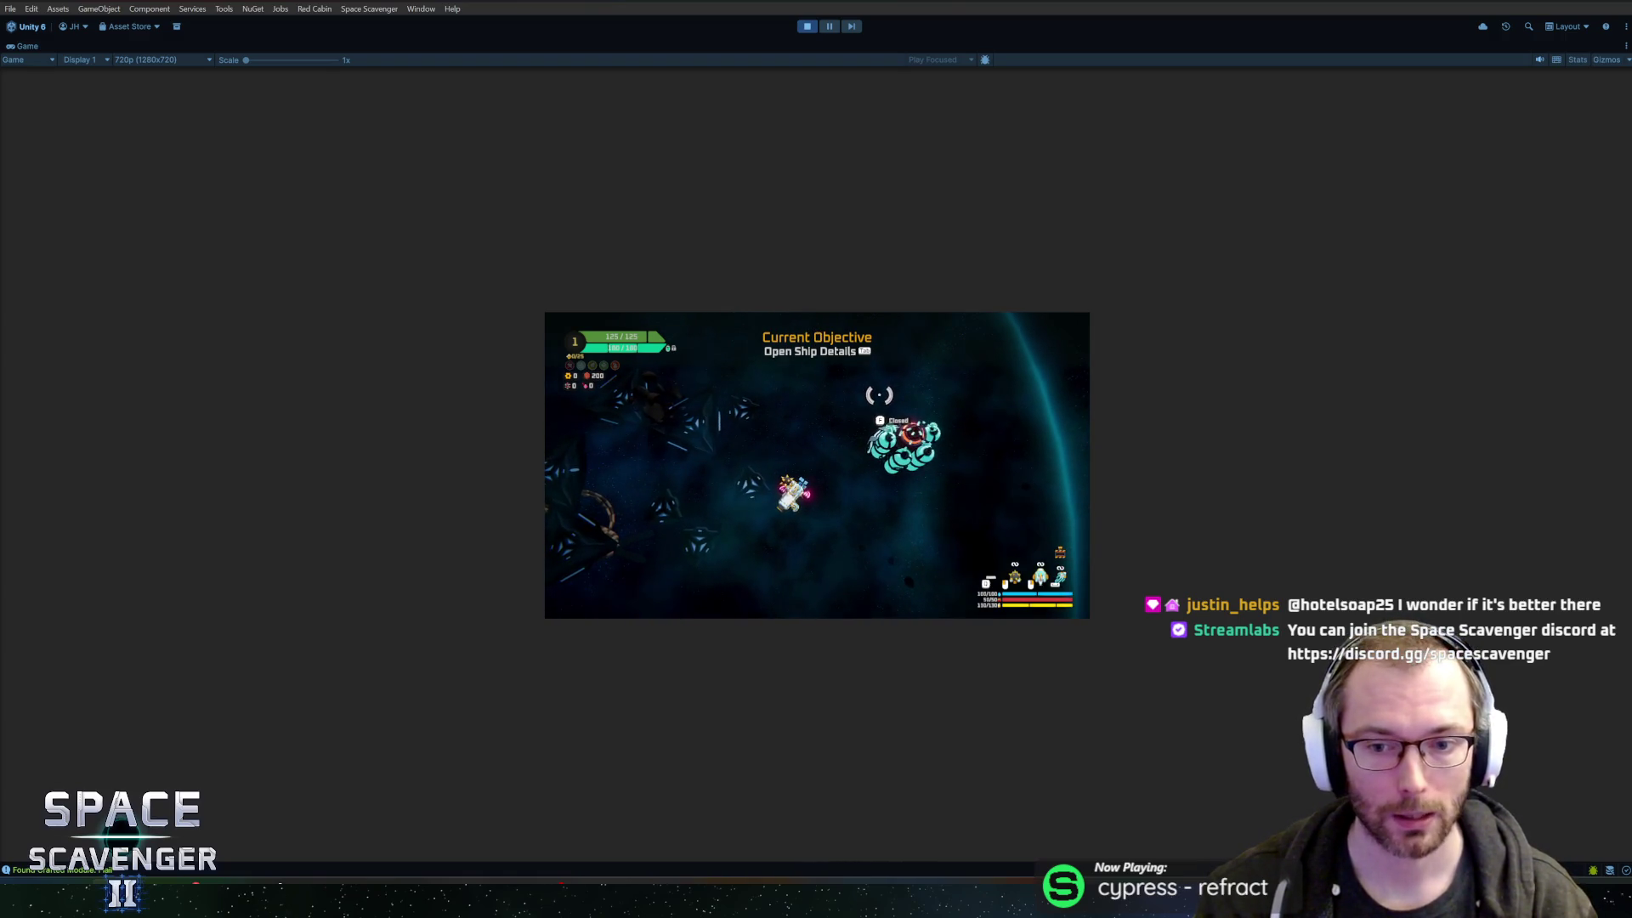
{"action": "key", "text": "Tab"}
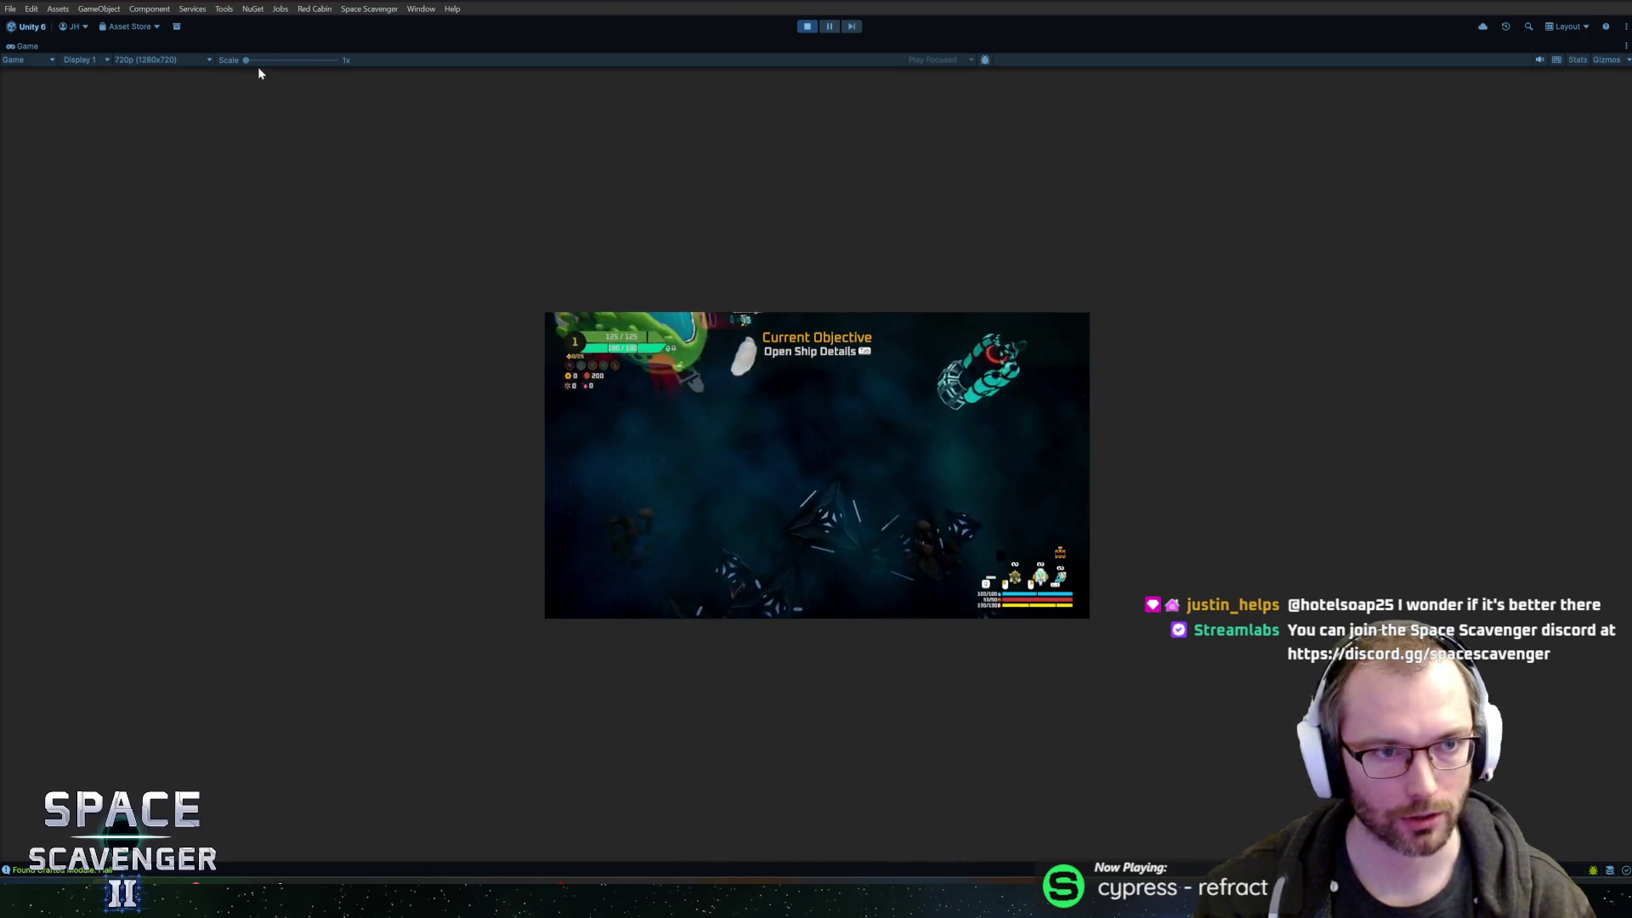
{"action": "left_click_drag", "start_coordinate": [258, 61], "coordinate": [277, 67]}
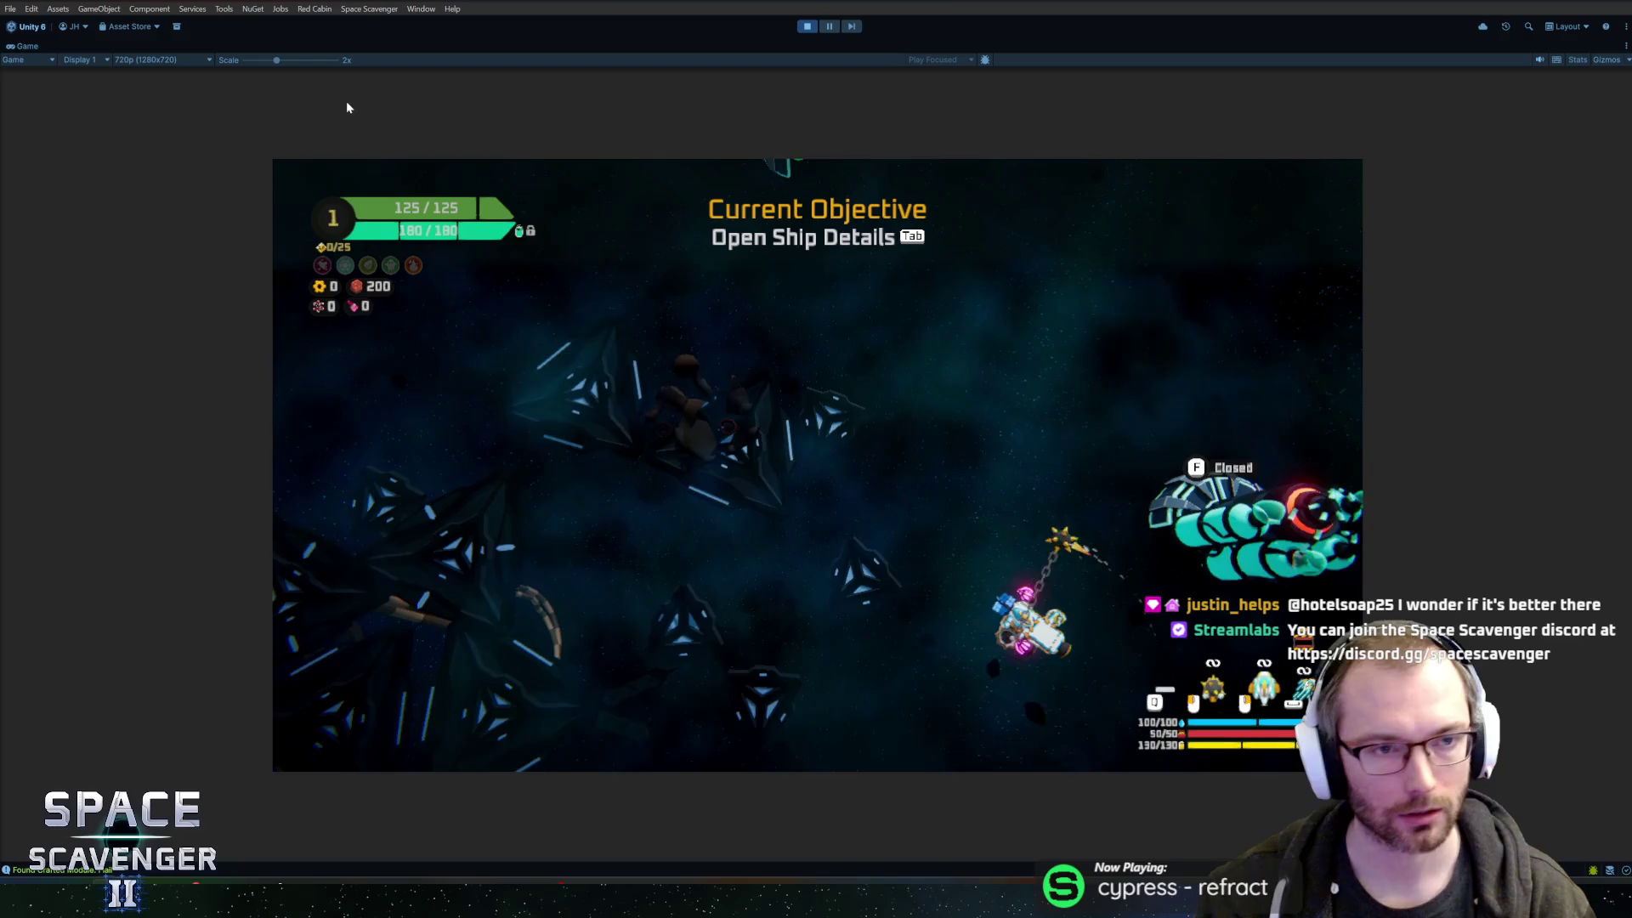
{"action": "left_click", "coordinate": [169, 60]}
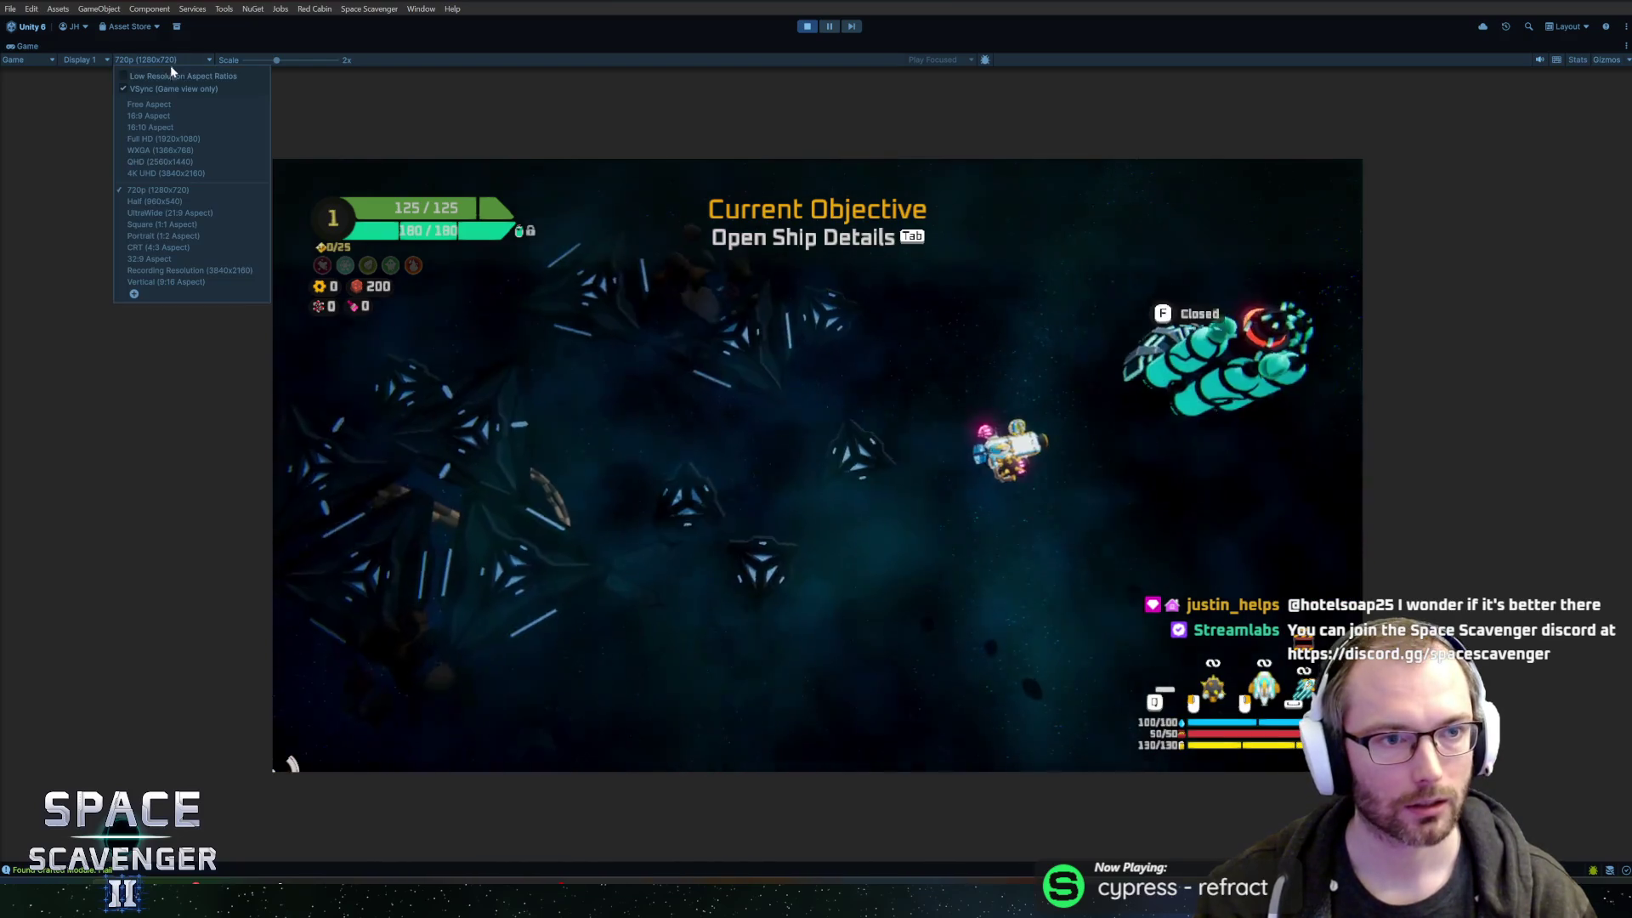
{"action": "left_click", "coordinate": [151, 164]}
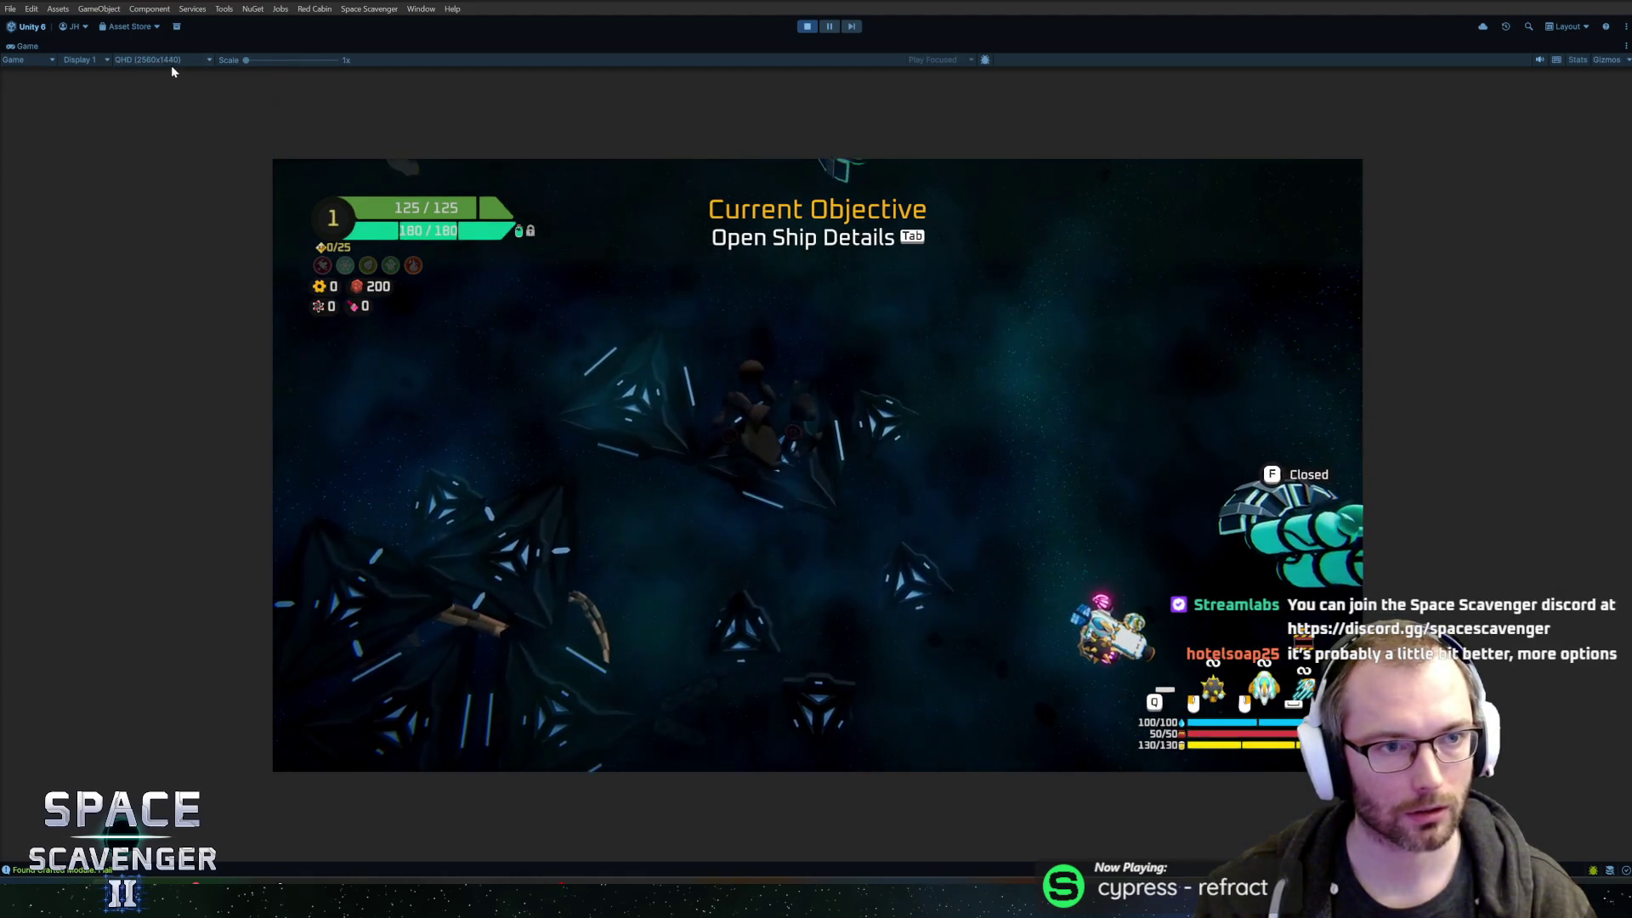
{"action": "left_click", "coordinate": [170, 62]}
{"action": "left_click", "coordinate": [157, 115]}
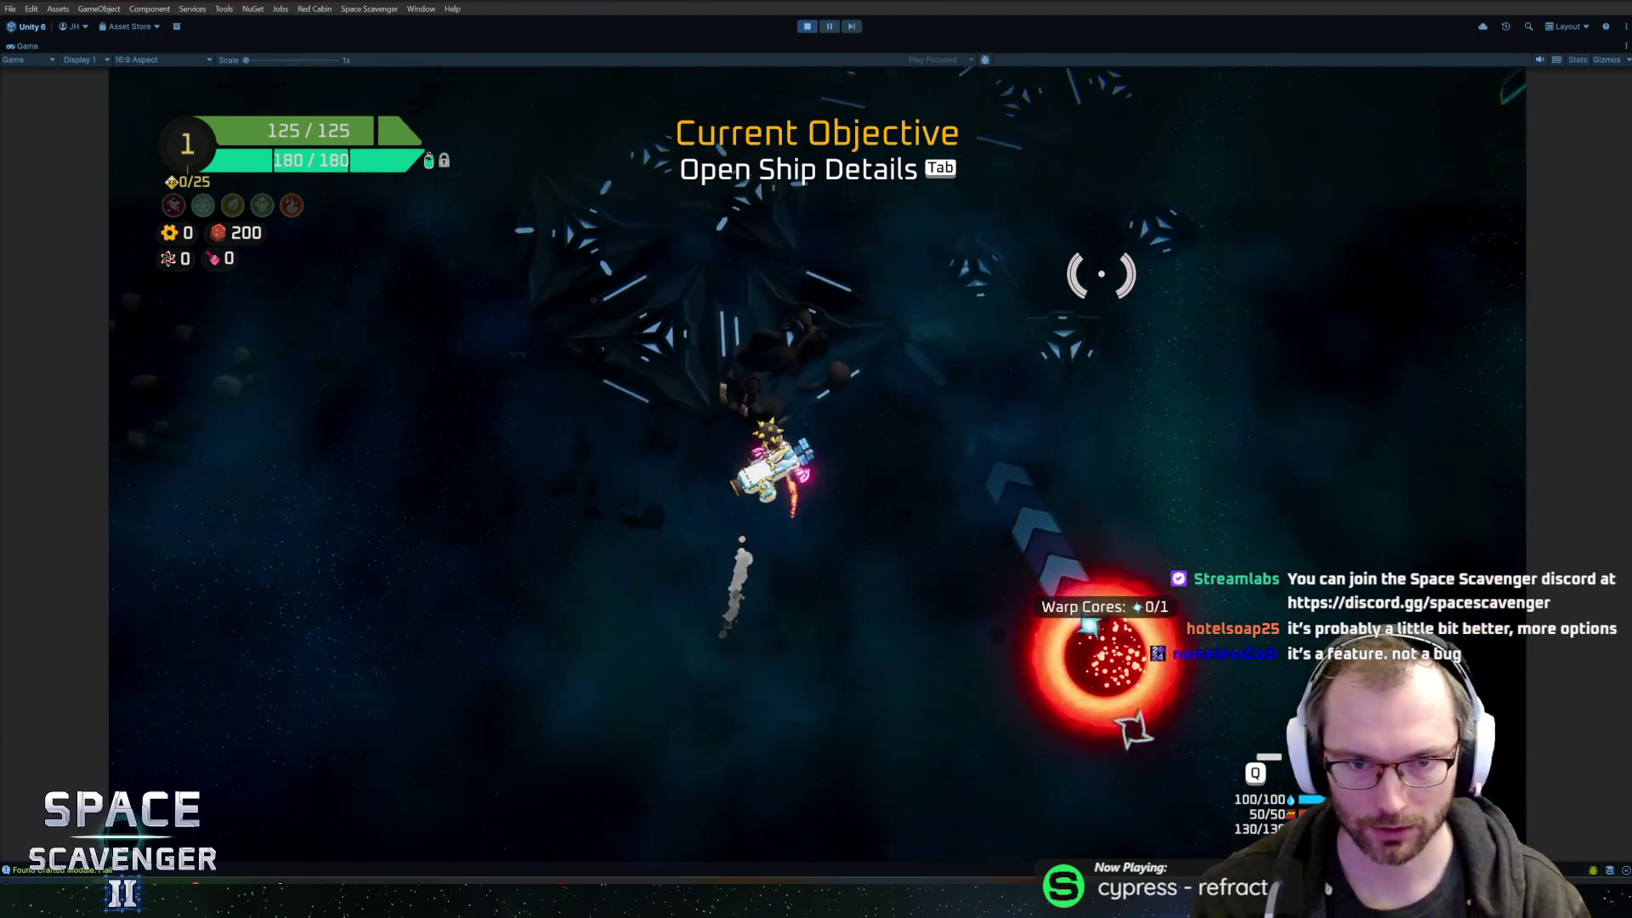
- Bind the Tiny Laser to a mouse button in the ship details panel
{"action": "key", "text": "Tab"}
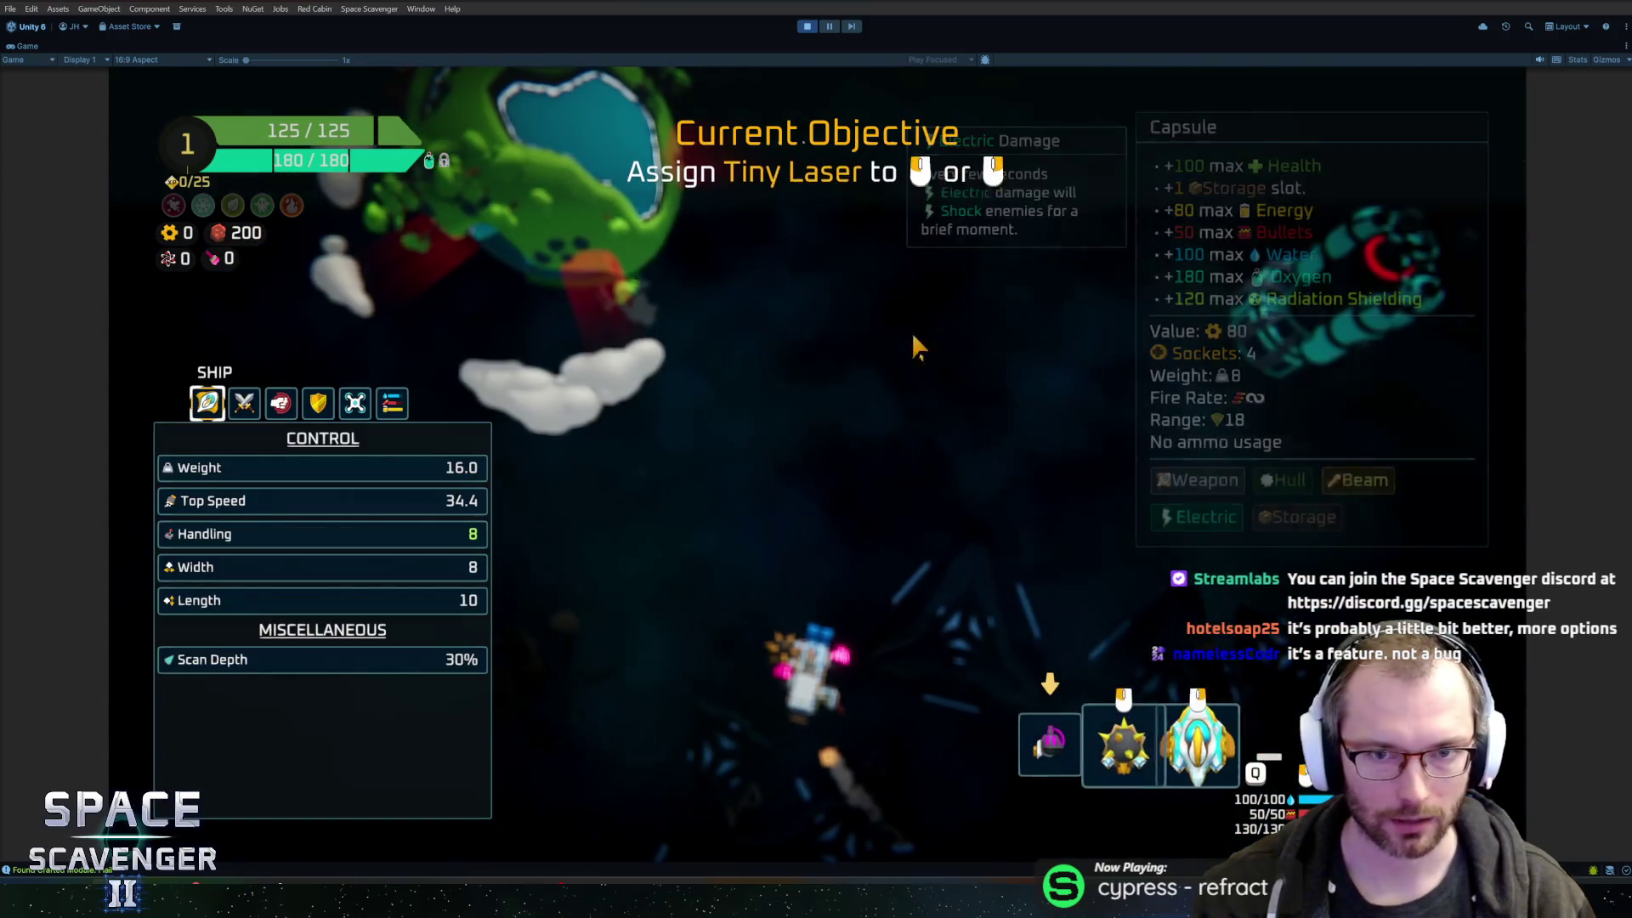
{"action": "left_click", "coordinate": [1050, 745]}
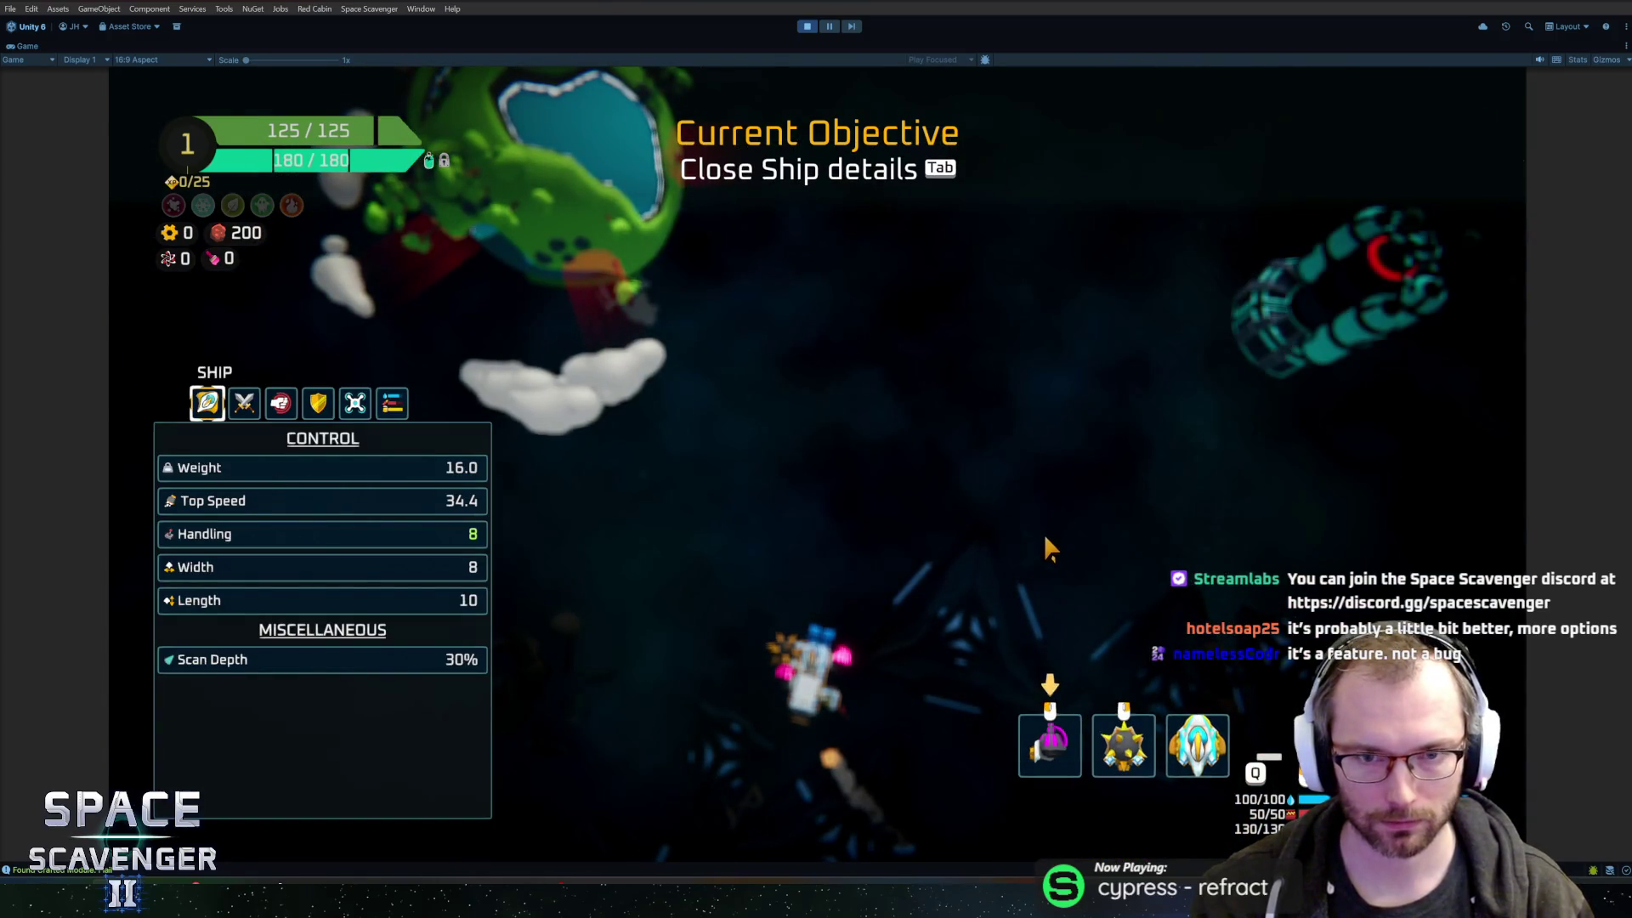
{"action": "key", "text": "Tab"}
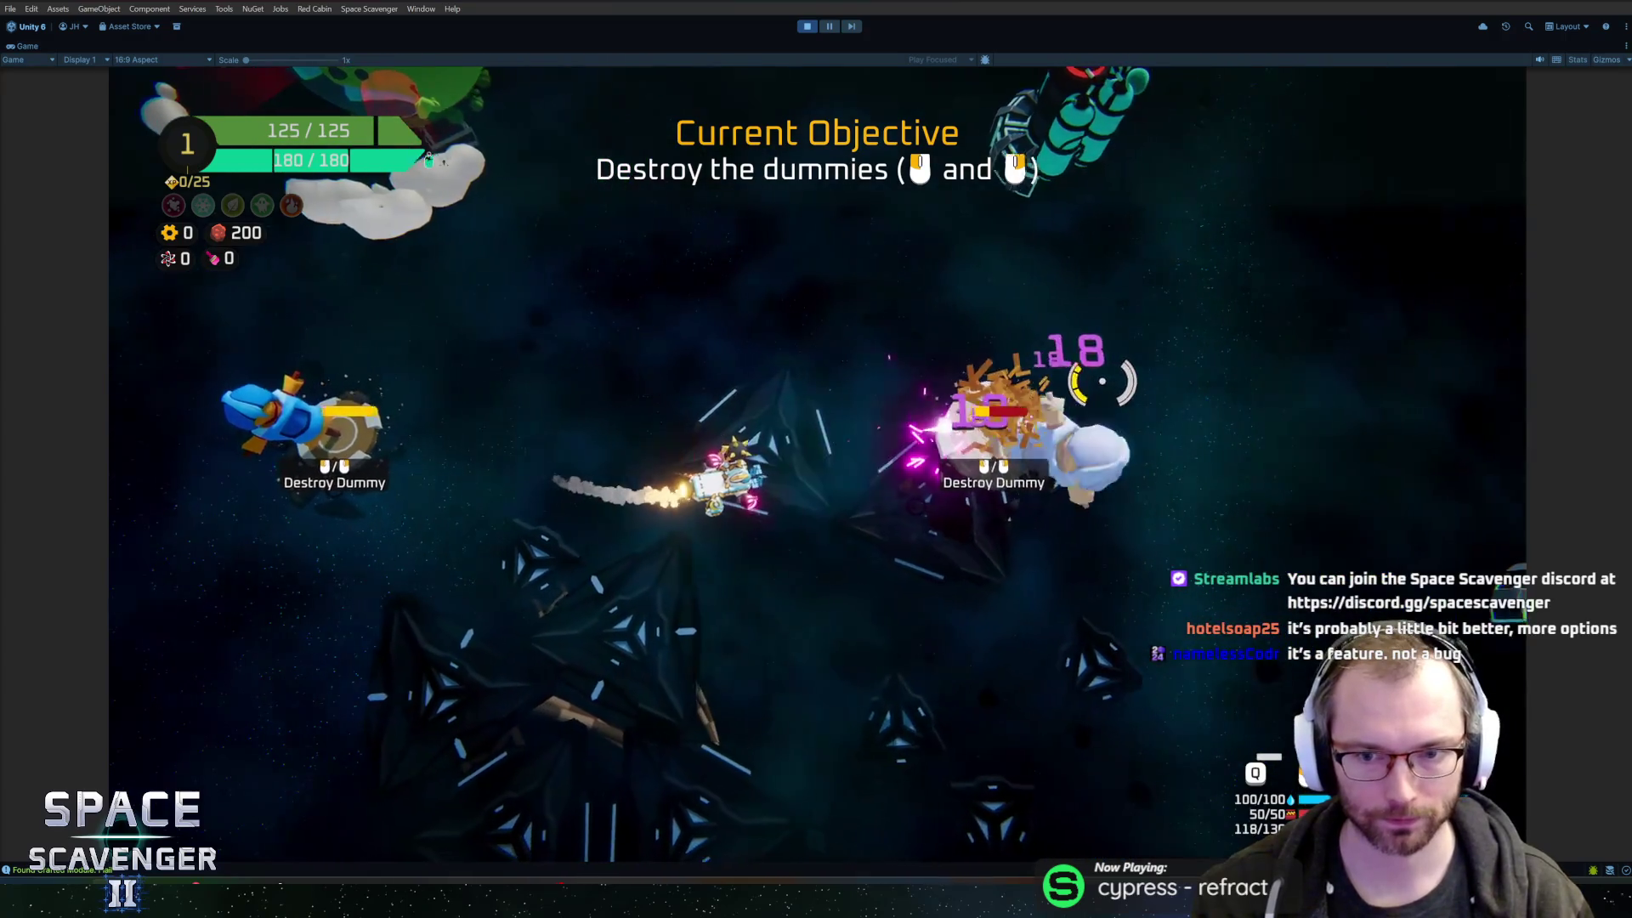
- Shoot down the remaining training dummies, then stop Play mode with Ctrl+P
{"action": "left_click", "coordinate": [887, 343]}
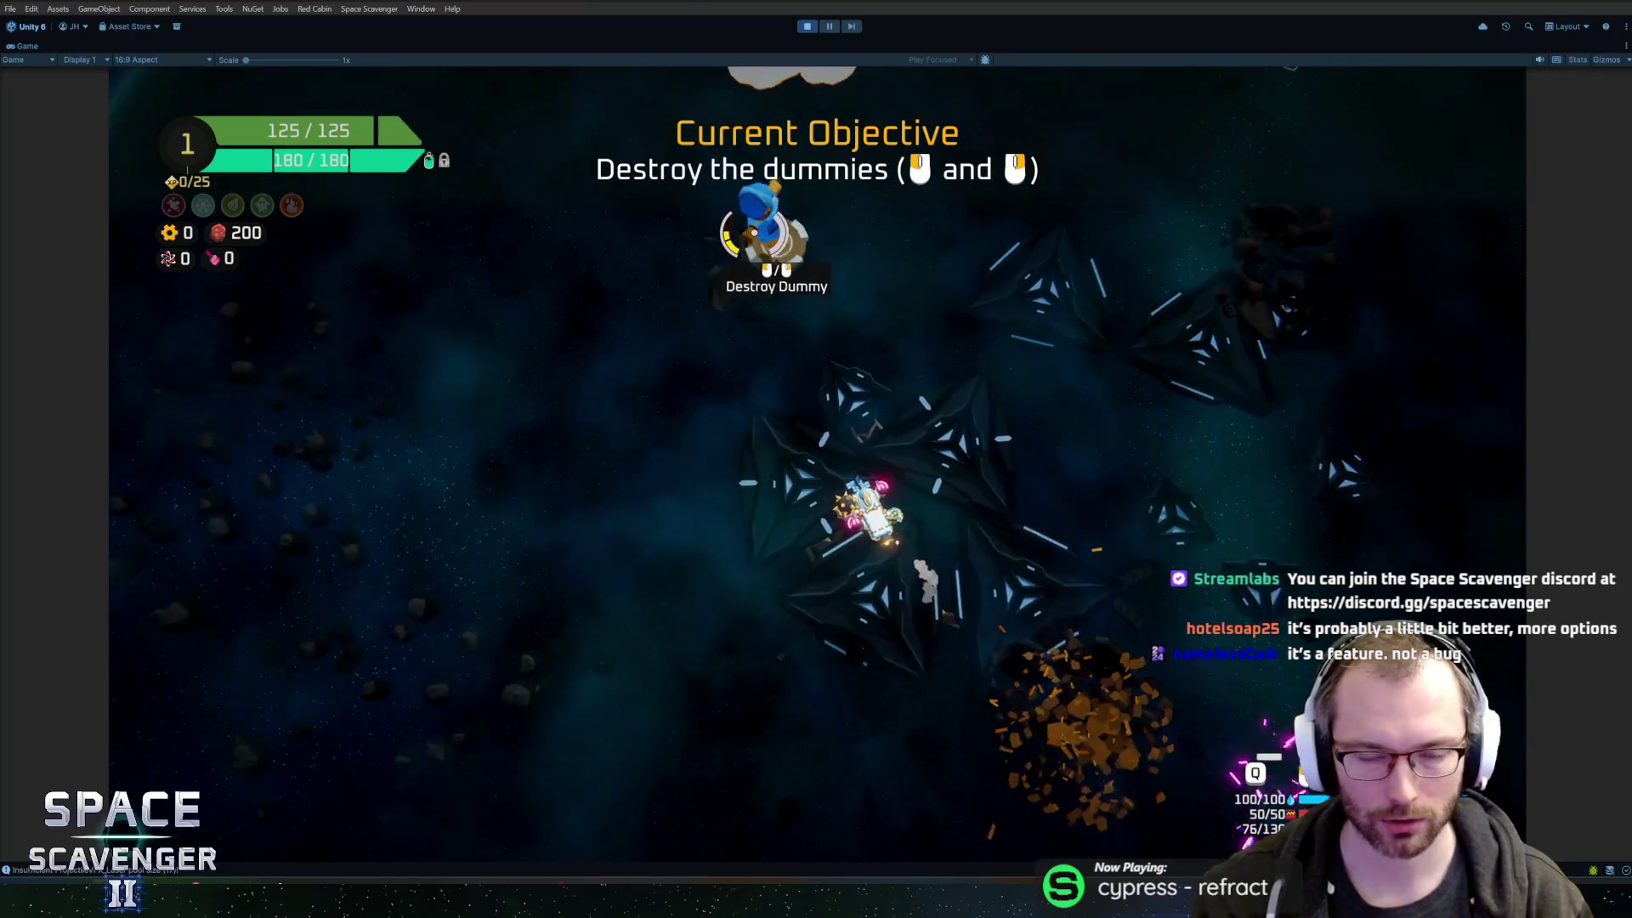
{"action": "left_click", "coordinate": [757, 233]}
{"action": "left_click", "coordinate": [756, 234]}
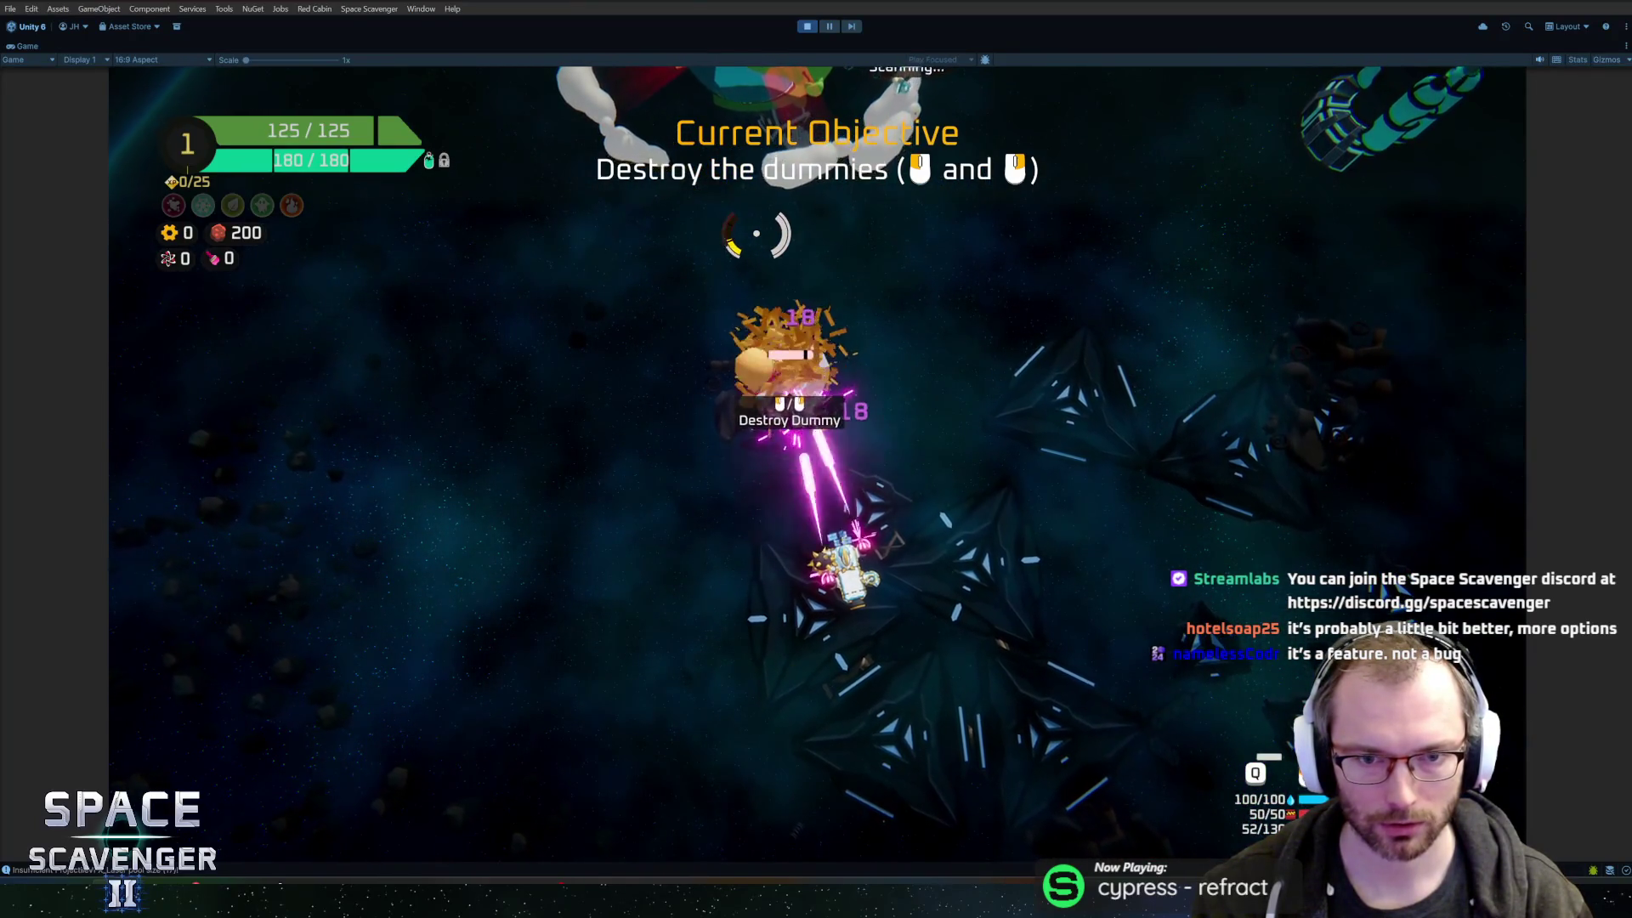
{"action": "key", "text": "ctrl+p"}
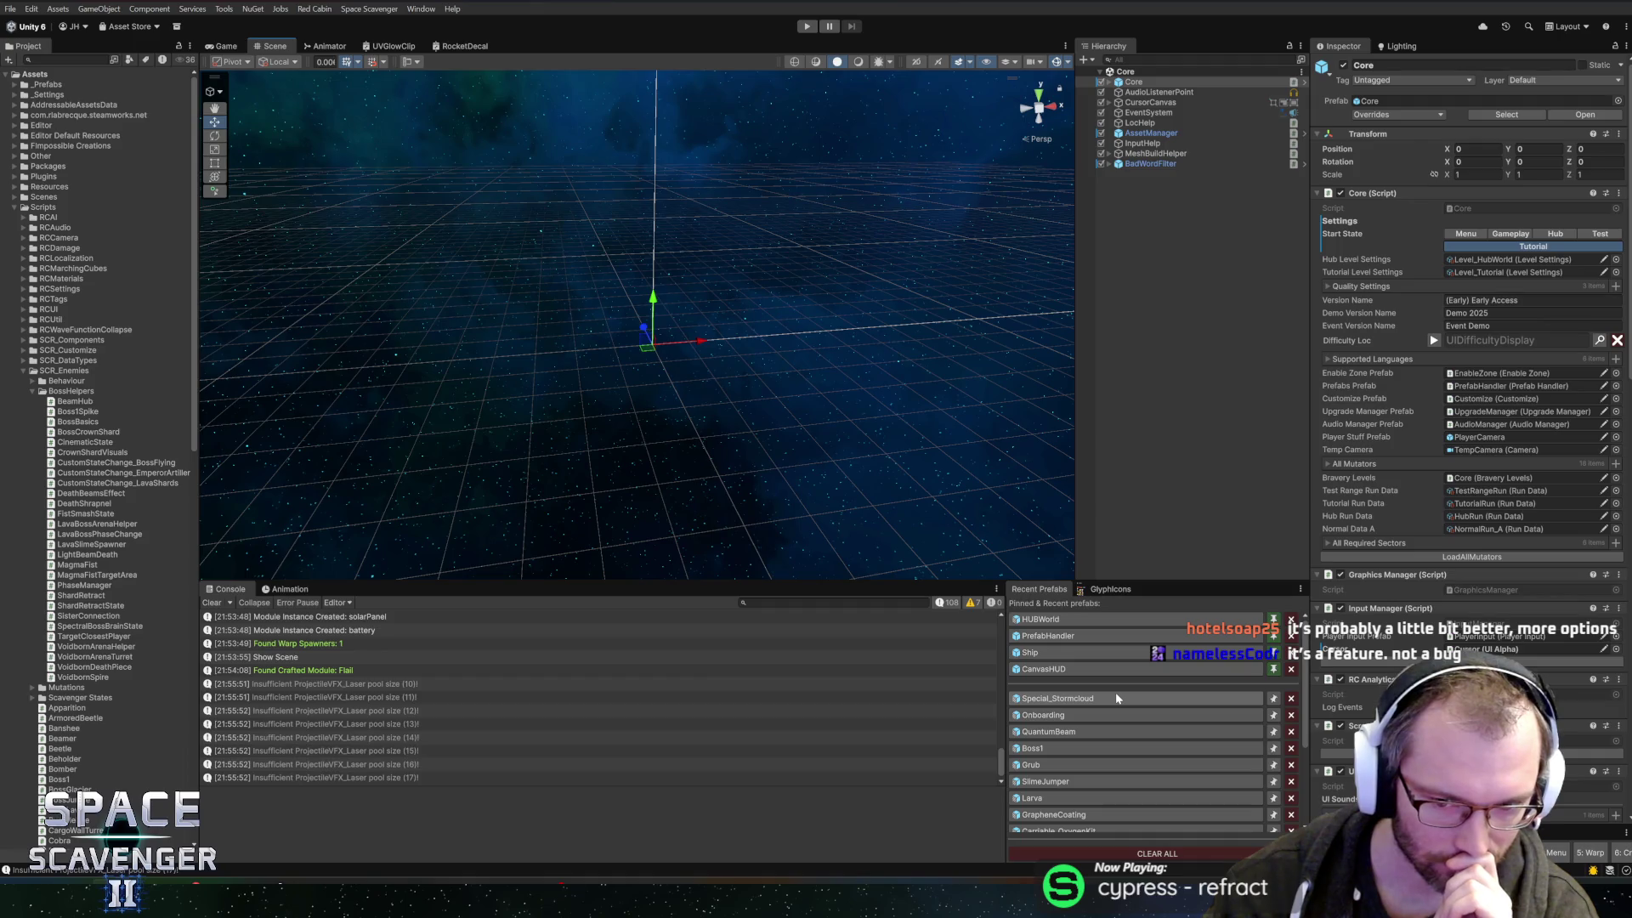
- Open the Onboarding prefab, select the DestroyDummies_2 state, and open its Destroy Dummies script in the code editor
{"action": "left_click", "coordinate": [1075, 714]}
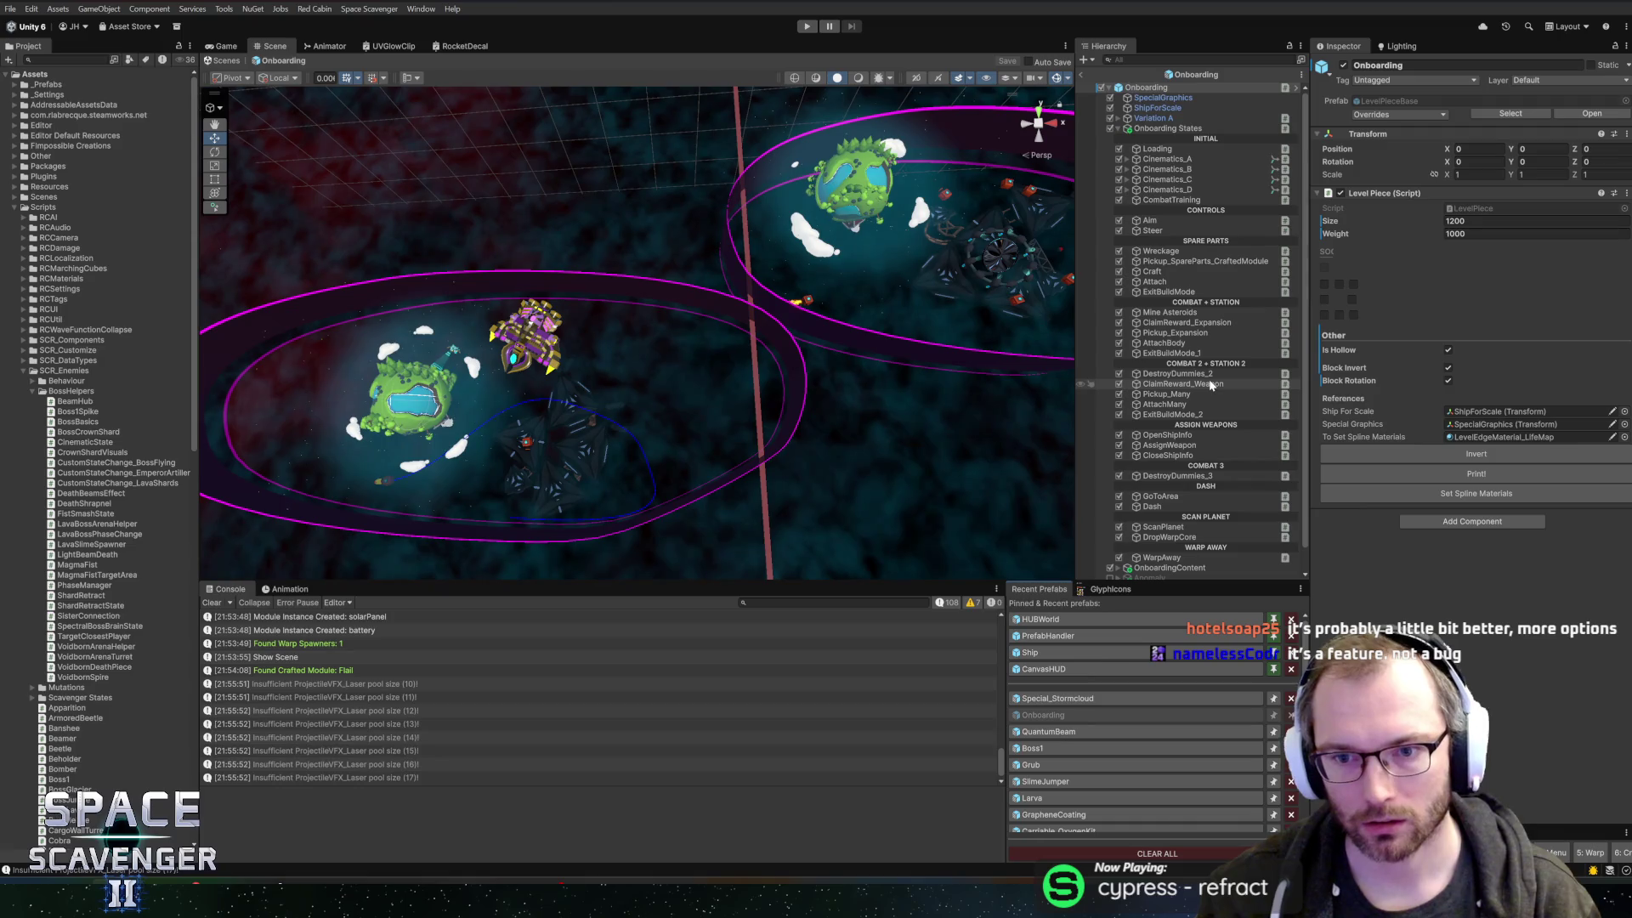
{"action": "left_click", "coordinate": [1218, 374]}
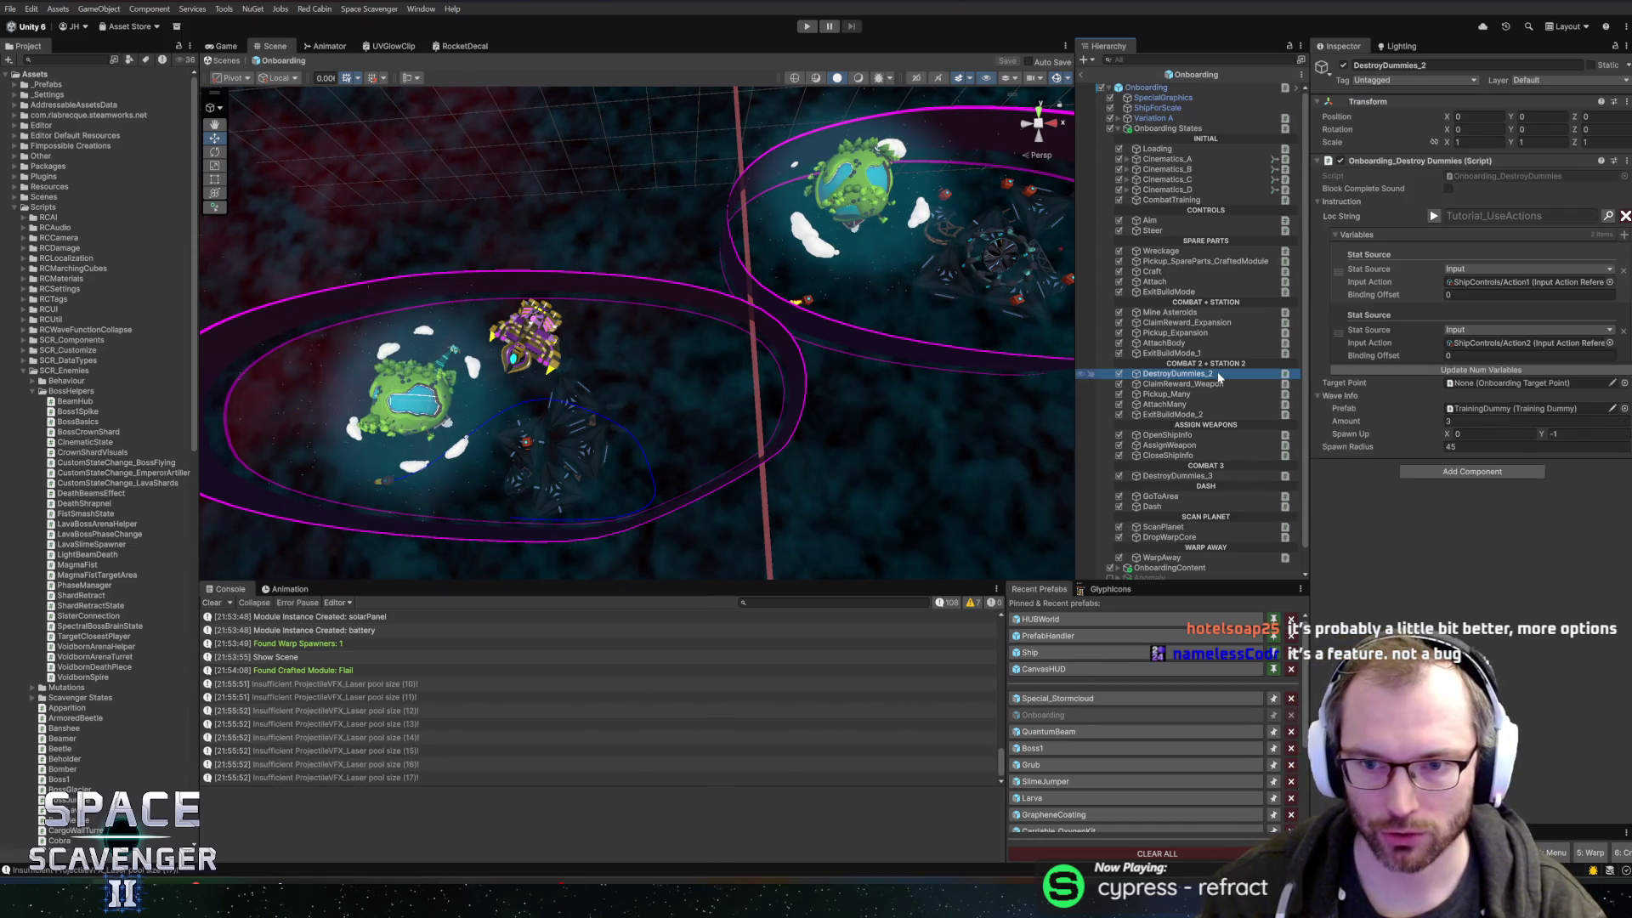
{"action": "left_click_drag", "start_coordinate": [878, 253], "coordinate": [748, 319]}
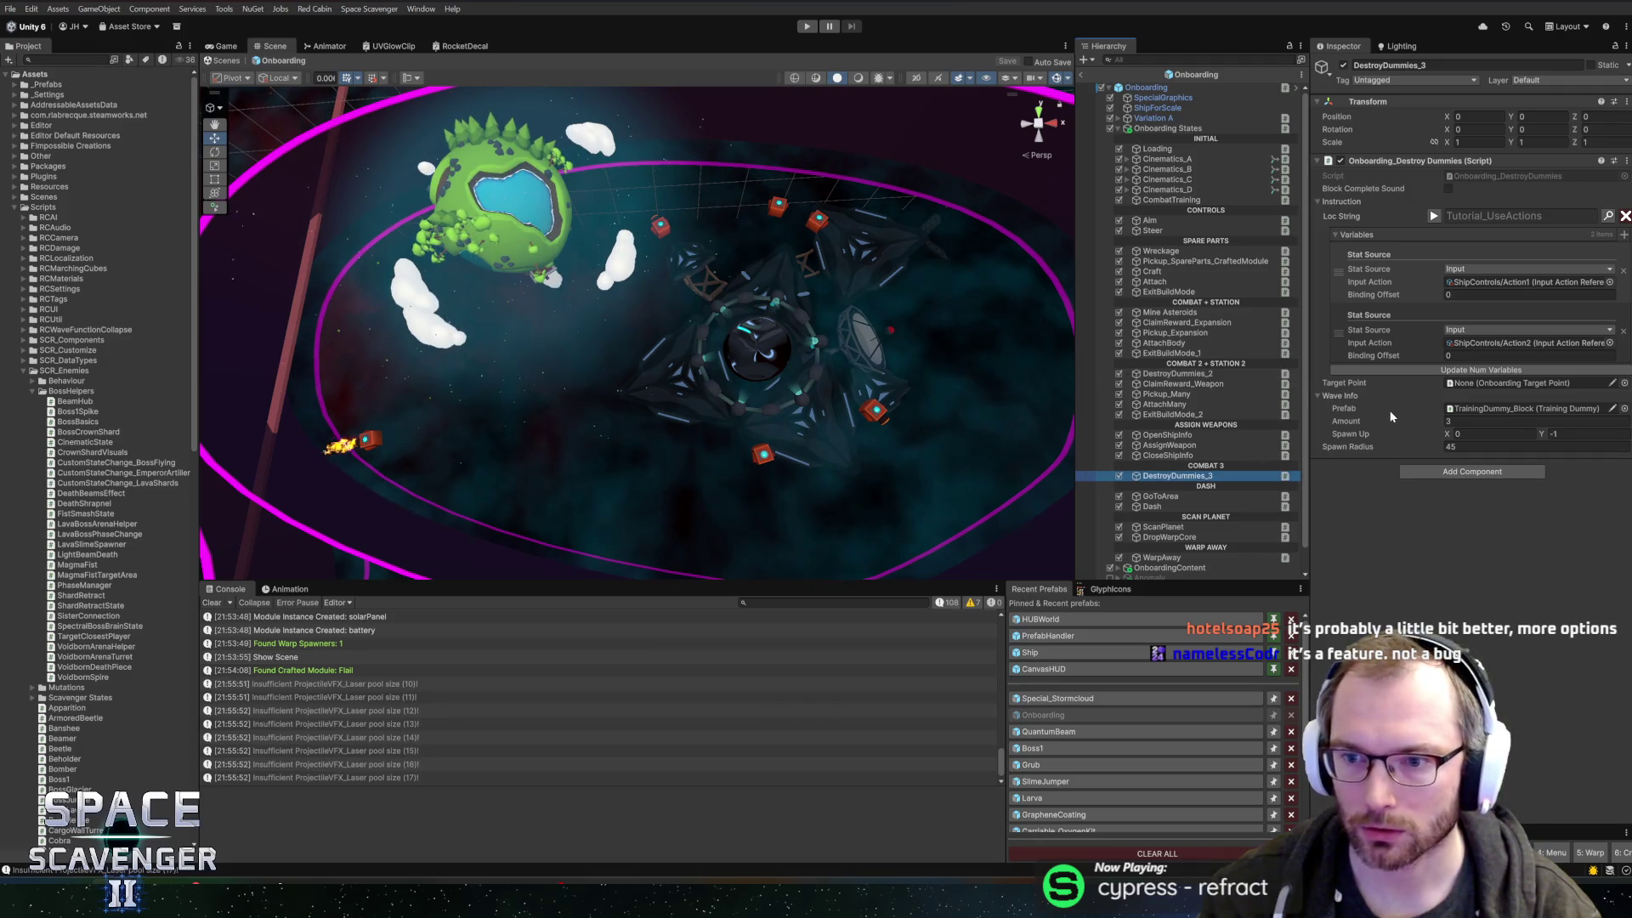
{"action": "left_click", "coordinate": [1202, 414]}
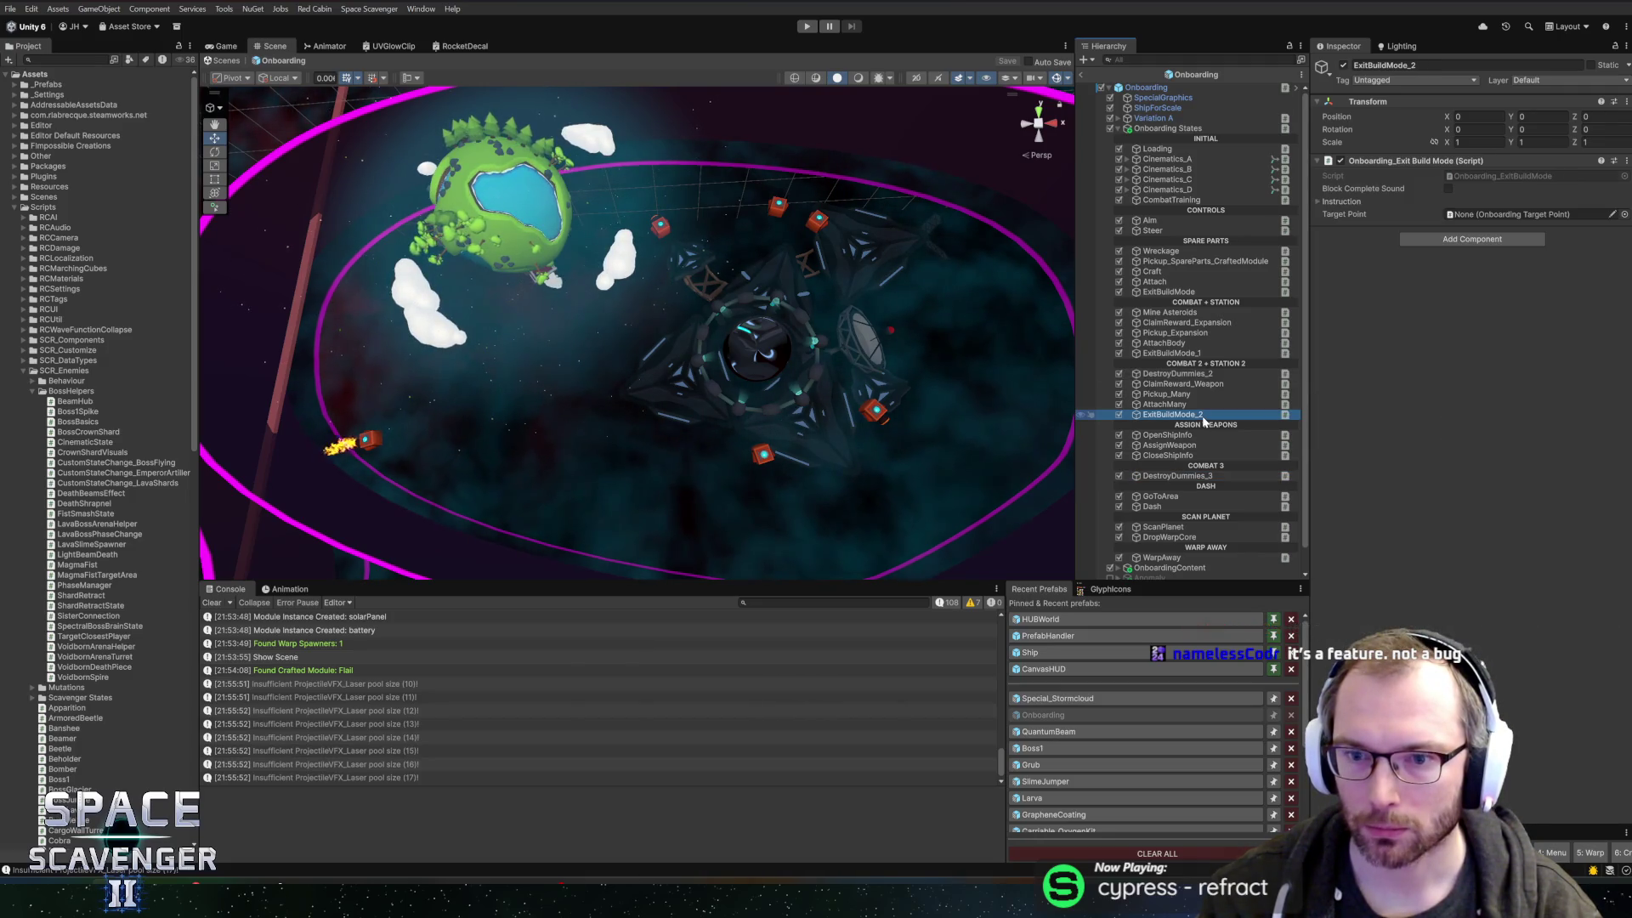
{"action": "left_click", "coordinate": [1206, 376]}
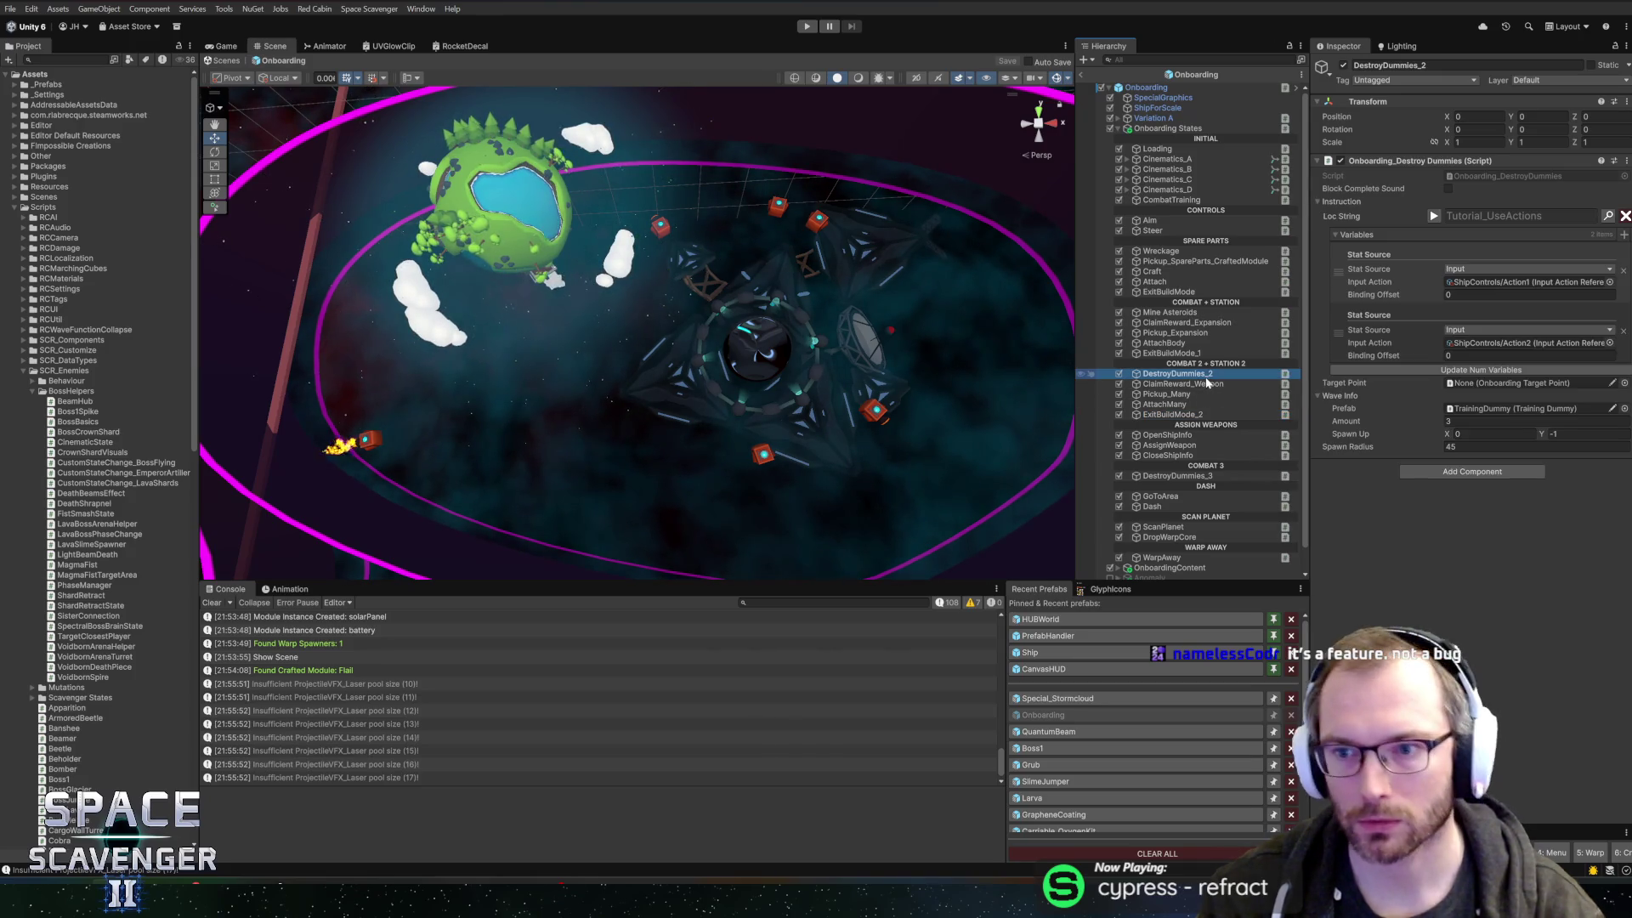
{"action": "right_click", "coordinate": [1405, 167]}
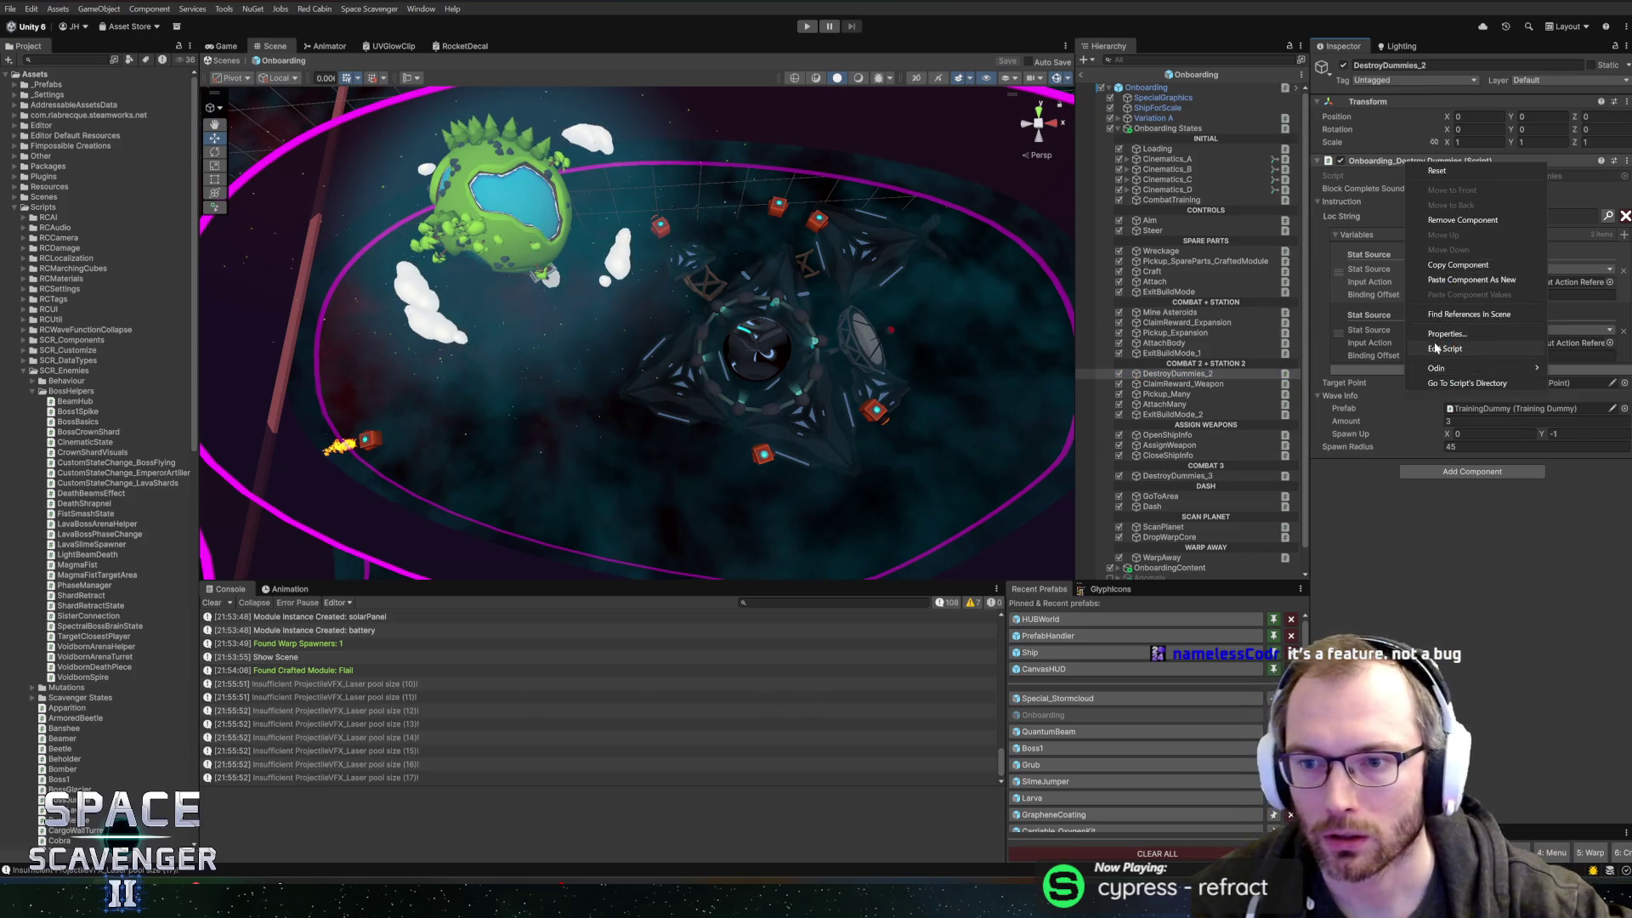
{"action": "left_click", "coordinate": [1434, 347]}
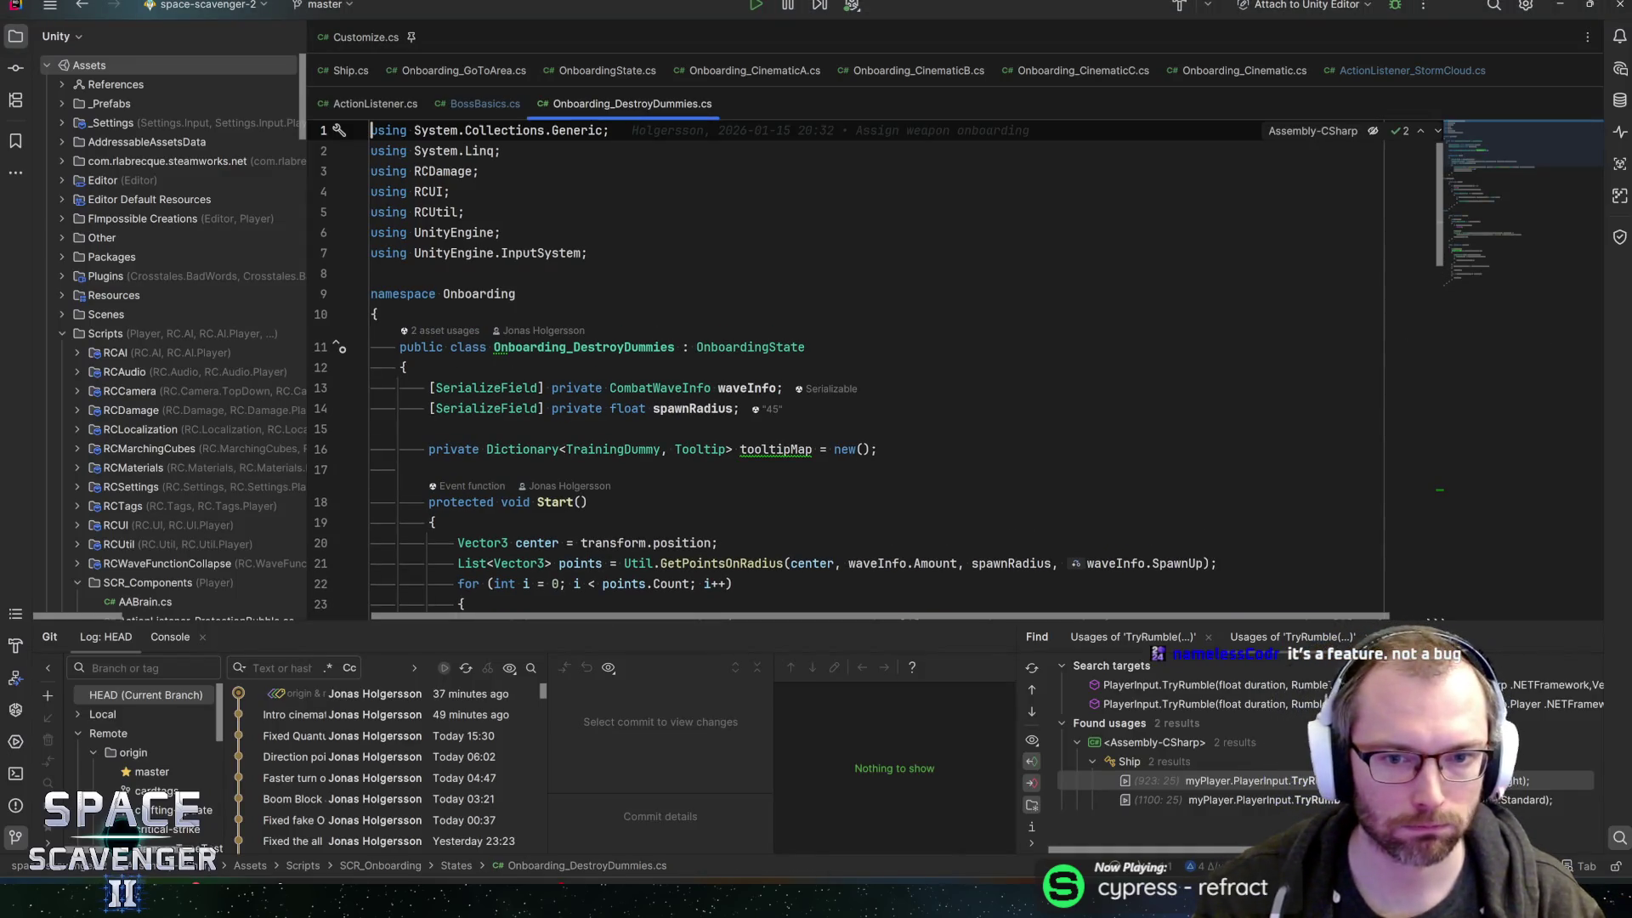
- Open TrainingDummy.cs, search it for audio clip references, check Update(), then return to Unity
{"action": "left_click", "coordinate": [613, 449], "text": "ctrl"}
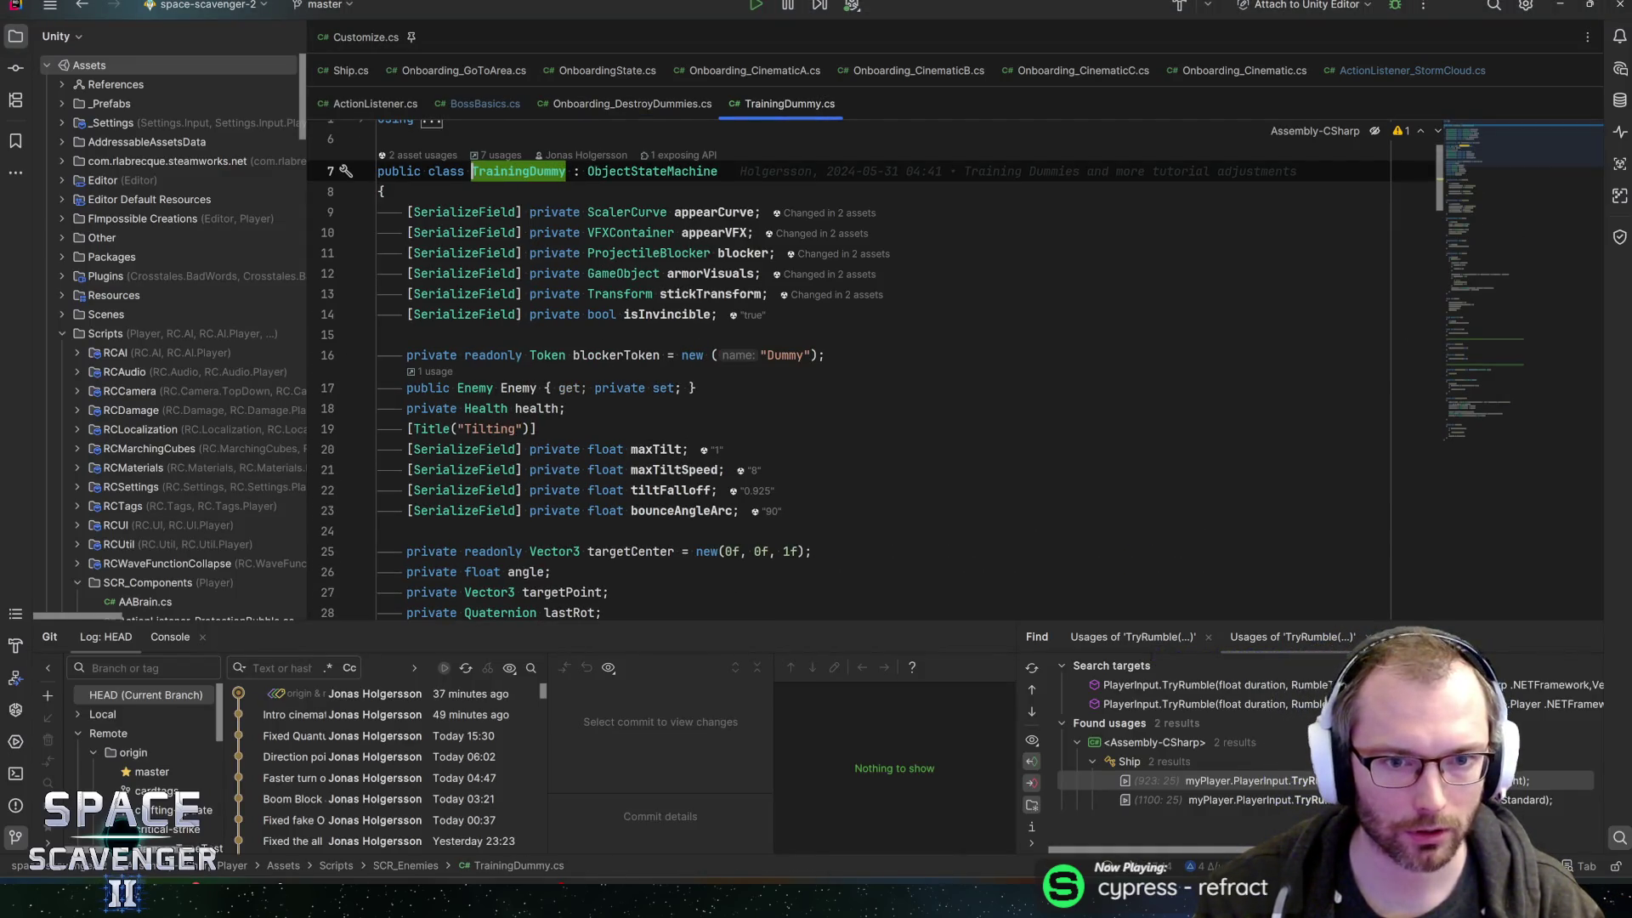
{"action": "scroll", "coordinate": [765, 374], "scroll_direction": "down", "scroll_amount": 5}
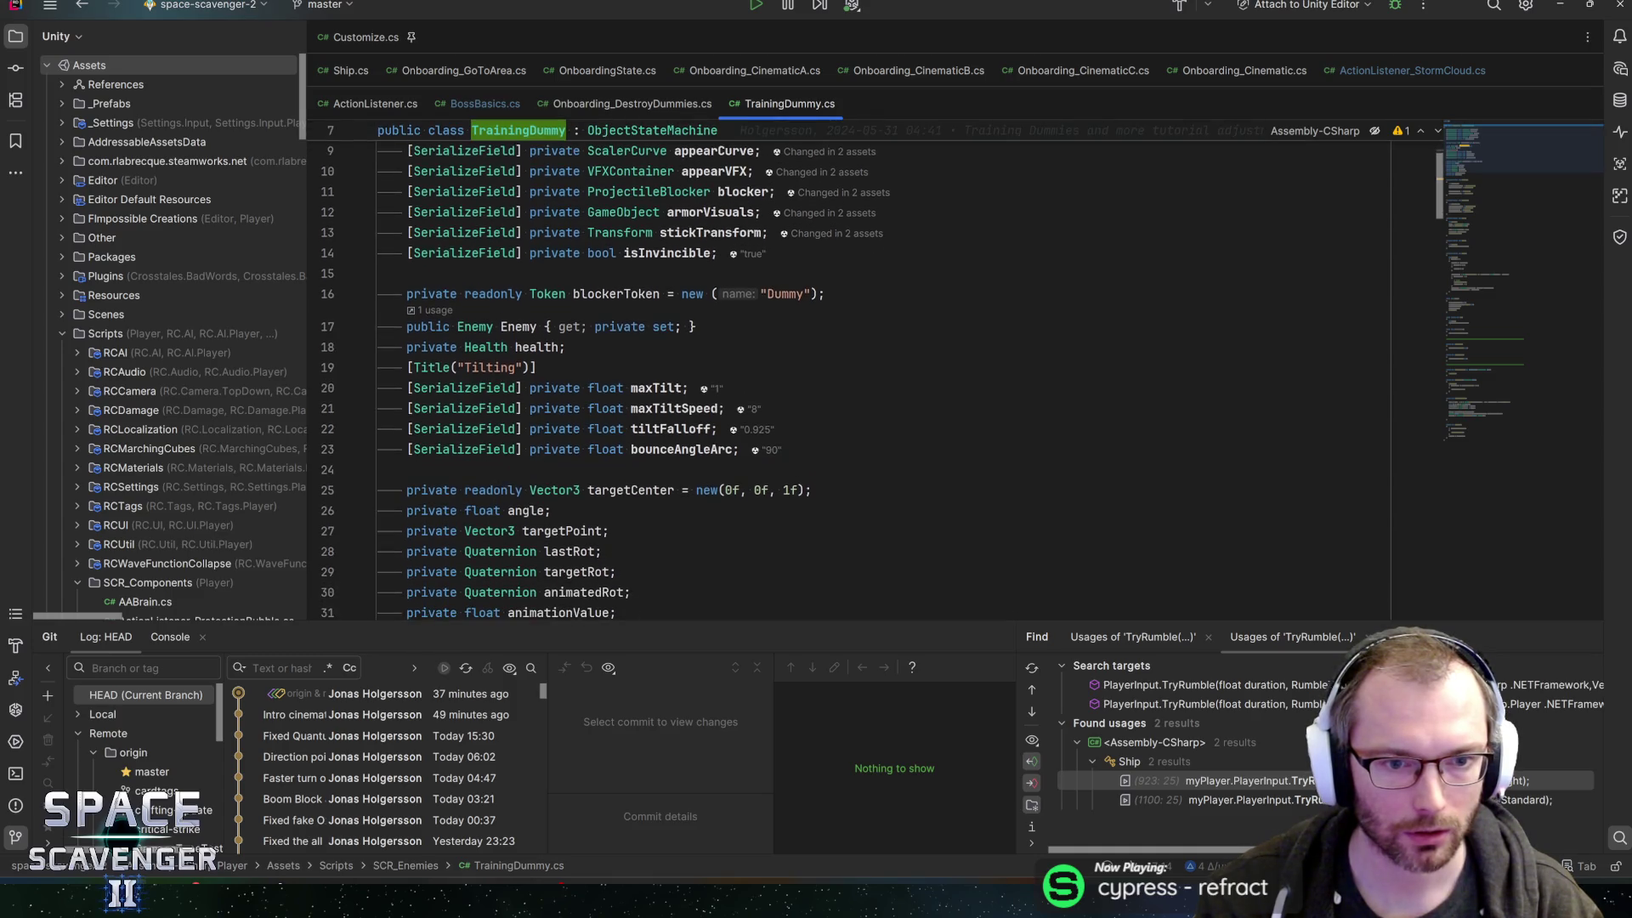
{"action": "scroll", "coordinate": [765, 374], "scroll_direction": "up", "scroll_amount": 5}
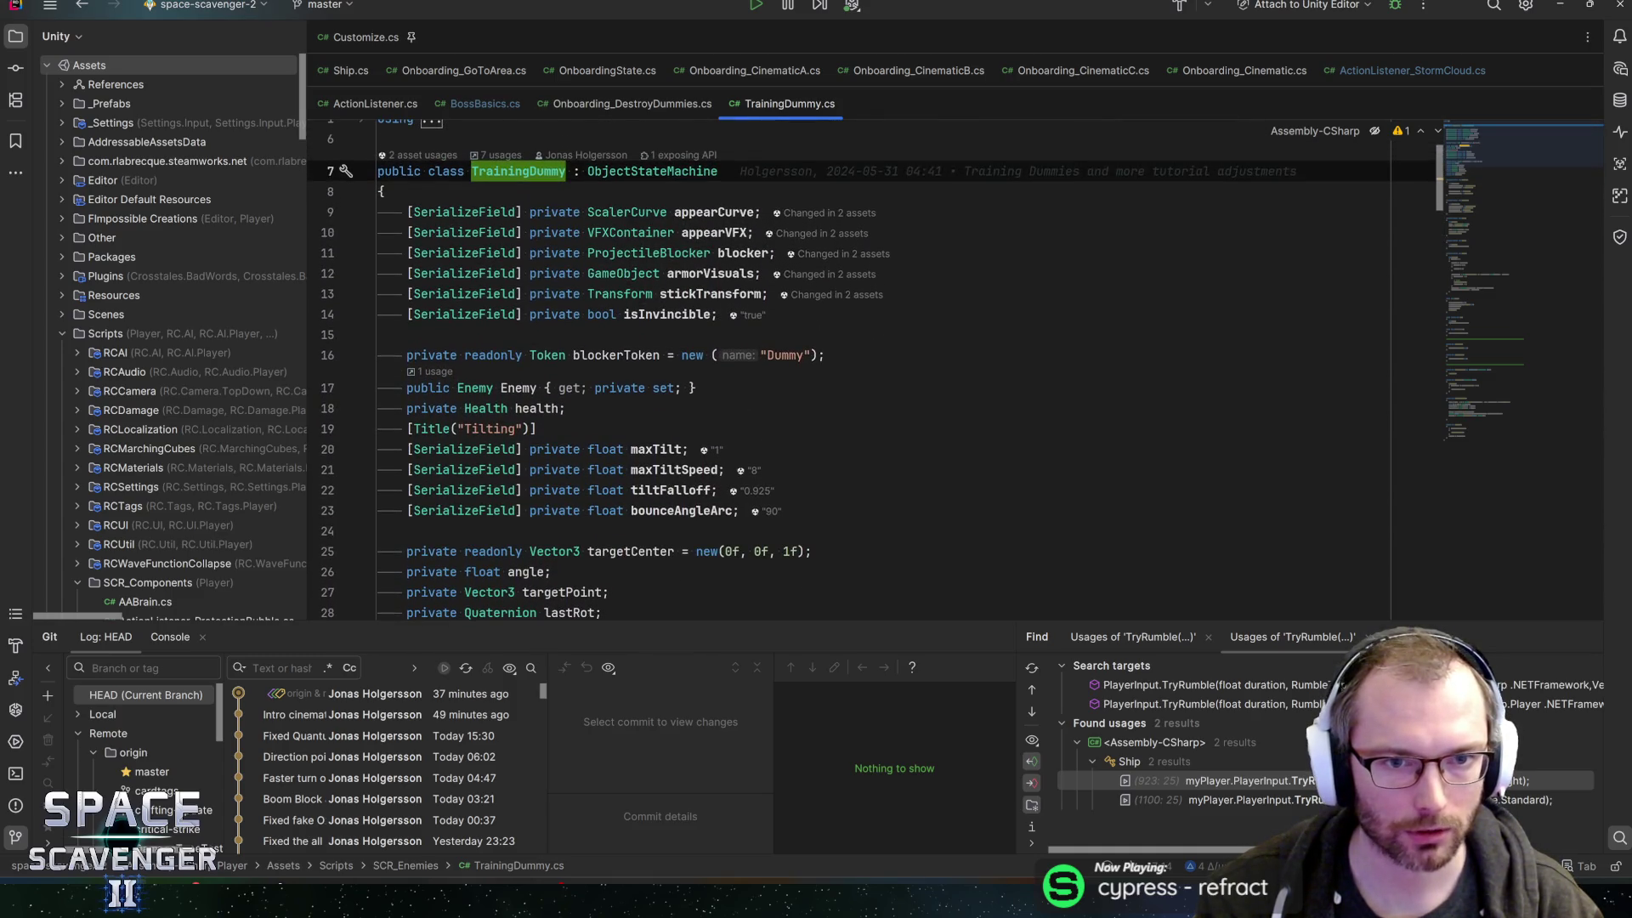
{"action": "left_click", "coordinate": [476, 428]}
{"action": "key", "text": "ctrl+f"}
{"action": "type", "text": "audioclip"}
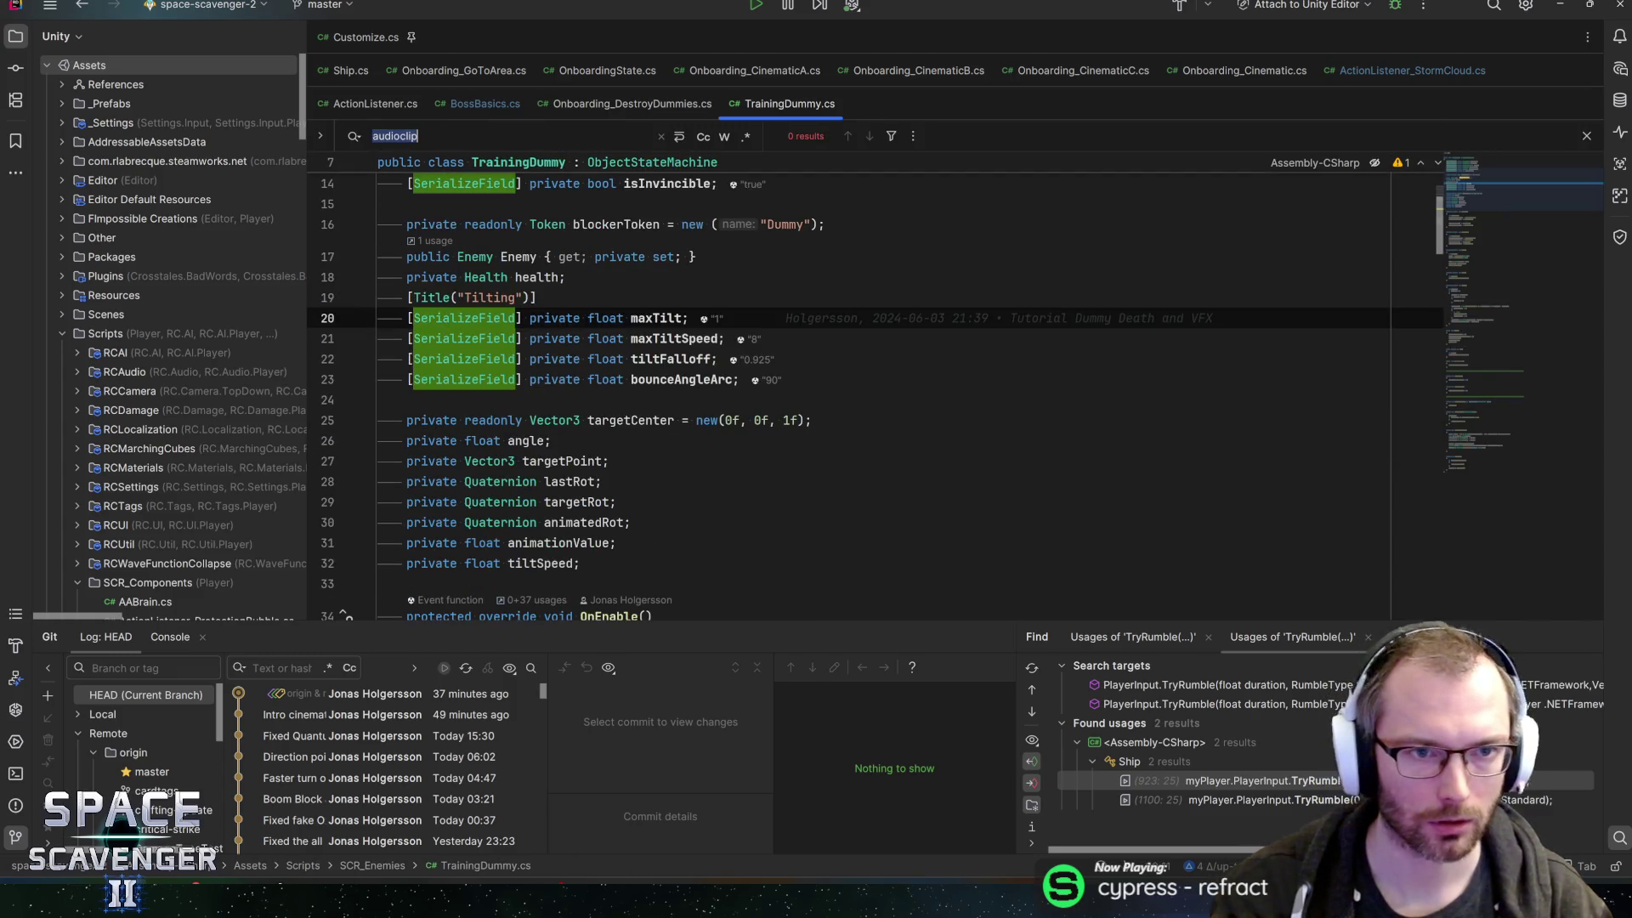
{"action": "key", "text": "BackSpace"}
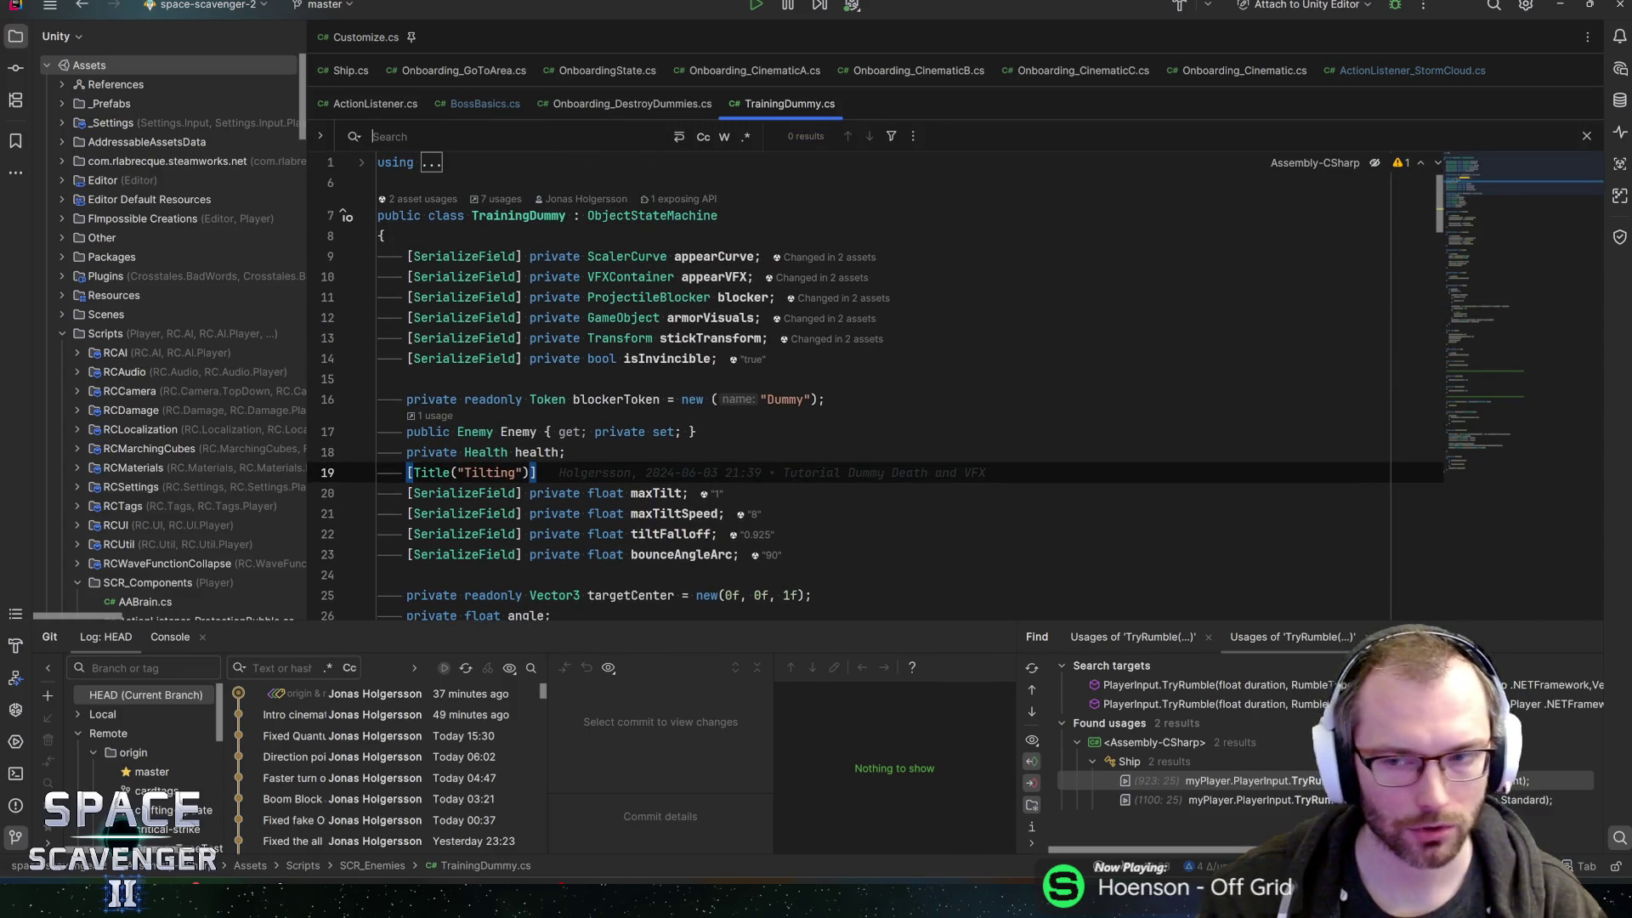
{"action": "mouse_move", "coordinate": [1479, 183]}
{"action": "left_mouse_down"}
{"action": "mouse_move", "coordinate": [1517, 260]}
{"action": "mouse_move", "coordinate": [1506, 304]}
{"action": "left_mouse_up"}
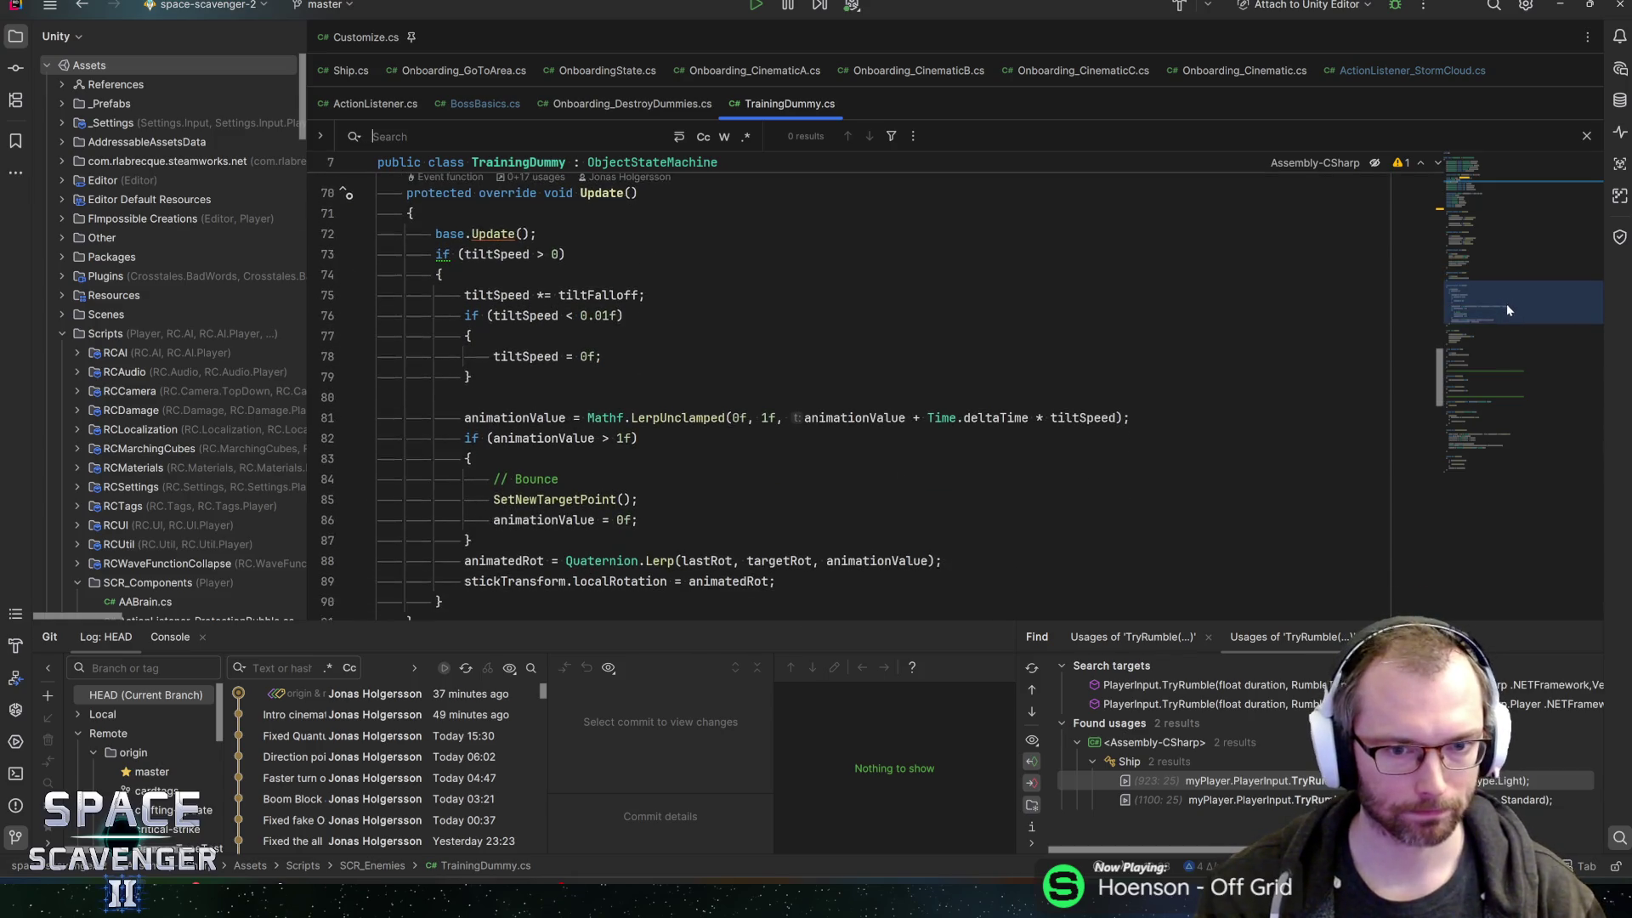
{"action": "key", "text": "alt+Tab"}
{"action": "scroll", "coordinate": [928, 359], "scroll_direction": "up", "scroll_amount": 5}
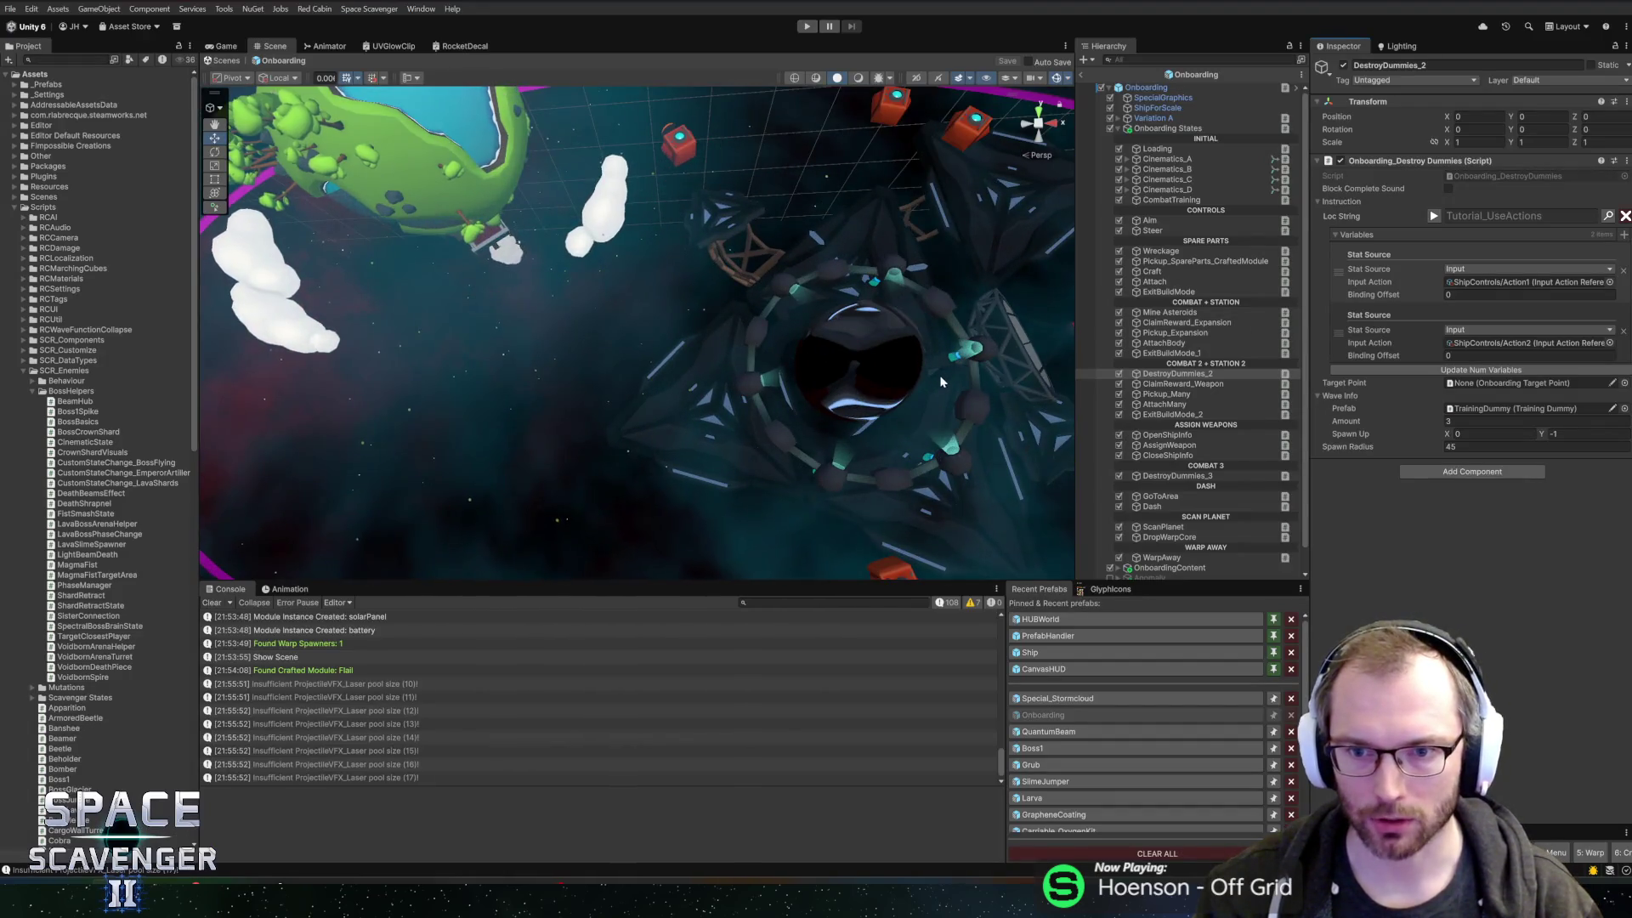
- Reselect DestroyDummies_2, search the Project for 'trainingd', and open the TrainingDummy prefab
{"action": "scroll", "coordinate": [849, 376], "scroll_direction": "down", "scroll_amount": 4}
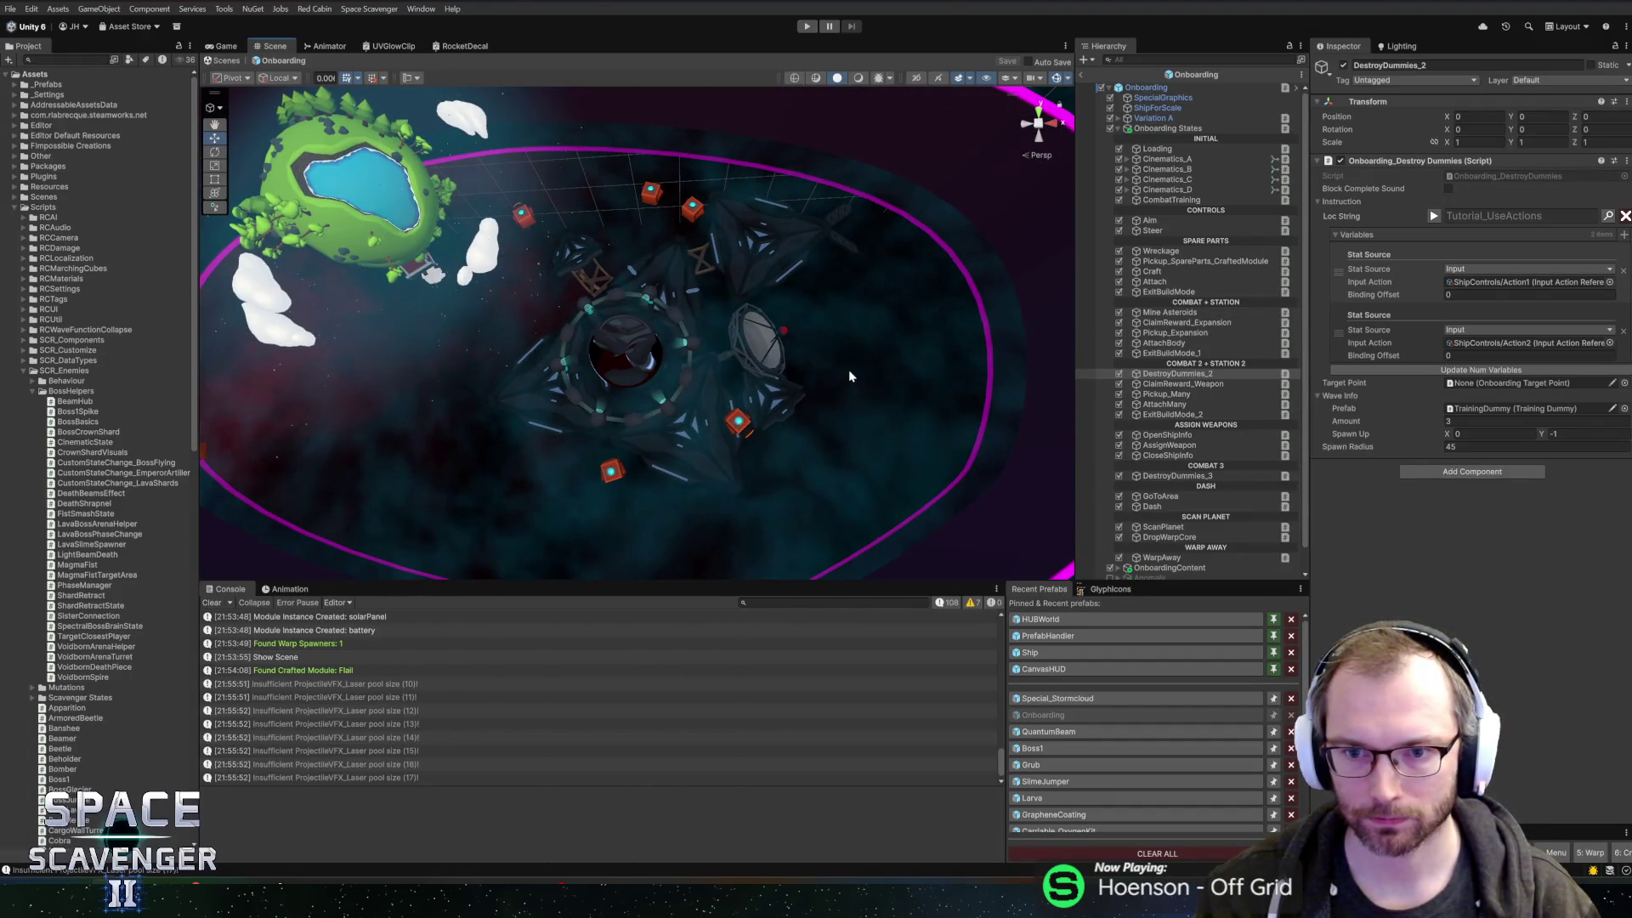
{"action": "left_click", "coordinate": [1163, 375]}
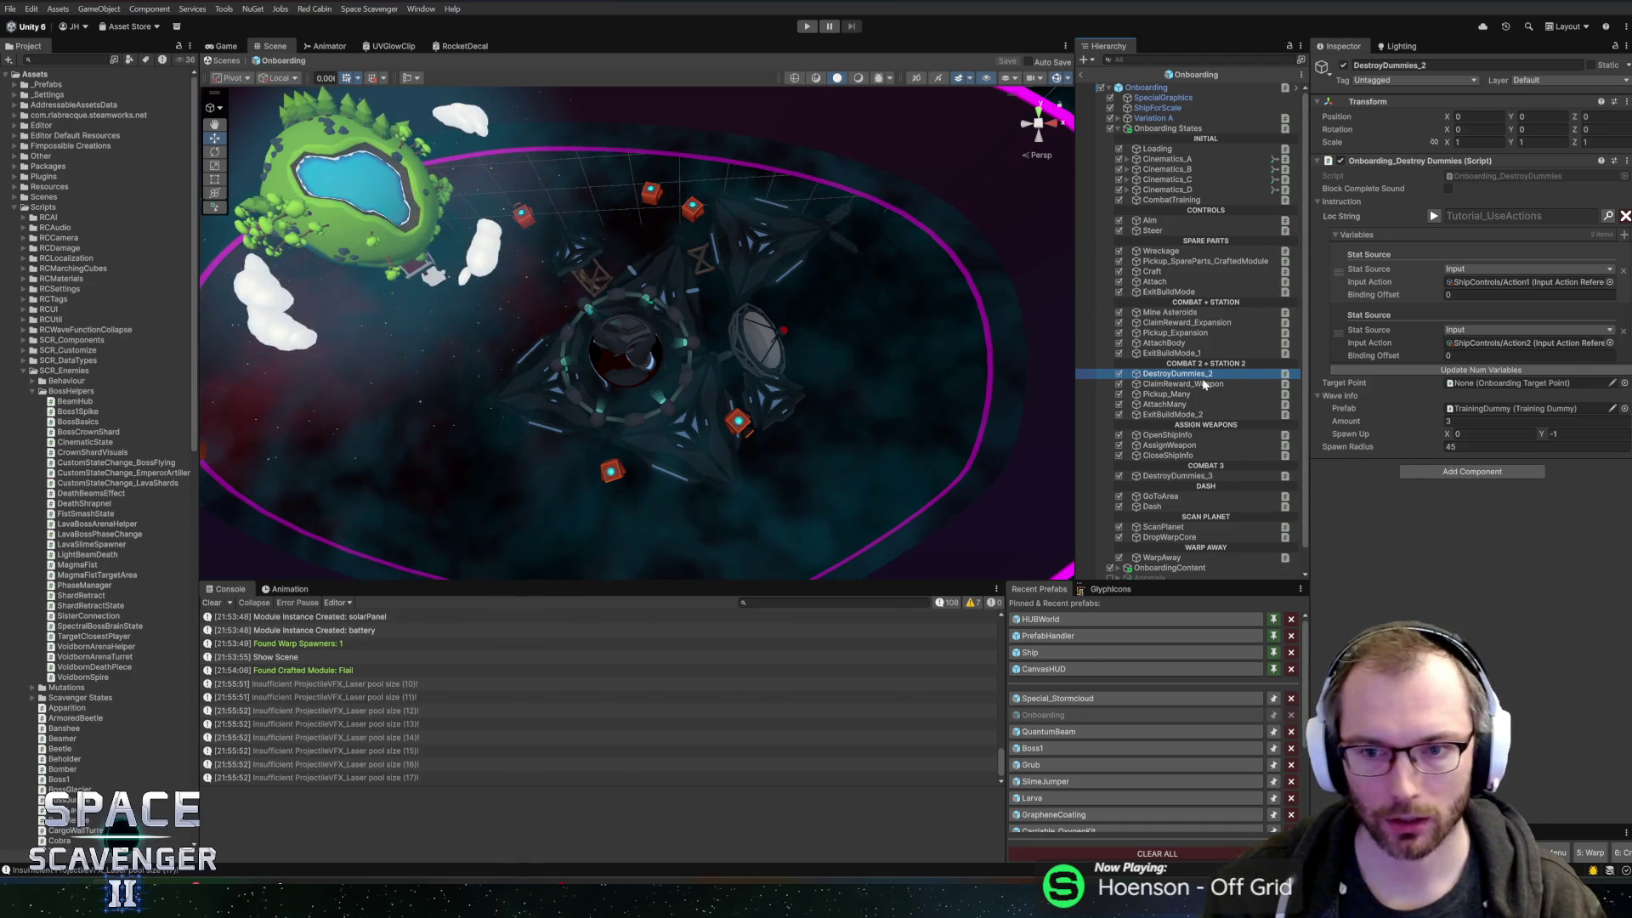
{"action": "left_click", "coordinate": [64, 60]}
{"action": "type", "text": "trainingd"}
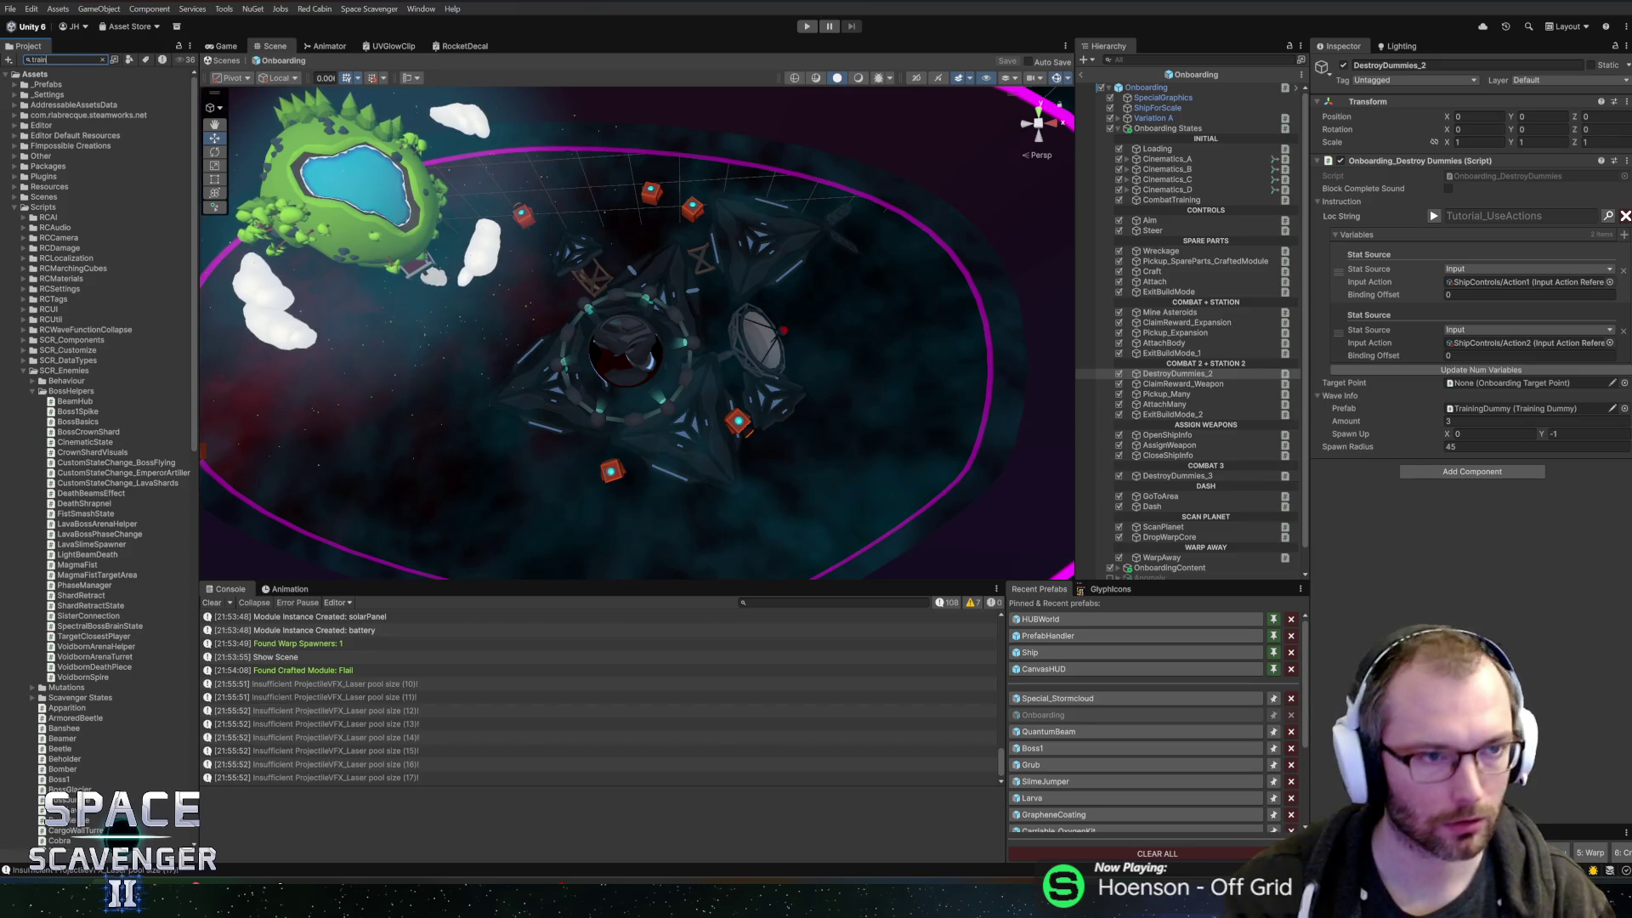
{"action": "double_click", "coordinate": [47, 94]}
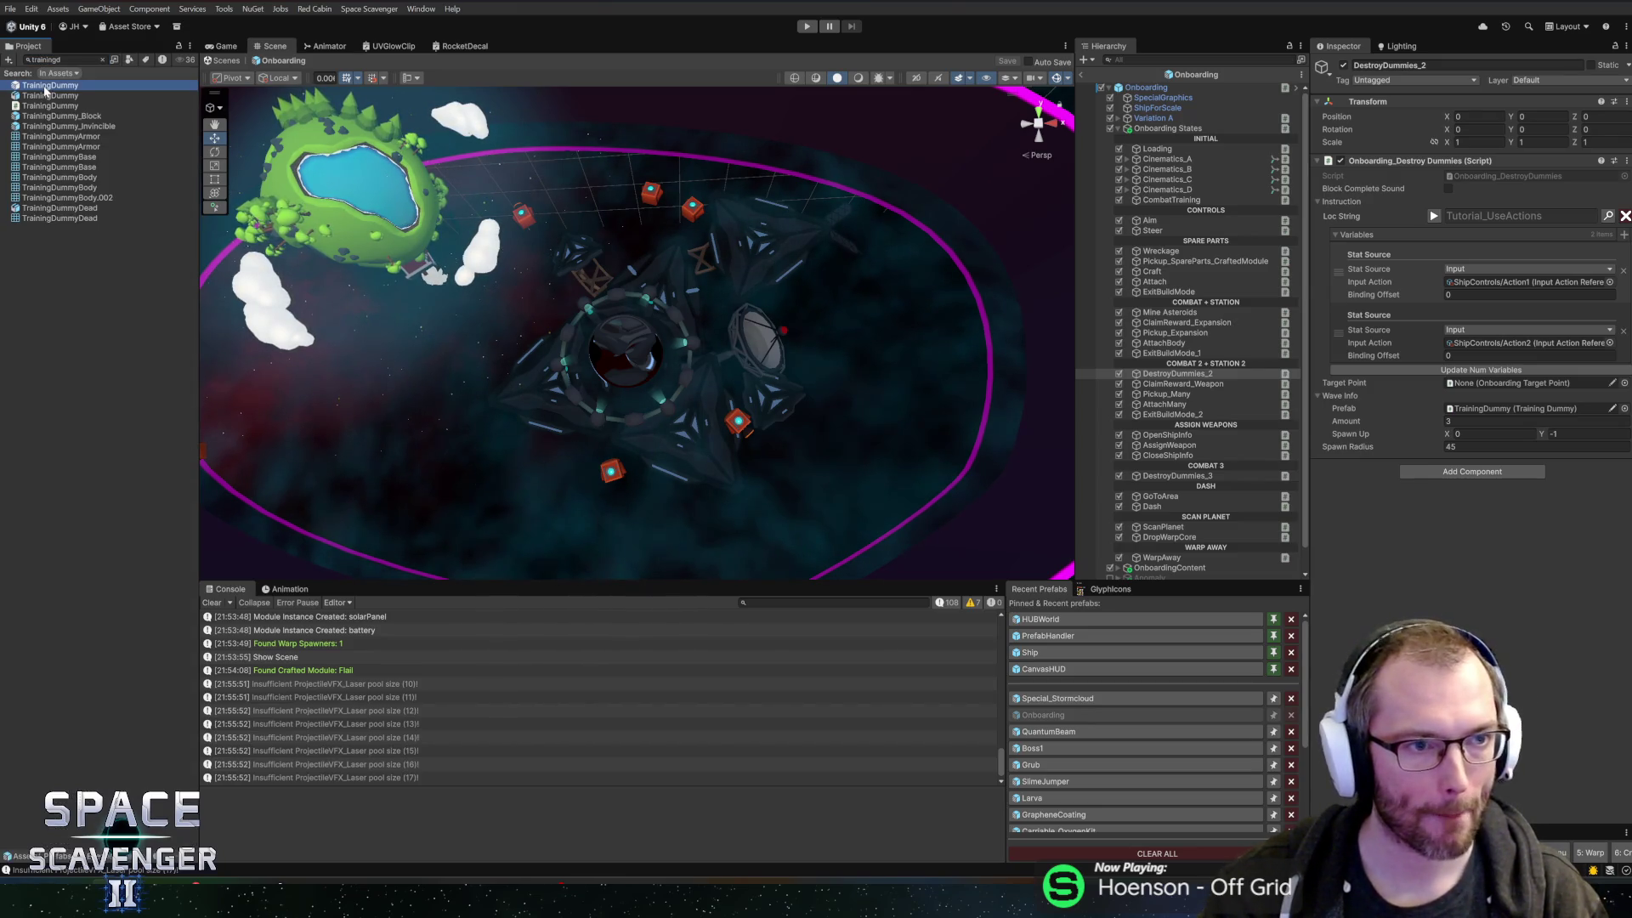
- Inspect the AppearVFX smoke effects and the Shield object in the TrainingDummy prefab
{"action": "left_click", "coordinate": [1149, 221]}
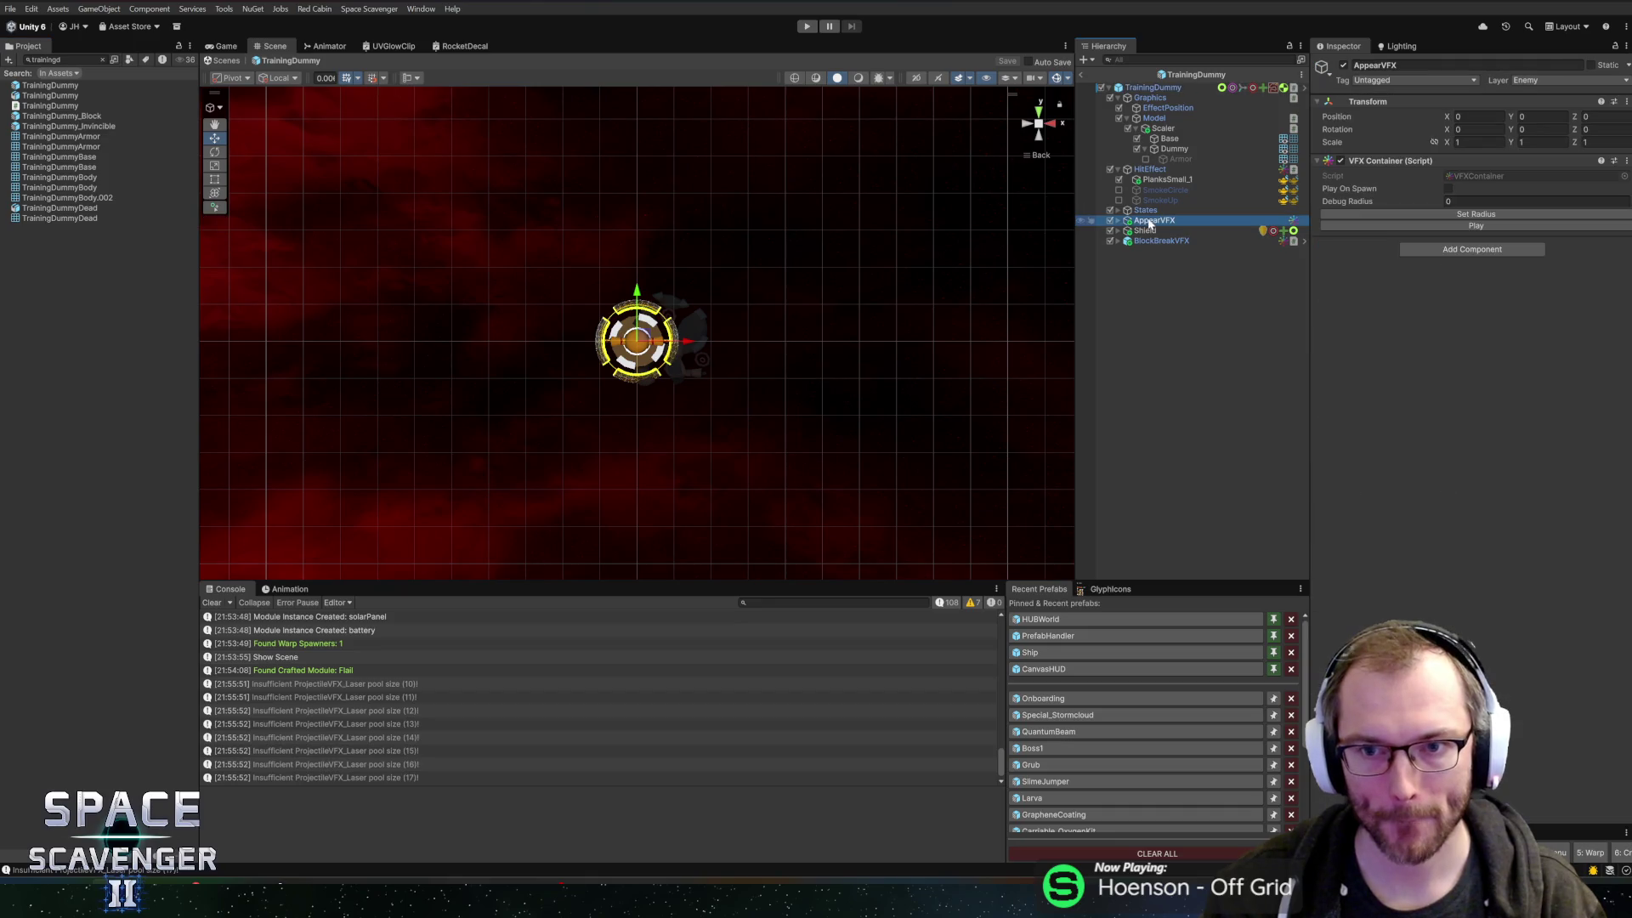
{"action": "left_click", "coordinate": [1118, 220]}
{"action": "left_click", "coordinate": [1164, 230]}
{"action": "left_click", "coordinate": [1163, 250], "text": "shift"}
{"action": "left_click", "coordinate": [868, 473]}
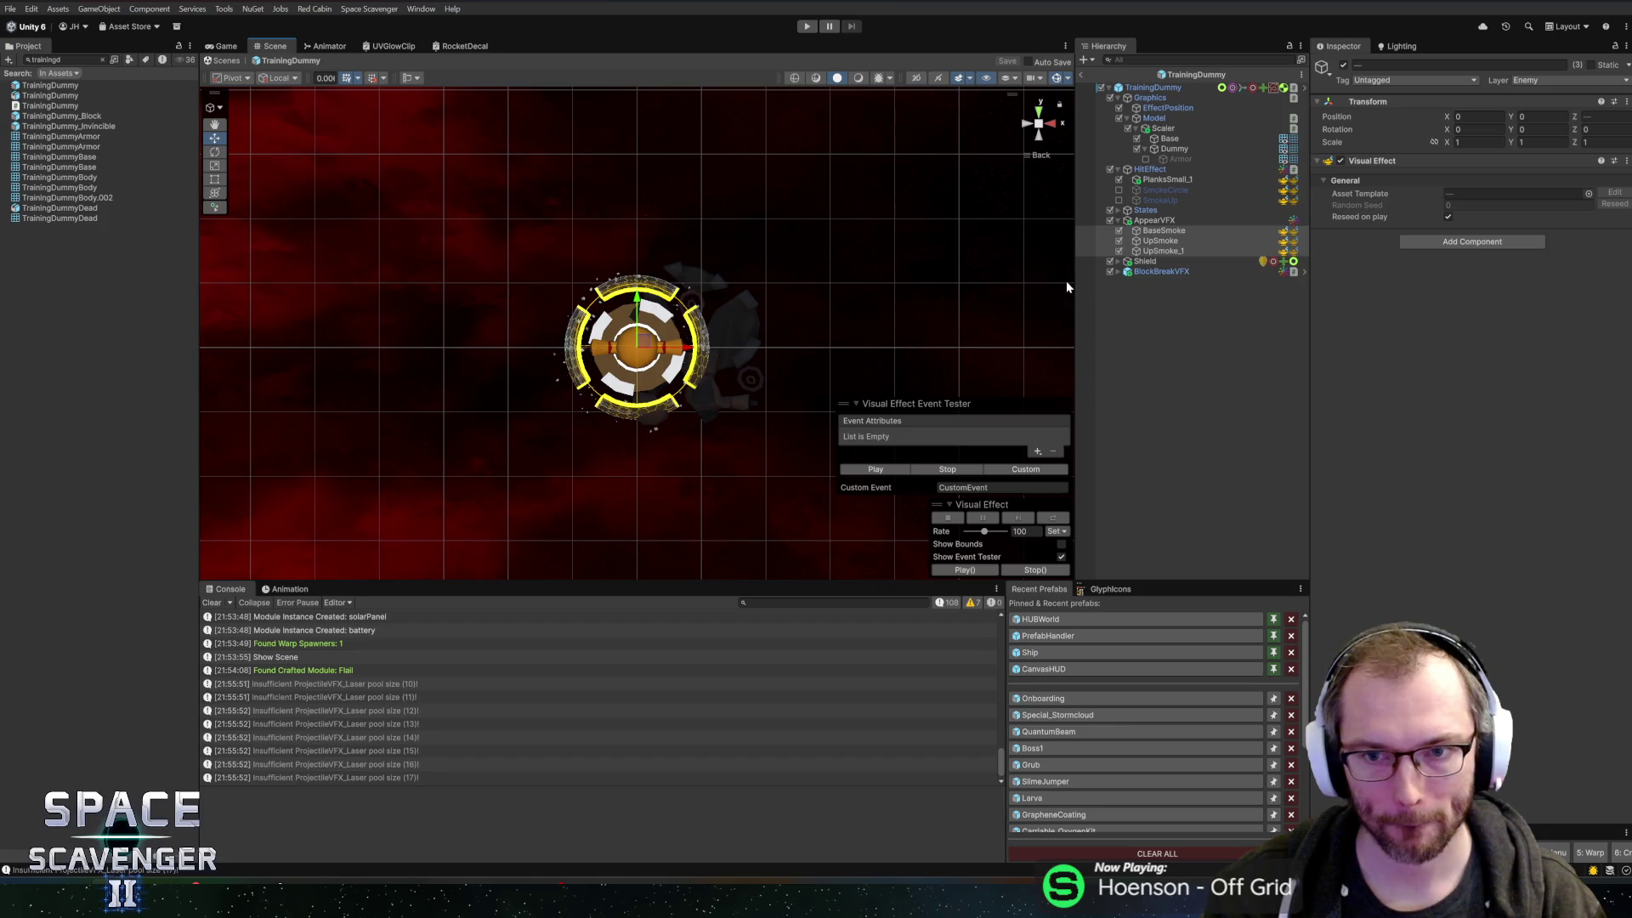
{"action": "left_click", "coordinate": [1119, 220]}
{"action": "left_click", "coordinate": [1145, 230]}
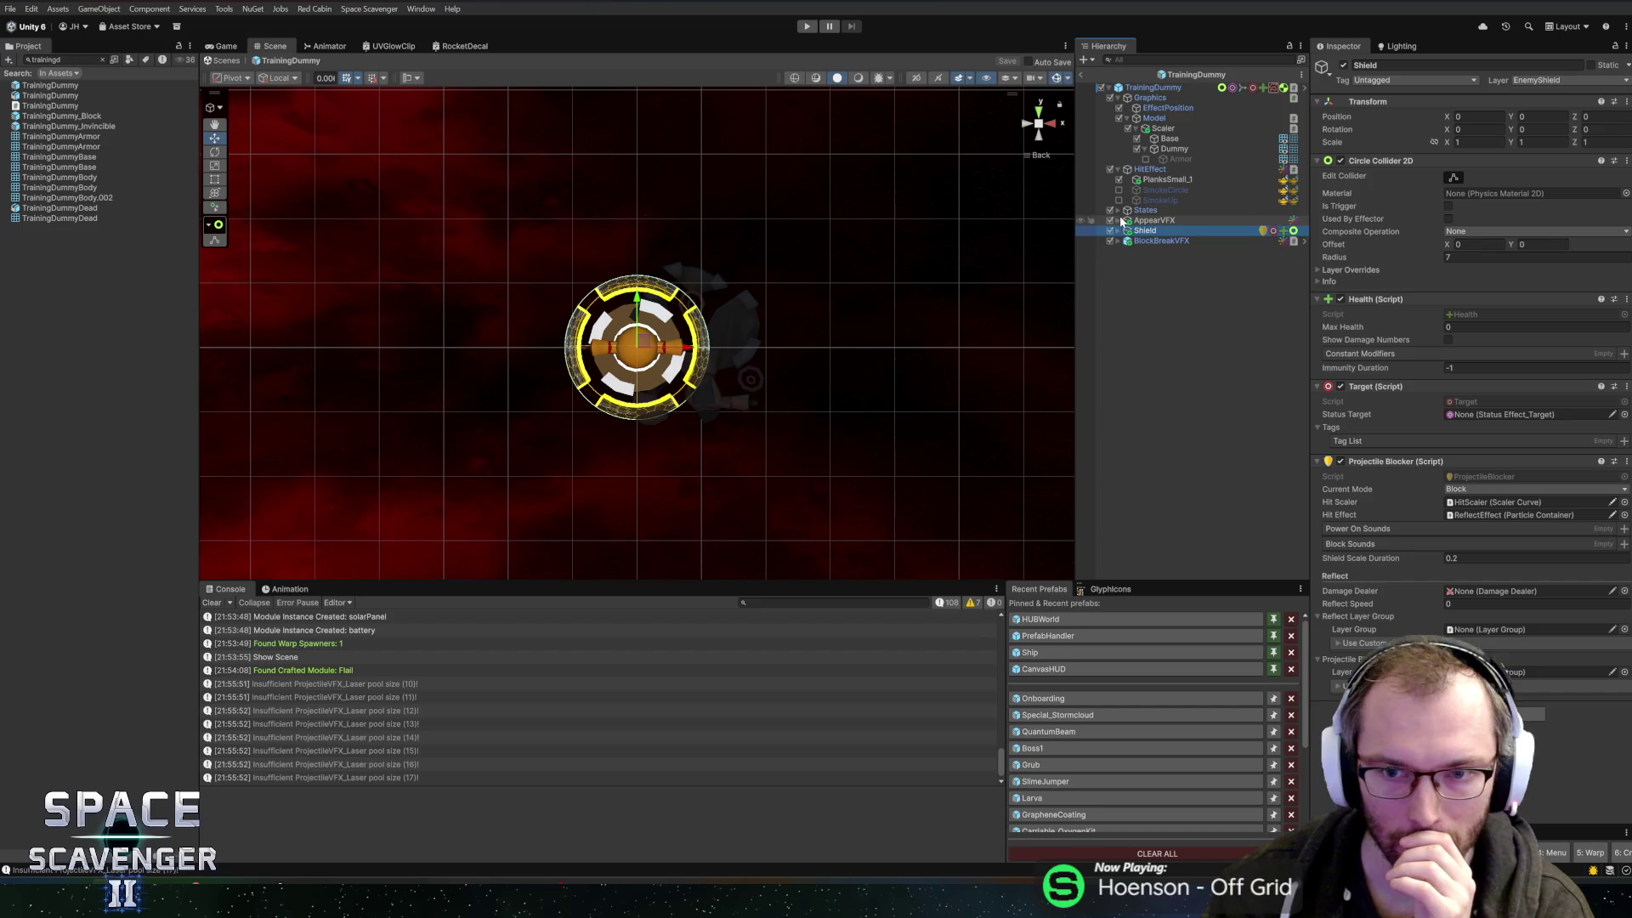
{"action": "left_click", "coordinate": [1119, 220]}
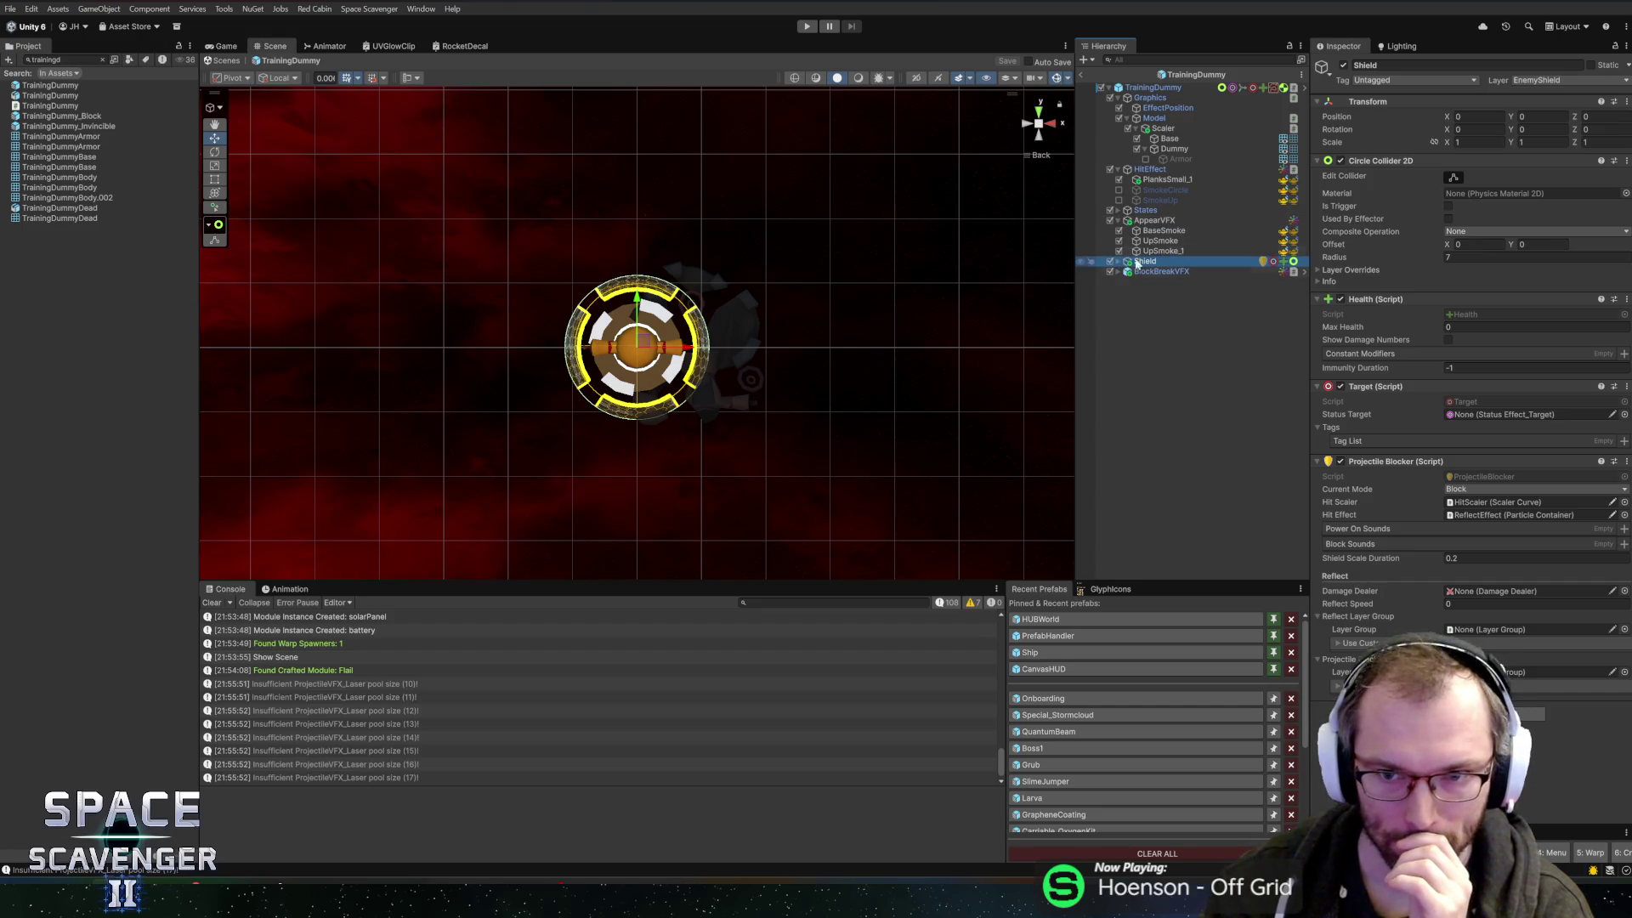
- Review the root TrainingDummy's components and open the Training Dummy script for editing
{"action": "left_click", "coordinate": [1171, 88]}
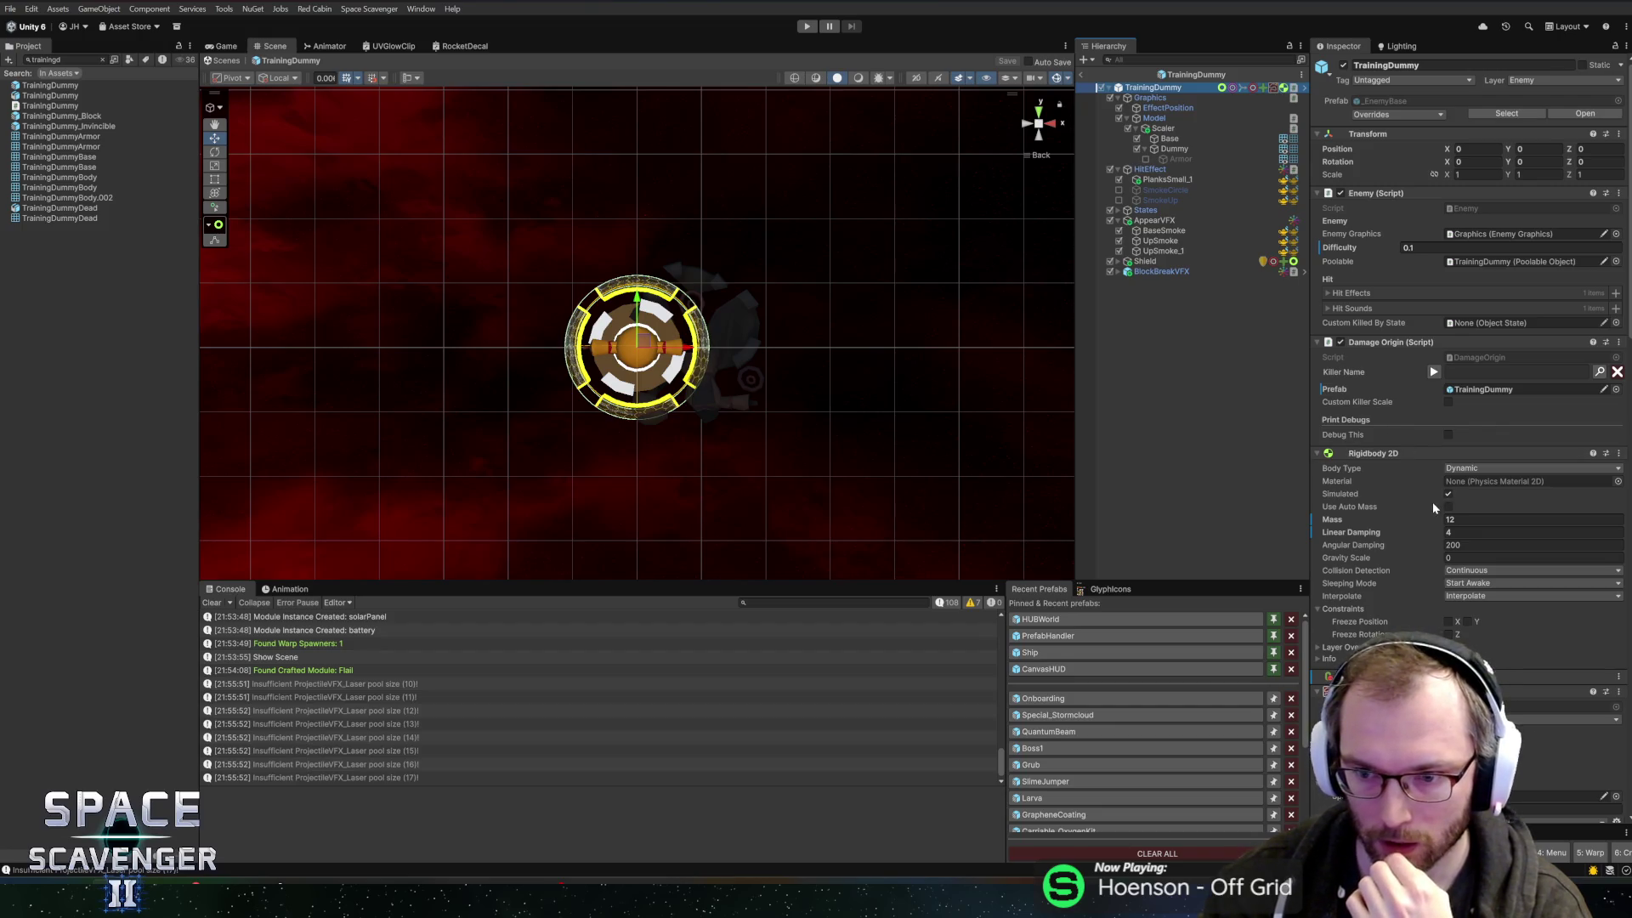
{"action": "scroll", "coordinate": [1394, 390], "scroll_direction": "down", "scroll_amount": 10}
{"action": "scroll", "coordinate": [1392, 390], "scroll_direction": "down", "scroll_amount": 15}
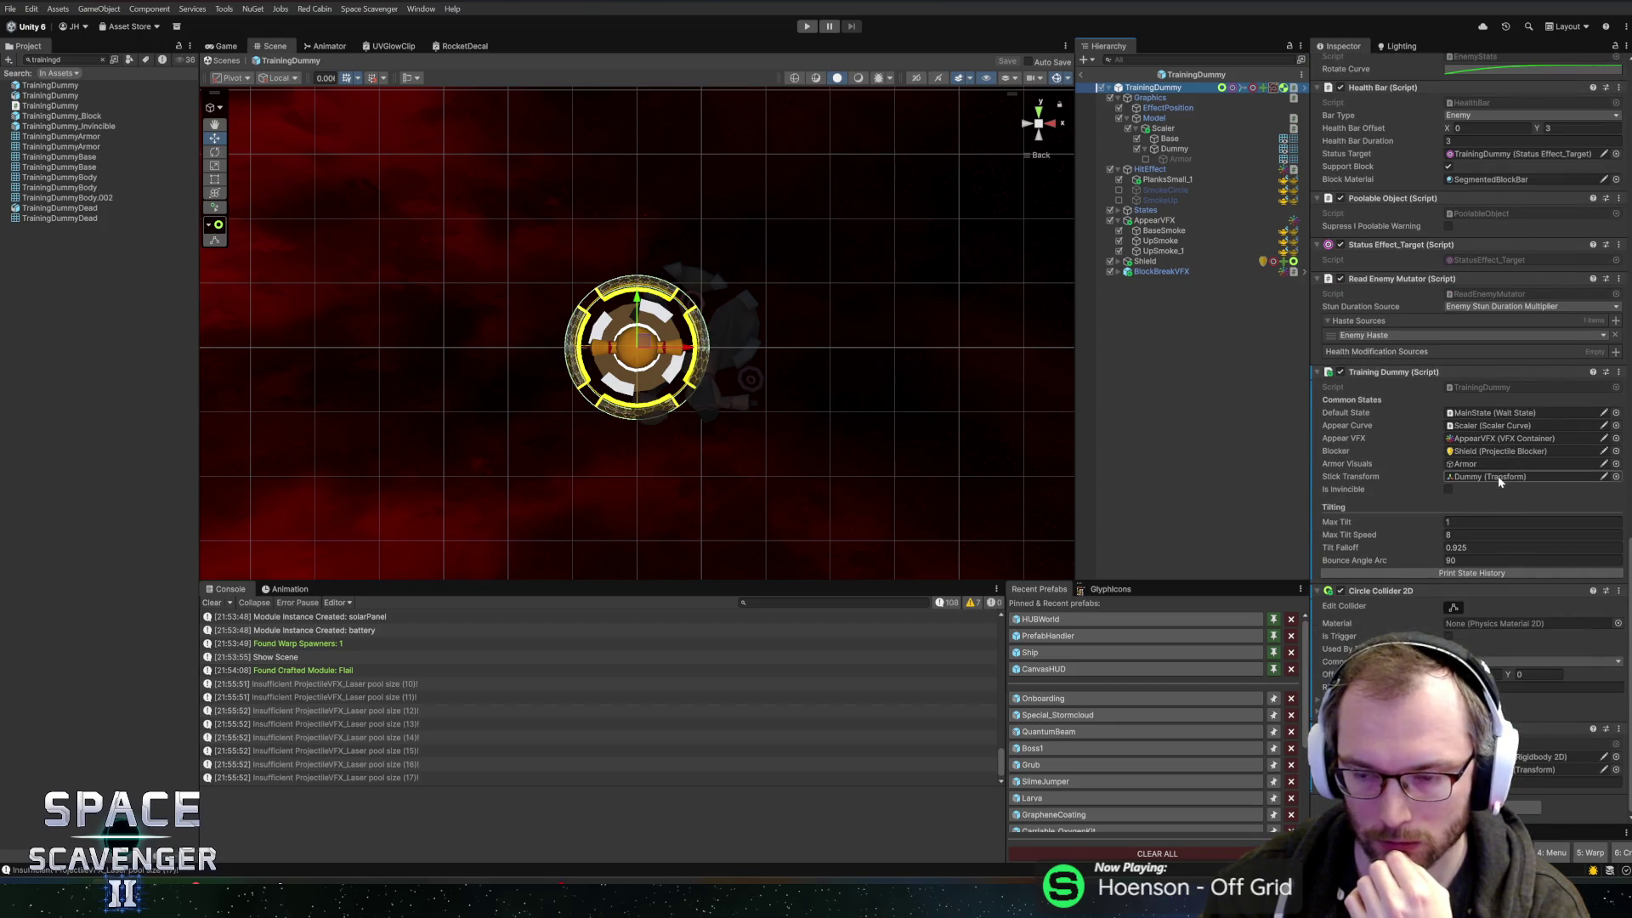
{"action": "left_click", "coordinate": [1498, 438]}
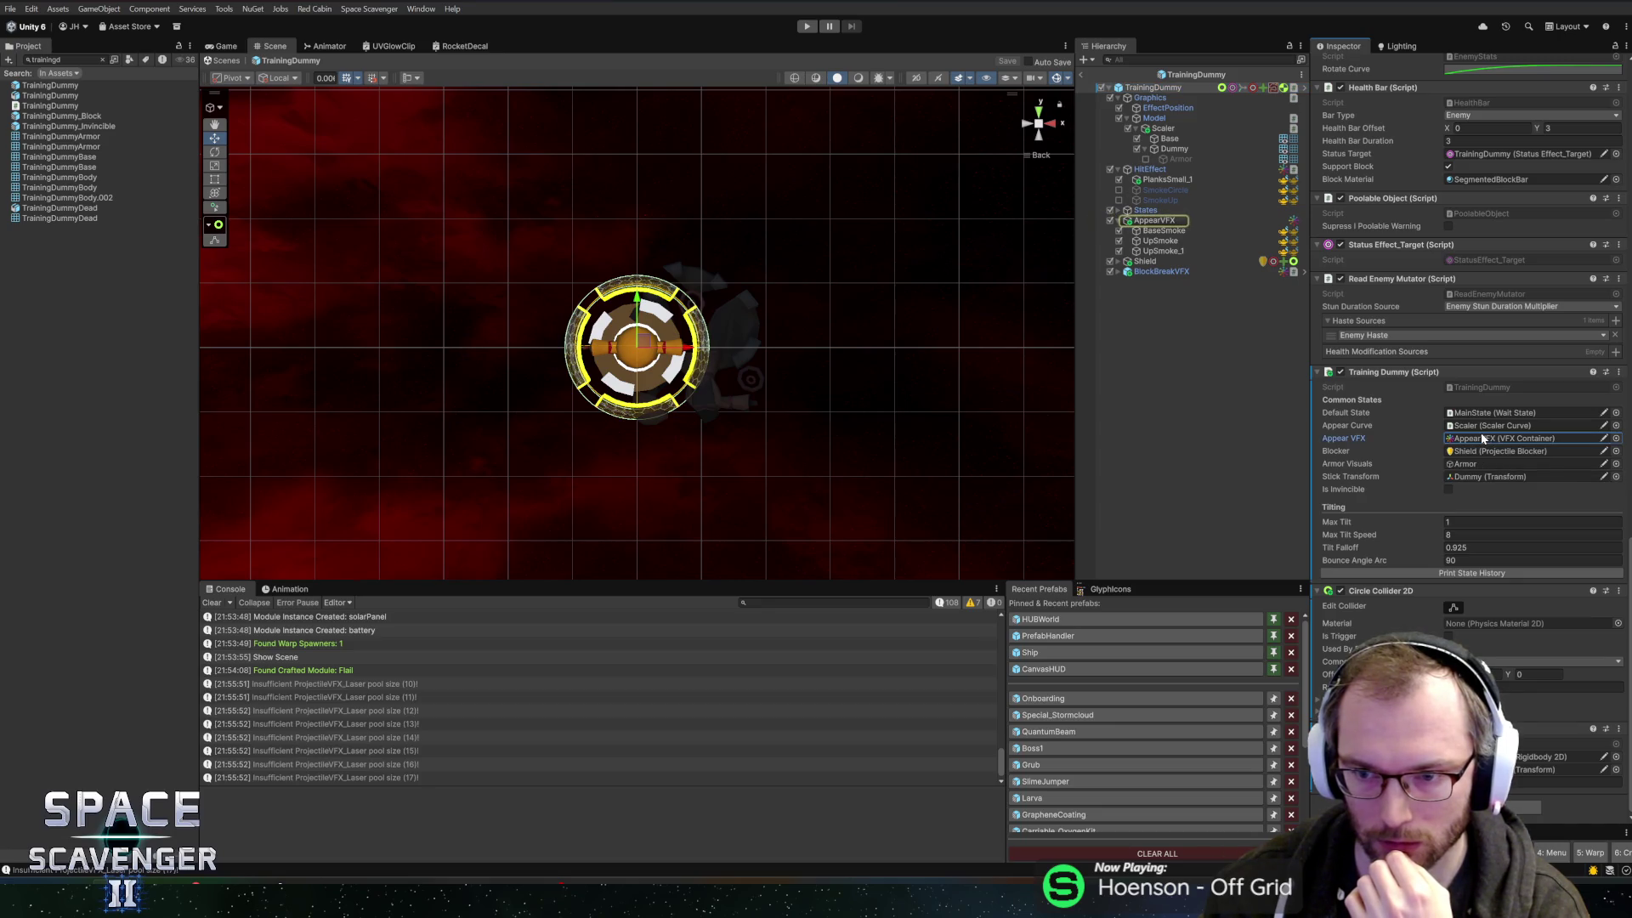
{"action": "right_click", "coordinate": [1382, 377]}
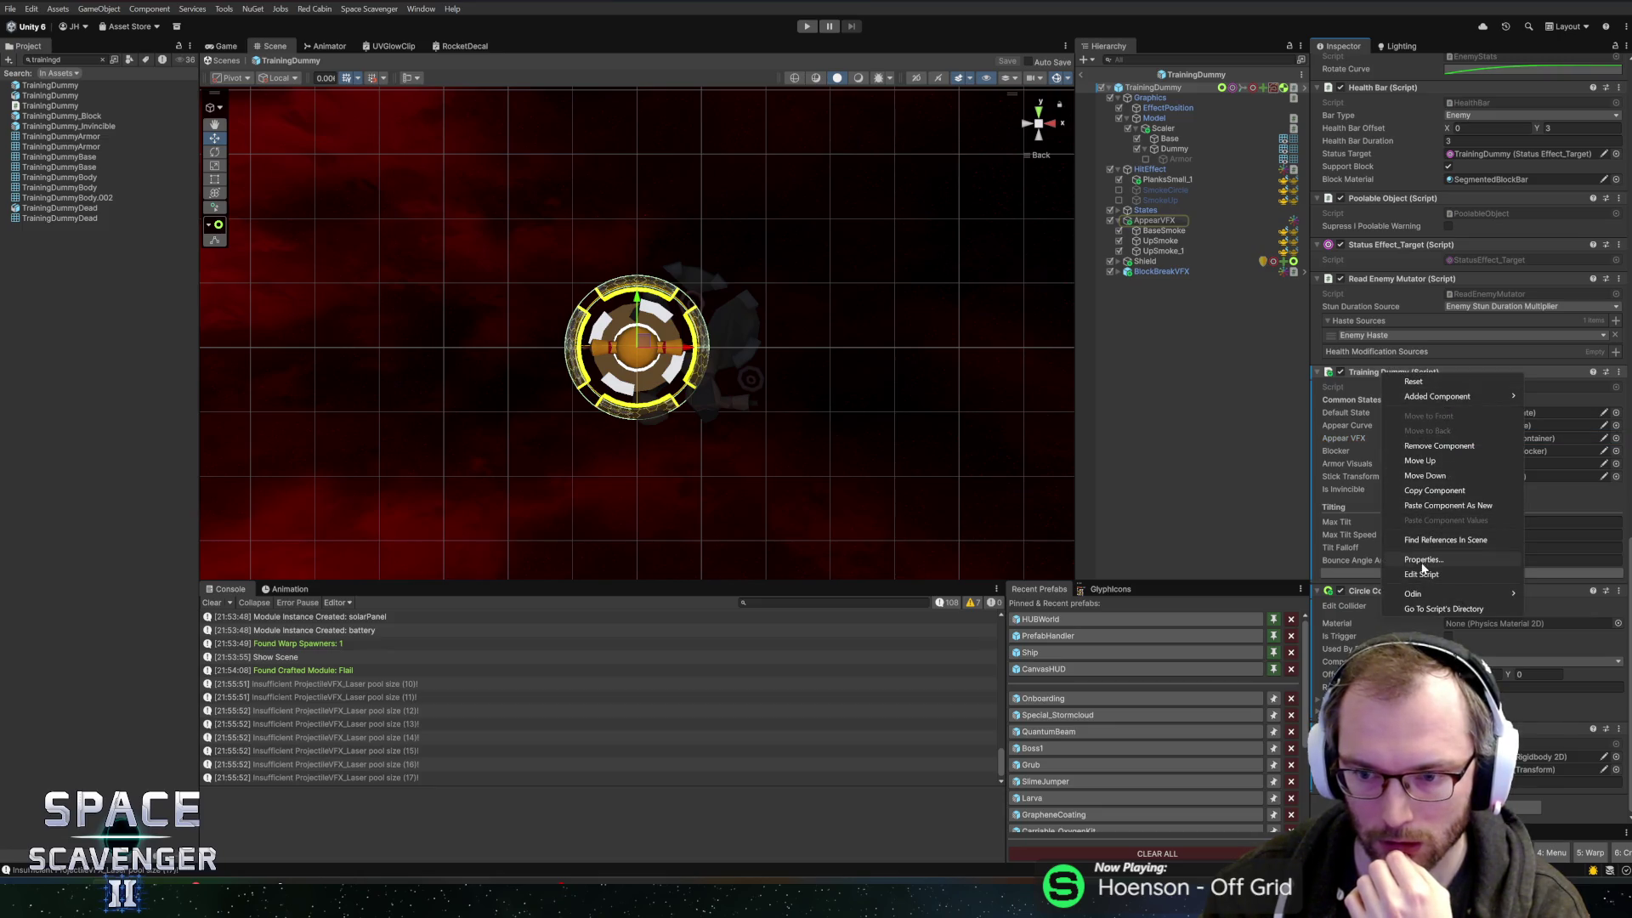
{"action": "left_click", "coordinate": [1479, 574]}
- Add appearSounds.Choose().PlayAt(transform.position); below the appearVFX.Play call
{"action": "type", "text": "appearVFX;"}
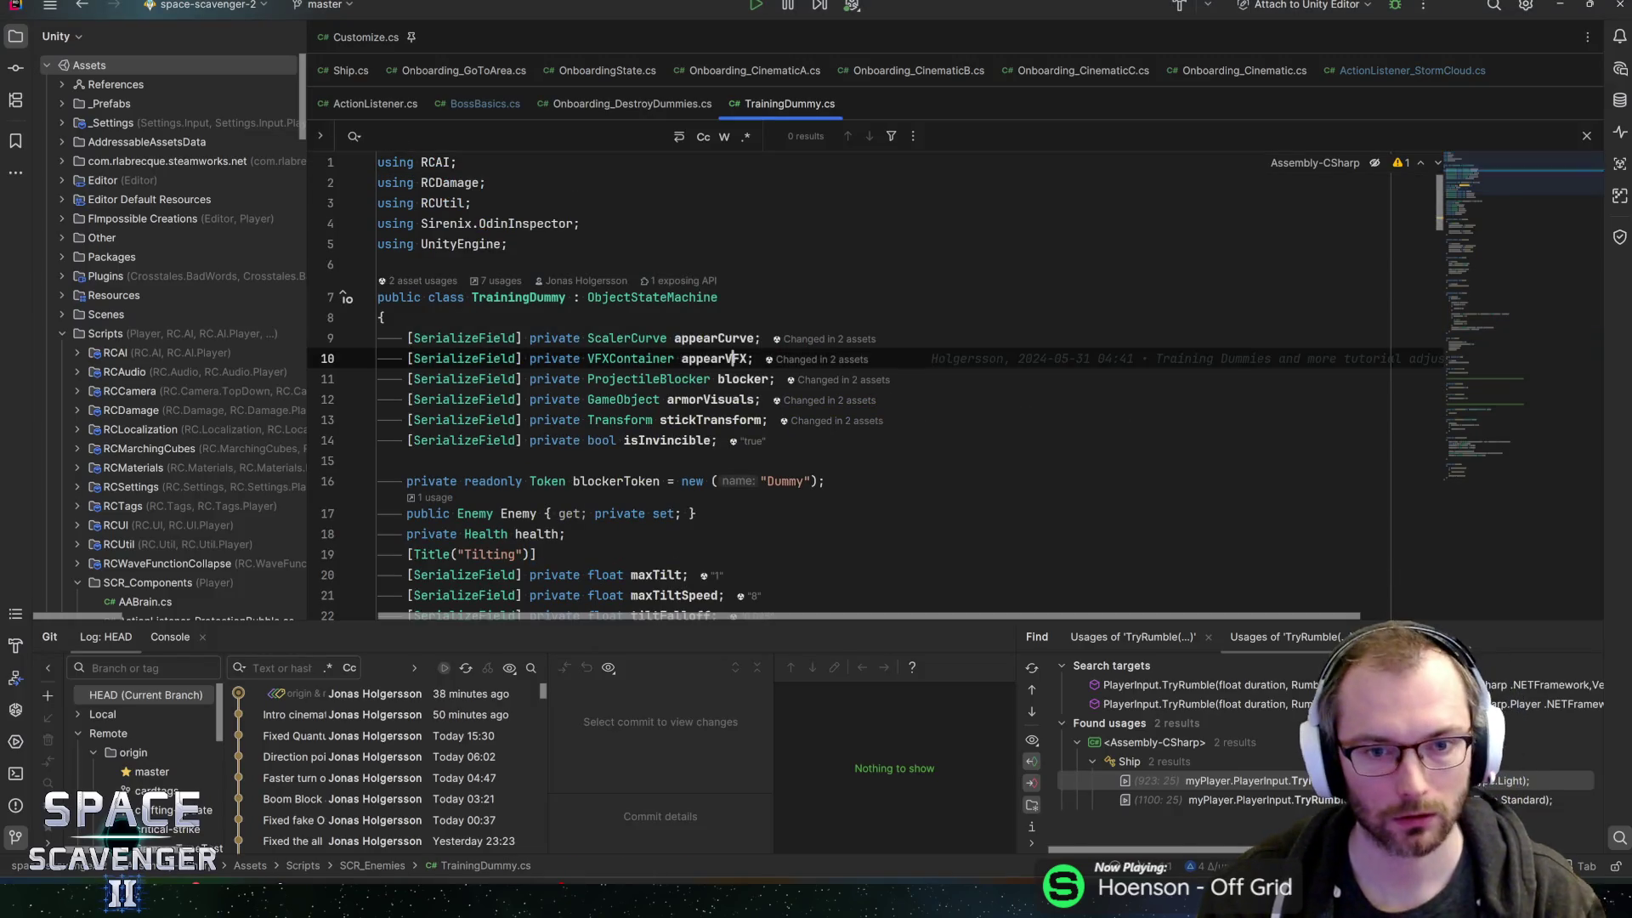
{"action": "key", "text": "Return"}
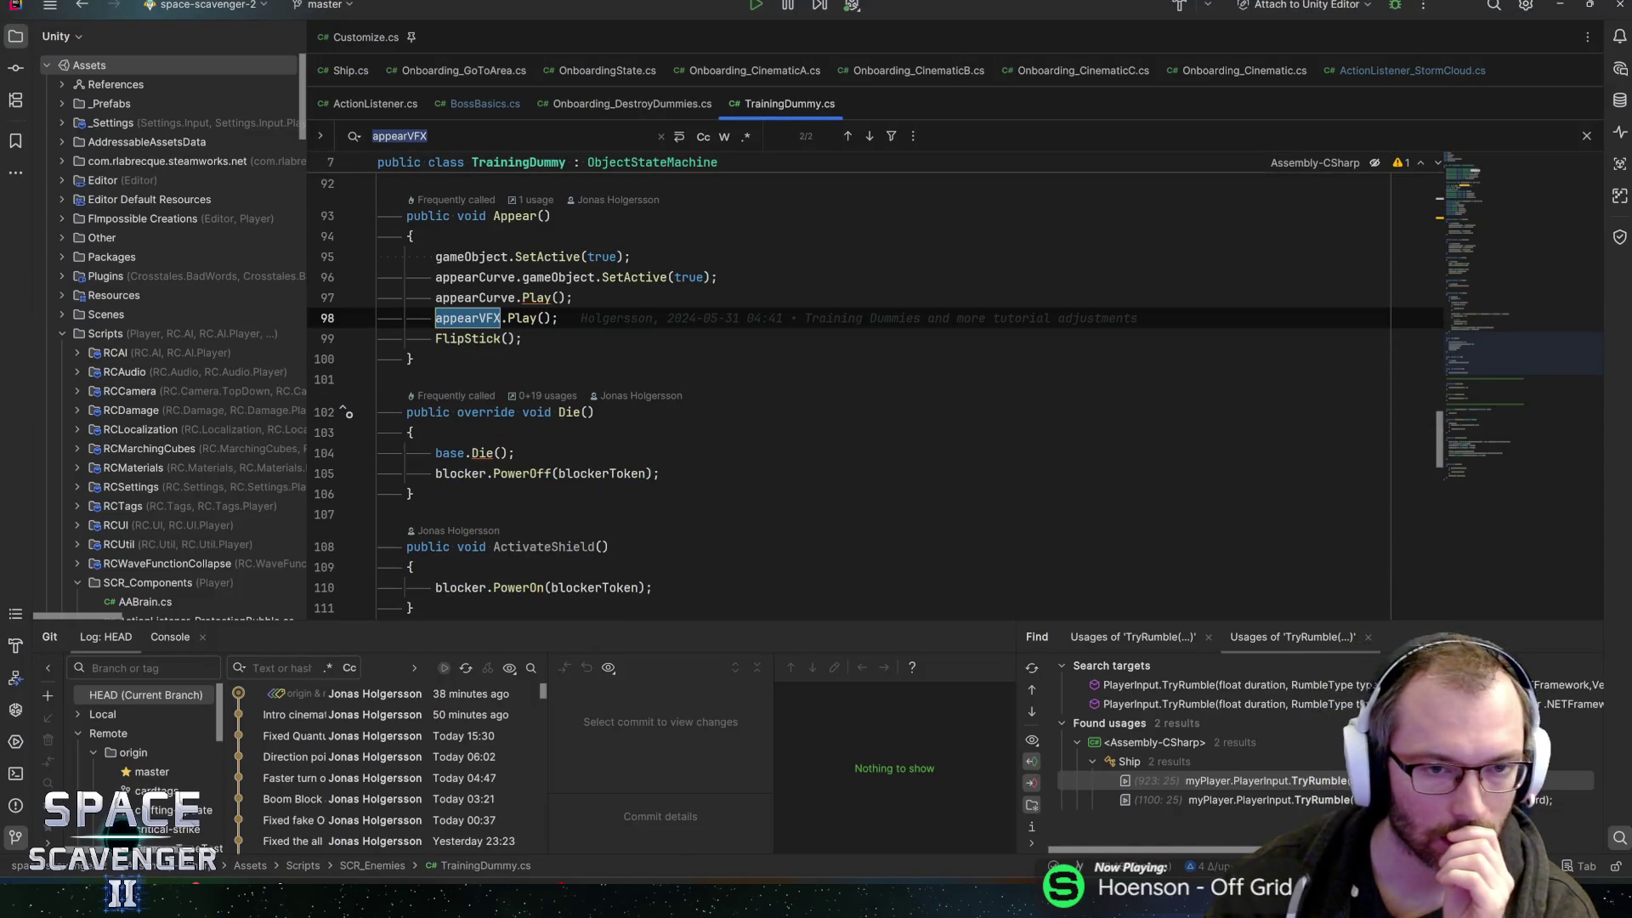
{"action": "left_click", "coordinate": [558, 318]}
{"action": "key", "text": "Return"}
{"action": "type", "text": "a"}
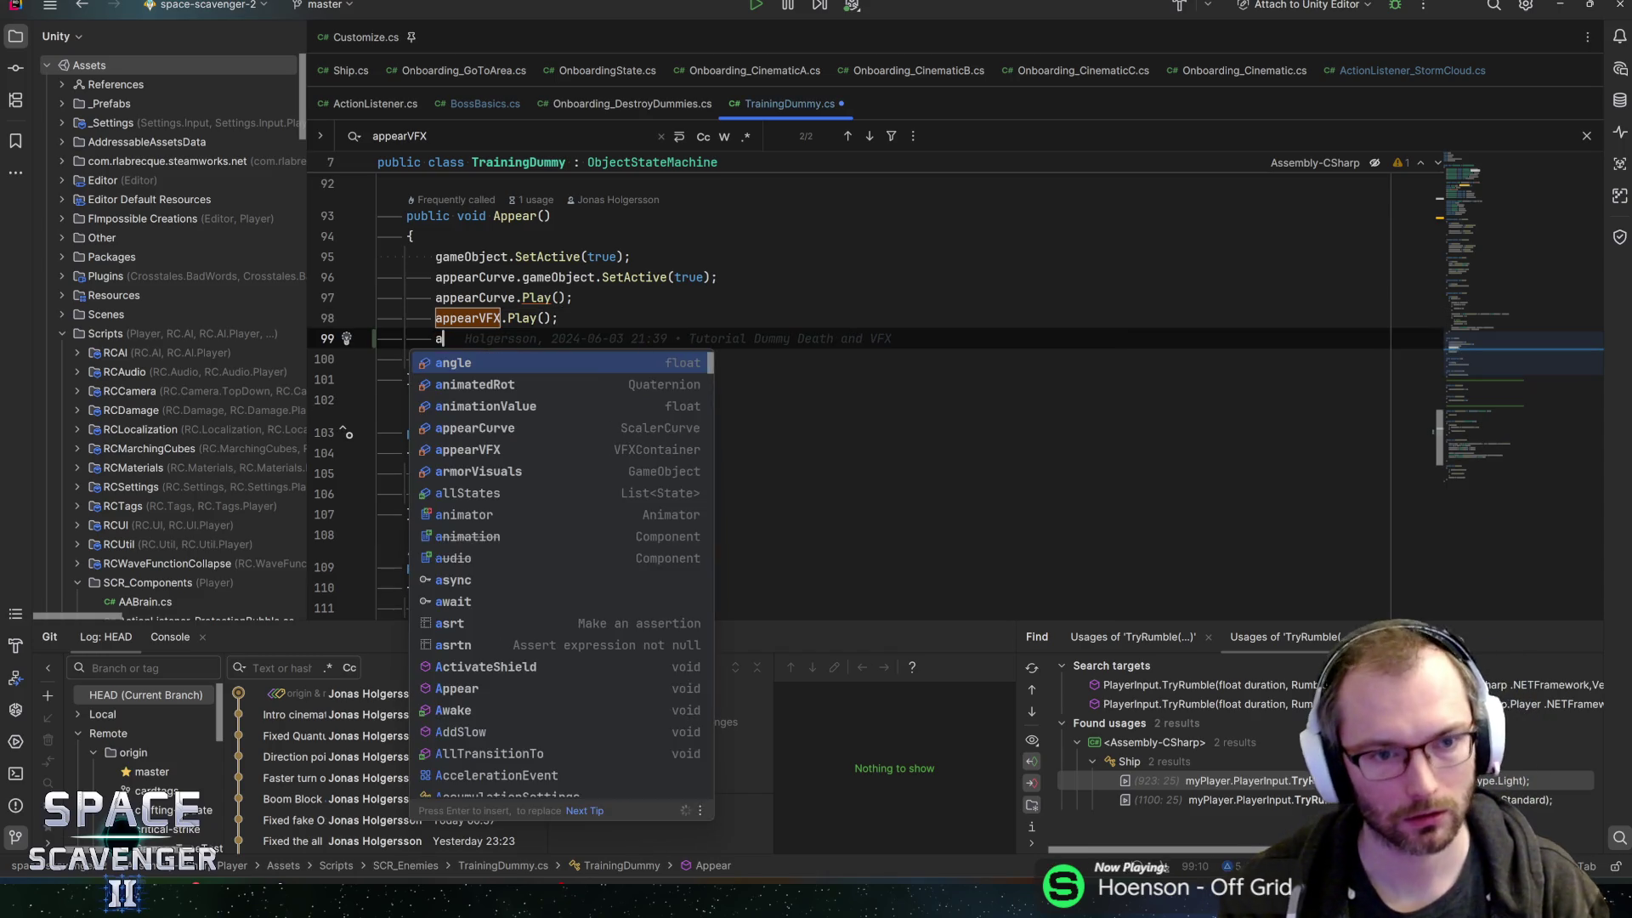
{"action": "type", "text": "ppear"}
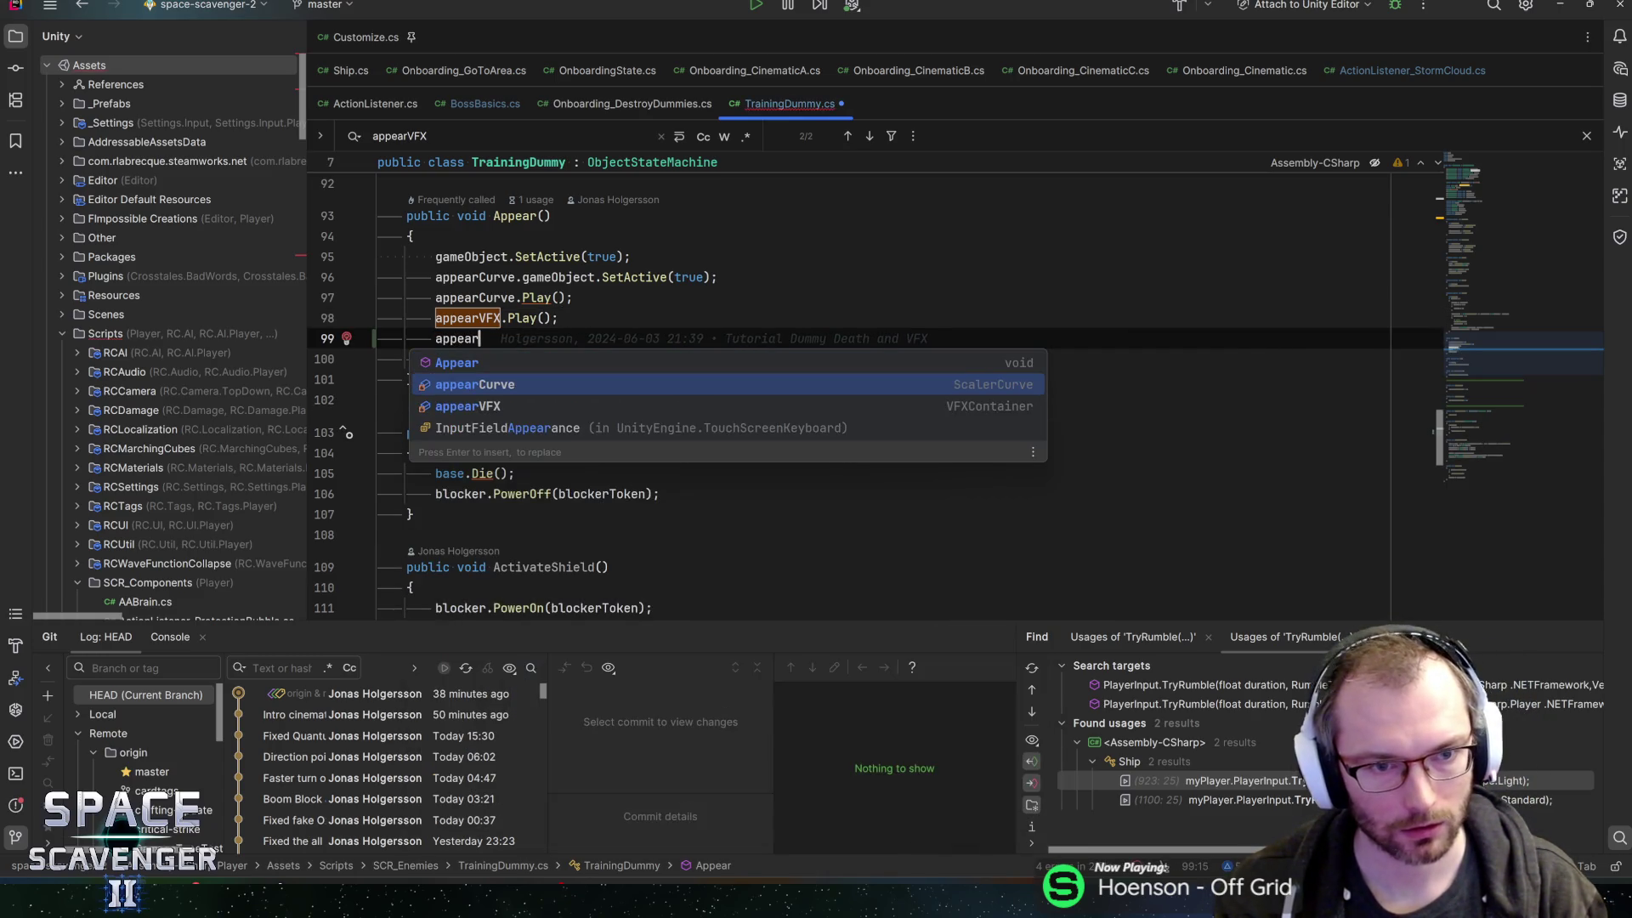
{"action": "type", "text": "Sounds.Choose().PlayA"}
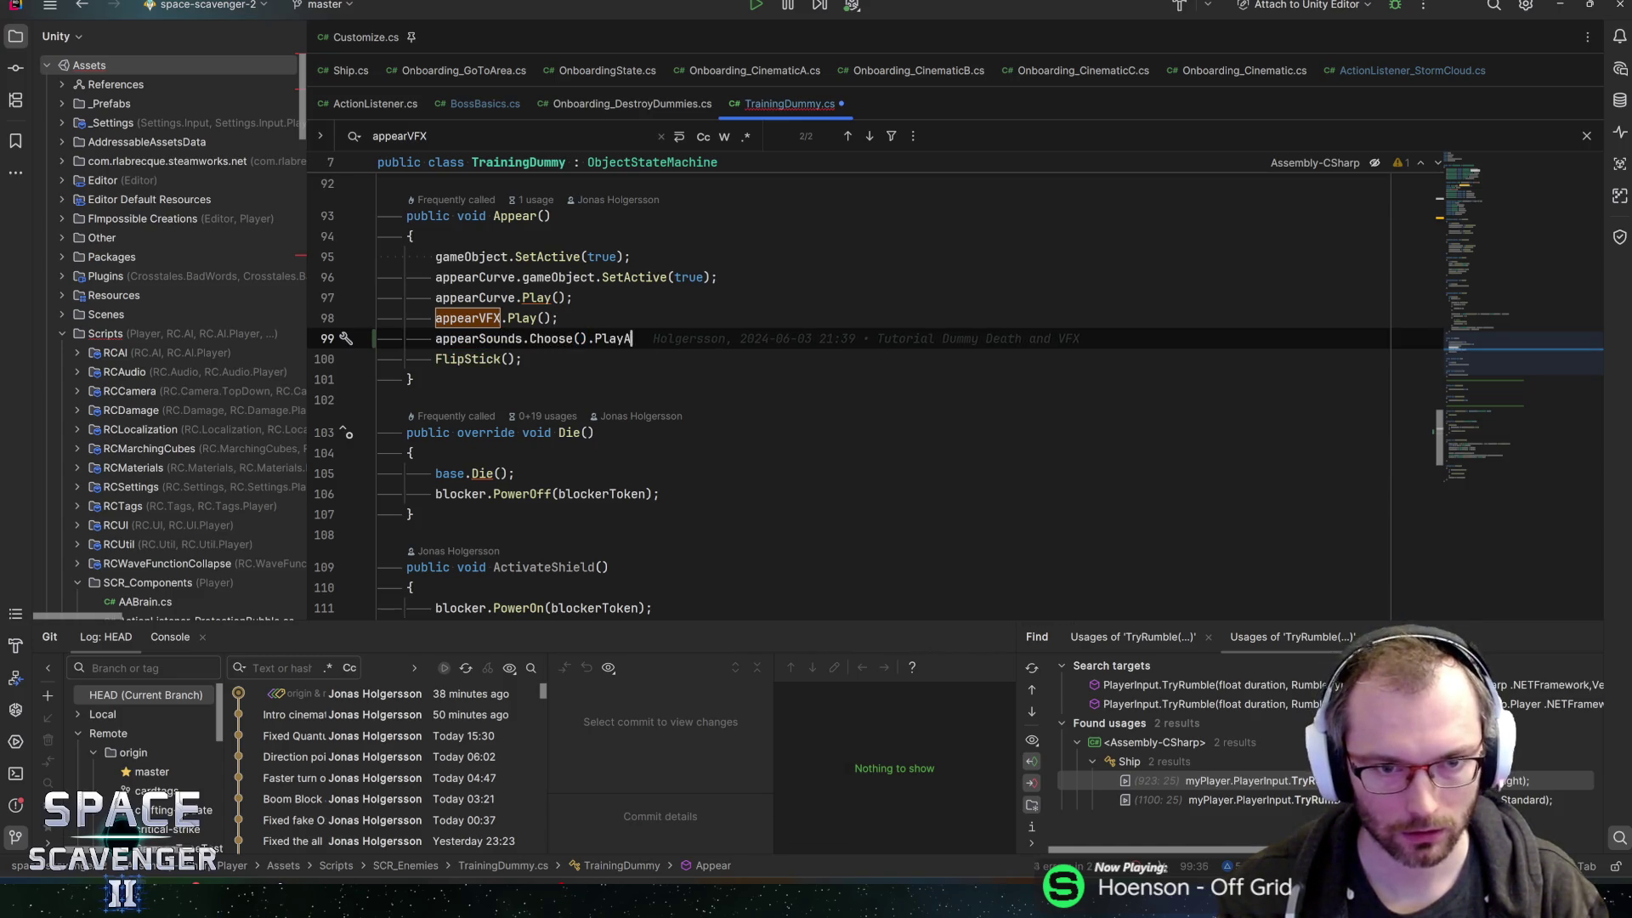
{"action": "type", "text": "t(transform."}
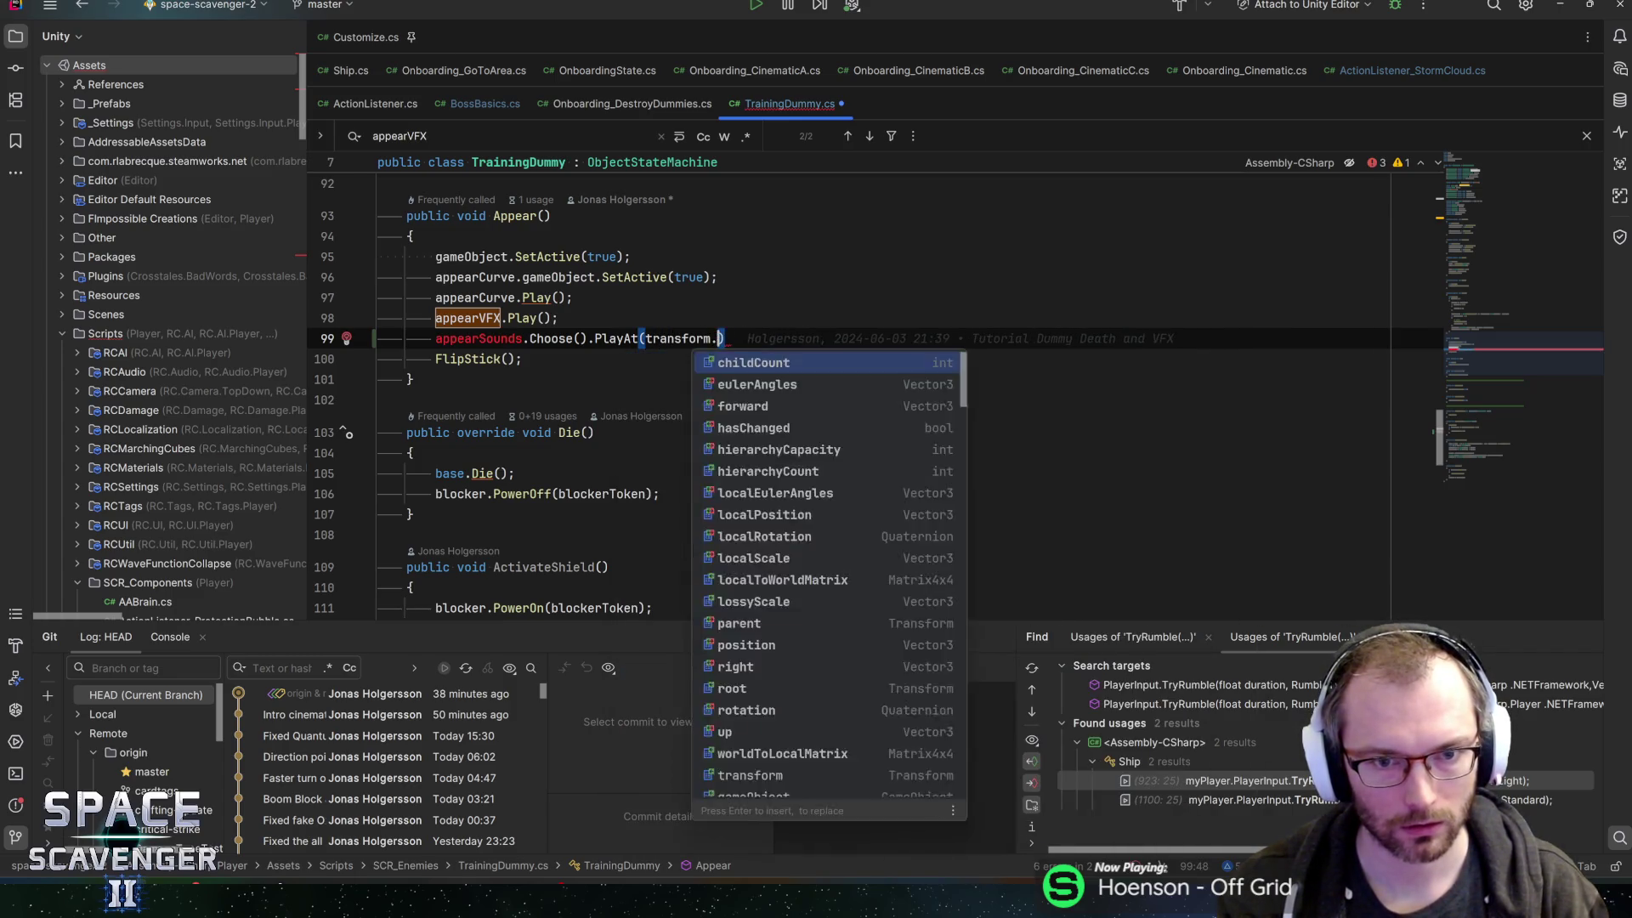
{"action": "type", "text": "pos"}
{"action": "key", "text": "Return"}
{"action": "type", "text": ";"}
- Declare a [SerializeField] private AudioClip[] appearSounds; field below appearVFX
{"action": "key", "text": "Up"}
{"action": "key", "text": "shift+F3"}
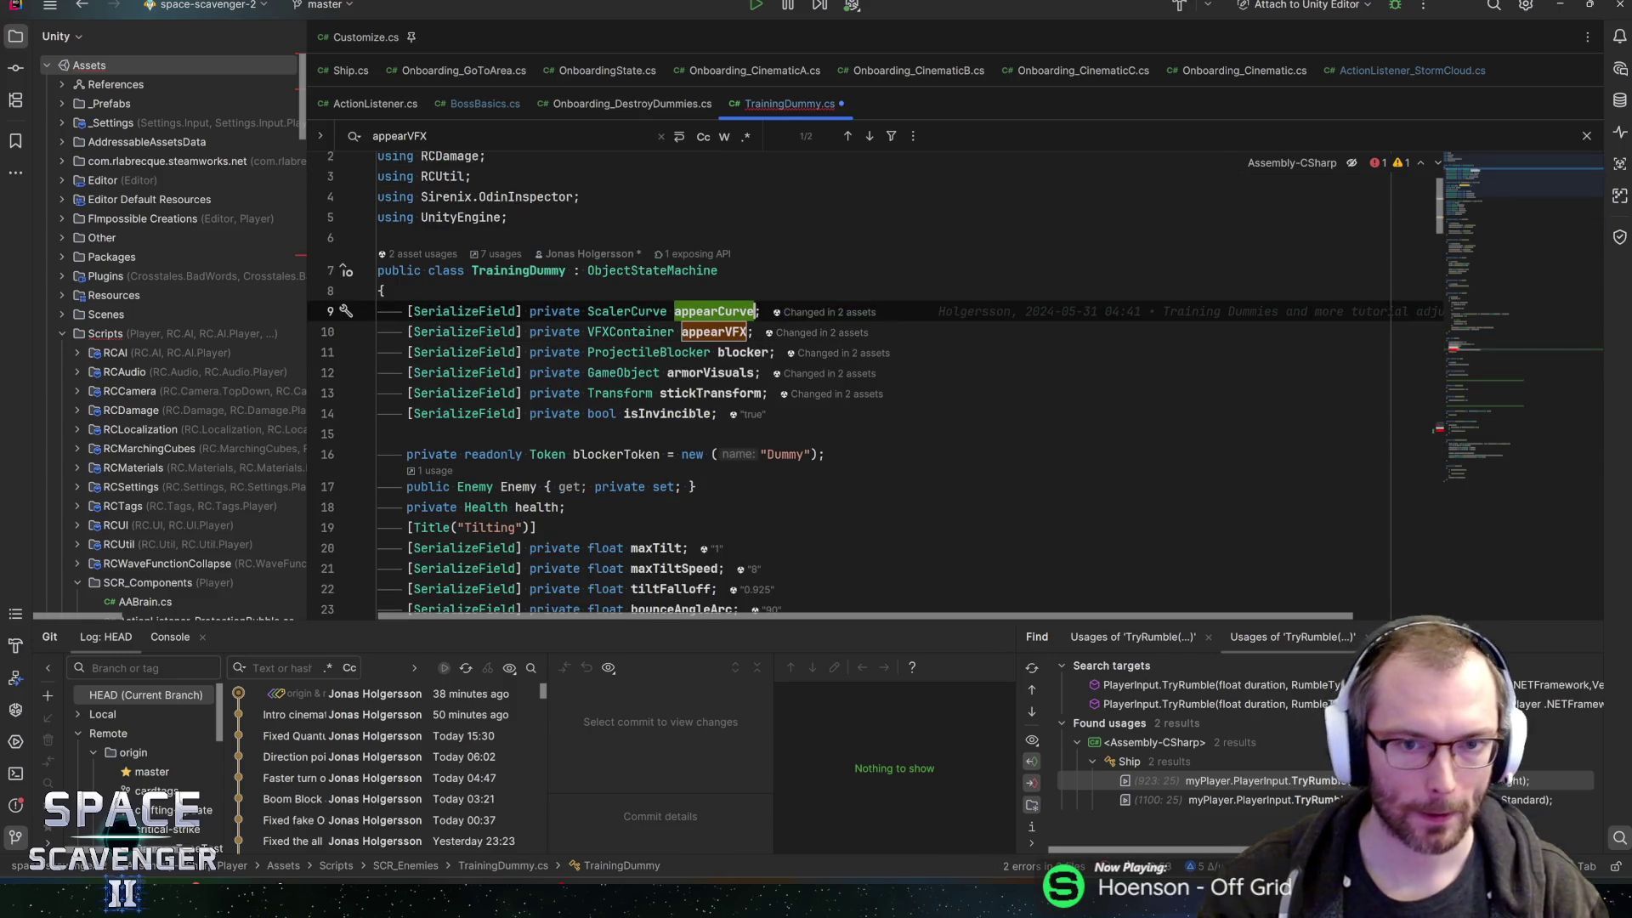
{"action": "key", "text": "End"}
{"action": "key", "text": "Return"}
{"action": "type", "text": "[SerializeField] private "}
{"action": "type", "text": "Audioclip"}
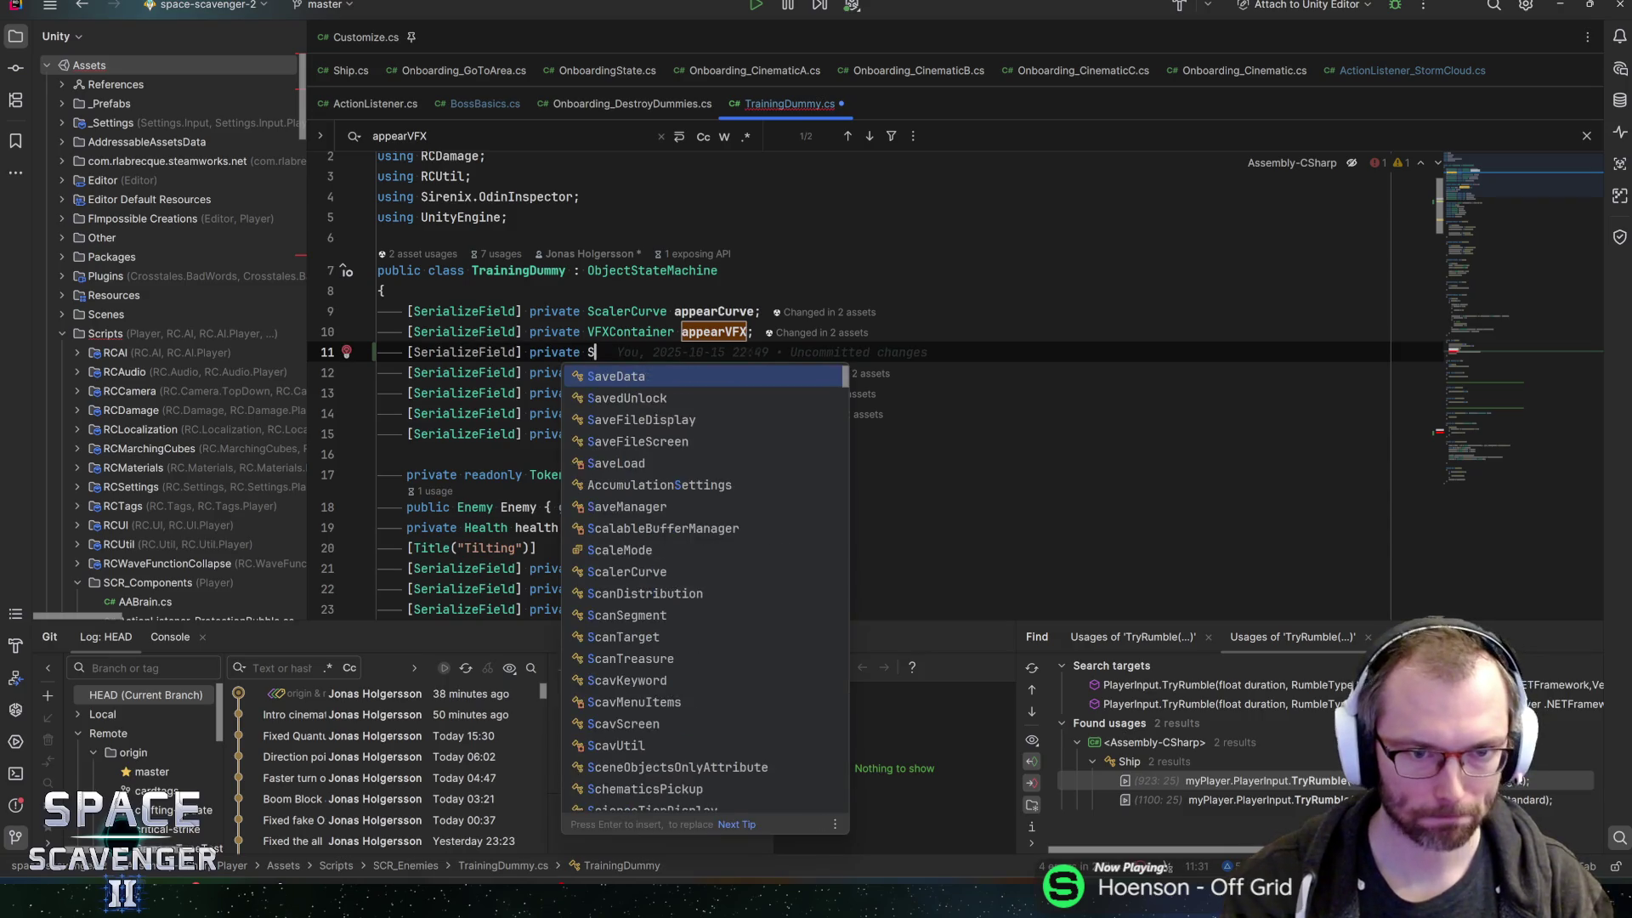
{"action": "key", "text": "Return"}
{"action": "type", "text": "[] appearSounds;"}
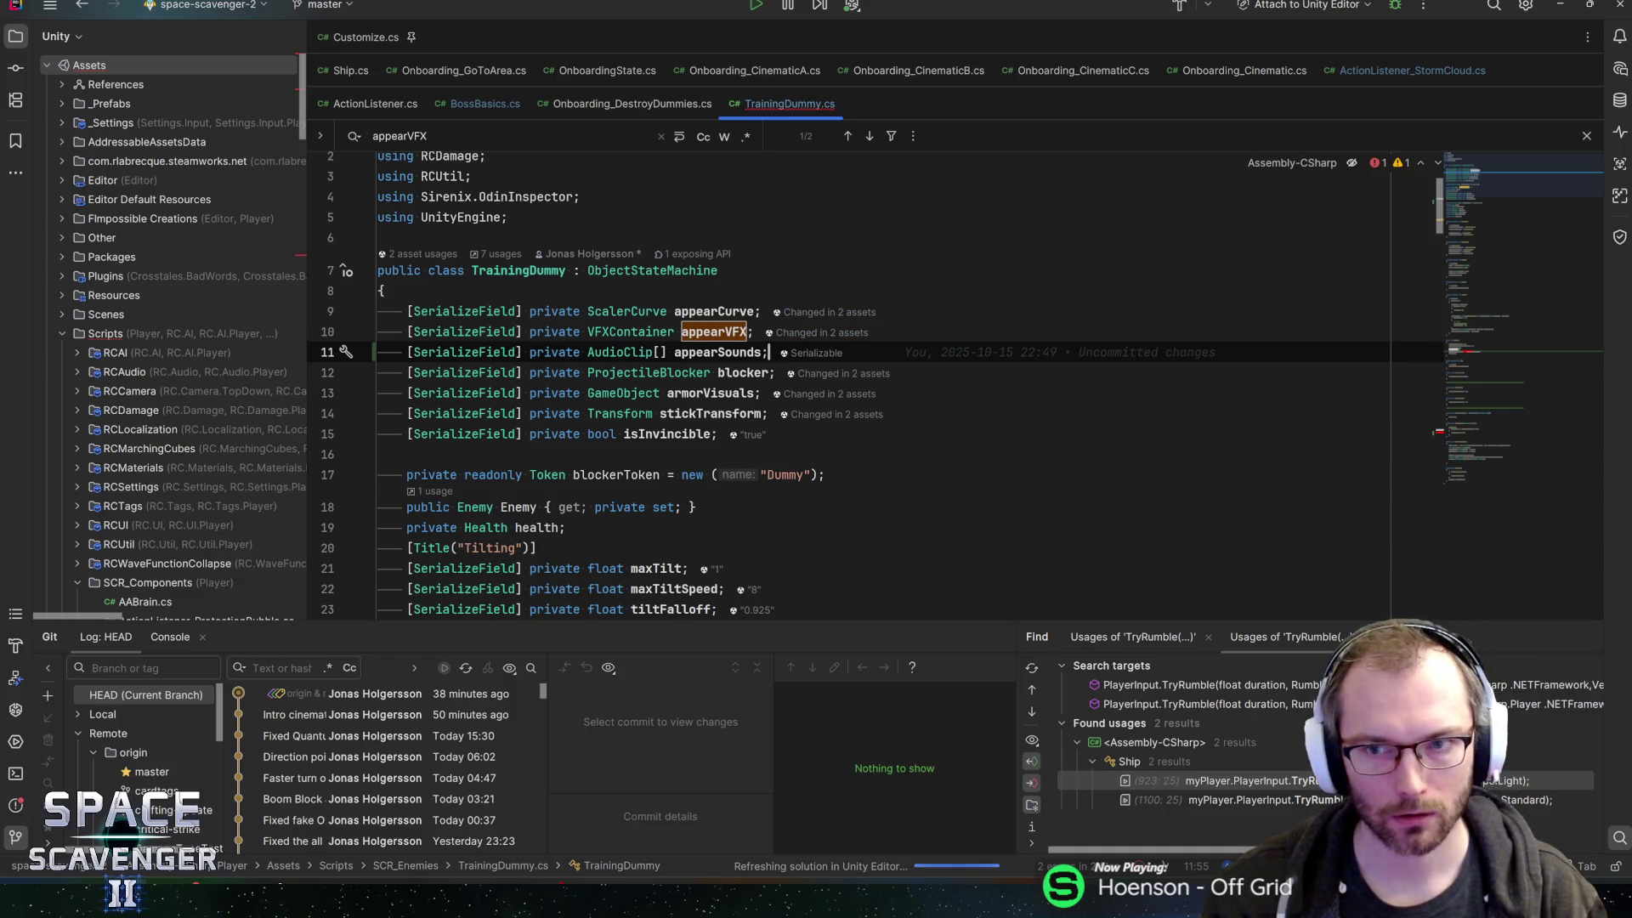
- Apply the suggested fix resolving the PlayAt error, then return to Unity
{"action": "left_click", "coordinate": [1486, 300]}
{"action": "left_click", "coordinate": [1487, 351]}
{"action": "left_click", "coordinate": [608, 300]}
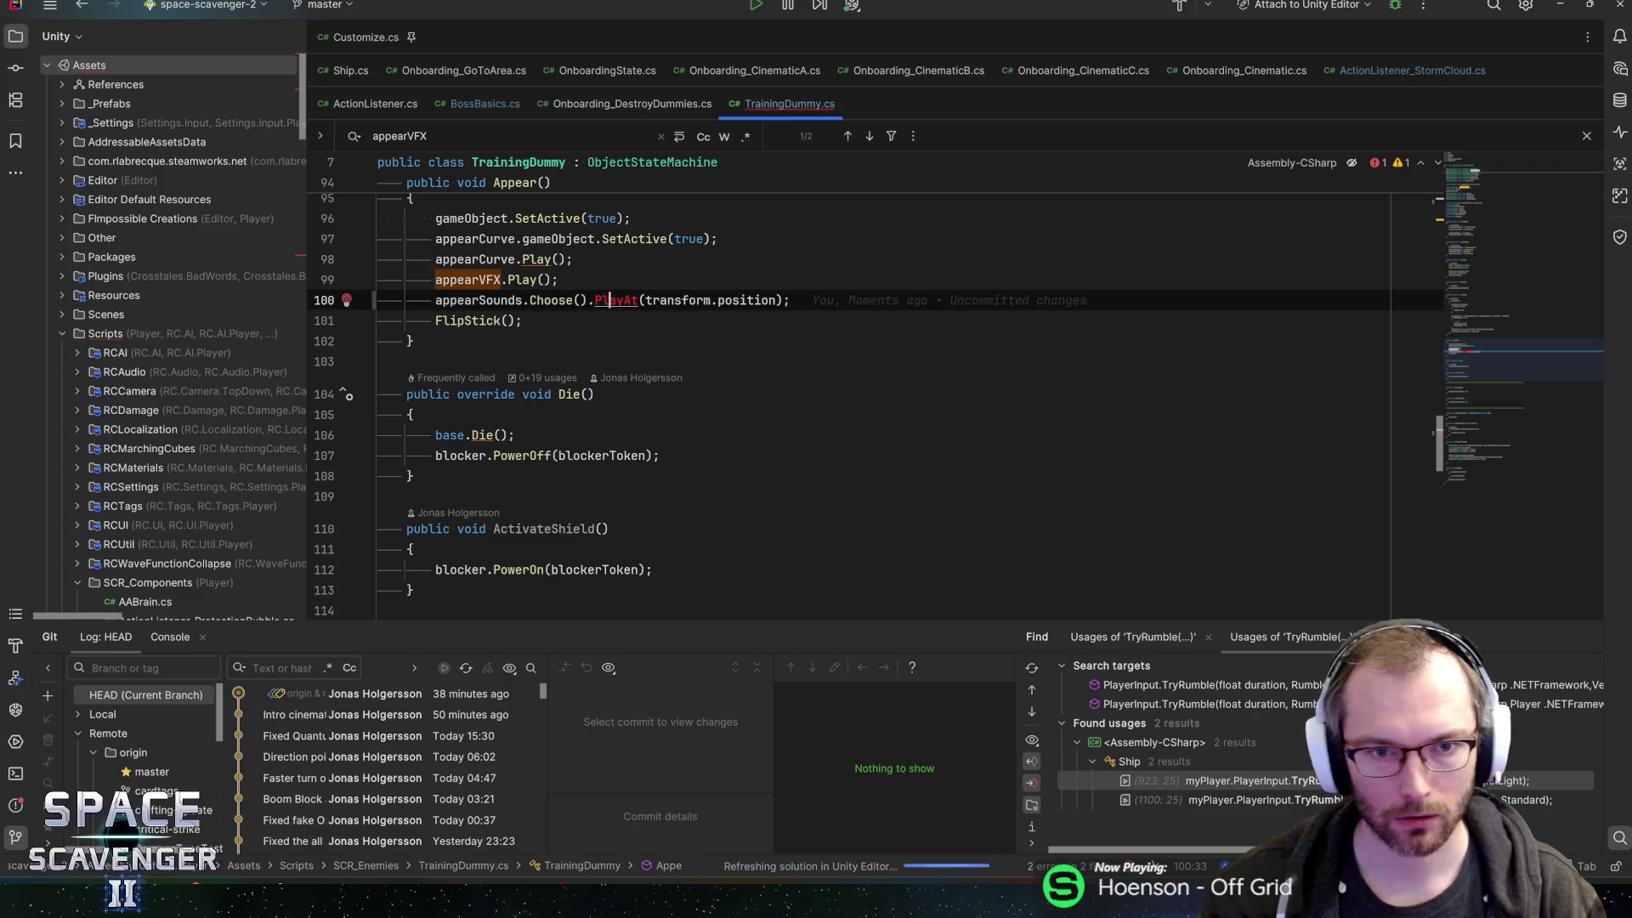
{"action": "key", "text": "Down"}
{"action": "key", "text": "Return"}
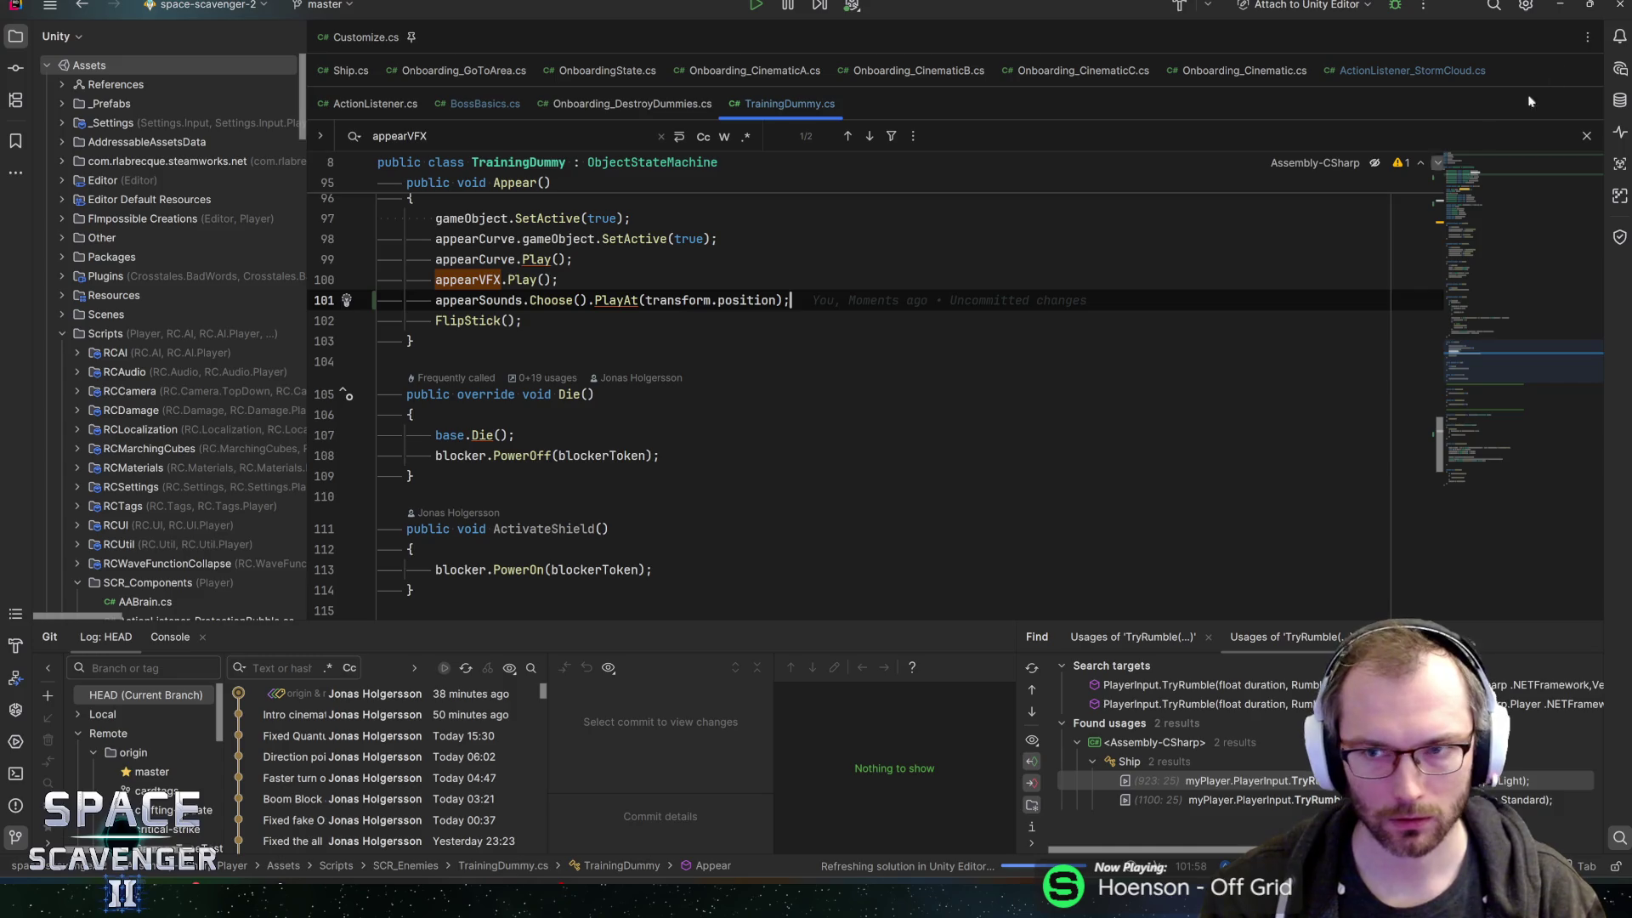
{"action": "double_click", "coordinate": [1551, 9]}
{"action": "left_click", "coordinate": [1483, 162]}
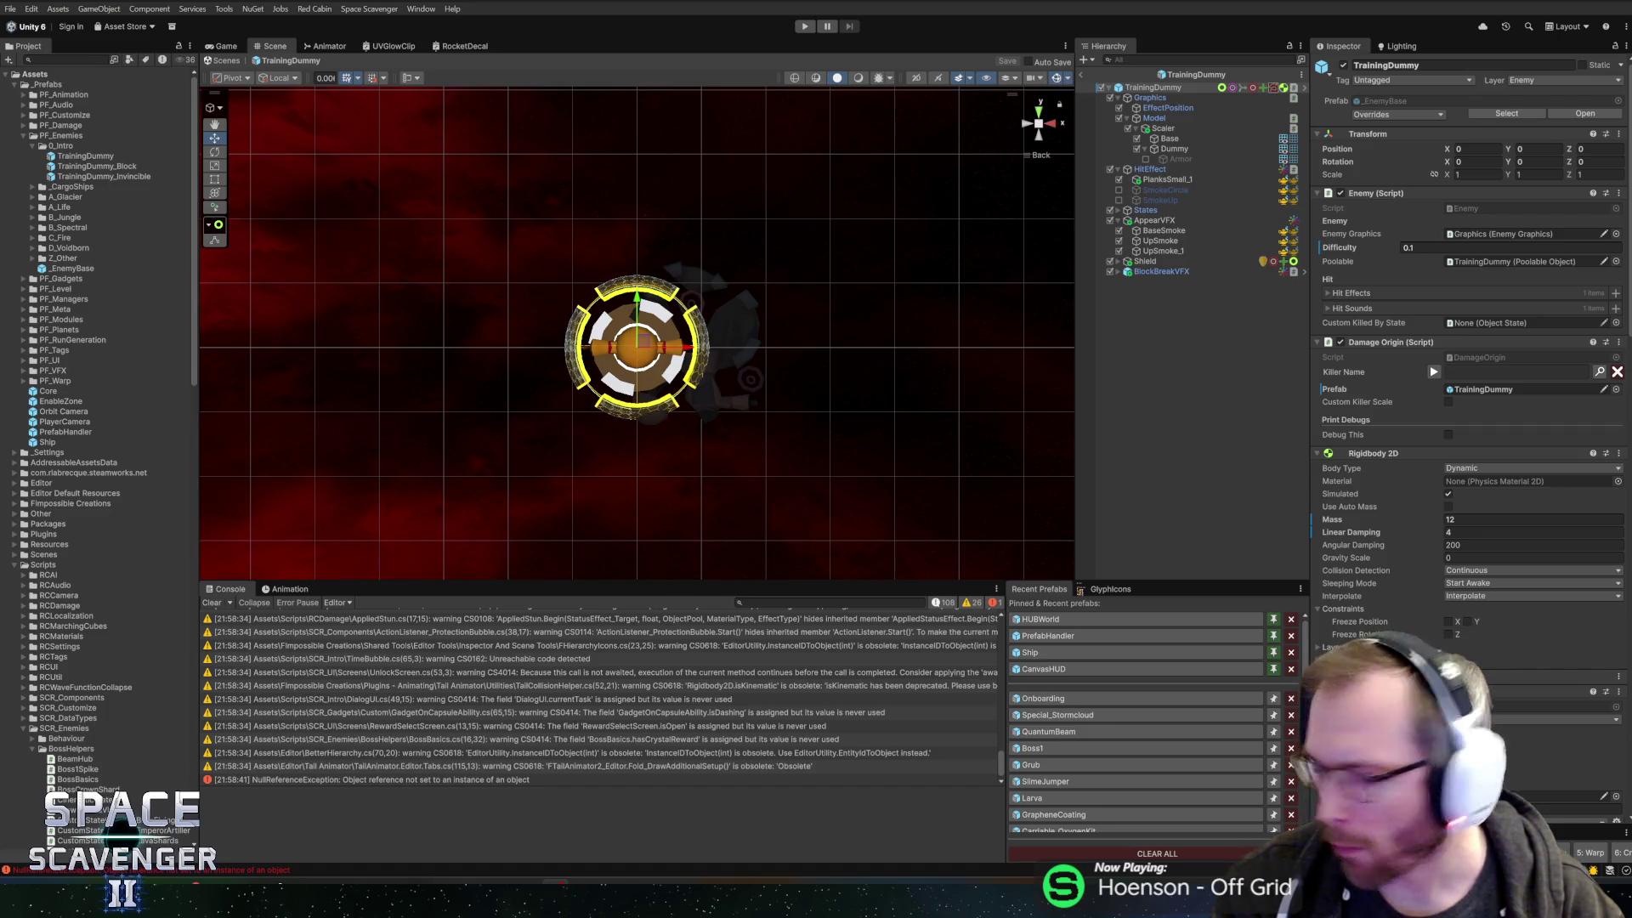
- Examine the stack traces of the NullReferenceException entries in the Console
{"action": "scroll", "coordinate": [1438, 435], "scroll_direction": "down", "scroll_amount": 15}
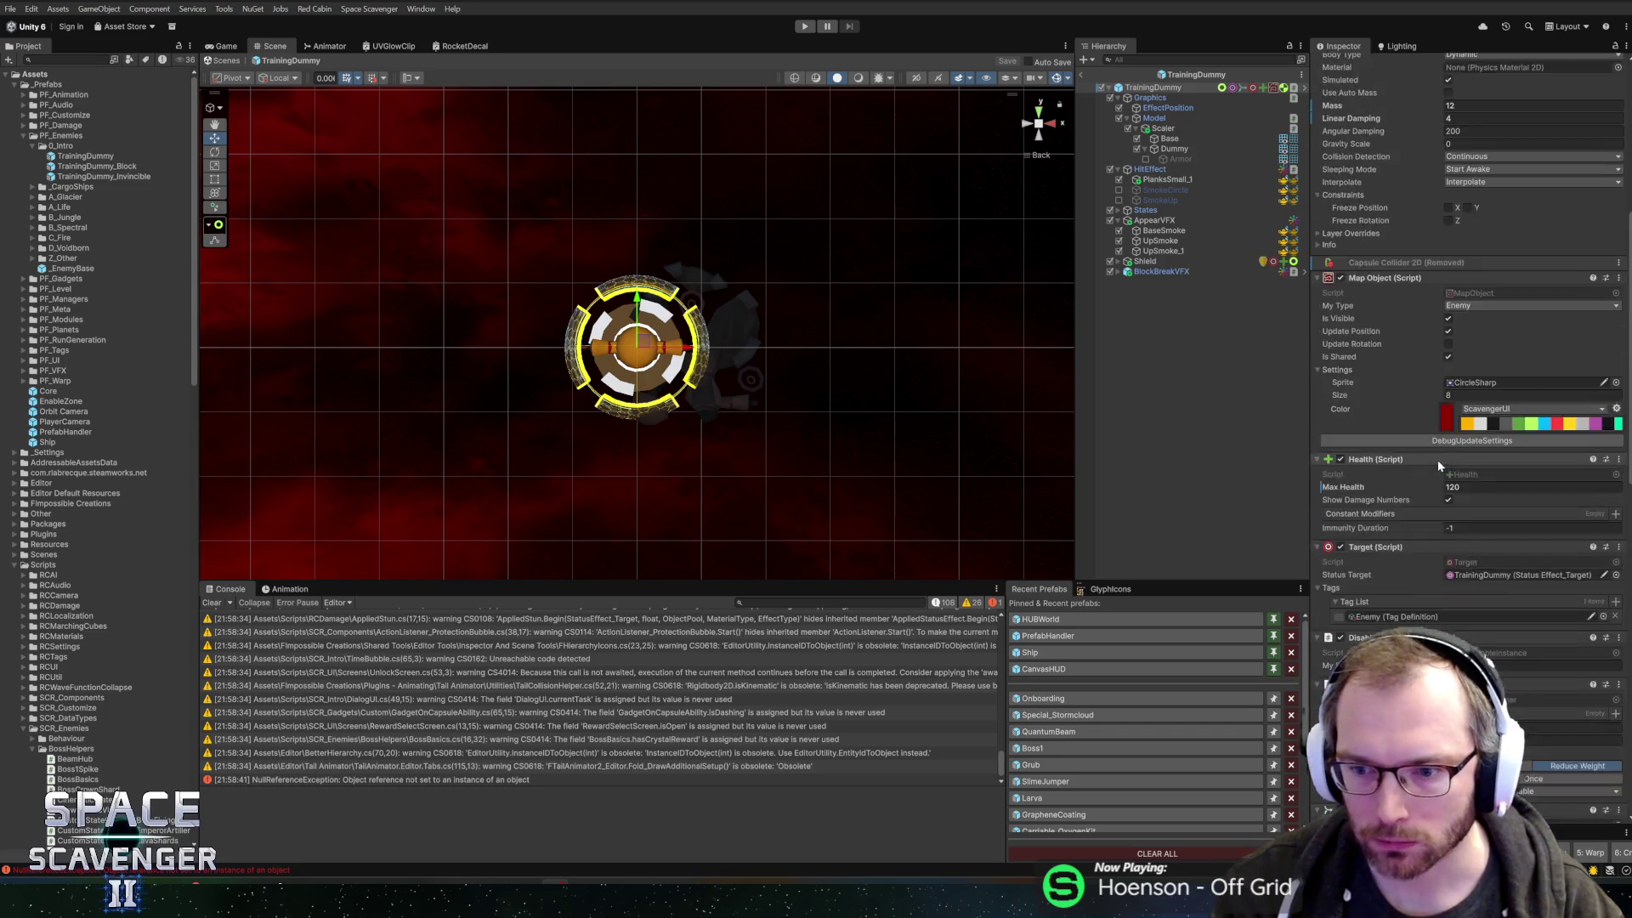
{"action": "scroll", "coordinate": [1418, 475], "scroll_direction": "down", "scroll_amount": 2}
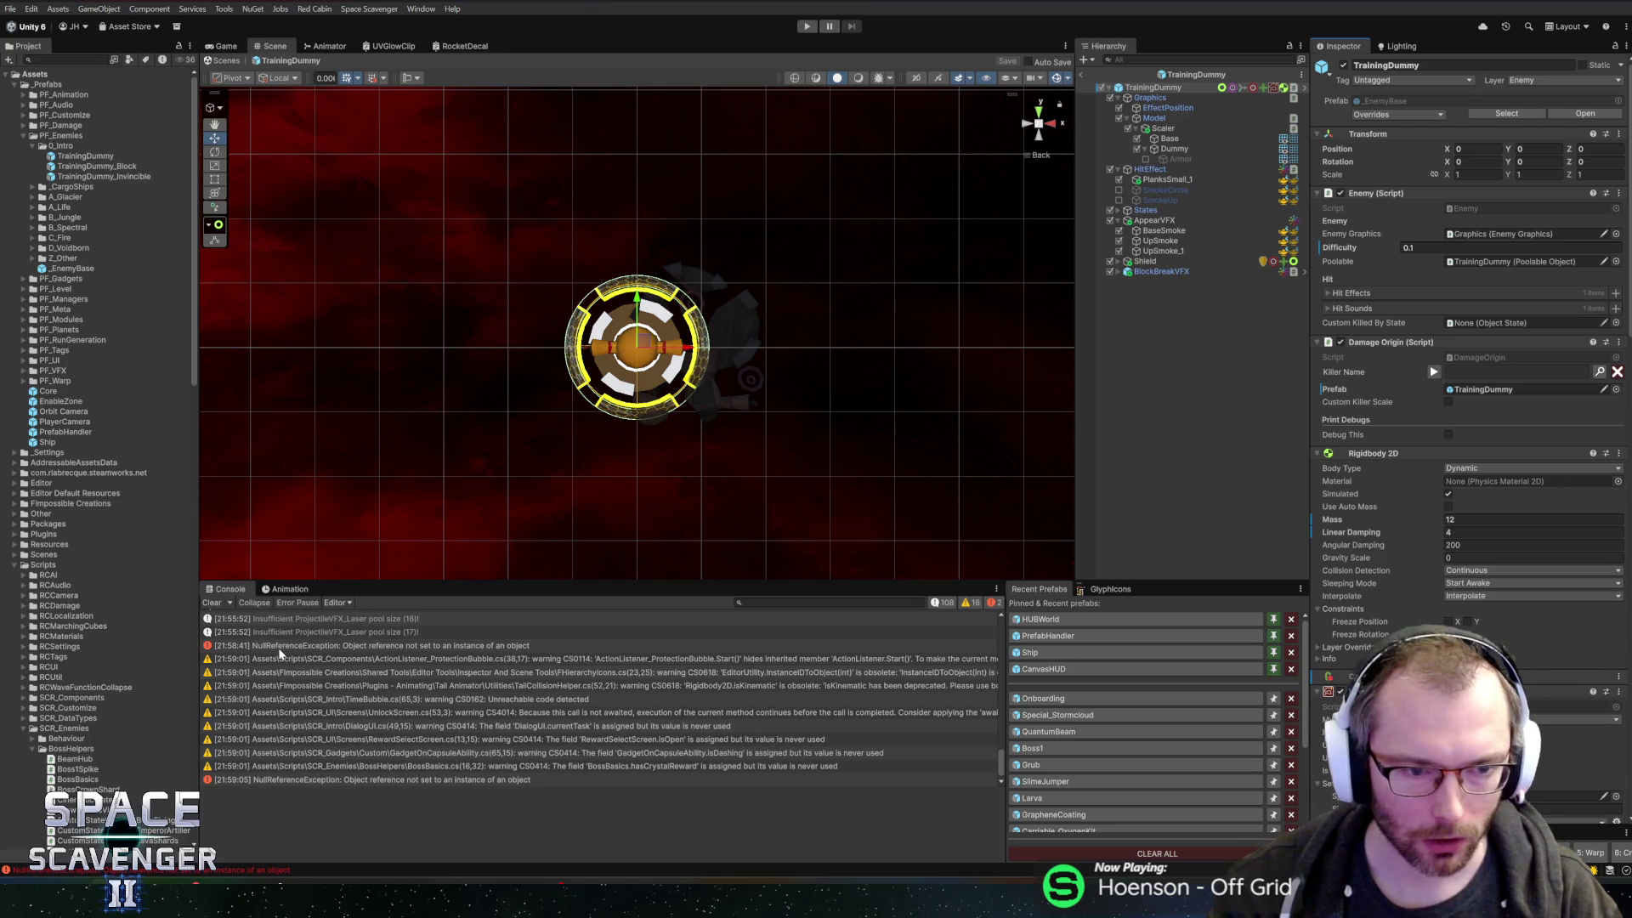
{"action": "left_click", "coordinate": [425, 645]}
{"action": "scroll", "coordinate": [442, 821], "scroll_direction": "down", "scroll_amount": 1}
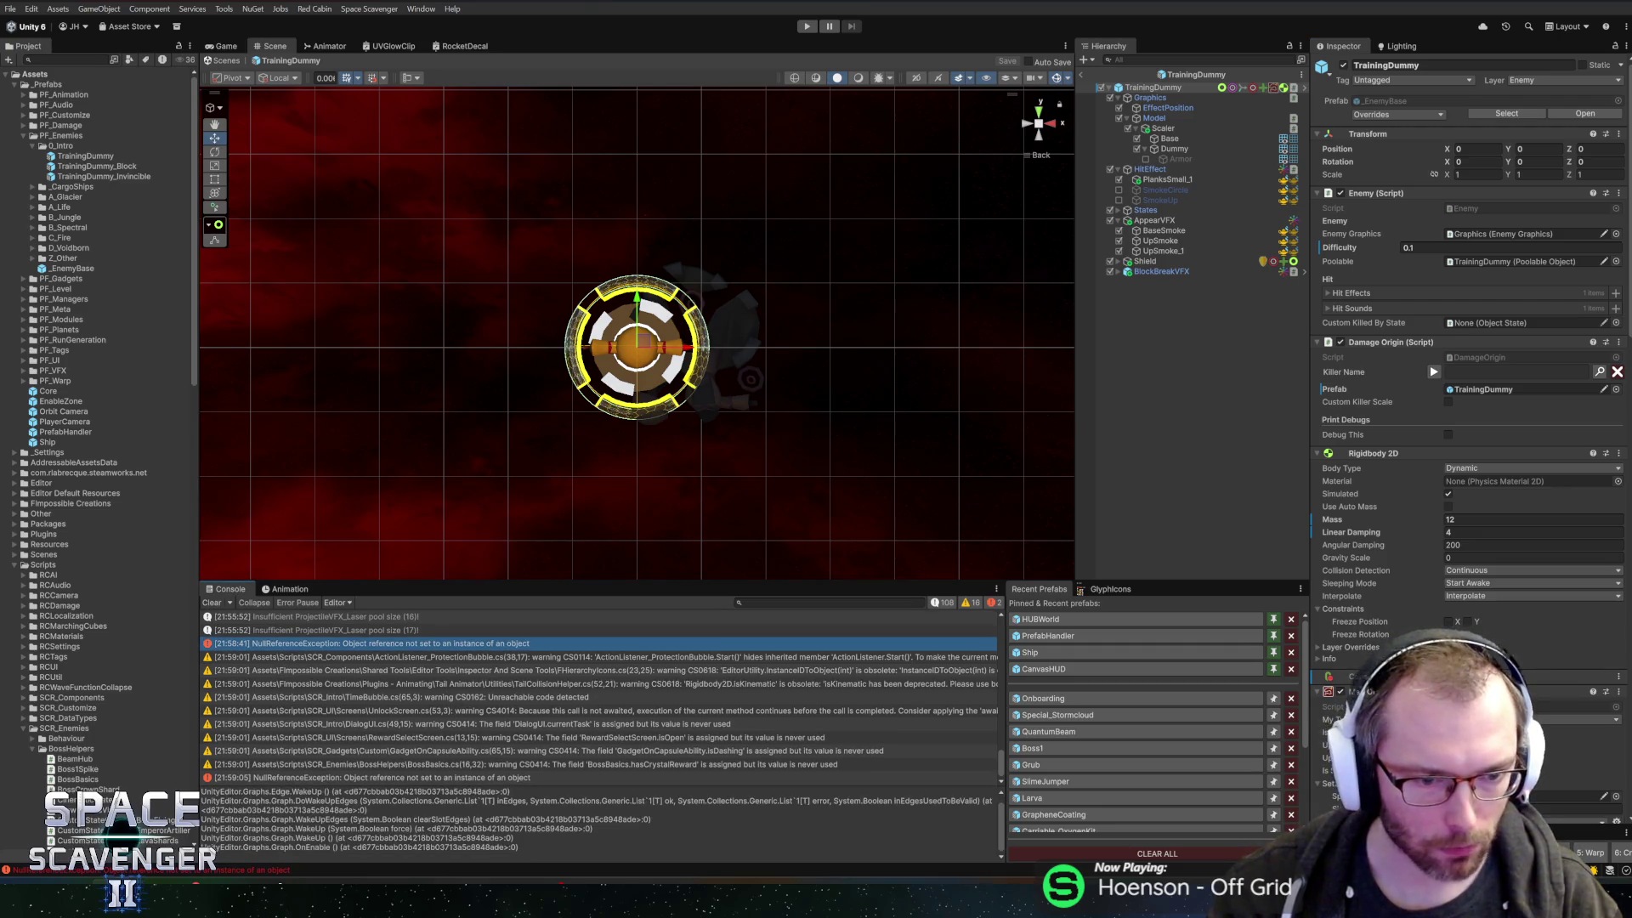
{"action": "left_click", "coordinate": [283, 777]}
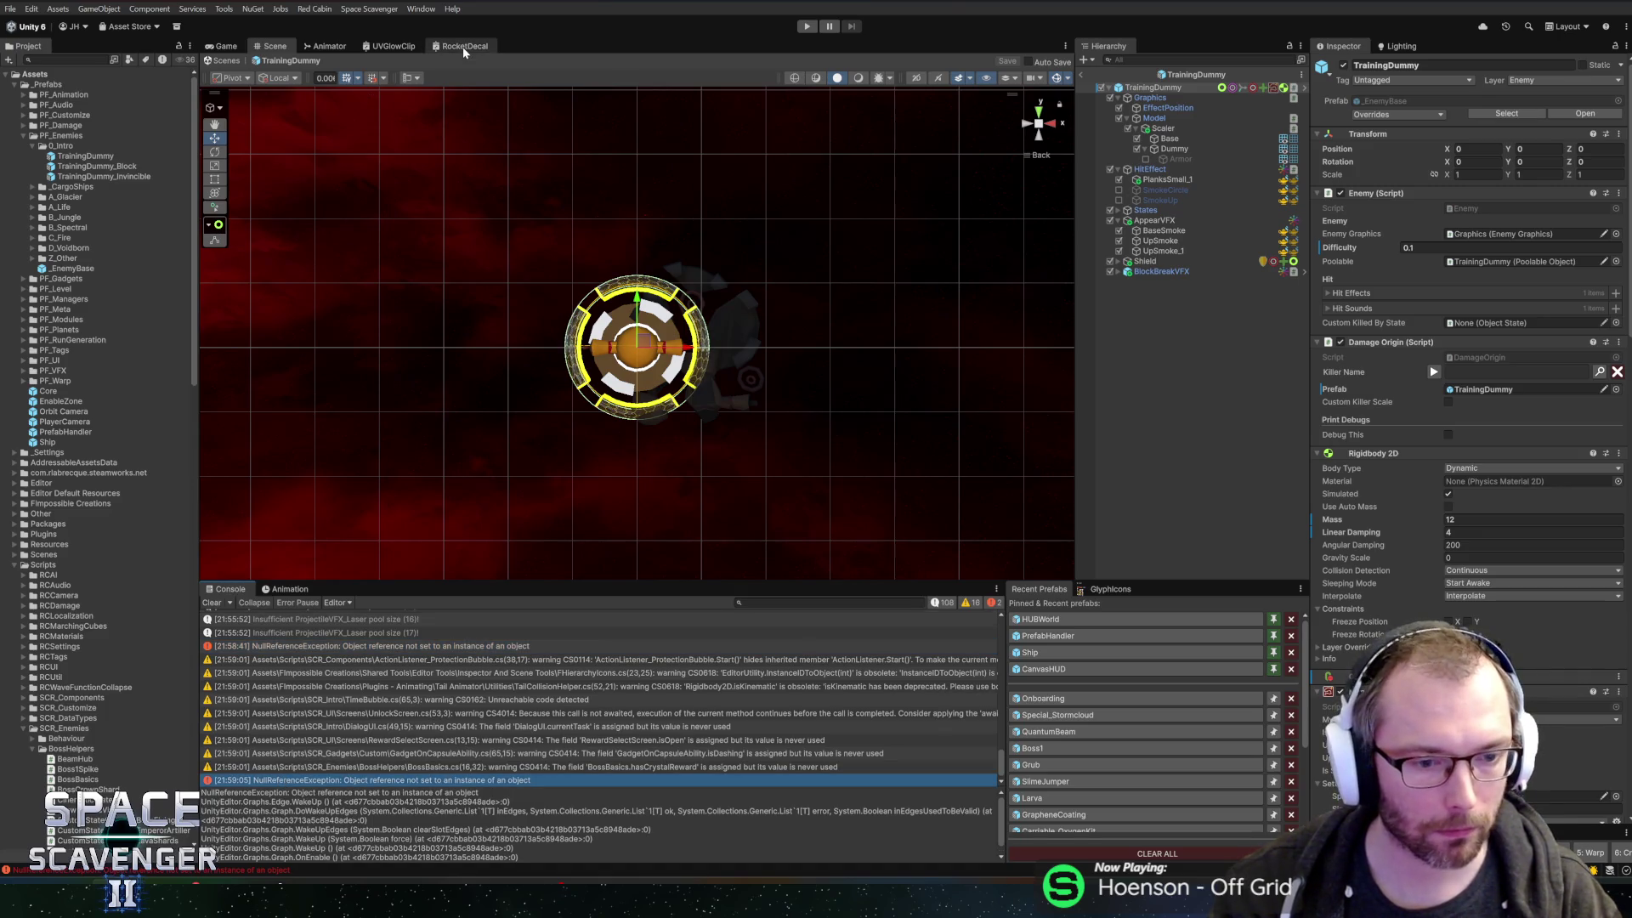
- Close the UVGlowClip and Animator tabs and clear all console messages
{"action": "middle_click", "coordinate": [393, 46]}
{"action": "middle_click", "coordinate": [327, 46]}
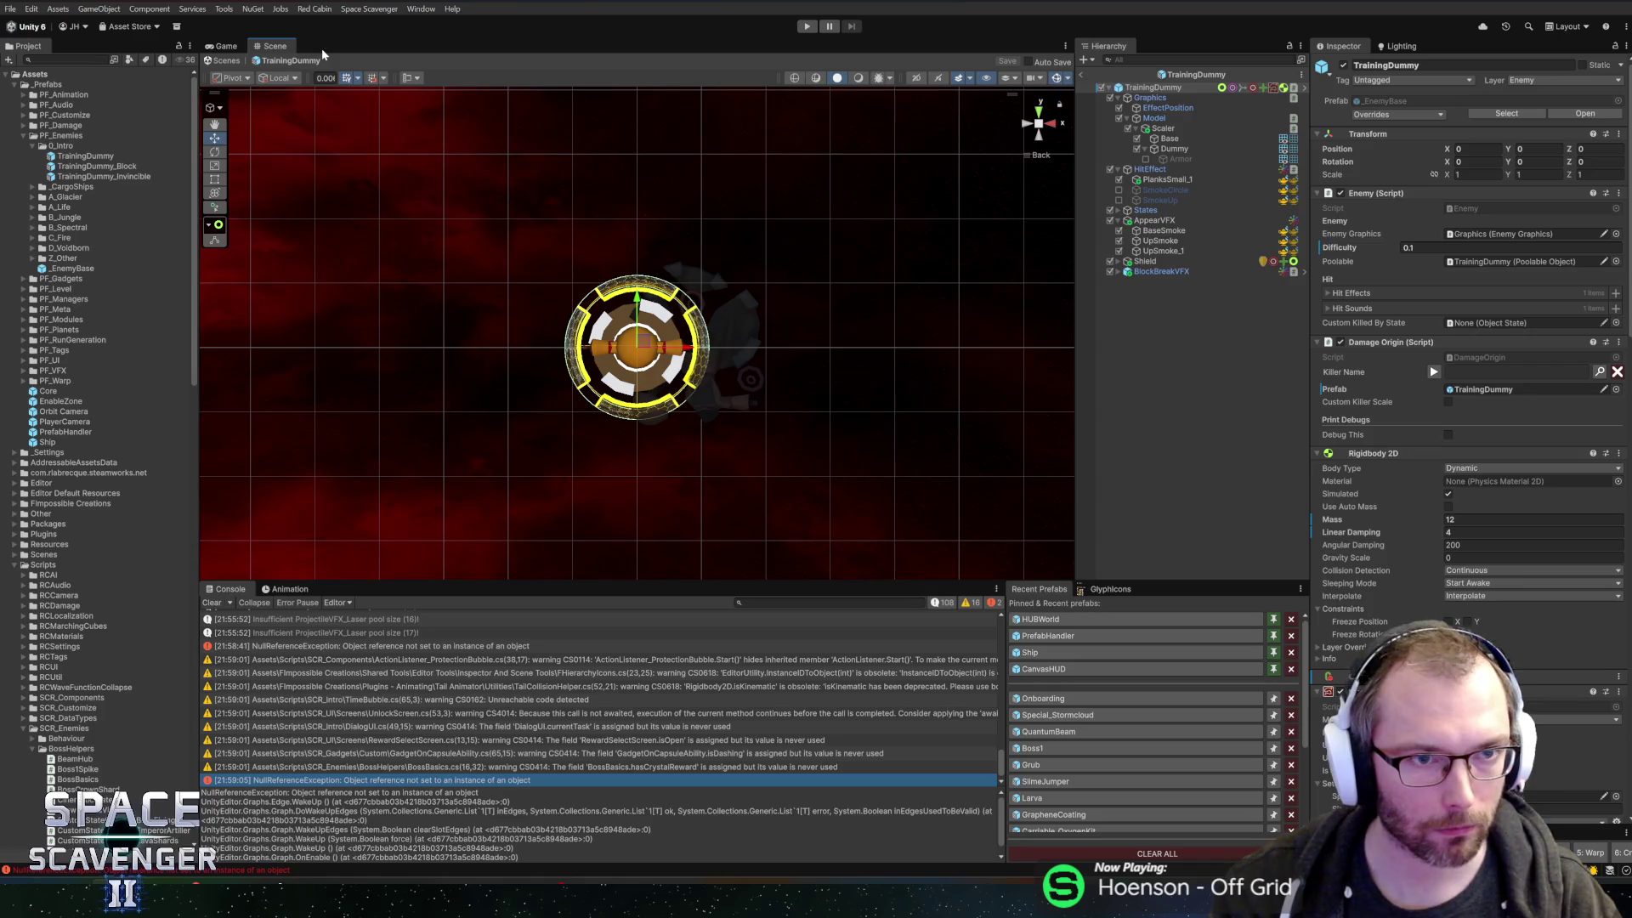
{"action": "left_click", "coordinate": [212, 602]}
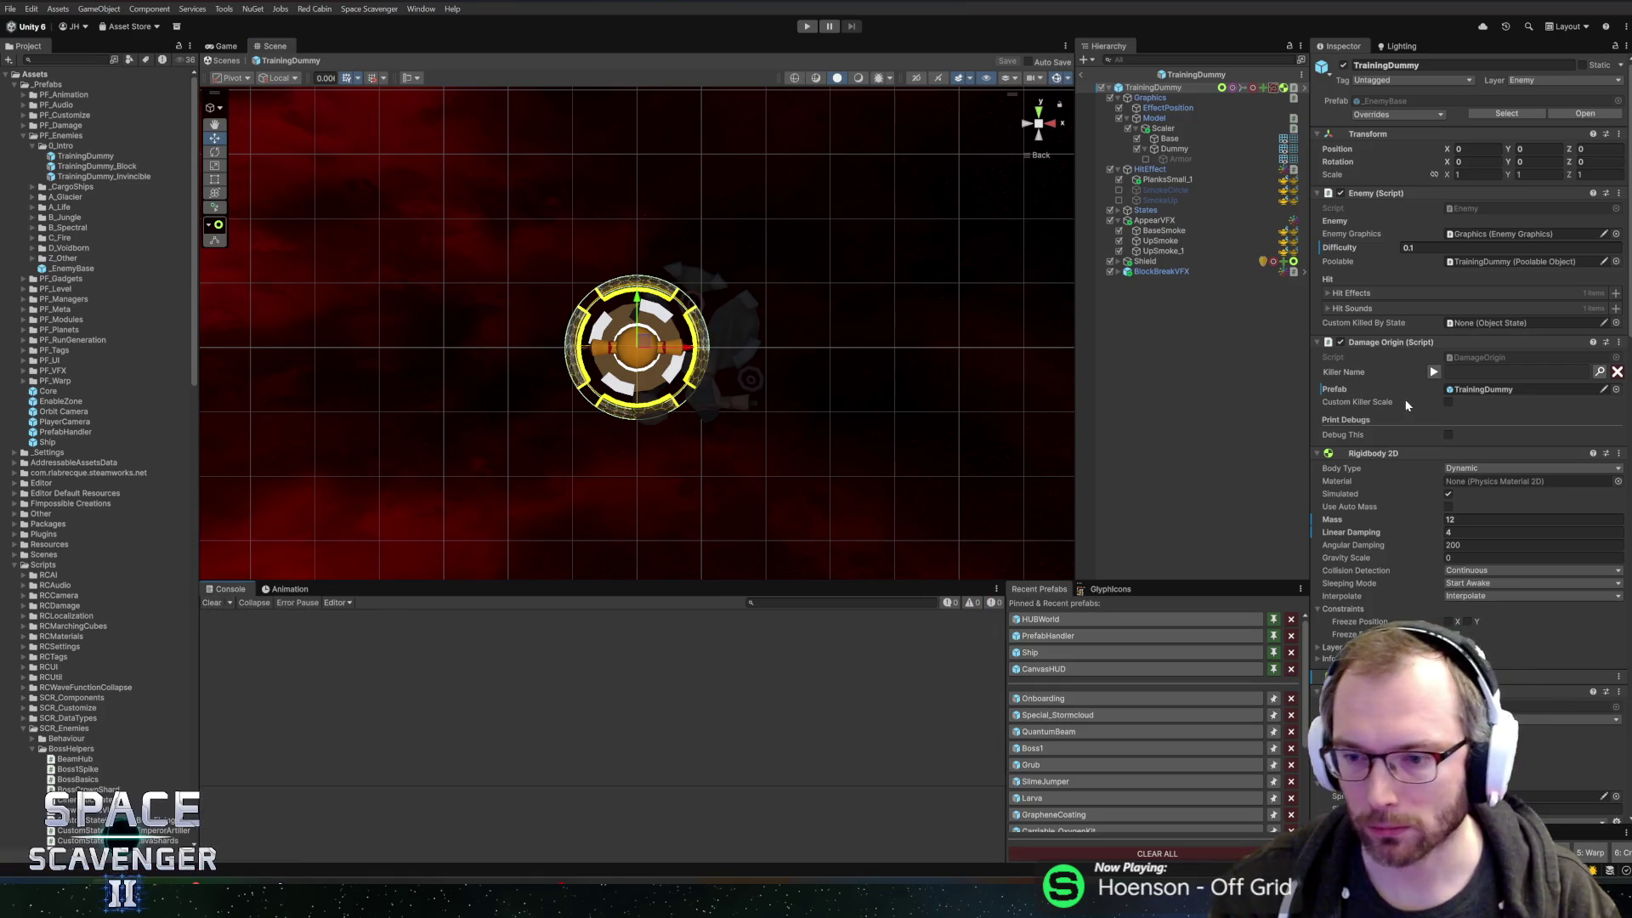
{"action": "scroll", "coordinate": [1426, 569], "scroll_direction": "down", "scroll_amount": 10}
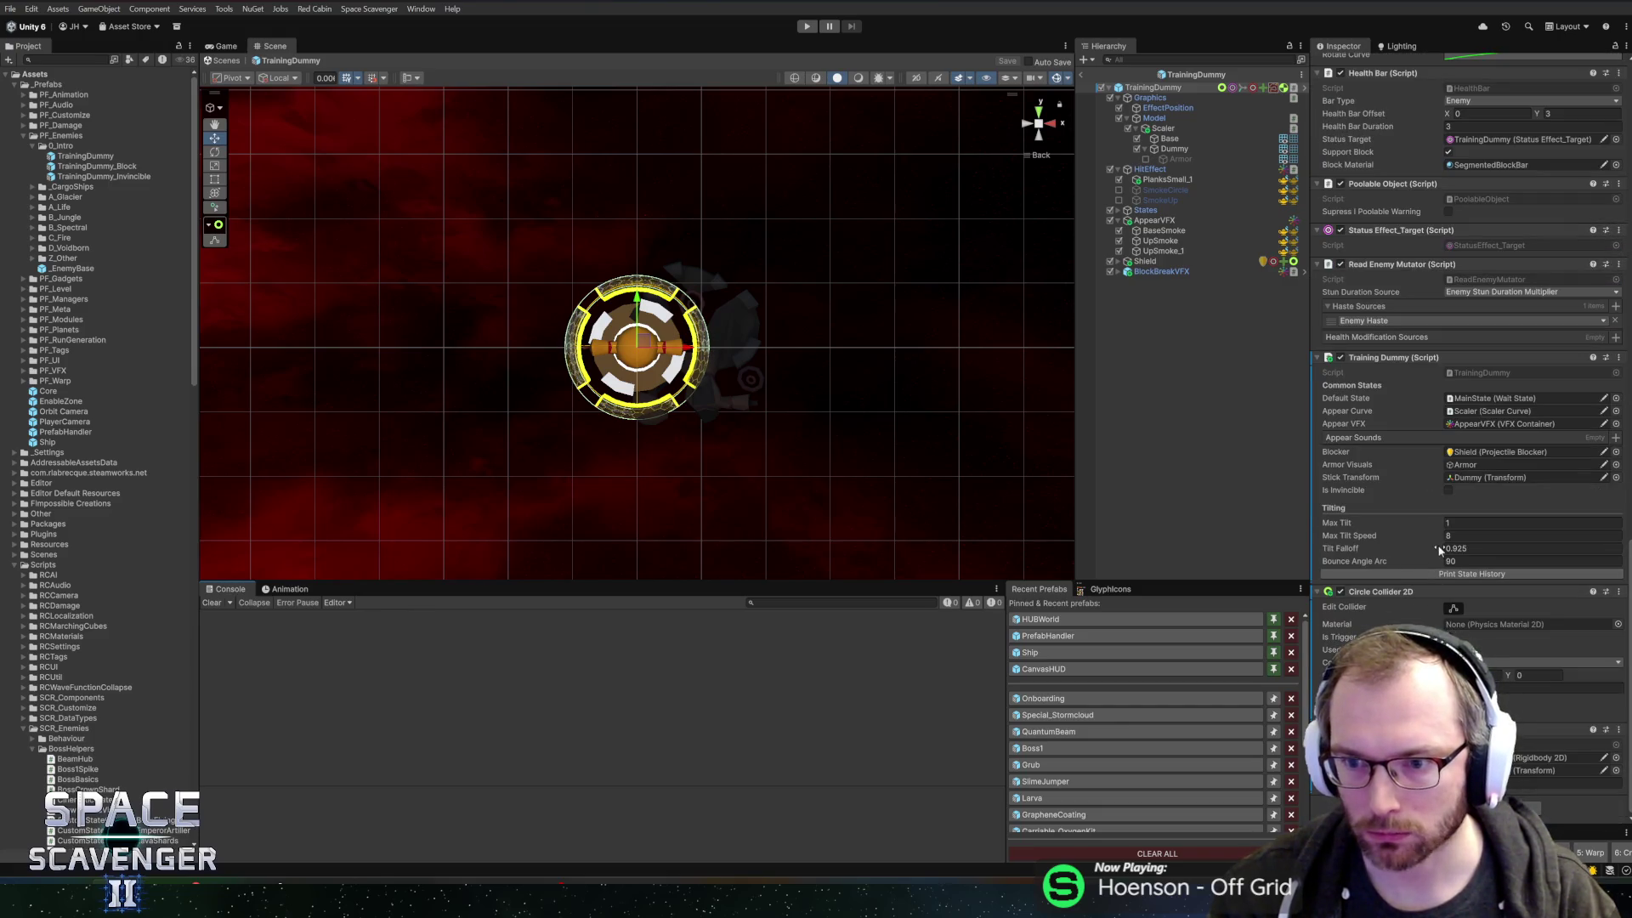
- Assign the Dirt Impact clip to Appear Sounds via a 'dir' picker search, then view its import settings
{"action": "left_click", "coordinate": [1615, 437]}
{"action": "left_click_drag", "start_coordinate": [1290, 228], "coordinate": [1094, 204]}
{"action": "type", "text": "appe"}
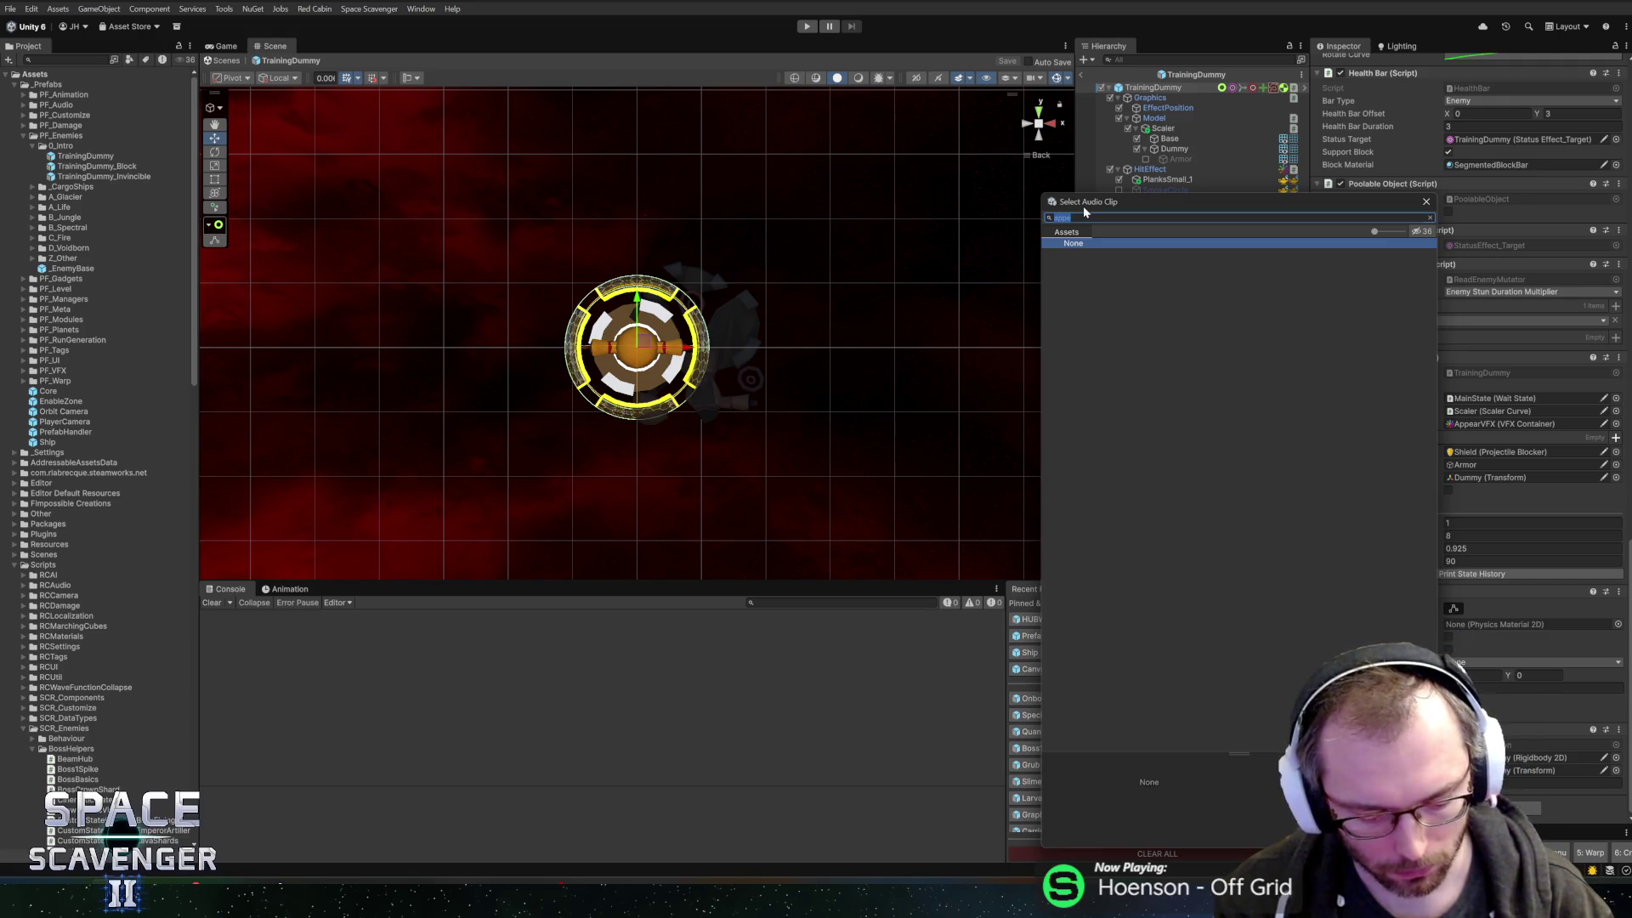
{"action": "type", "text": "dir"}
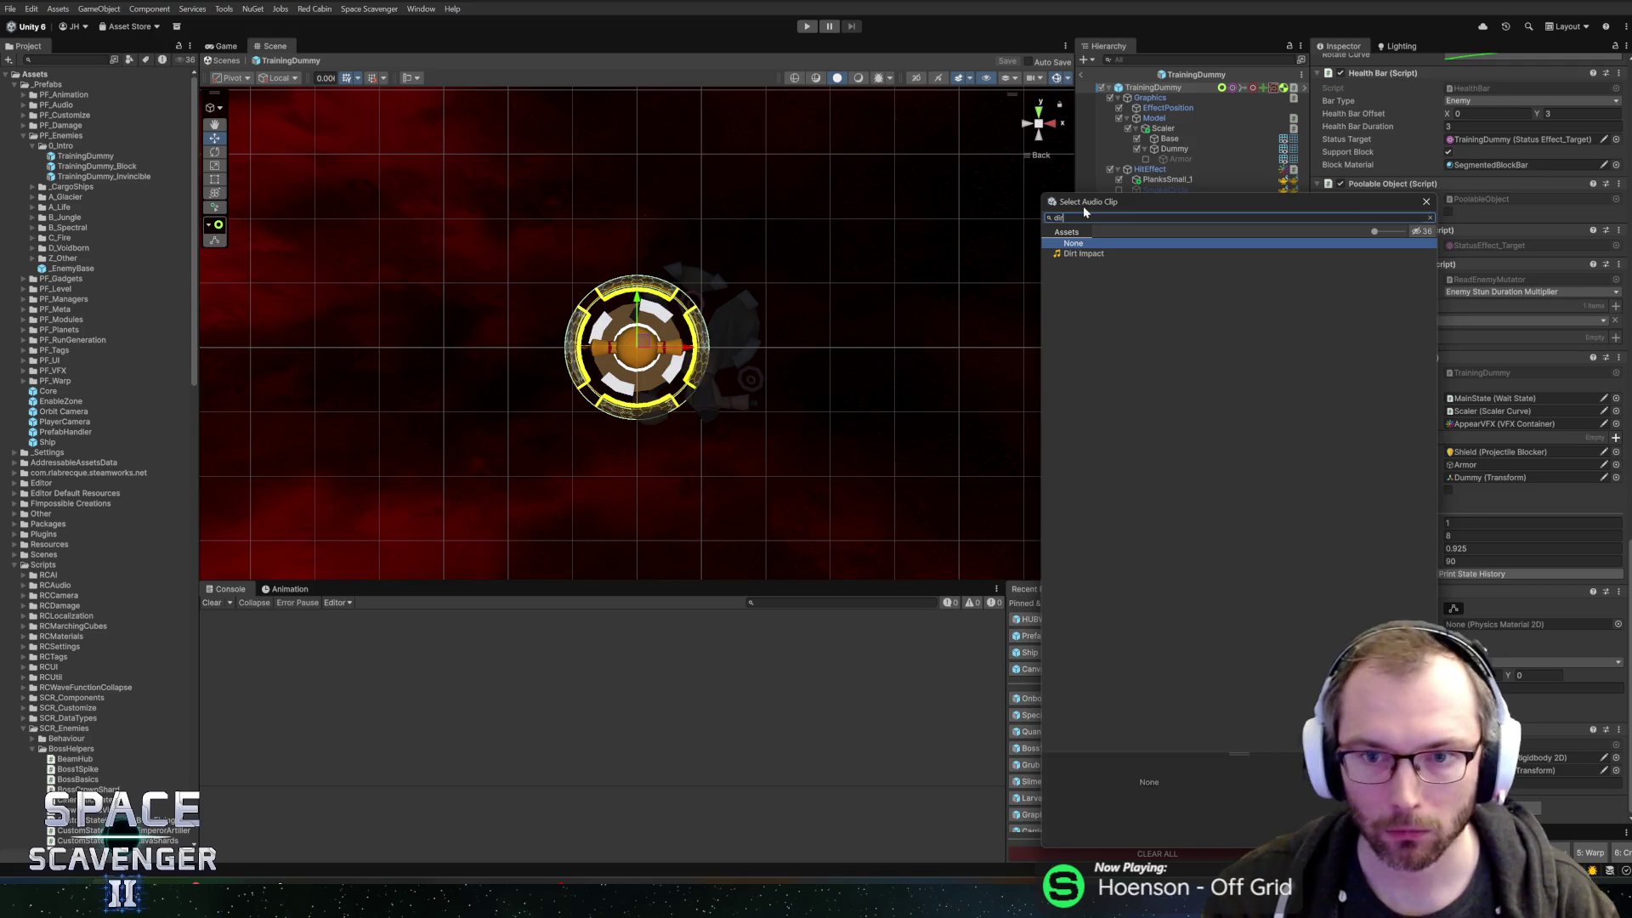
{"action": "left_click", "coordinate": [1072, 256]}
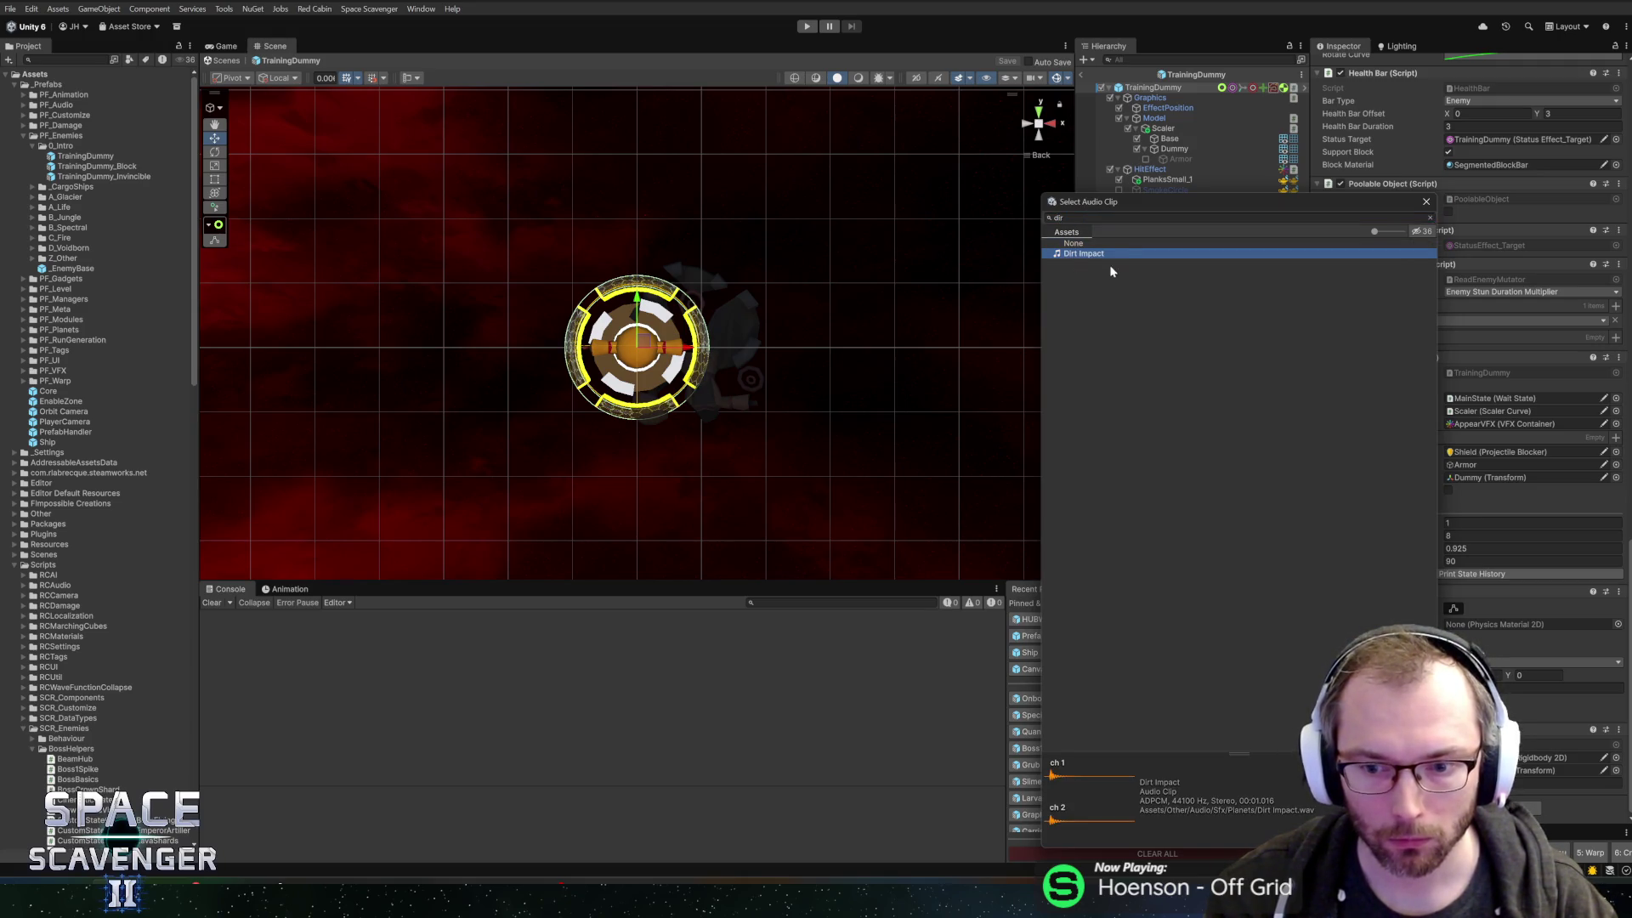
{"action": "left_click_drag", "start_coordinate": [1112, 200], "coordinate": [899, 175]}
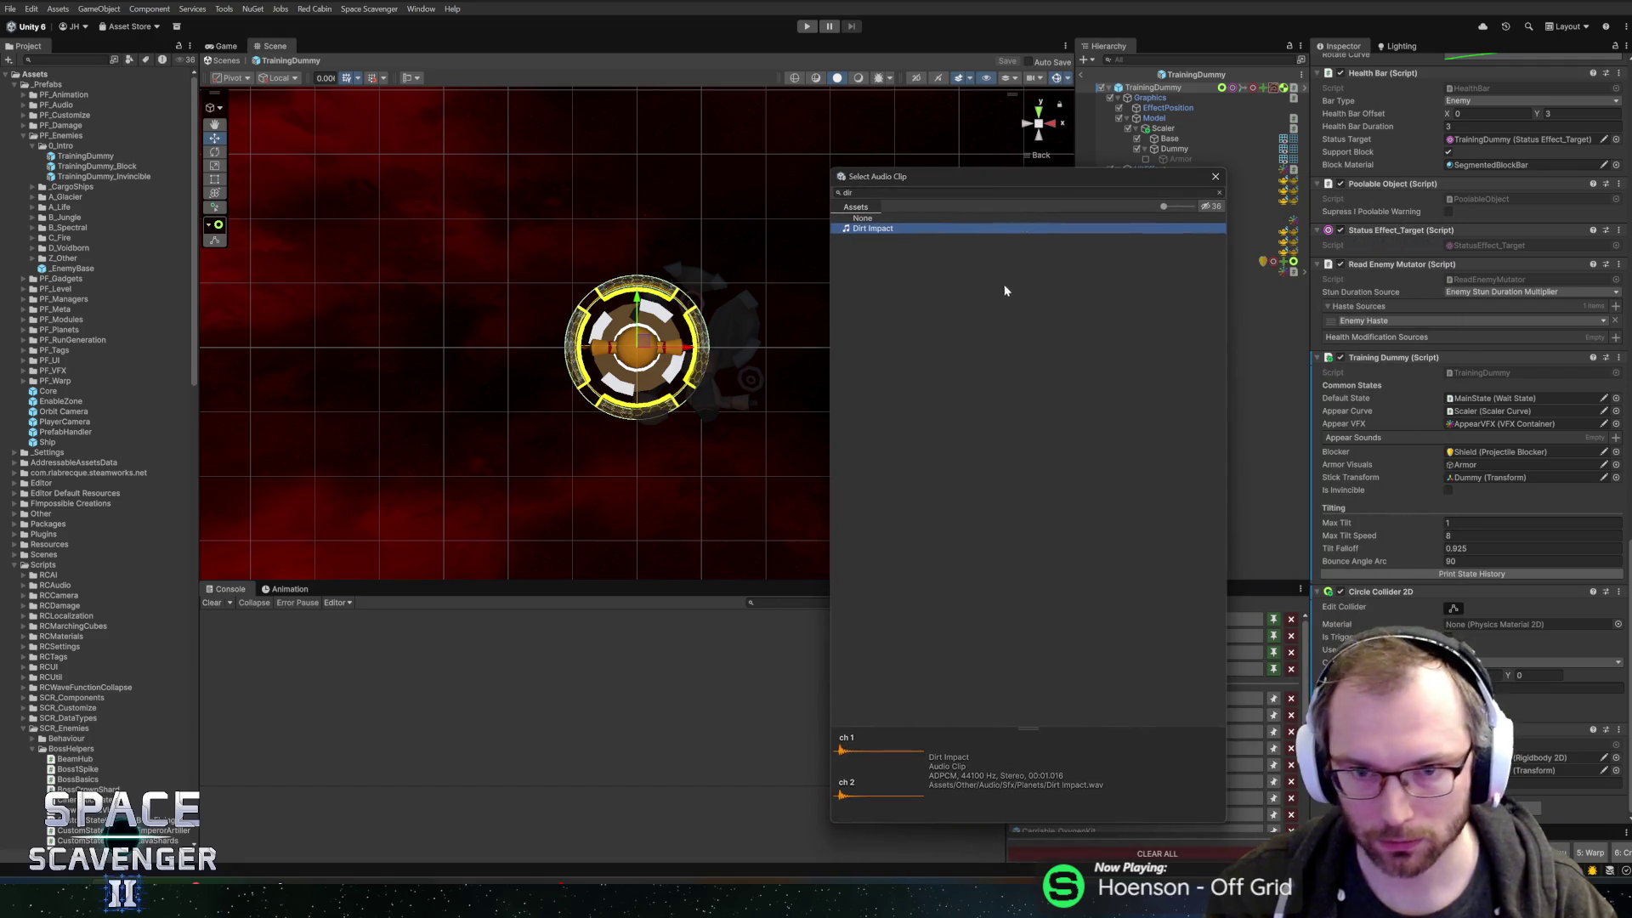
{"action": "double_click", "coordinate": [869, 229]}
{"action": "left_click", "coordinate": [1394, 452]}
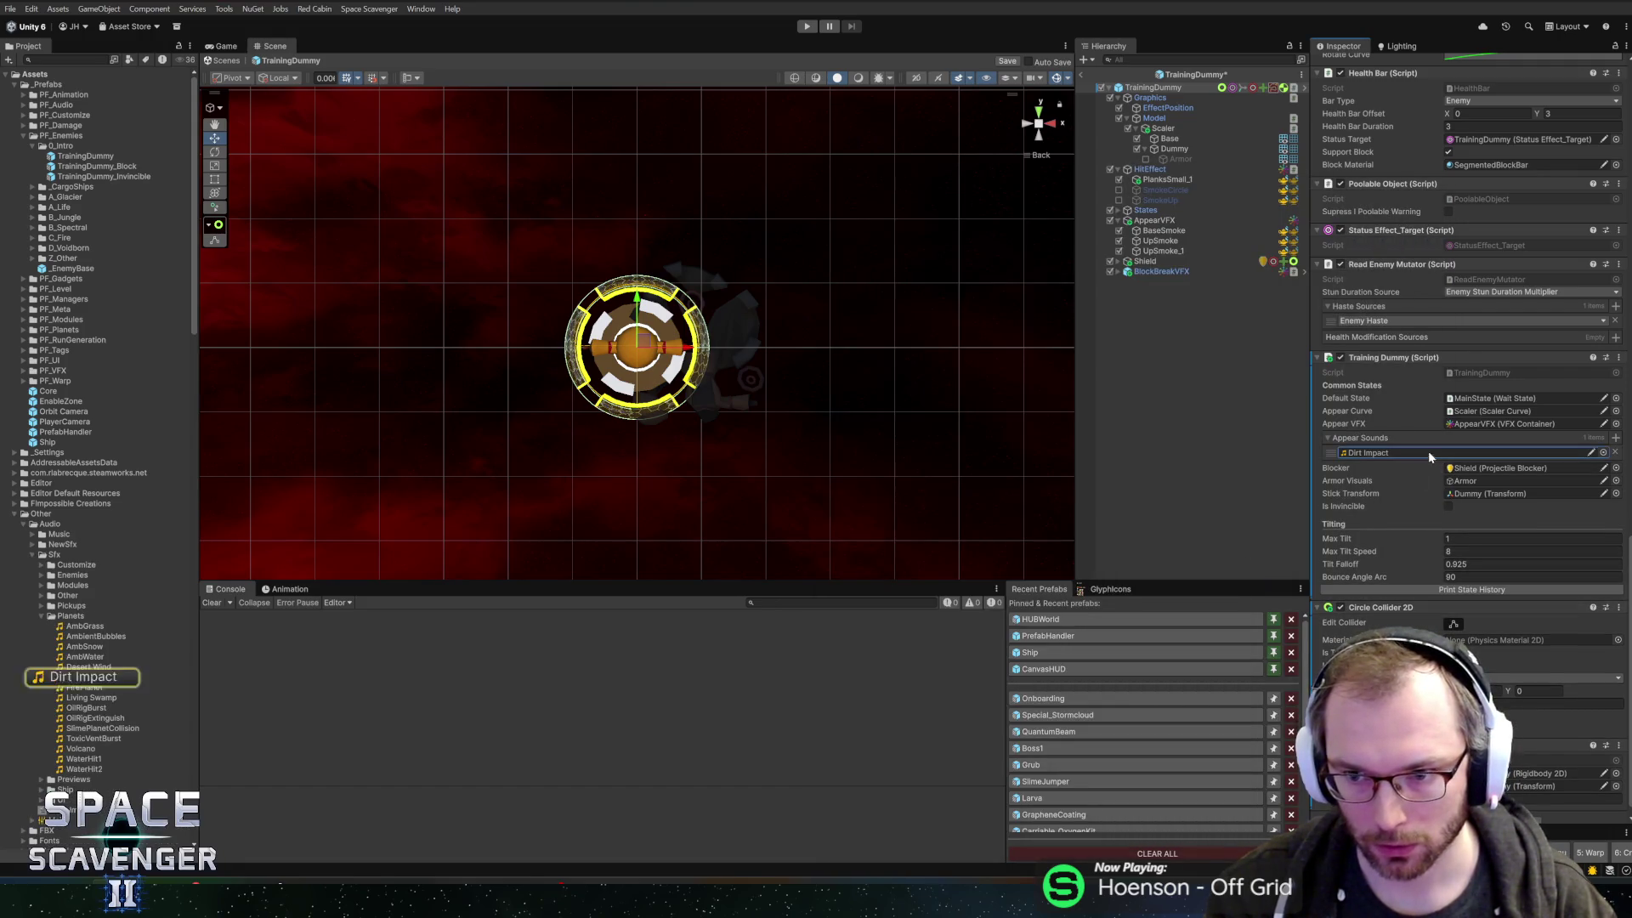
{"action": "left_click", "coordinate": [68, 677]}
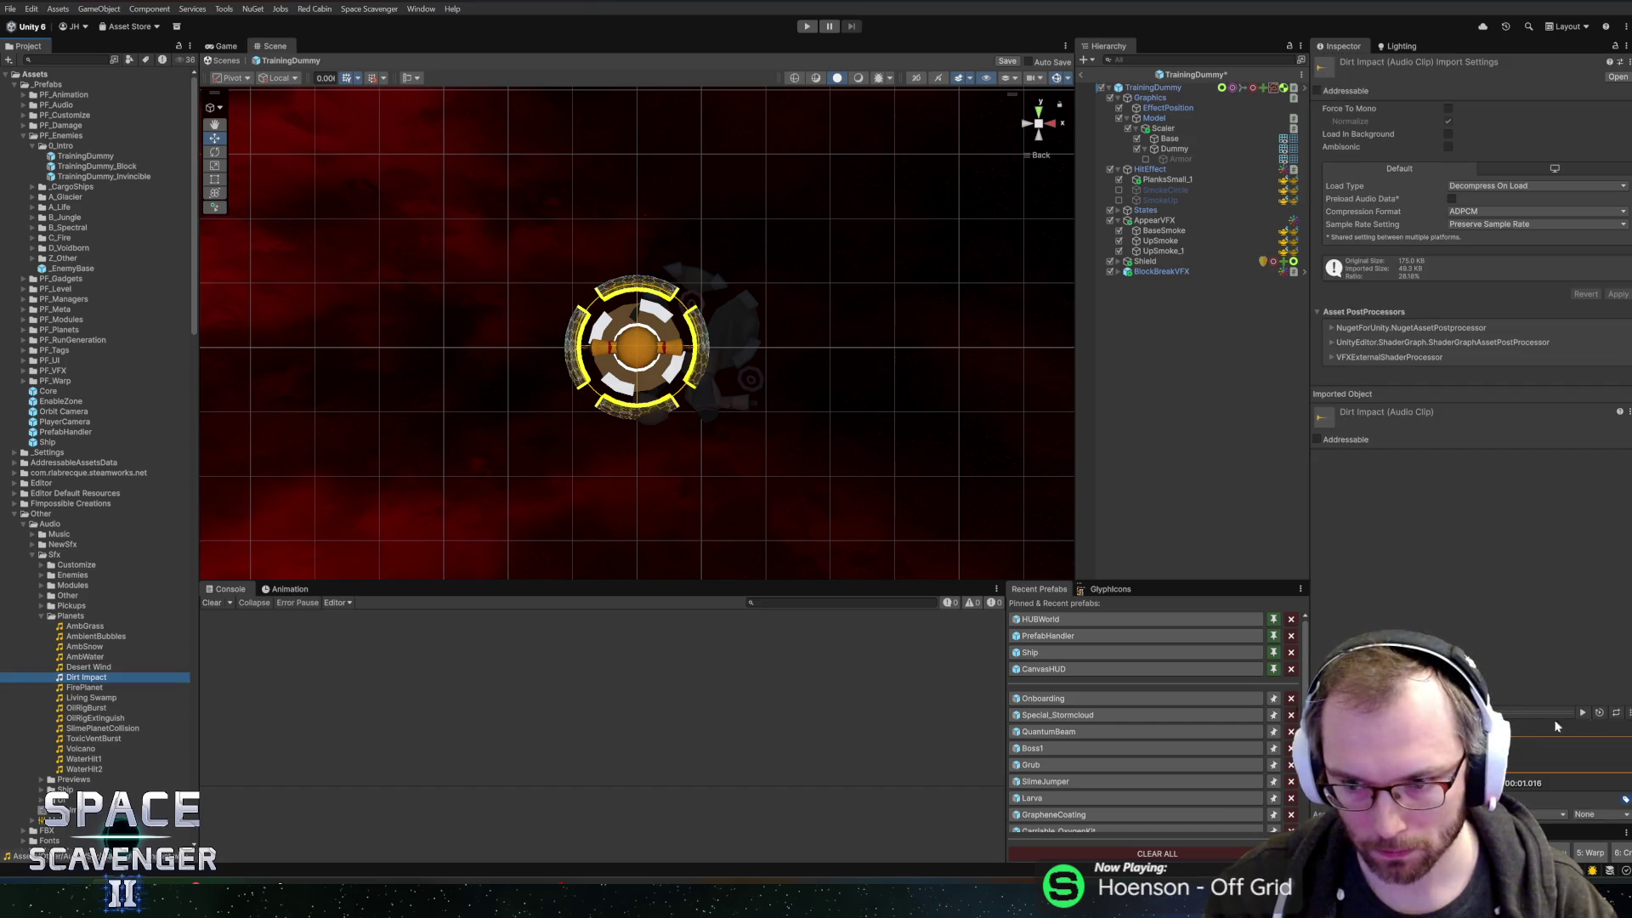
- Preview Dirt Impact, then audition the Other clips GasBlossomBurst, PurchaseItem and SpaceMine
{"action": "left_click", "coordinate": [1580, 714]}
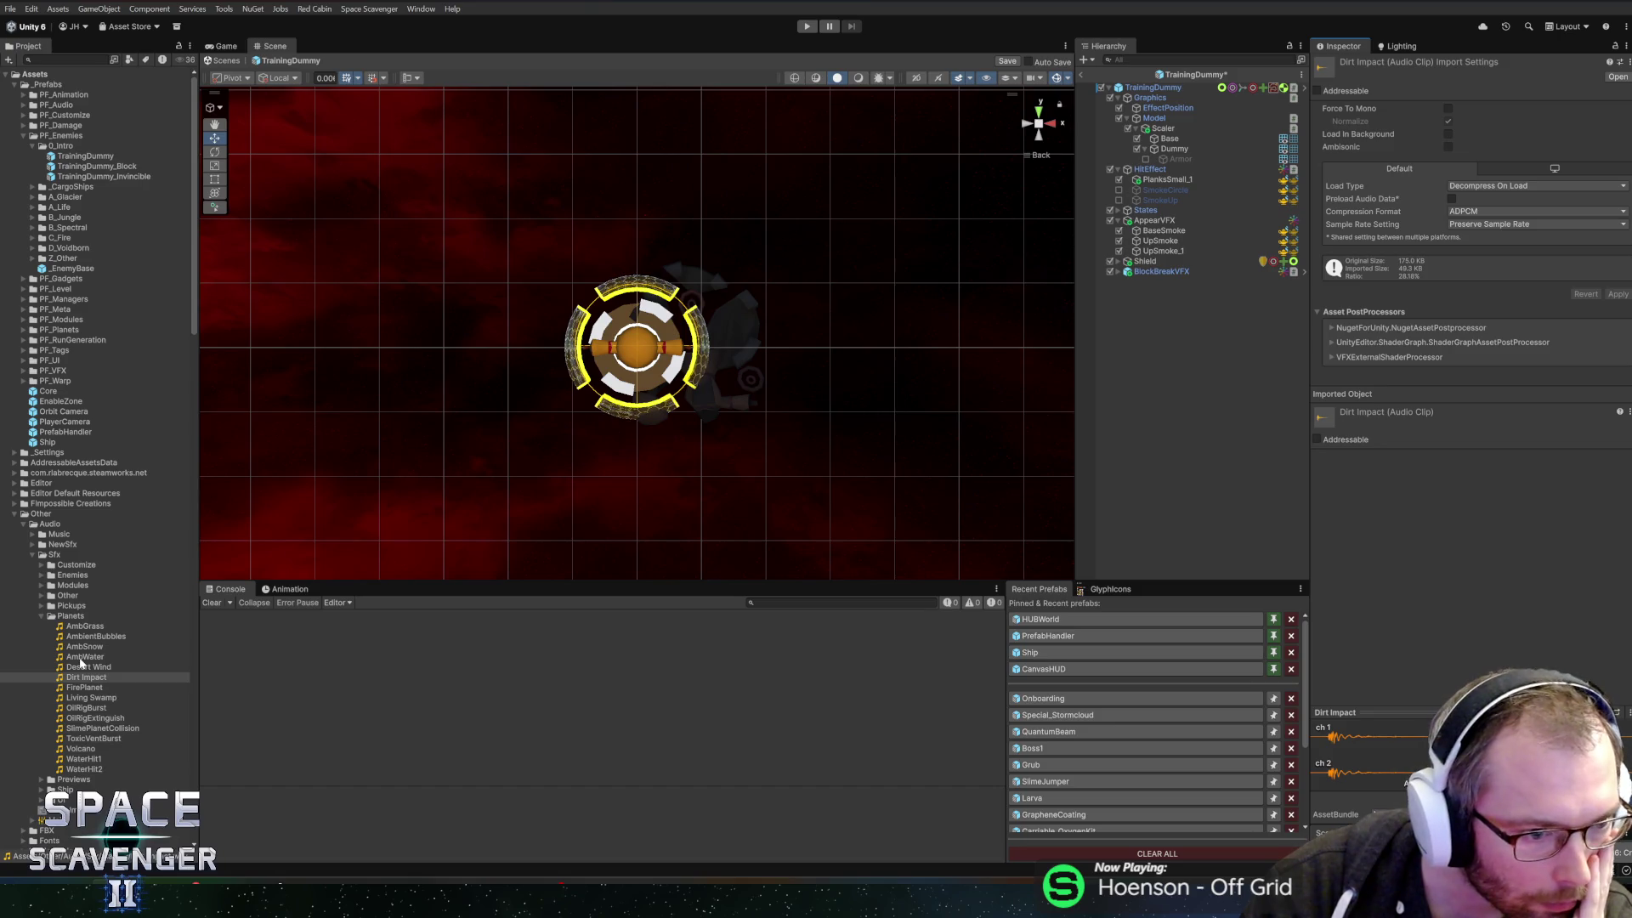
{"action": "left_click", "coordinate": [40, 593]}
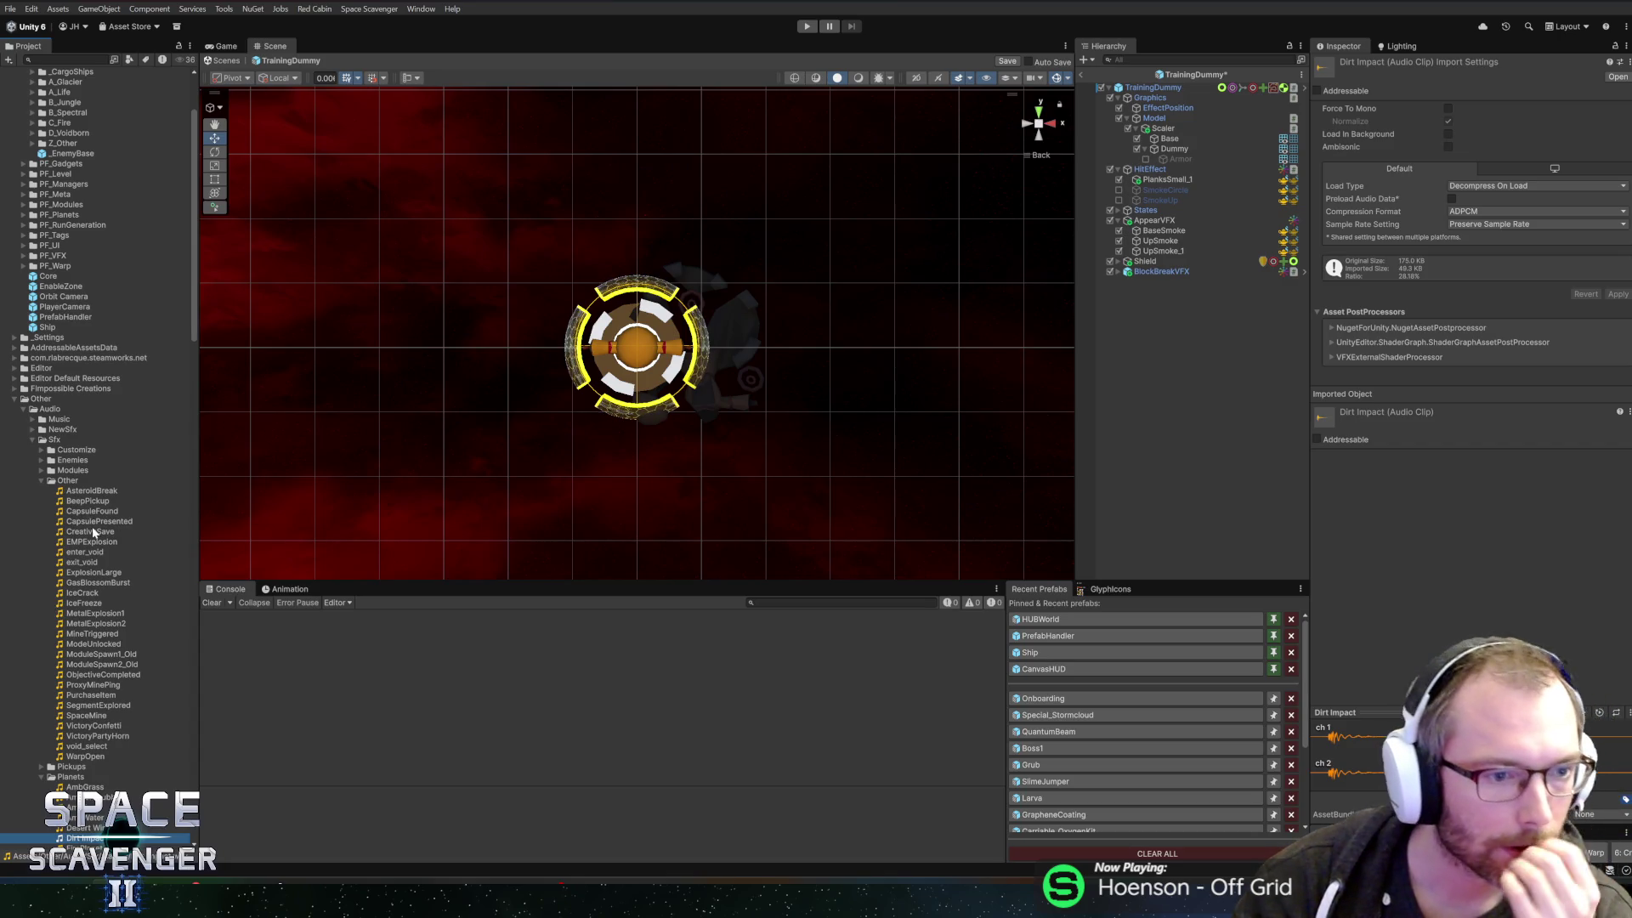
{"action": "left_click", "coordinate": [85, 584]}
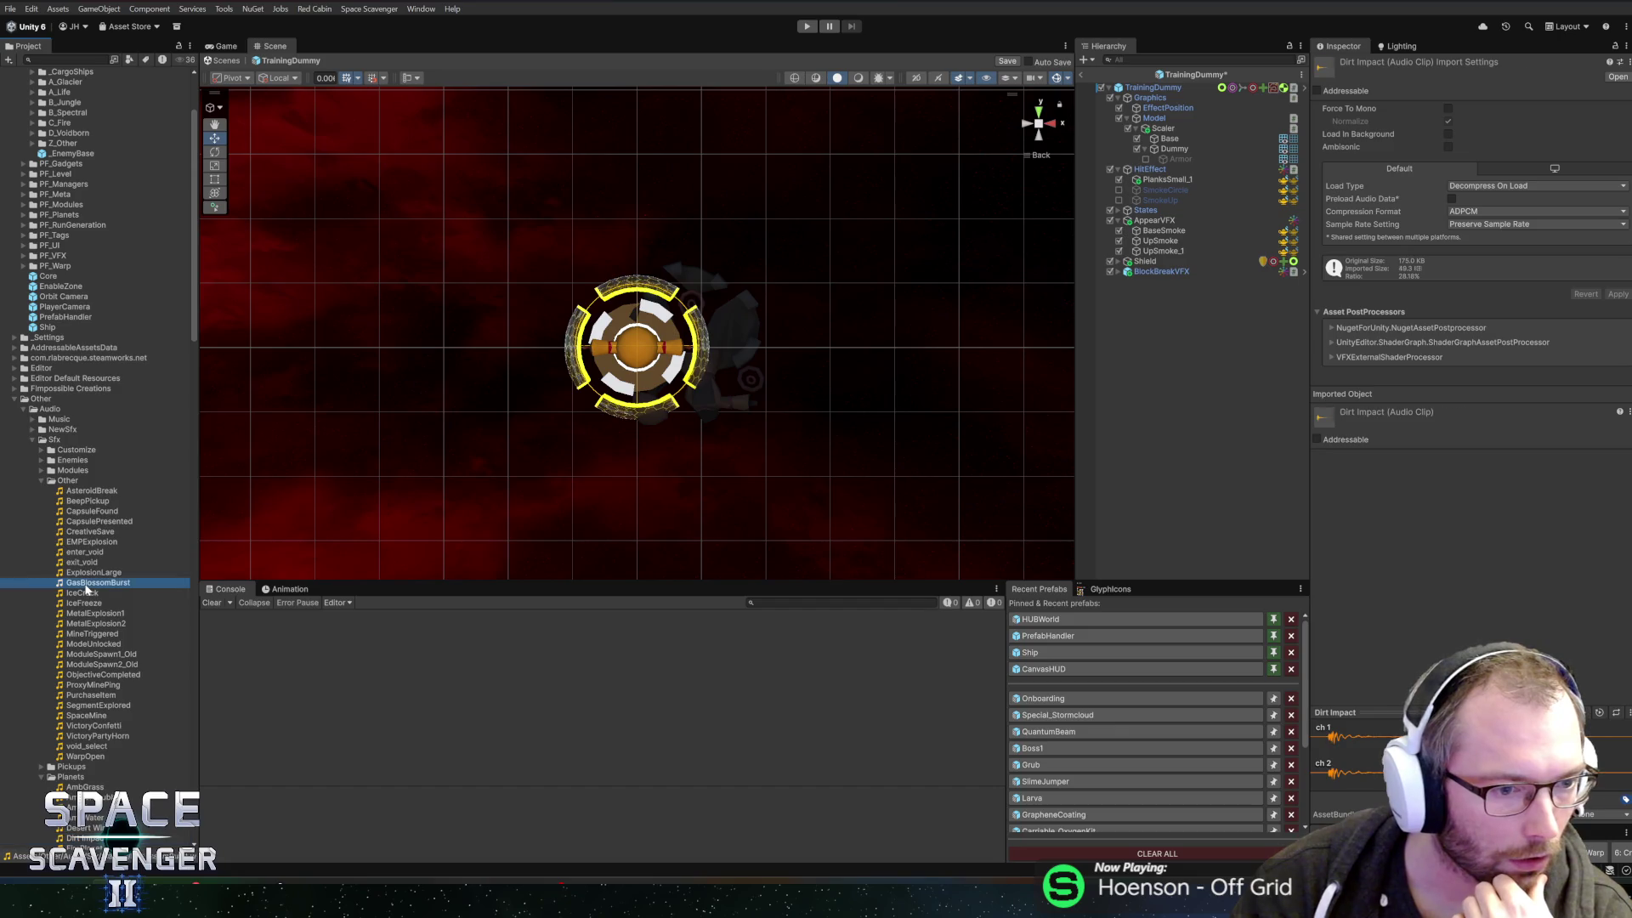
{"action": "left_click", "coordinate": [1598, 713]}
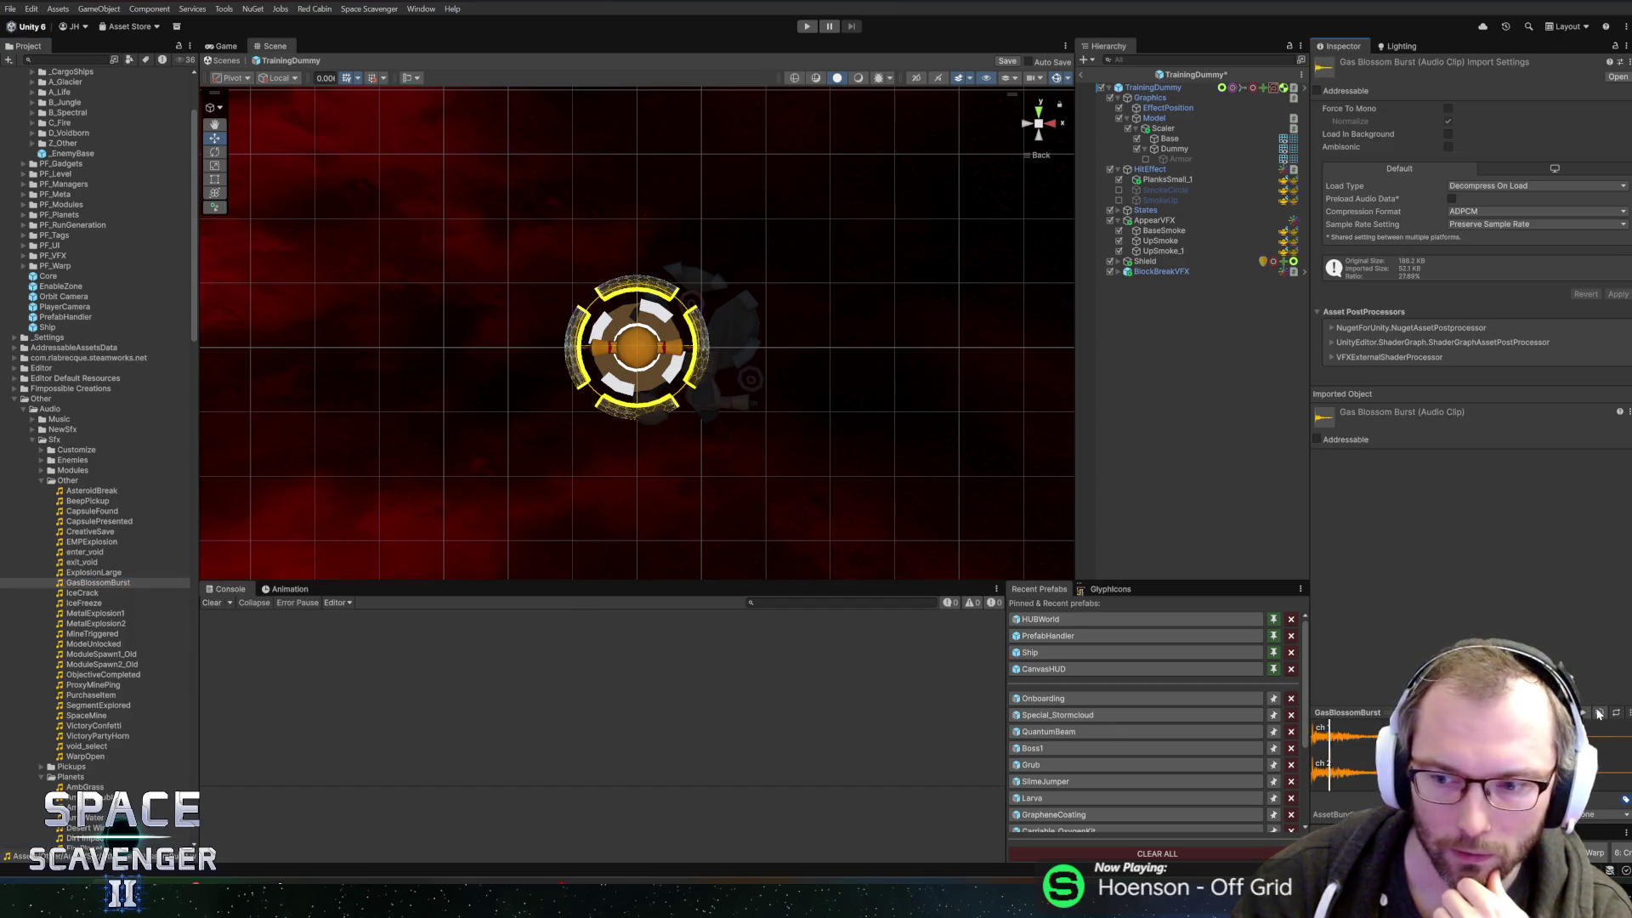
{"action": "left_click", "coordinate": [85, 695]}
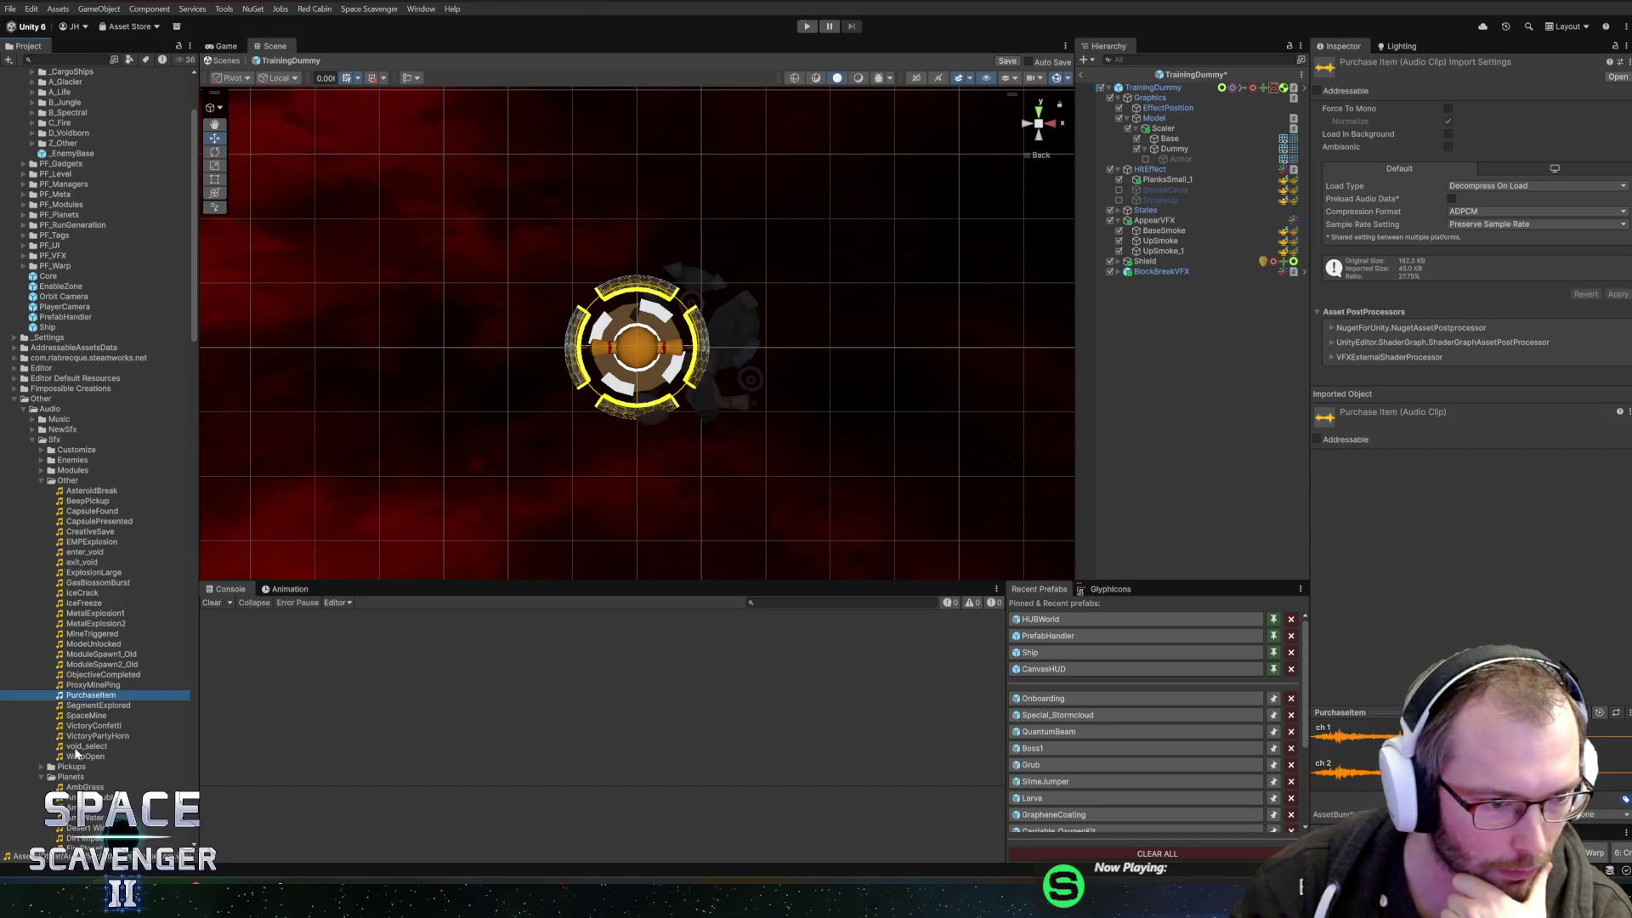
{"action": "left_click", "coordinate": [82, 727]}
{"action": "key", "text": "Up"}
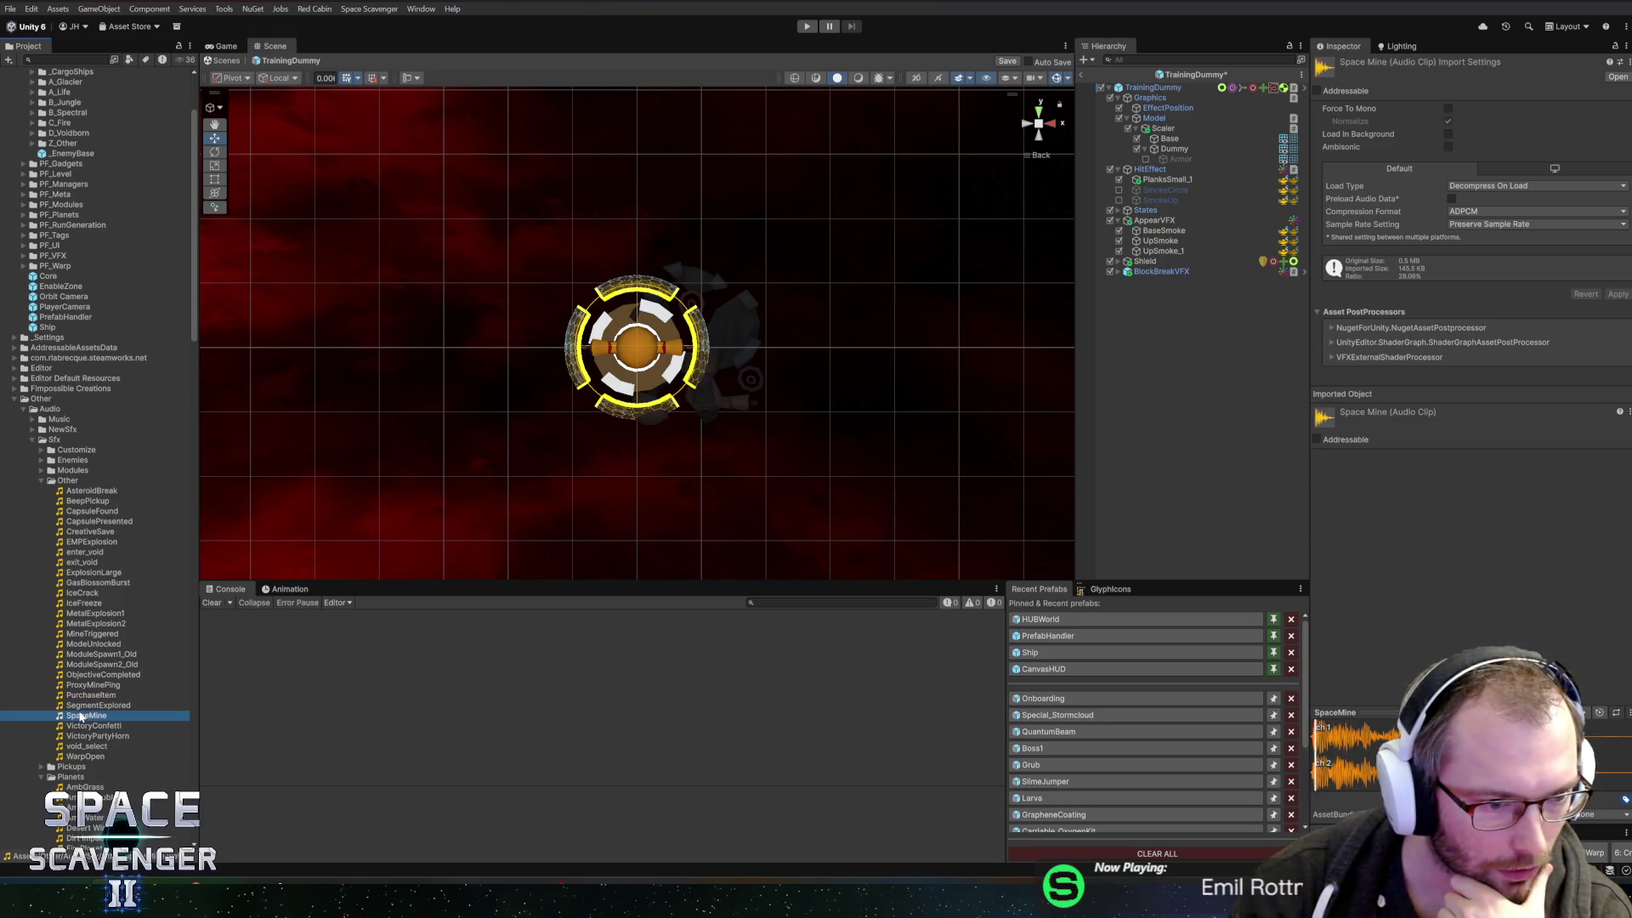
- Audition the Pickups sound clips from BlipPickup through RepairPickup to Soft Game Swish 1
{"action": "left_click", "coordinate": [41, 766]}
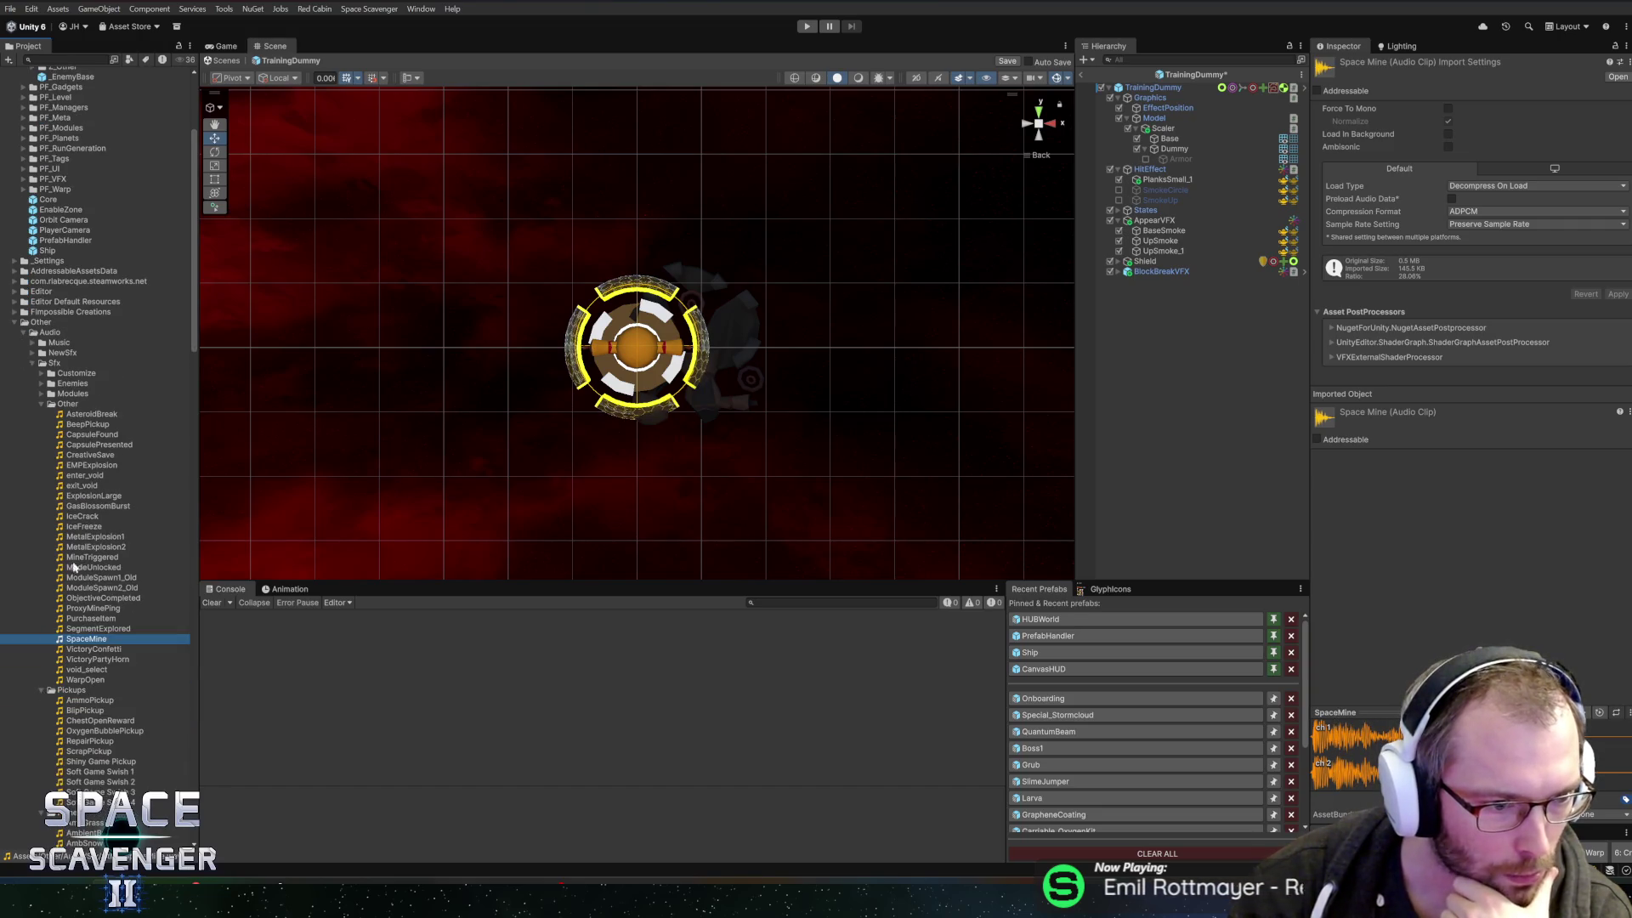
{"action": "left_click", "coordinate": [77, 709]}
{"action": "left_click", "coordinate": [74, 720]}
{"action": "left_click", "coordinate": [72, 730]}
{"action": "left_click", "coordinate": [71, 741]}
{"action": "left_click", "coordinate": [72, 752]}
{"action": "left_click", "coordinate": [72, 762]}
{"action": "left_click", "coordinate": [73, 771]}
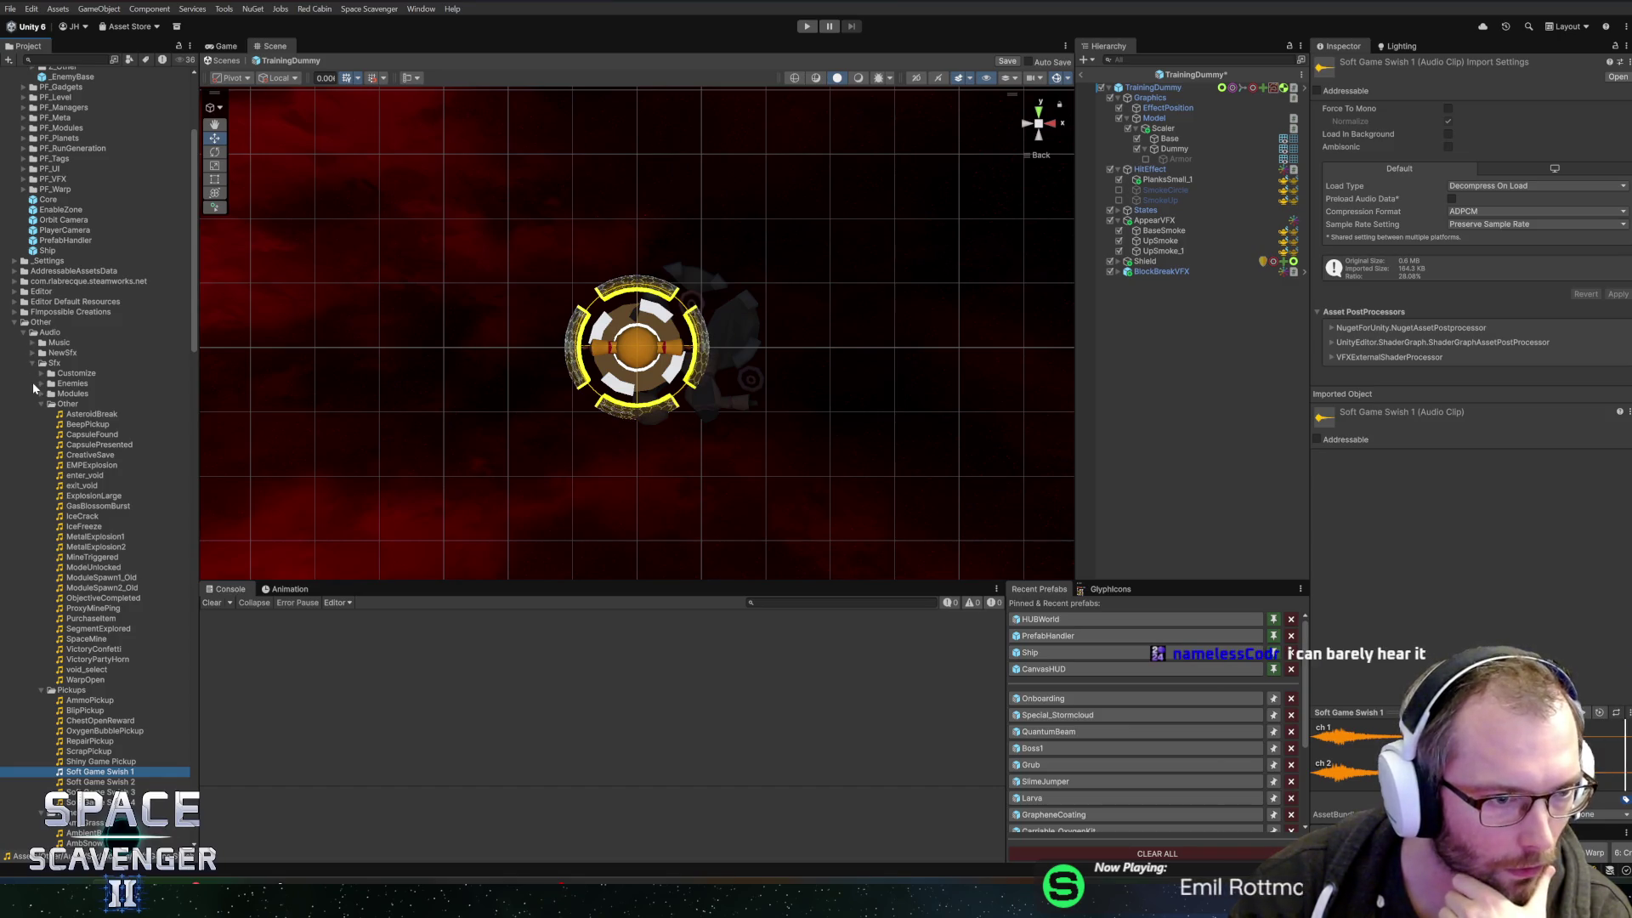
- Audition the Other sound clips AsteroidBreak, CapsuleFound, GasBlossomBurst and WarpOpen
{"action": "left_click", "coordinate": [42, 404]}
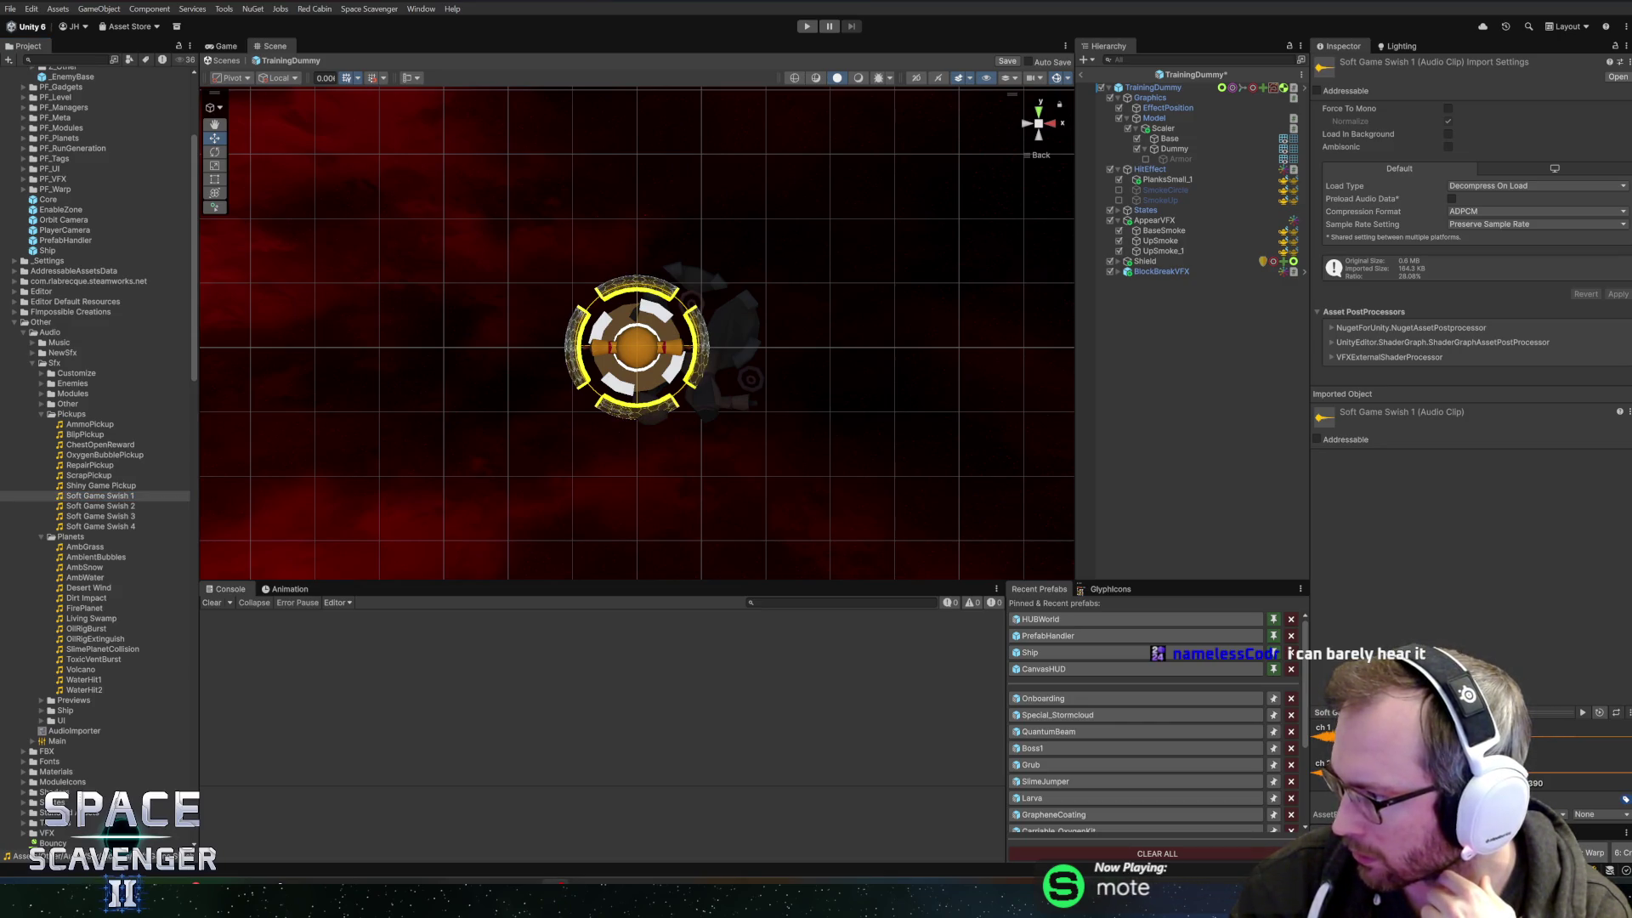
{"action": "left_click", "coordinate": [42, 405]}
{"action": "left_click", "coordinate": [72, 414]}
{"action": "left_click", "coordinate": [72, 424]}
{"action": "left_click", "coordinate": [75, 434]}
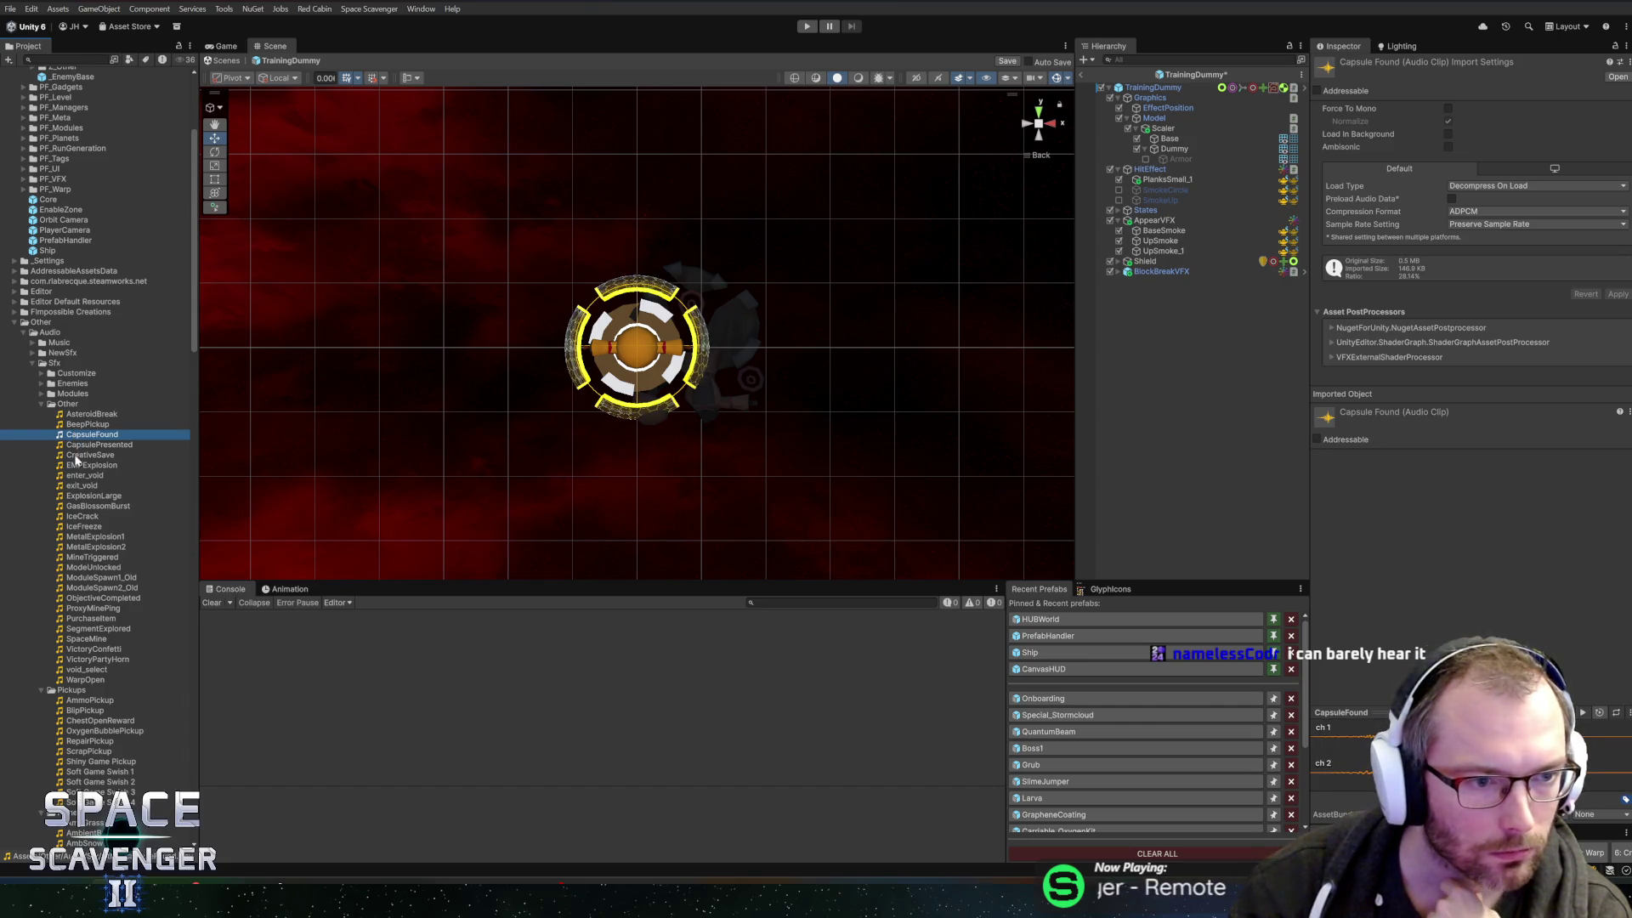
{"action": "left_click", "coordinate": [76, 507]}
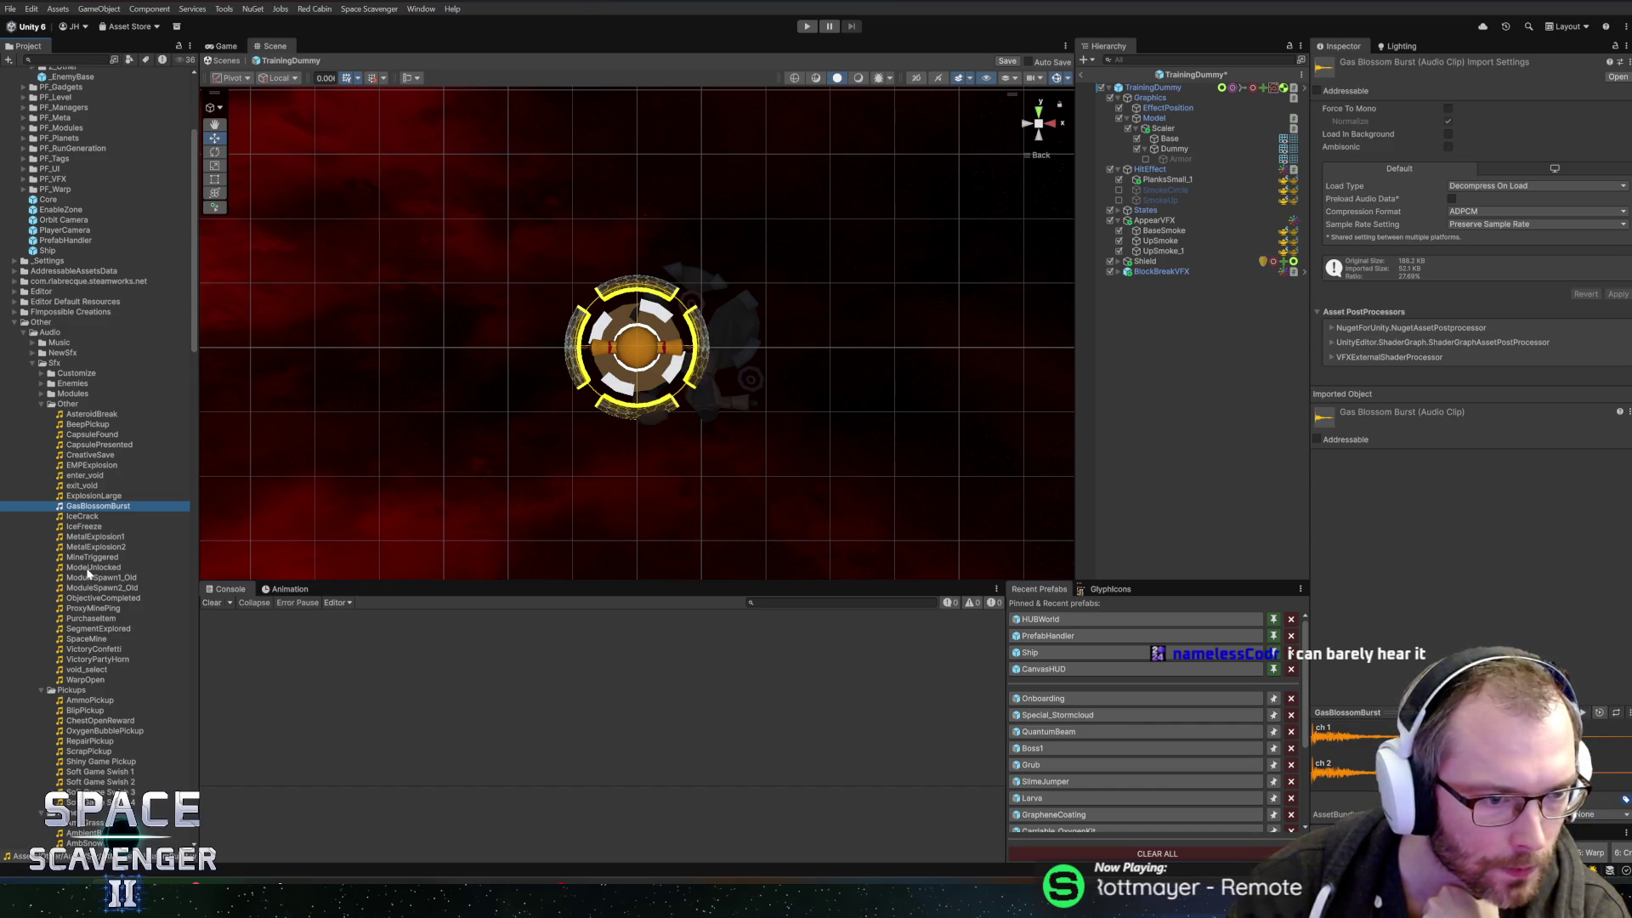
{"action": "left_click", "coordinate": [74, 626]}
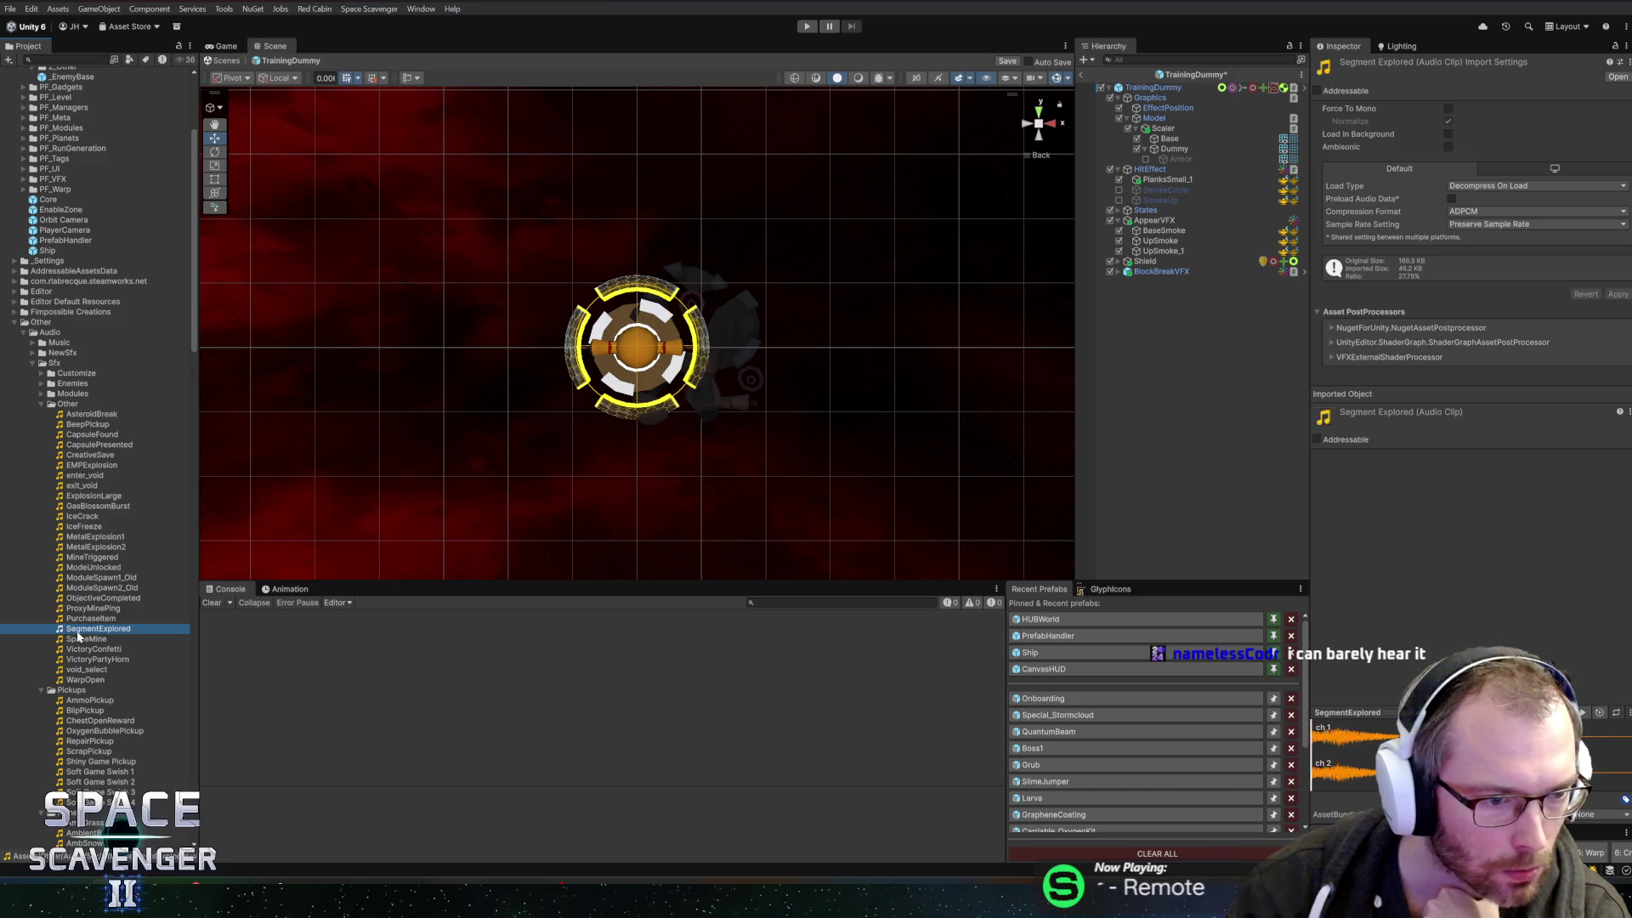
{"action": "left_click", "coordinate": [85, 679]}
- Find Enemies > Deaths and preview the Large Wood Hit and Wood breaking clips
{"action": "left_click", "coordinate": [40, 403]}
{"action": "left_click", "coordinate": [41, 394]}
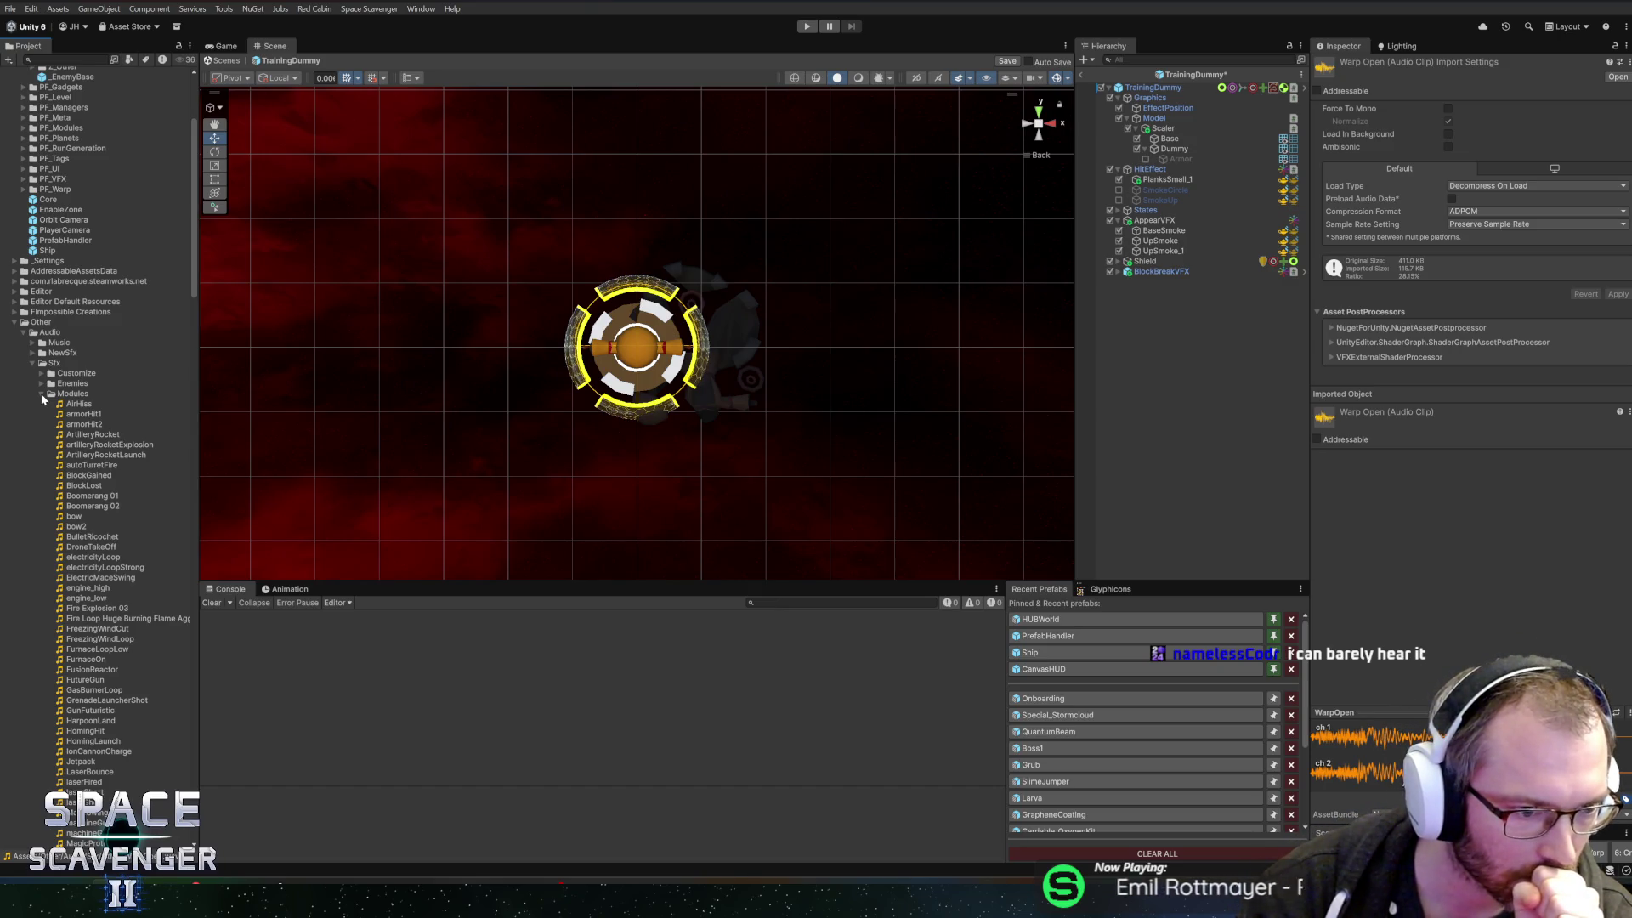
{"action": "scroll", "coordinate": [51, 468], "scroll_direction": "down", "scroll_amount": 5}
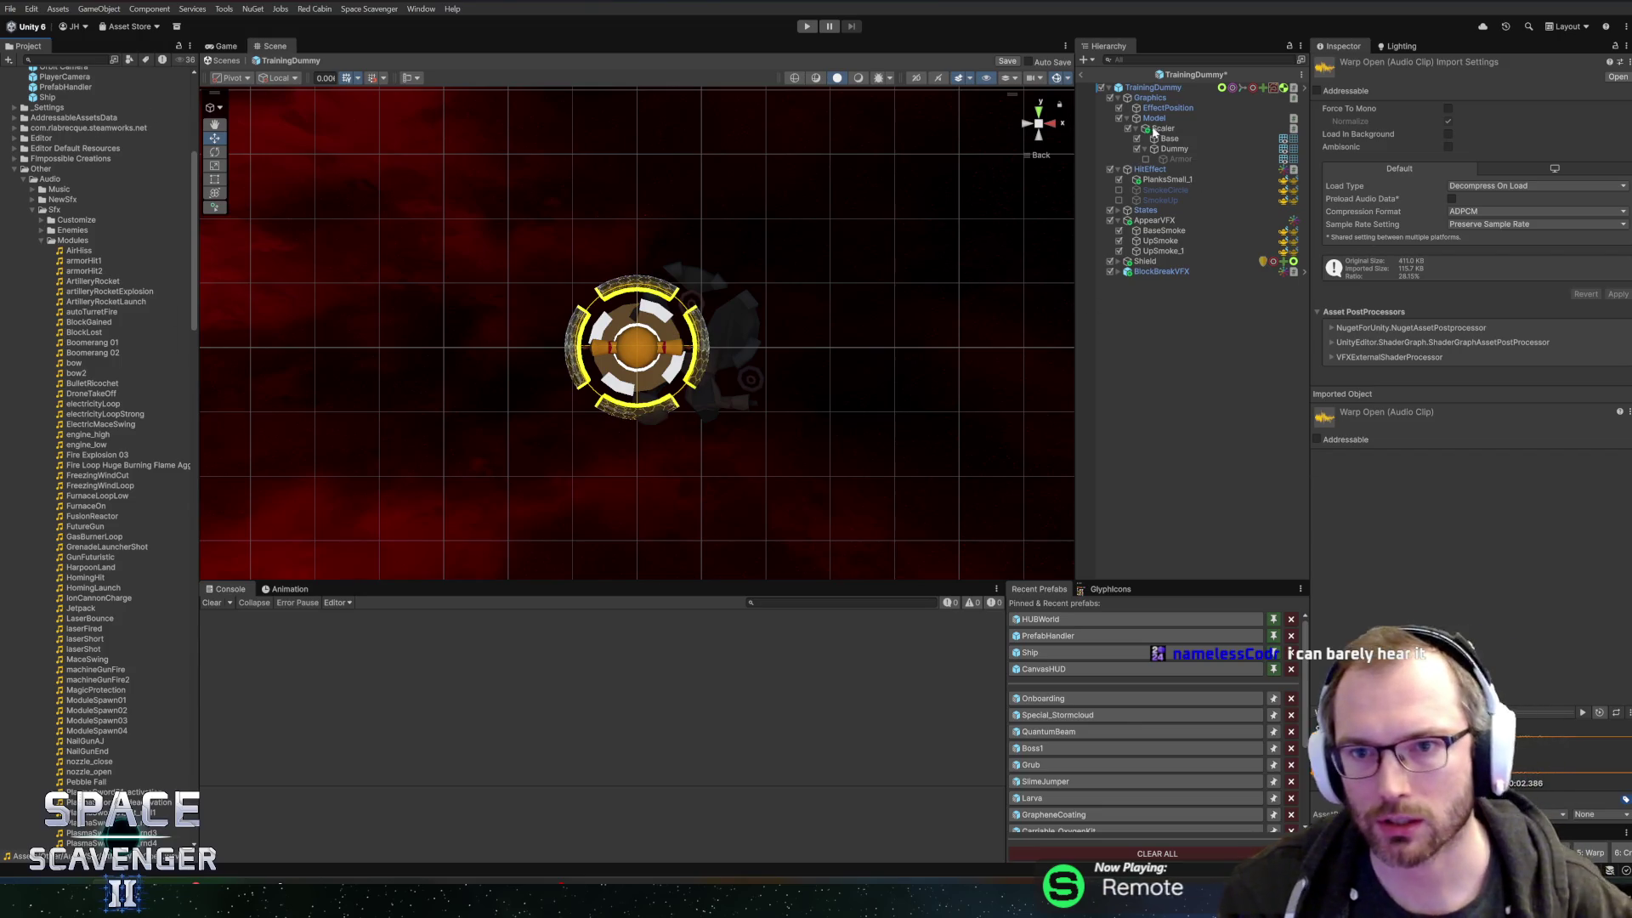
{"action": "left_click", "coordinate": [41, 230]}
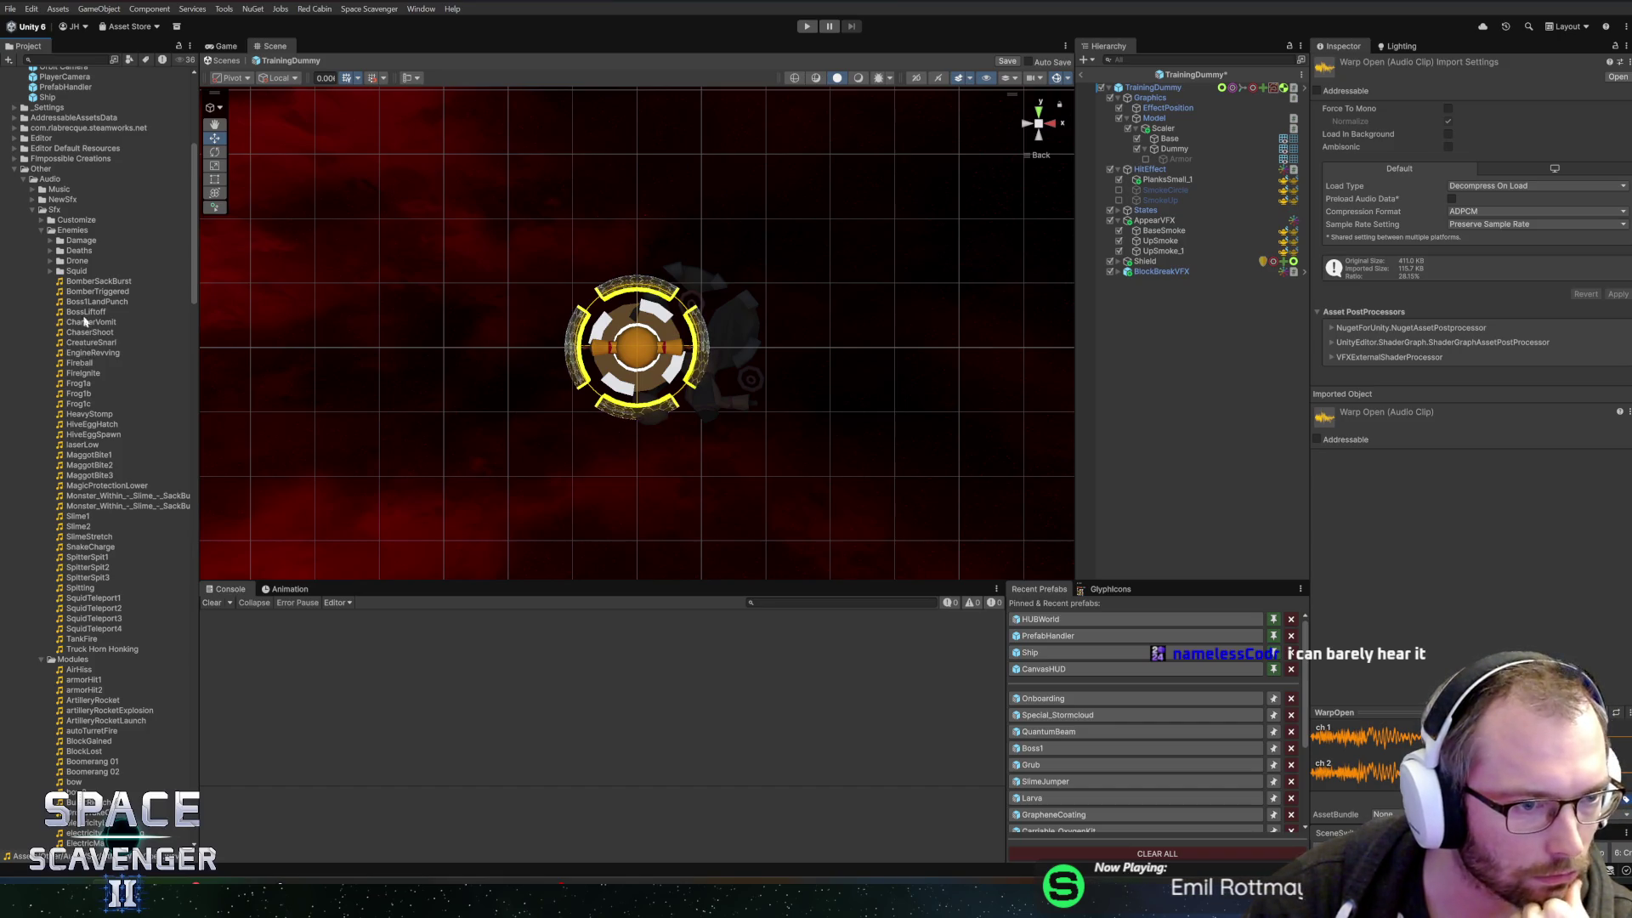
{"action": "left_click", "coordinate": [51, 252]}
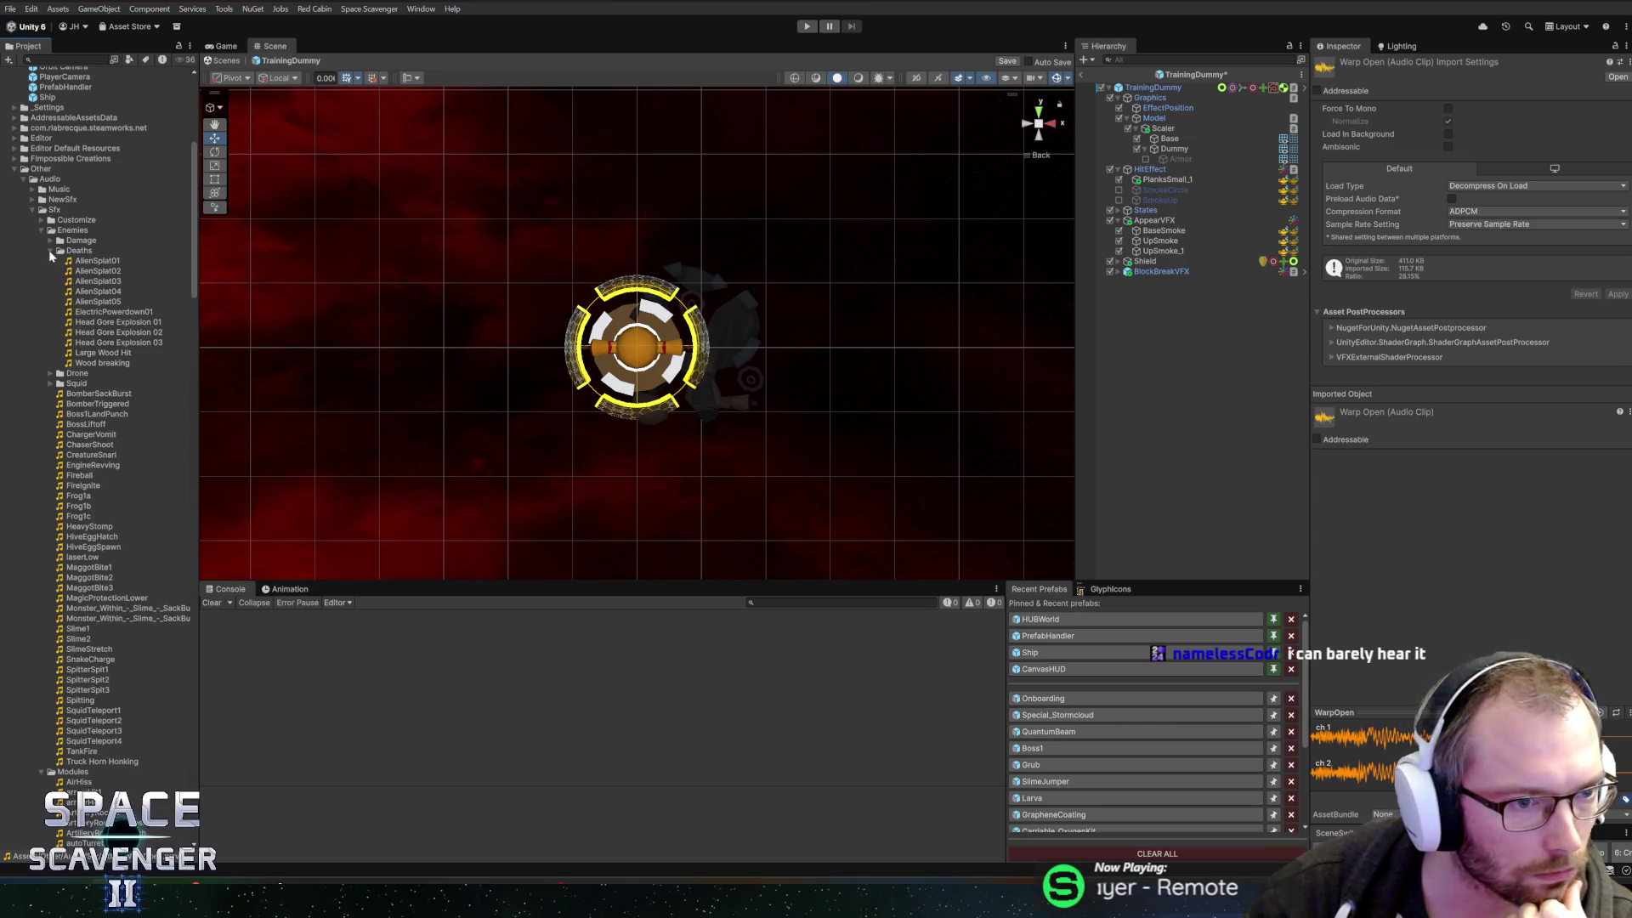
{"action": "left_click", "coordinate": [85, 353]}
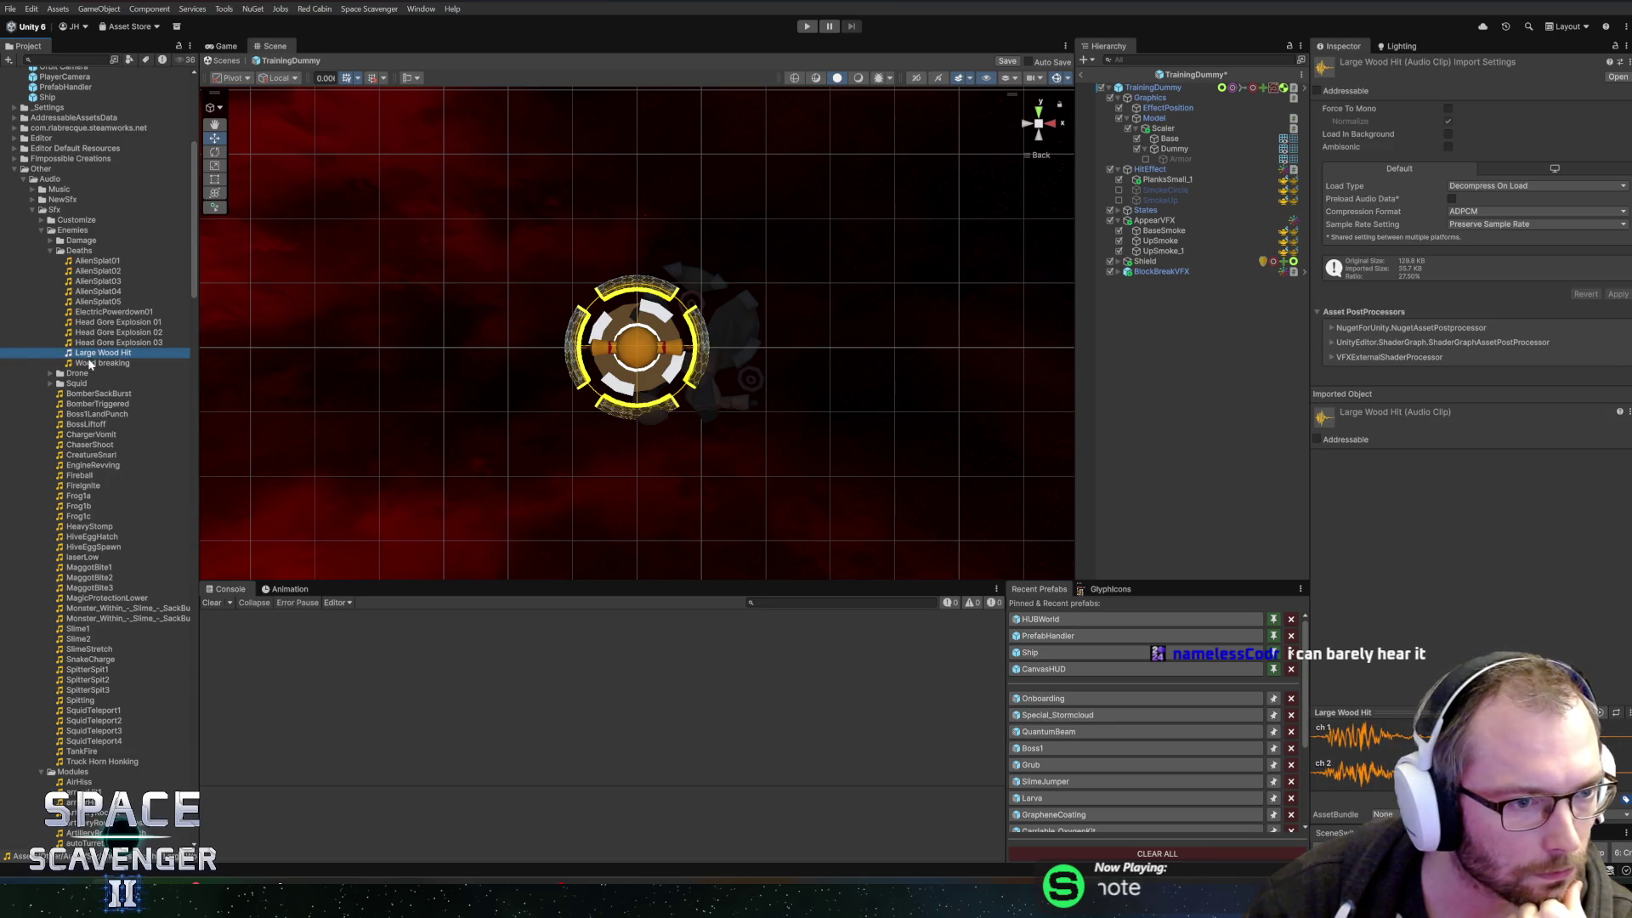
{"action": "left_click", "coordinate": [89, 363]}
{"action": "left_click", "coordinate": [90, 355]}
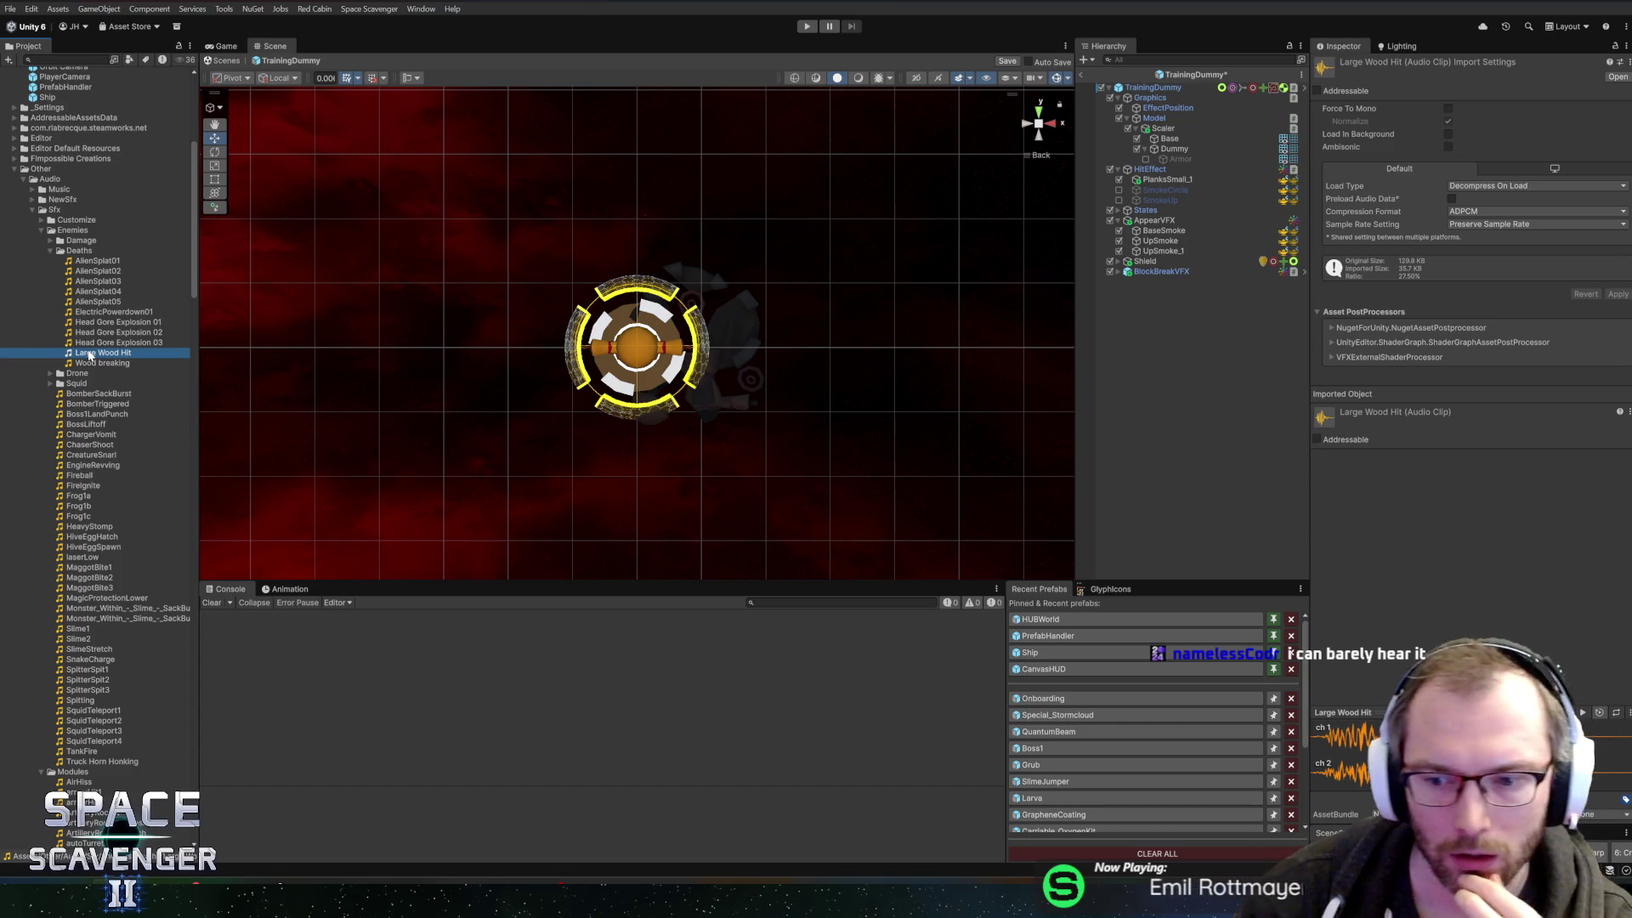
{"action": "left_click", "coordinate": [90, 355]}
{"action": "key", "text": "Return"}
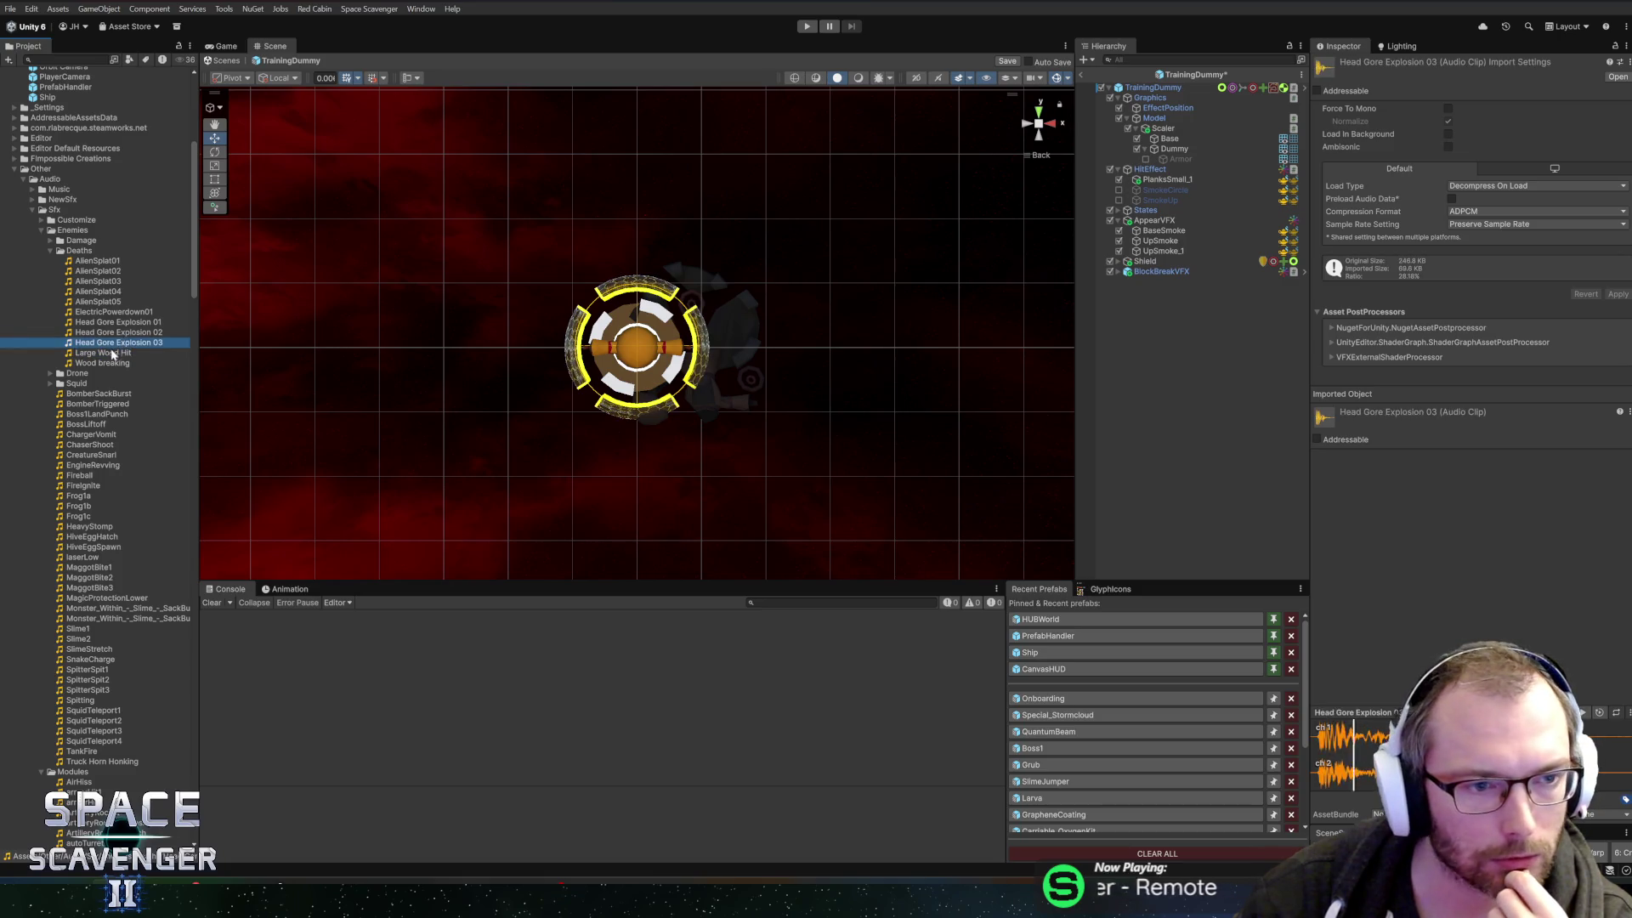
- Select the TrainingDummy root and drag Large Wood Hit into its Appear Sounds element
{"action": "left_click", "coordinate": [1146, 97]}
{"action": "left_click", "coordinate": [1147, 87]}
{"action": "scroll", "coordinate": [1430, 375], "scroll_direction": "down", "scroll_amount": 15}
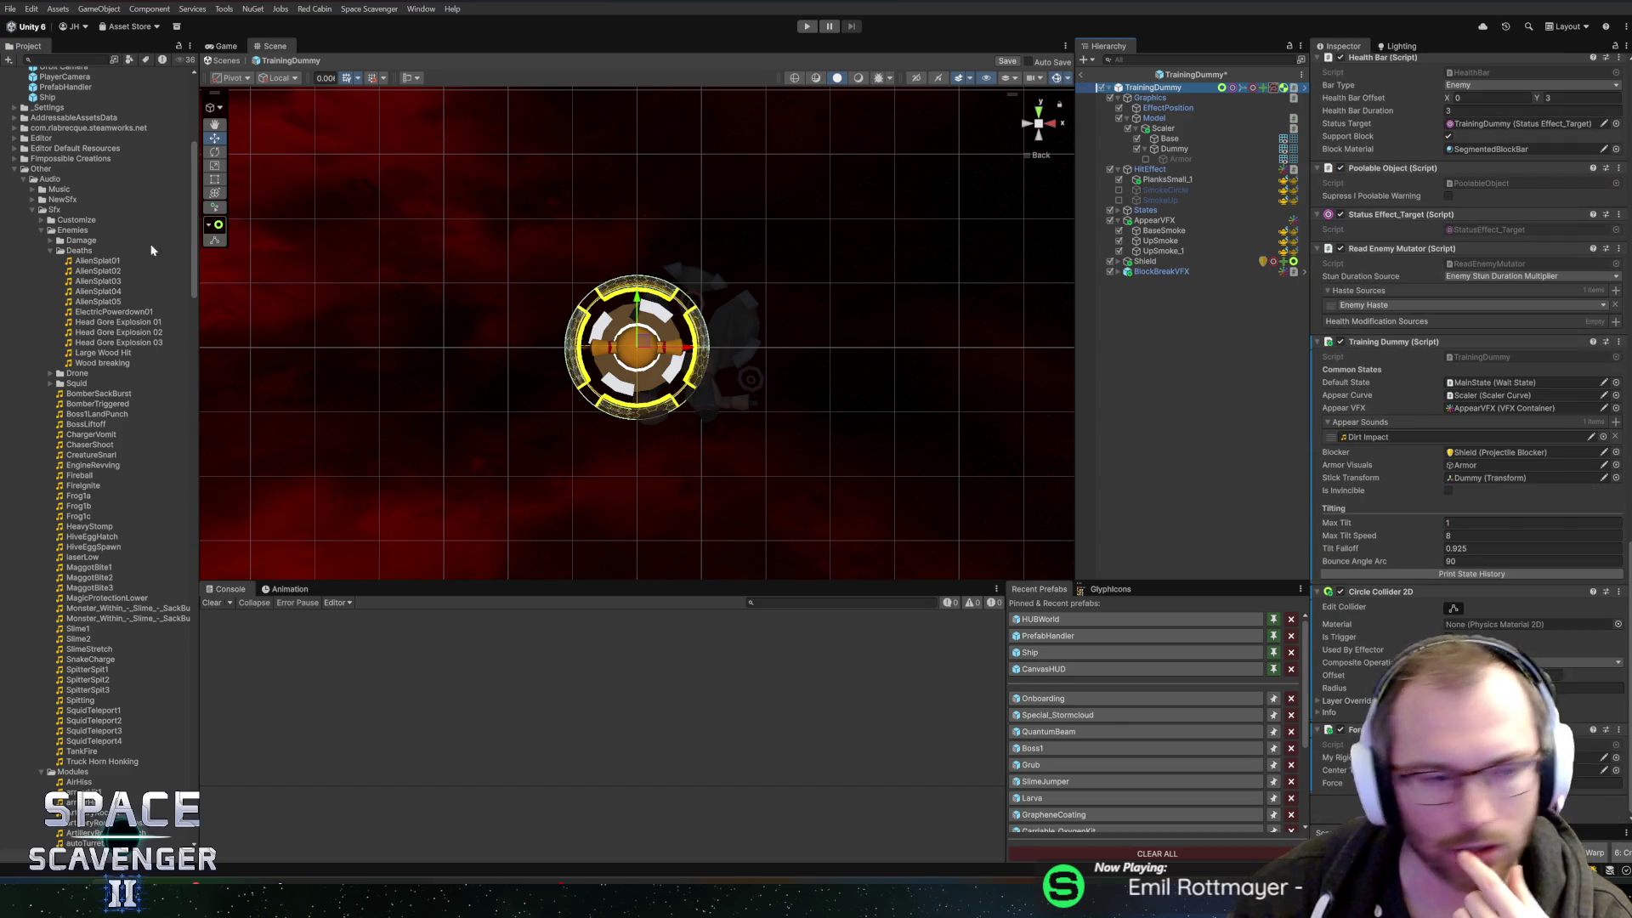
{"action": "left_click_drag", "start_coordinate": [74, 350], "coordinate": [1377, 437]}
- Reselect the Large Wood Hit clip and collapse the Enemies sound folders
{"action": "left_click", "coordinate": [102, 352]}
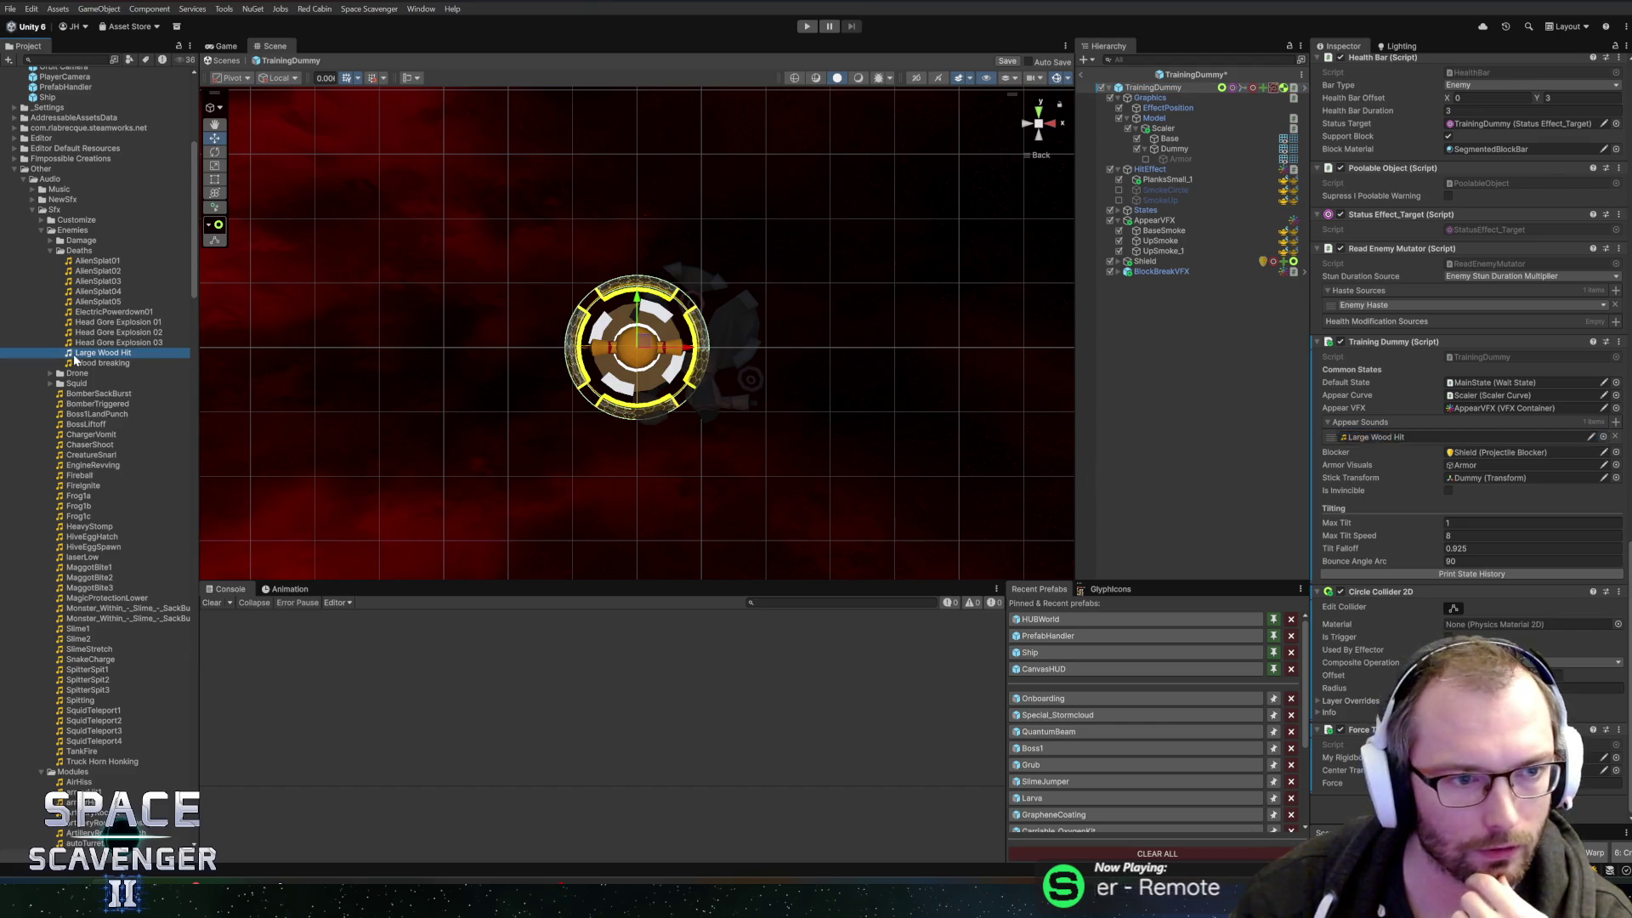
{"action": "left_click", "coordinate": [51, 250]}
{"action": "left_click", "coordinate": [51, 242]}
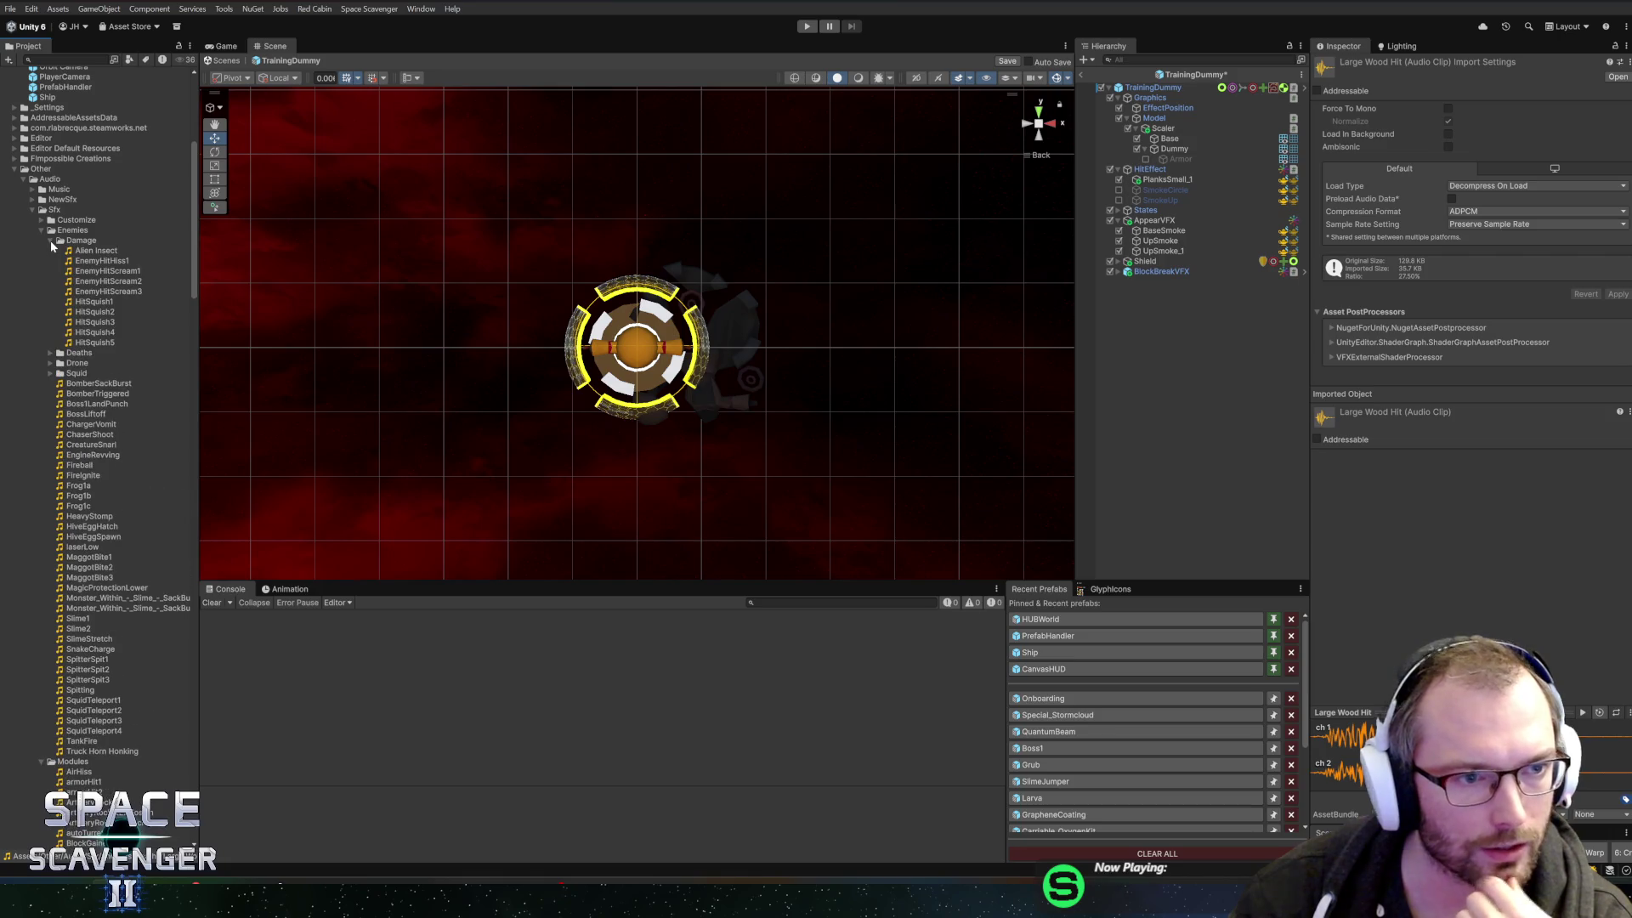
{"action": "left_click", "coordinate": [50, 242]}
{"action": "left_click", "coordinate": [40, 230]}
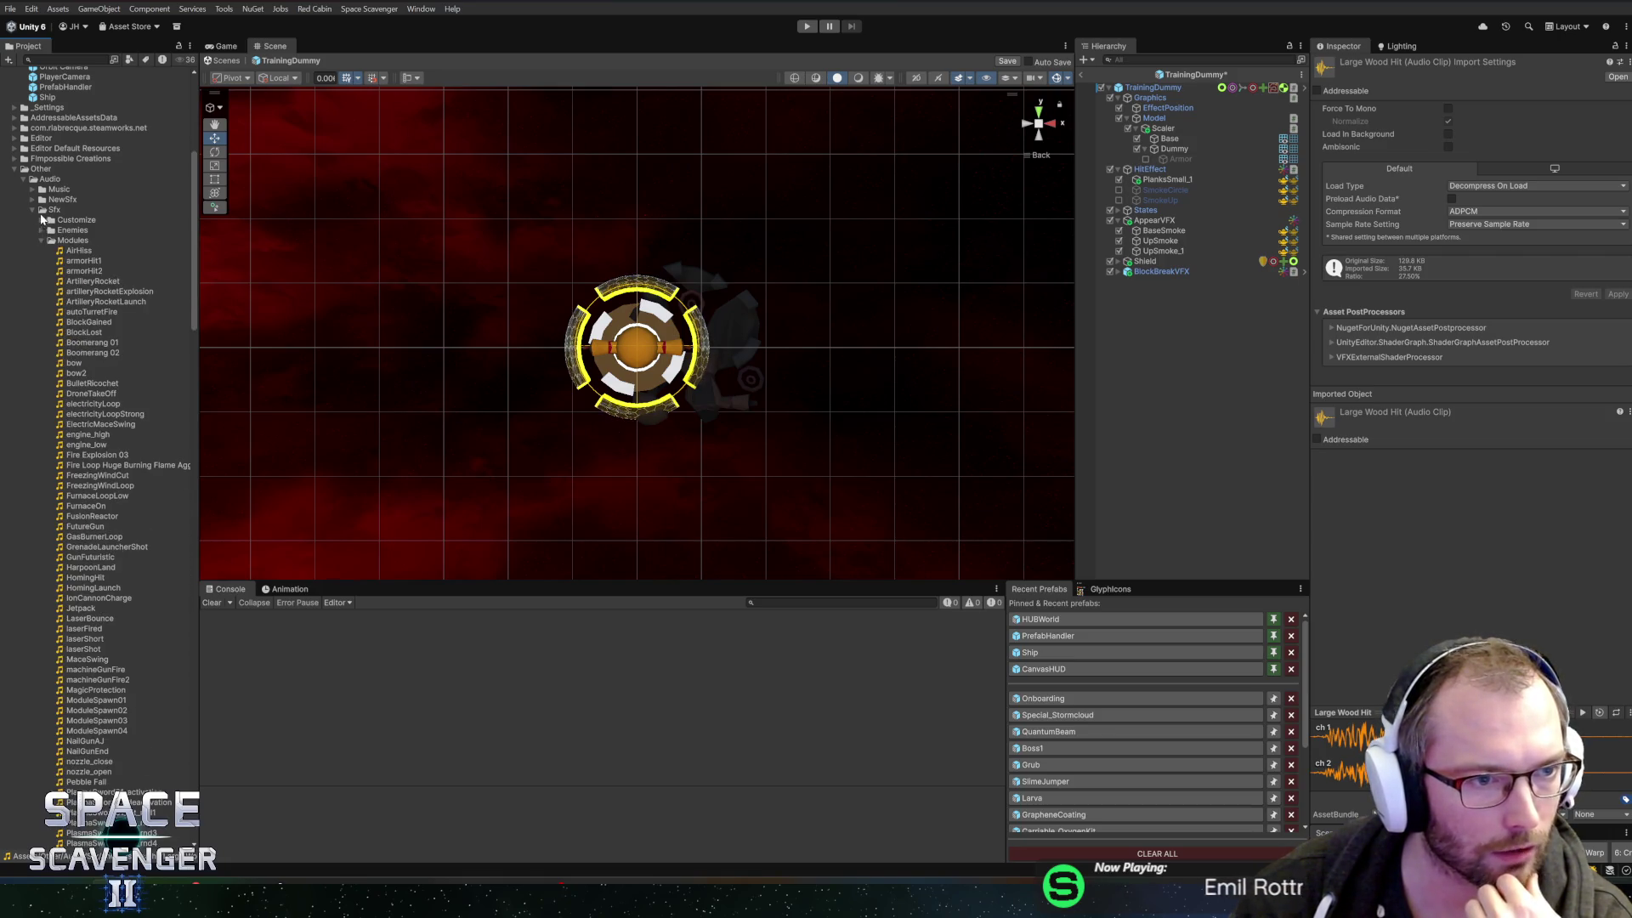
- Audition NewSfx UI clips Vintage UI Click, Upgrade and Extra Reward 3, then select Deep High Tech UI Click
{"action": "left_click", "coordinate": [33, 200]}
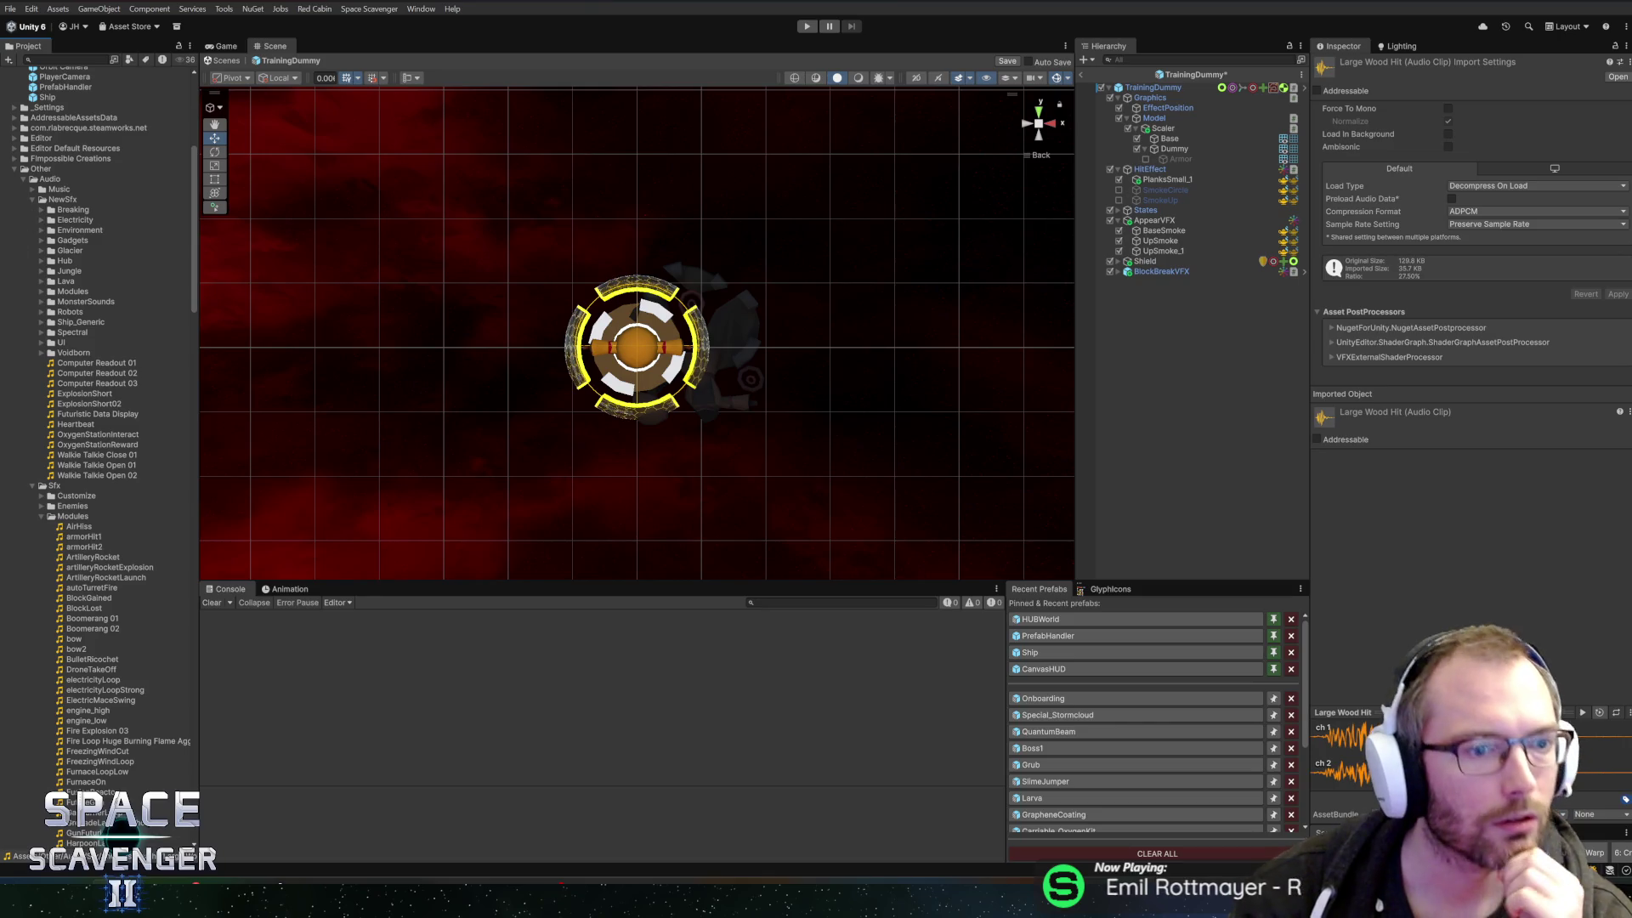
{"action": "left_click", "coordinate": [40, 344]}
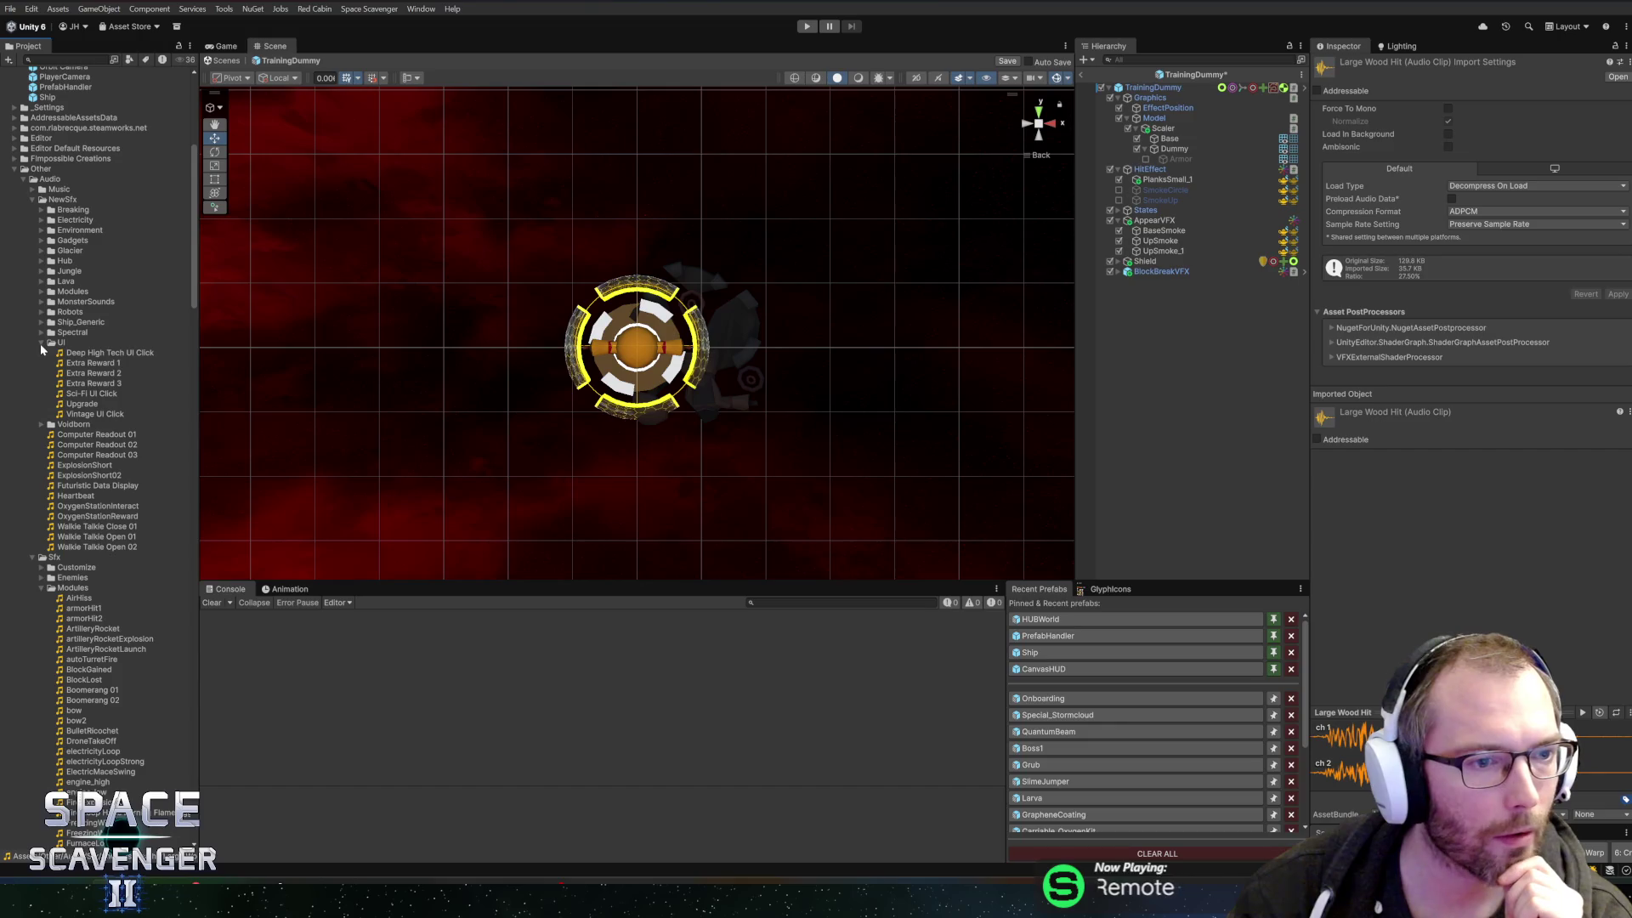
{"action": "left_click", "coordinate": [72, 414]}
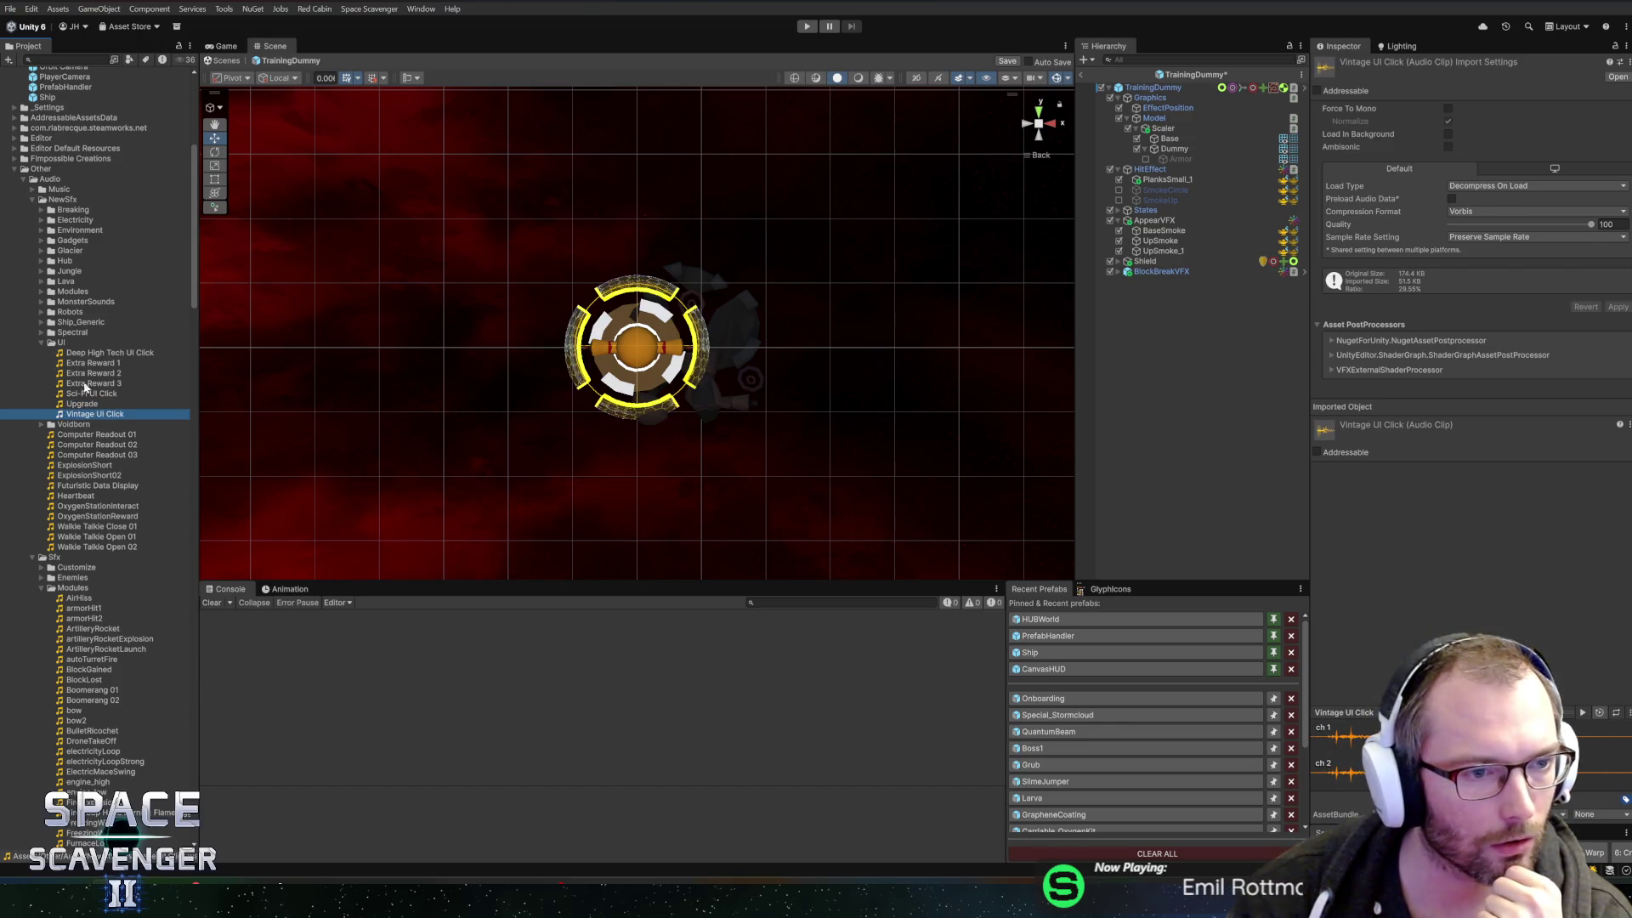
{"action": "left_click", "coordinate": [85, 405]}
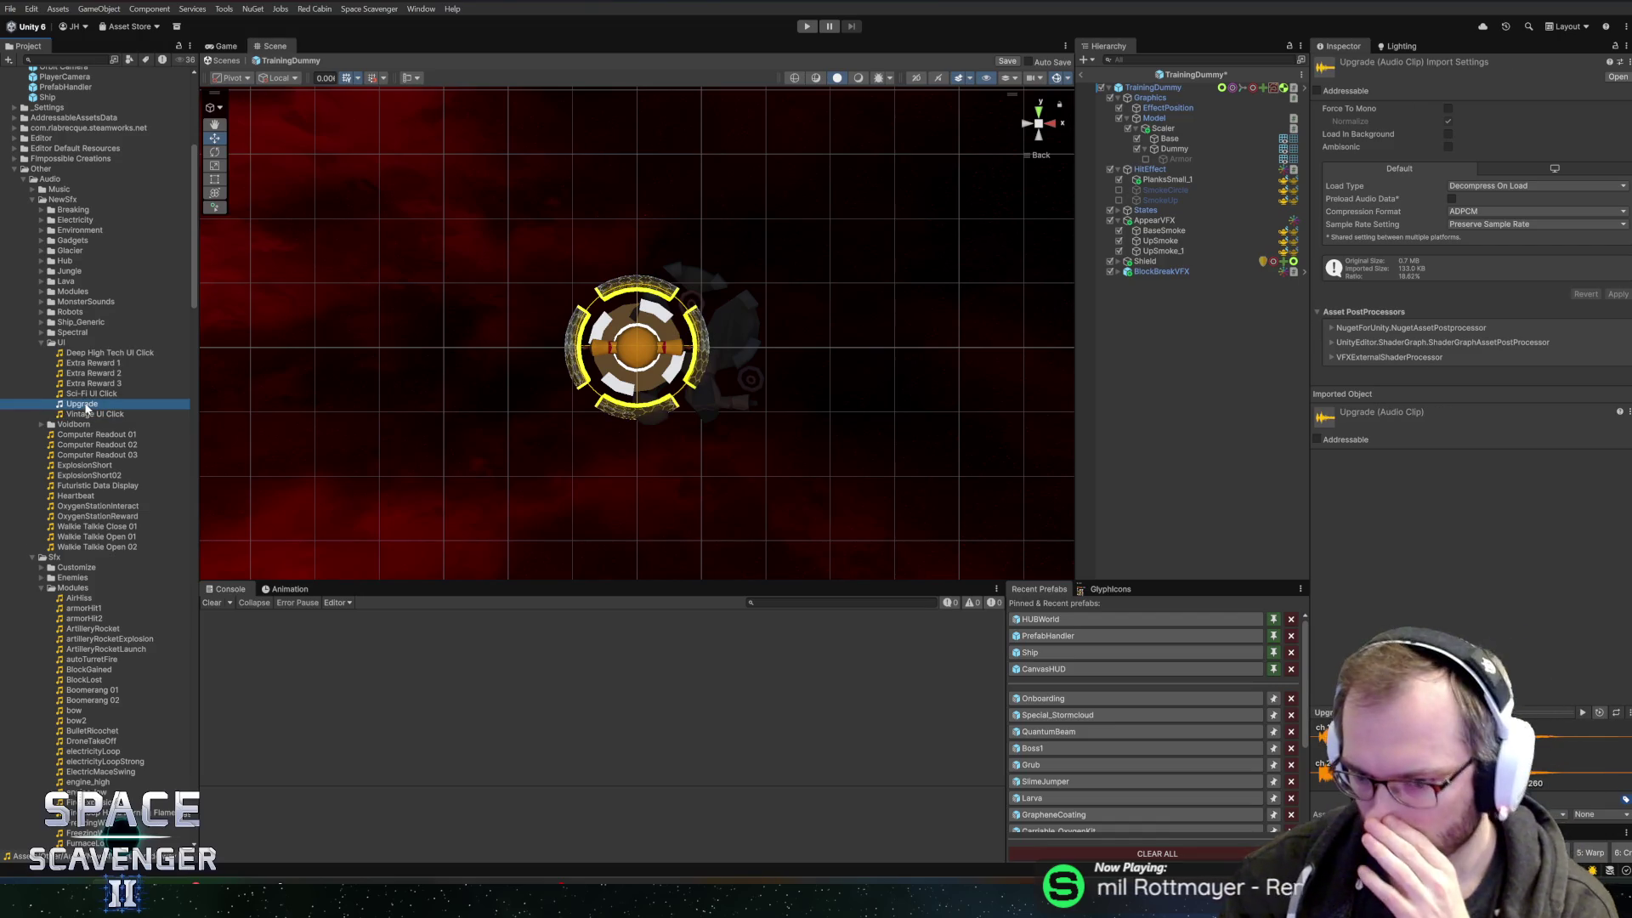
{"action": "key", "text": "Up"}
{"action": "key", "text": "Up"}
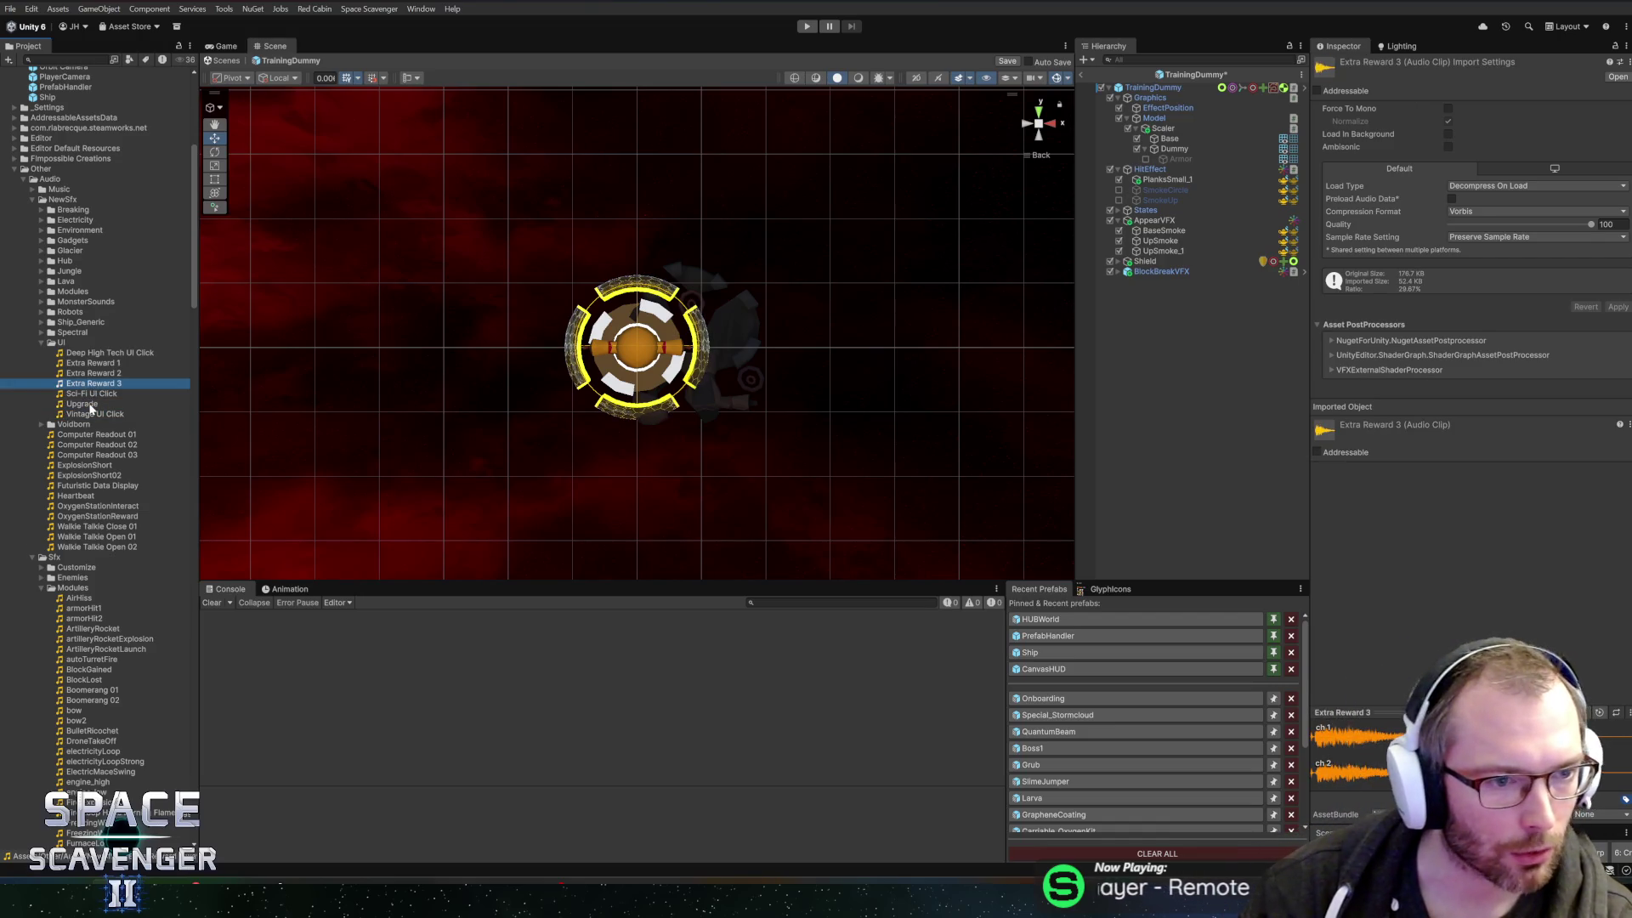
{"action": "left_click", "coordinate": [90, 405]}
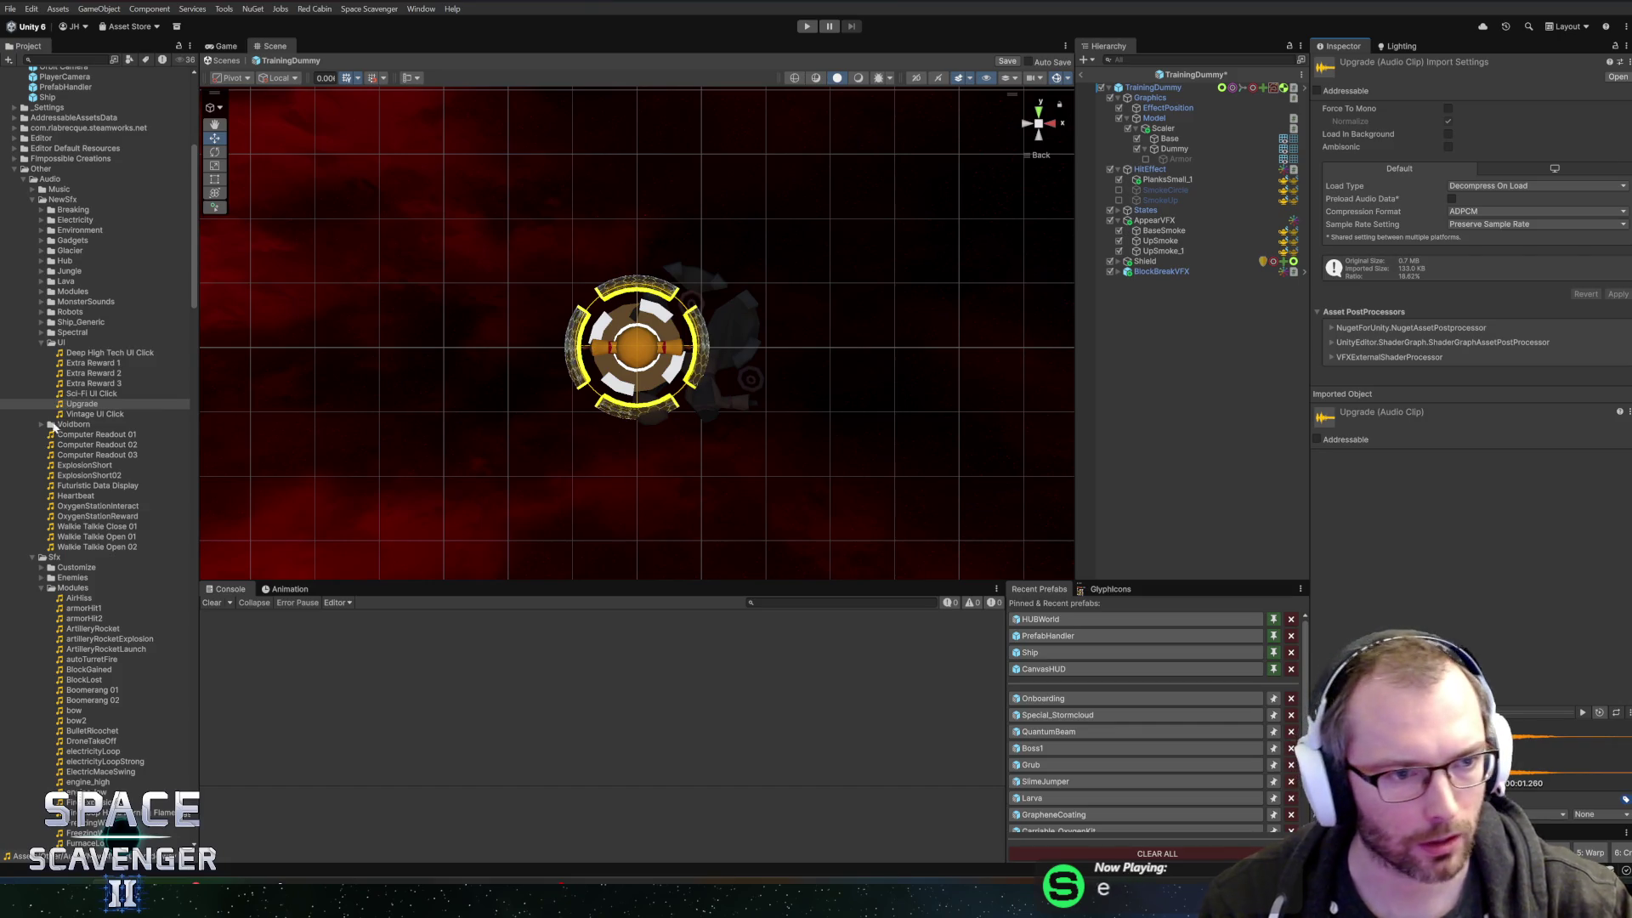
{"action": "left_click", "coordinate": [93, 353]}
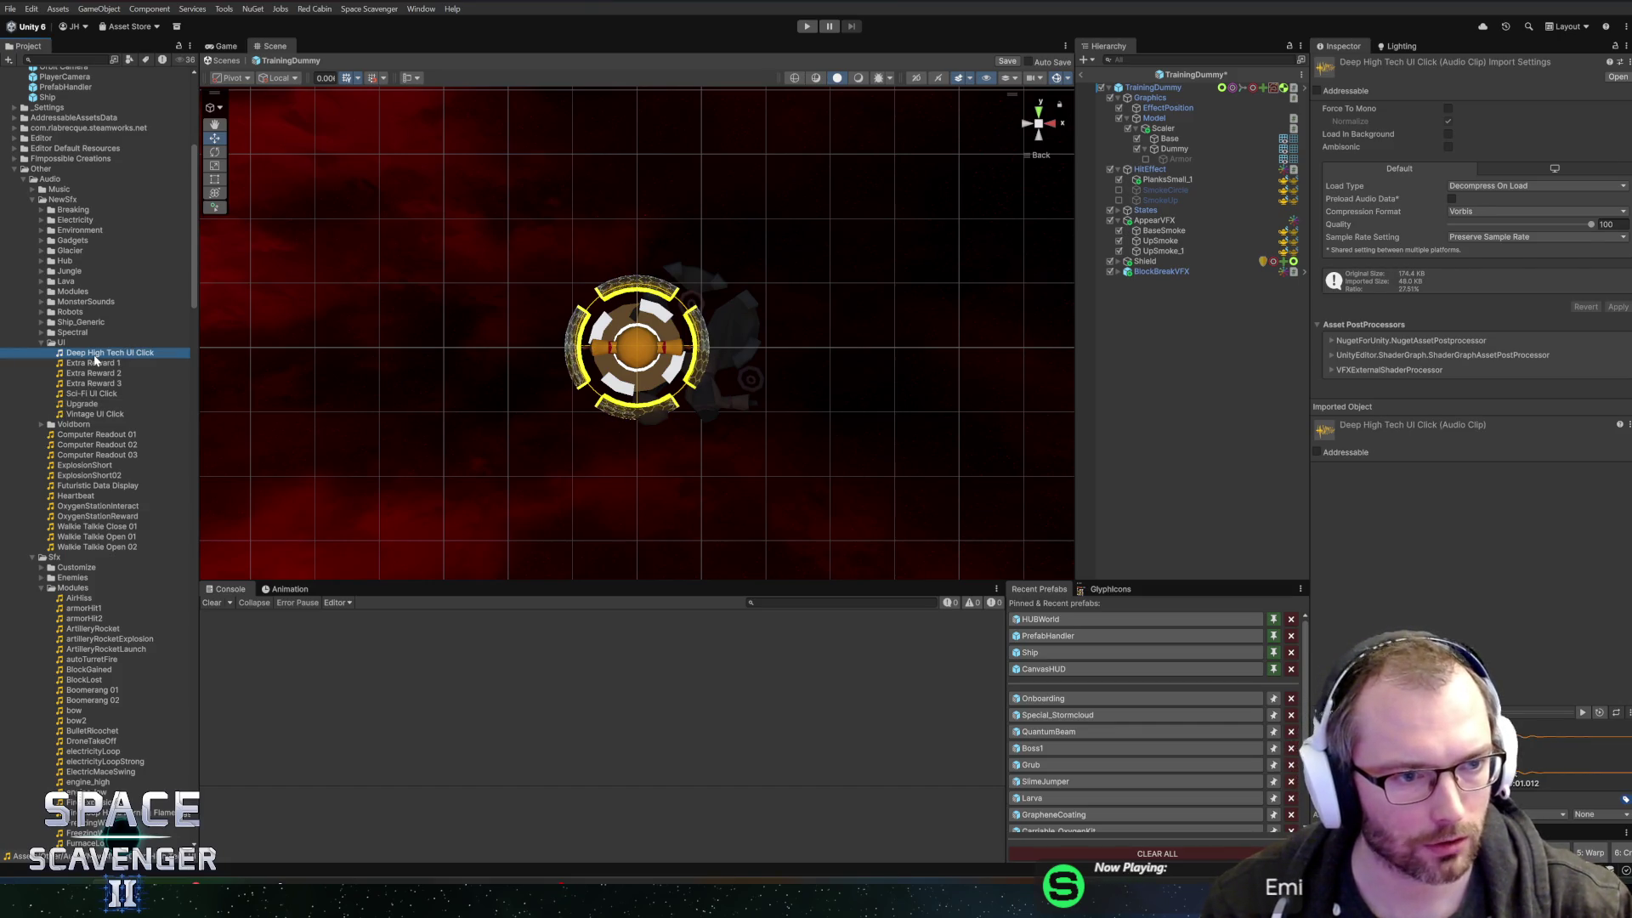
{"action": "left_click", "coordinate": [39, 334]}
{"action": "left_click", "coordinate": [39, 331]}
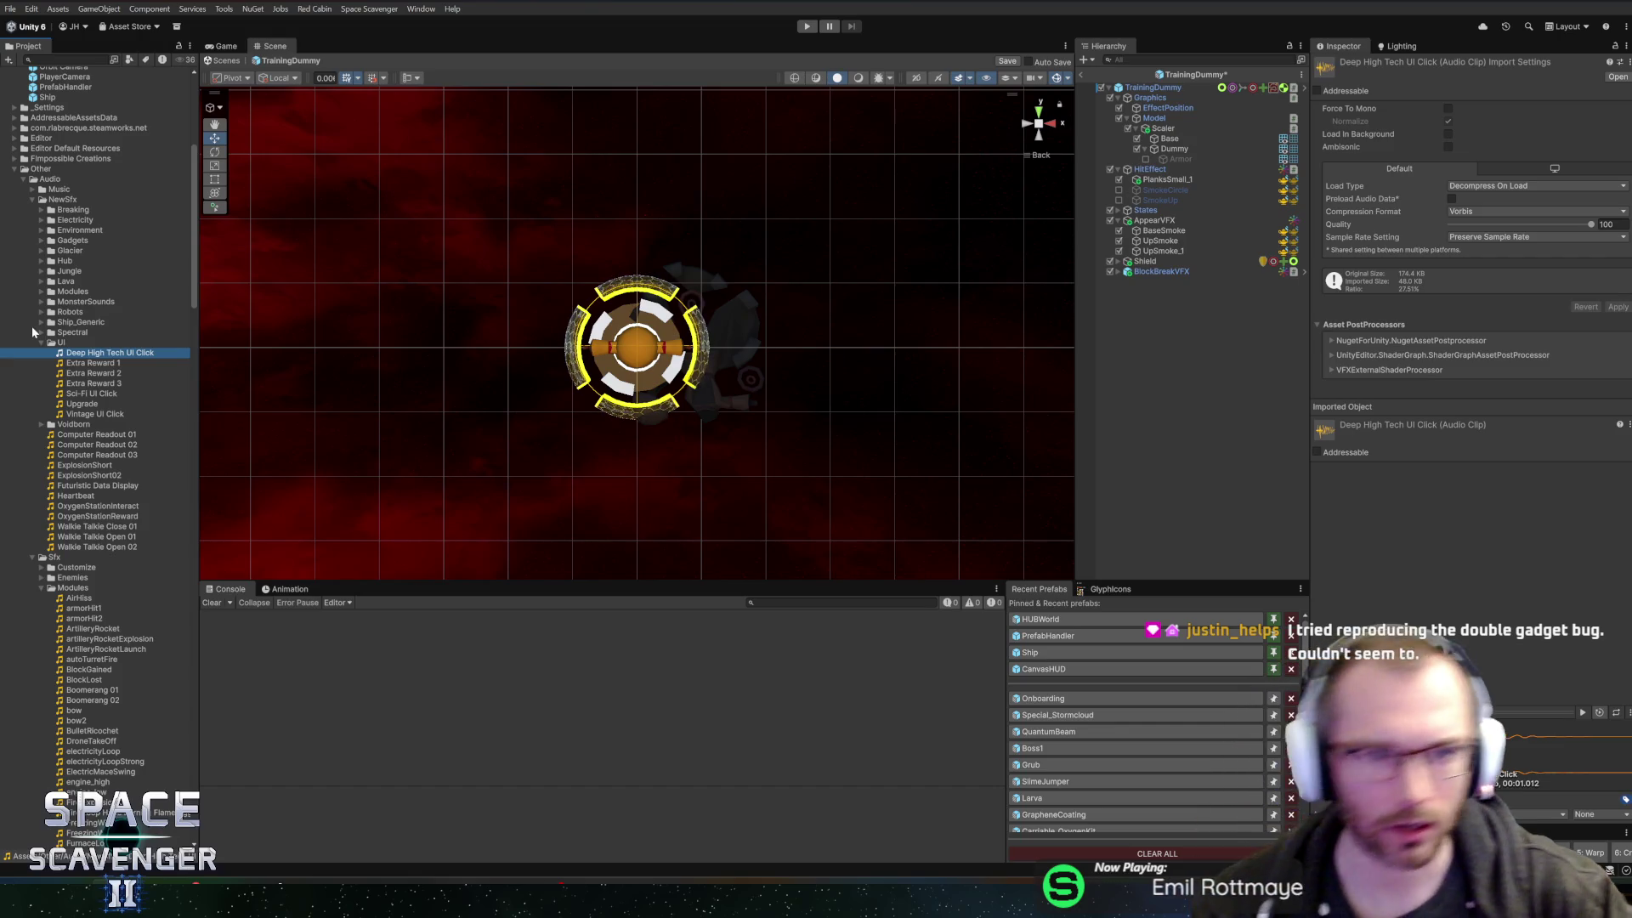
{"action": "left_click", "coordinate": [39, 331]}
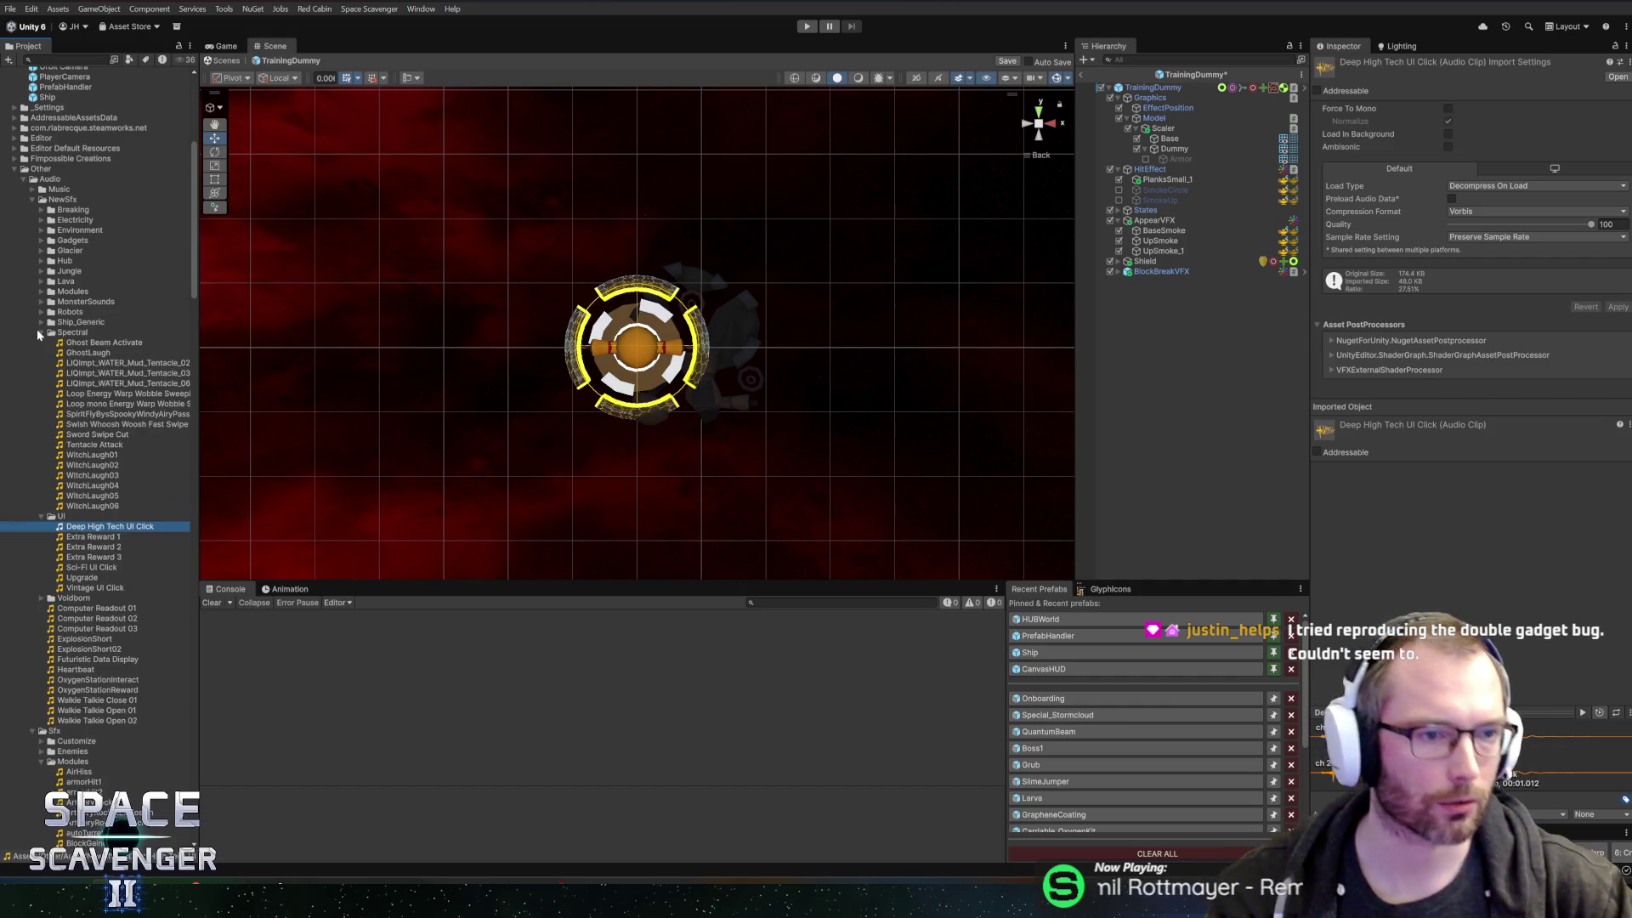
- Preview the Robots clips Spinning_01 and MachineDash2, then open MonsterSounds
{"action": "left_click", "coordinate": [41, 516]}
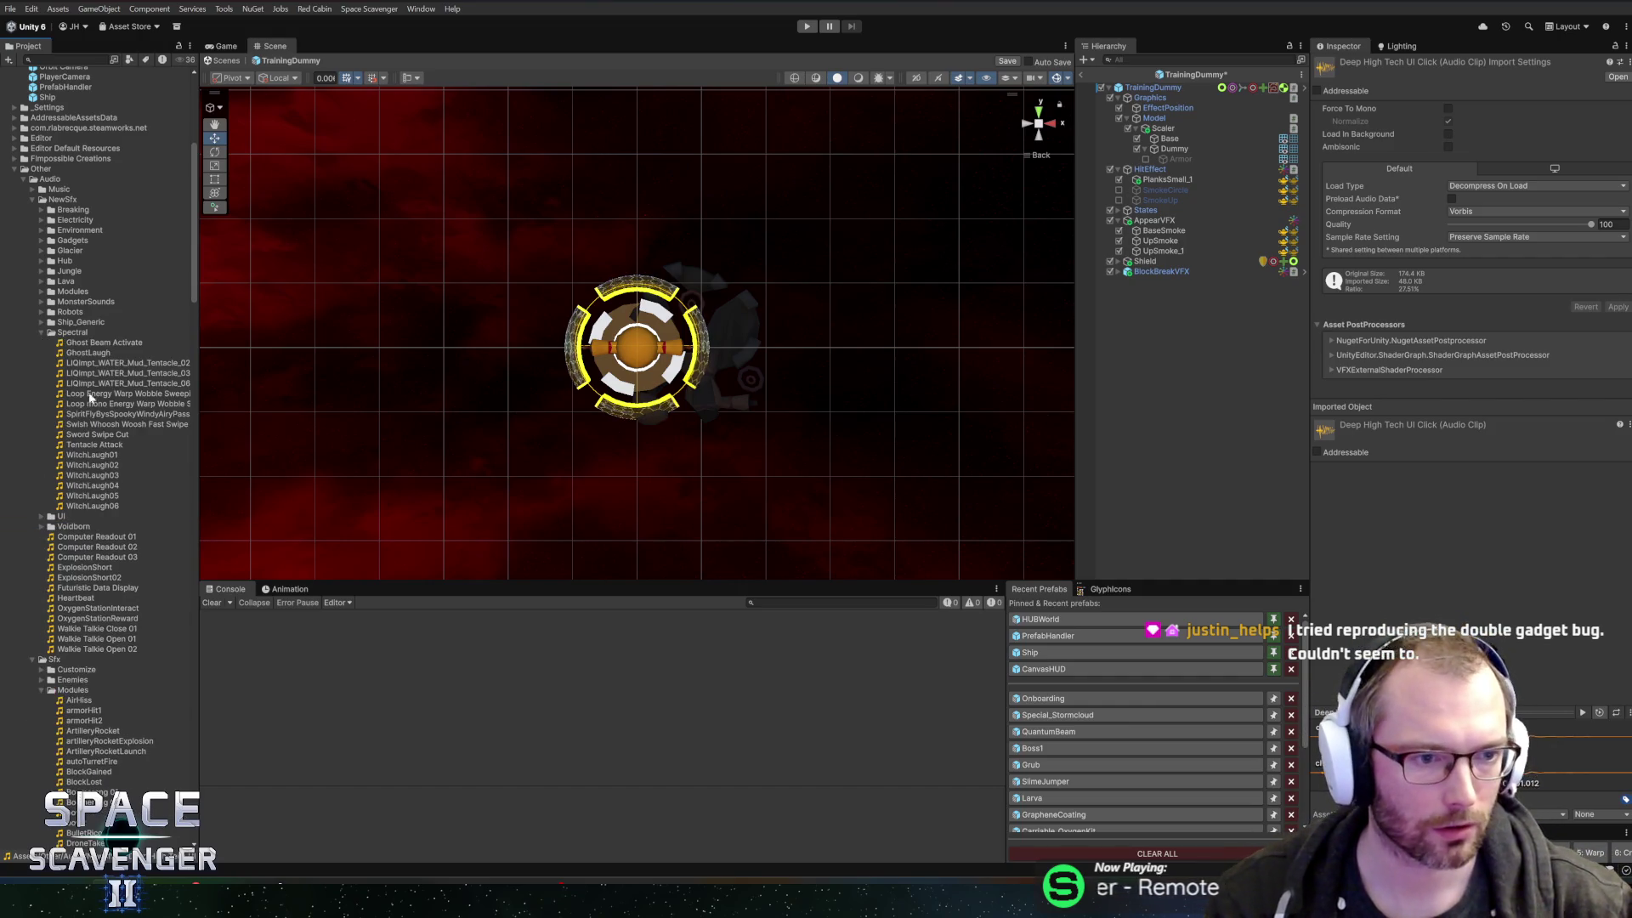
{"action": "left_click", "coordinate": [40, 332]}
{"action": "left_click", "coordinate": [41, 322]}
{"action": "left_click", "coordinate": [40, 312]}
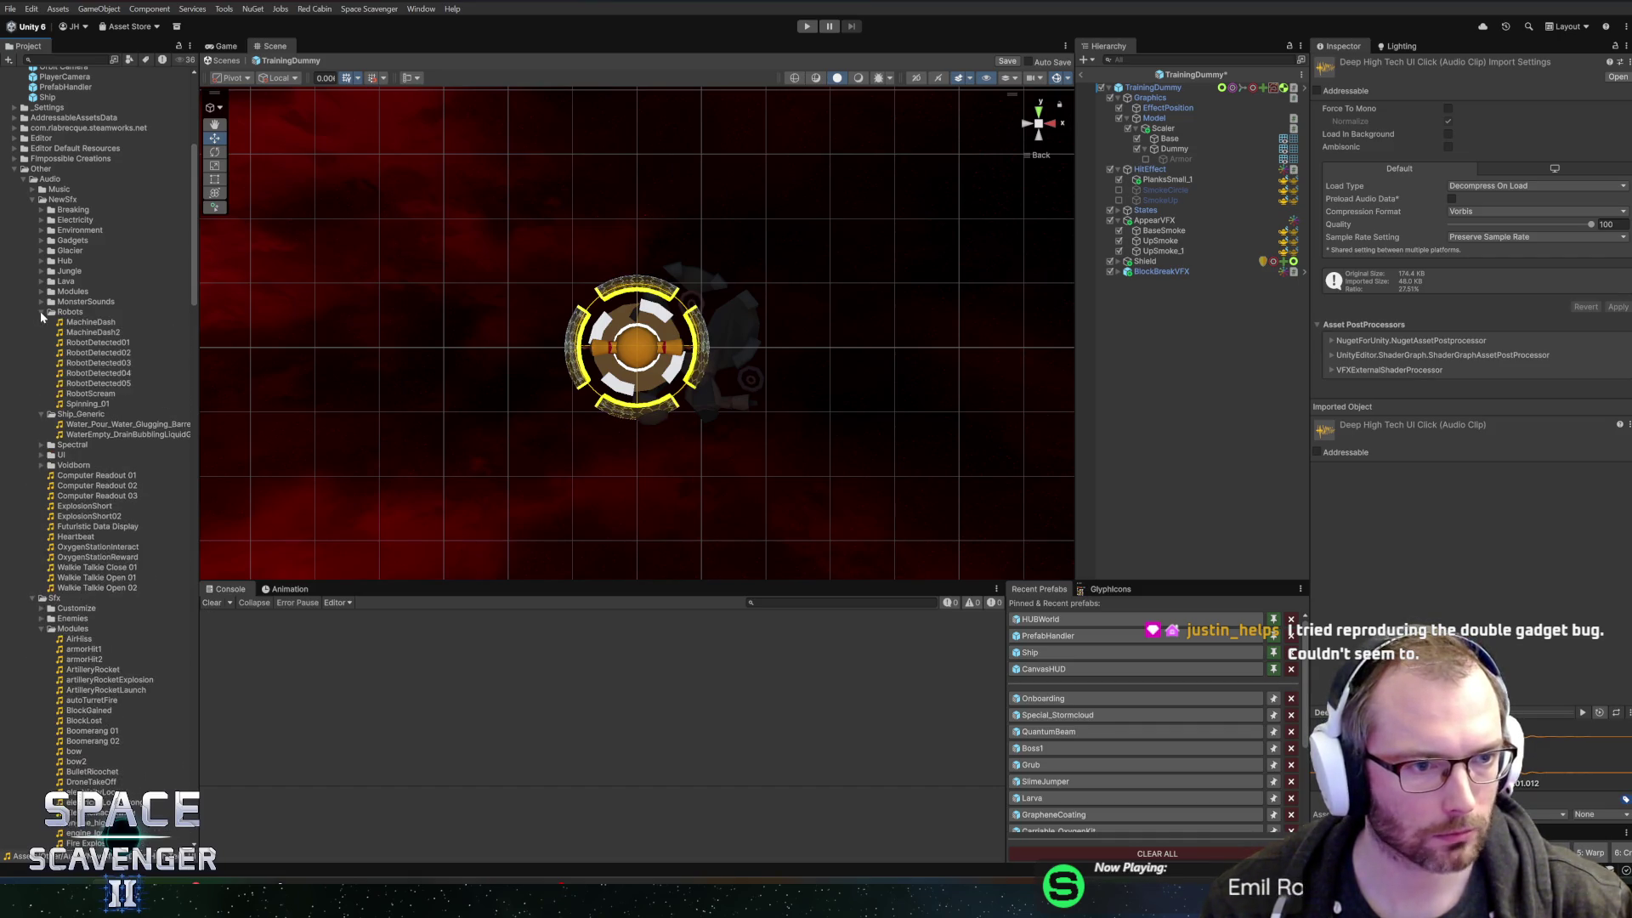
{"action": "left_click", "coordinate": [77, 404]}
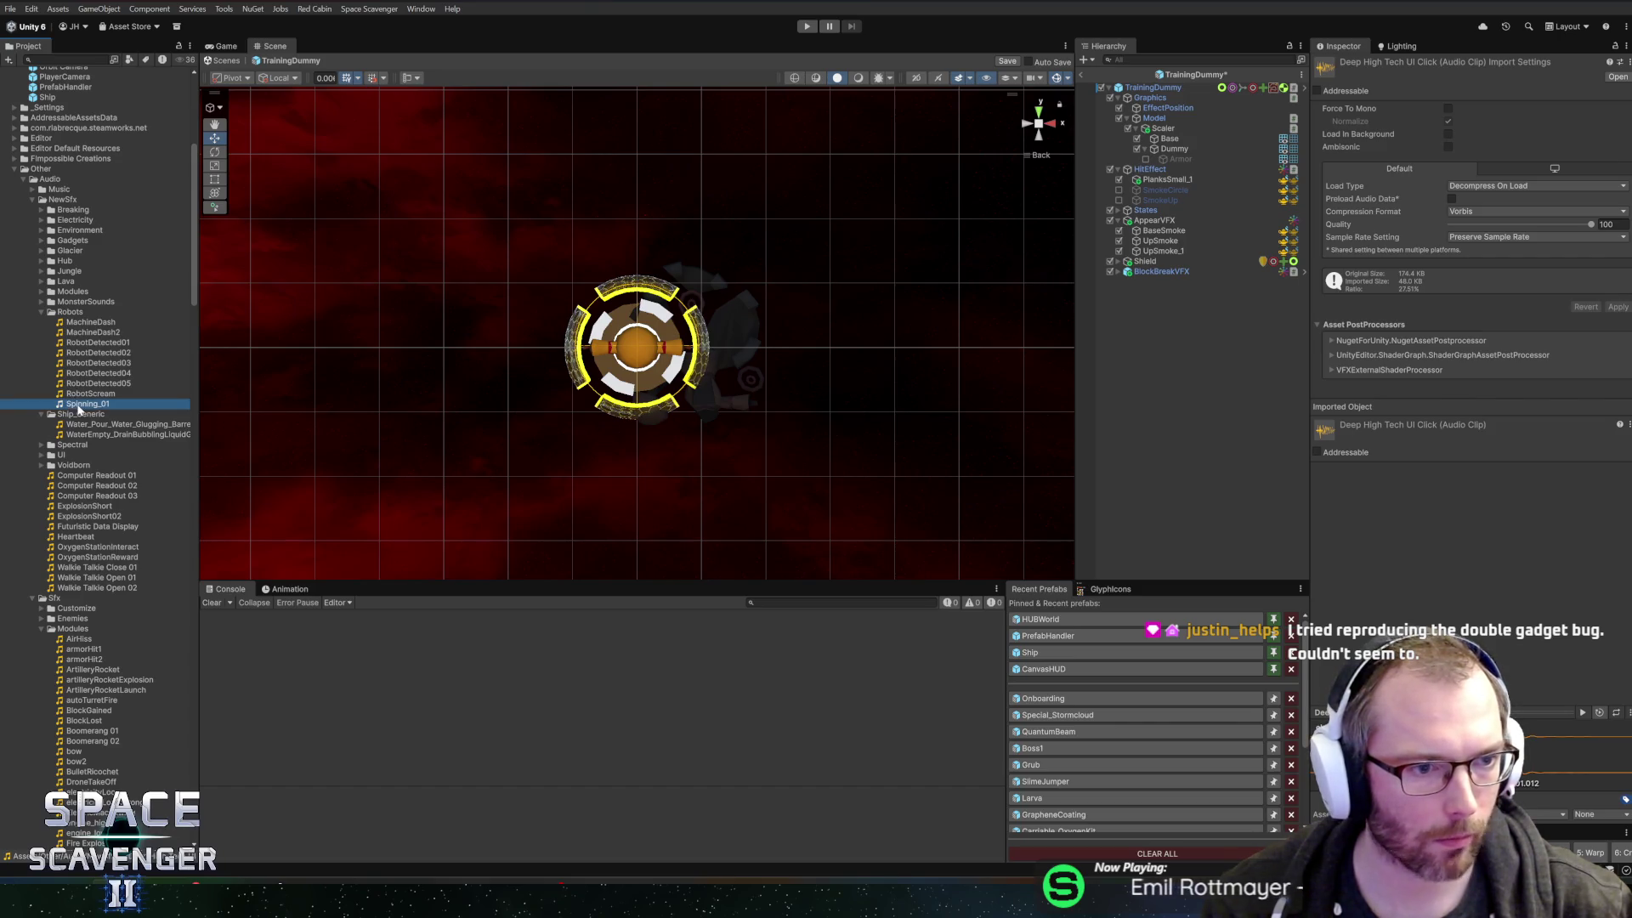
{"action": "left_click", "coordinate": [40, 332]}
{"action": "left_click", "coordinate": [41, 311]}
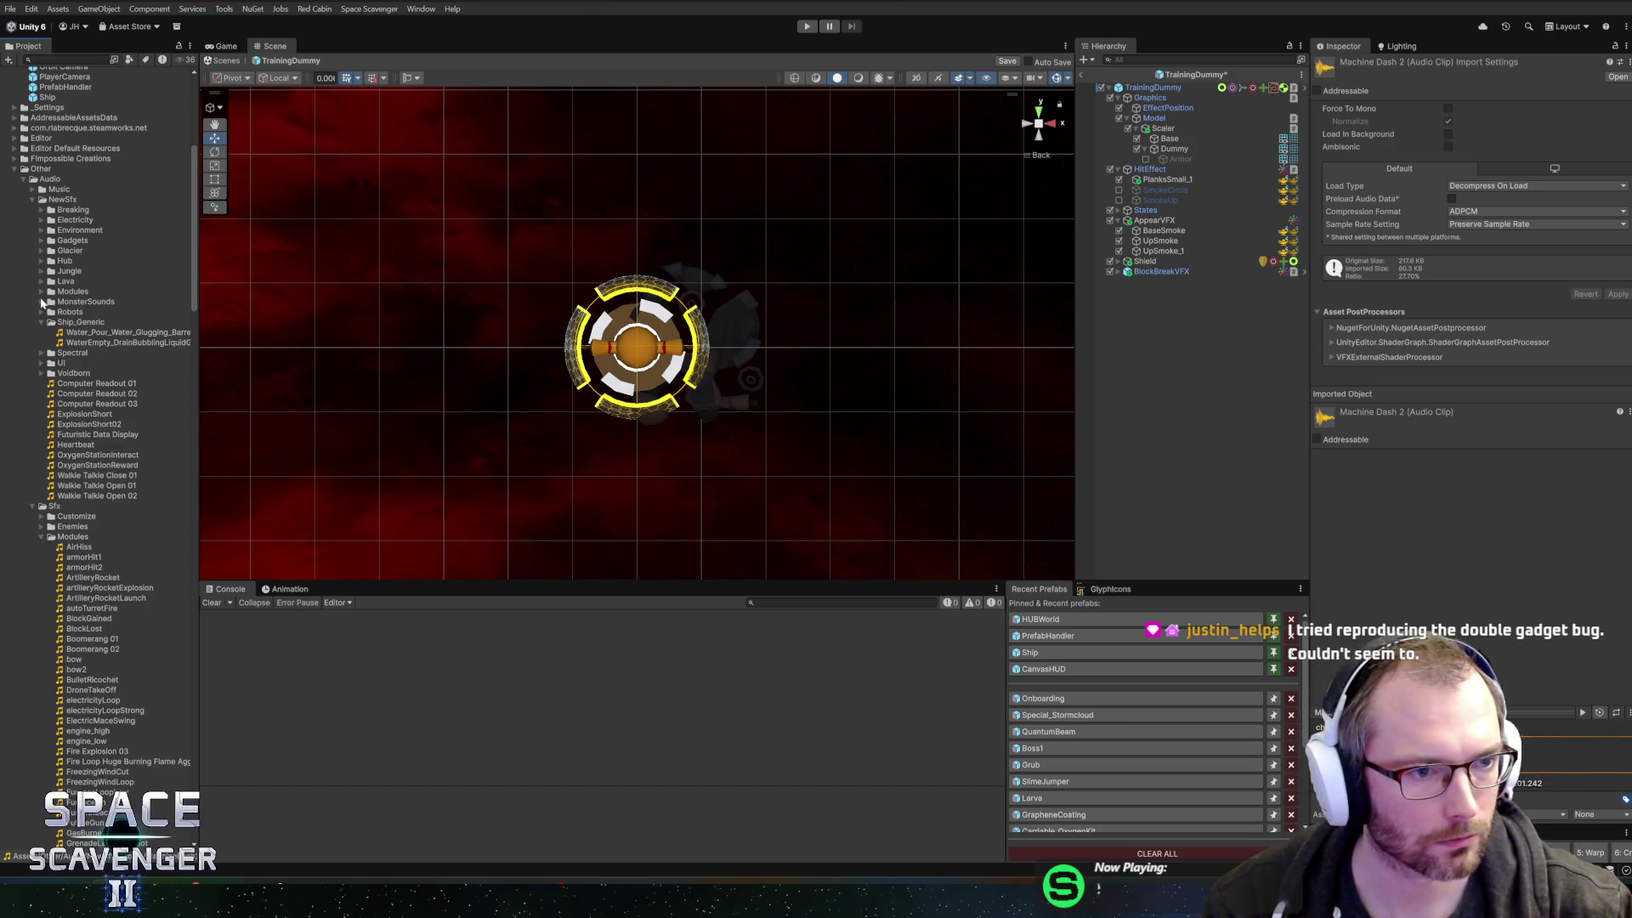
{"action": "left_click", "coordinate": [41, 301]}
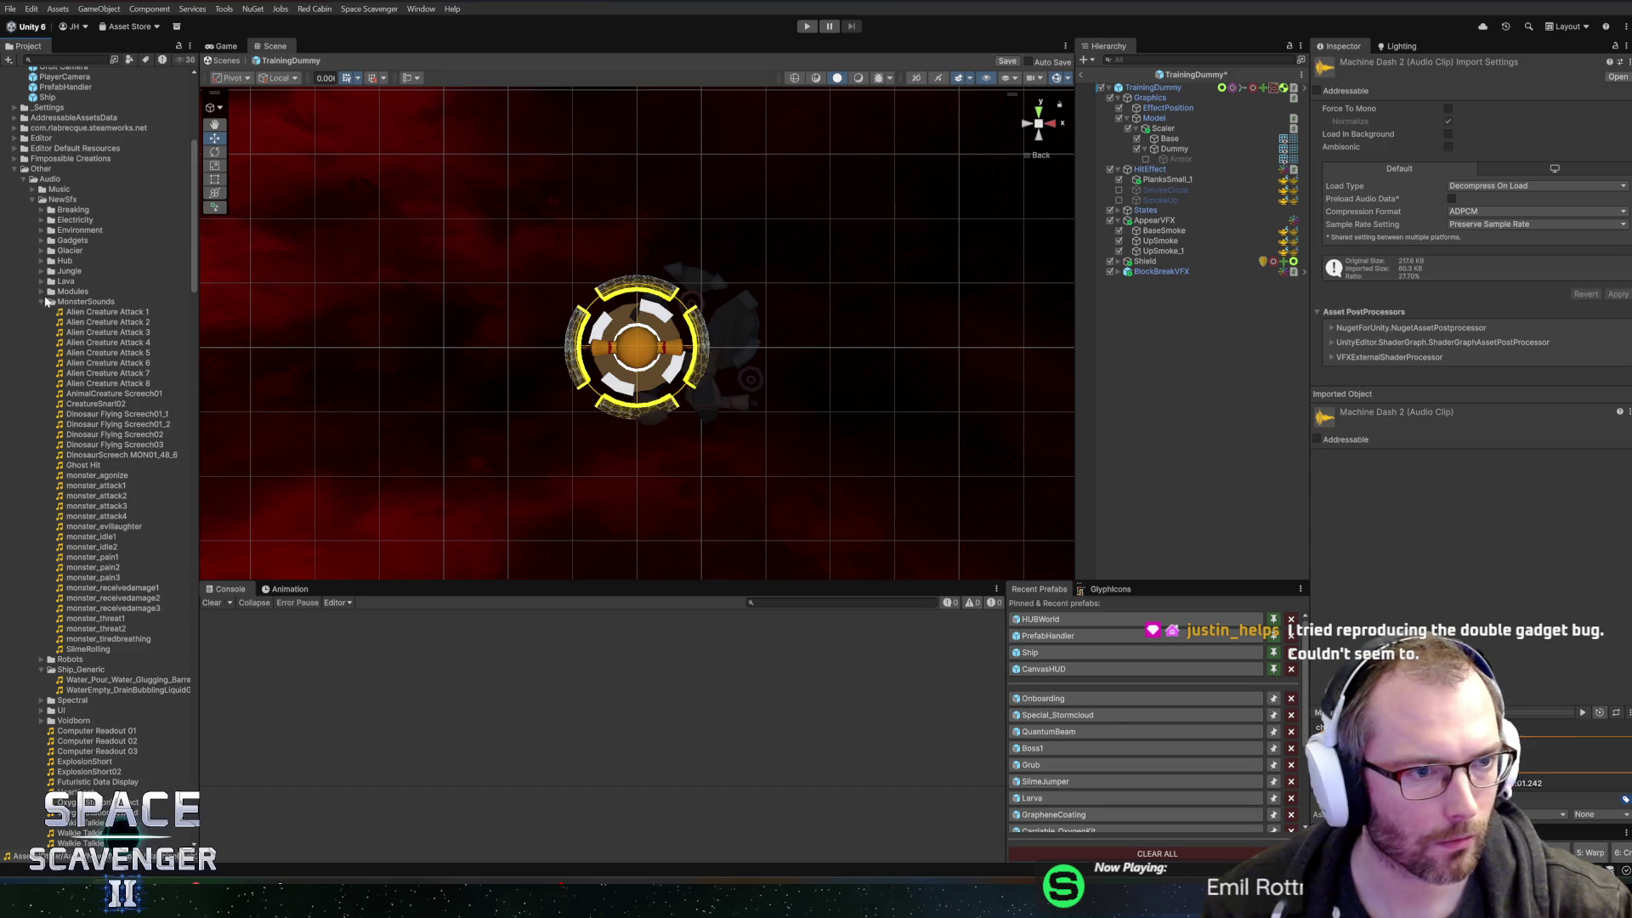
{"action": "left_click", "coordinate": [46, 303]}
- Preview the Hub clips ScifiNoise, SplatSpreadPaint, DarkNoise and the Gadgets clip PoisonExpungeSuck
{"action": "left_click", "coordinate": [41, 261]}
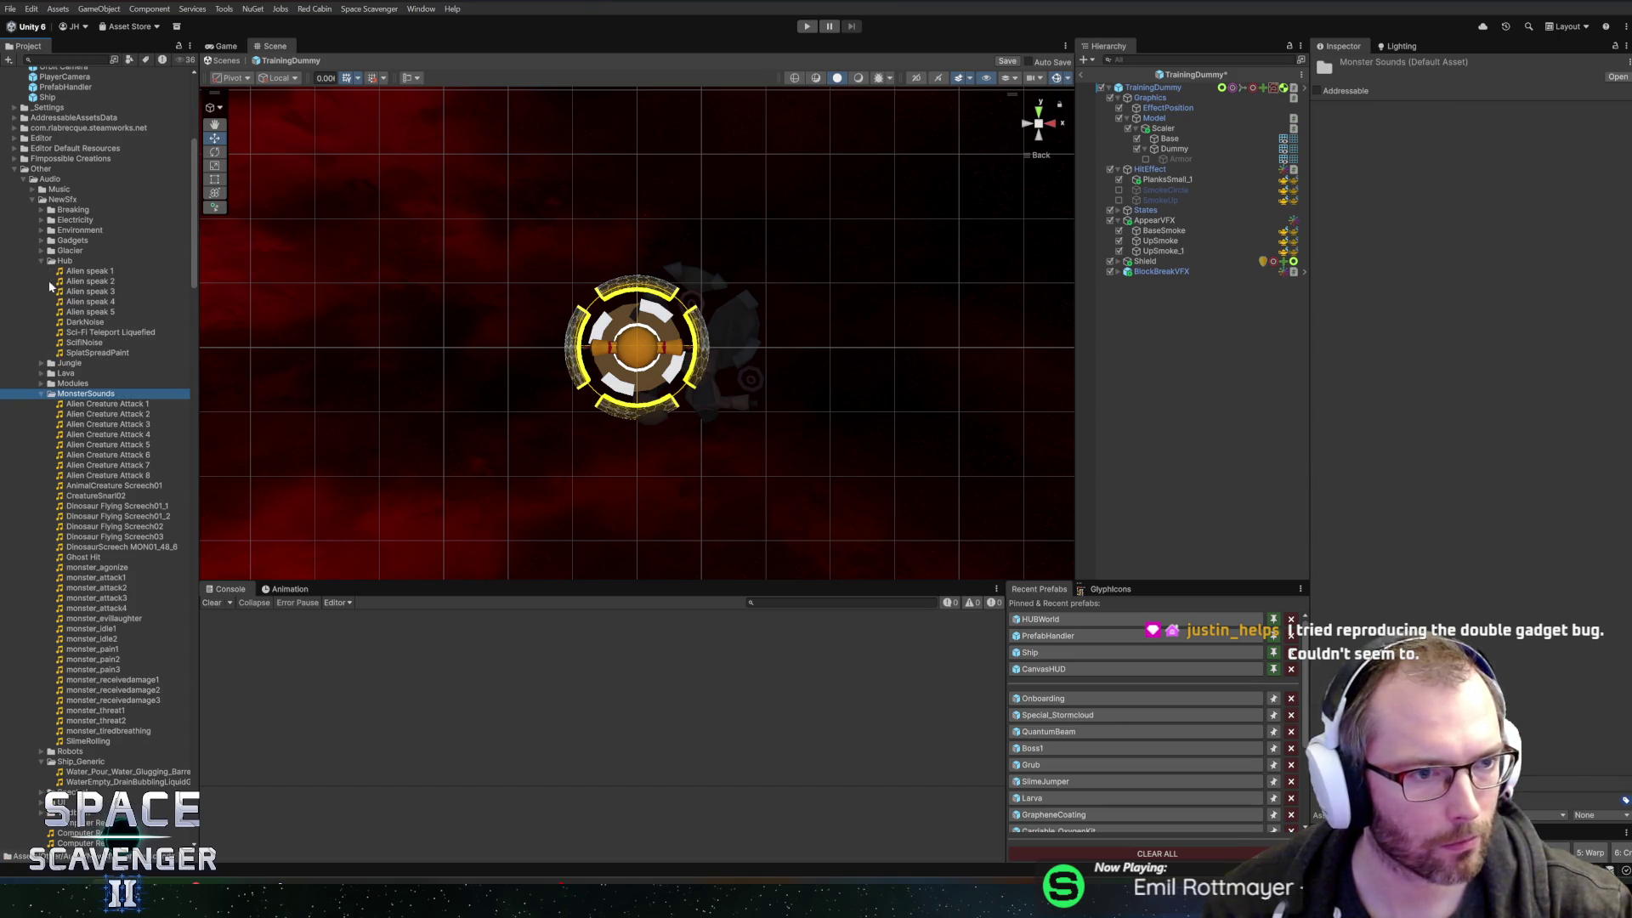
{"action": "left_click", "coordinate": [41, 394]}
{"action": "left_click", "coordinate": [82, 342]}
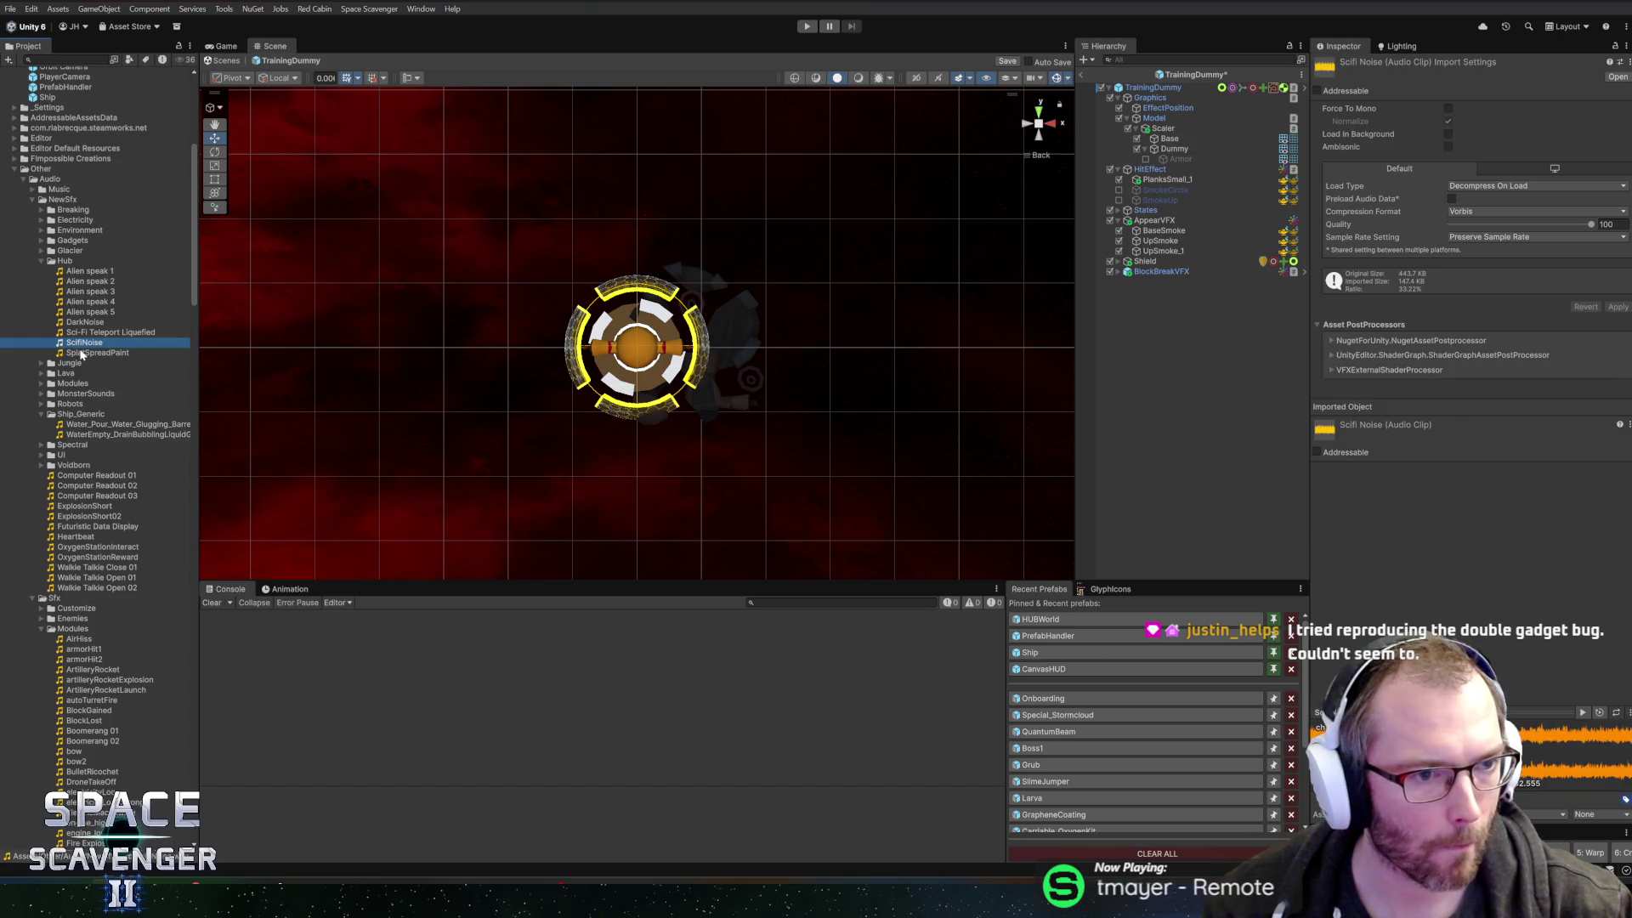
{"action": "left_click", "coordinate": [80, 352]}
{"action": "left_click", "coordinate": [76, 322]}
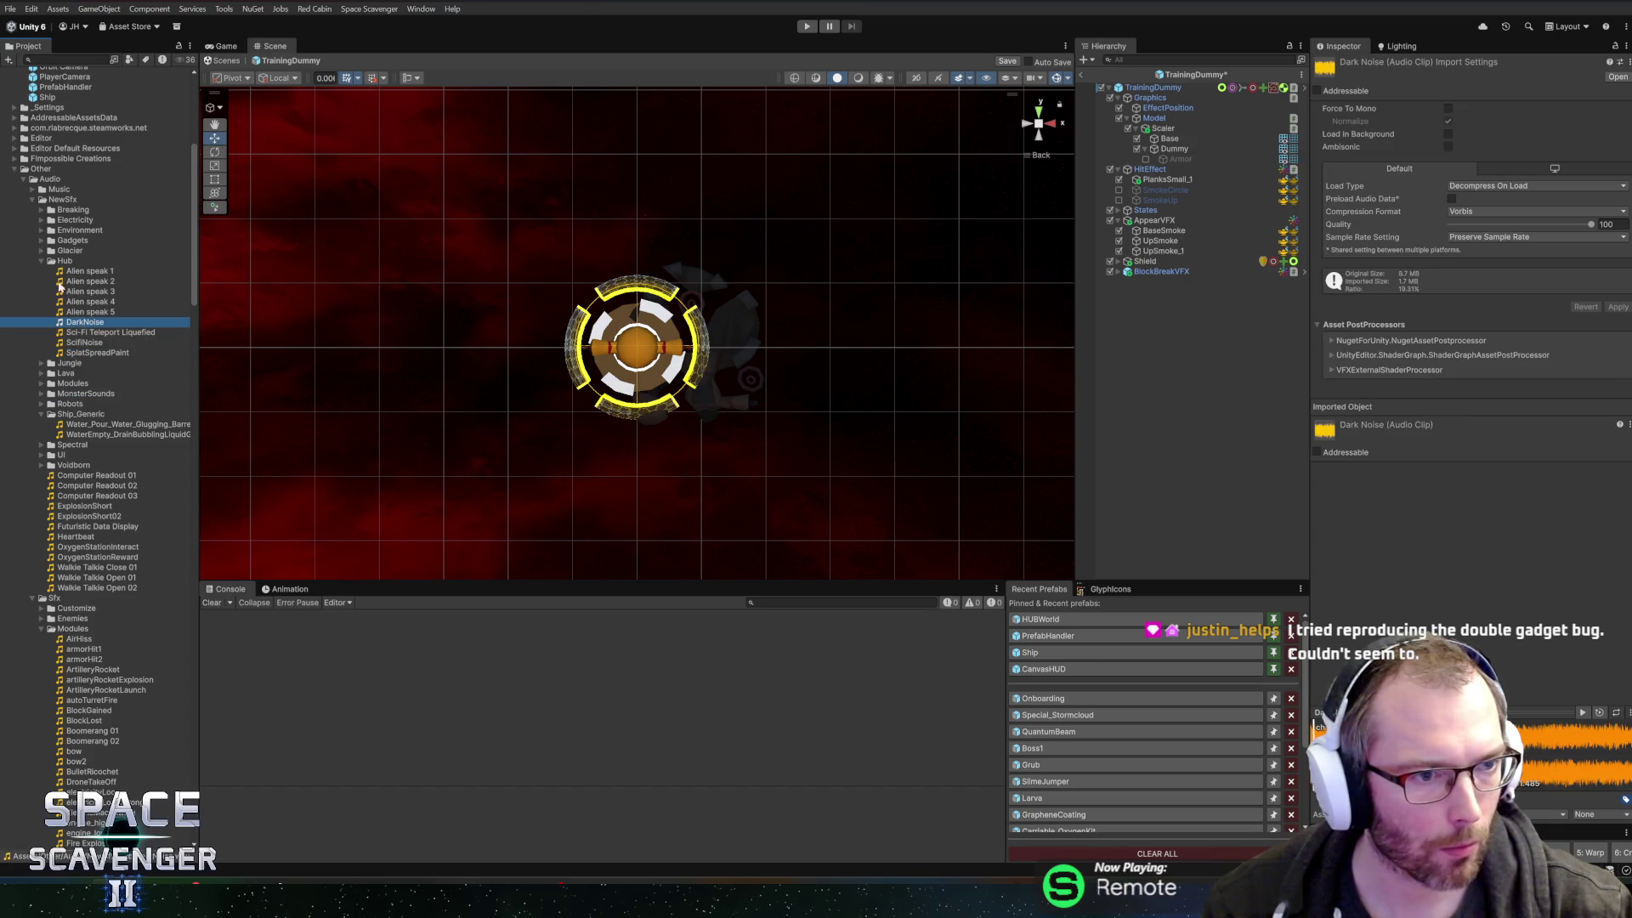
{"action": "left_click", "coordinate": [40, 261]}
{"action": "left_click", "coordinate": [41, 241]}
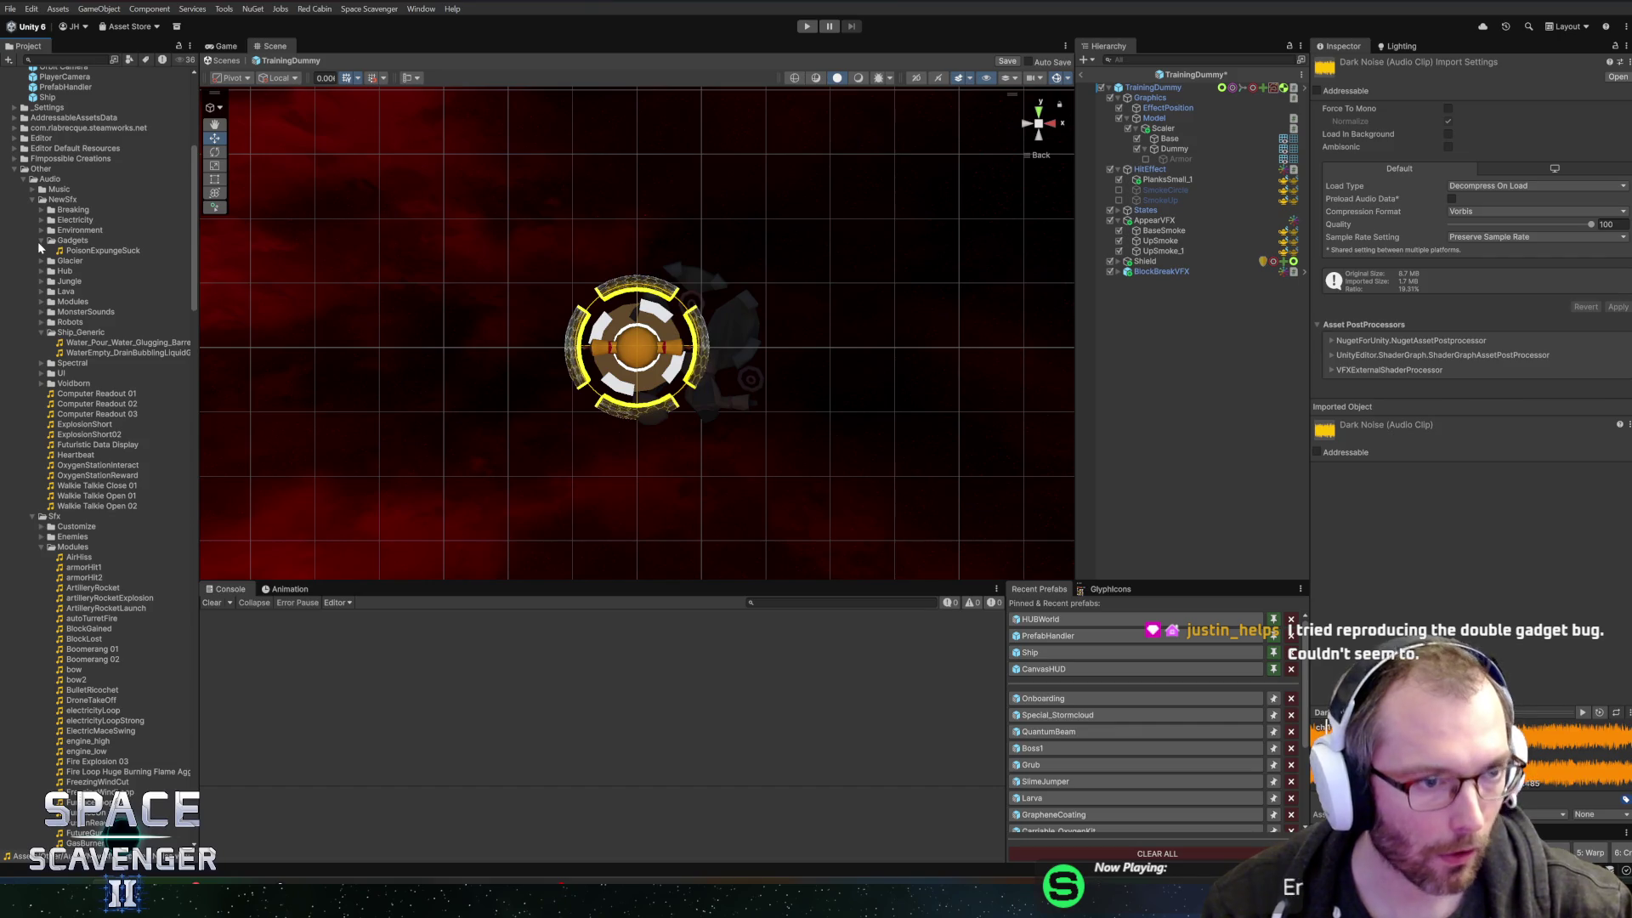
{"action": "left_click", "coordinate": [68, 250]}
{"action": "left_click", "coordinate": [41, 241]}
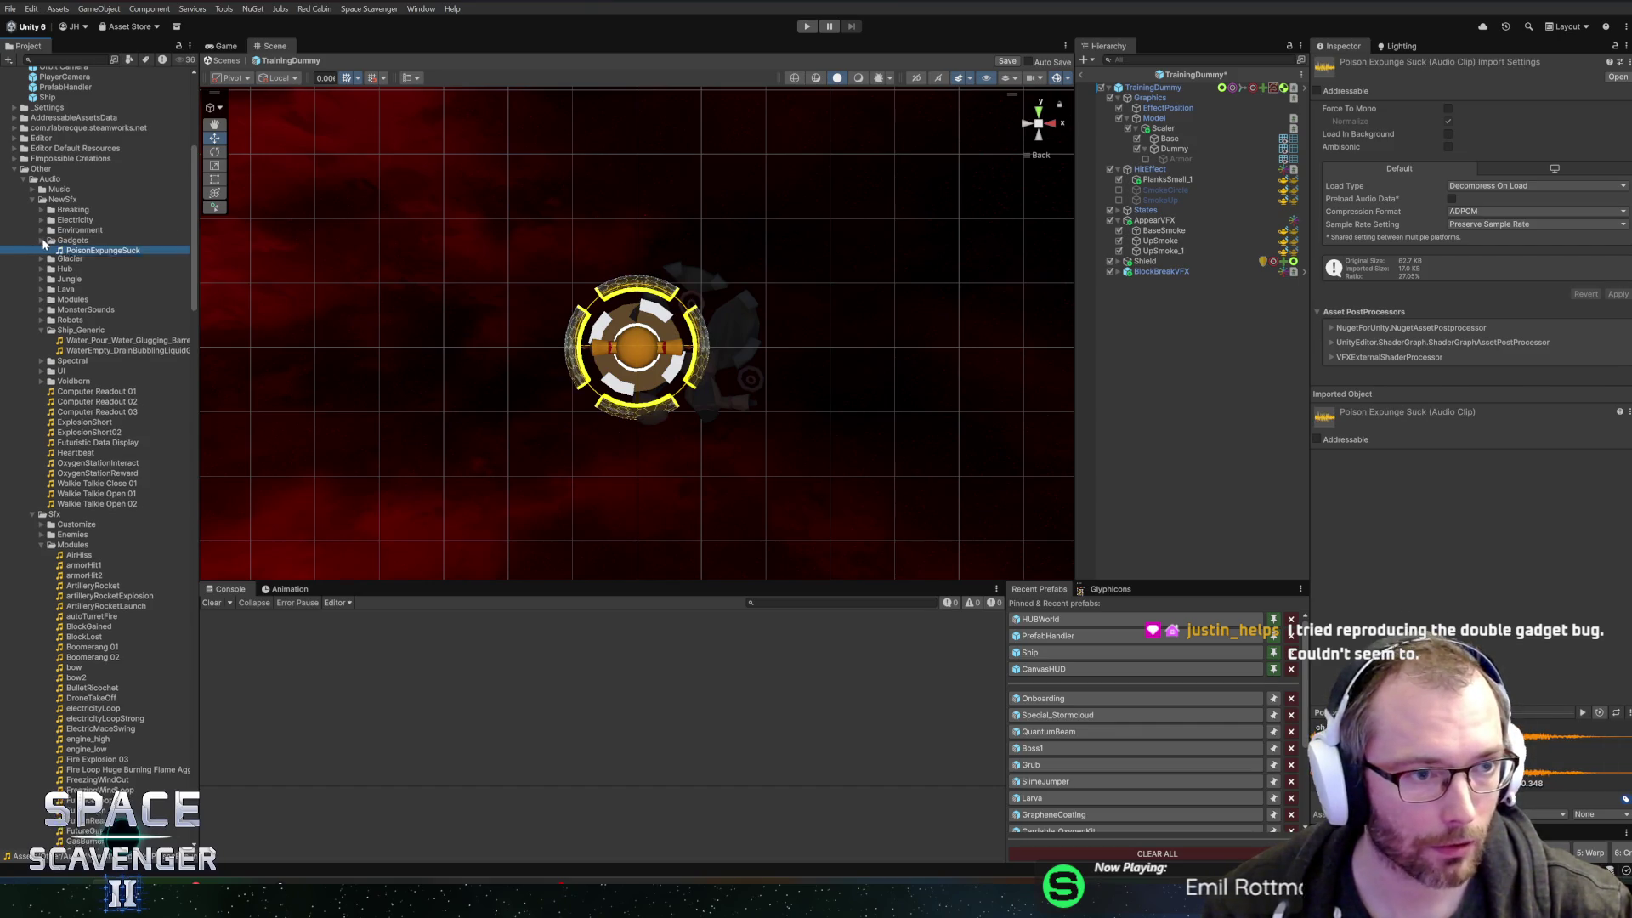
- Preview the Environment clips BoulderSoft02, BoulderSoft01 and BoulderHard03 through BoulderHard01
{"action": "left_click", "coordinate": [41, 231]}
{"action": "left_click", "coordinate": [93, 280]}
{"action": "left_click", "coordinate": [98, 270]}
{"action": "left_click", "coordinate": [100, 260]}
{"action": "left_click", "coordinate": [103, 251]}
{"action": "left_click", "coordinate": [100, 241]}
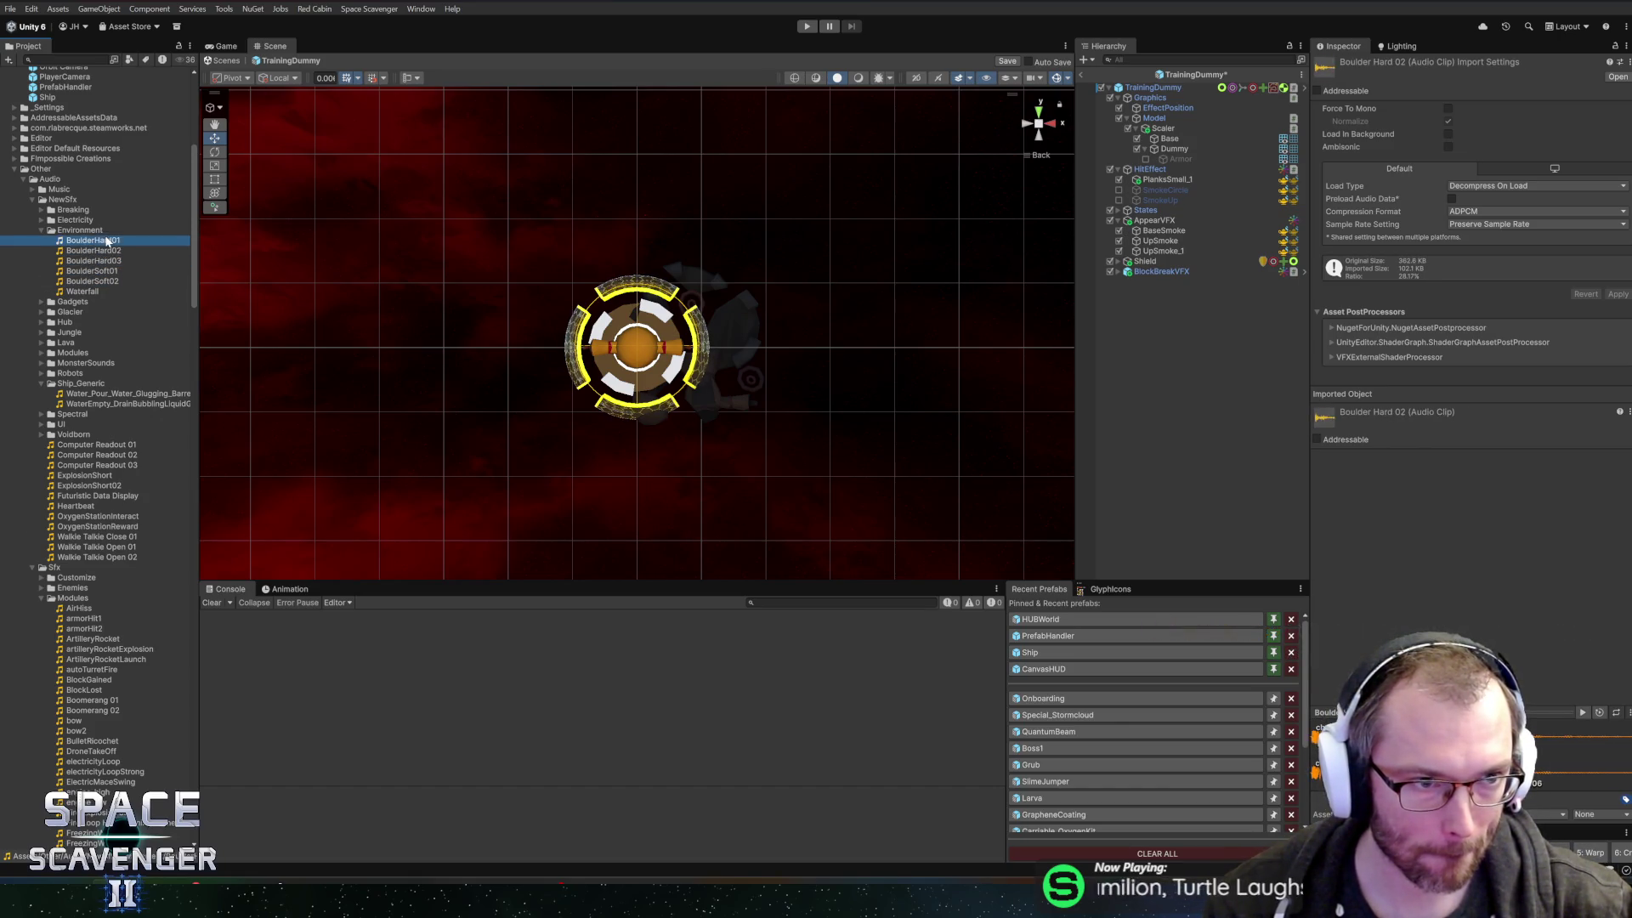
{"action": "left_click", "coordinate": [41, 231]}
- Preview HardBreak1, 2, 8 and 10, collapse NewSfx, save the prefab and enter Play mode
{"action": "left_click", "coordinate": [41, 210]}
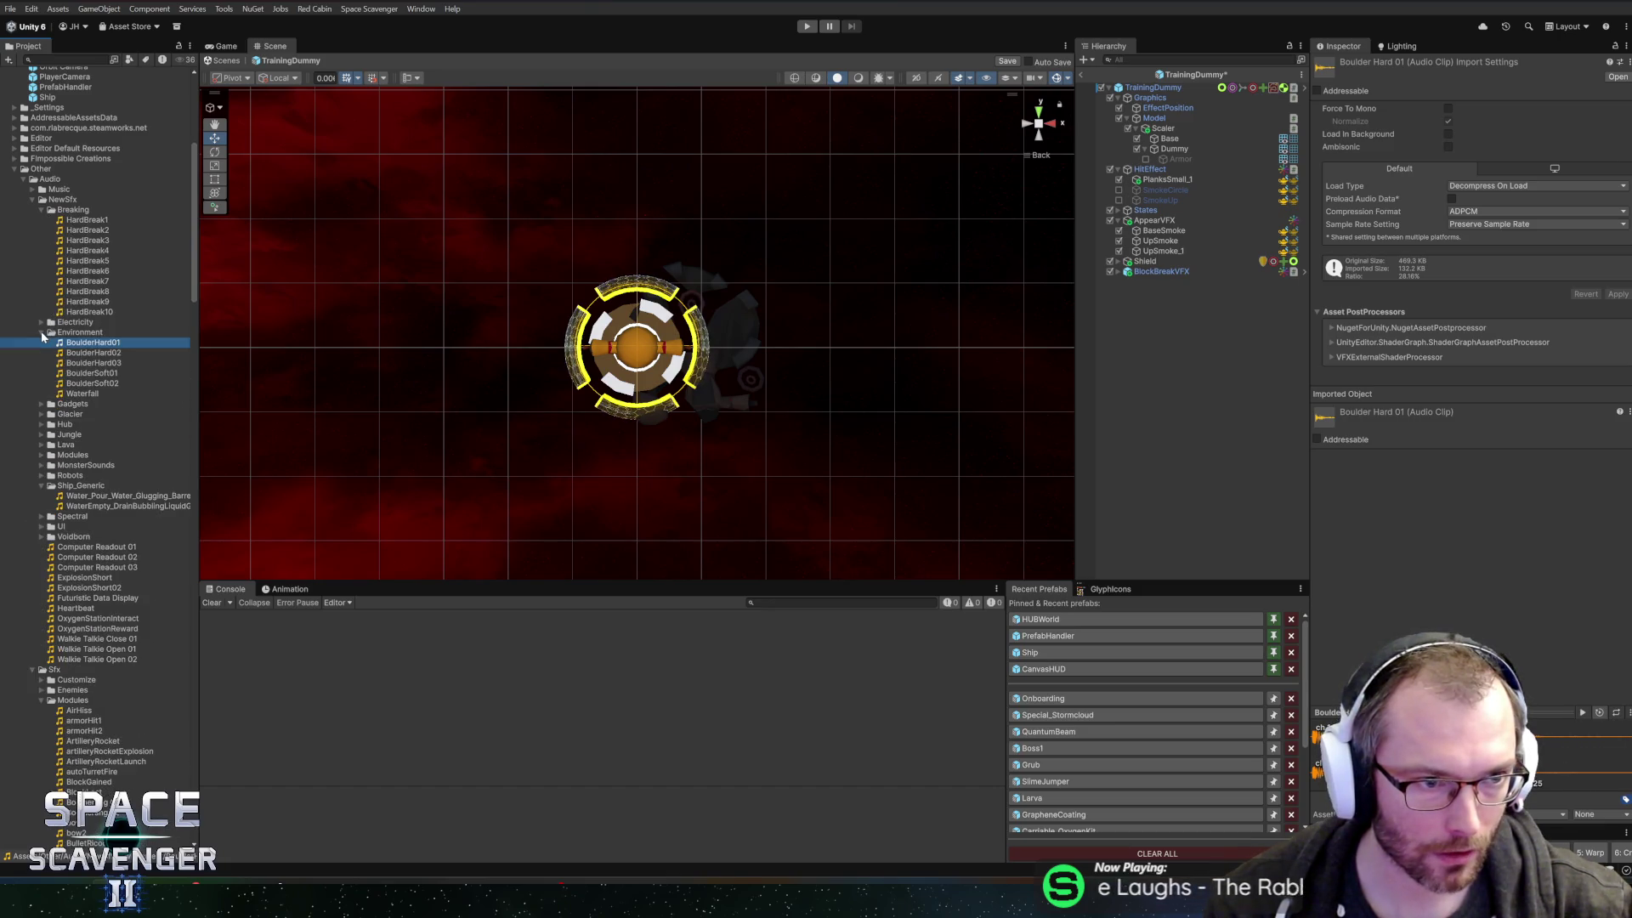
{"action": "left_click", "coordinate": [83, 220]}
{"action": "left_click", "coordinate": [78, 231]}
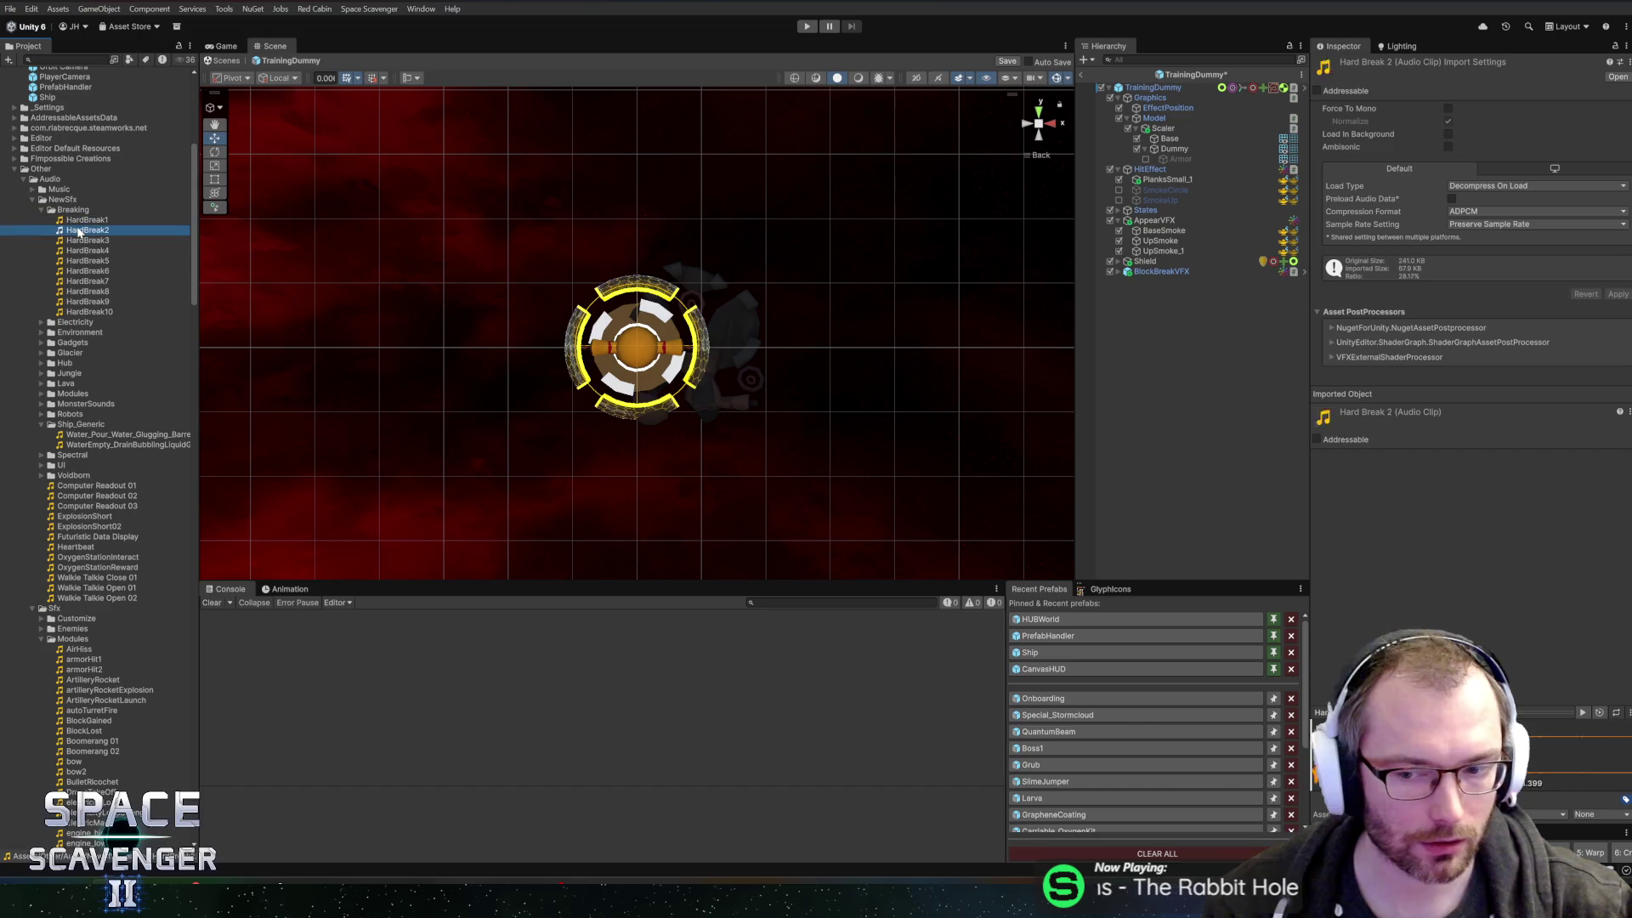
{"action": "left_click", "coordinate": [85, 291]}
{"action": "left_click", "coordinate": [89, 312]}
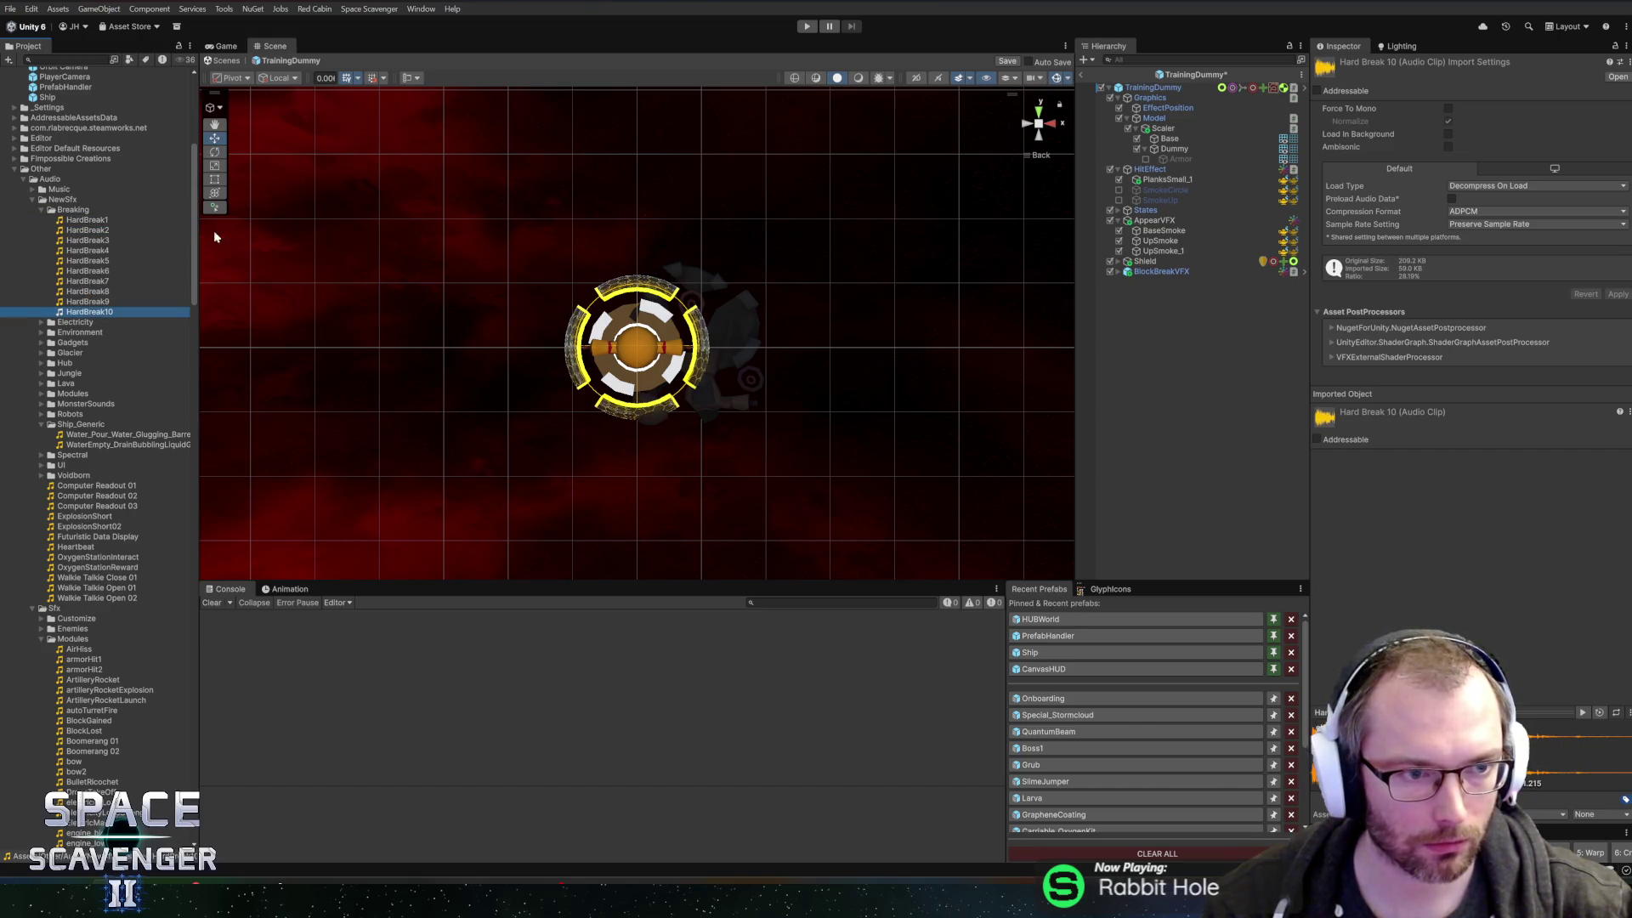
{"action": "left_click", "coordinate": [53, 210]}
{"action": "left_click", "coordinate": [41, 210]}
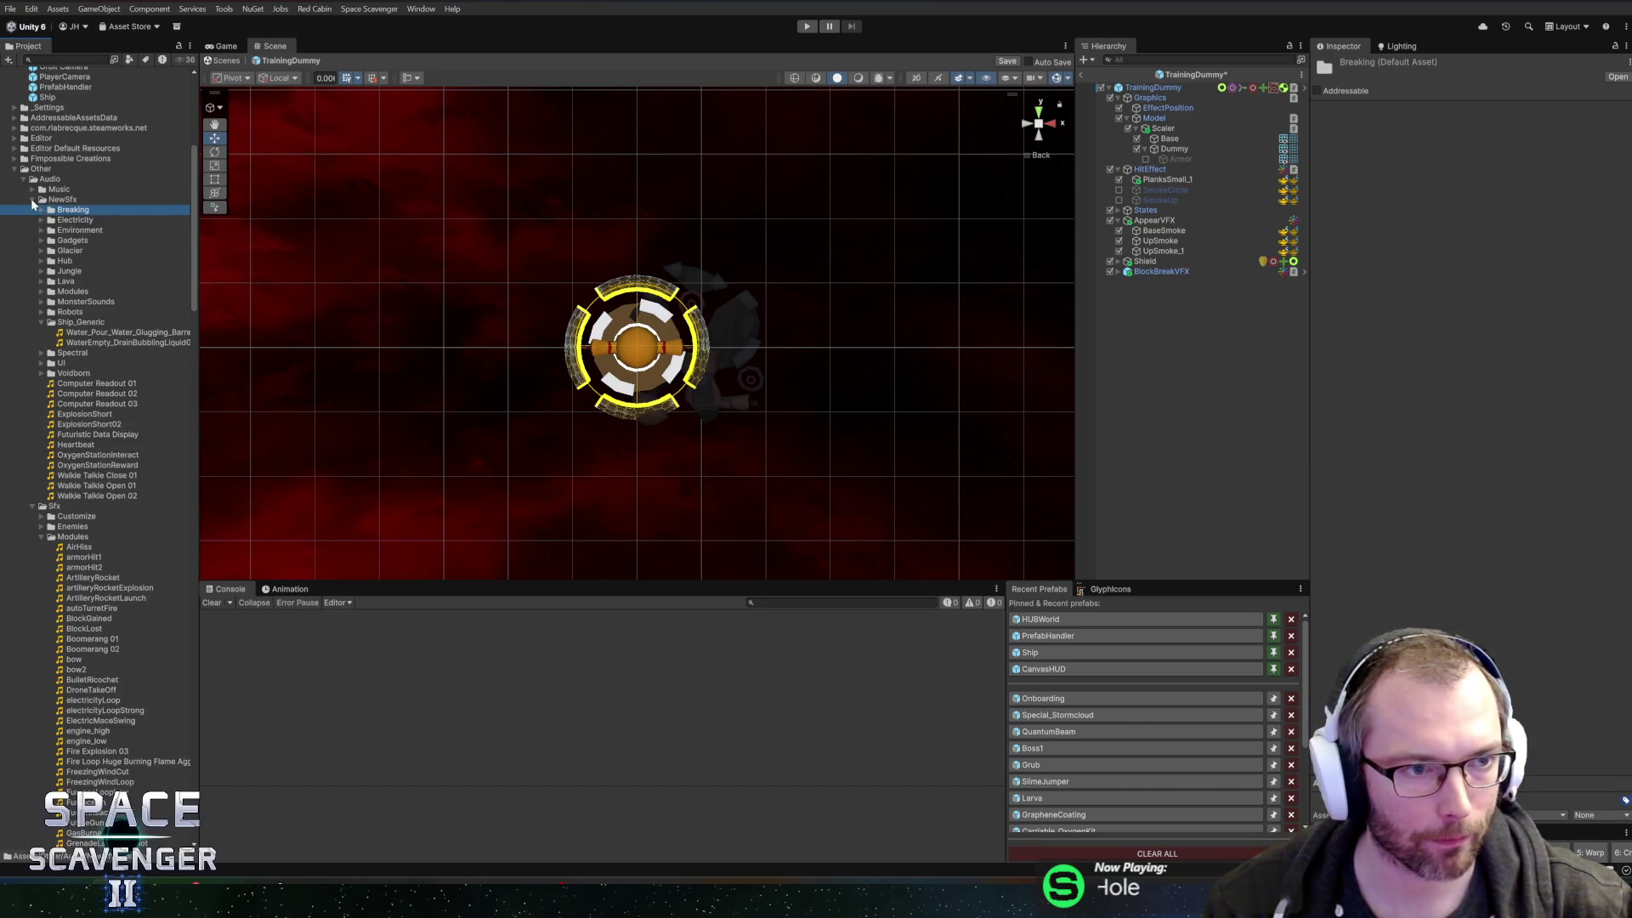
{"action": "left_click", "coordinate": [33, 200]}
{"action": "key", "text": "ctrl+s"}
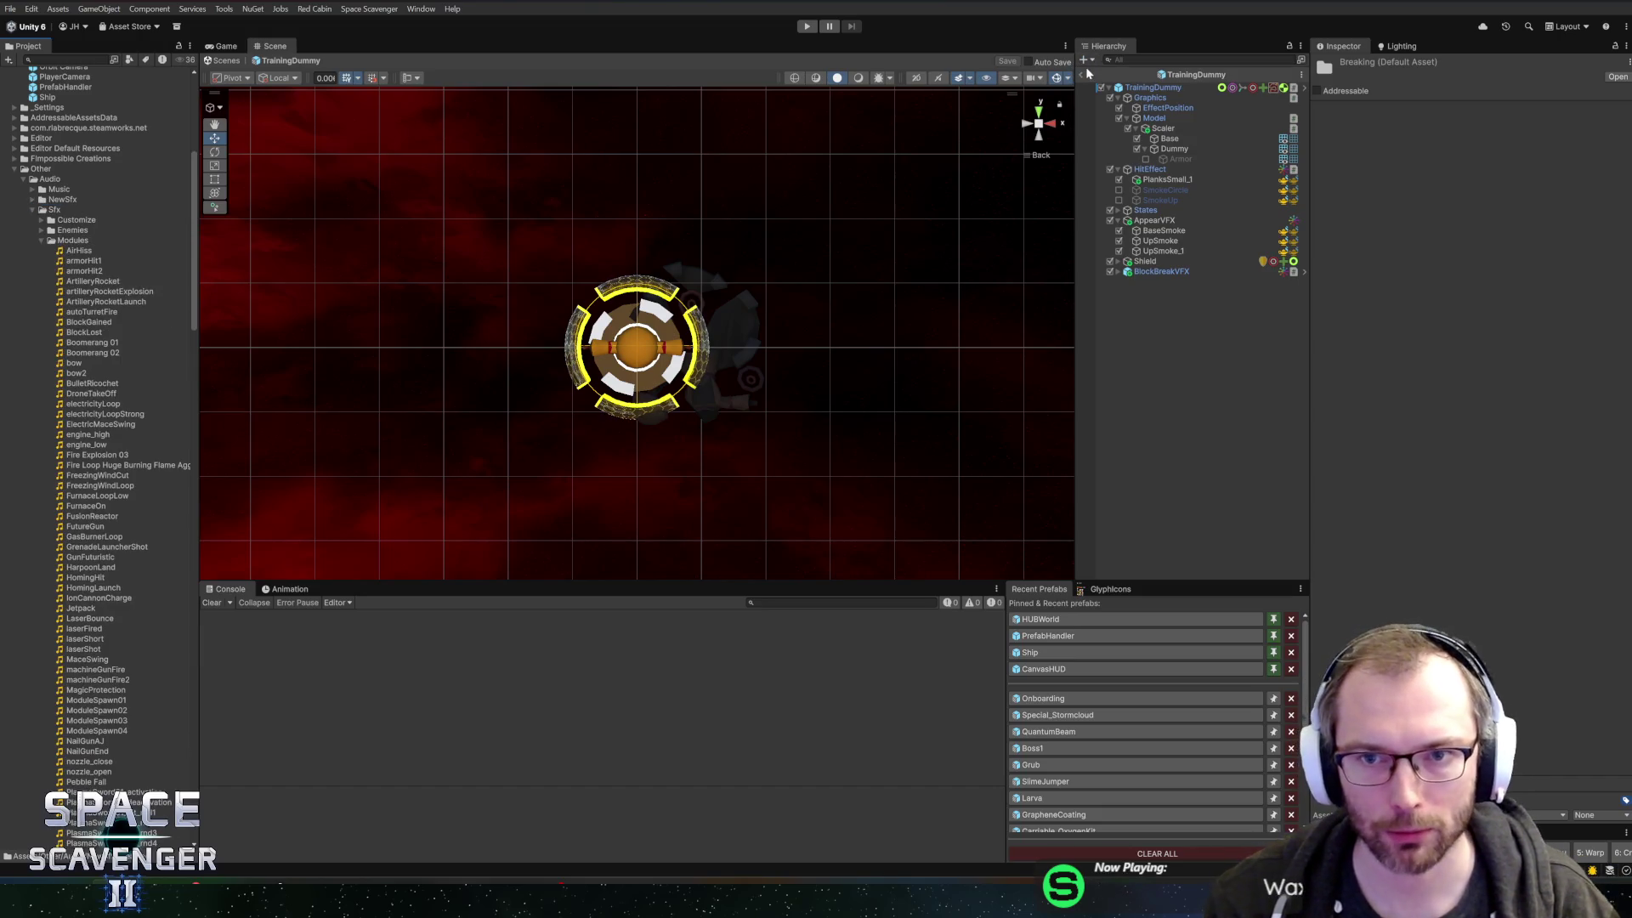
{"action": "left_click", "coordinate": [806, 26]}
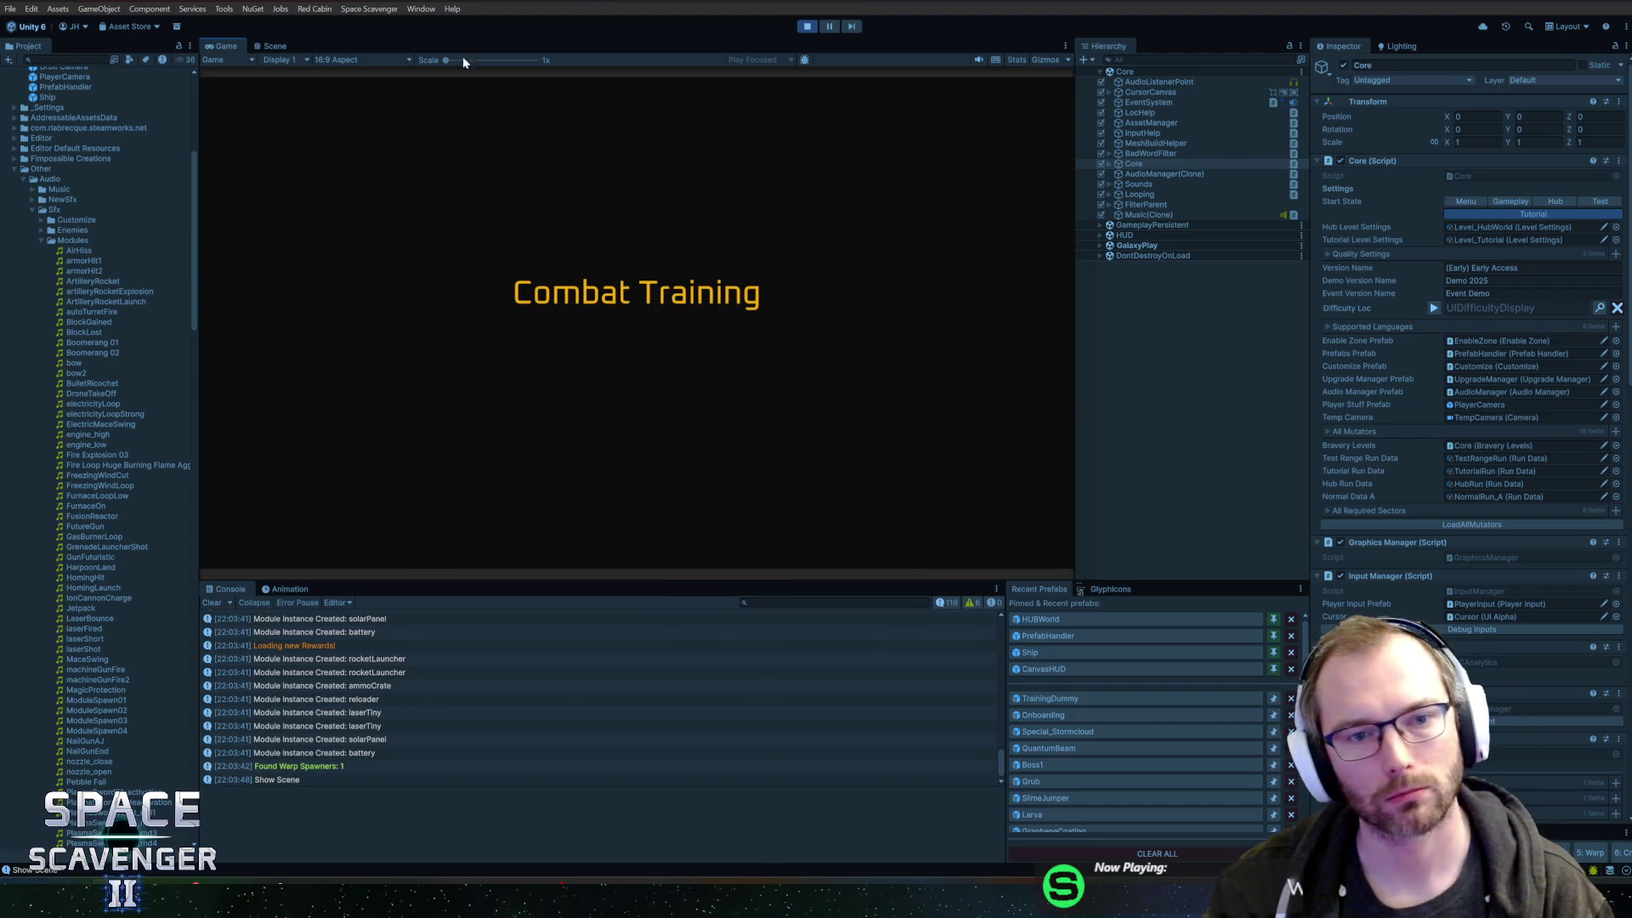
- Maximize the Game view, collect the Spare Parts and attach the hammer to the ship's front
{"action": "double_click", "coordinate": [226, 47]}
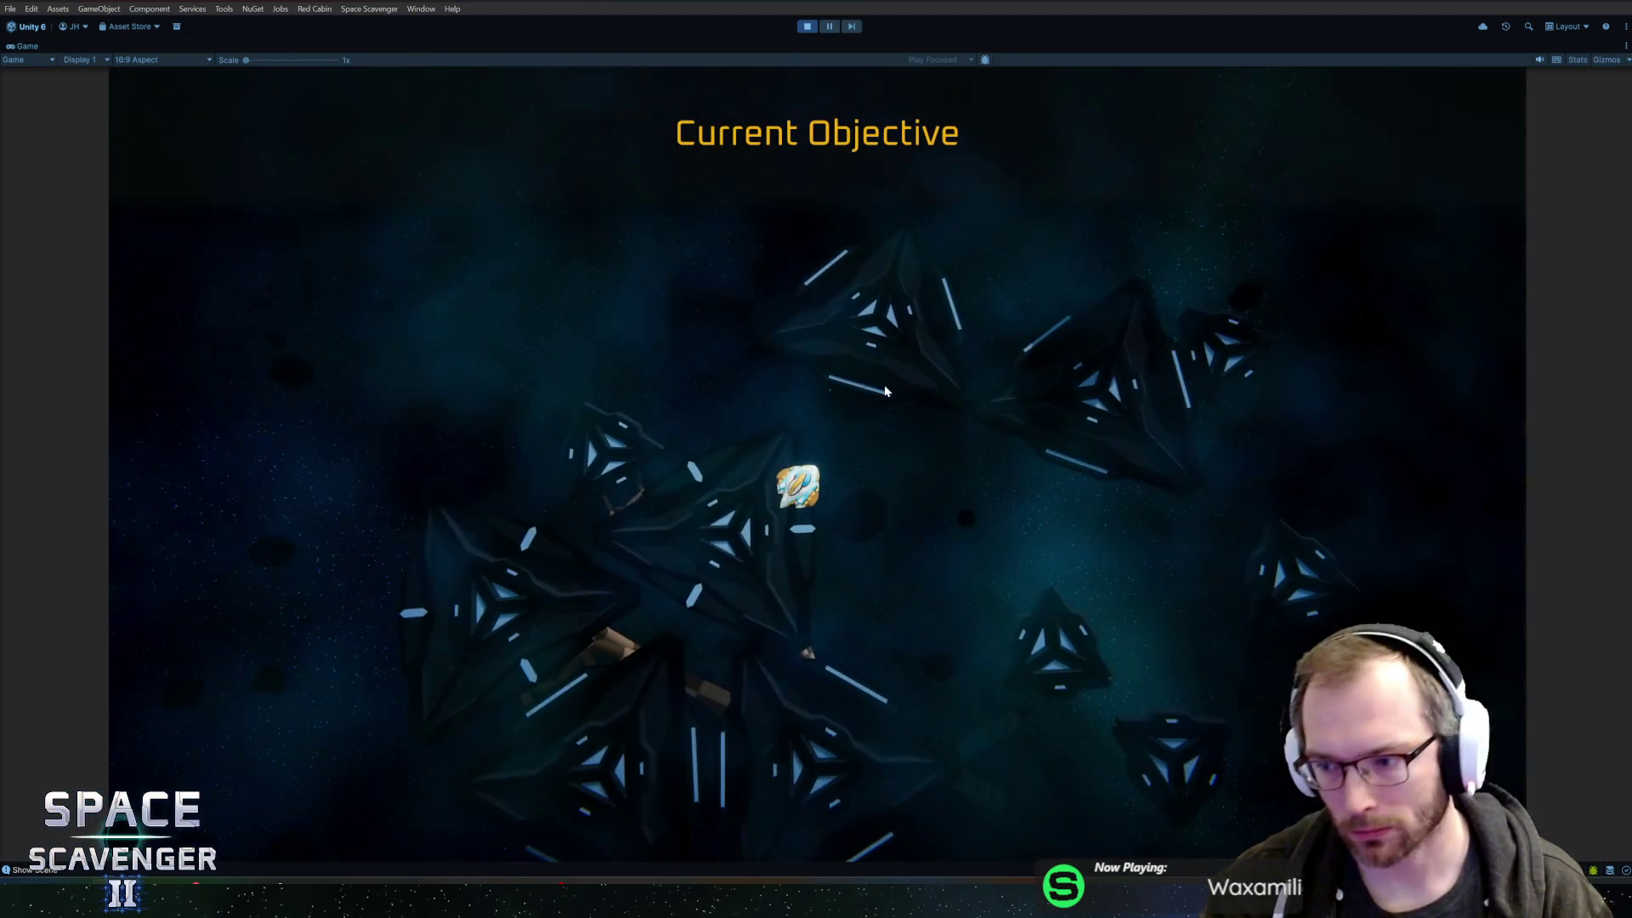
{"action": "key", "text": "w"}
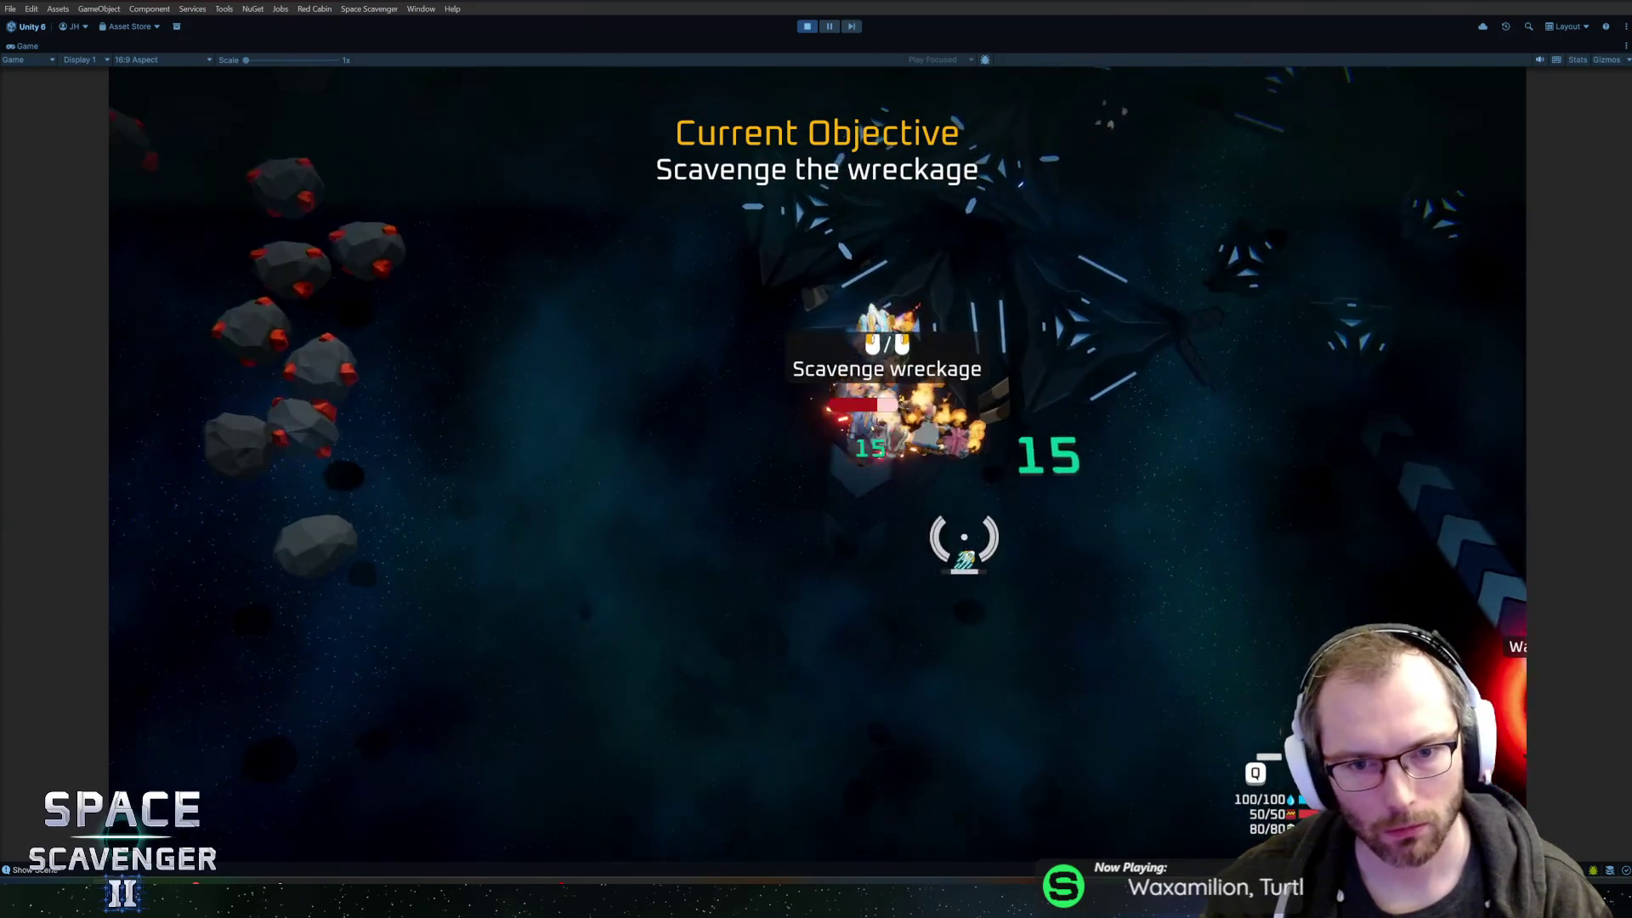
{"action": "key", "text": "e"}
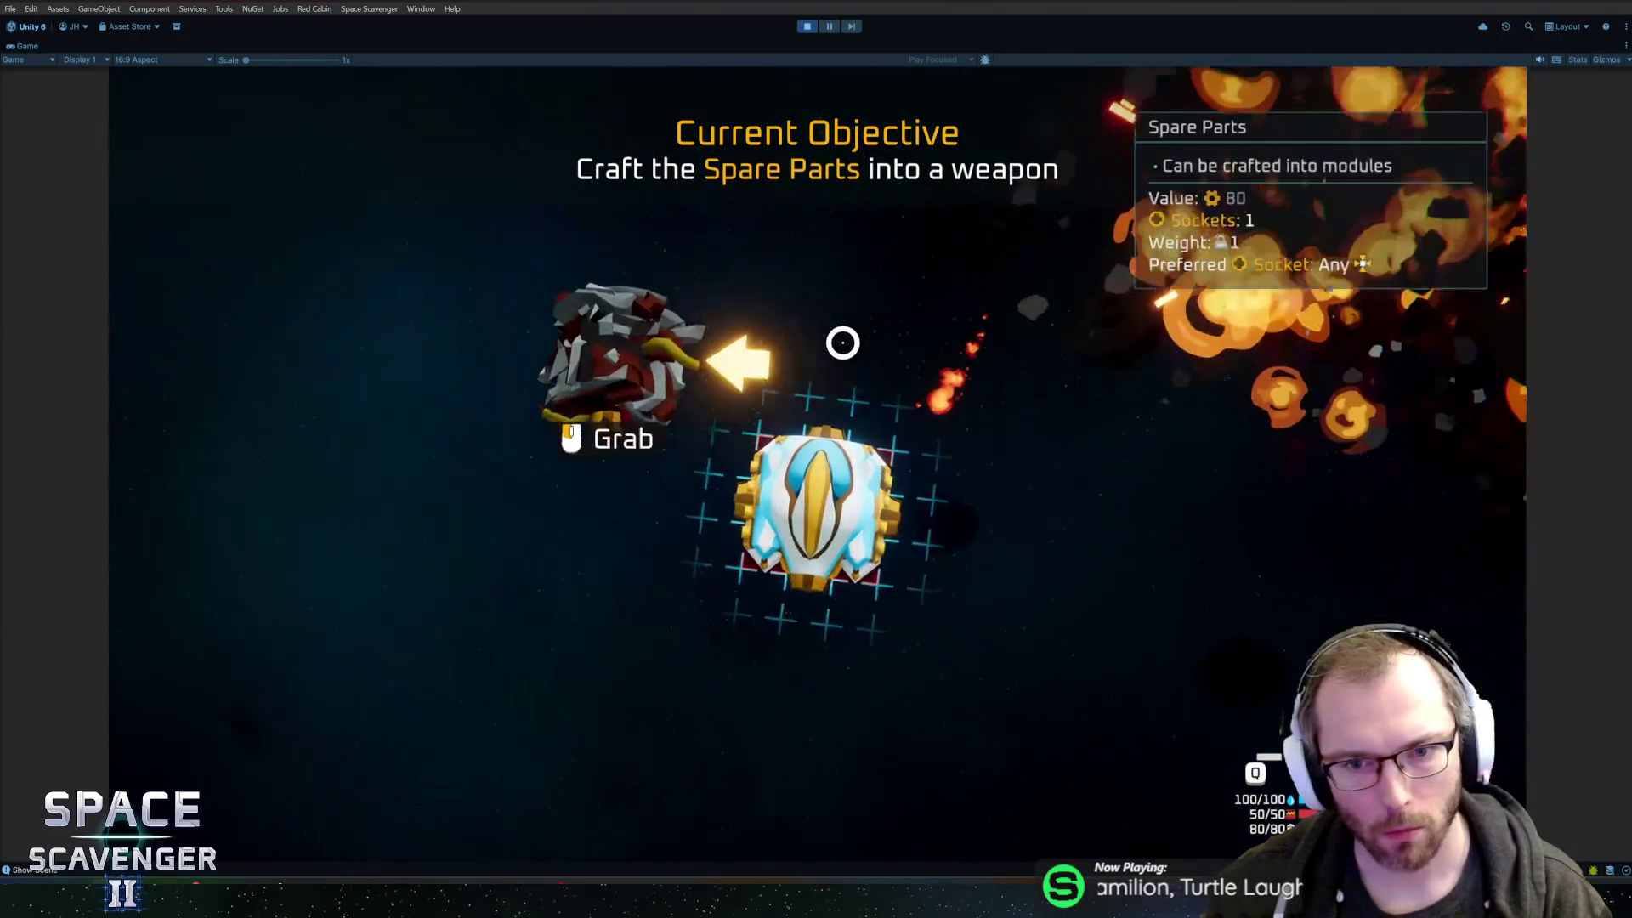
{"action": "left_click_drag", "start_coordinate": [416, 492], "coordinate": [760, 397]}
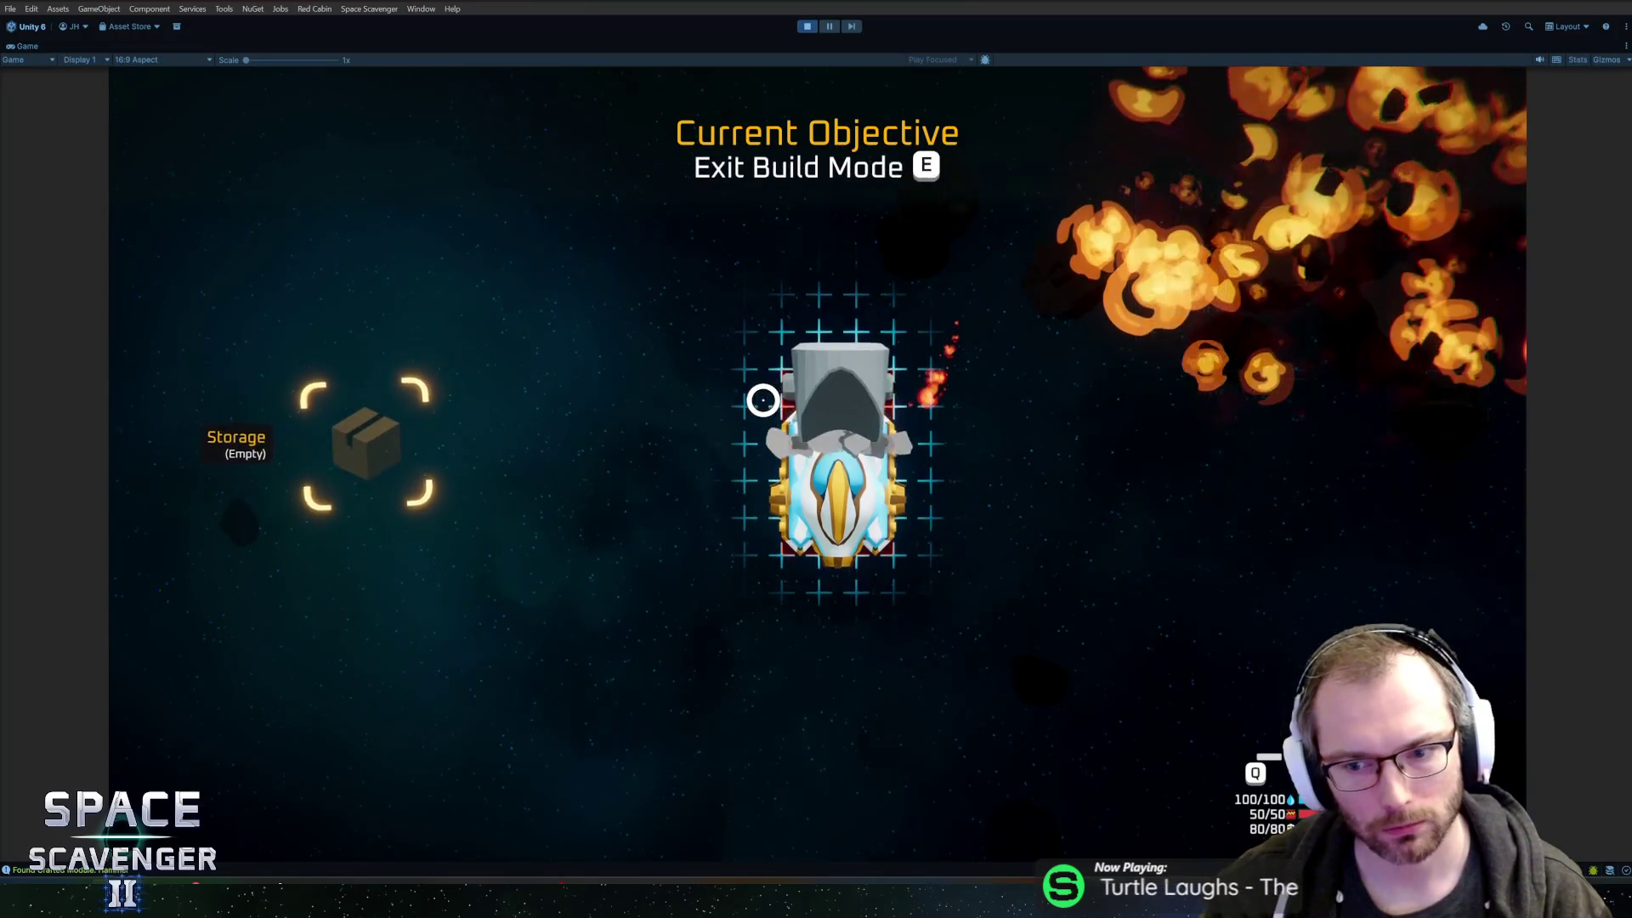
{"action": "key", "text": "e"}
- Smash copper asteroids, claim an Oxygen Station reward and attach the thruster to the ship
{"action": "left_click", "coordinate": [645, 309]}
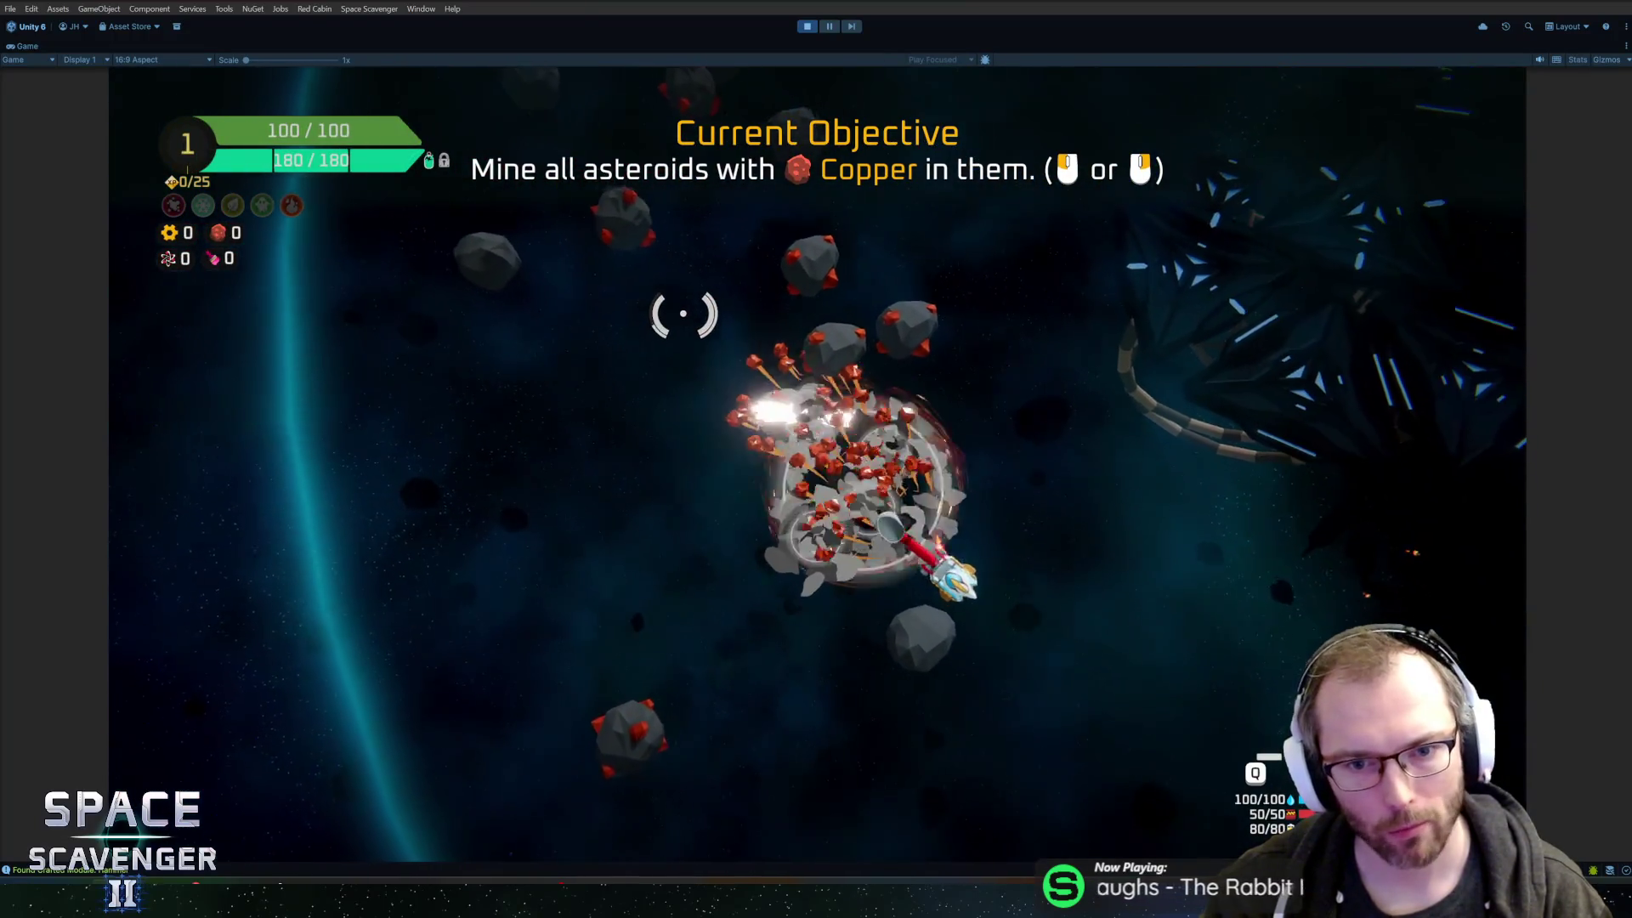
{"action": "left_click", "coordinate": [466, 496]}
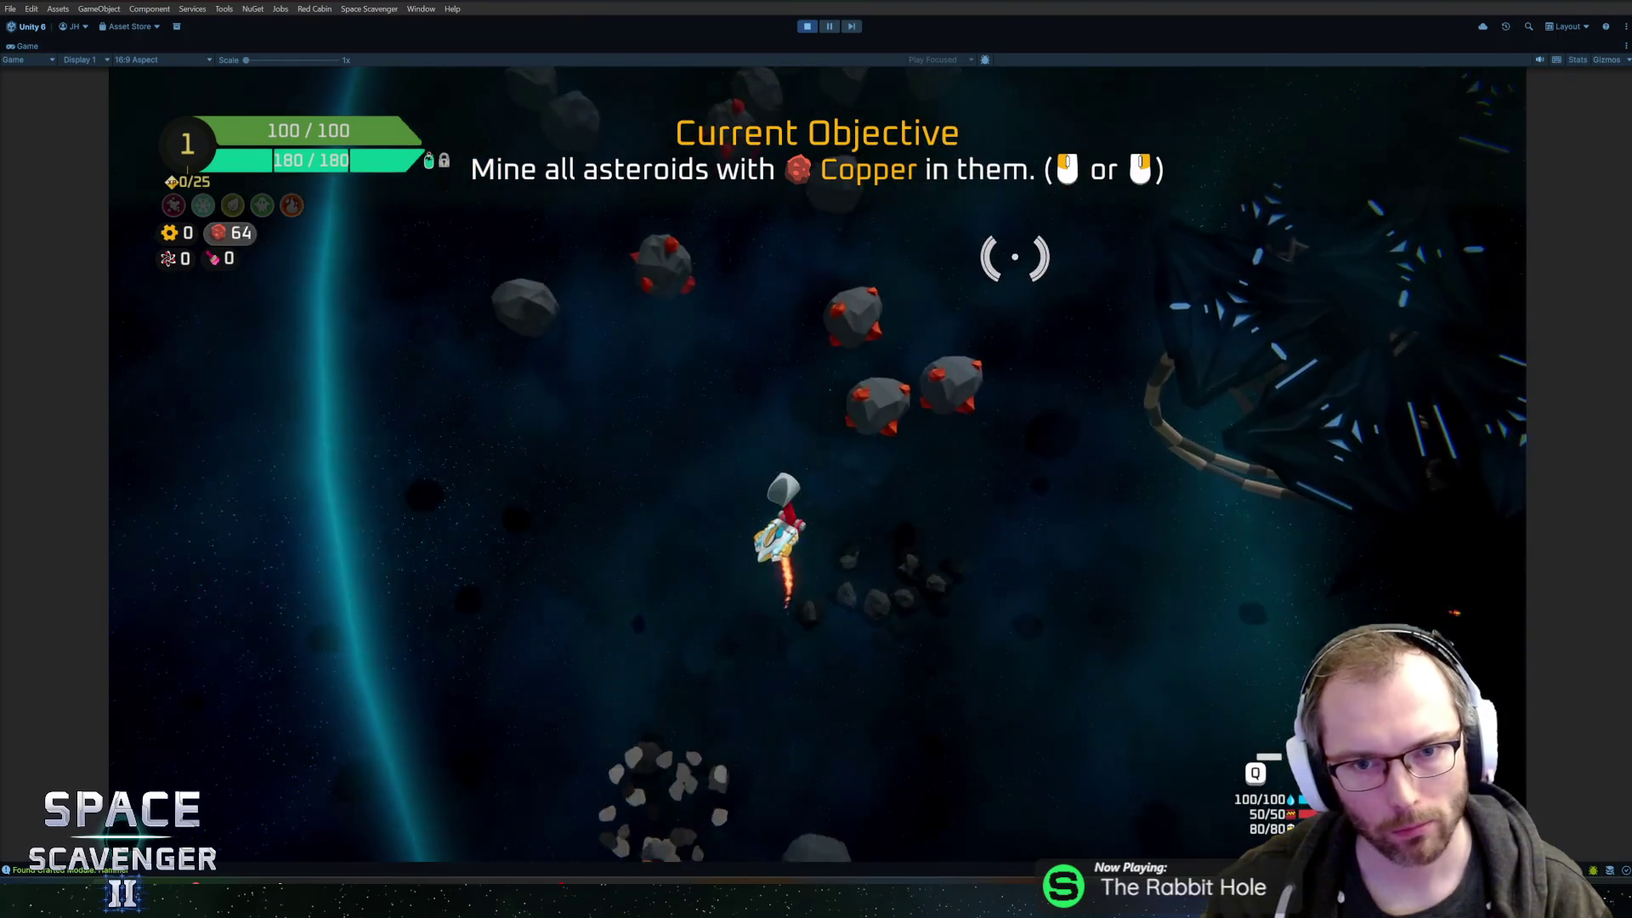
{"action": "left_click", "coordinate": [1064, 368]}
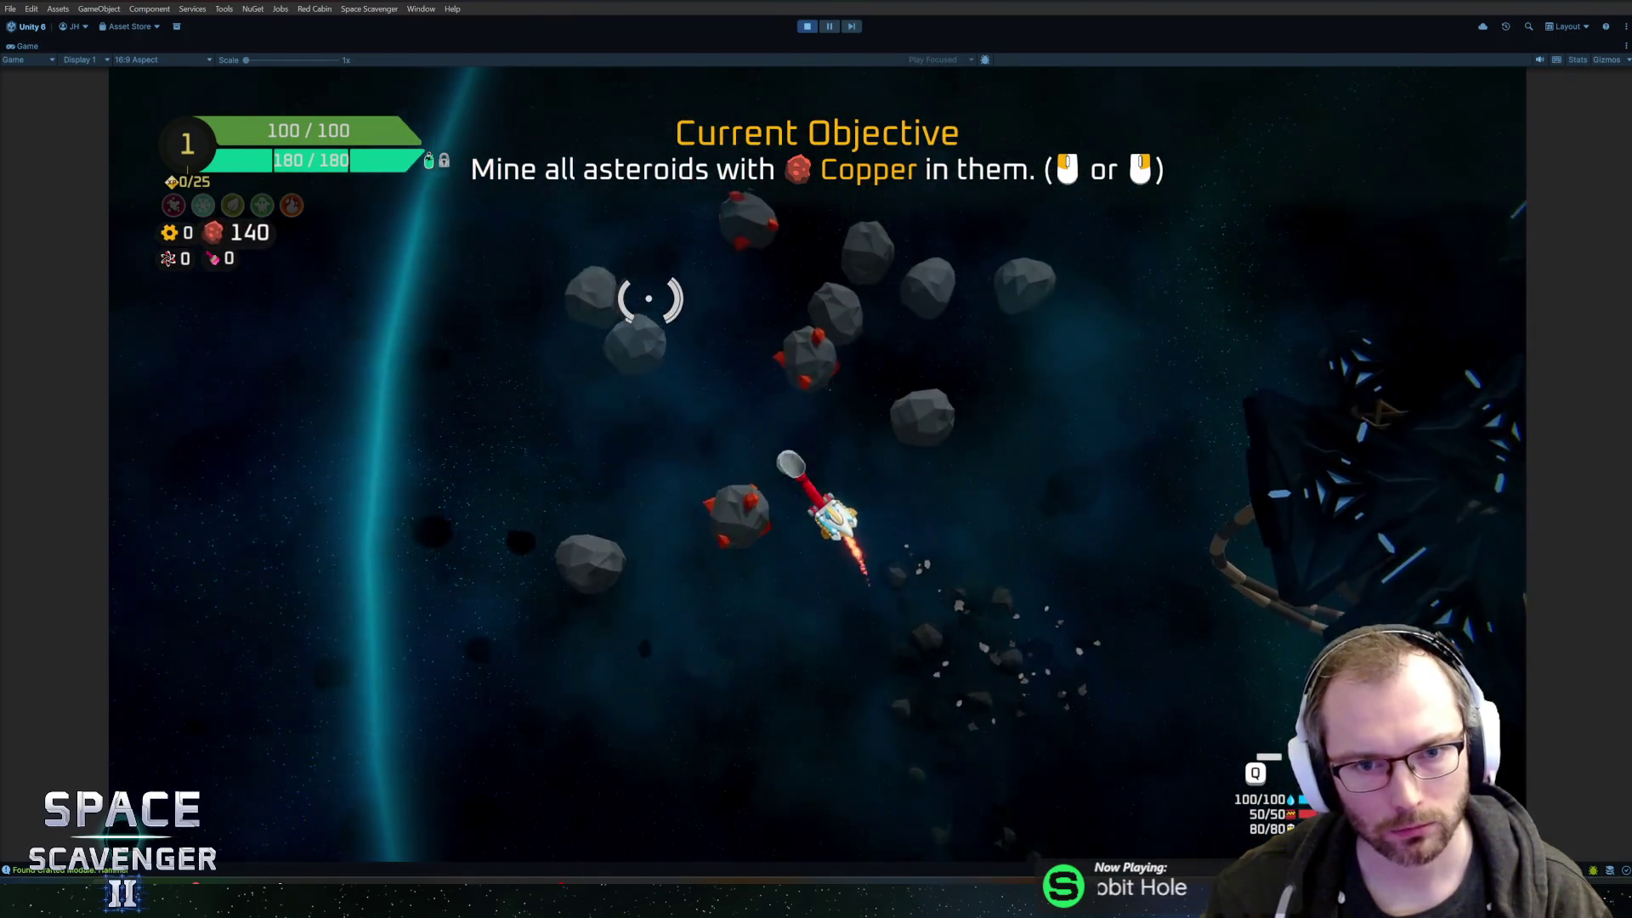
{"action": "left_click", "coordinate": [656, 299]}
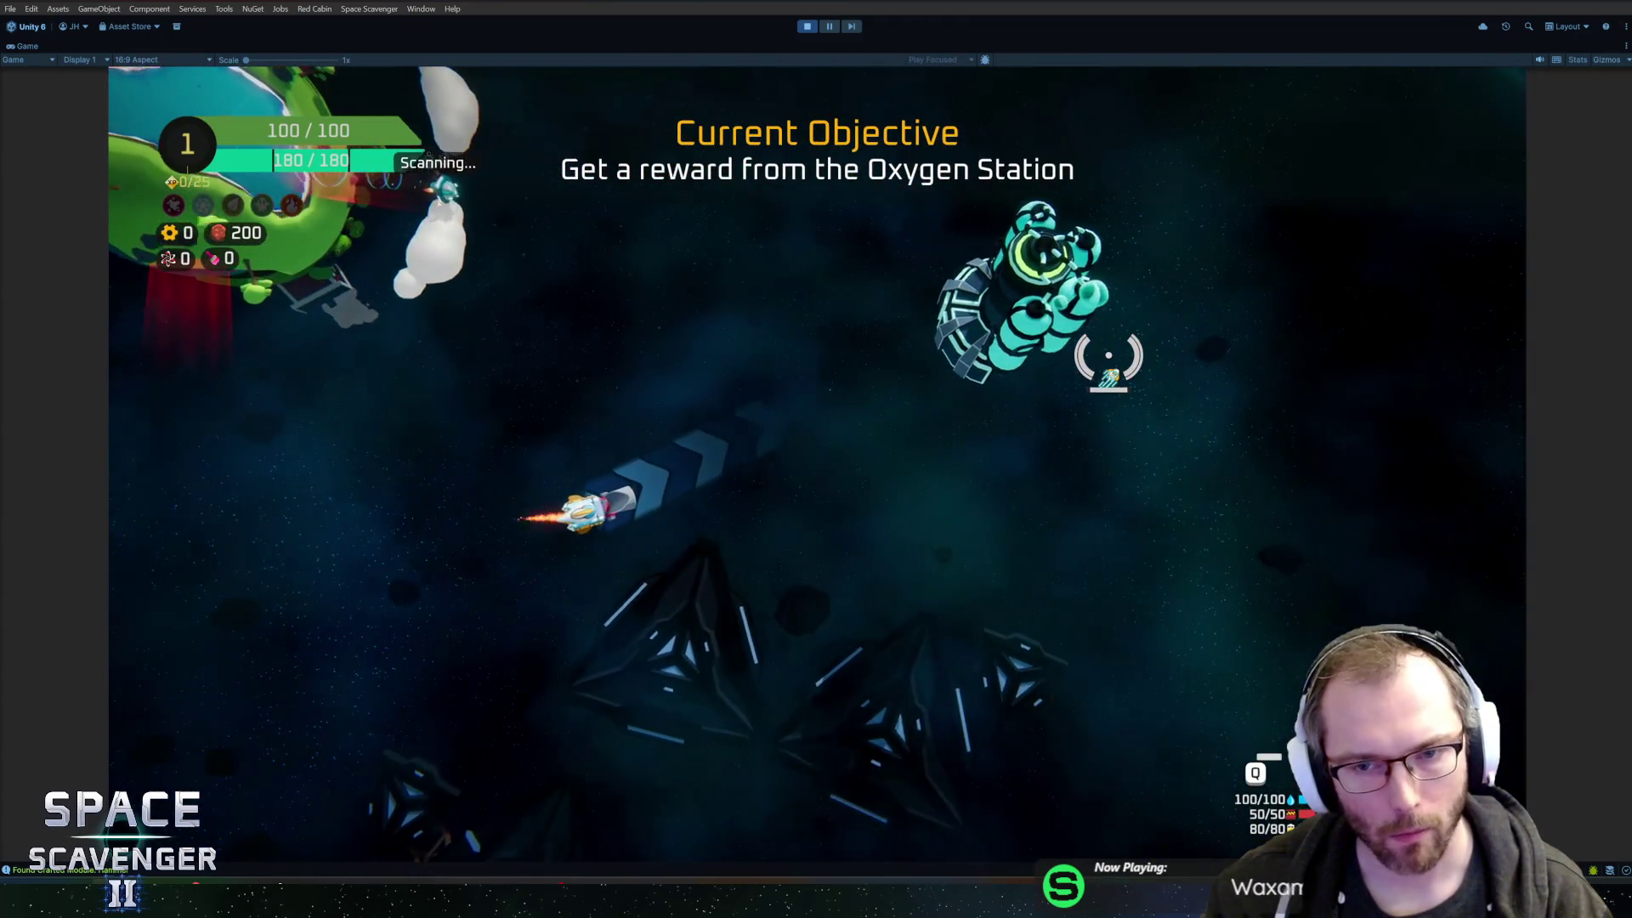
{"action": "key", "text": "f"}
{"action": "left_click", "coordinate": [864, 680]}
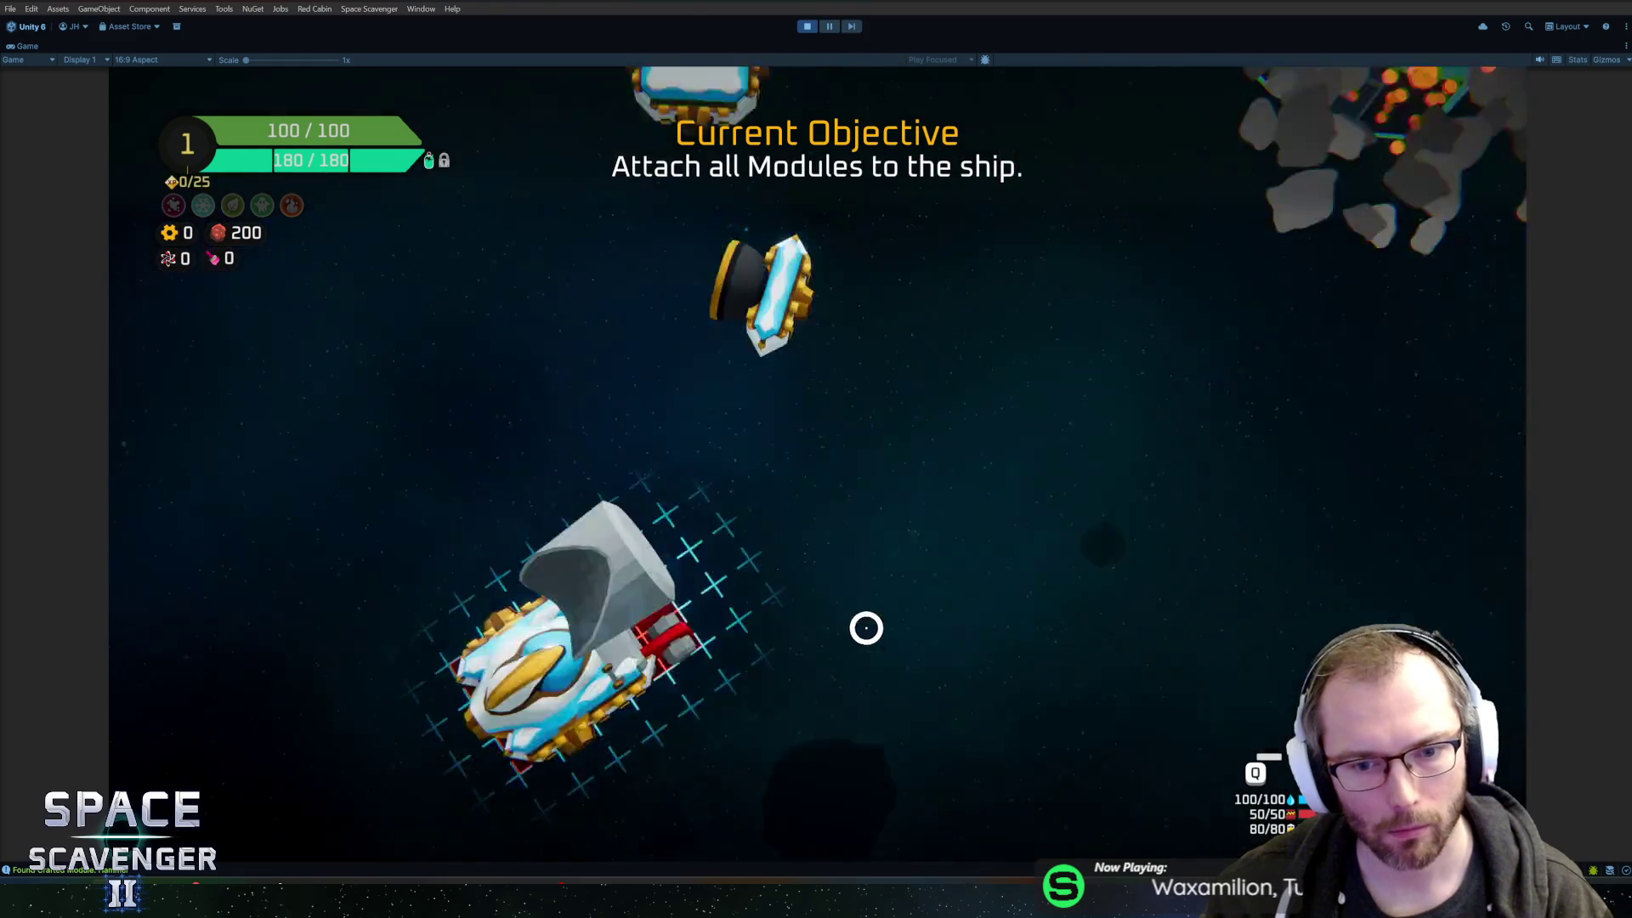
{"action": "left_click", "coordinate": [362, 575]}
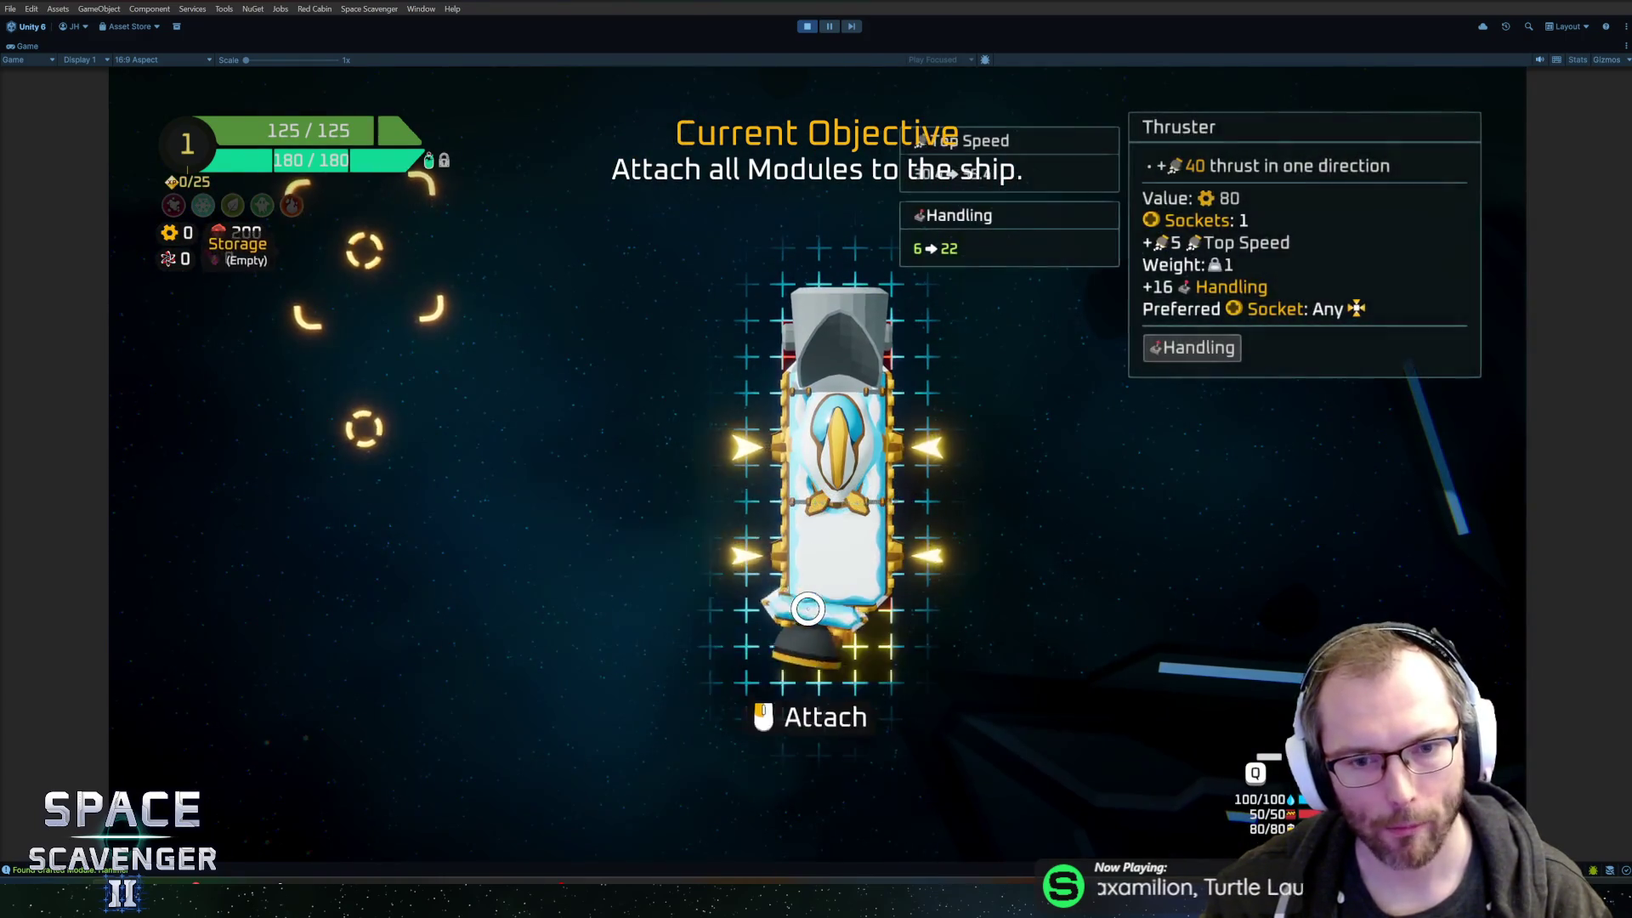
{"action": "left_click", "coordinate": [807, 608]}
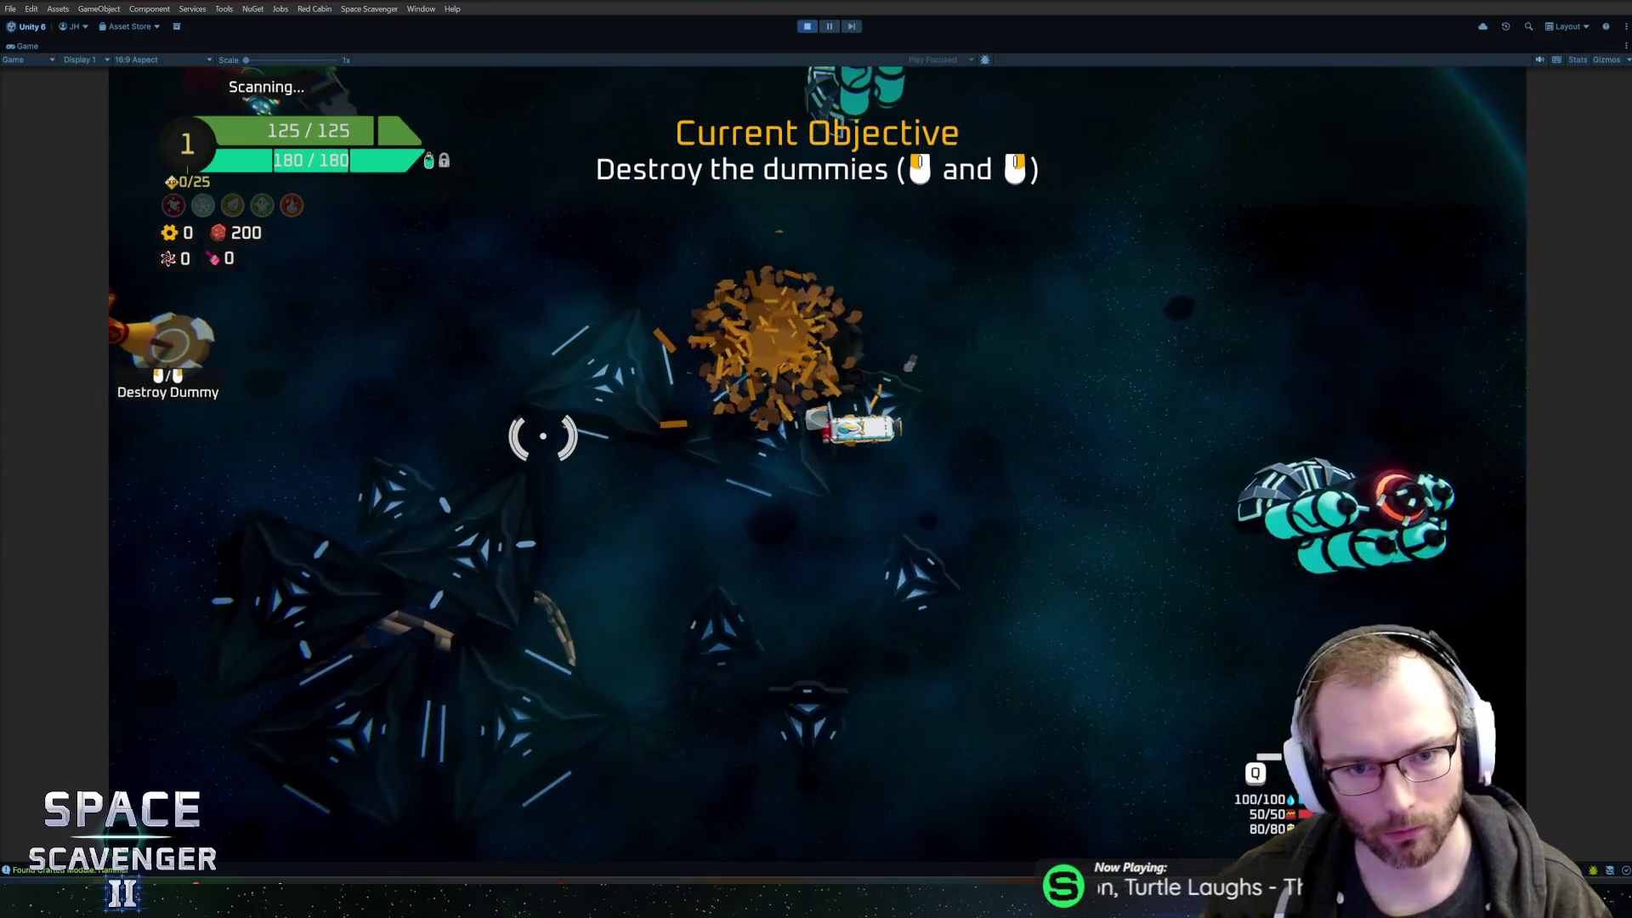